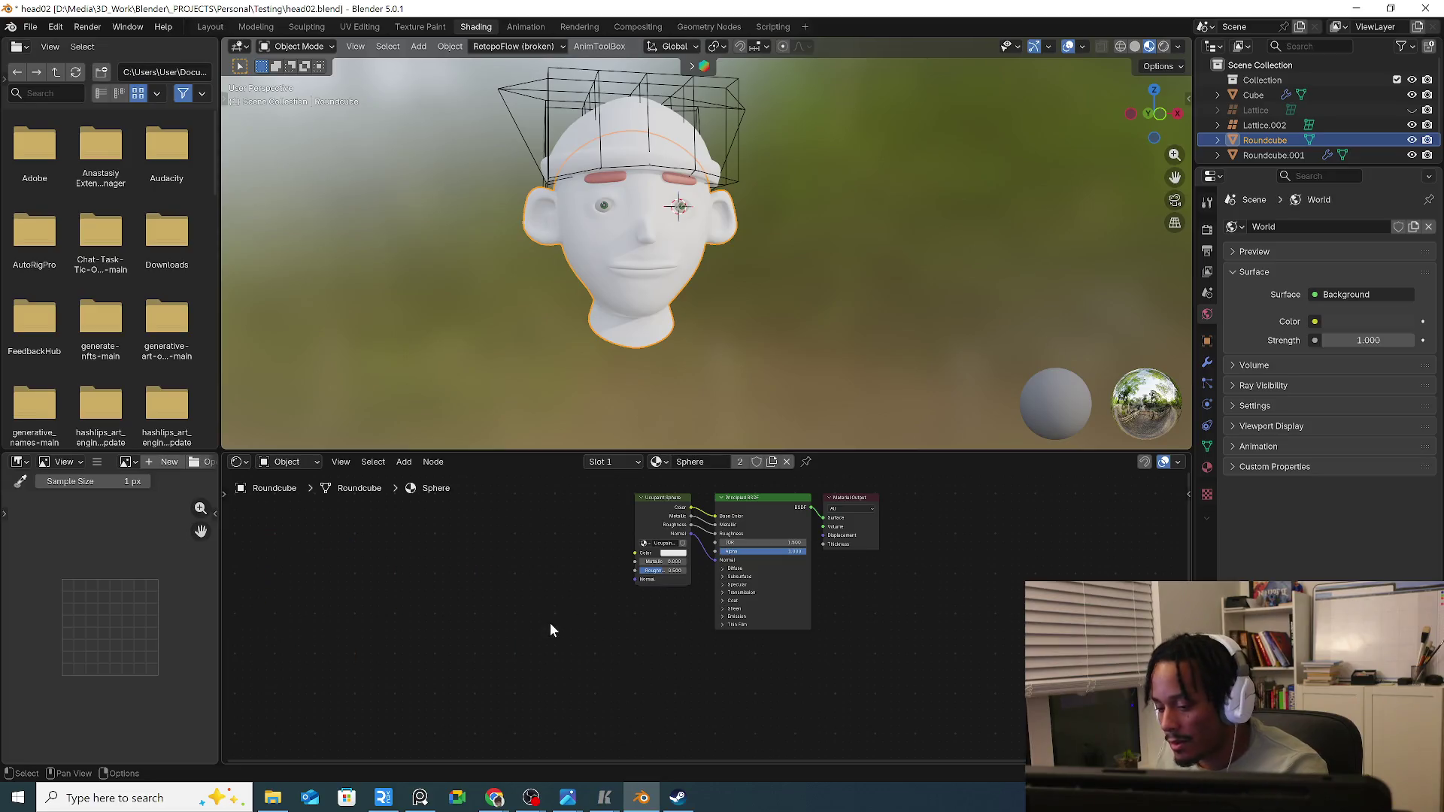
Add a purple Solid Color layer in Ucupaint so the head turns purple.
left_click(210, 26)
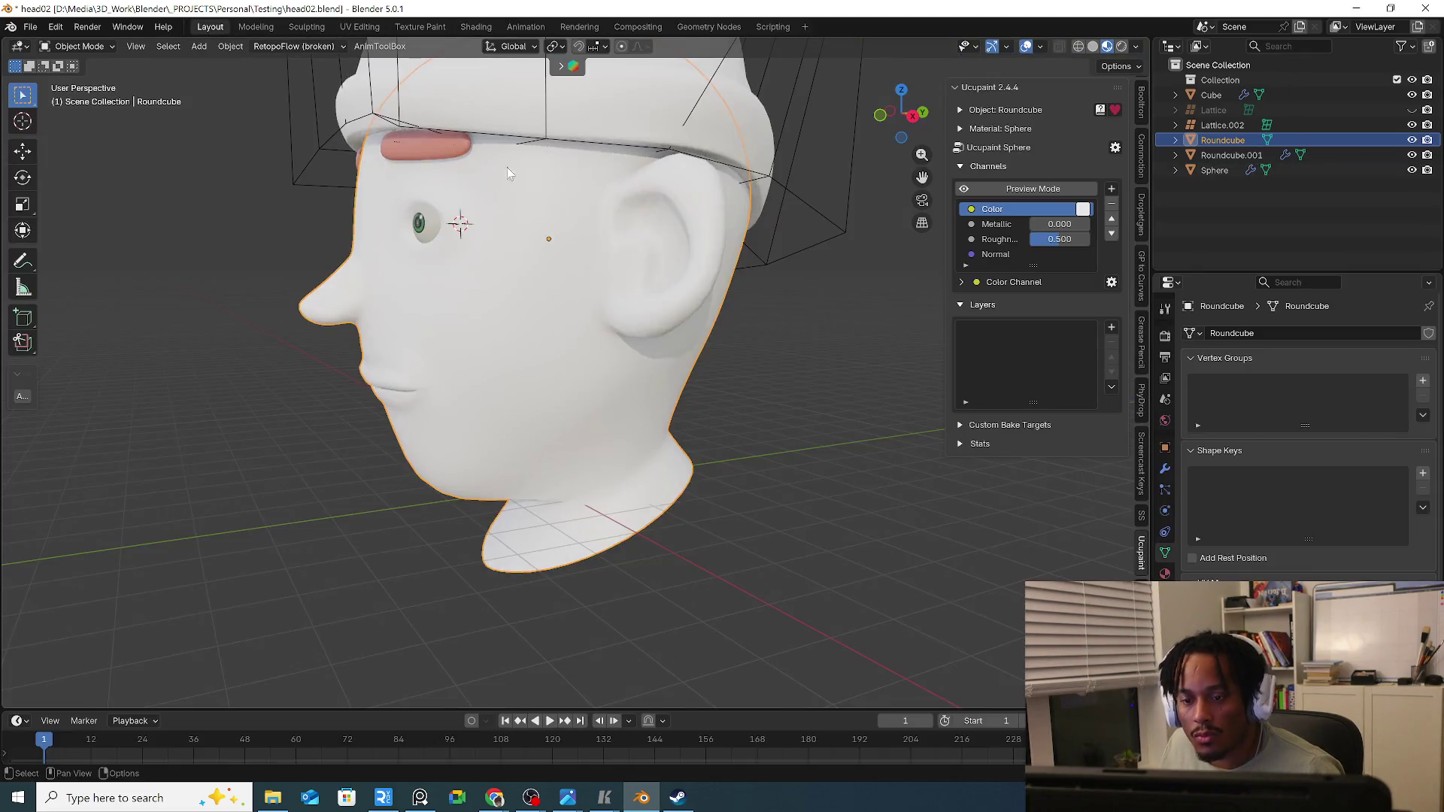
middle_click_drag(615, 271, 1107, 317)
left_click(1111, 326)
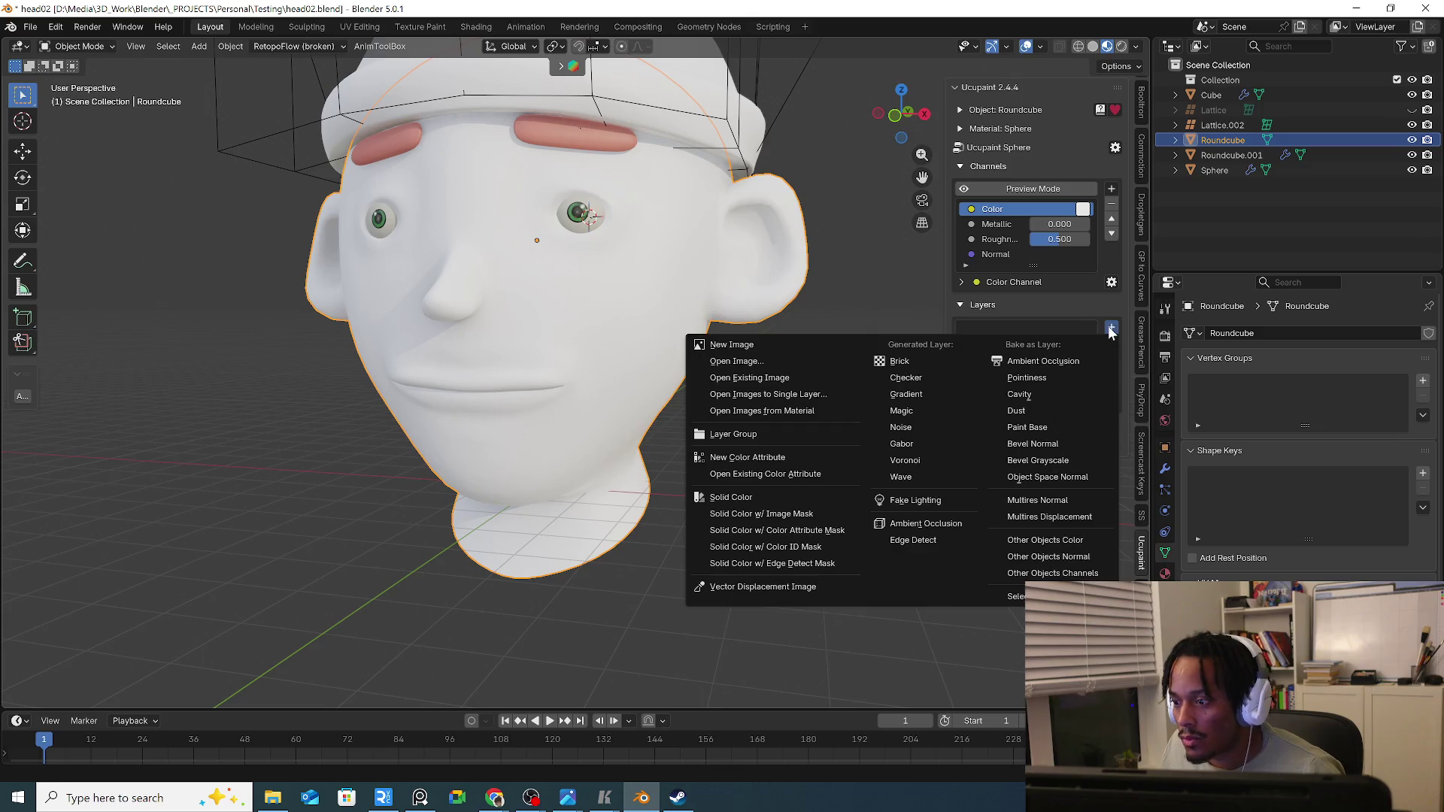
left_click(776, 501)
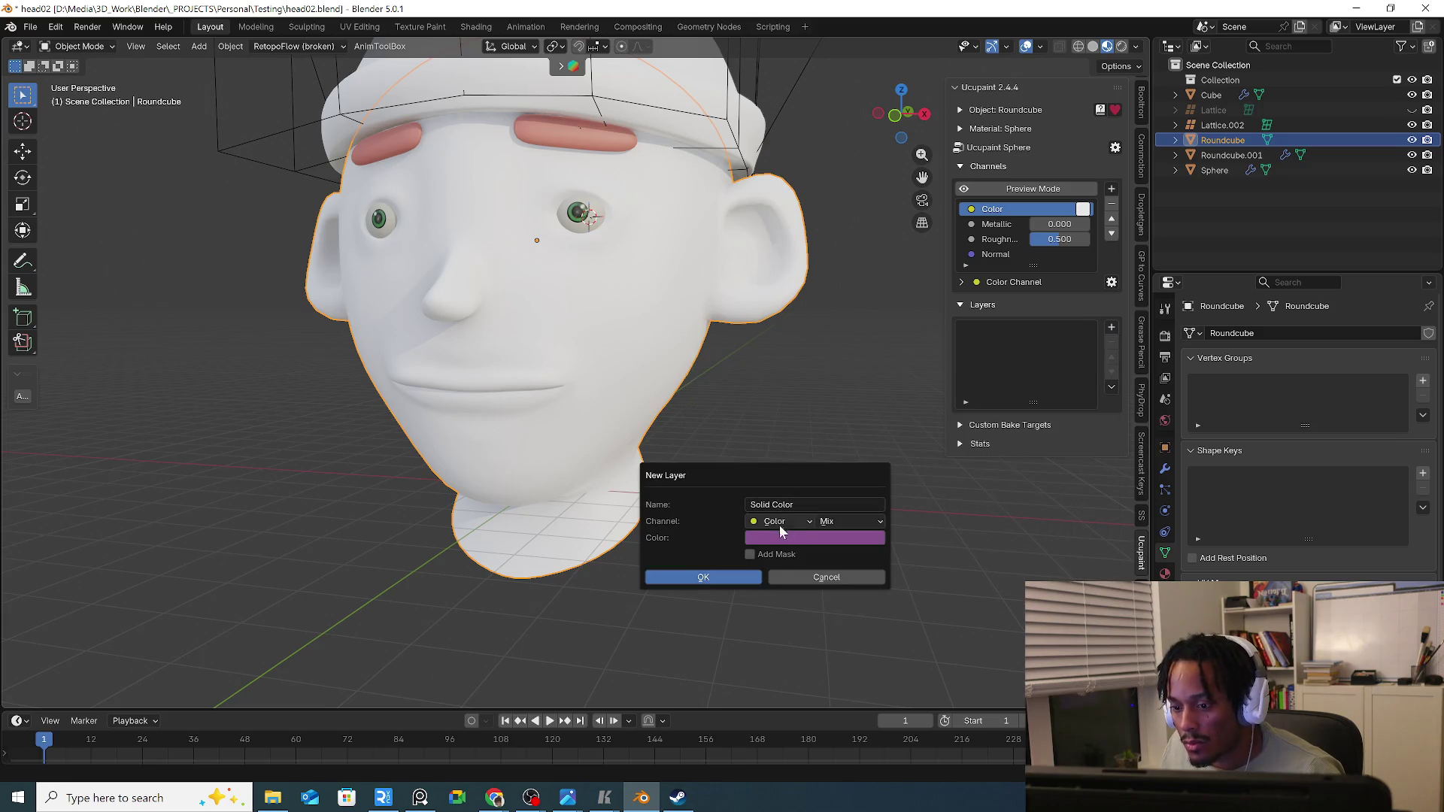
left_click(733, 572)
Add a blank New Image layer named Sphere Layer above the solid colour.
middle_click_drag(625, 377, 838, 405)
left_click(1111, 326)
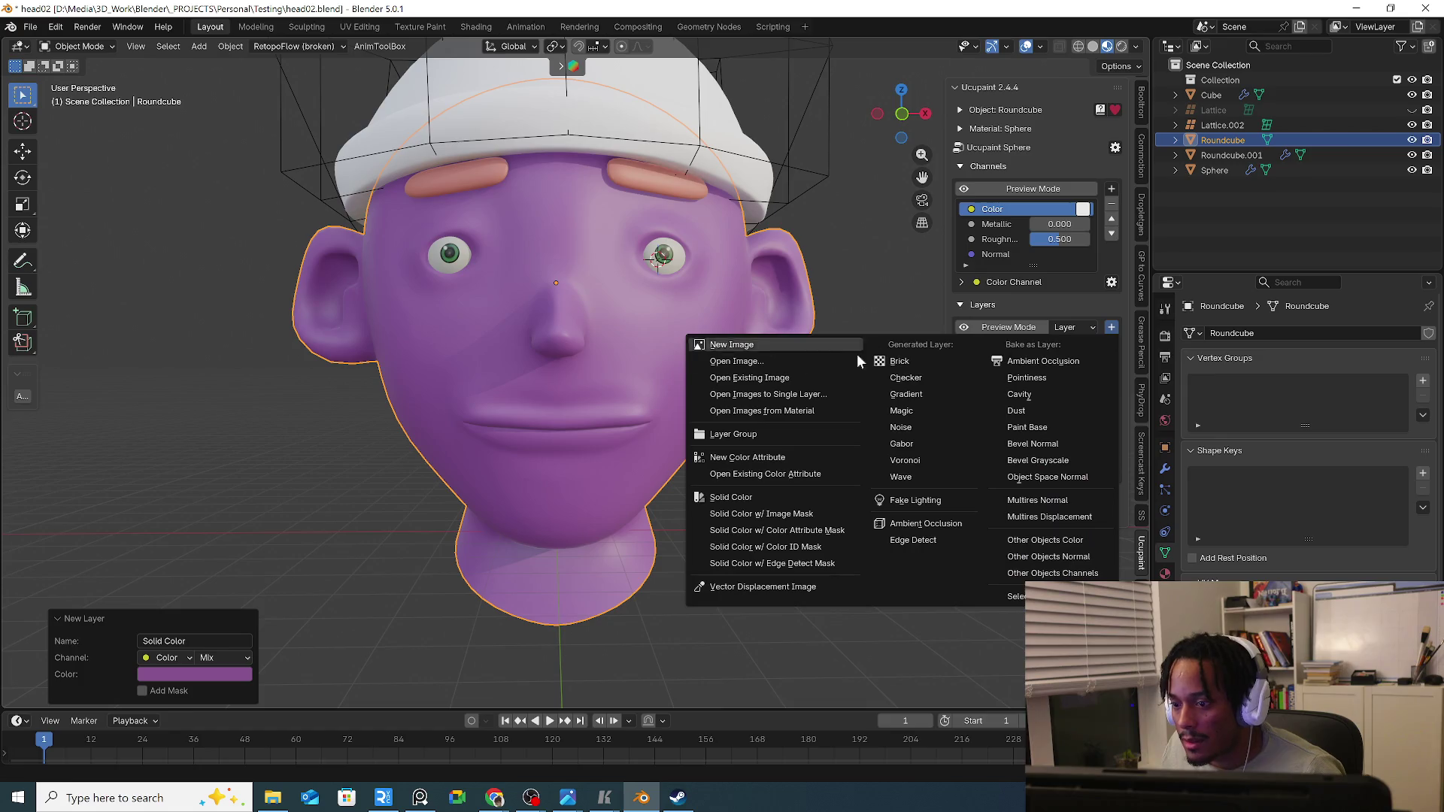
left_click(744, 345)
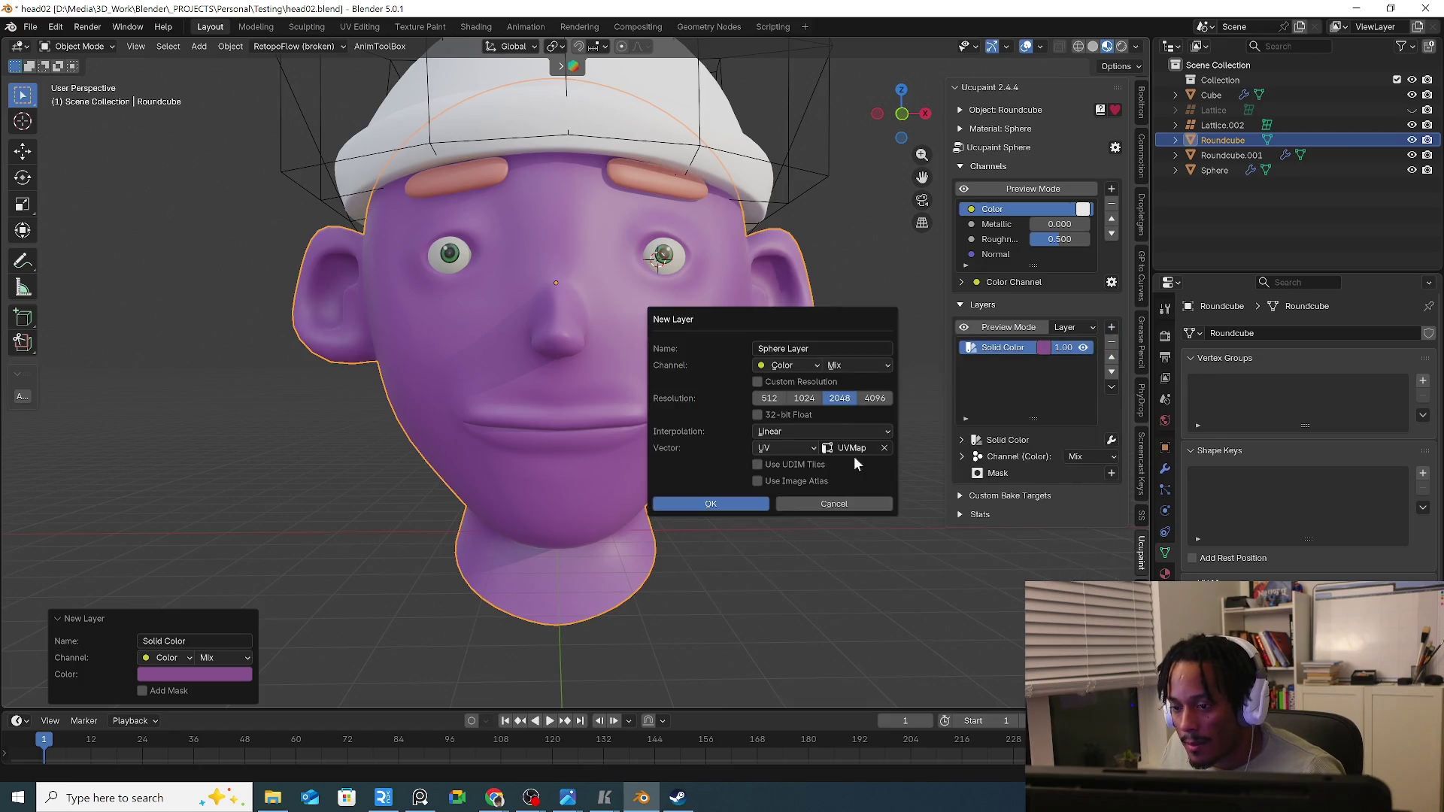
left_click(737, 503)
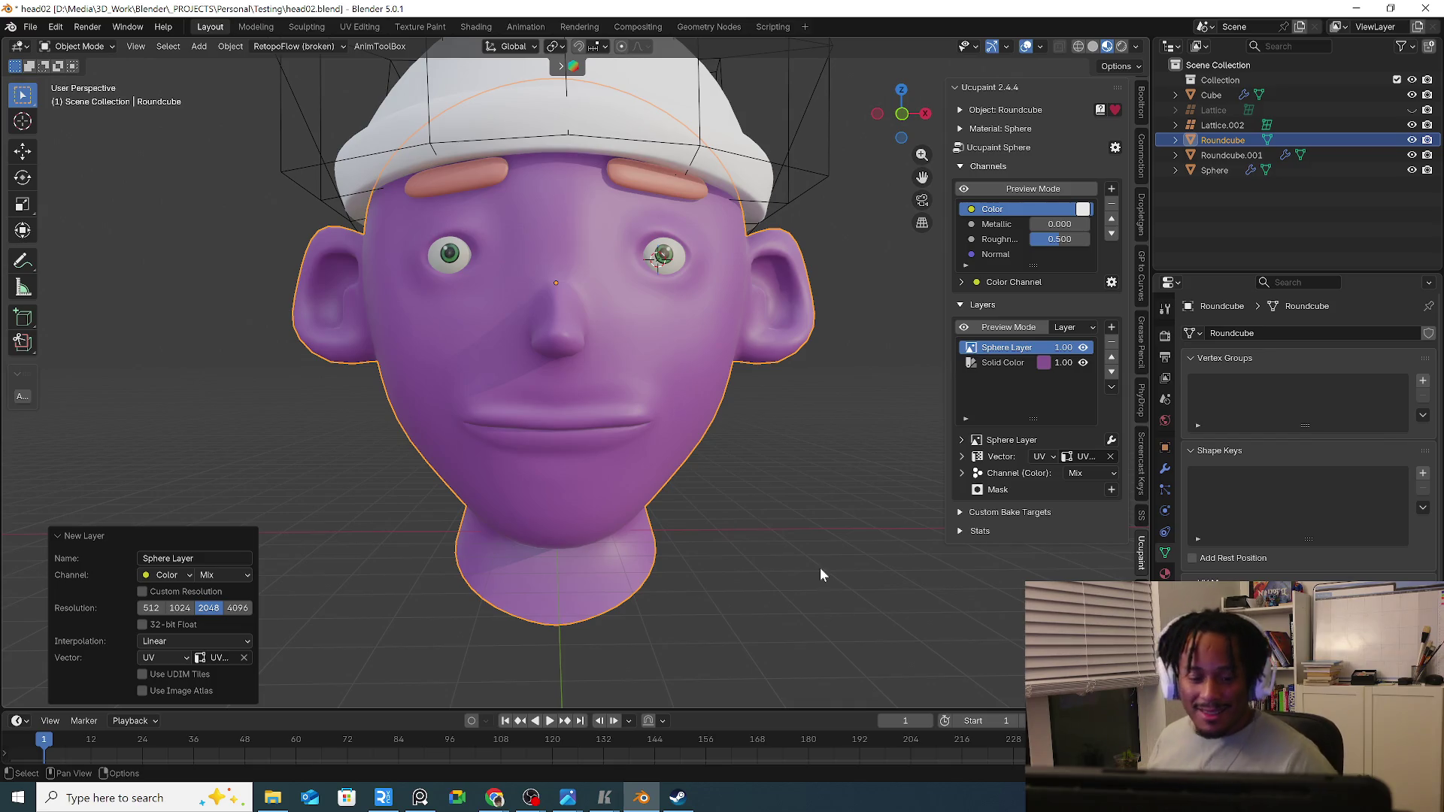
Deselect the head, enter Texture Paint mode and snap to front orthographic view.
left_click(186, 155)
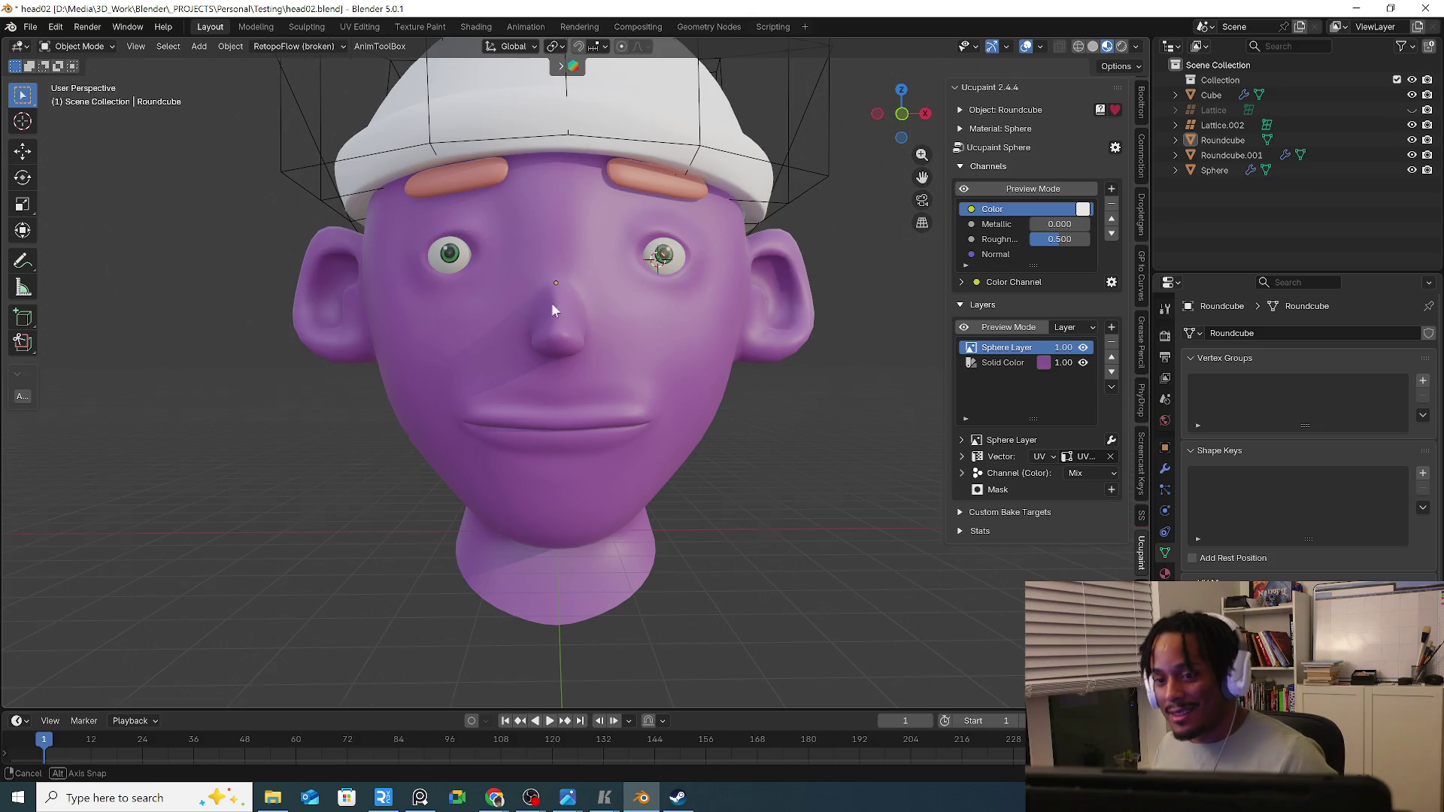
mouse_move(552, 303)
middle_mouse_down()
mouse_move(592, 269)
mouse_move(666, 293)
mouse_move(577, 256)
middle_mouse_up()
scroll(576, 256, "up", 3)
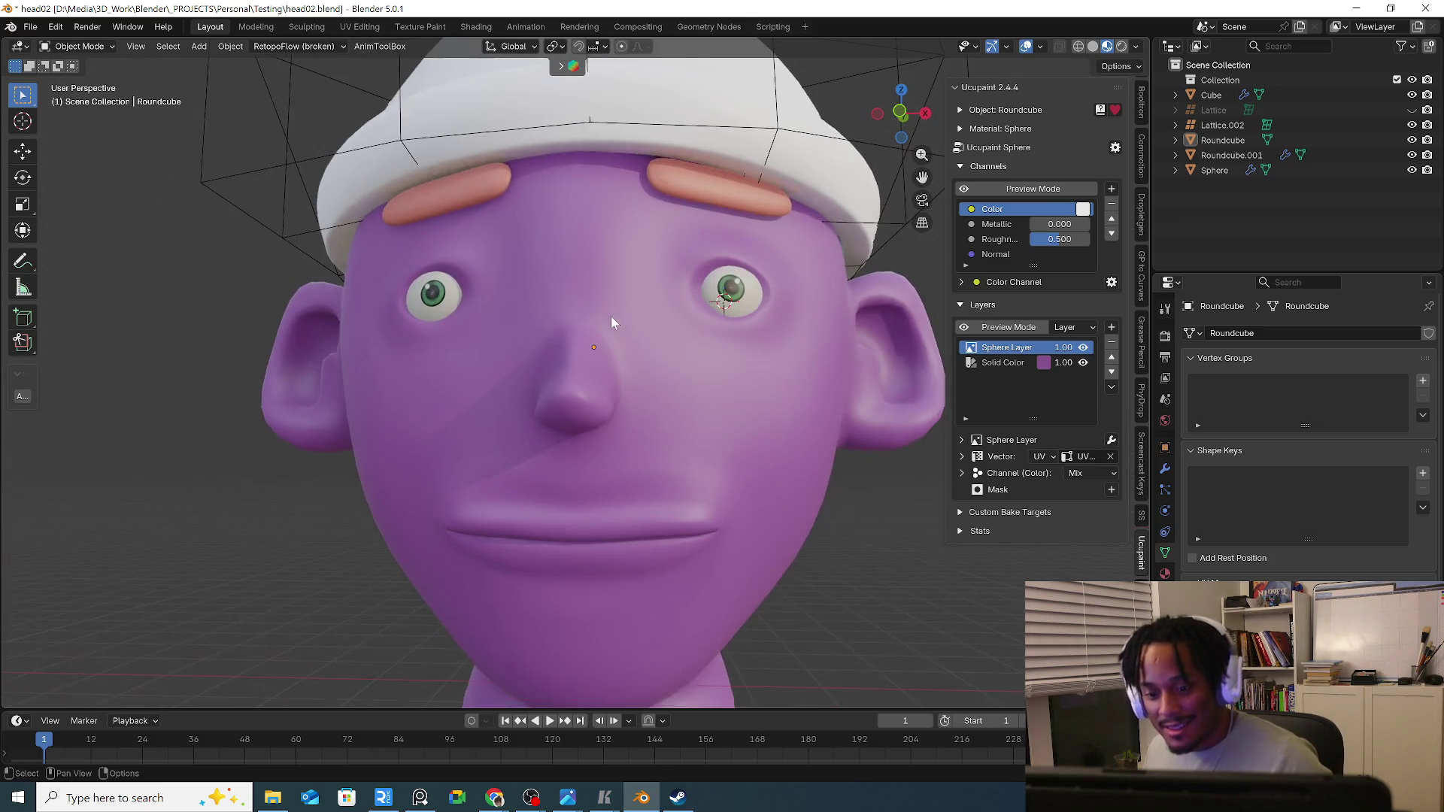
middle_click_drag(611, 316, 507, 372)
scroll(406, 270, "up", 2)
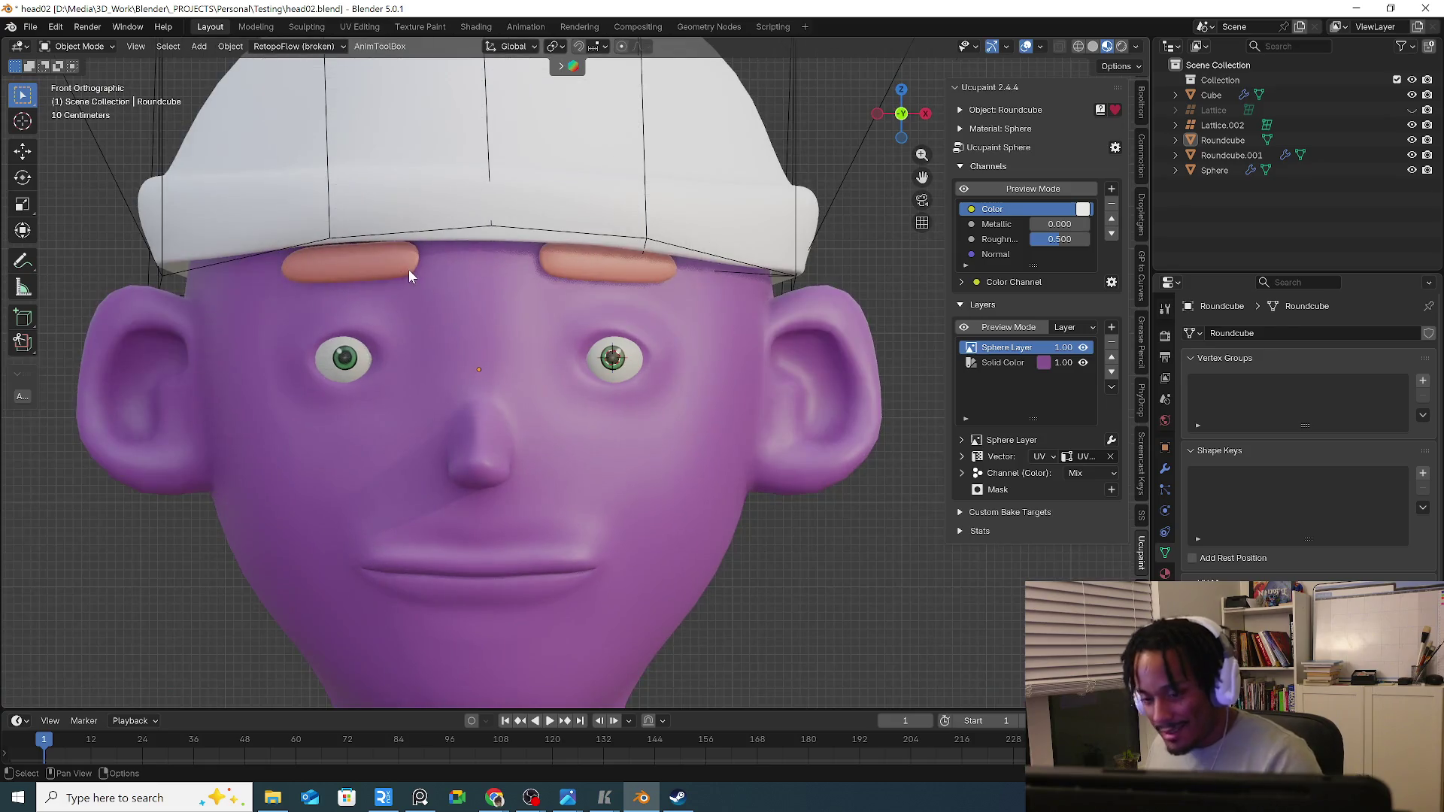
left_click(74, 45)
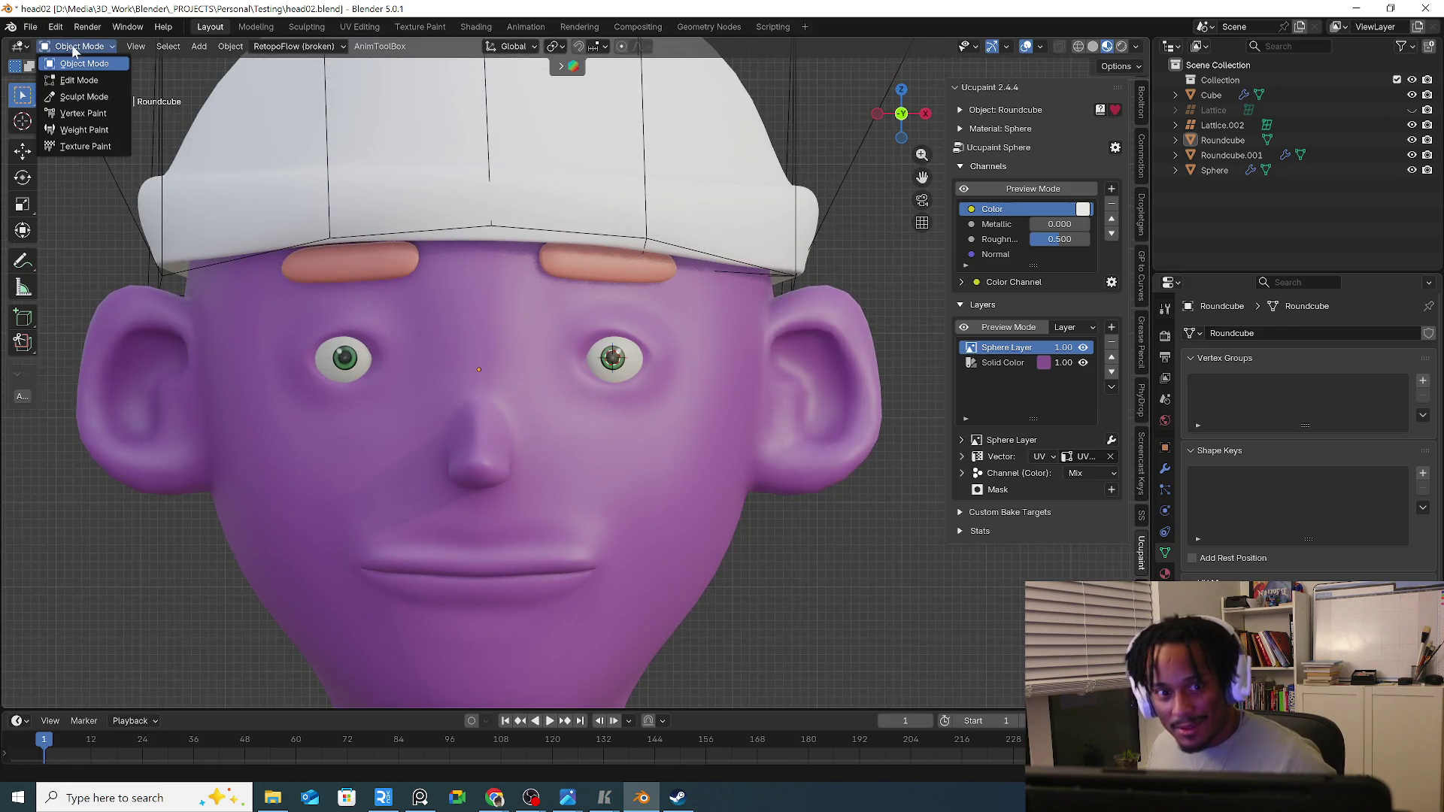
left_click(85, 146)
key("KP_1")
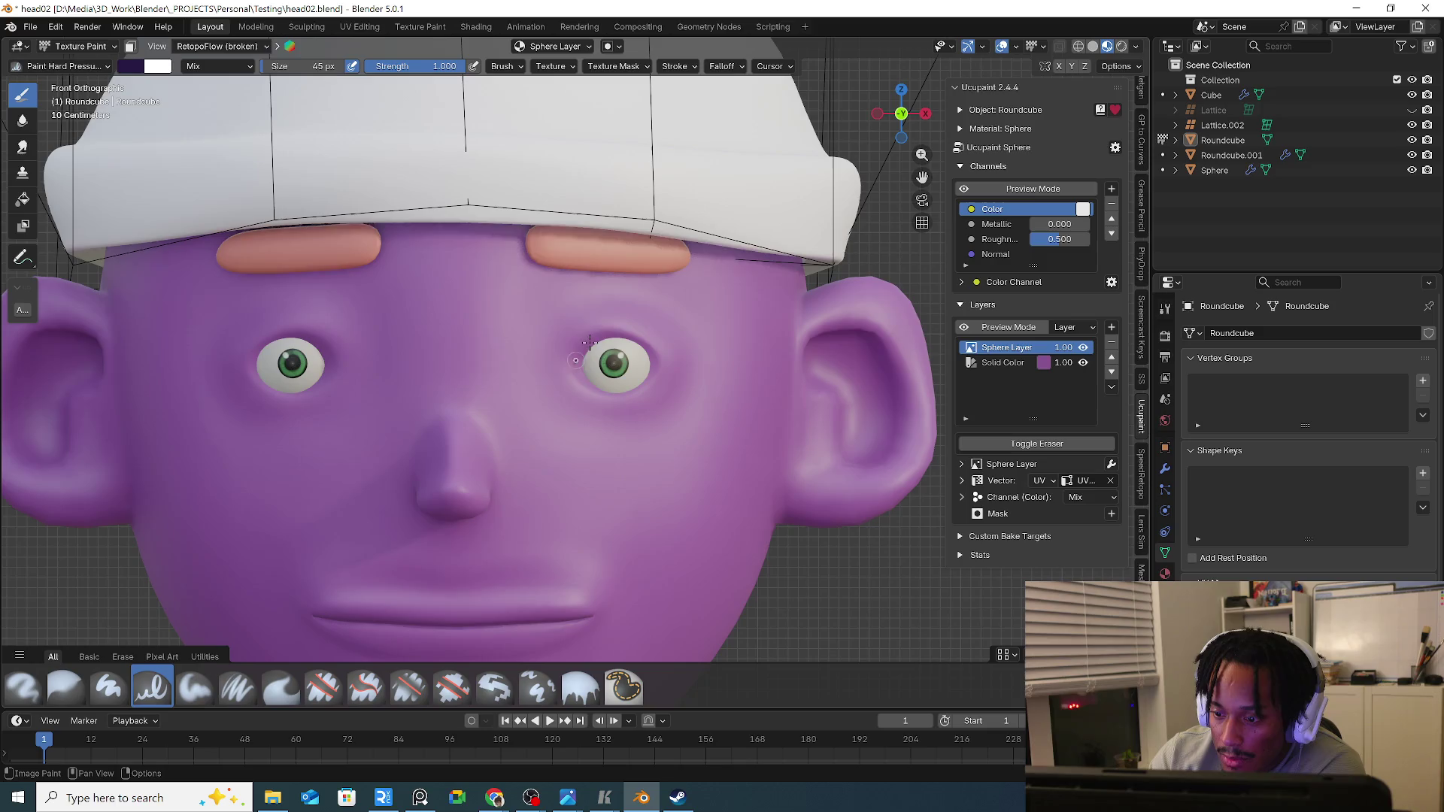
Paint a dark stroke over the right eye, then erase it with an enlarged eraser brush.
mouse_move(575, 359)
left_mouse_down()
mouse_move(626, 335)
mouse_move(595, 343)
mouse_move(649, 356)
mouse_move(641, 339)
mouse_move(580, 363)
left_mouse_up()
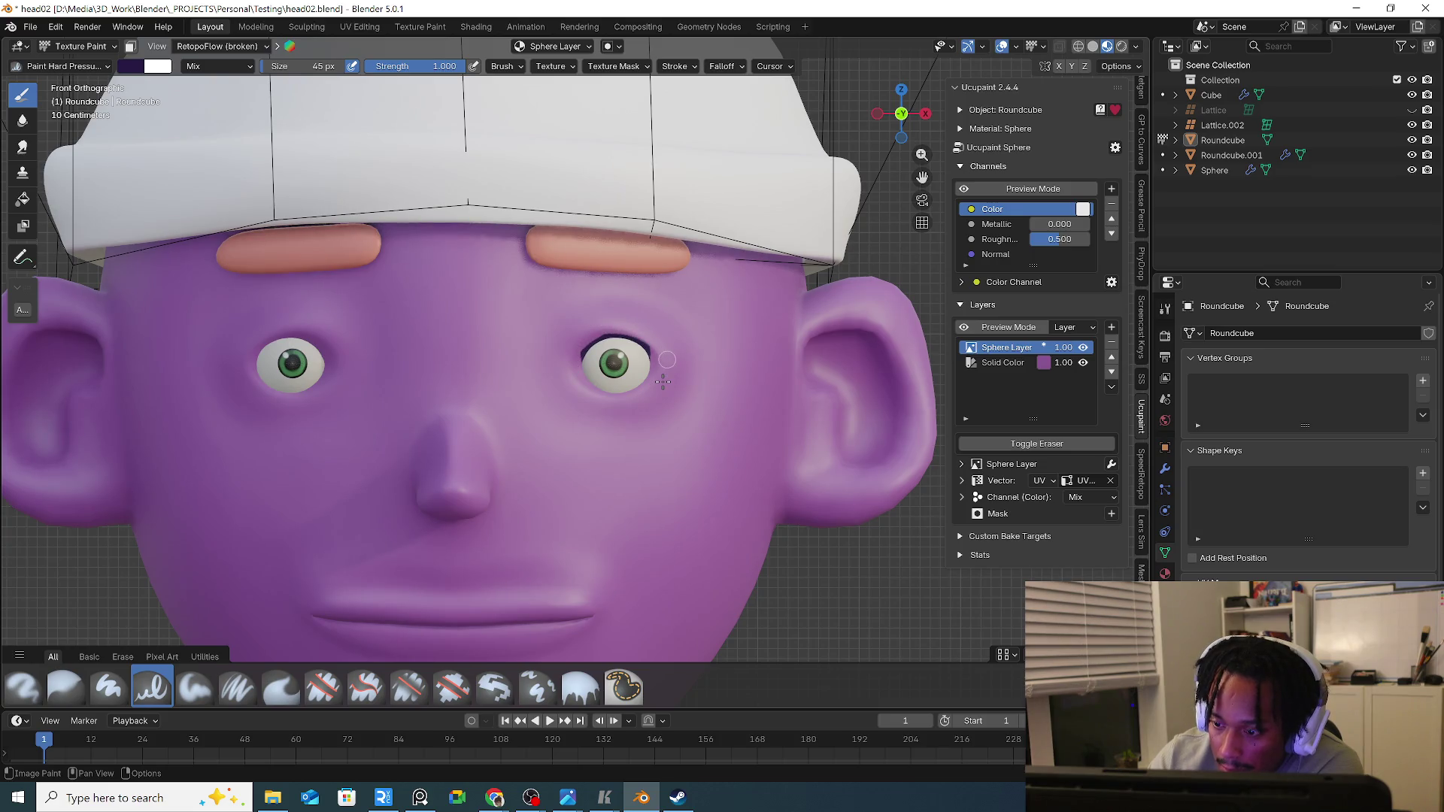
mouse_move(632, 474)
middle_mouse_down()
mouse_move(655, 475)
mouse_move(654, 432)
middle_mouse_up()
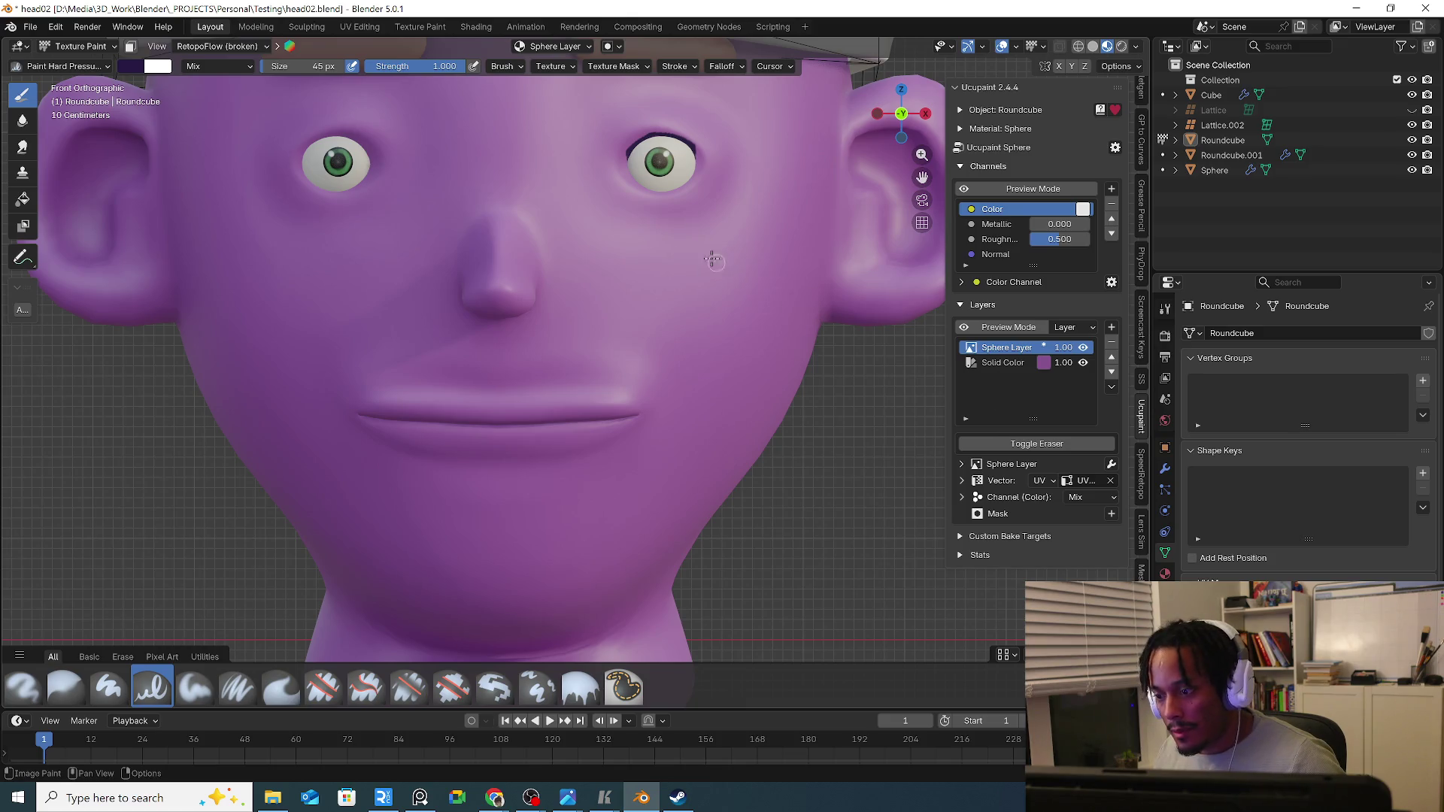
left_click(1049, 445)
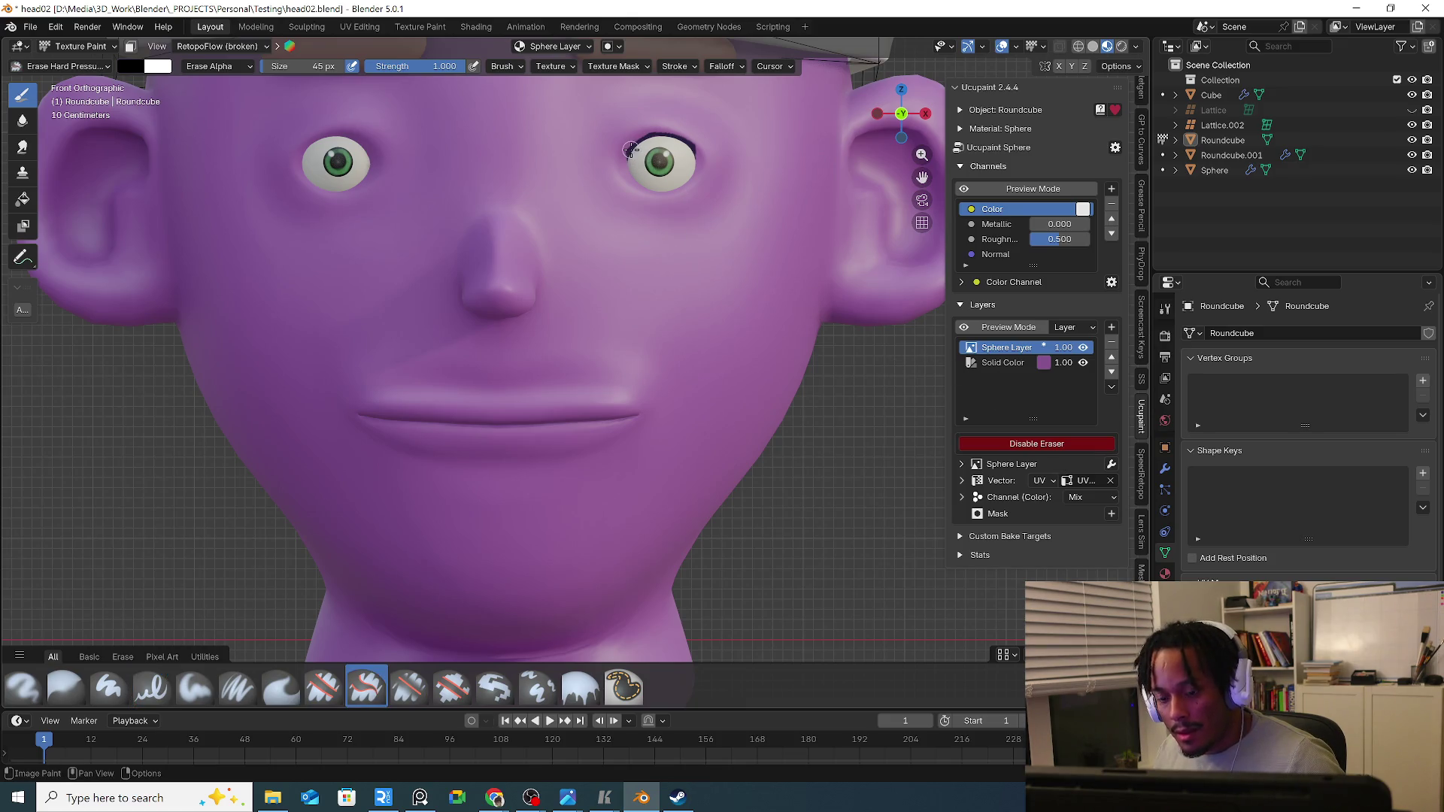
key("f")
left_click_drag(609, 158, 711, 147)
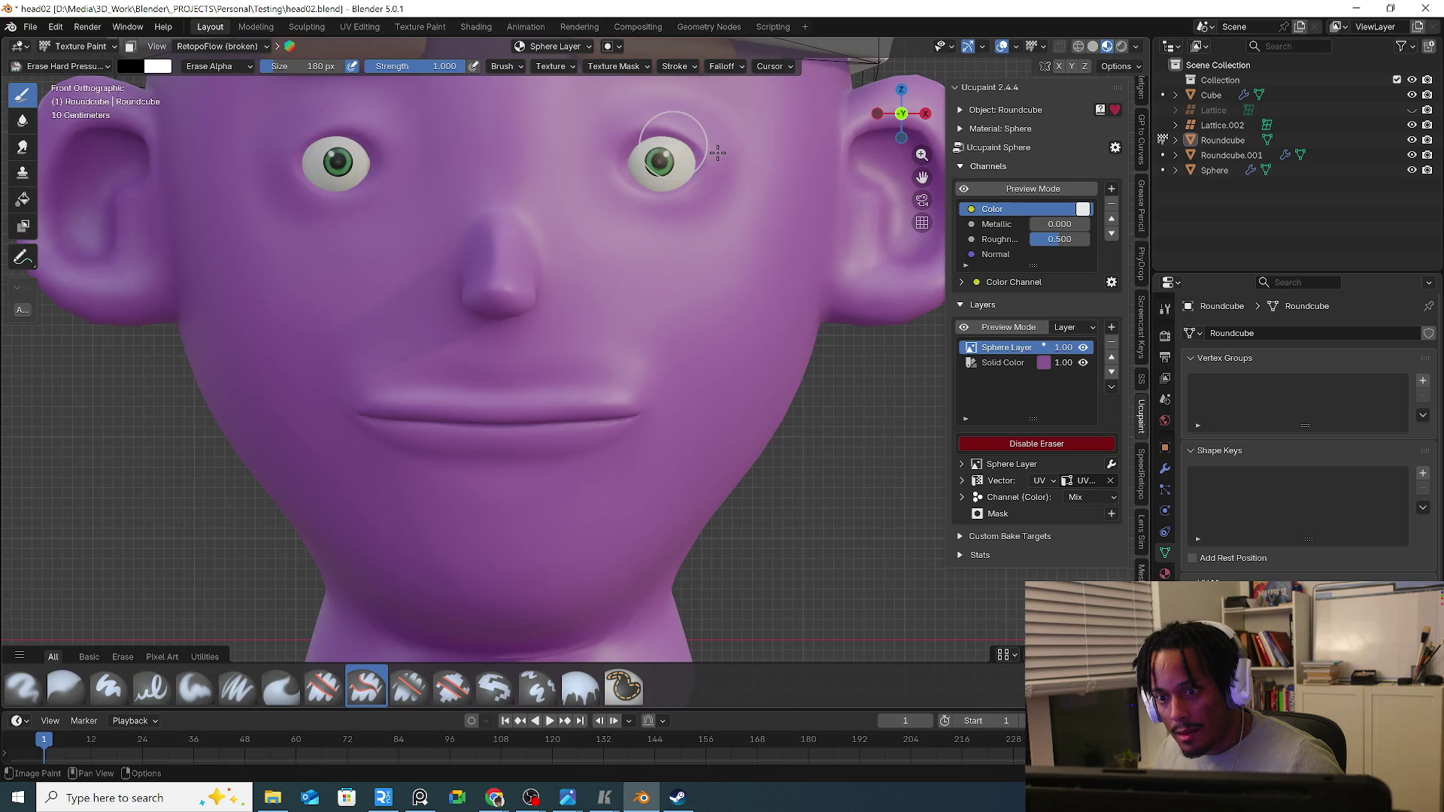
left_click(999, 445)
scroll(767, 201, "down", 4)
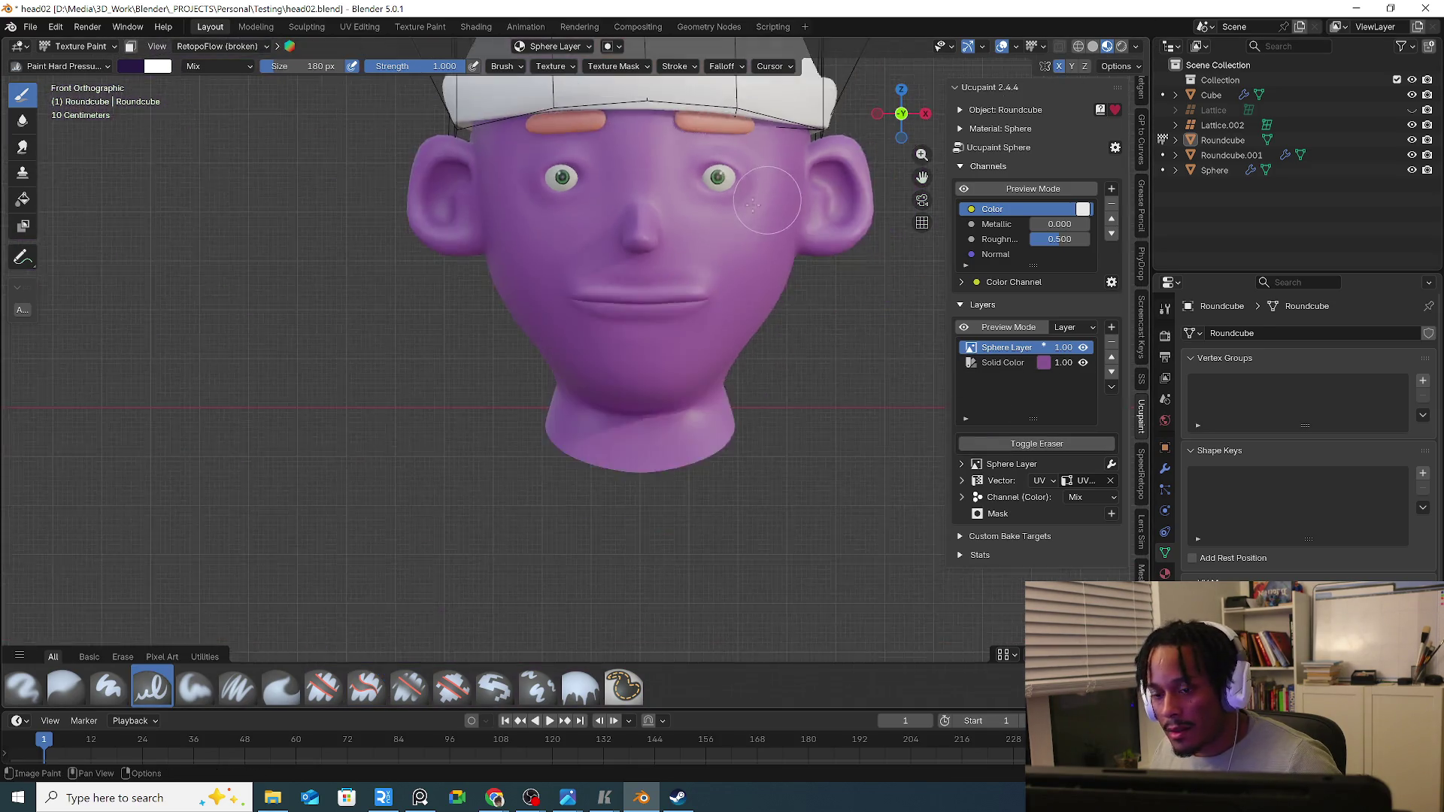
Orbit to a side view of the head and enter Edit Mode on its mesh.
middle_click_drag(767, 201, 777, 320)
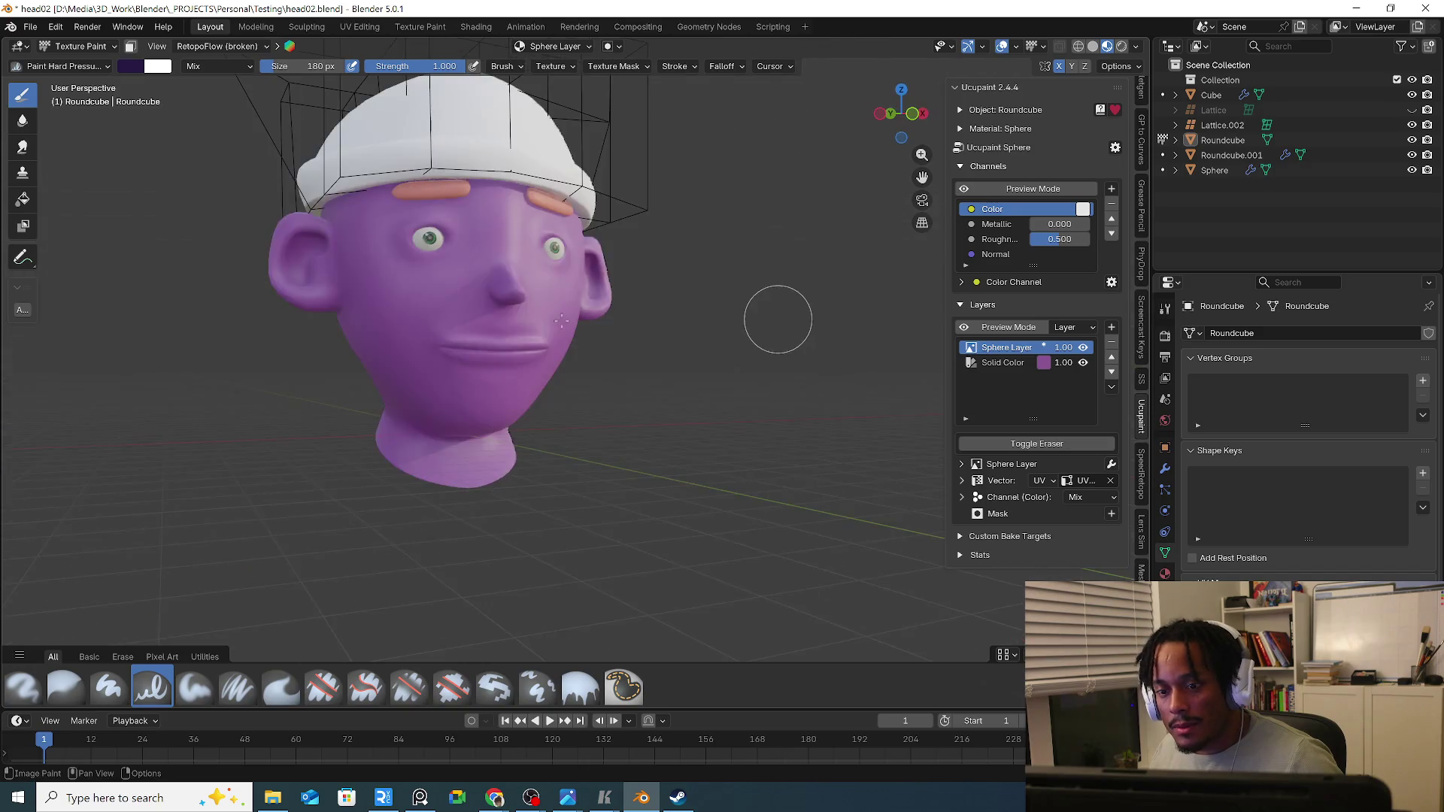
mouse_move(560, 322)
middle_mouse_down()
mouse_move(642, 447)
mouse_move(587, 429)
middle_mouse_up()
key("Tab")
Open Preferences > Add-ons and search the list for 'blen'.
left_click(55, 25)
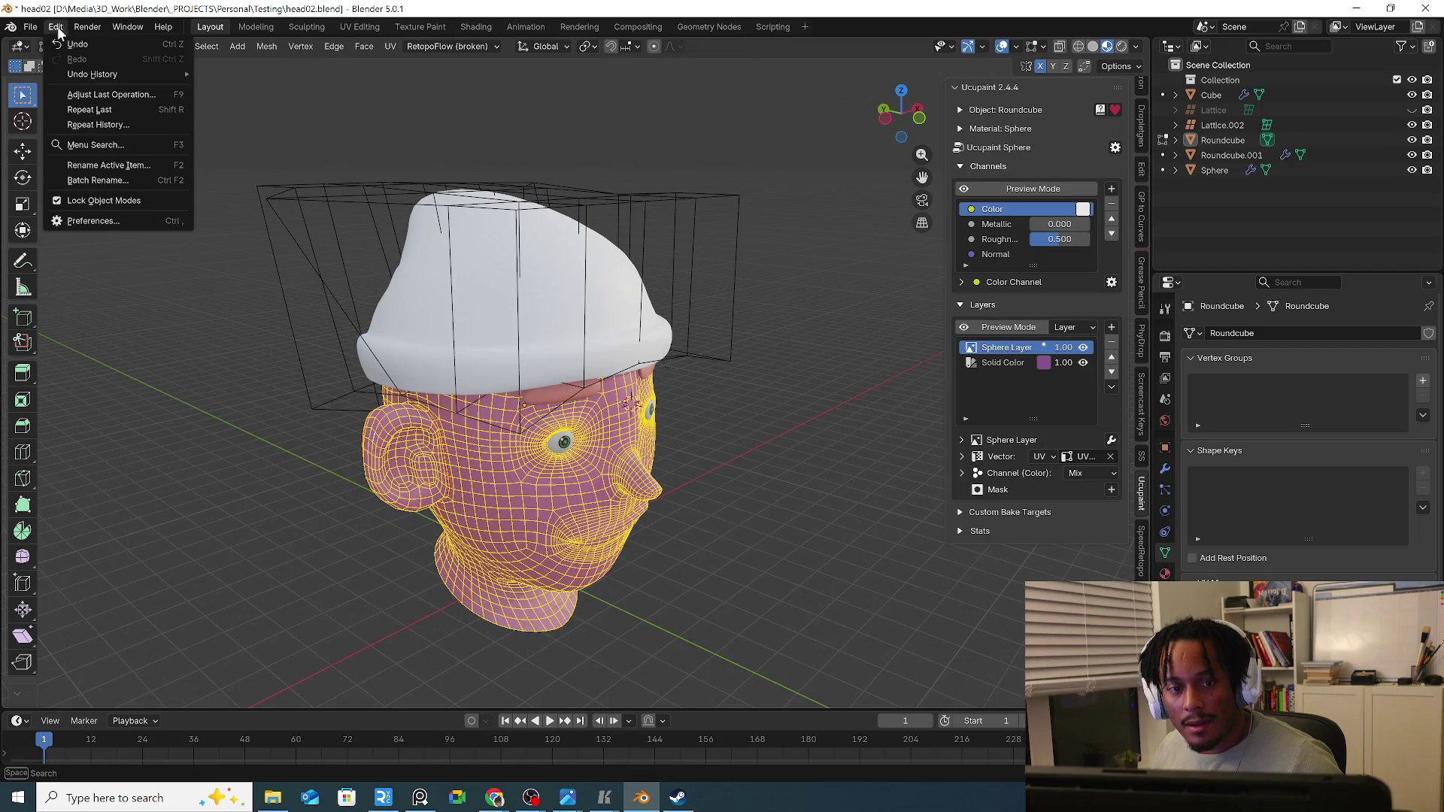
left_click(79, 222)
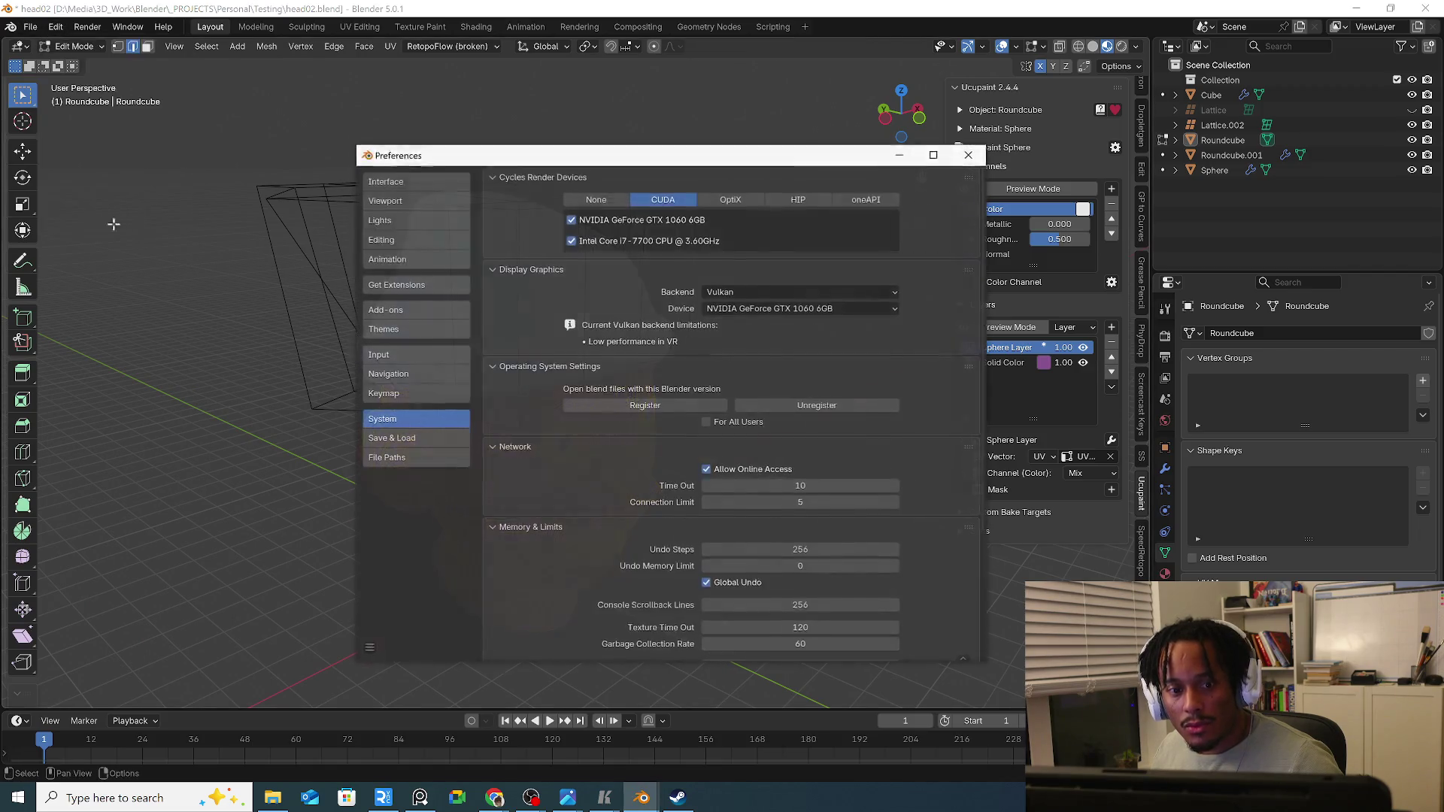
left_click(395, 311)
left_click(647, 181)
type("b")
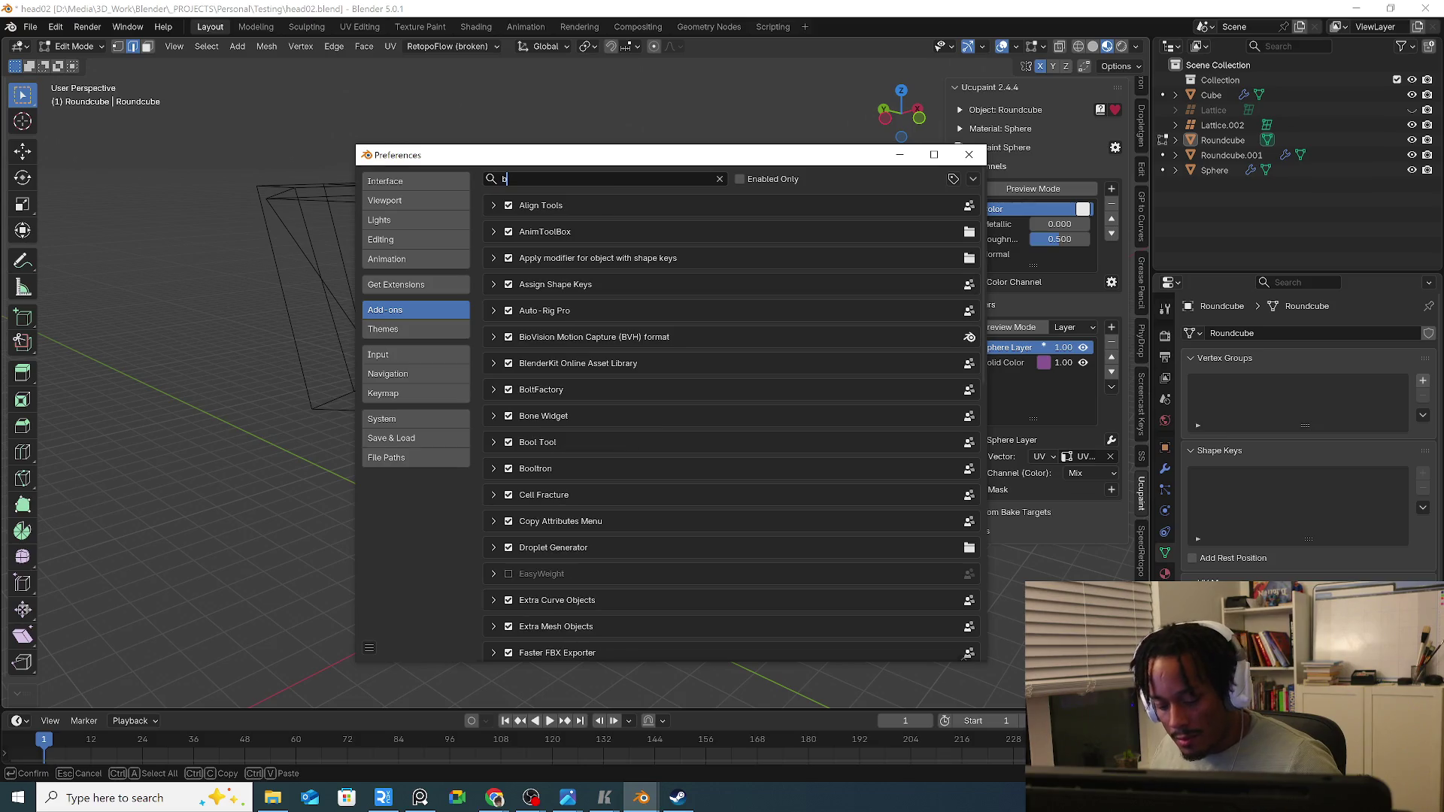
type("l")
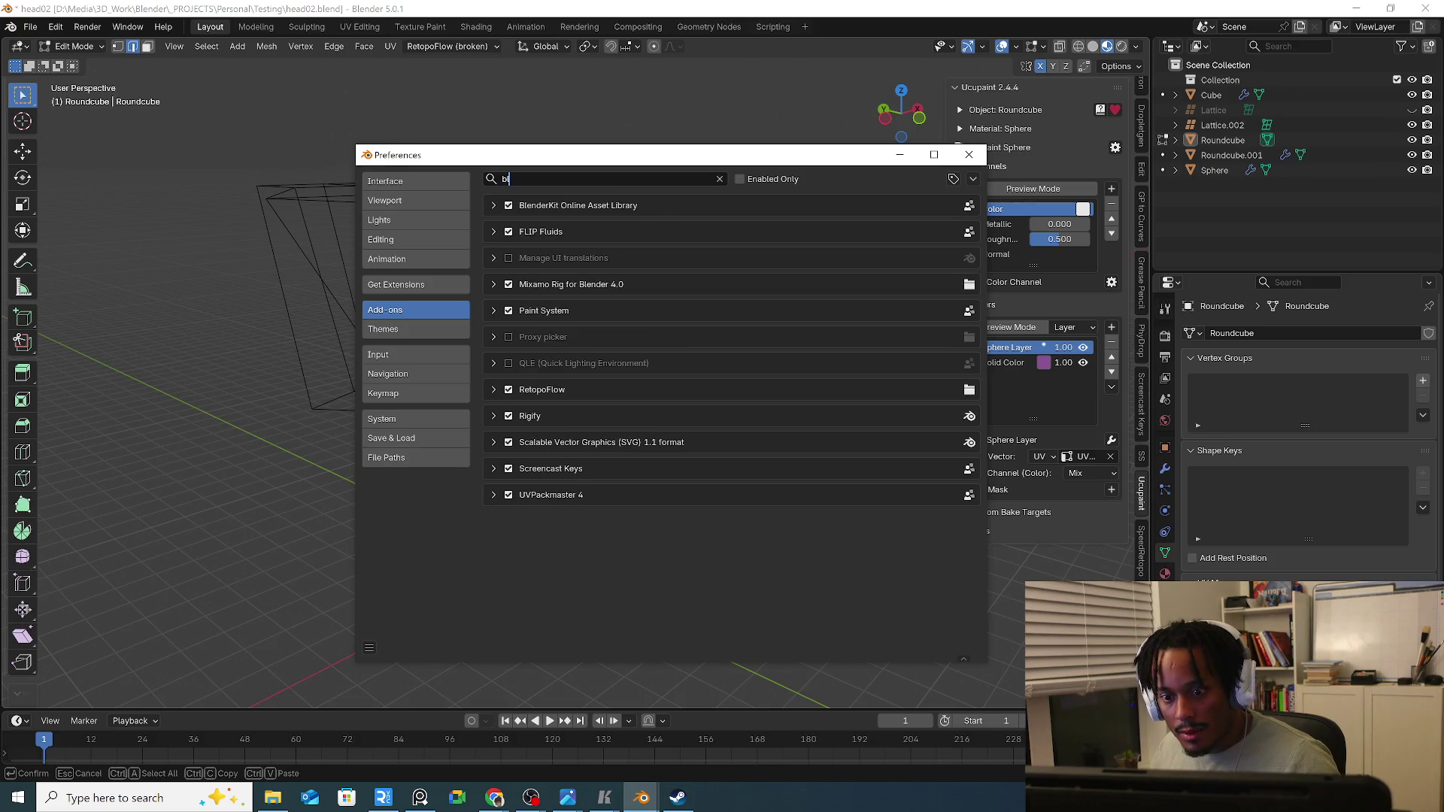
type("e")
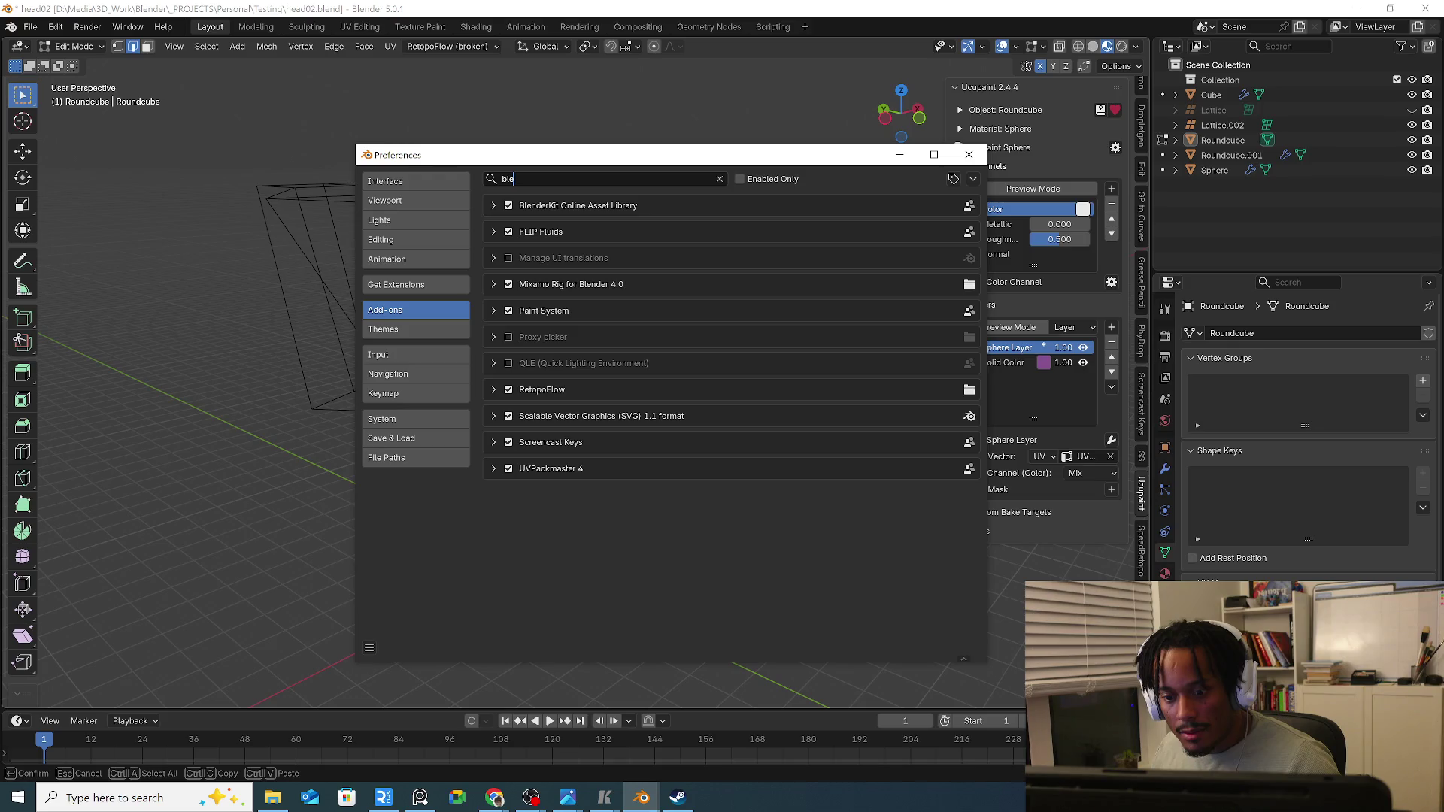
type("n")
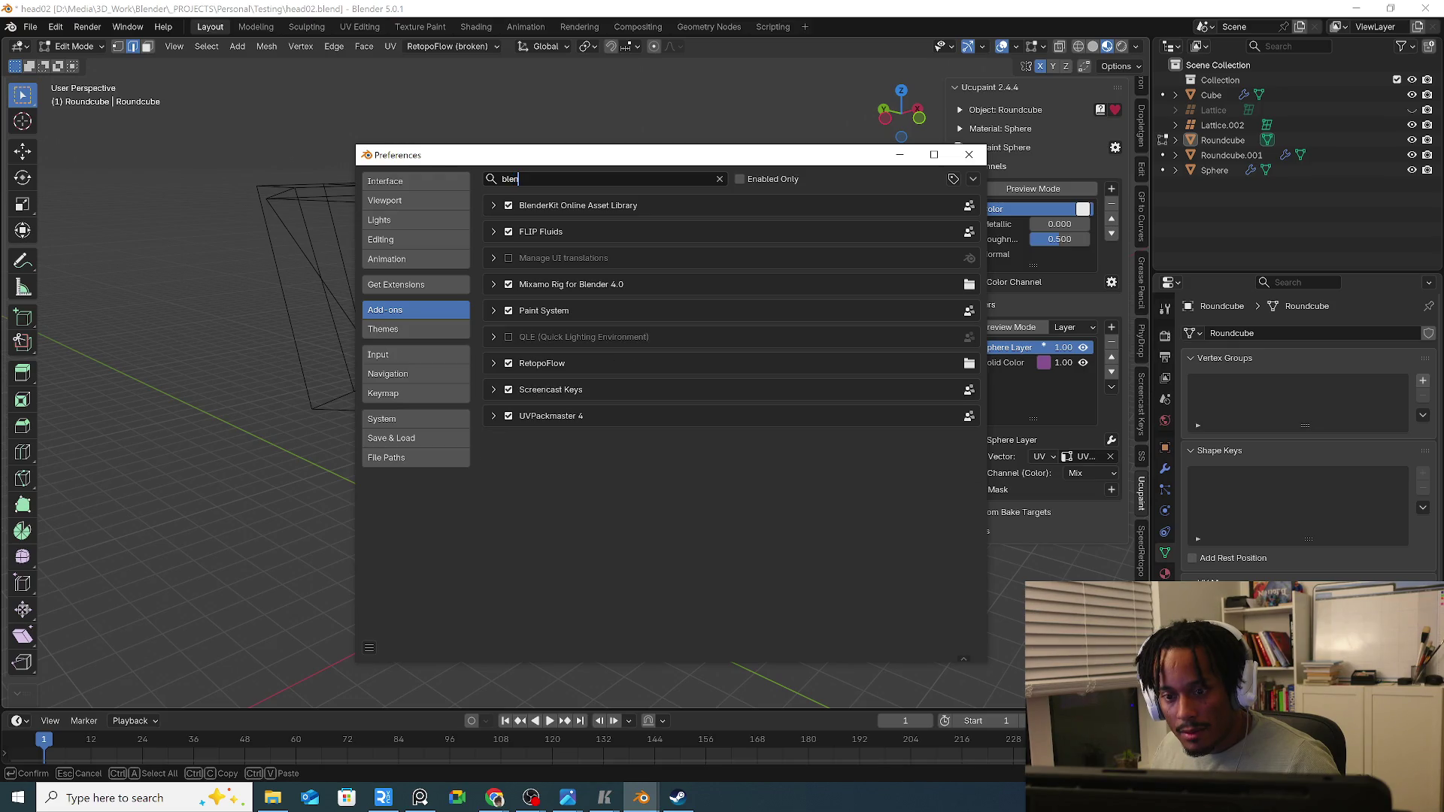
Expand and collapse the BlenderKit add-on details, then nudge the window left.
left_click(491, 204)
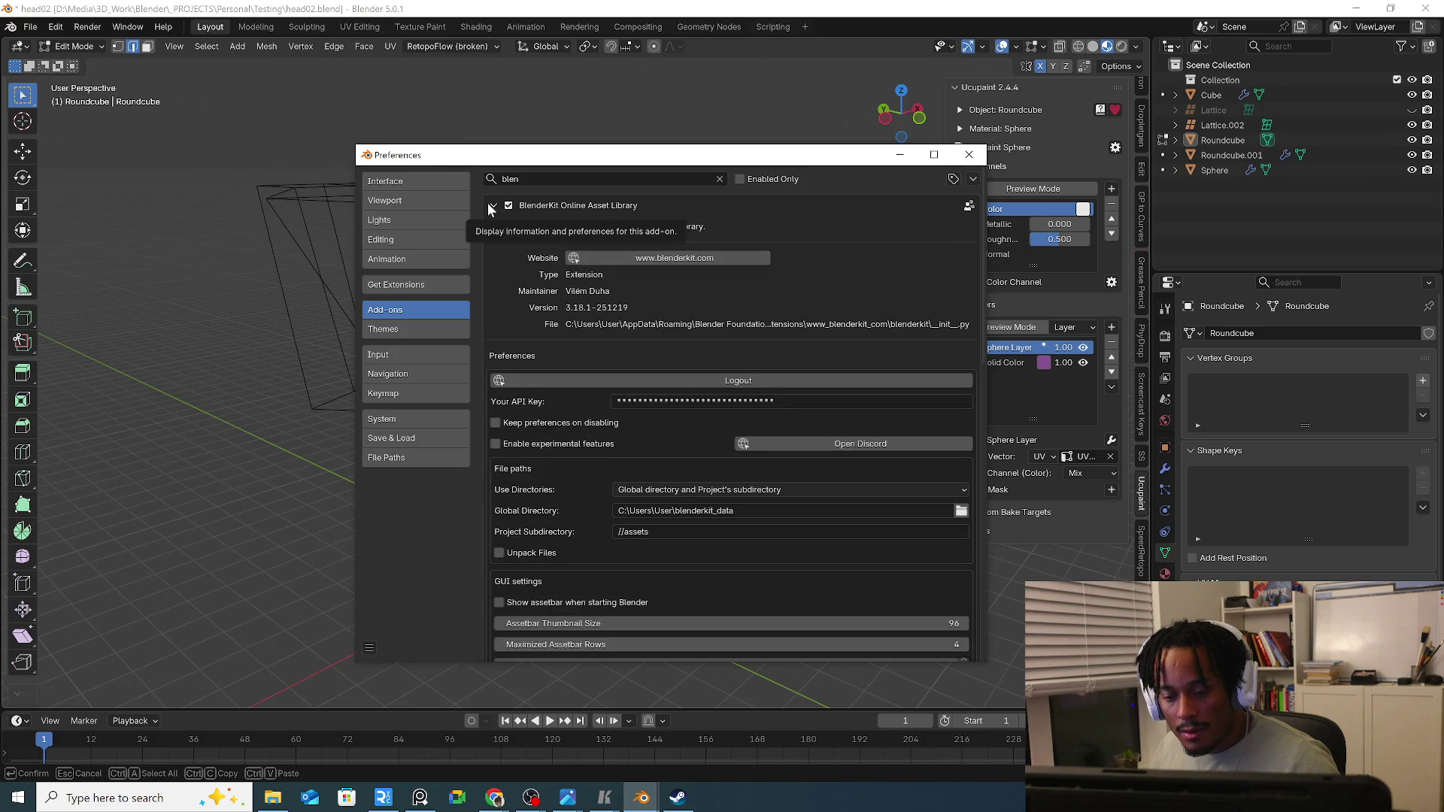
left_click(491, 205)
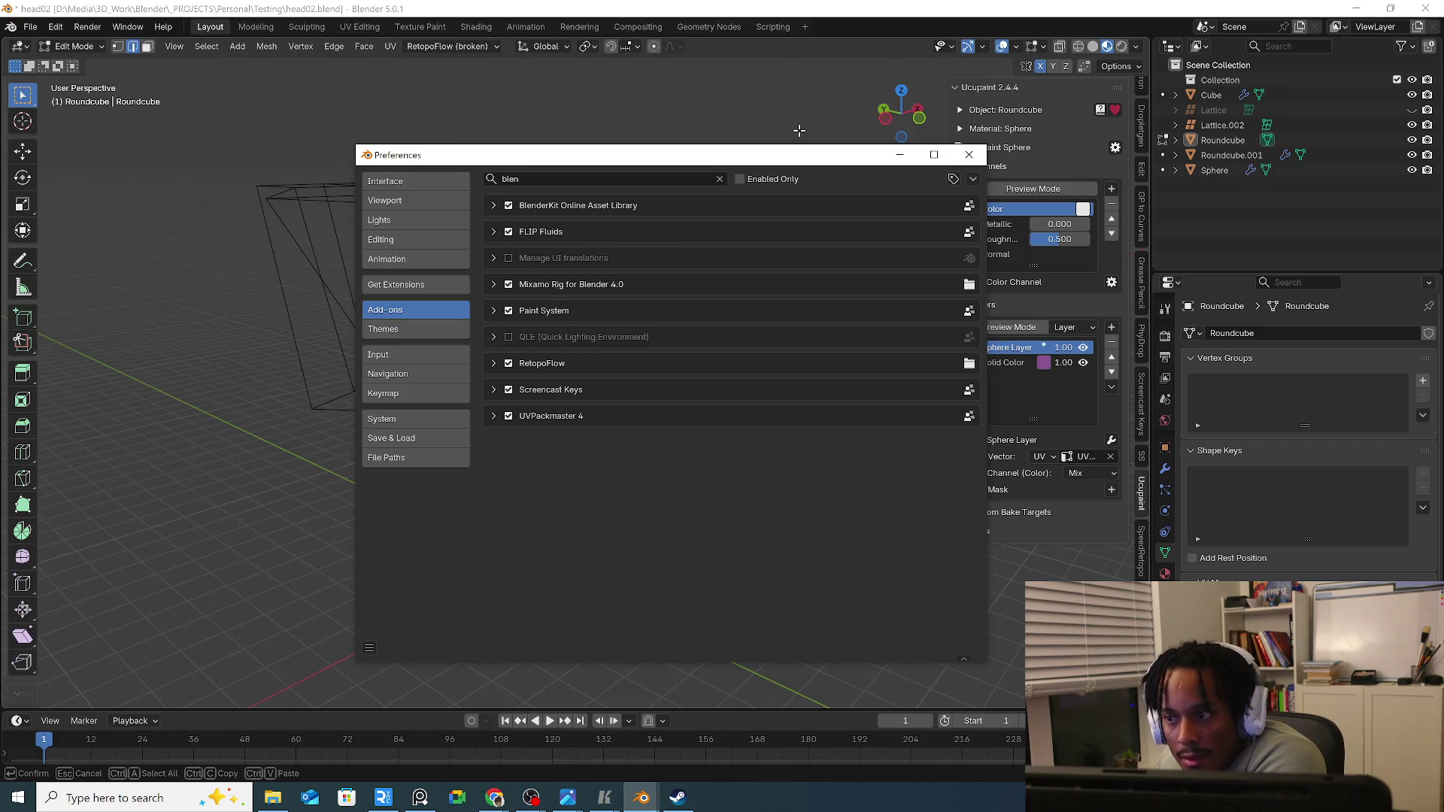
left_click_drag(711, 154, 646, 169)
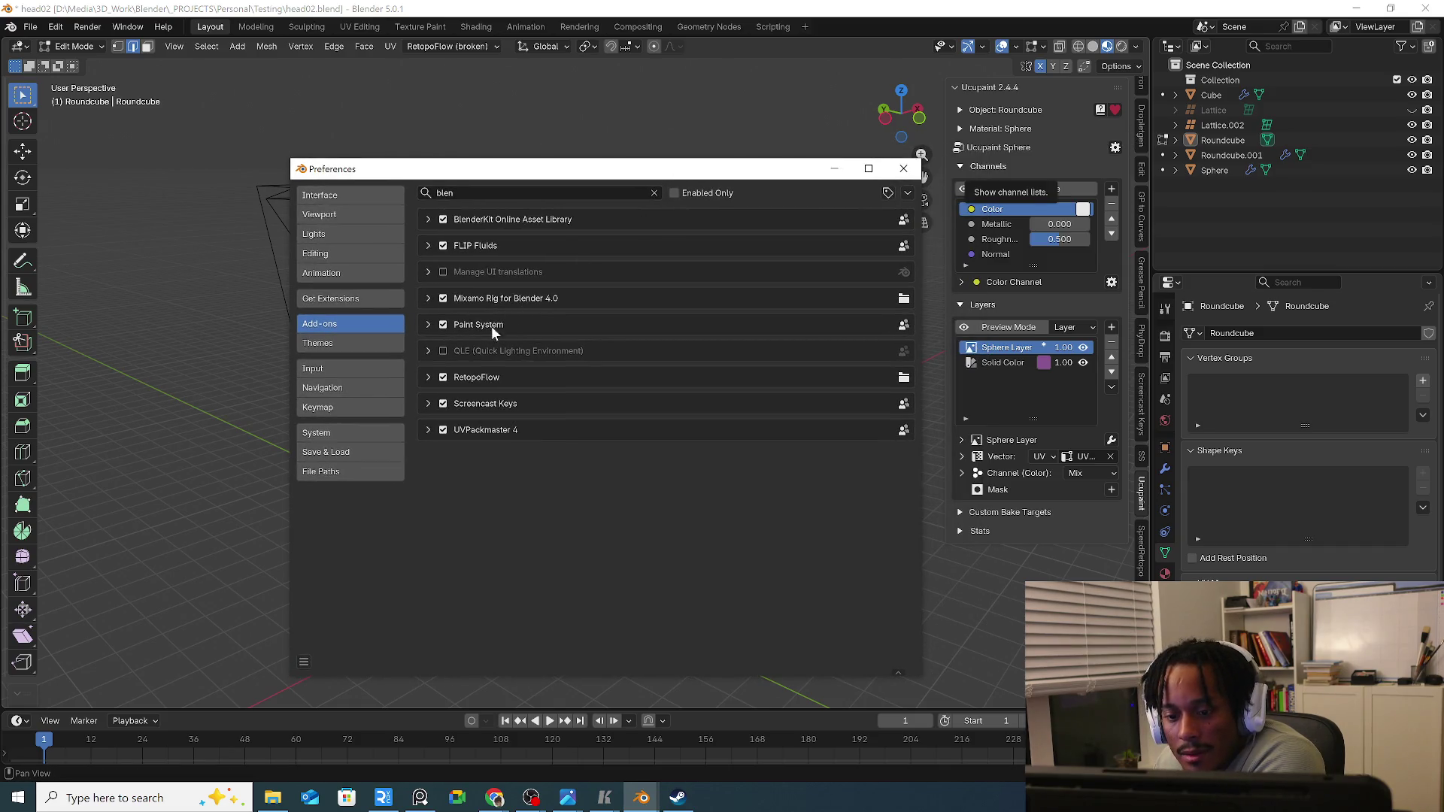
Toggle the BlenderKit add-on details and its website link, then show the Interface settings.
left_click(427, 218)
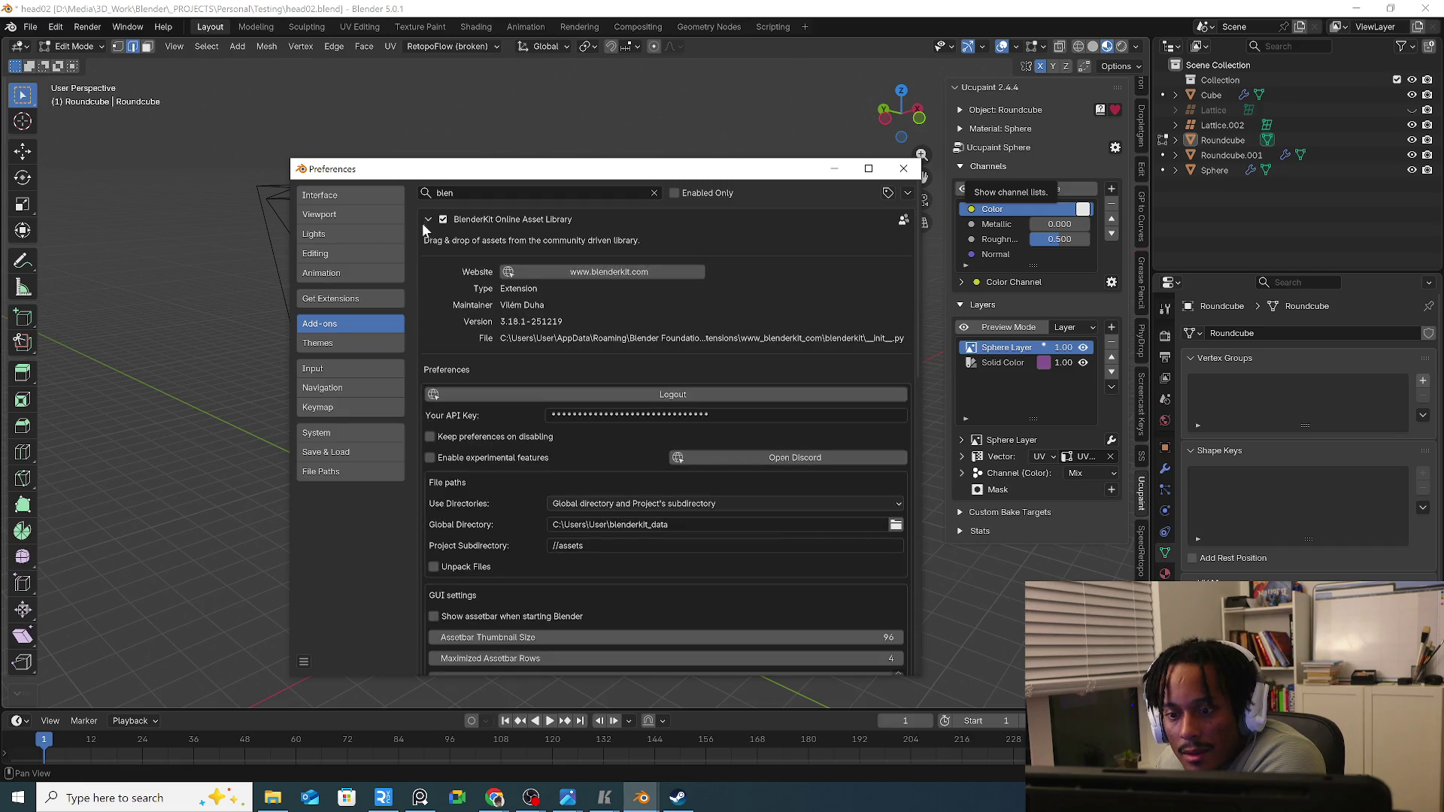
left_click(609, 271)
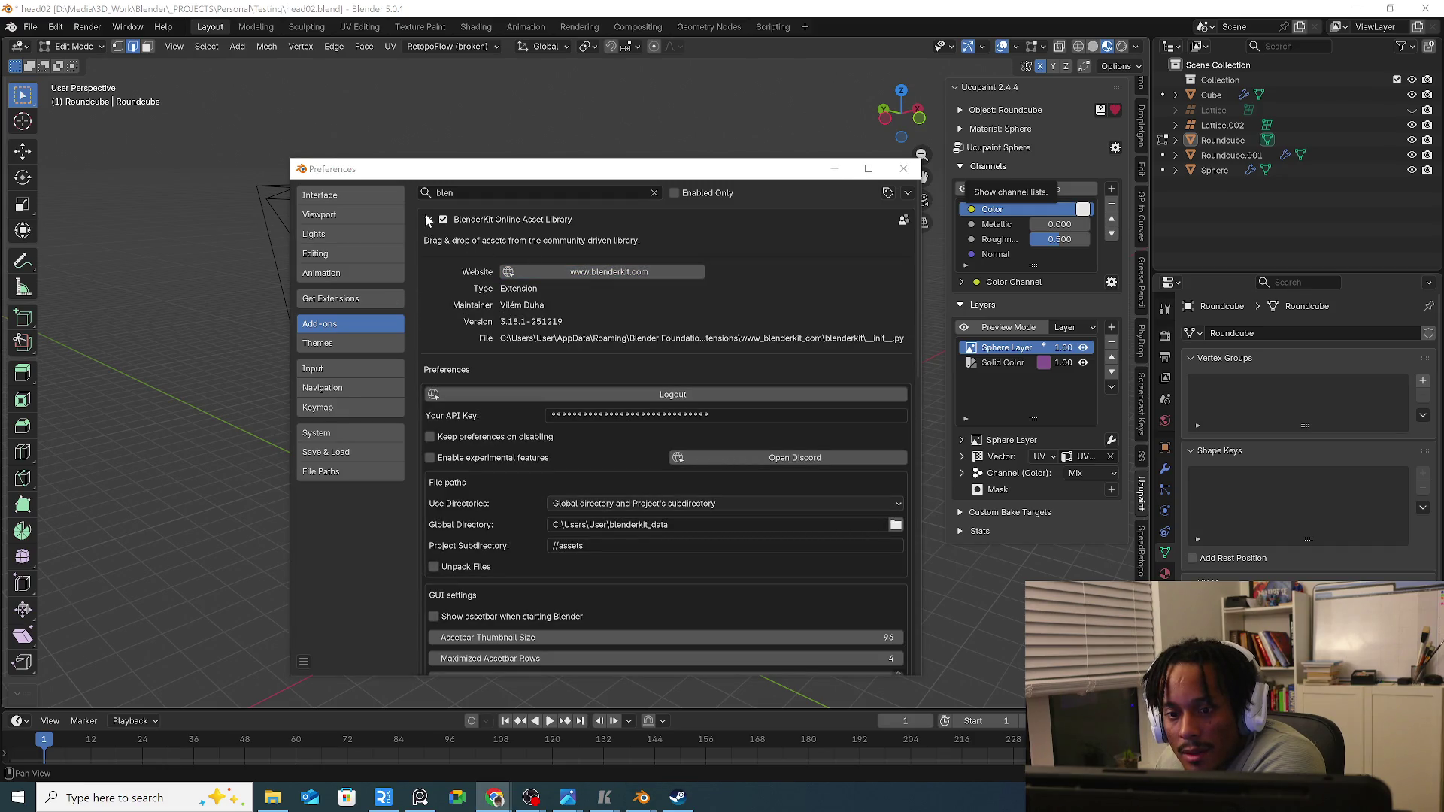
left_click(427, 218)
left_click(426, 217)
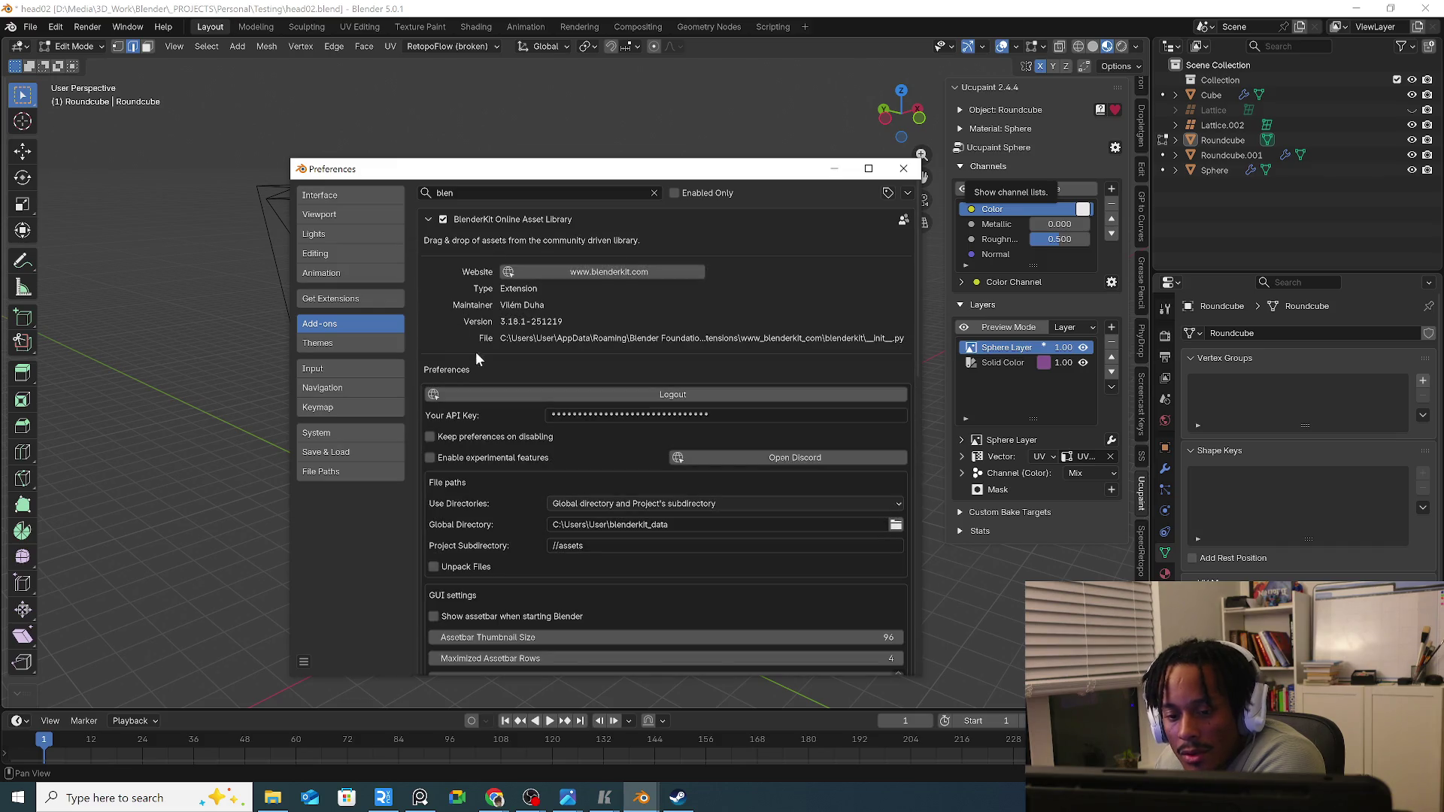
scroll(461, 349, "down", 1)
scroll(462, 350, "down", 1)
scroll(485, 368, "down", 1)
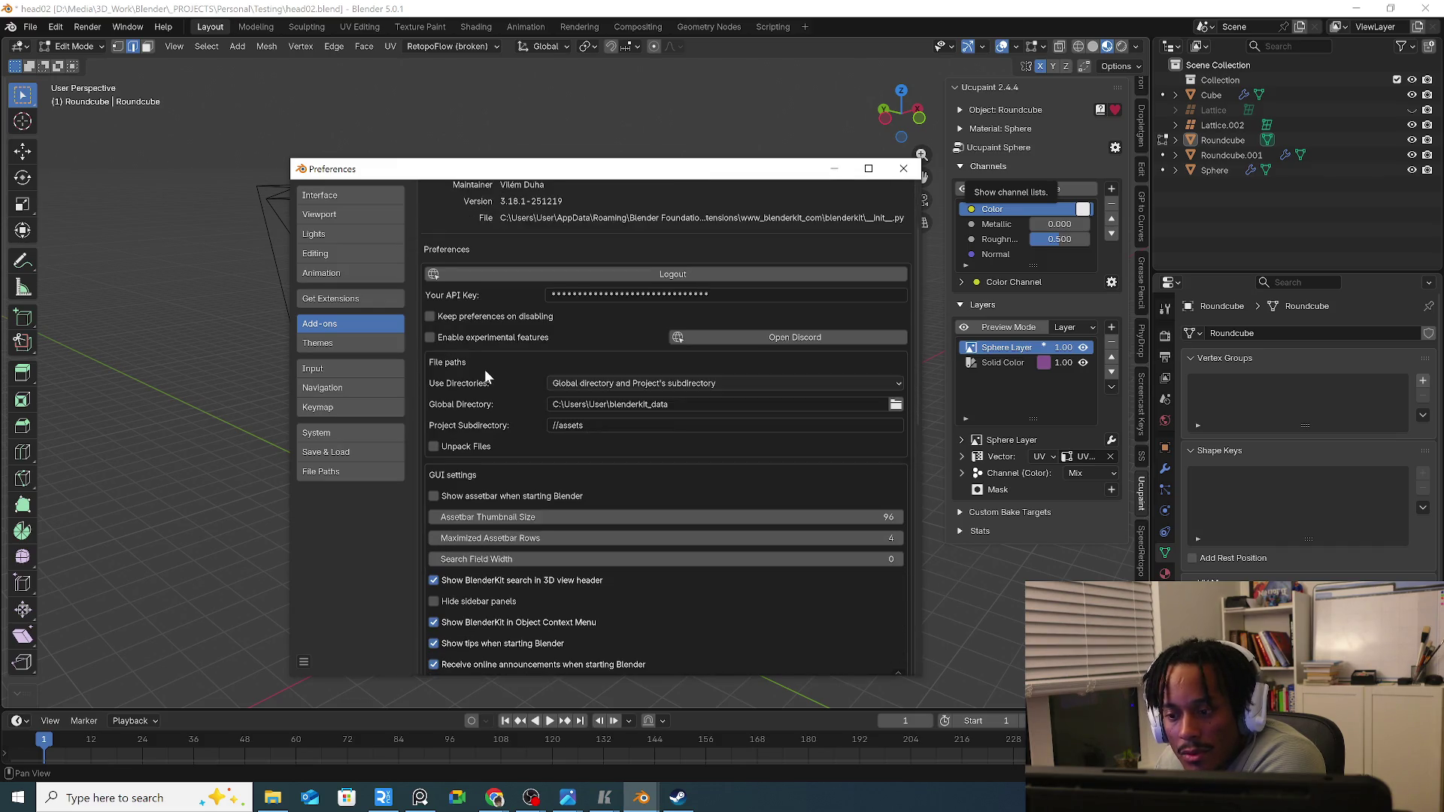
scroll(484, 369, "down", 1)
scroll(484, 369, "down", 2)
scroll(484, 369, "down", 1)
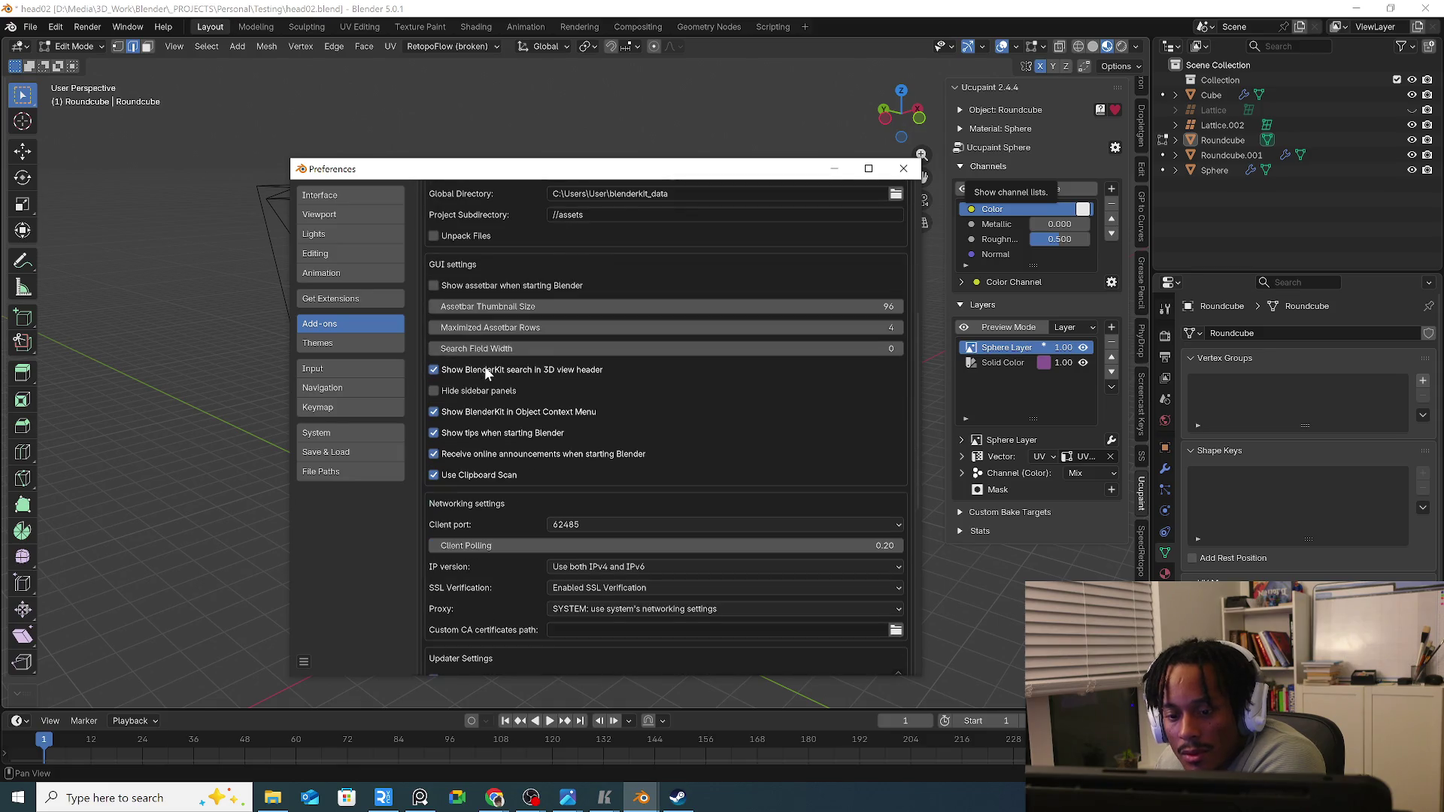
scroll(485, 370, "down", 4)
scroll(478, 361, "up", 5)
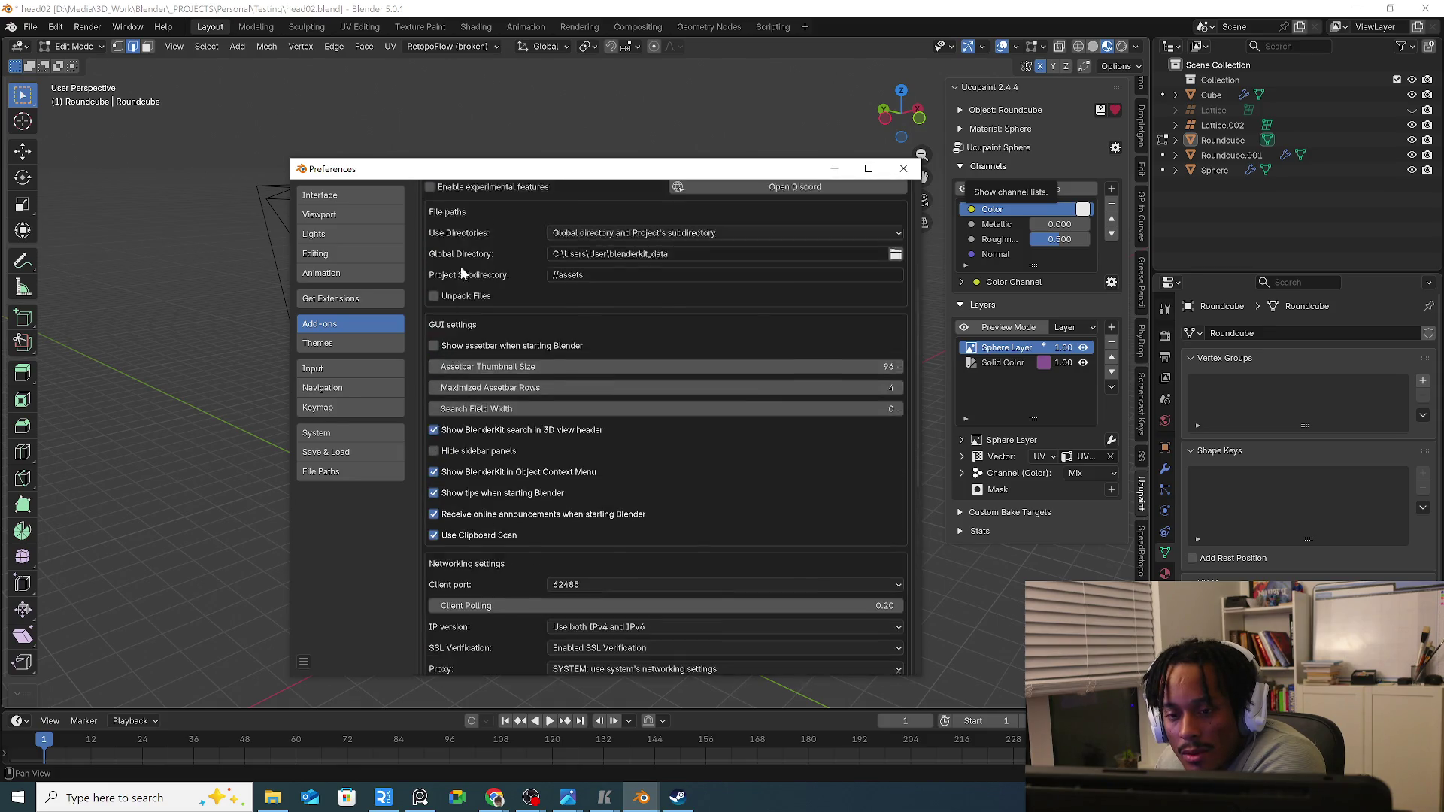
scroll(478, 362, "up", 3)
left_click(353, 199)
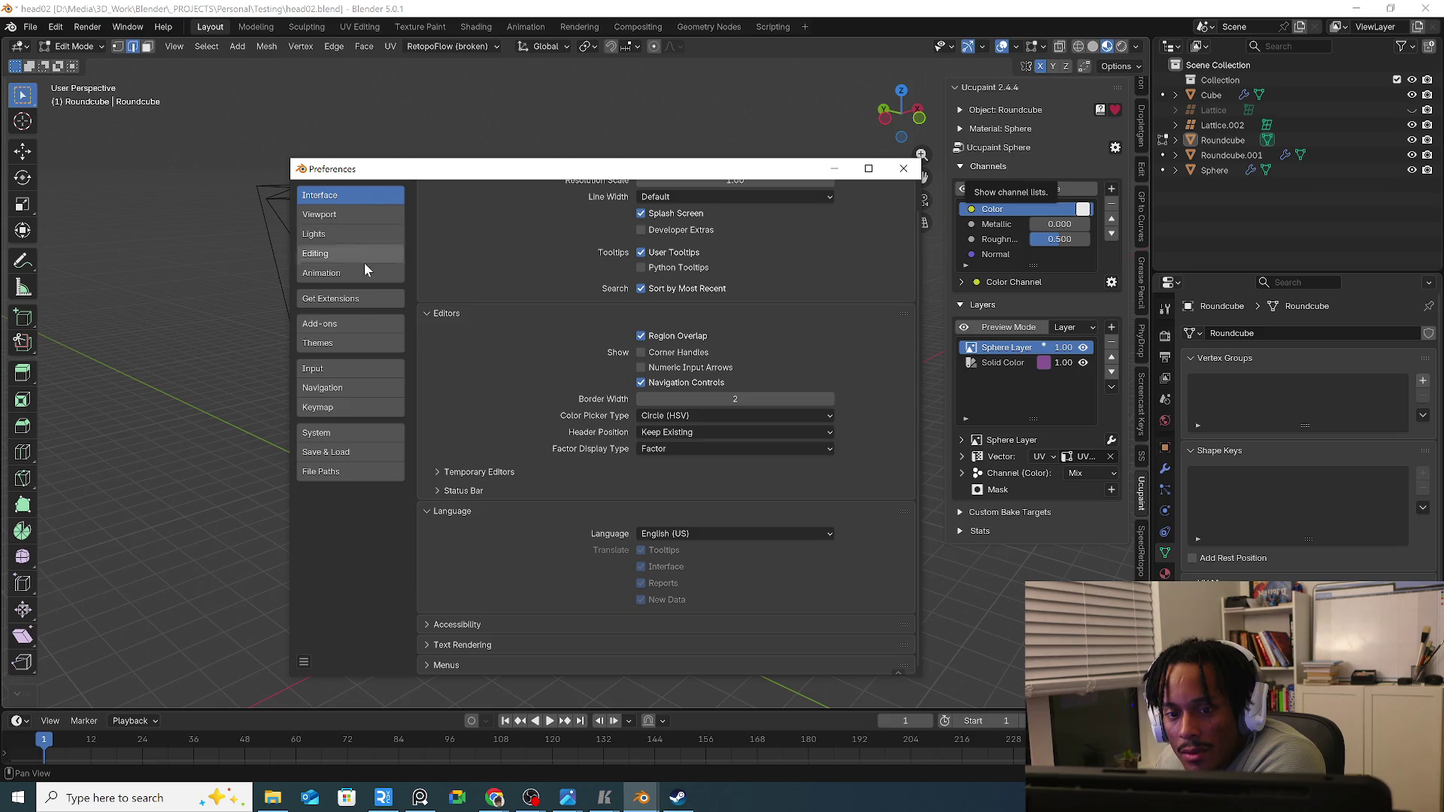
View the Themes settings, then the Get Extensions page with its update check.
left_click(349, 347)
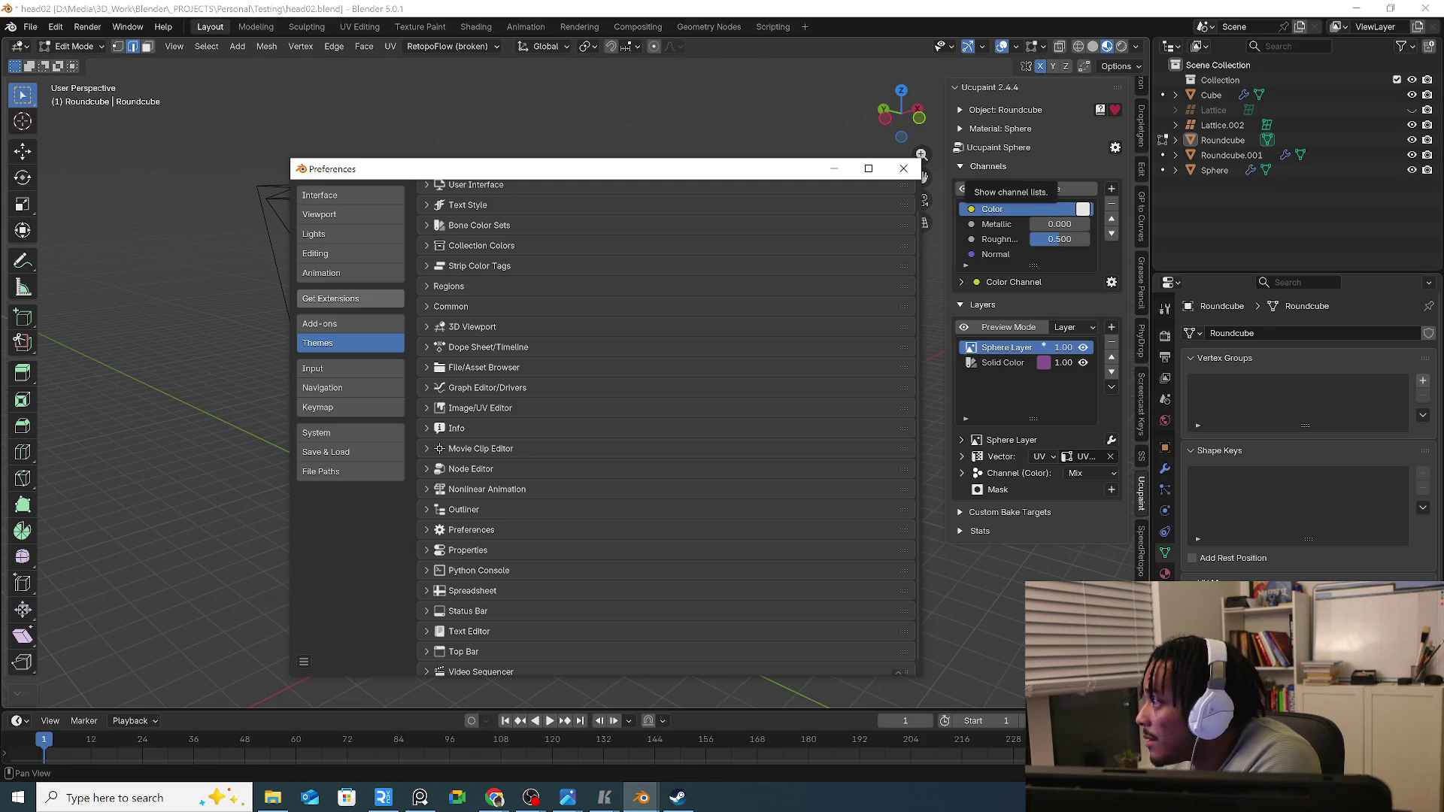
left_click(351, 298)
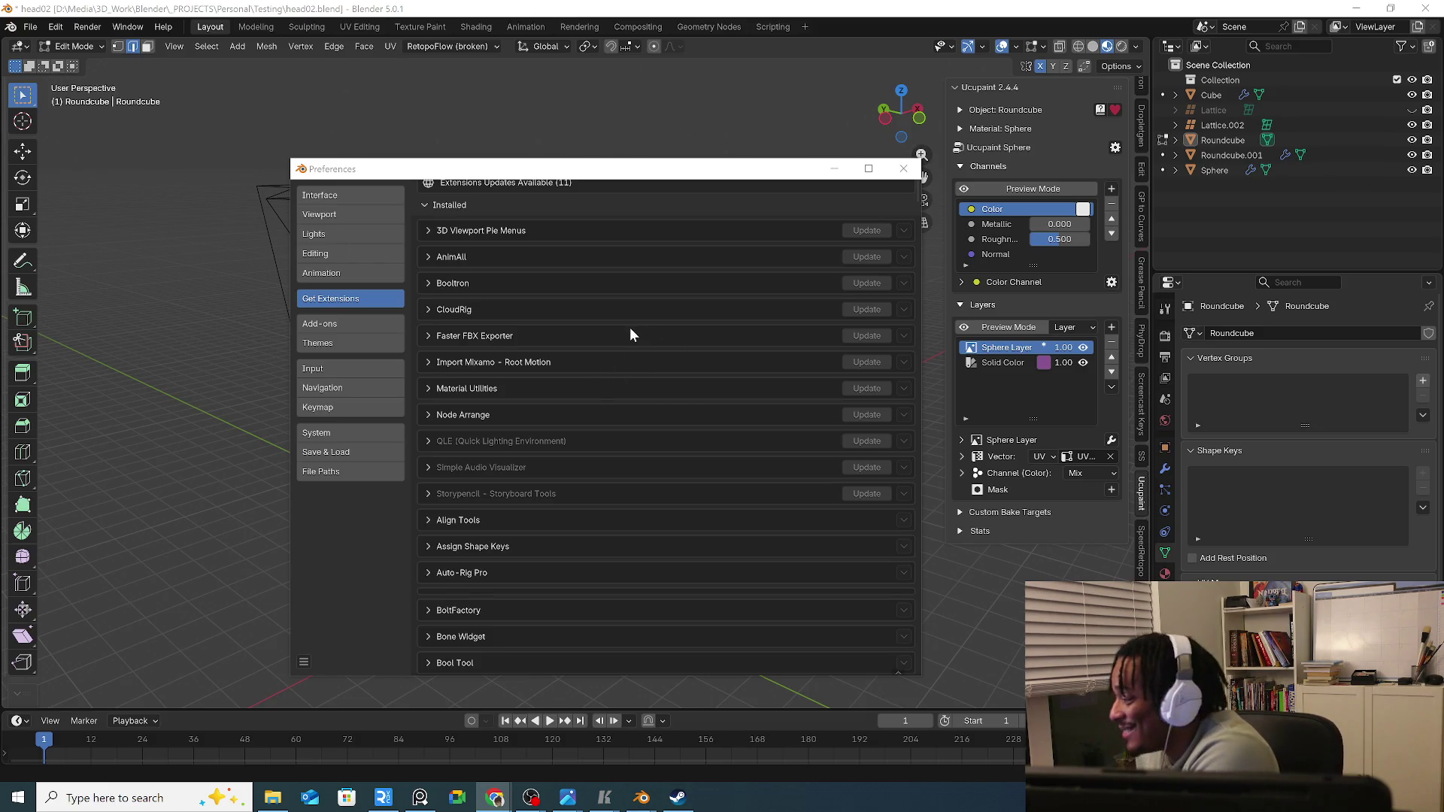
scroll(630, 327, "down", 1)
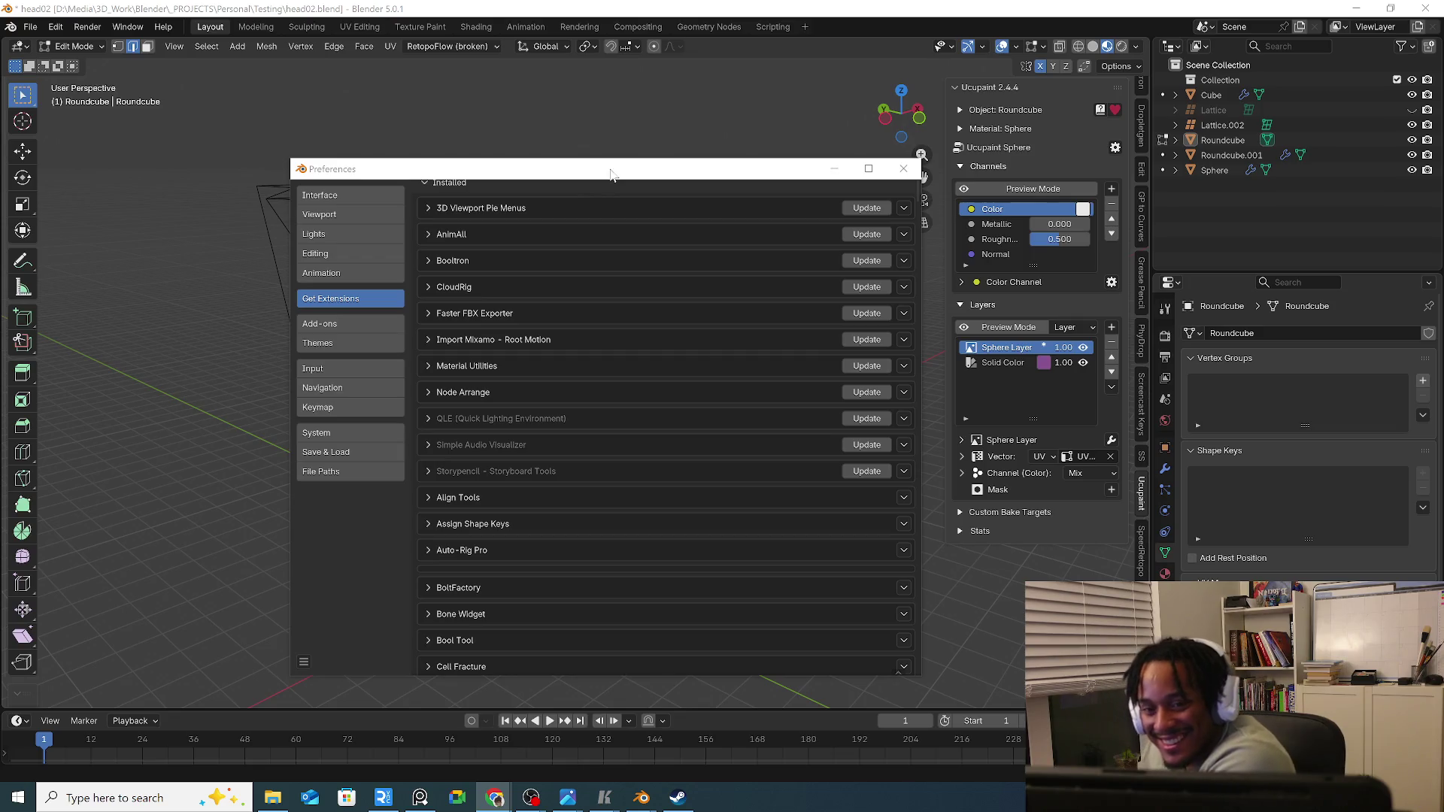
Search the extensions for 'blender', then close the Preferences window.
left_click(513, 265)
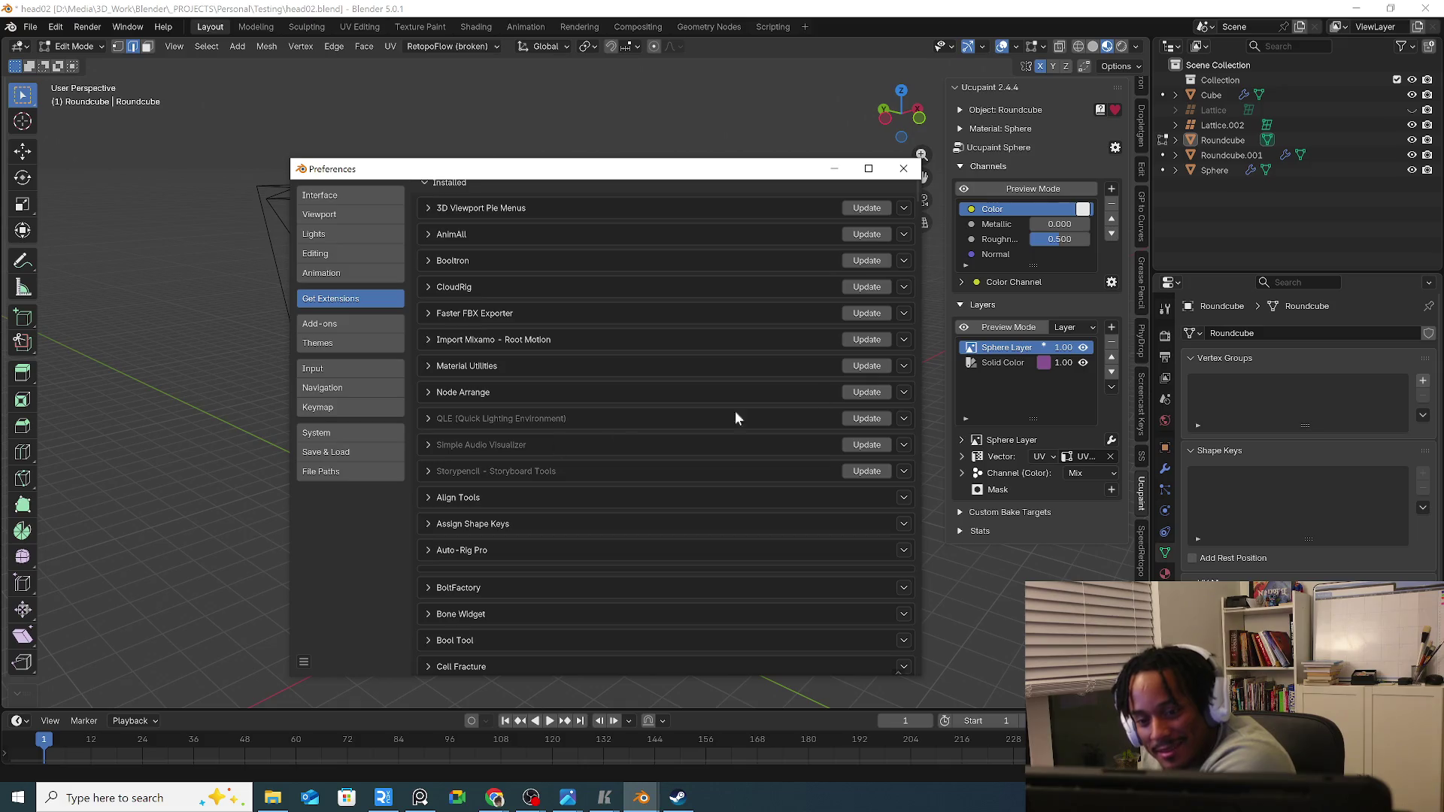
scroll(830, 354, "up", 2)
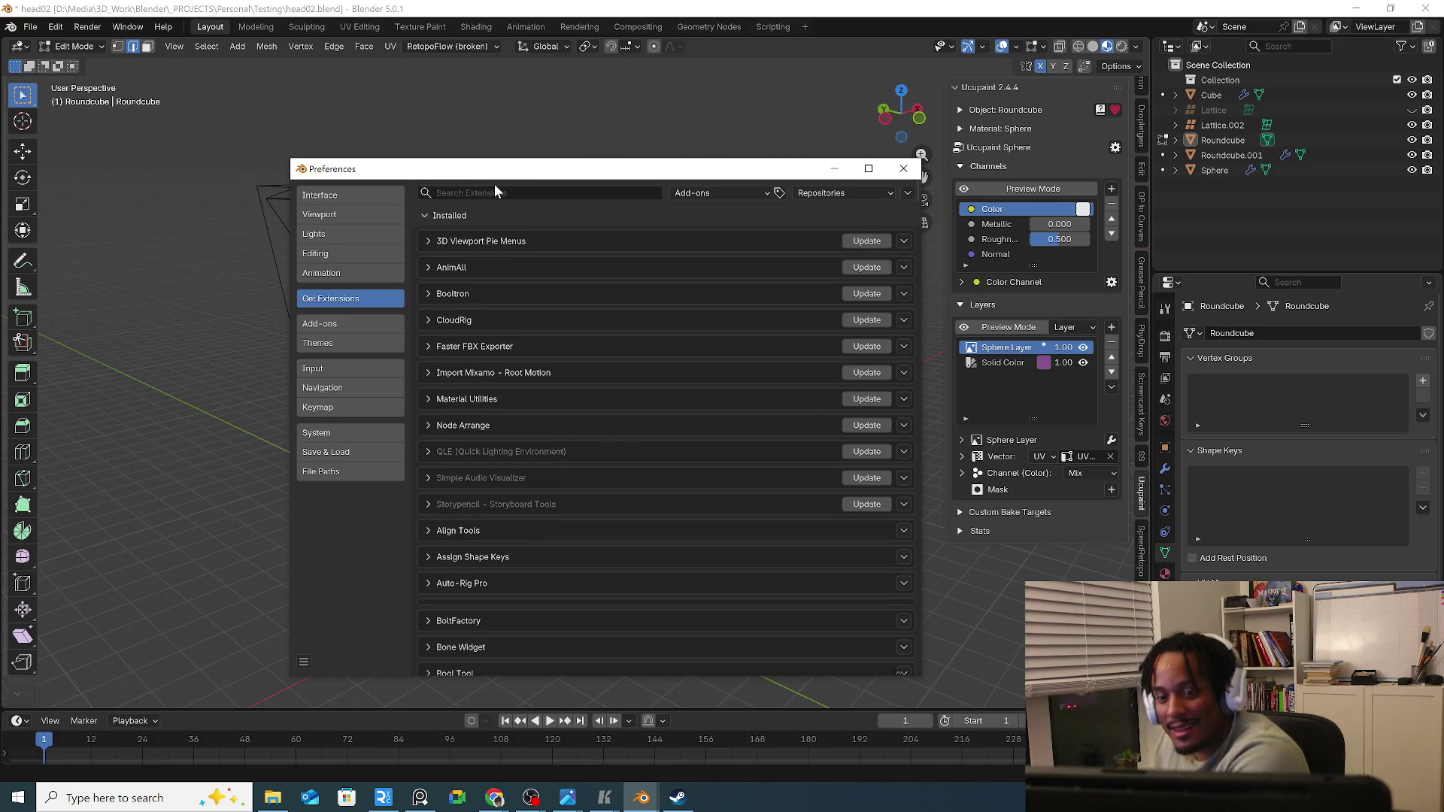
left_click(494, 192)
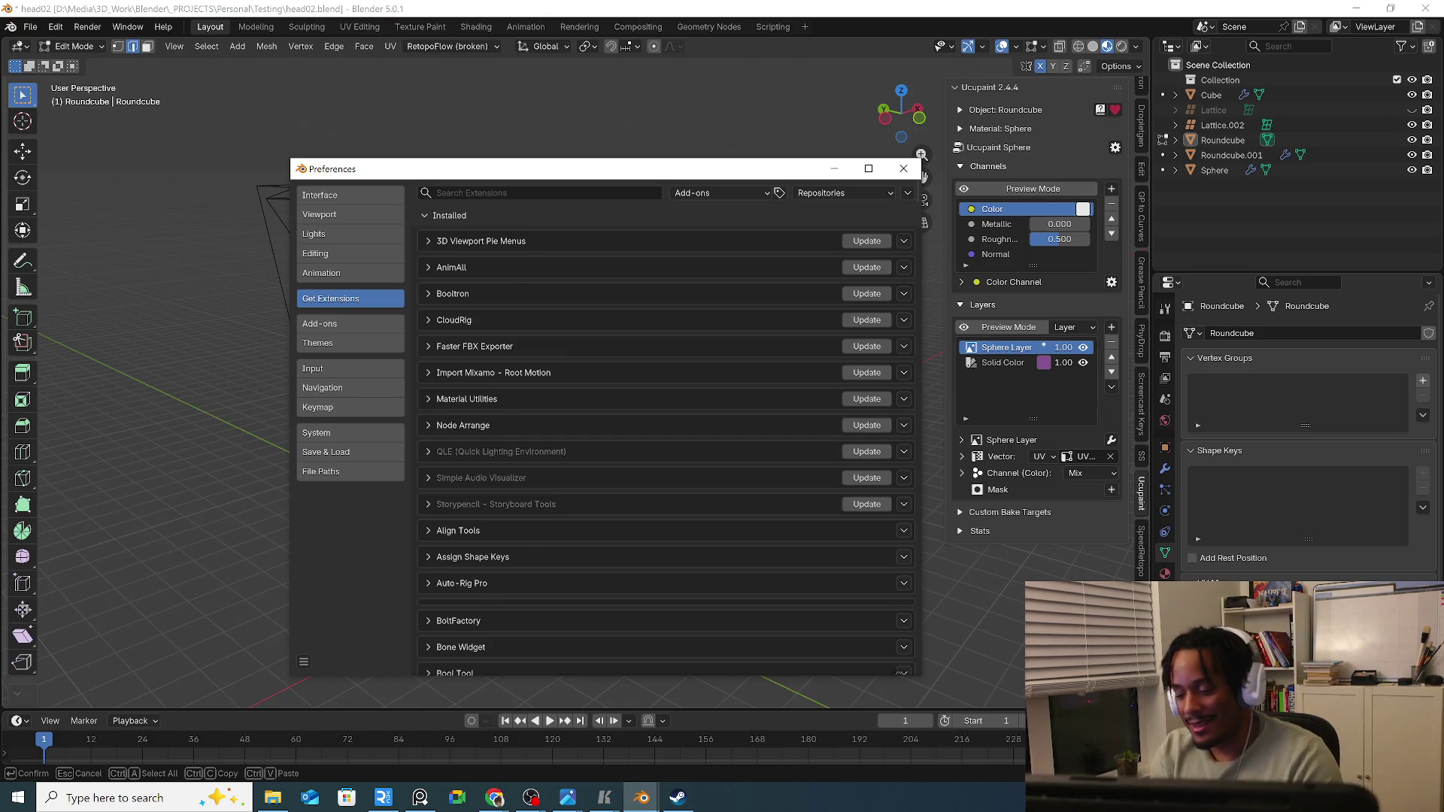
type("blender")
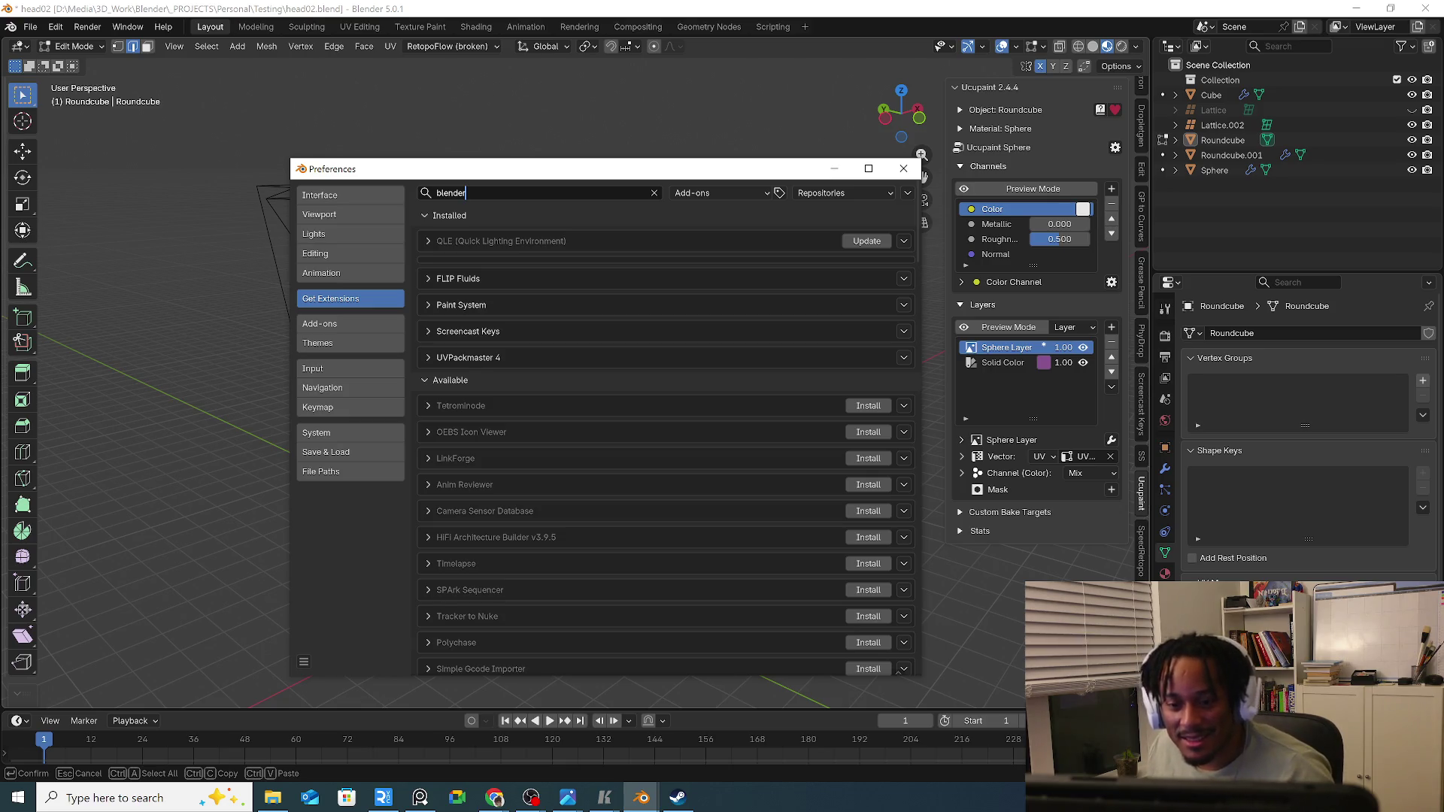
scroll(551, 414, "down", 2)
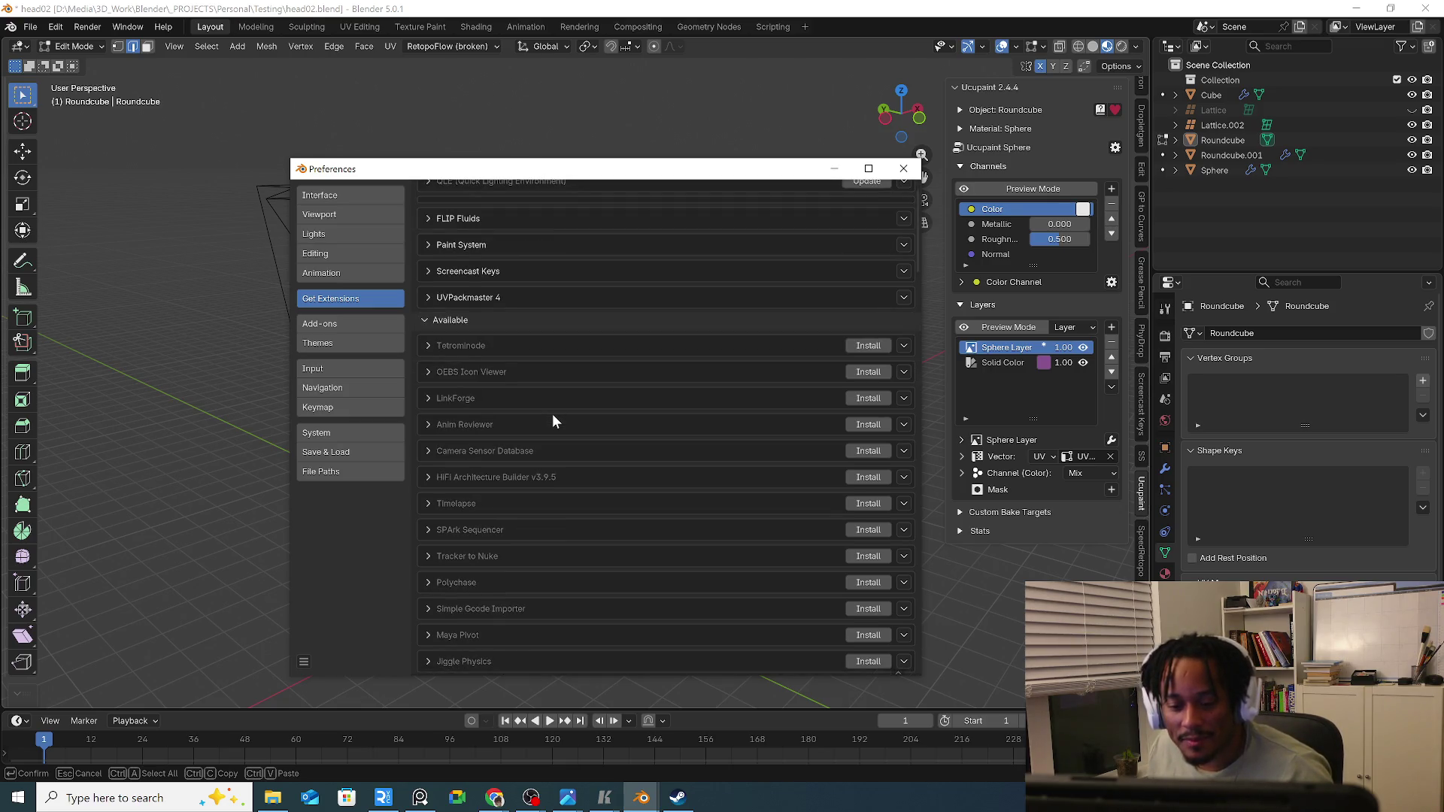
scroll(551, 415, "down", 1)
scroll(552, 415, "down", 2)
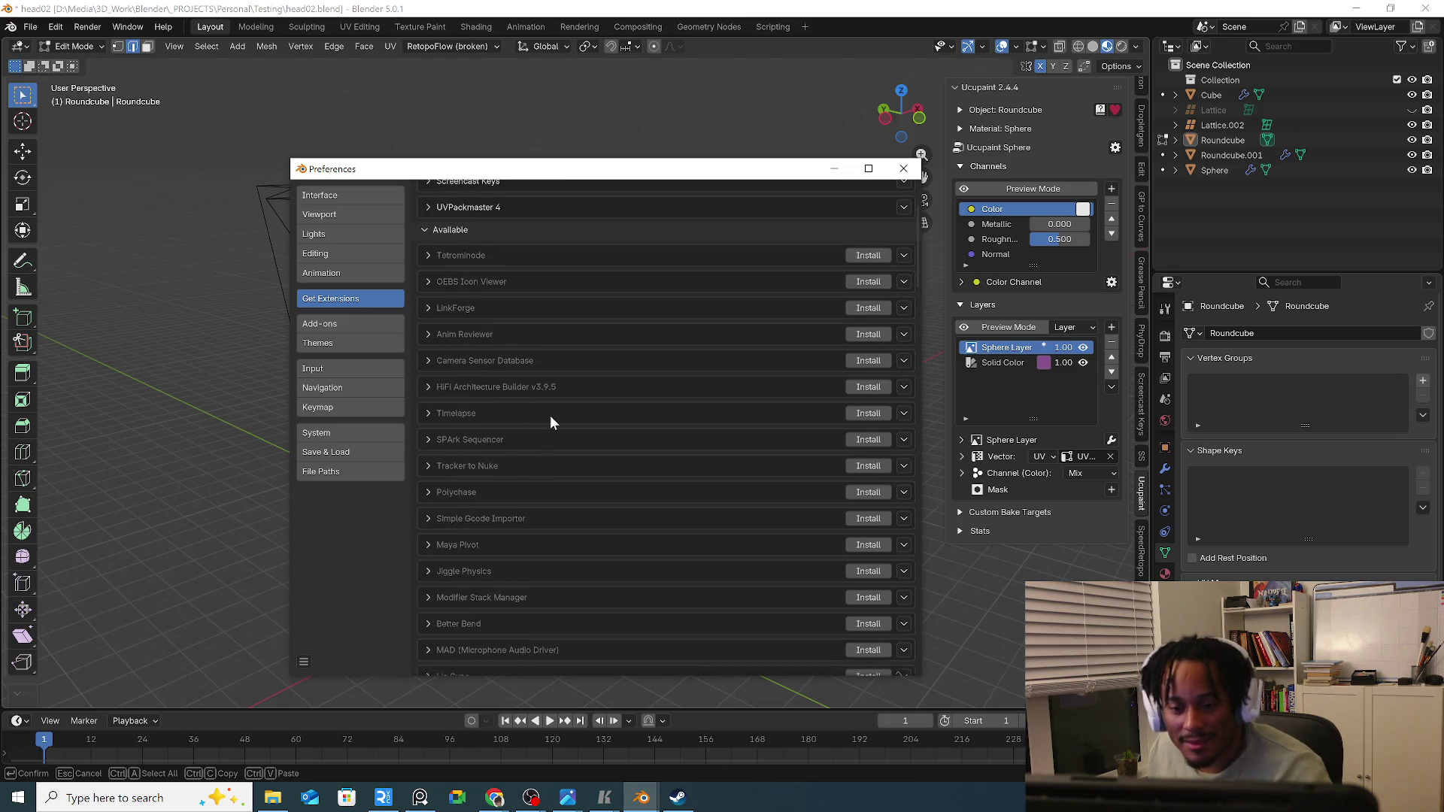
scroll(550, 415, "down", 1)
scroll(546, 419, "up", 1)
scroll(546, 419, "down", 1)
scroll(546, 419, "up", 1)
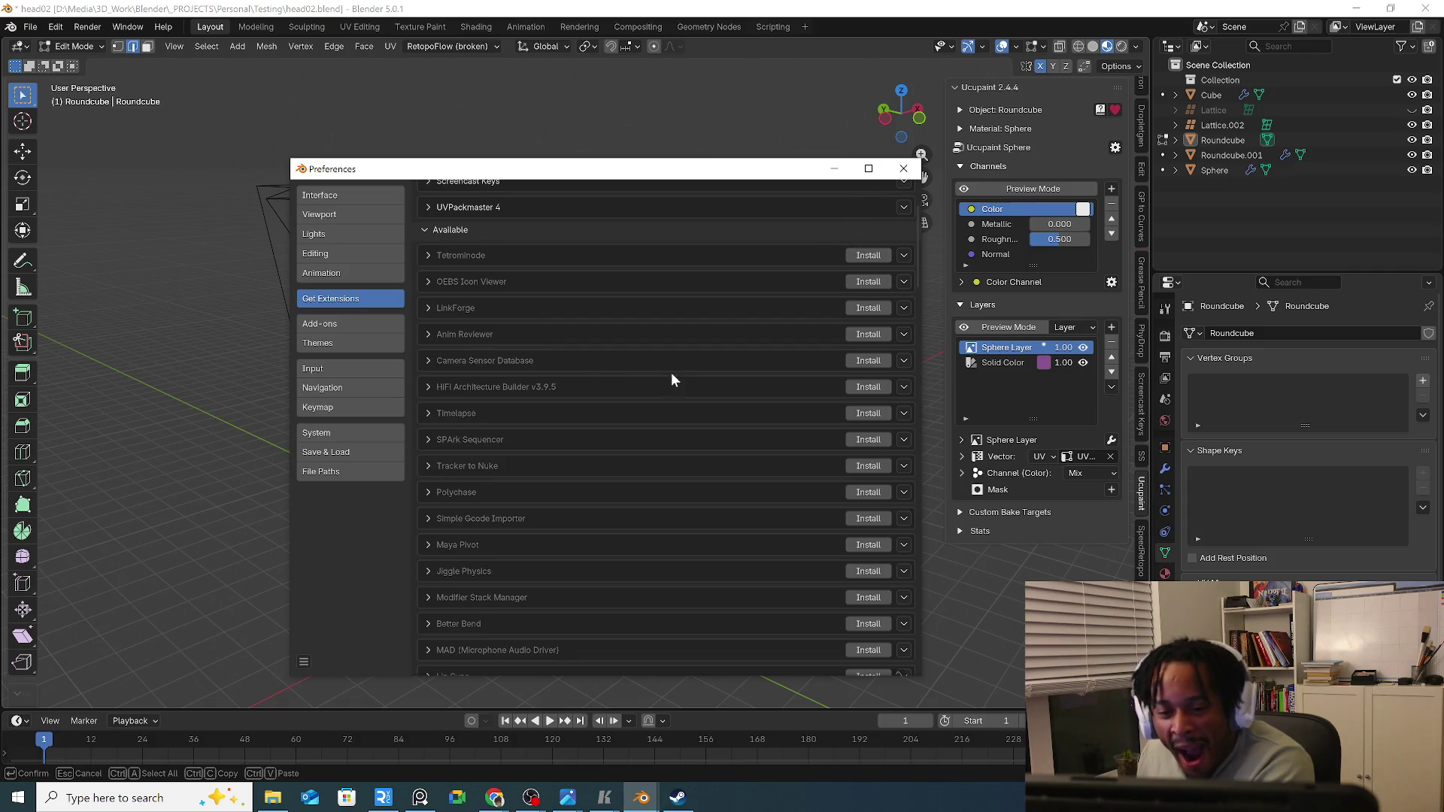
scroll(671, 375, "down", 1)
scroll(665, 379, "down", 2)
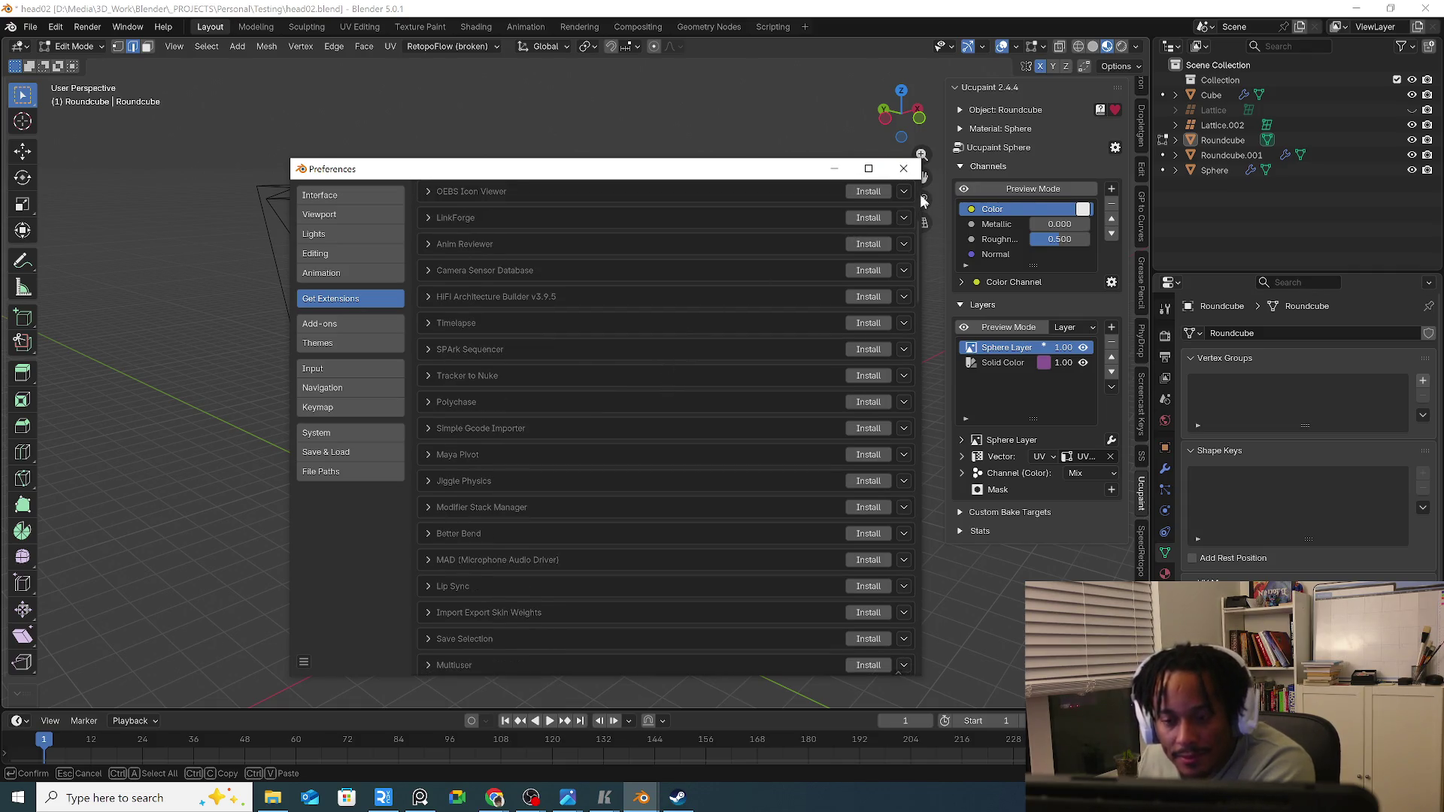
left_click(904, 168)
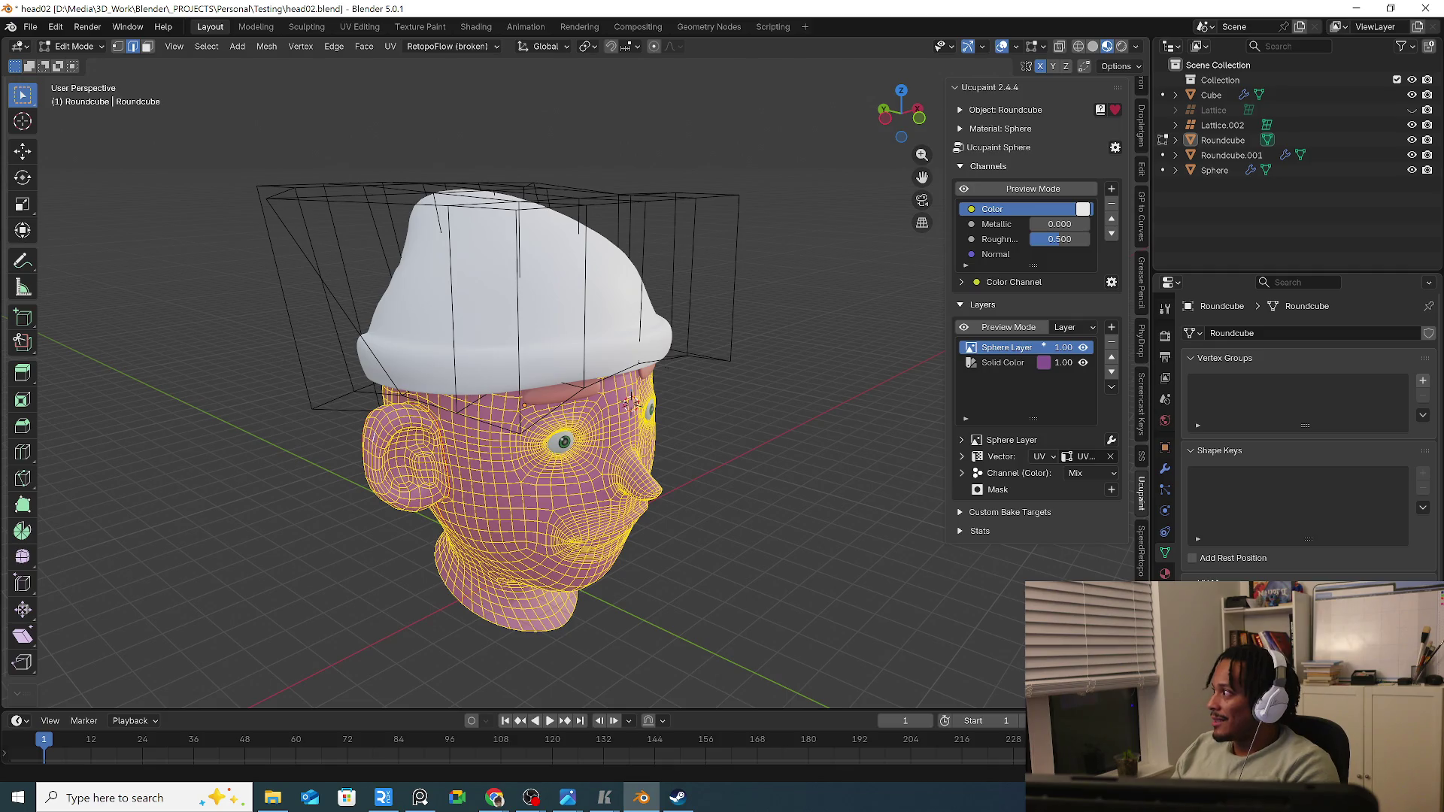
Drop the downloaded BlenderKit zip into Blender and install it to User Default with Enable Add-on.
key("alt+Tab")
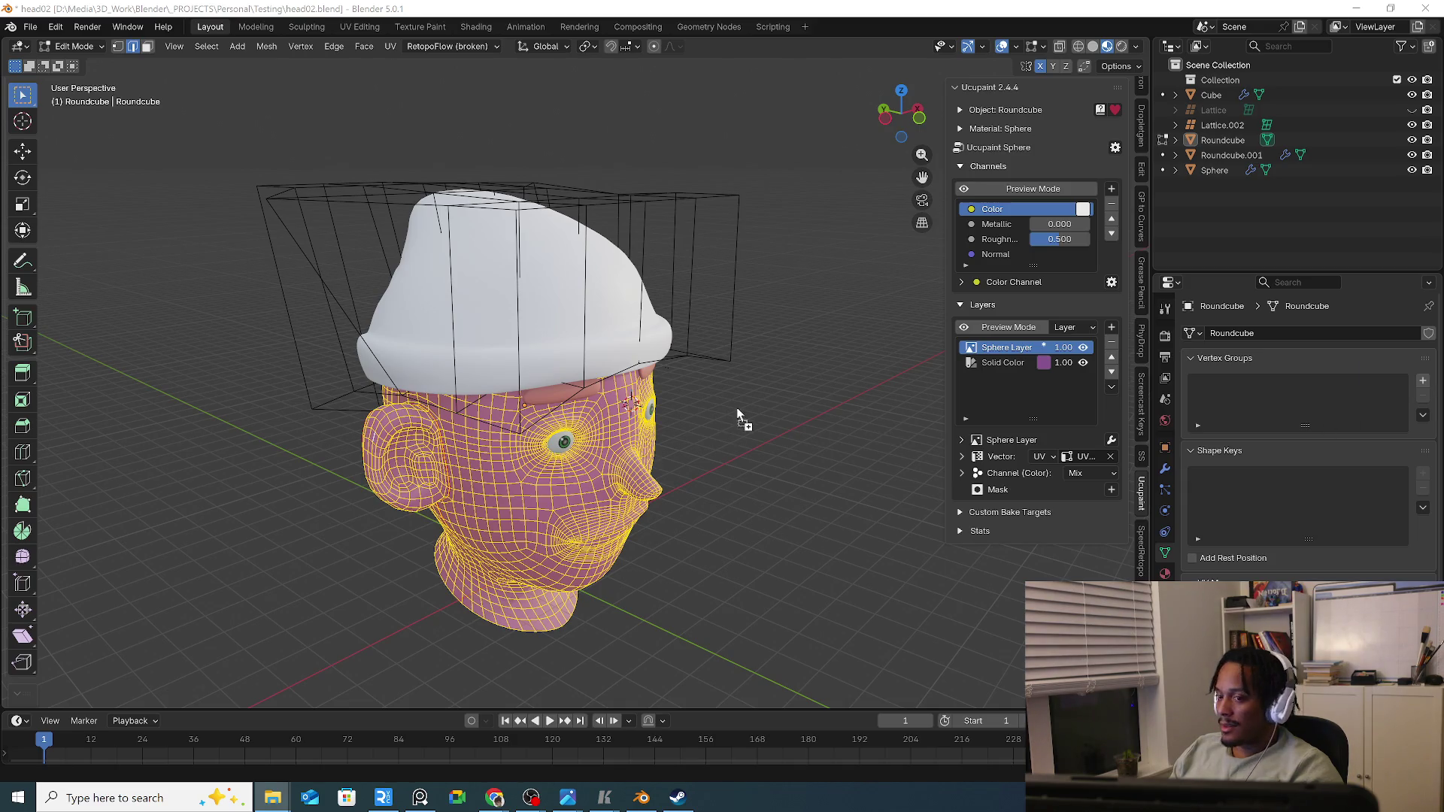
left_click_drag(954, 427, 737, 410)
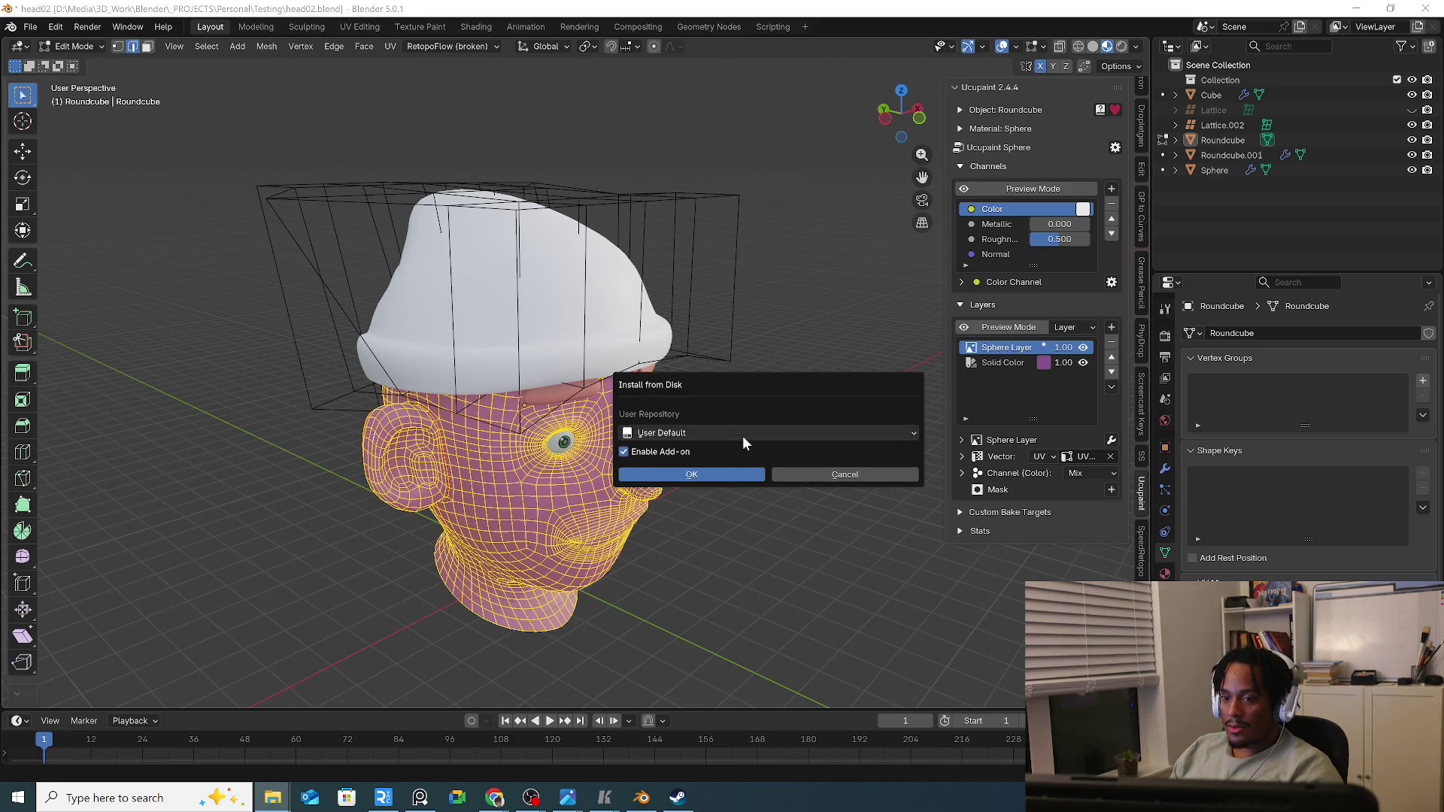
left_click(744, 435)
left_click(745, 432)
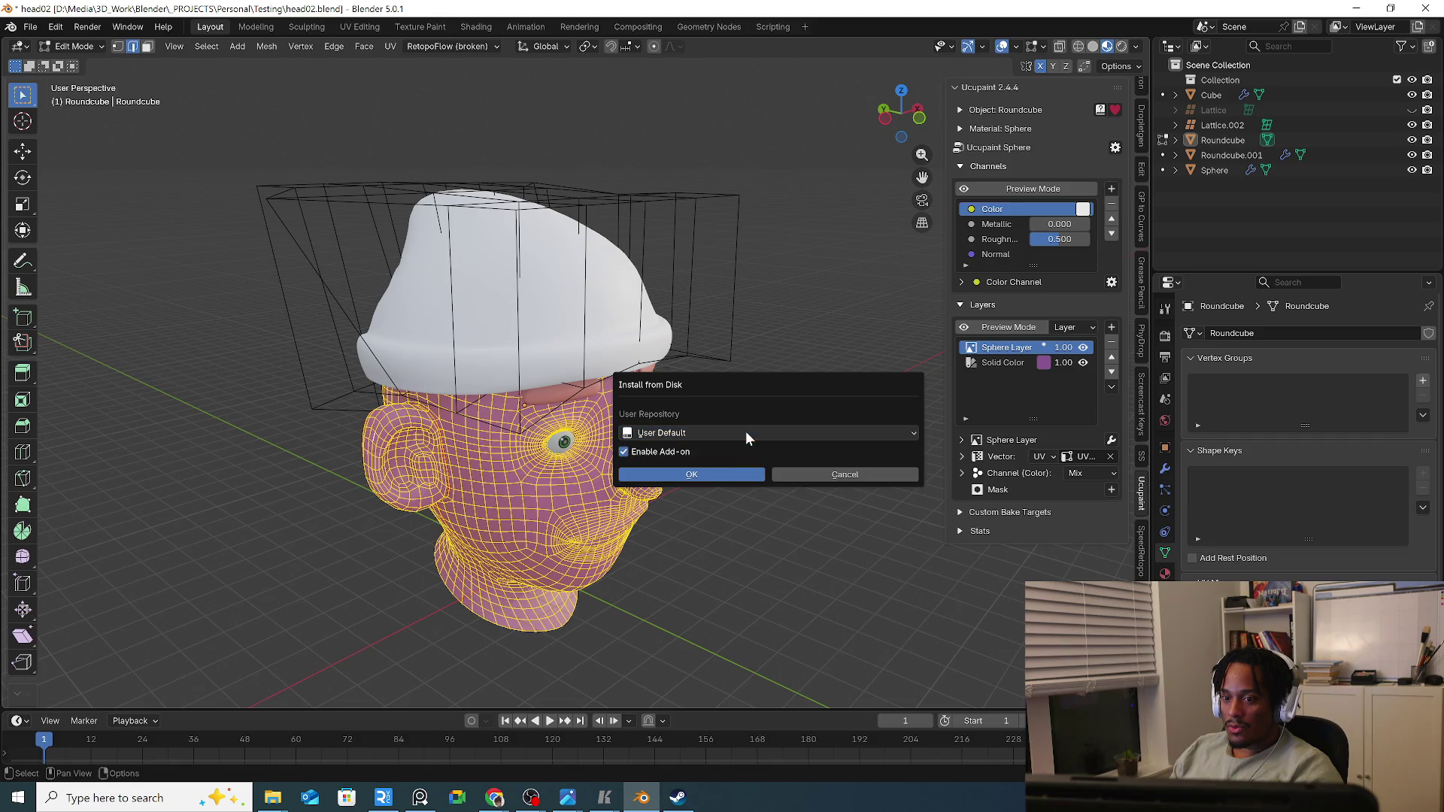
left_click(694, 475)
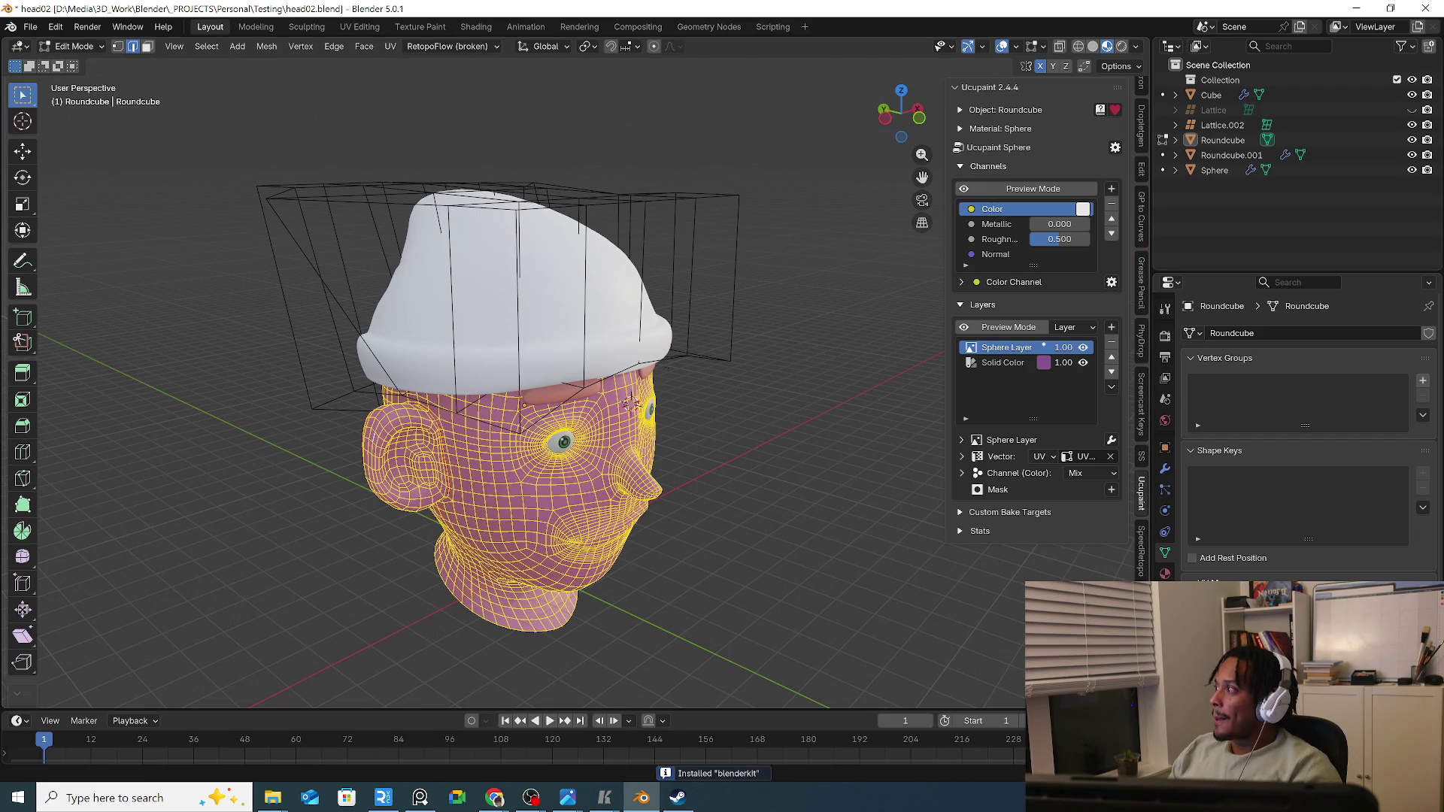
key("alt+Tab")
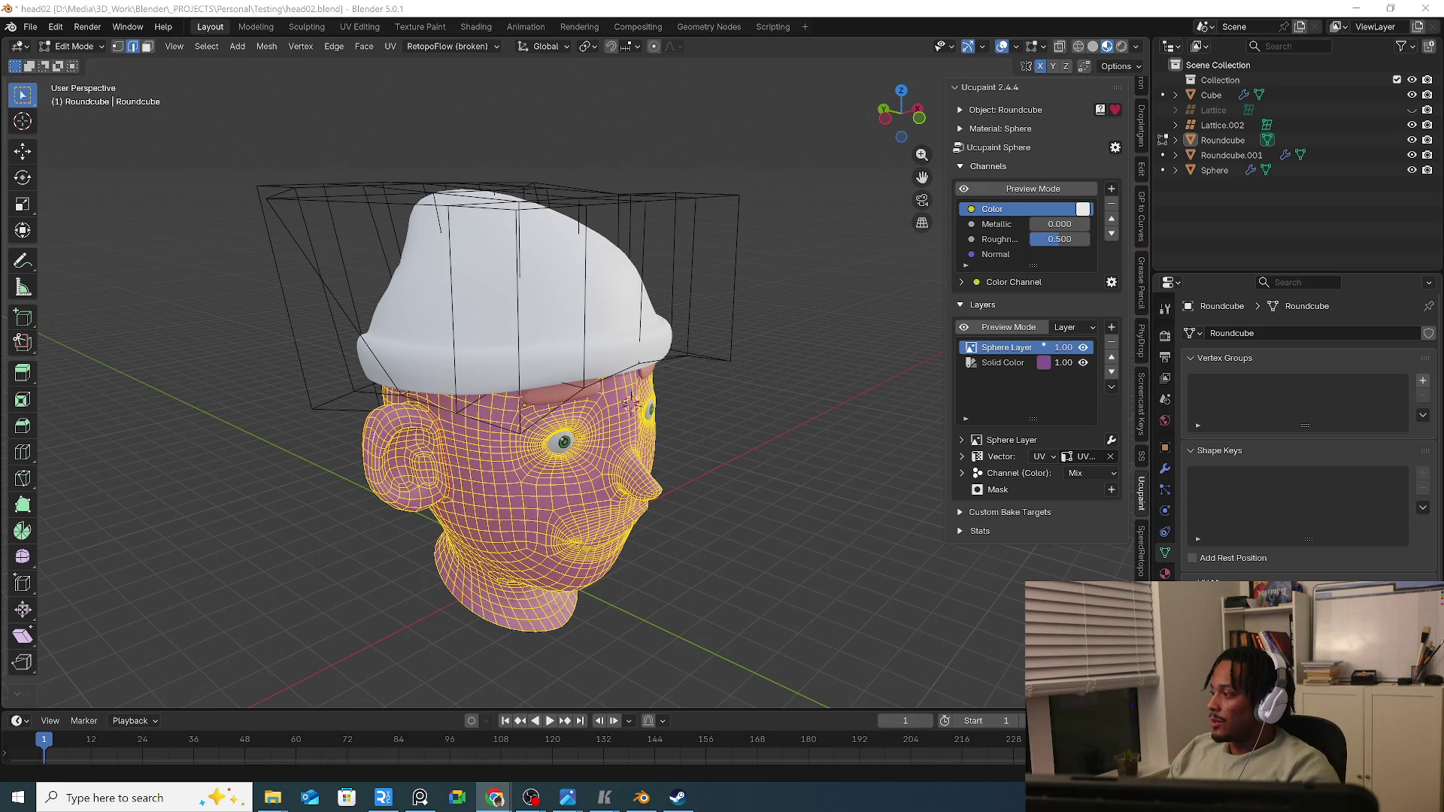
Deselect the head and open the BlenderKit tab in the N-panel.
left_click(764, 550)
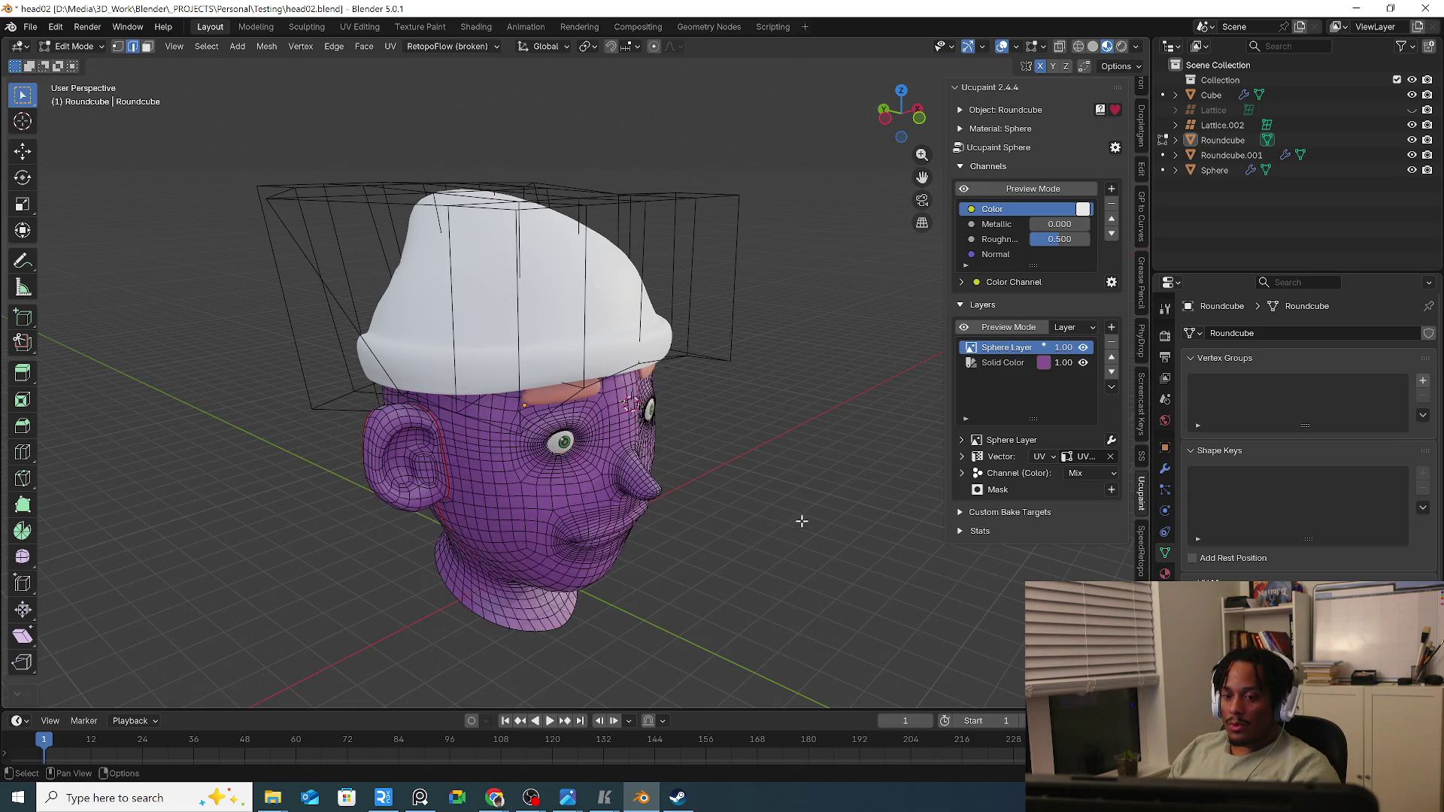
middle_click_drag(799, 516, 800, 374)
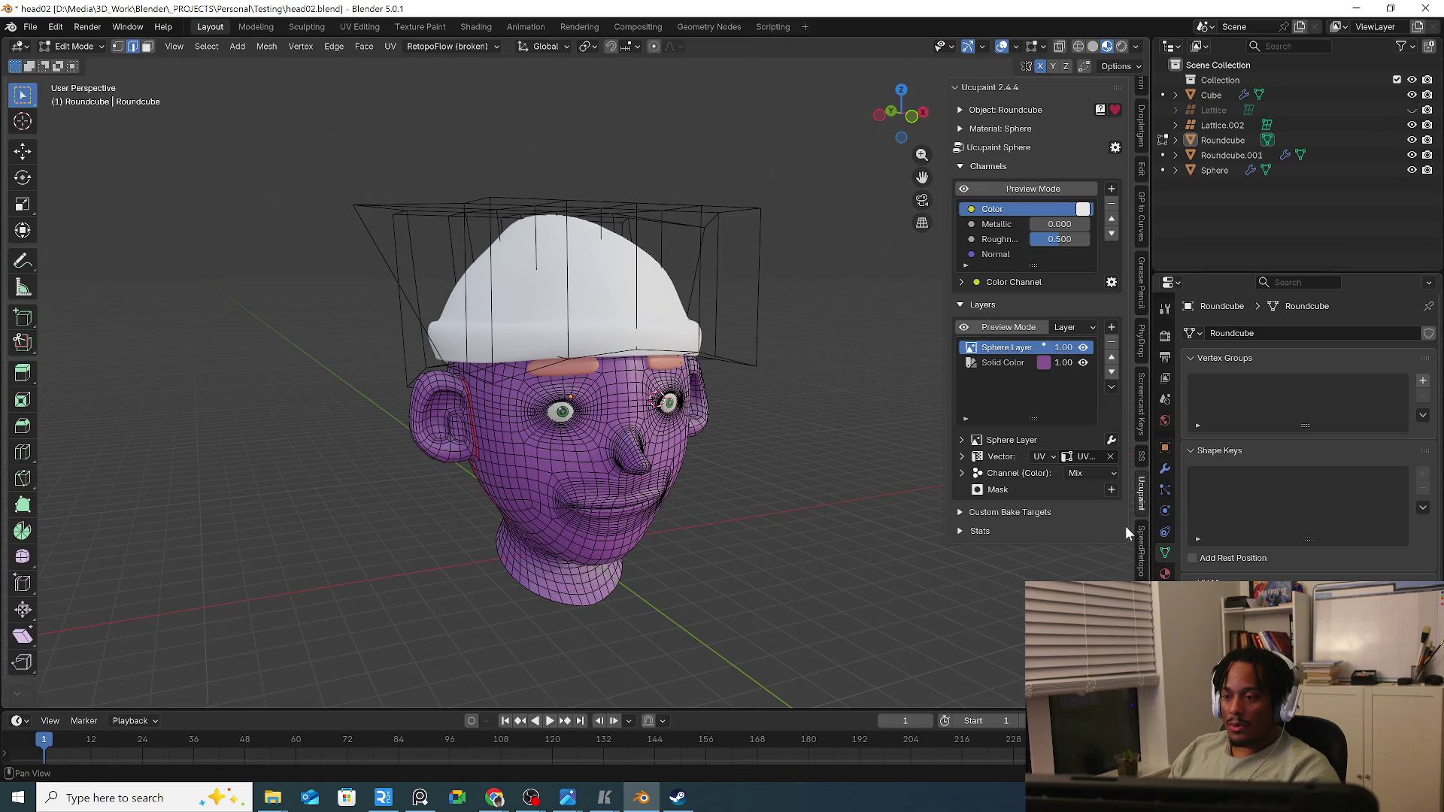
scroll(1135, 534, "down", 4)
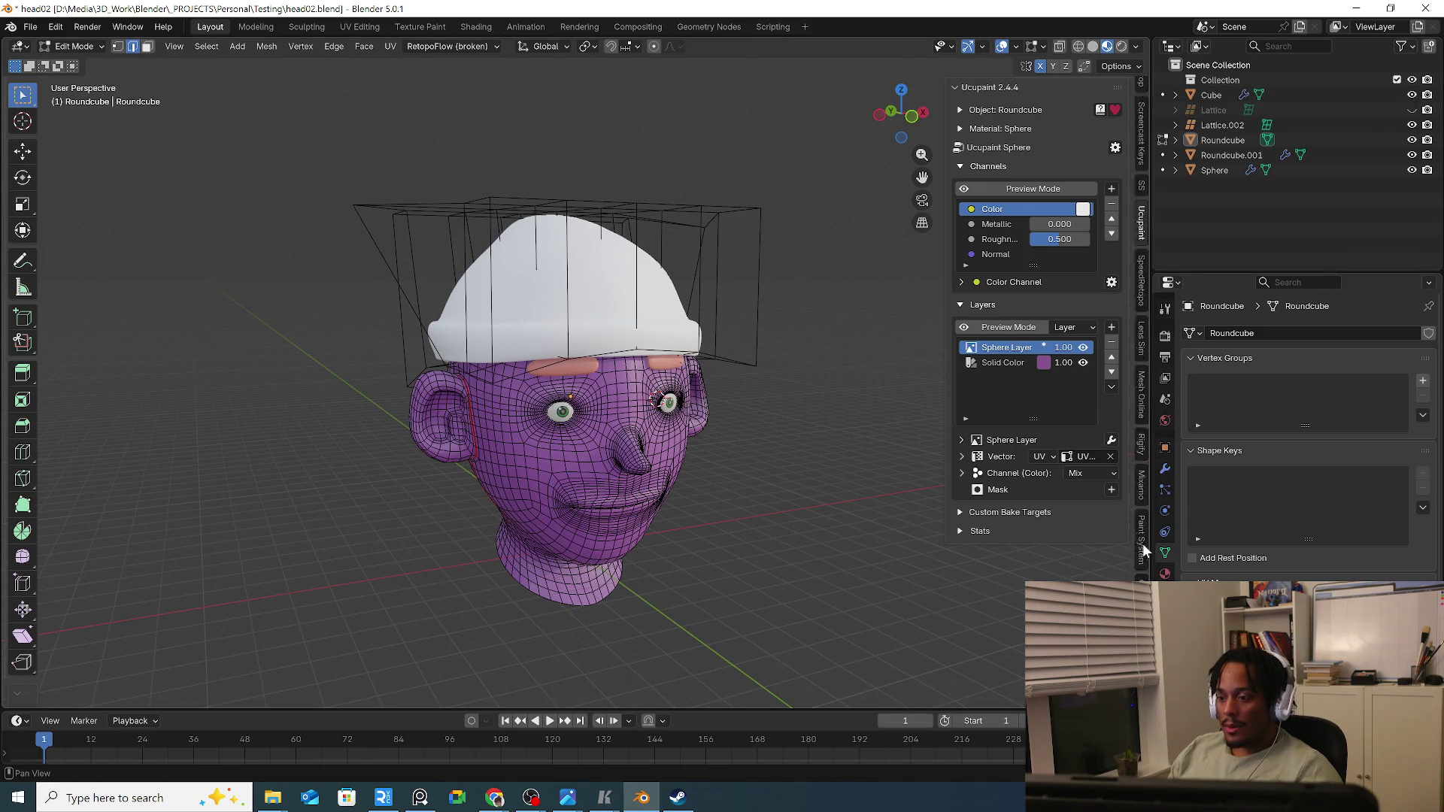
scroll(1143, 543, "down", 3)
scroll(1142, 531, "down", 3)
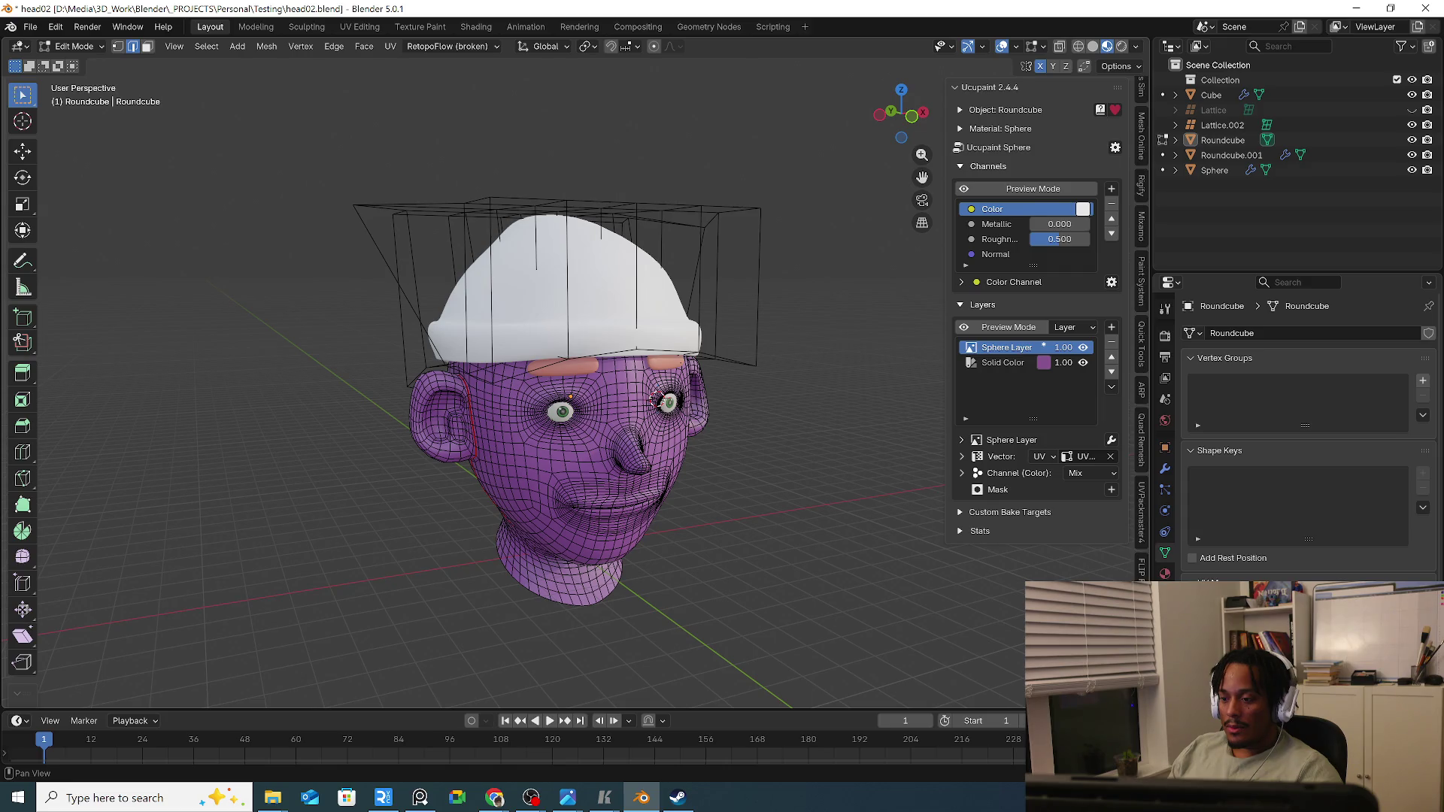
left_click(1142, 598)
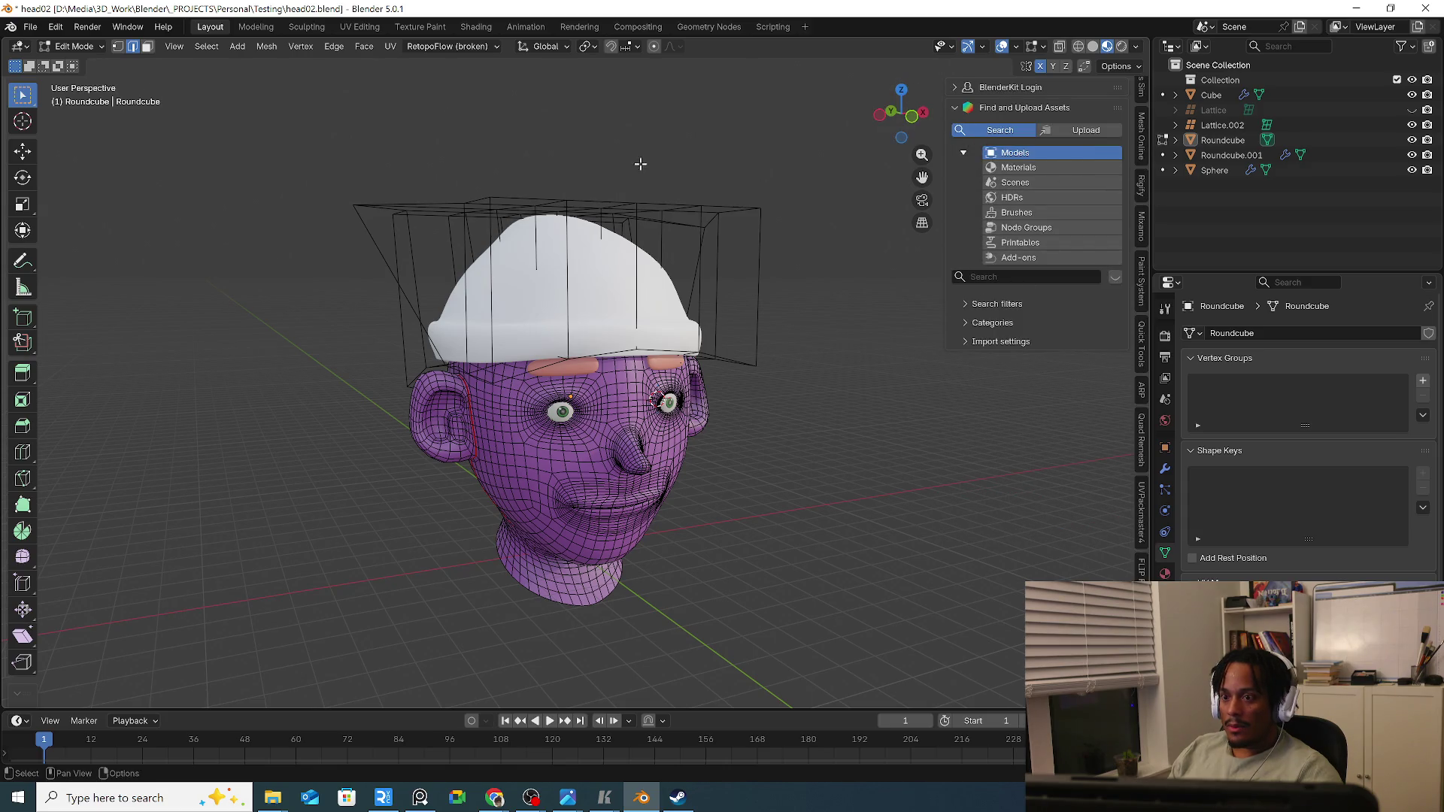
middle_click_drag(622, 135, 588, 183)
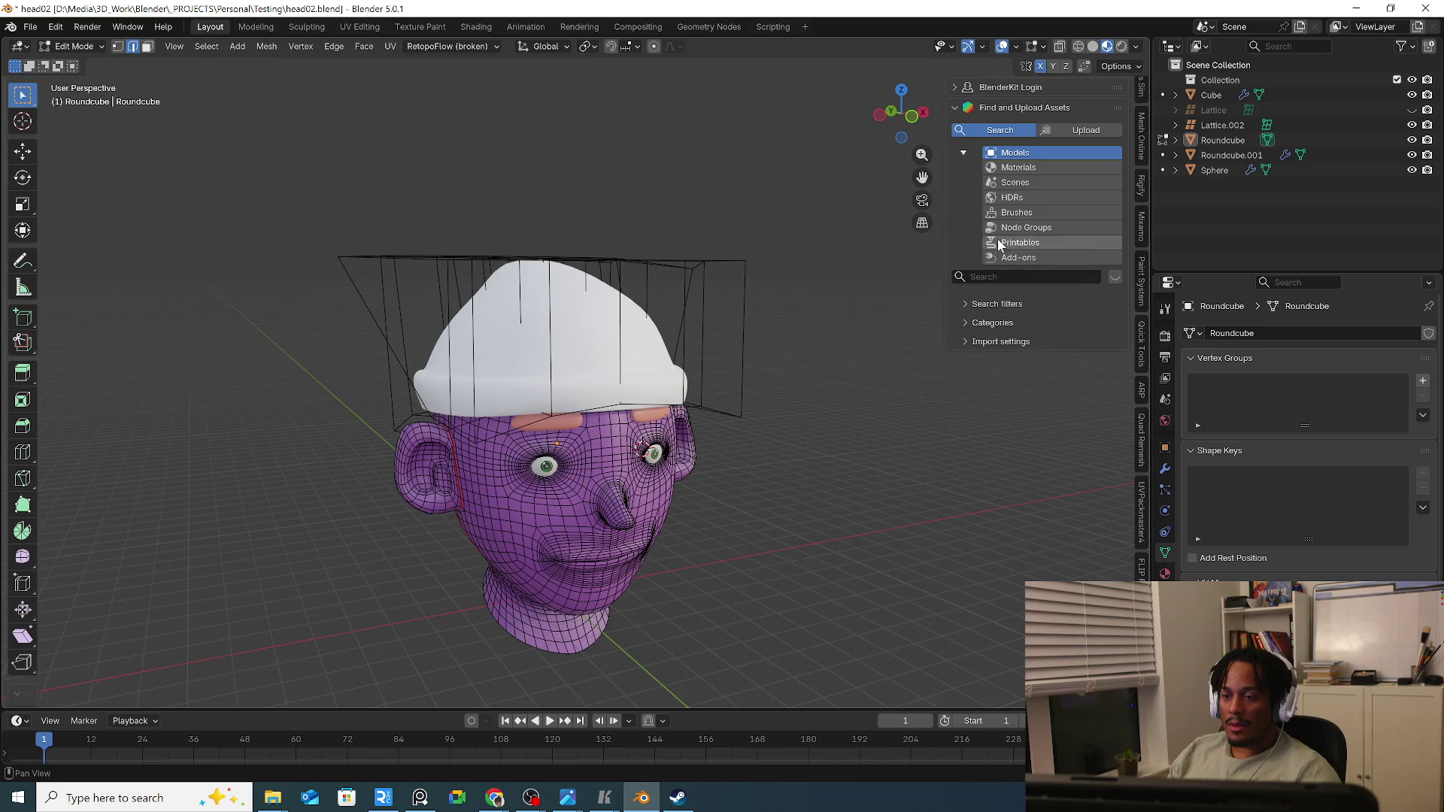
Expand BlenderKit Login and start the browser sign-in to BlenderKit.
left_click(1023, 107)
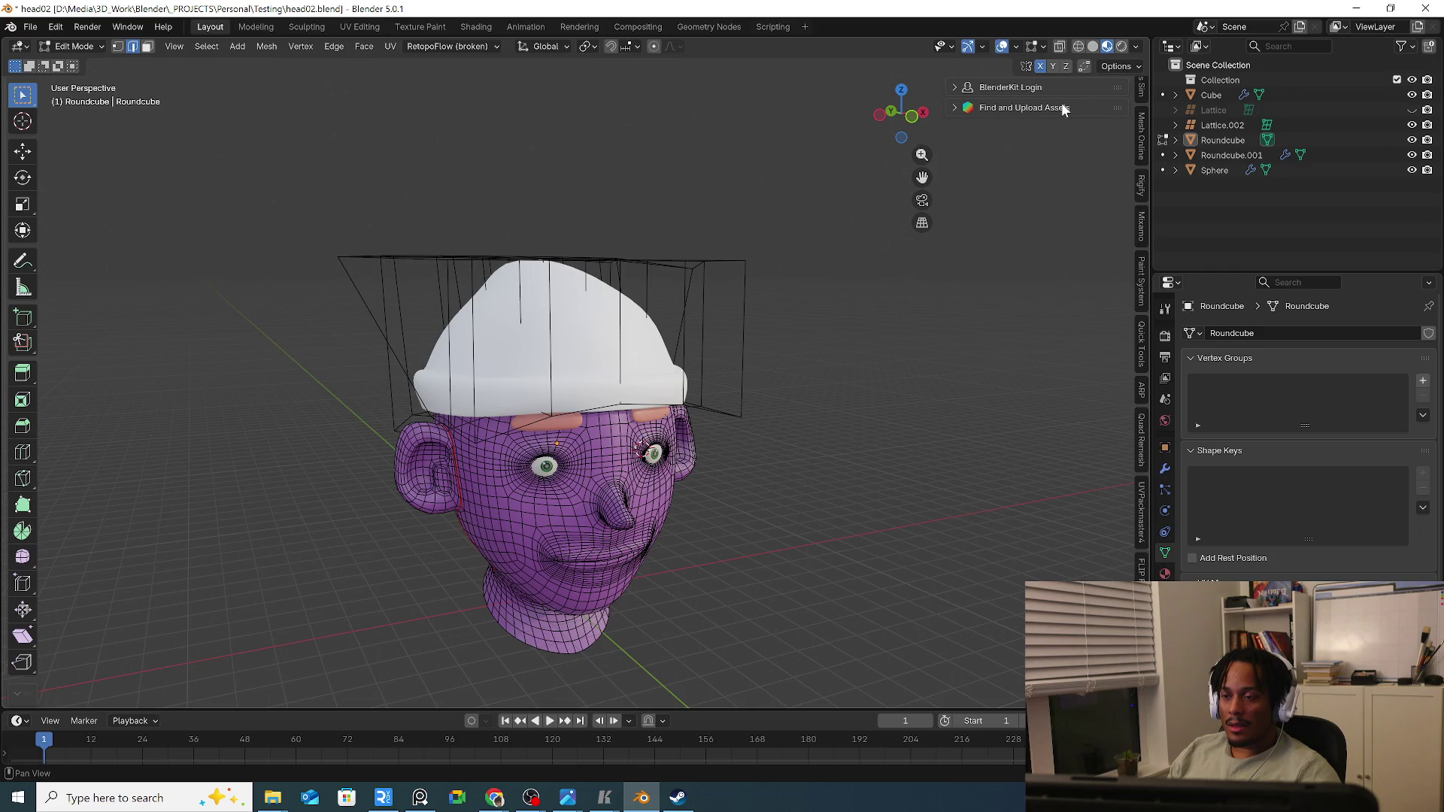
left_click(1007, 88)
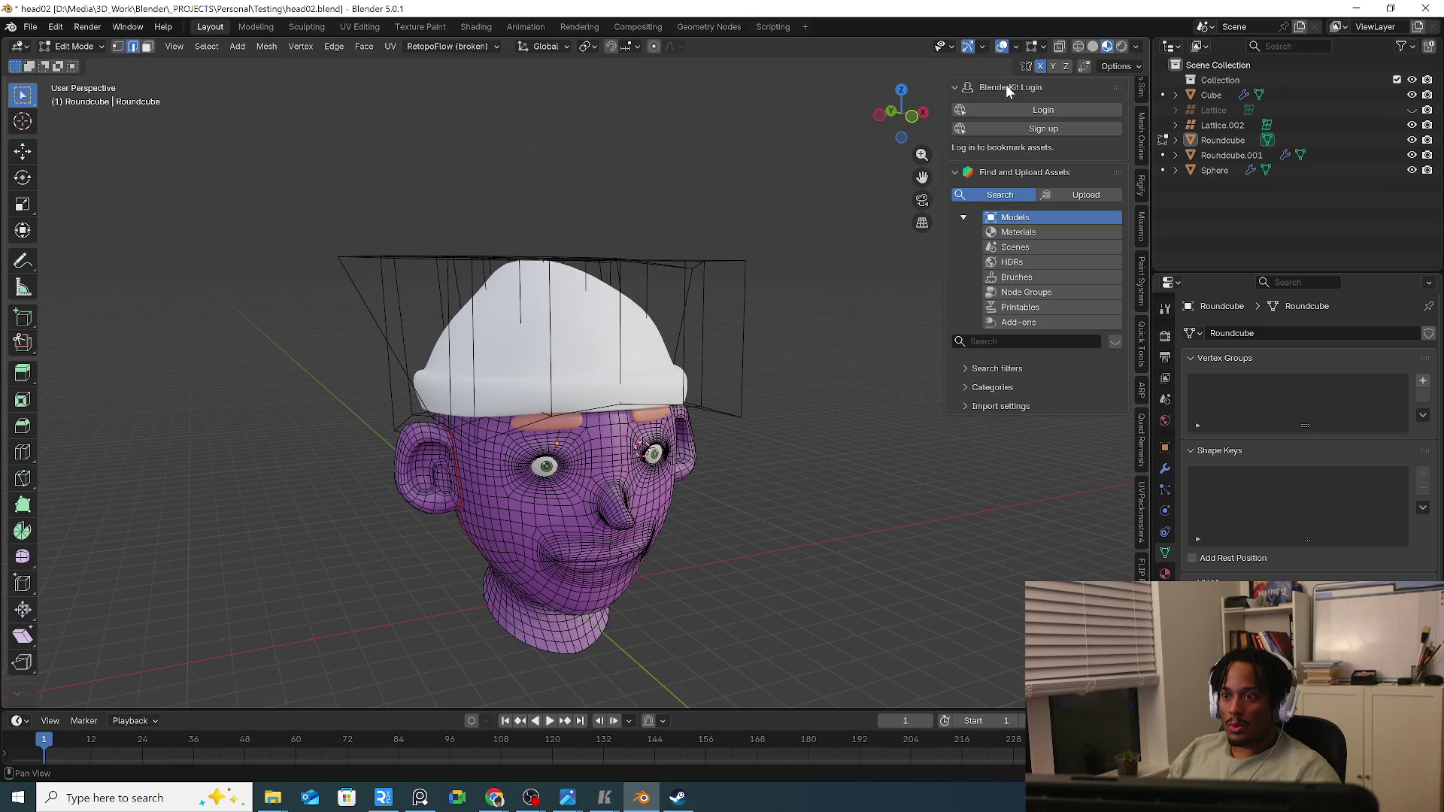
left_click(1006, 86)
left_click(1007, 104)
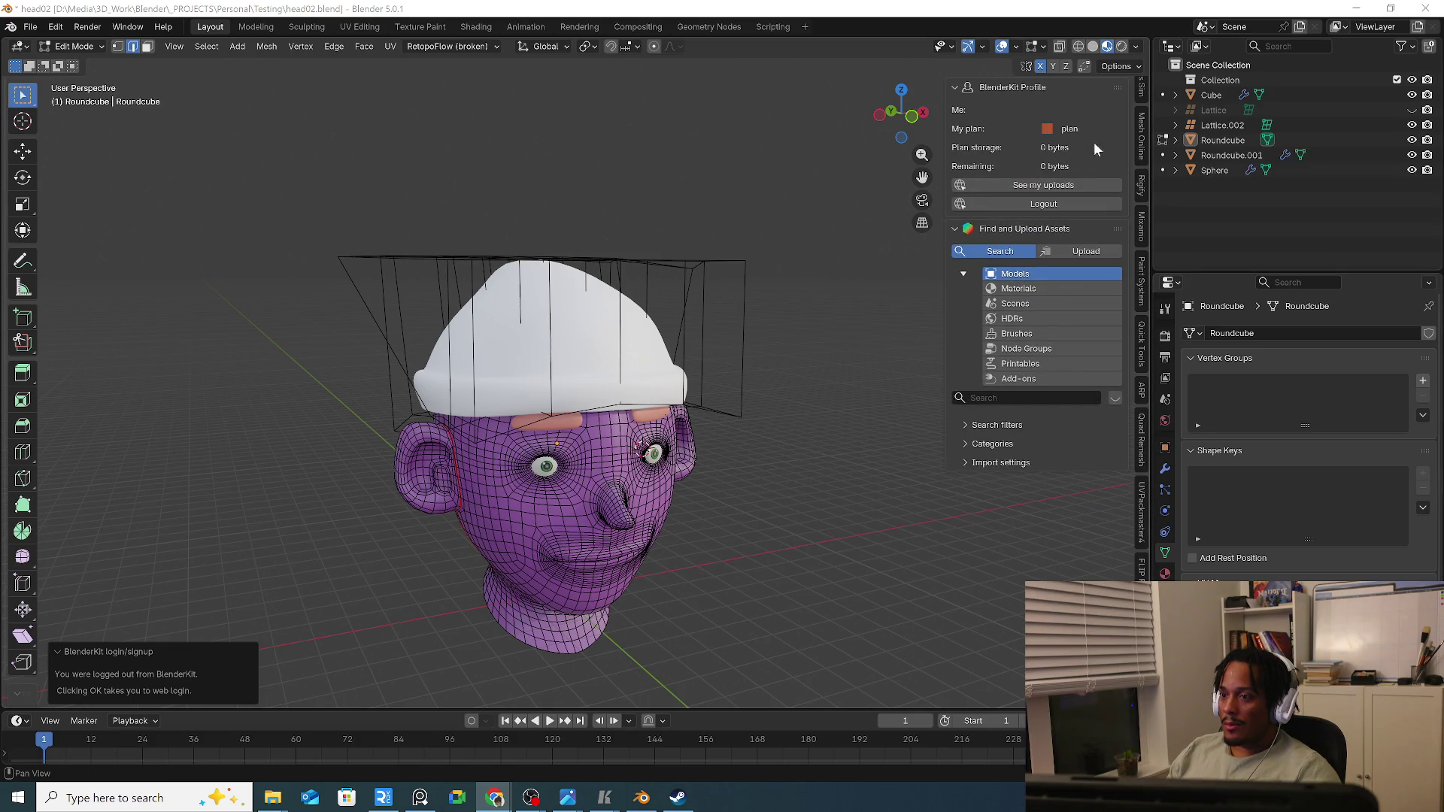
Open Preferences > Add-ons and compare the two BlenderKit entries' details.
left_click(54, 27)
left_click(95, 219)
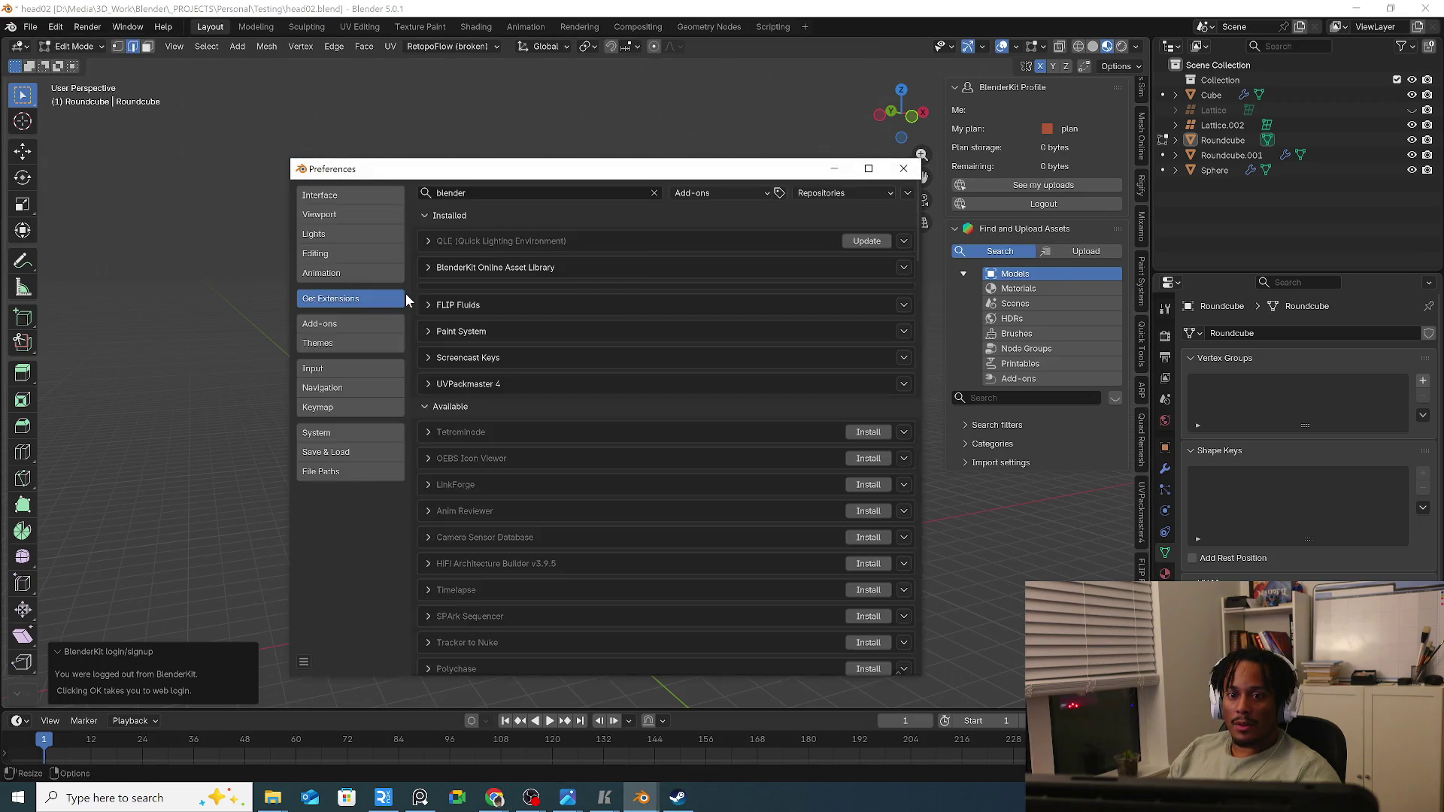
left_click(356, 324)
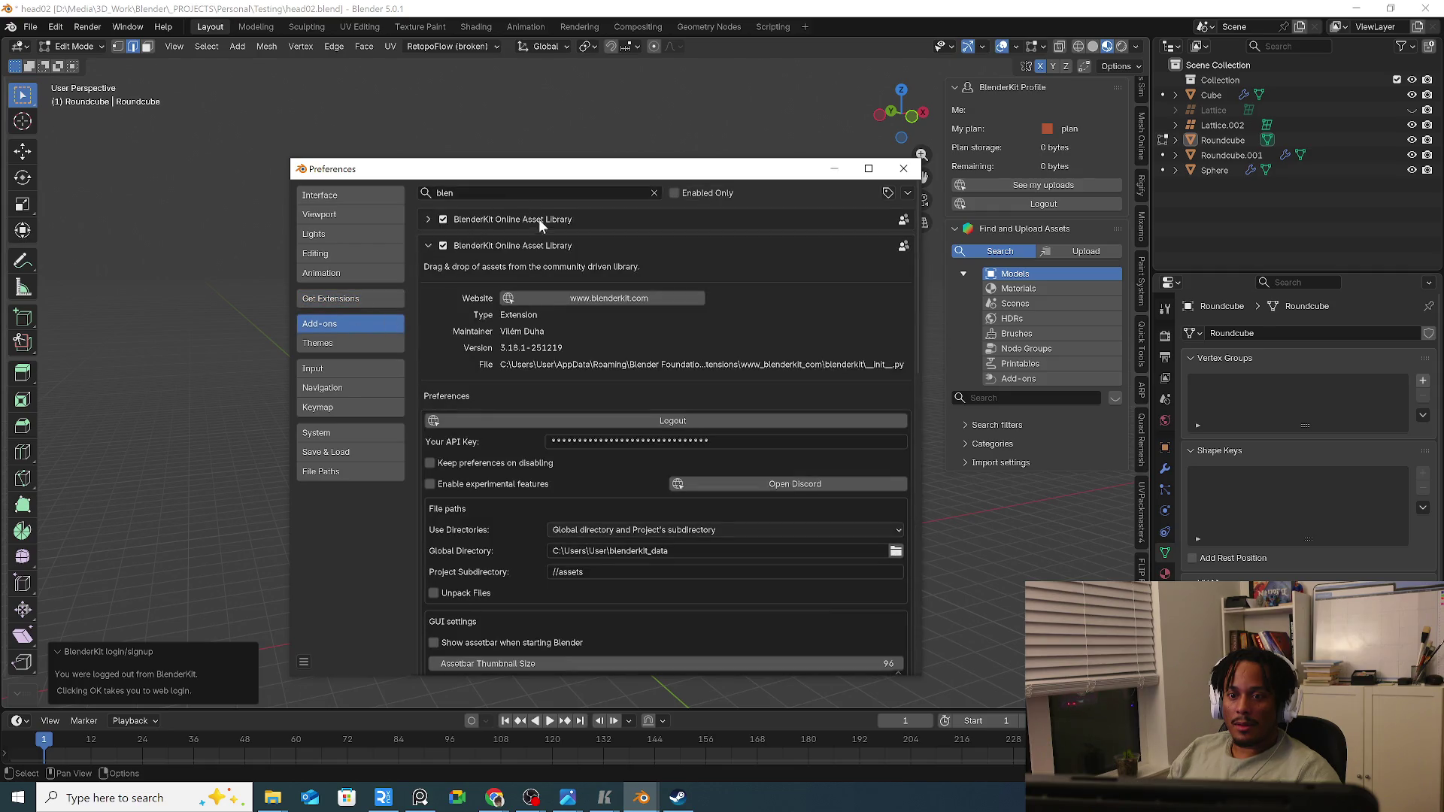
left_click(429, 246)
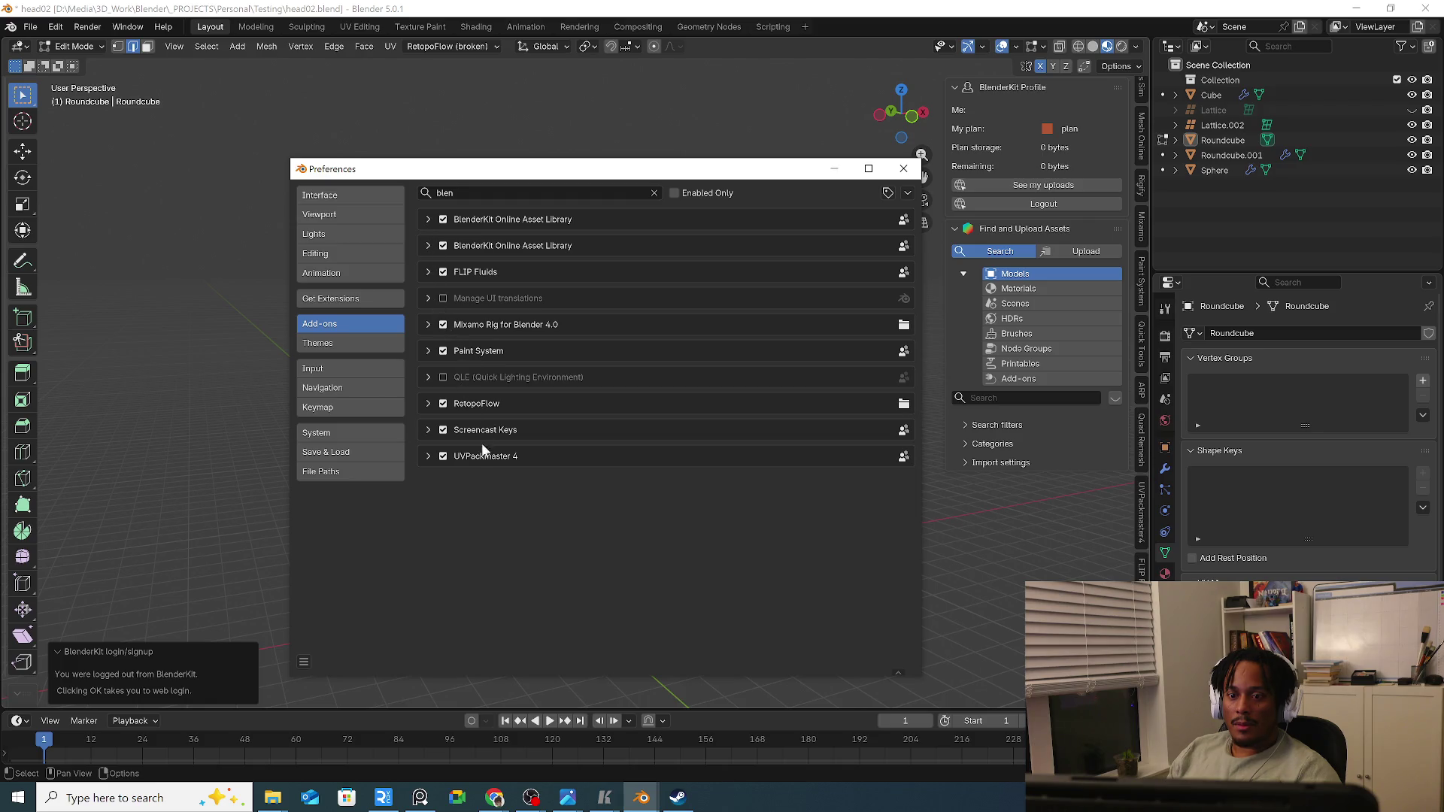
left_click(428, 246)
left_click(428, 222)
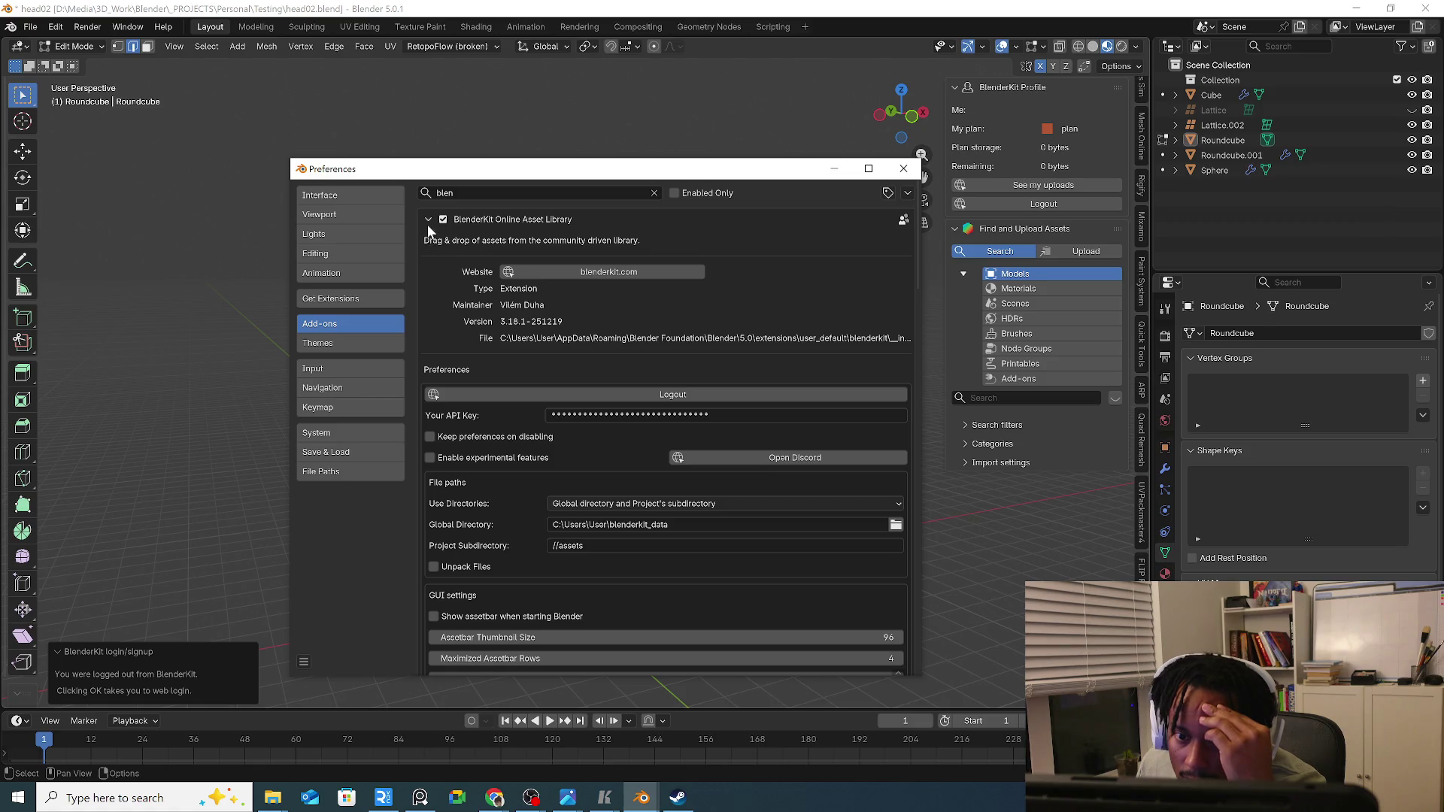
left_click(428, 220)
left_click(428, 245)
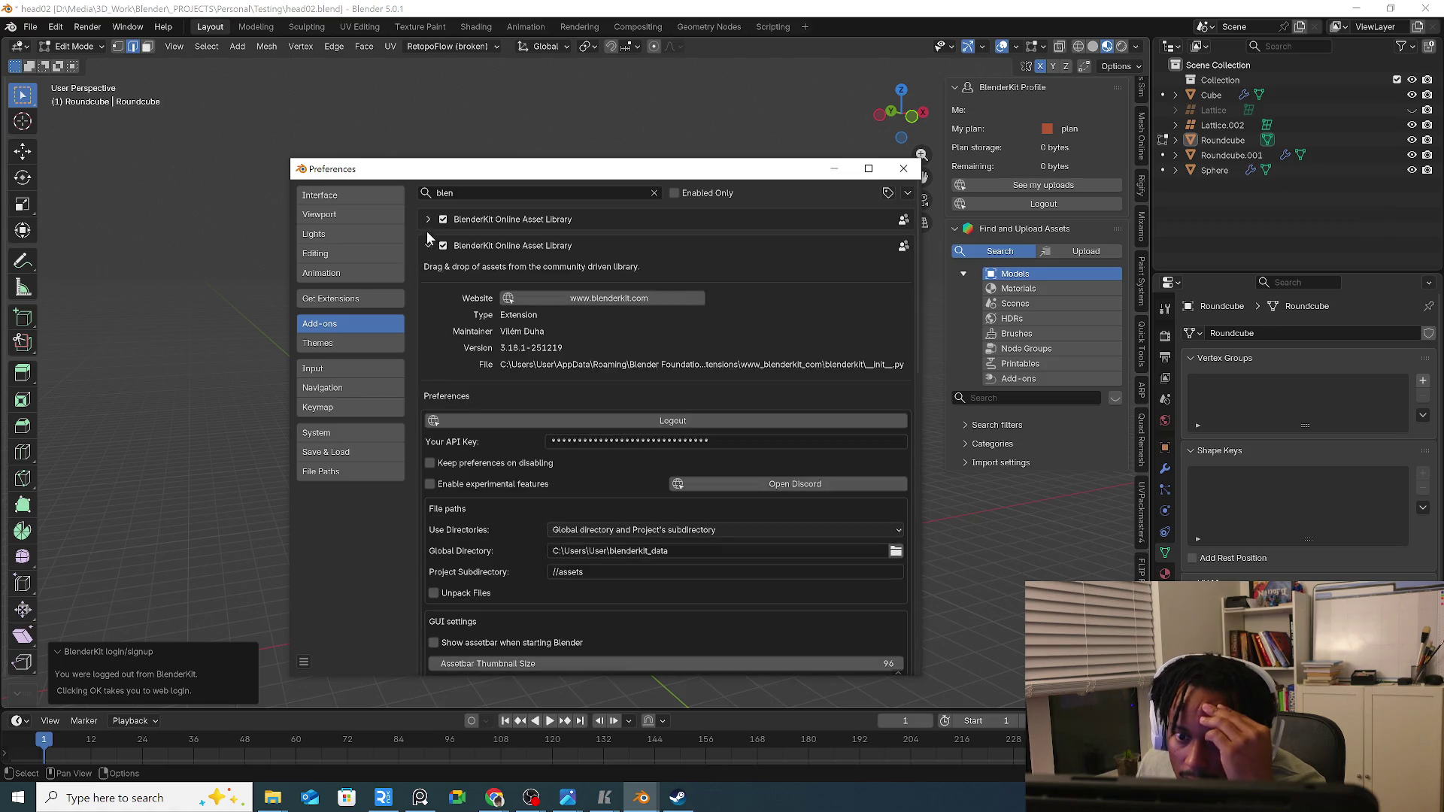
left_click(430, 219)
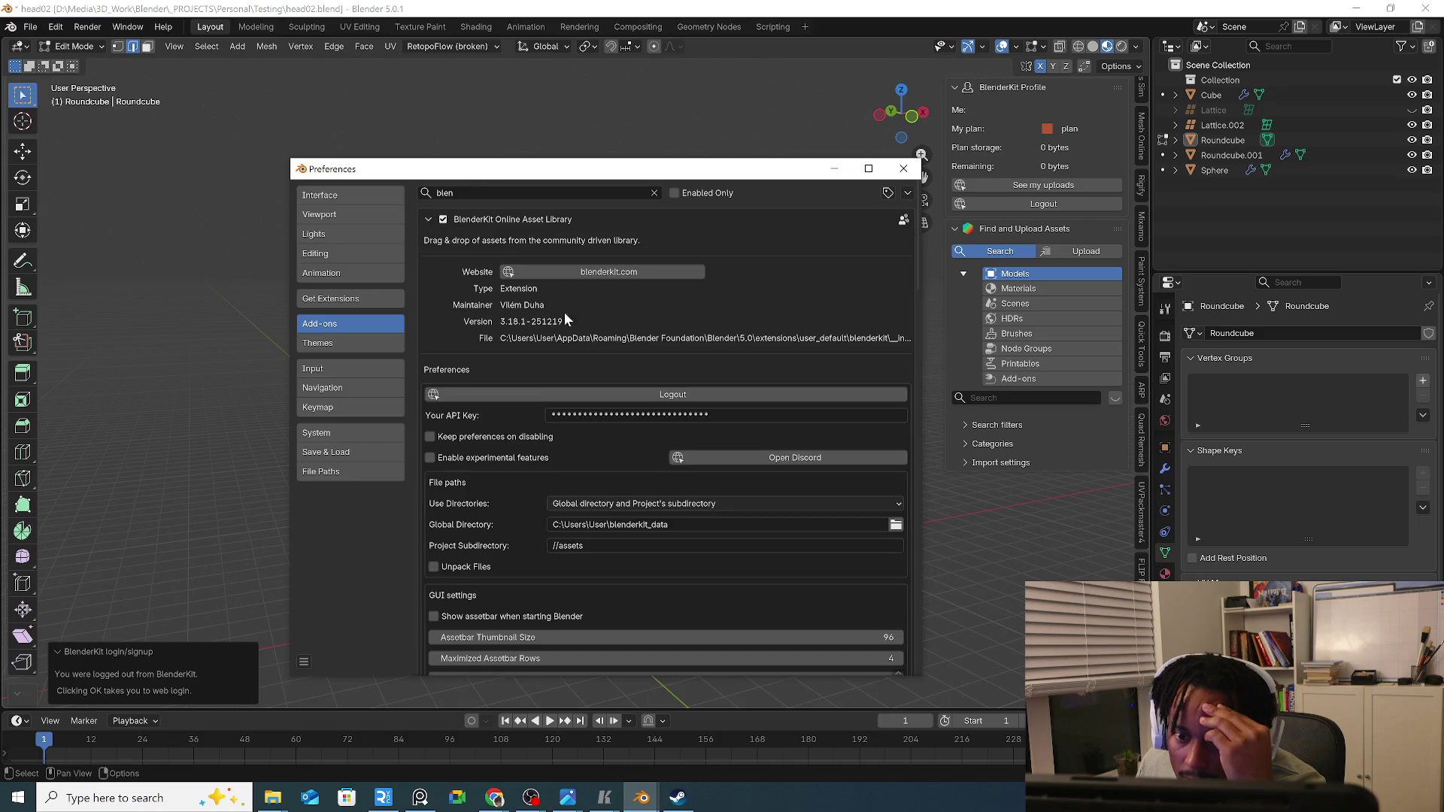
left_click(429, 219)
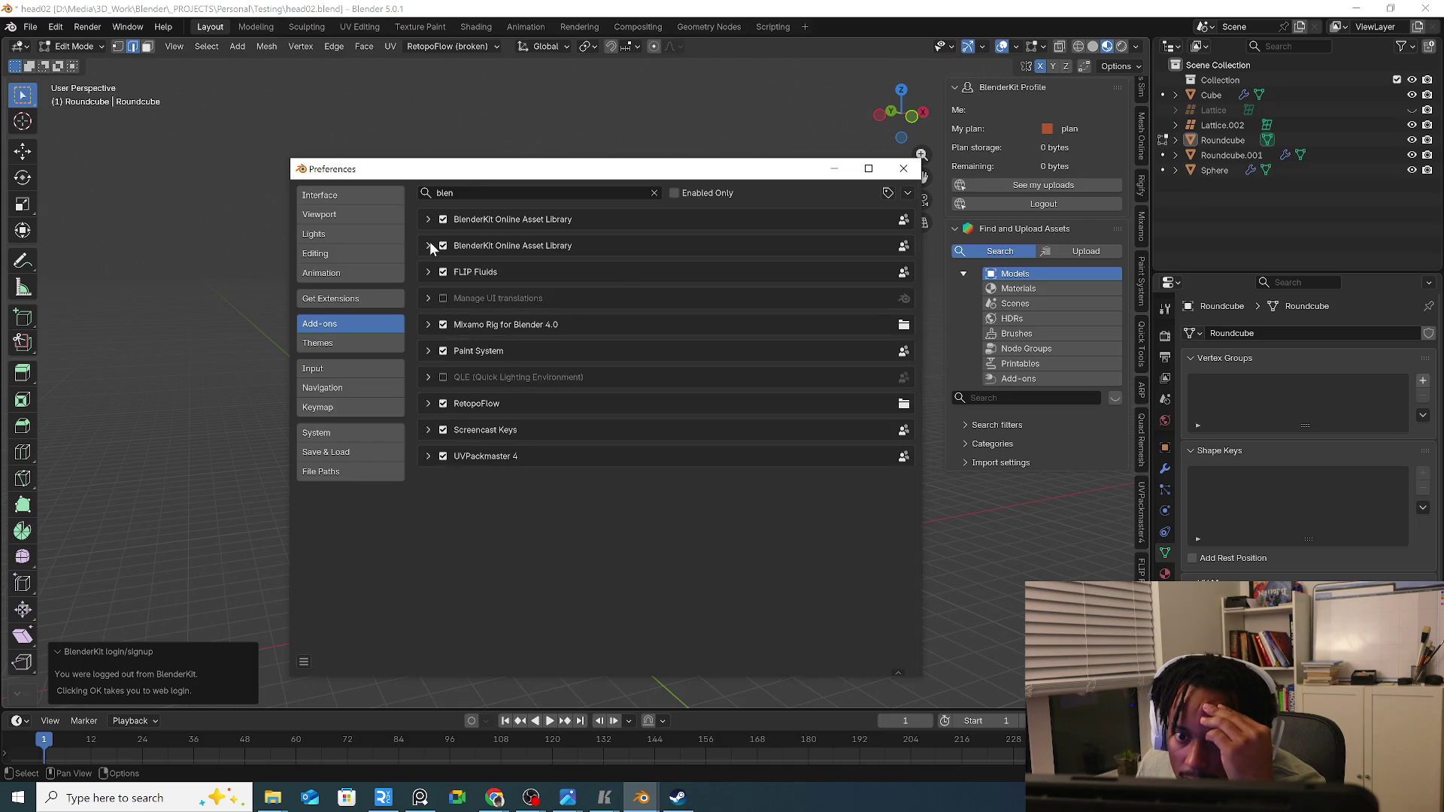
Untick and retick BlenderKit, disable the duplicate entry, and close Preferences.
left_click(442, 220)
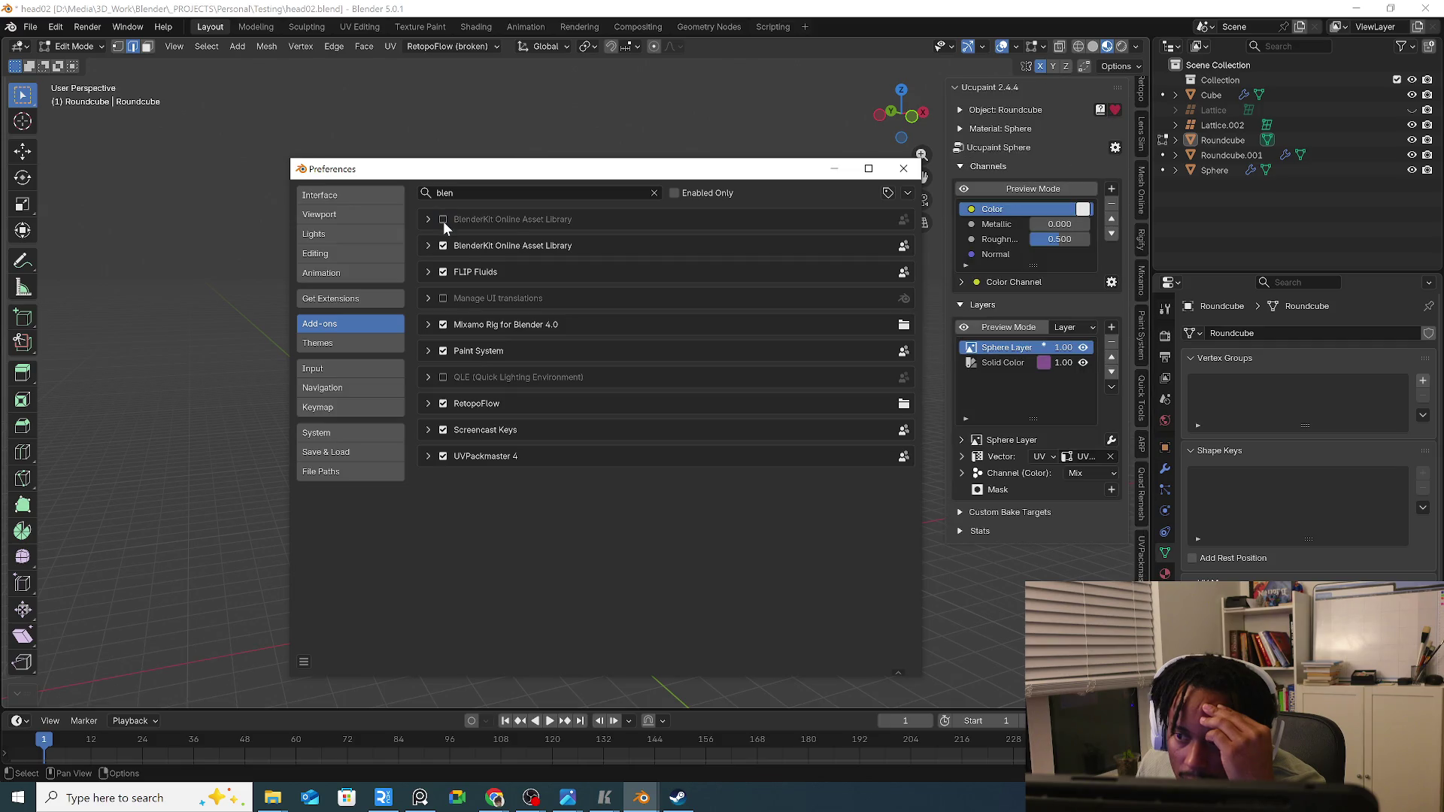
left_click(443, 221)
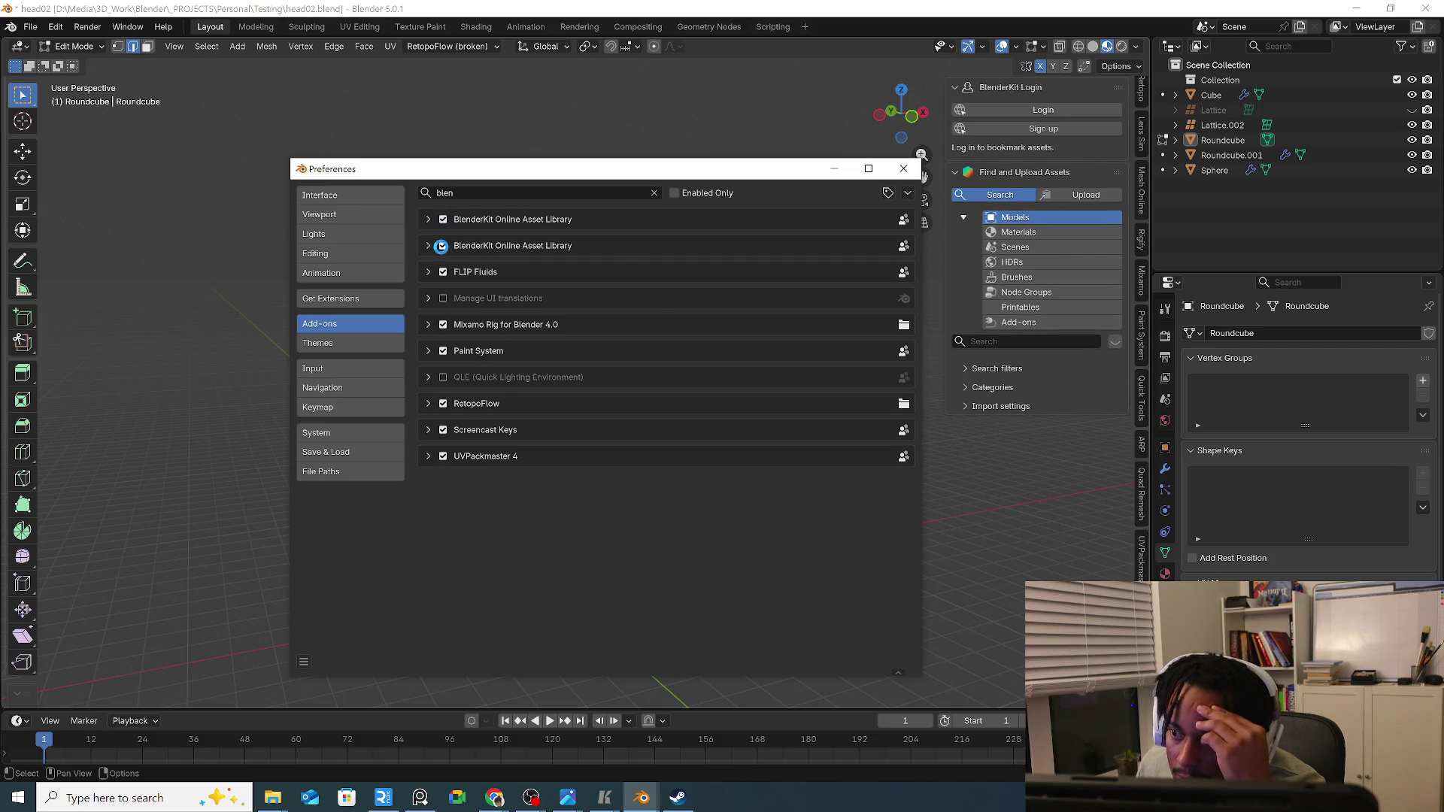
left_click(441, 246)
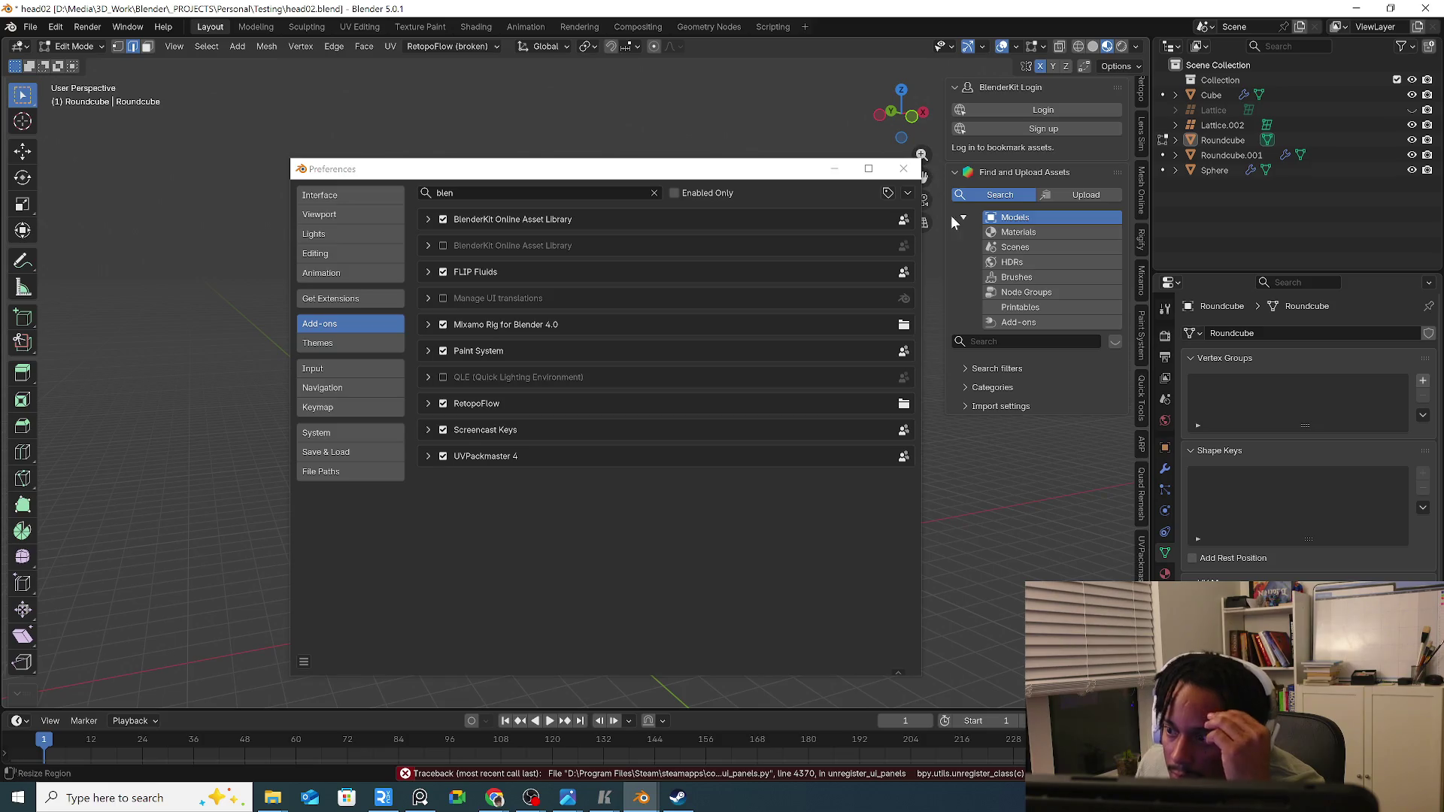
left_click(1029, 233)
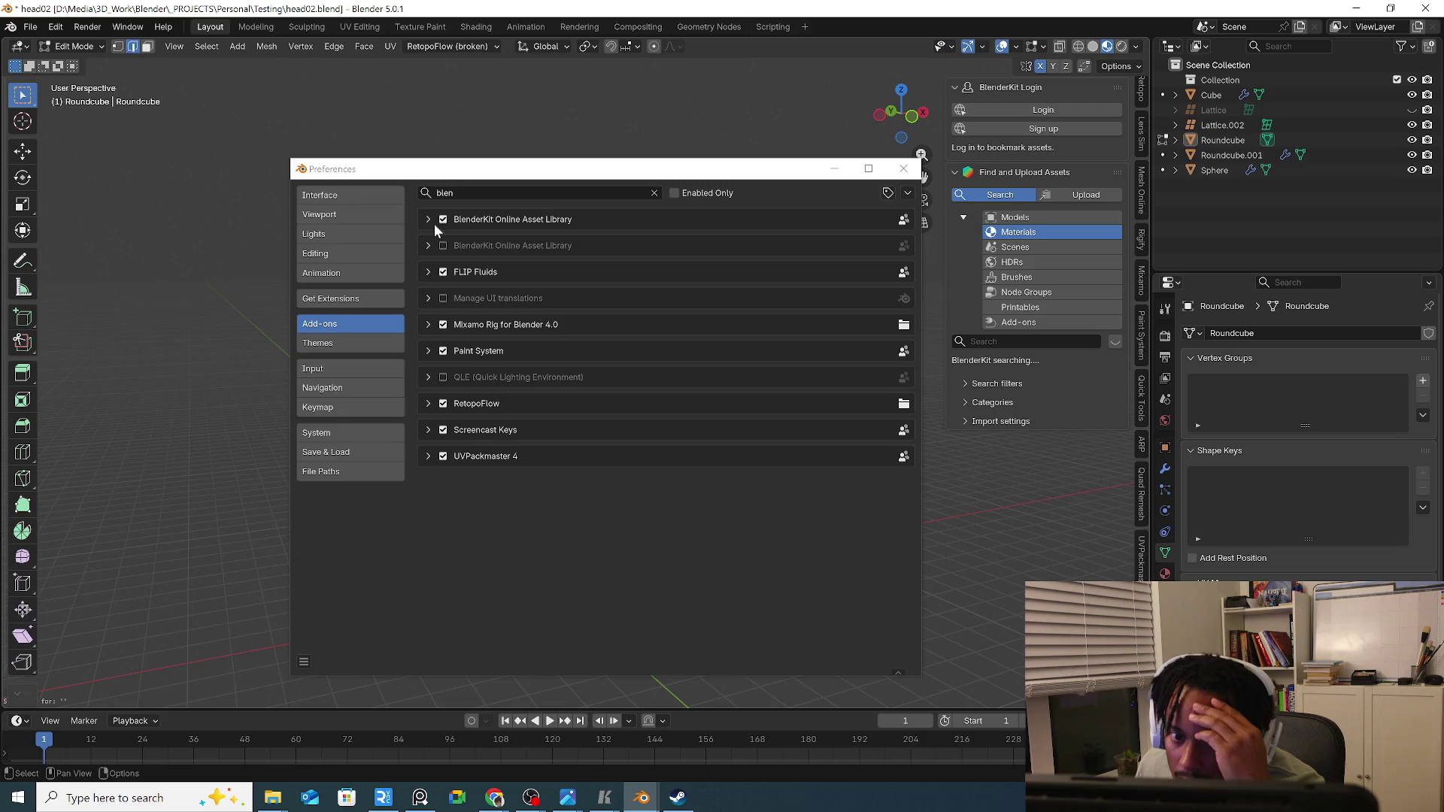
left_click(746, 230)
left_click(903, 167)
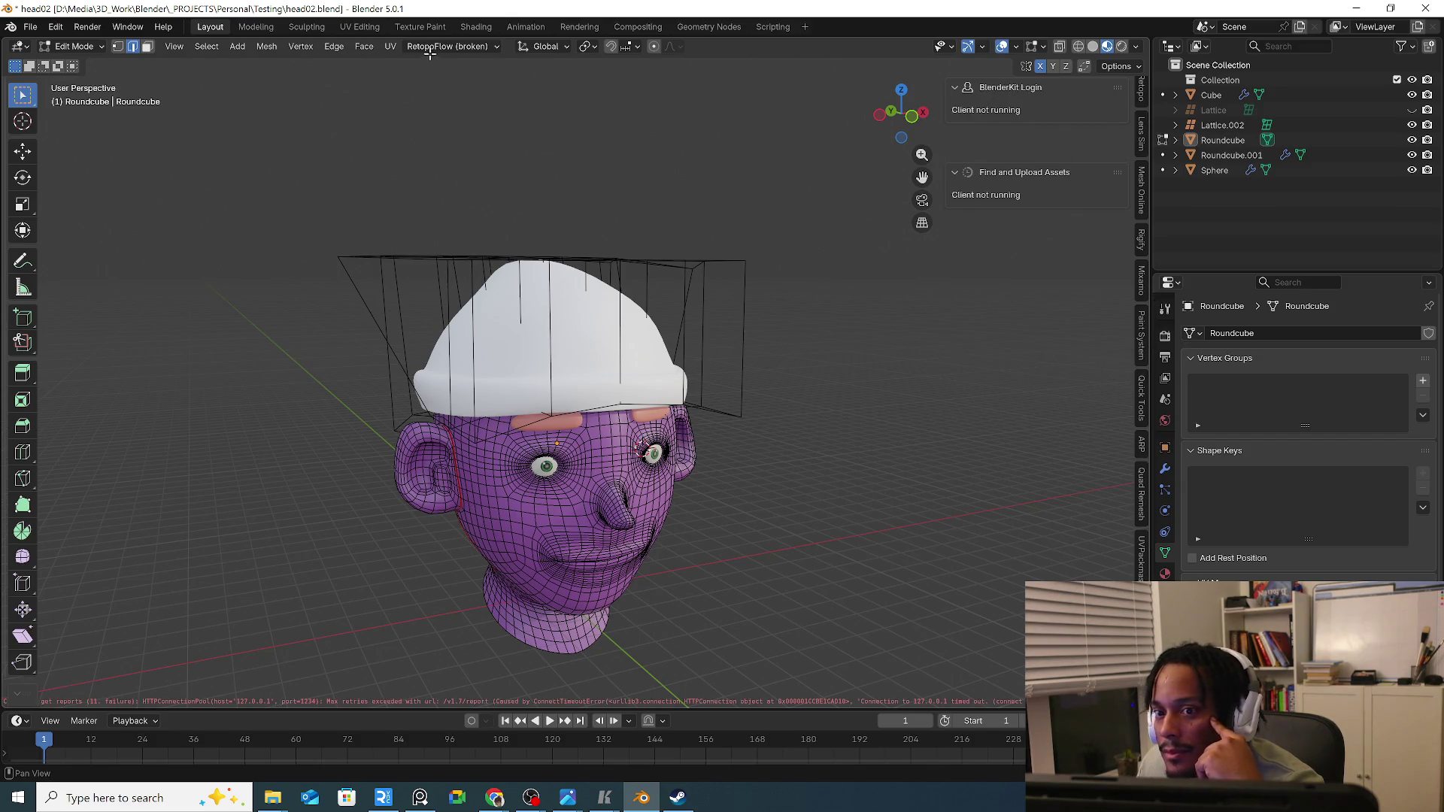
Switch the viewport from Edit Mode back to Object Mode so the head and beanie shade smoothly.
left_click(326, 50)
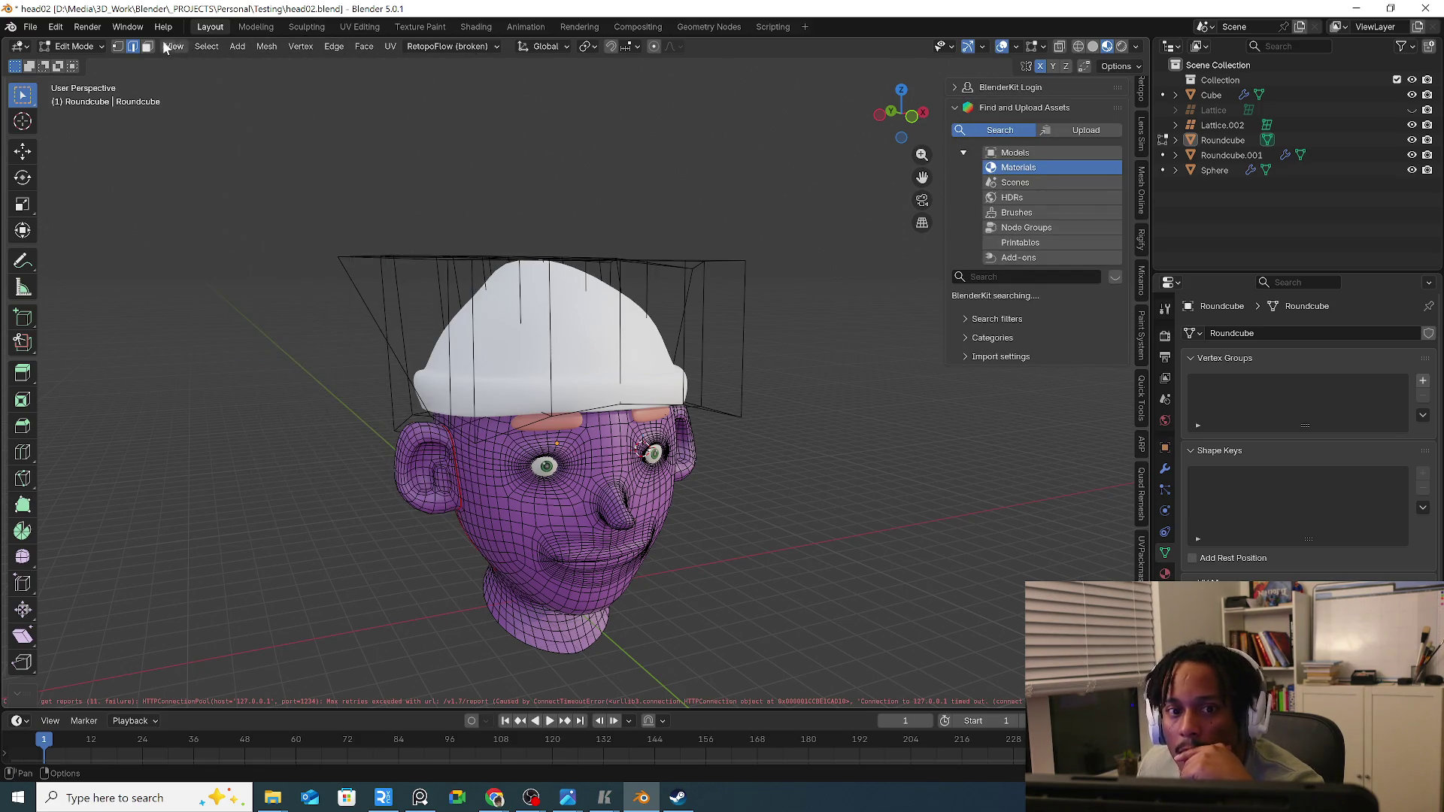
left_click(83, 49)
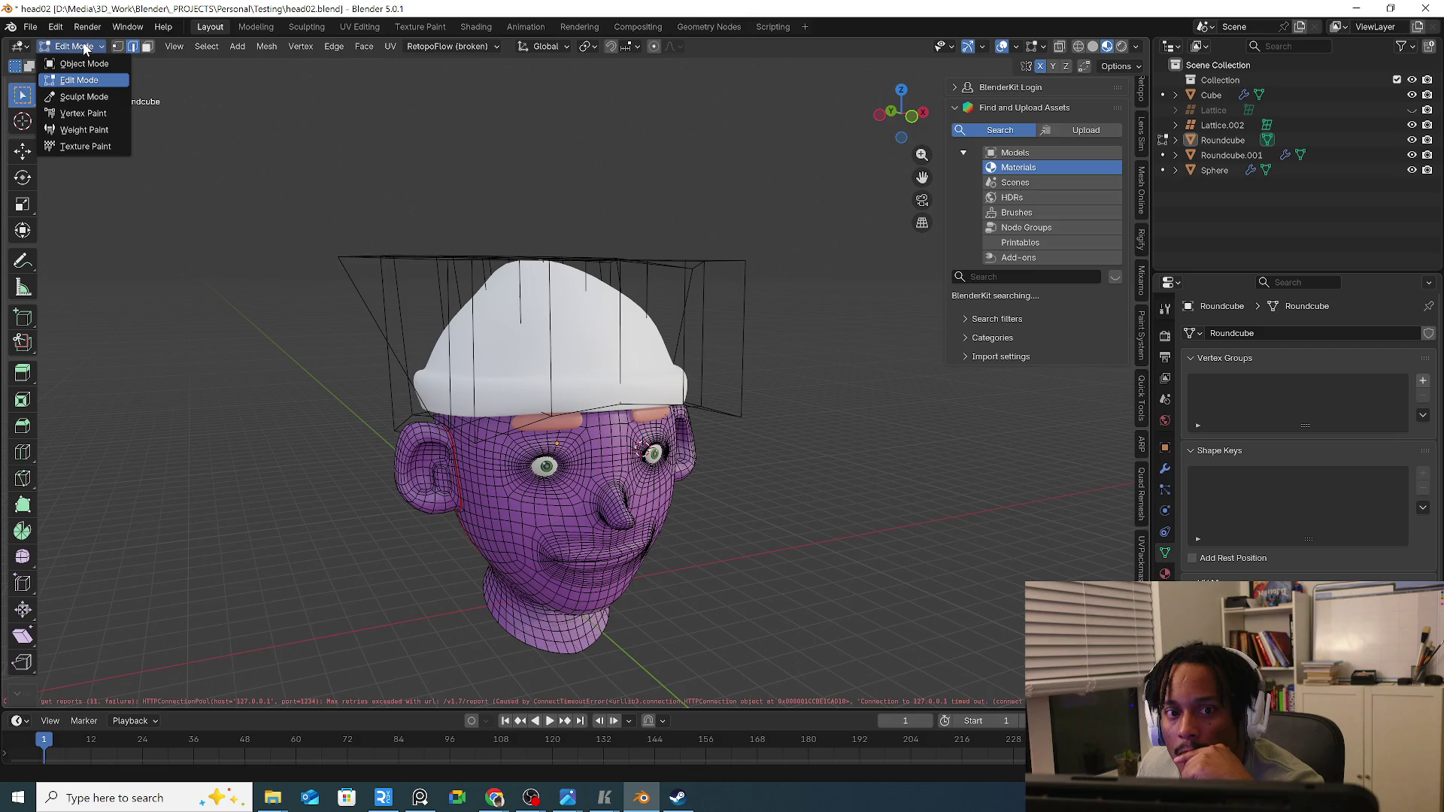
left_click(599, 65)
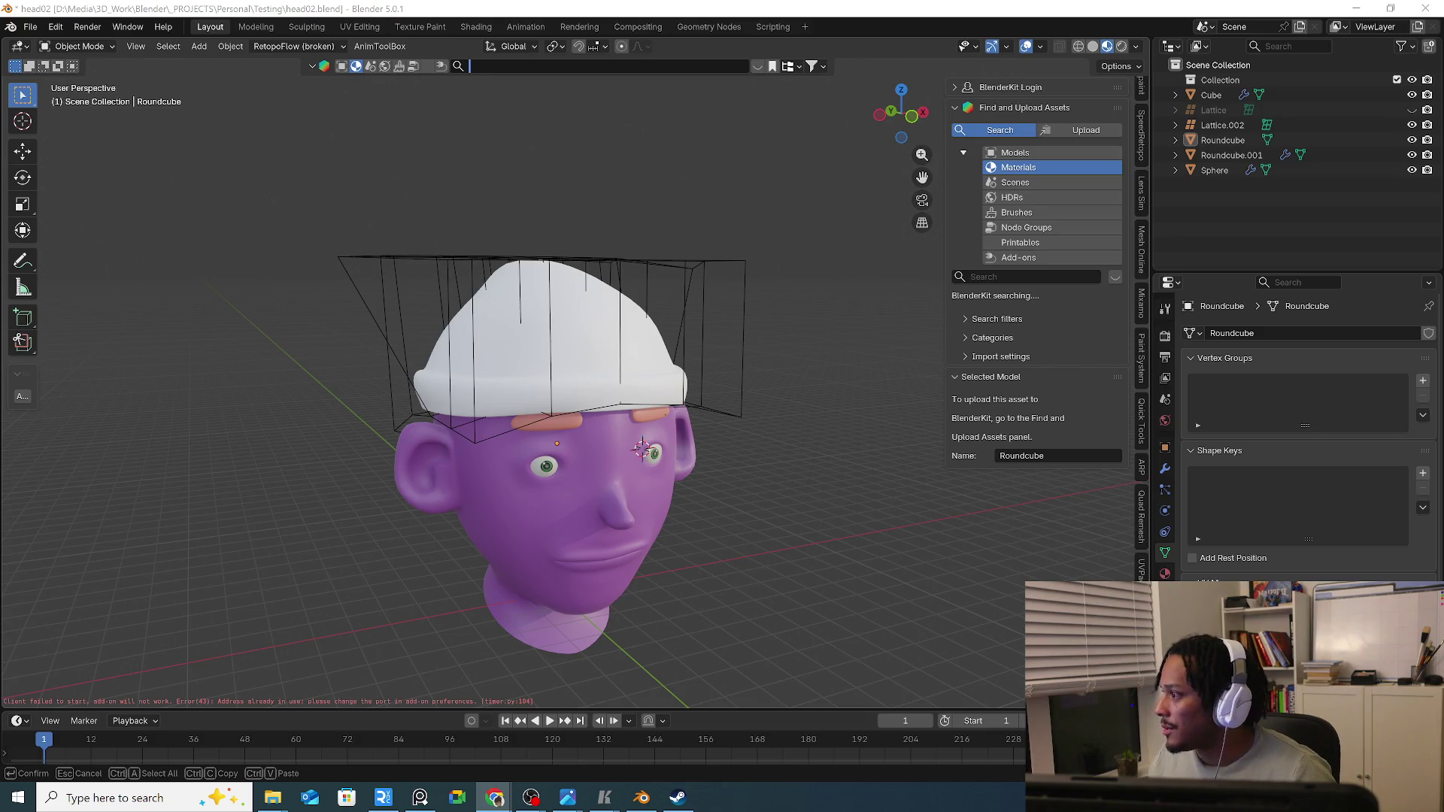
Search BlenderKit for 'fabric' and drop the plaid Fabric material onto the hat.
key("alt+Tab")
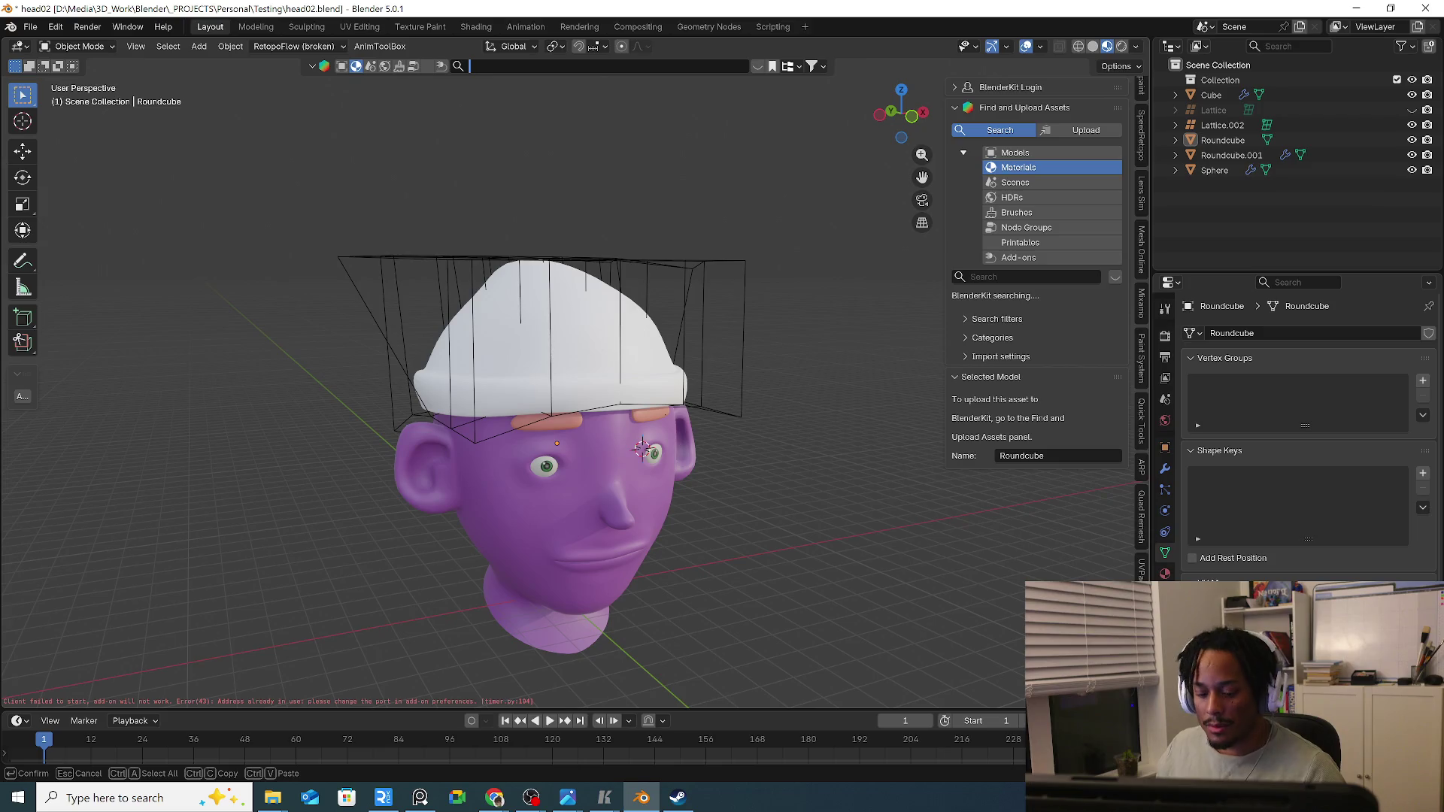
type("fabric")
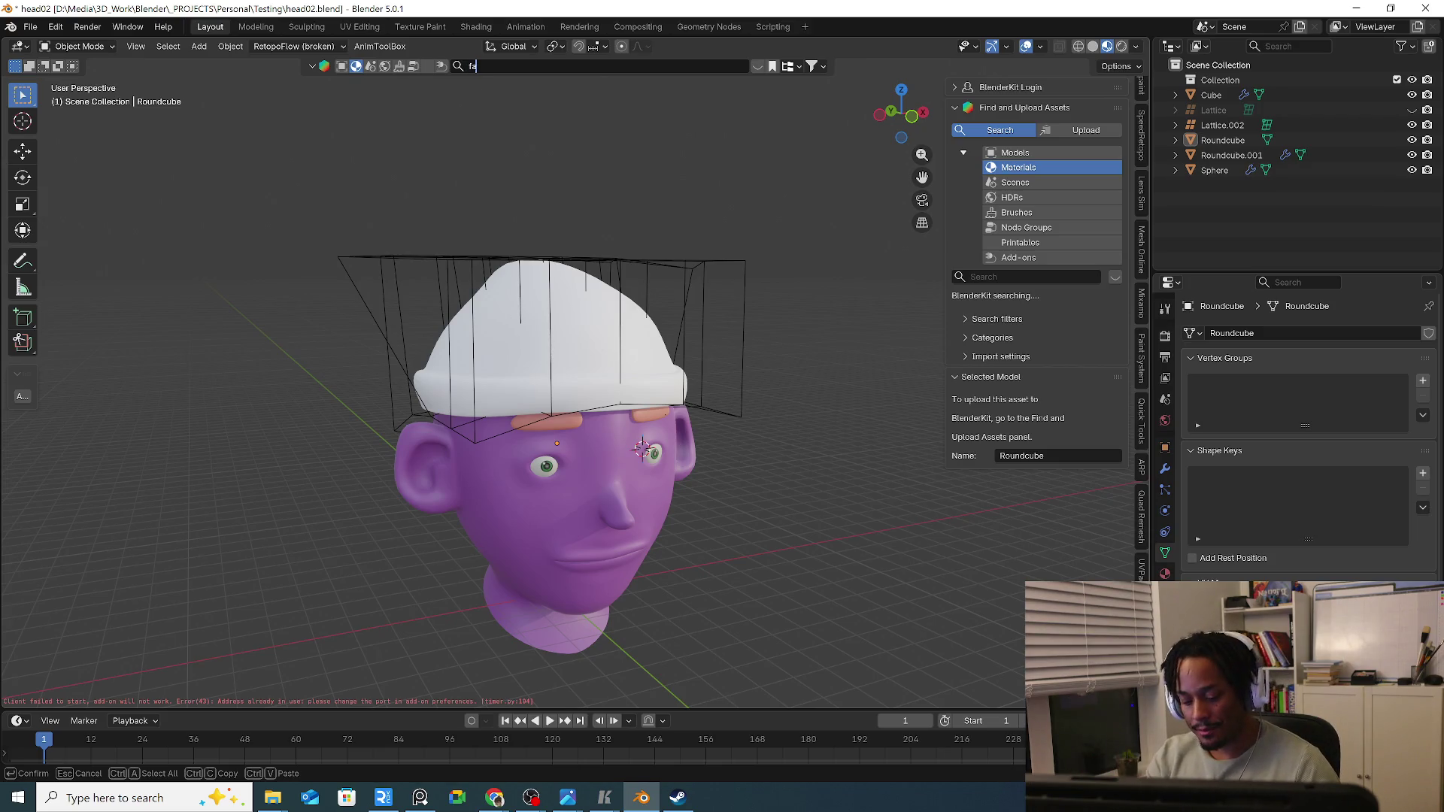
key("Return")
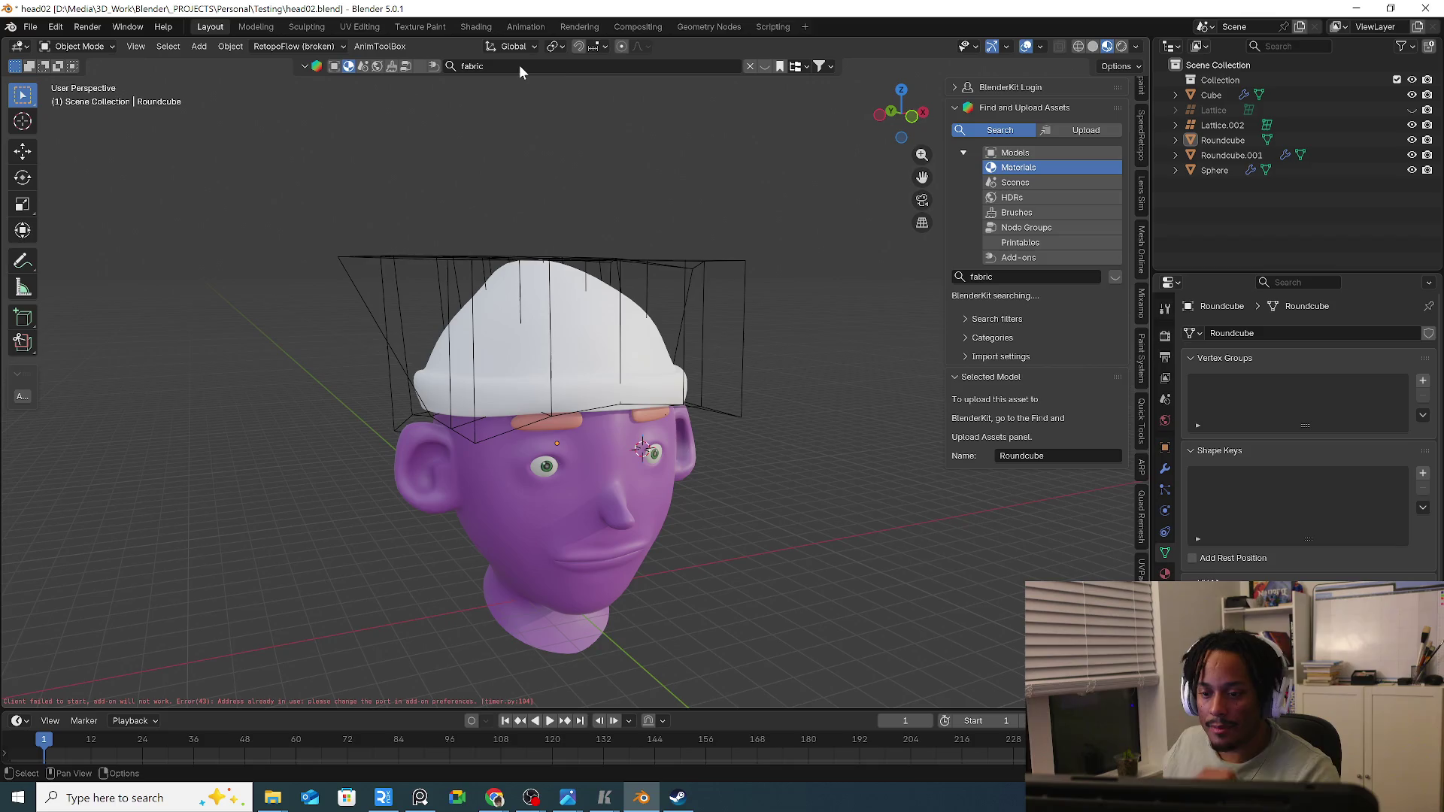
left_click(762, 70)
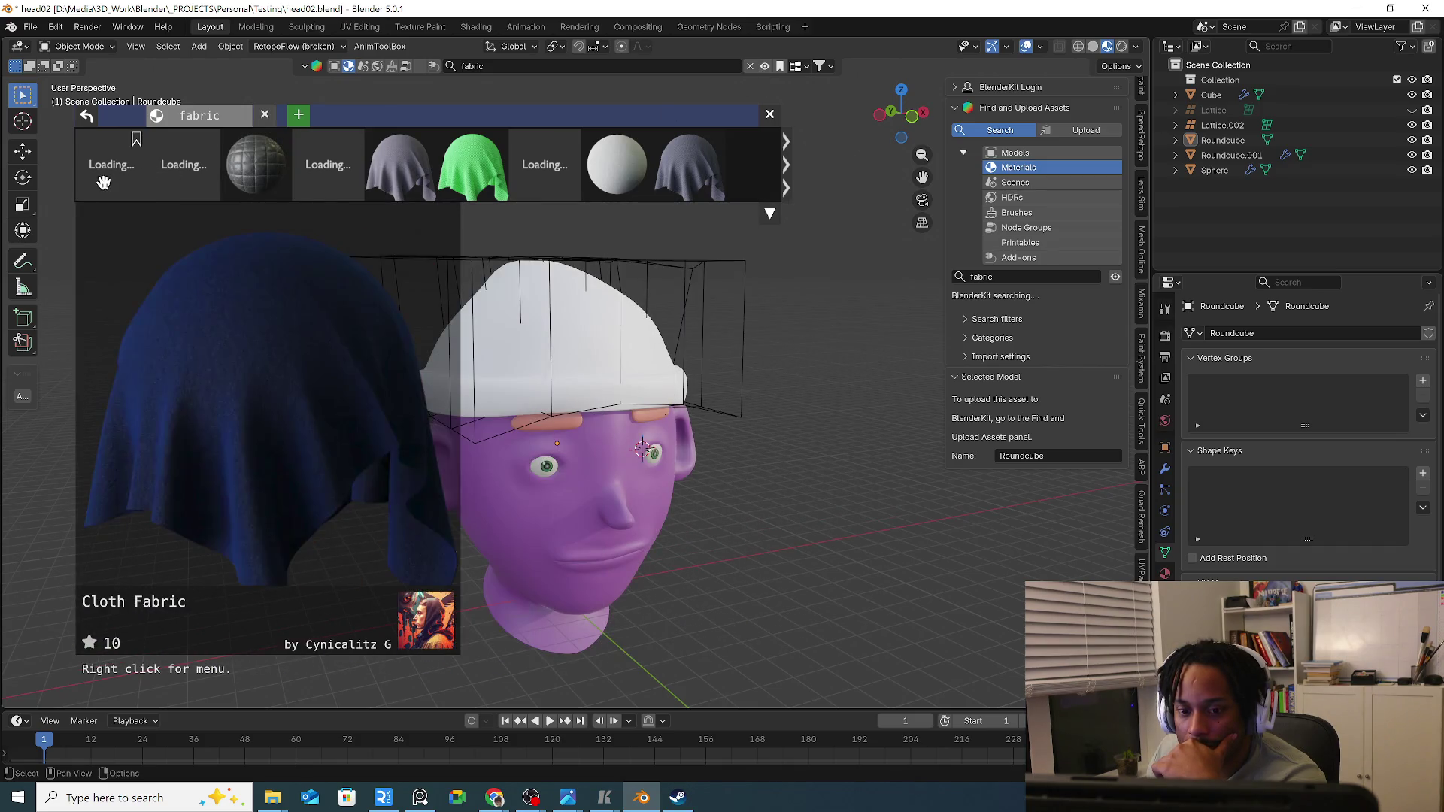
mouse_move(255, 163)
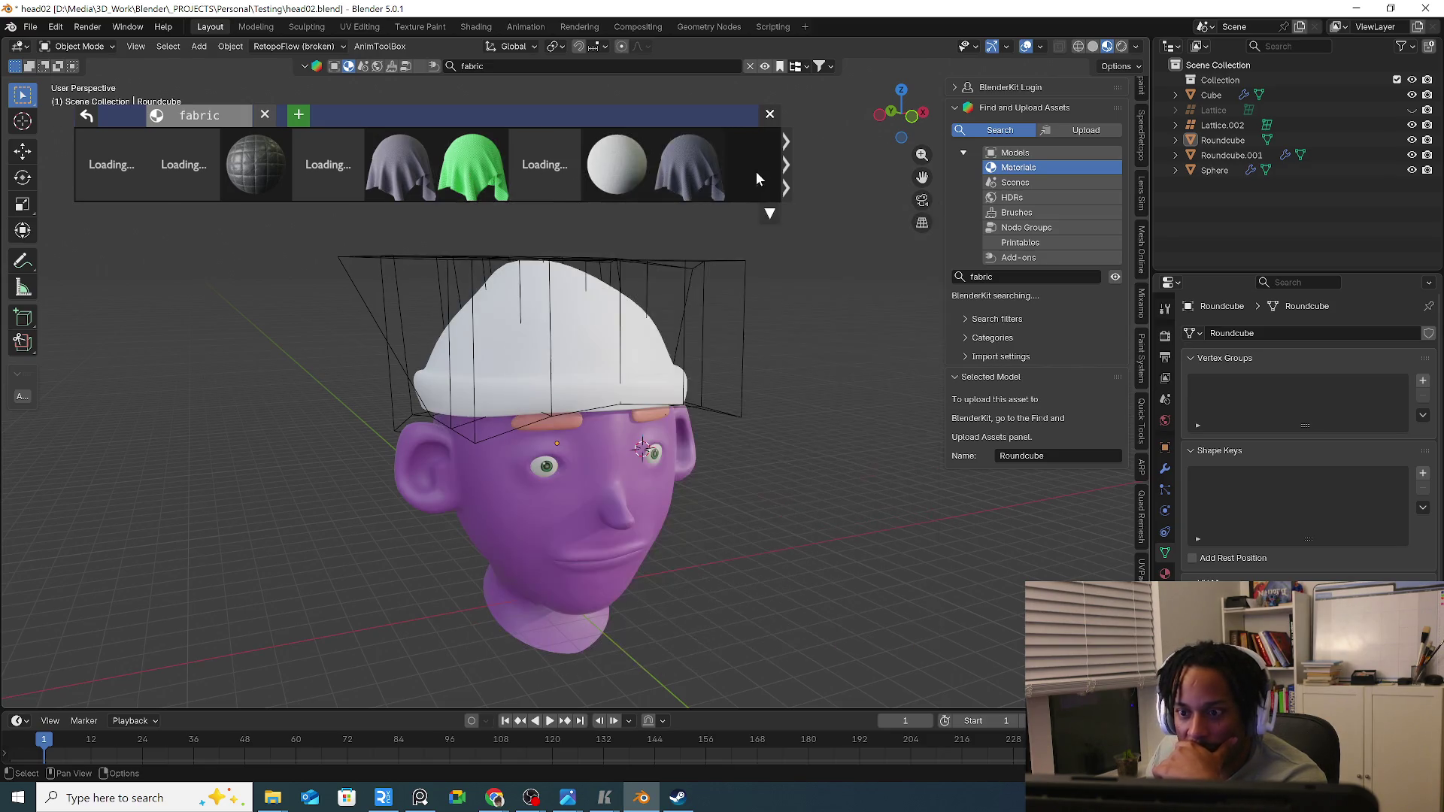
left_click(788, 170)
mouse_move(327, 165)
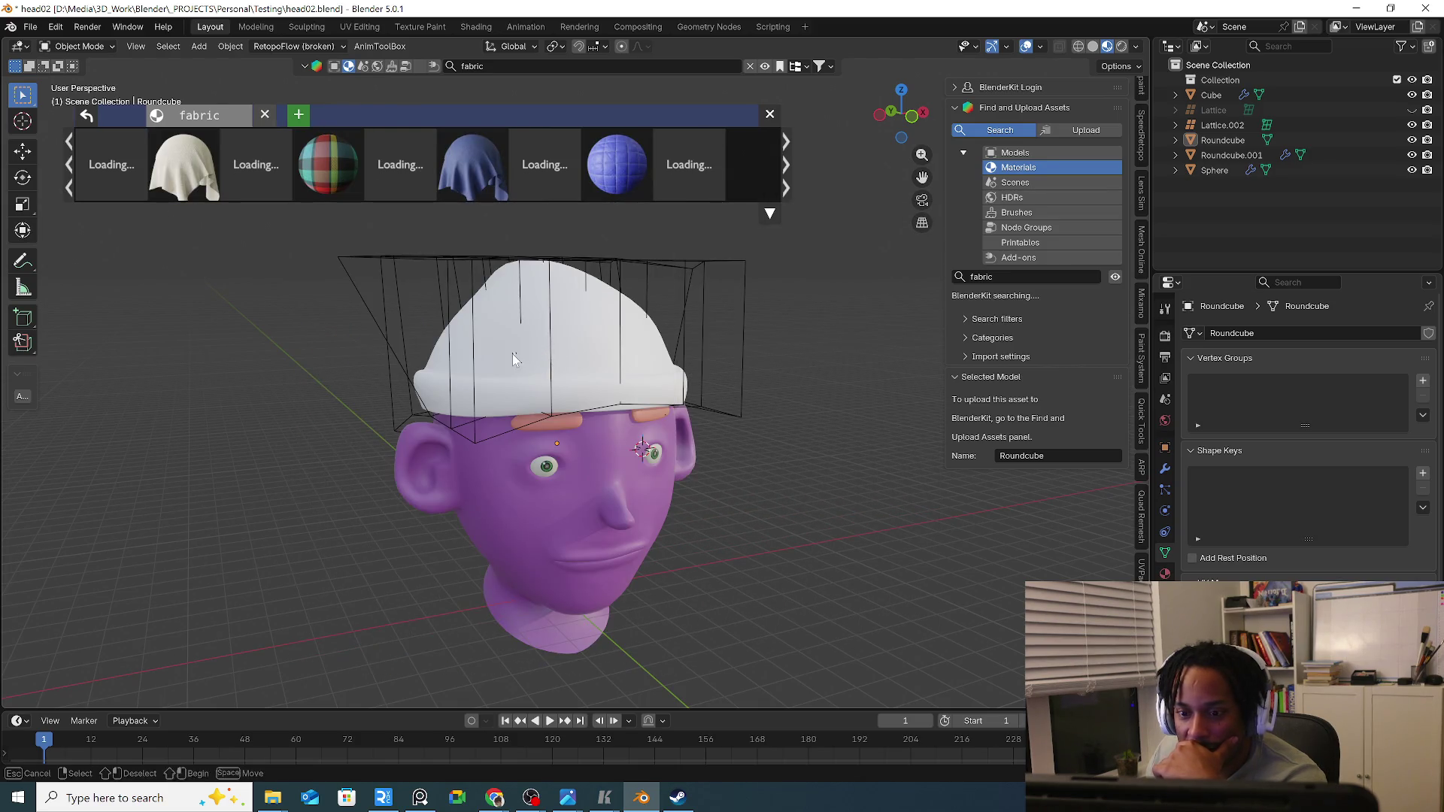
left_click(512, 353)
left_click(481, 331)
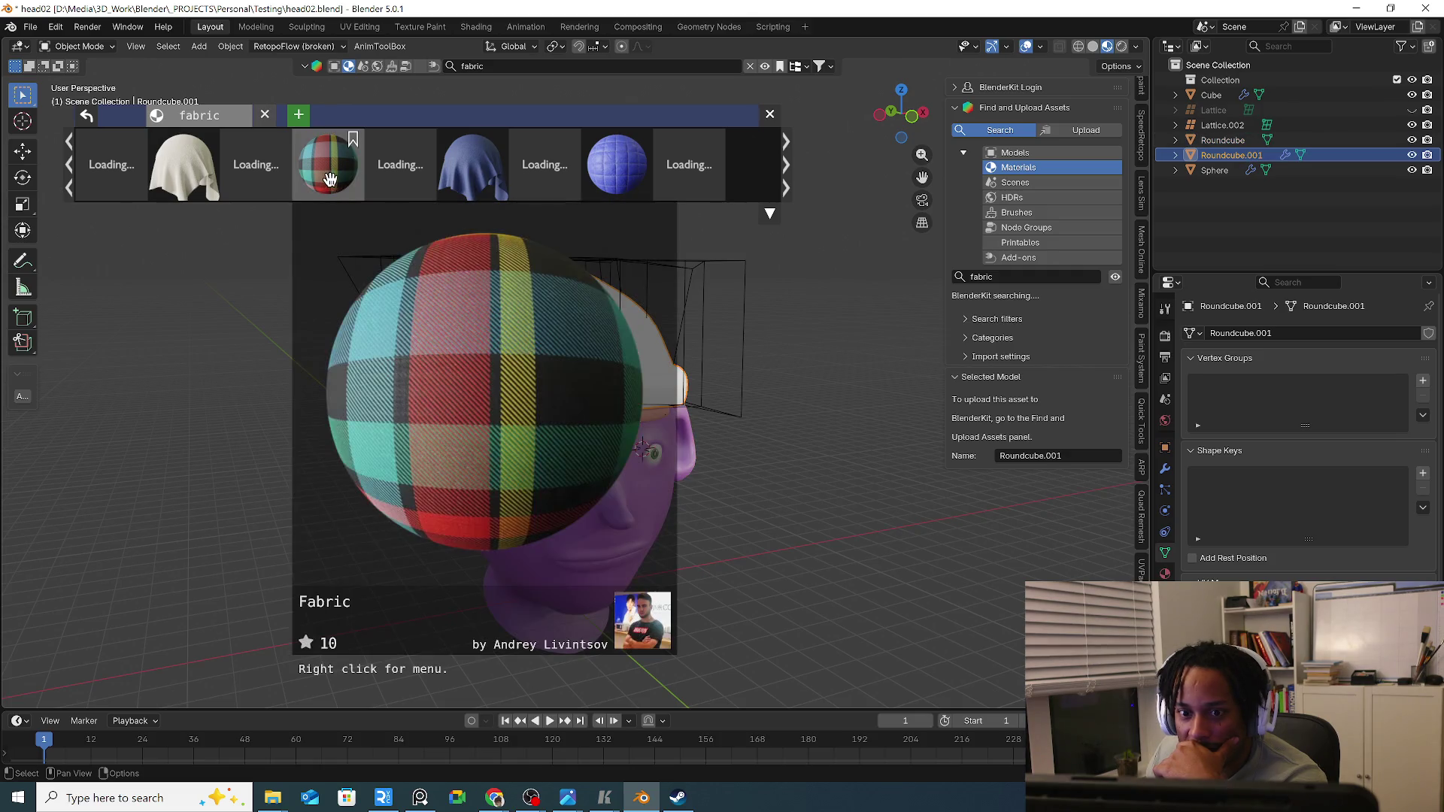
left_click(335, 185)
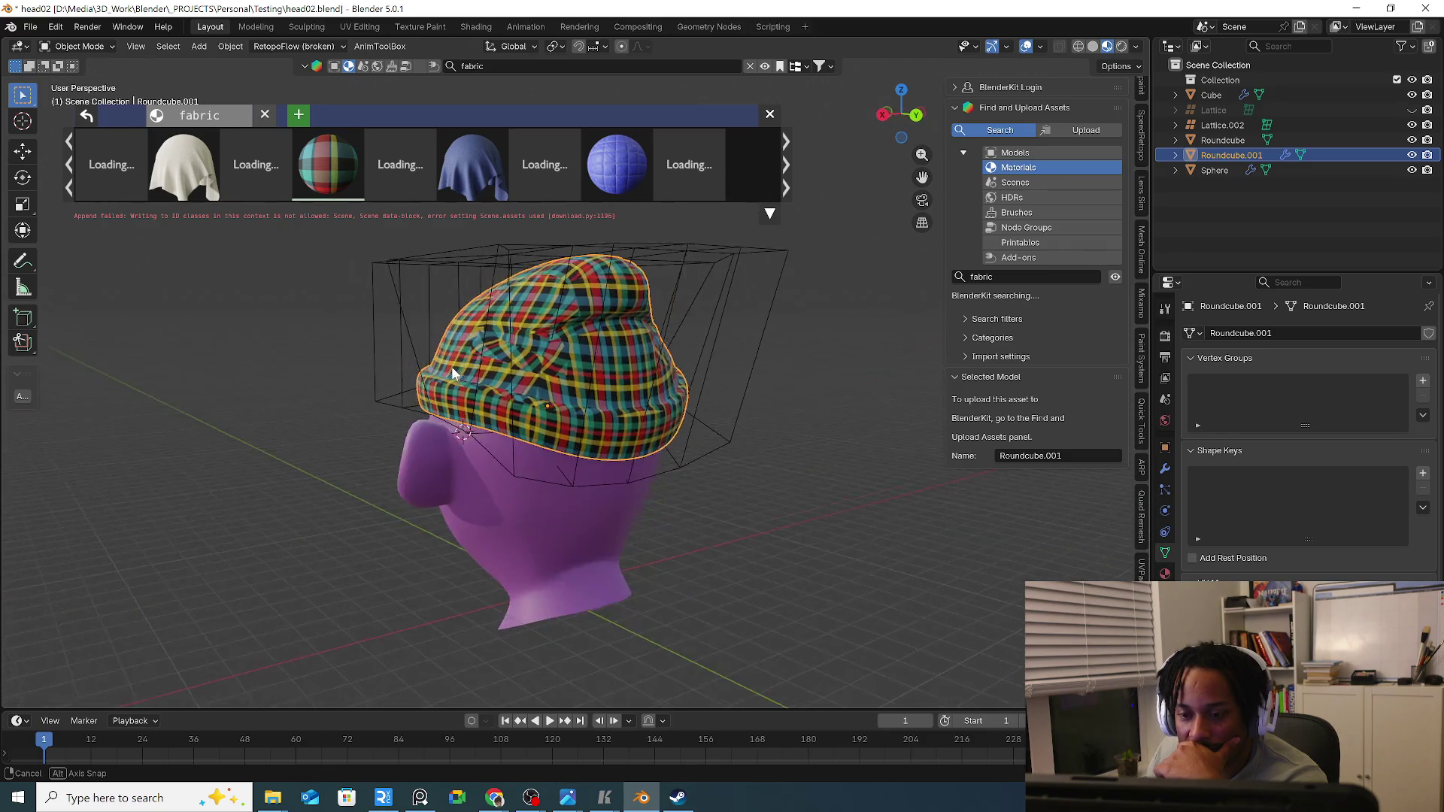
middle_click_drag(638, 370, 647, 364)
Move to the UV Editing workspace and isolate the hat in local view, in edit mode.
left_click(345, 25)
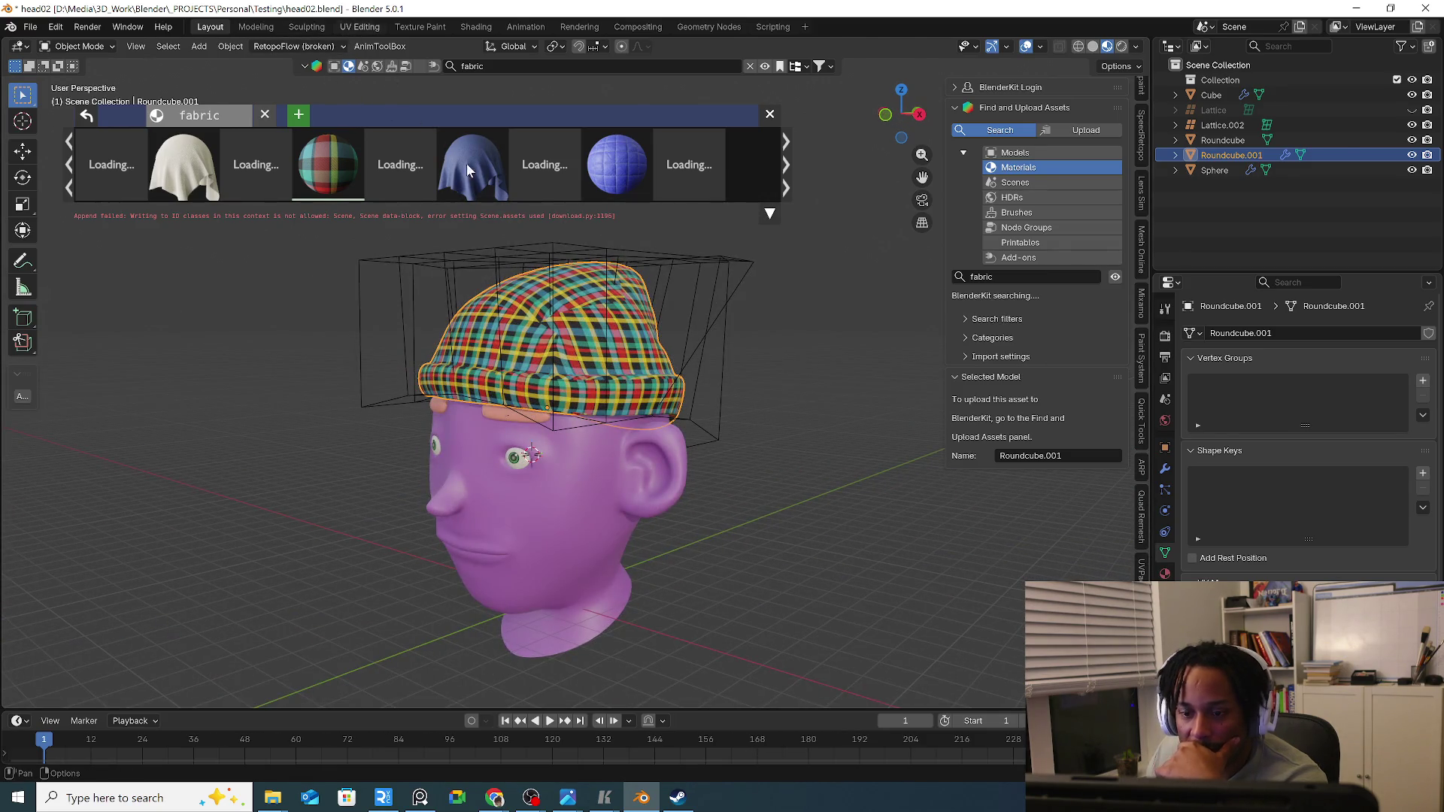
scroll(396, 324, "down", 8)
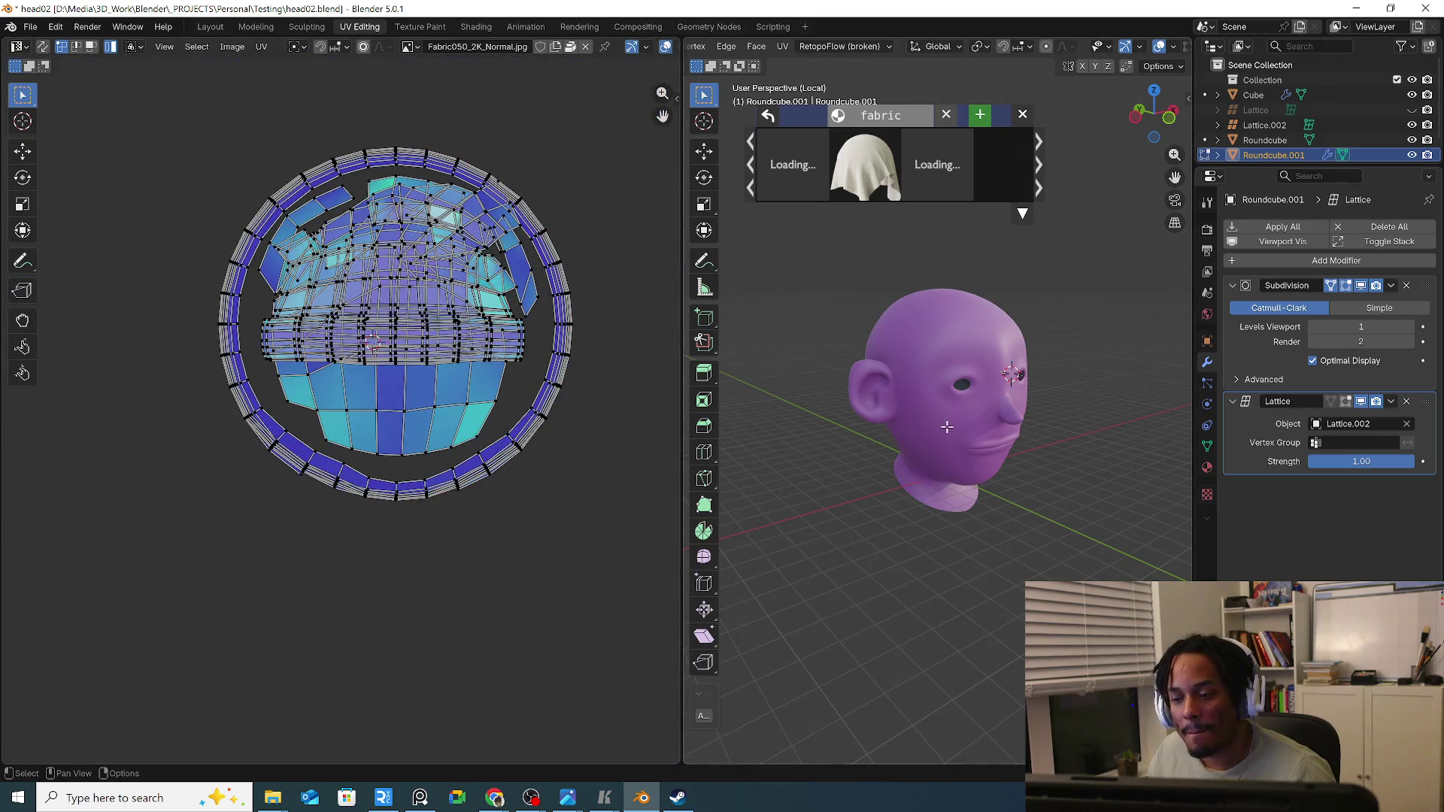
key("KP_Divide")
middle_click_drag(945, 407, 951, 410)
key("KP_Divide")
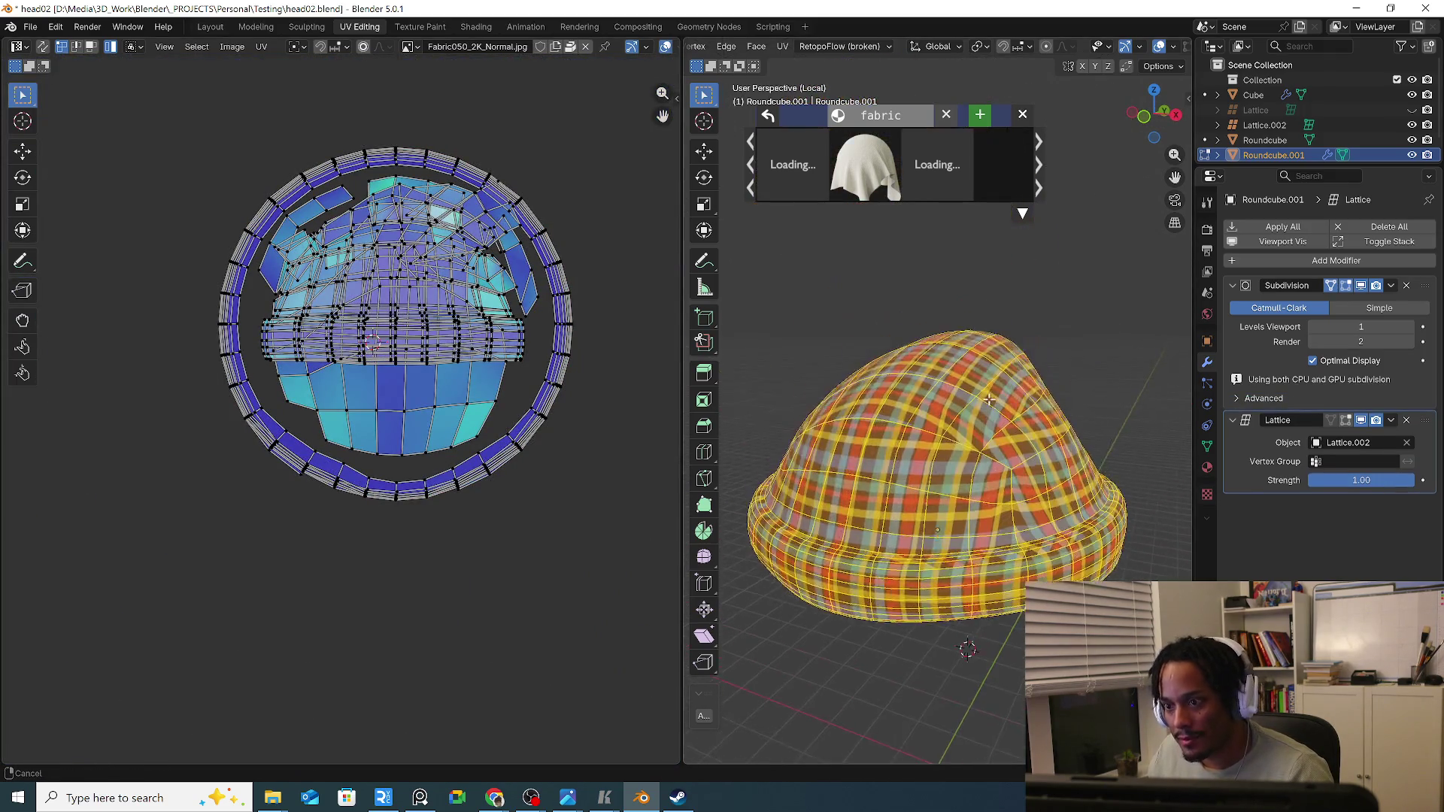
key("Tab")
middle_click_drag(965, 484, 940, 532)
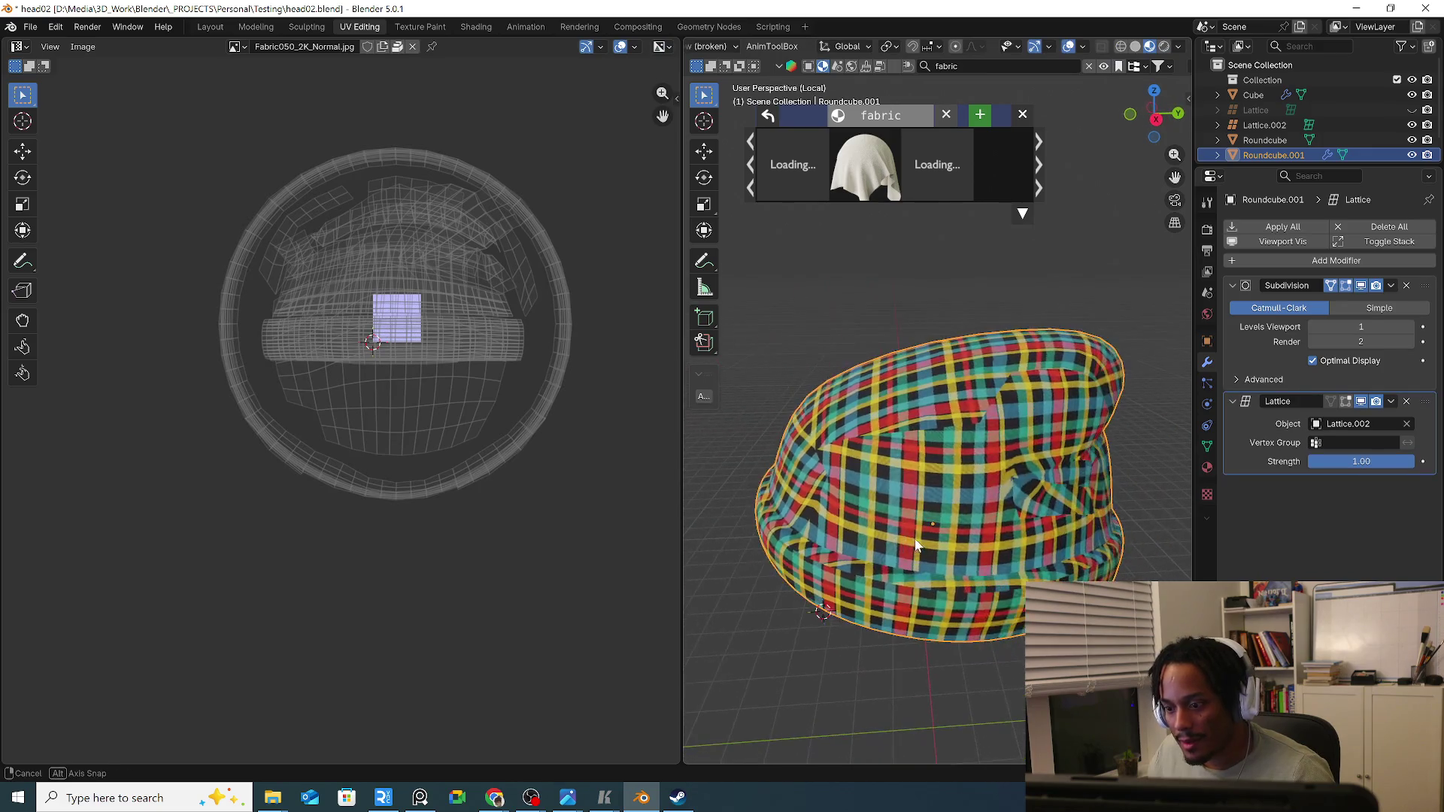
key("Tab")
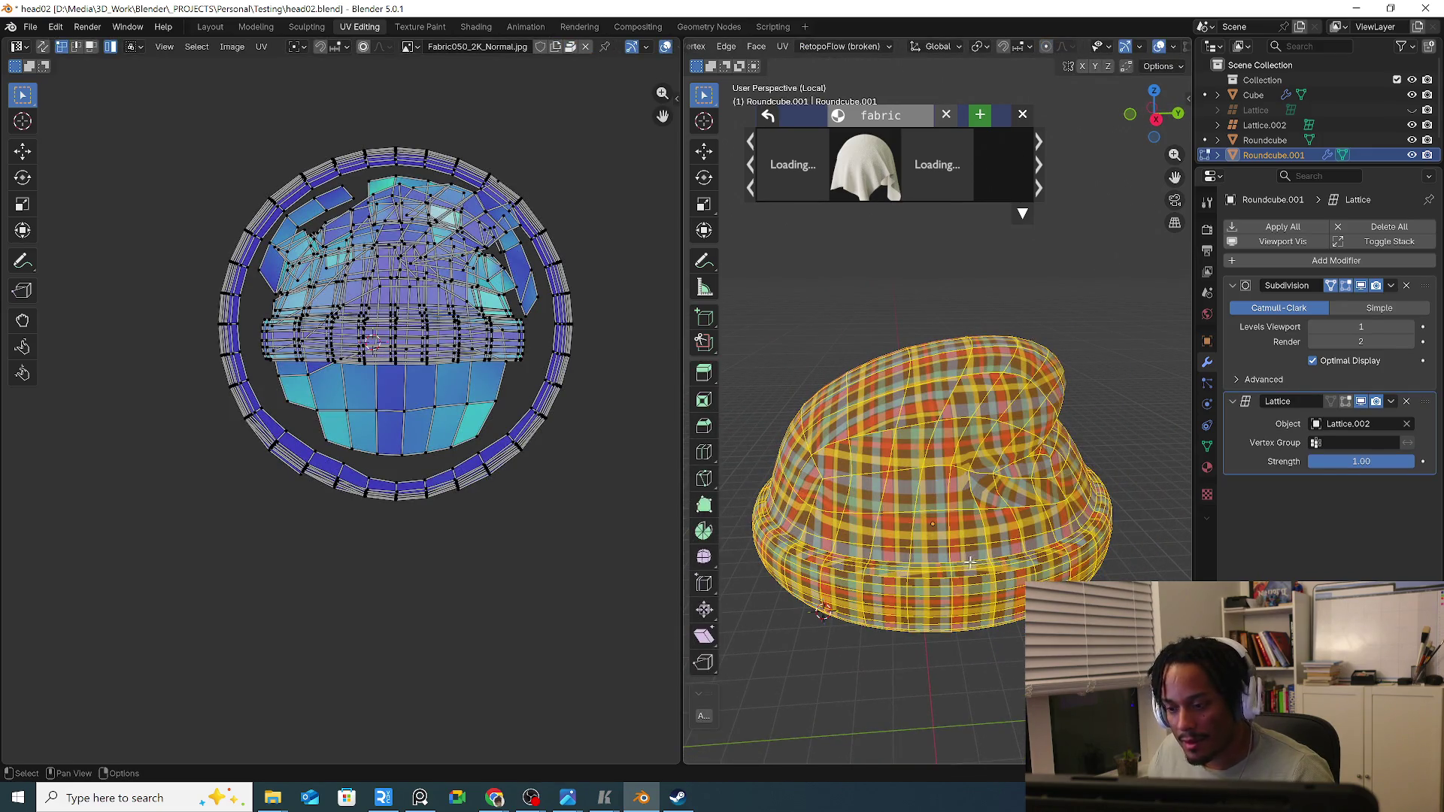
Deselect the hat mesh and switch the viewport to solid shading for seam work.
key("alt+a")
middle_click_drag(986, 561, 966, 534)
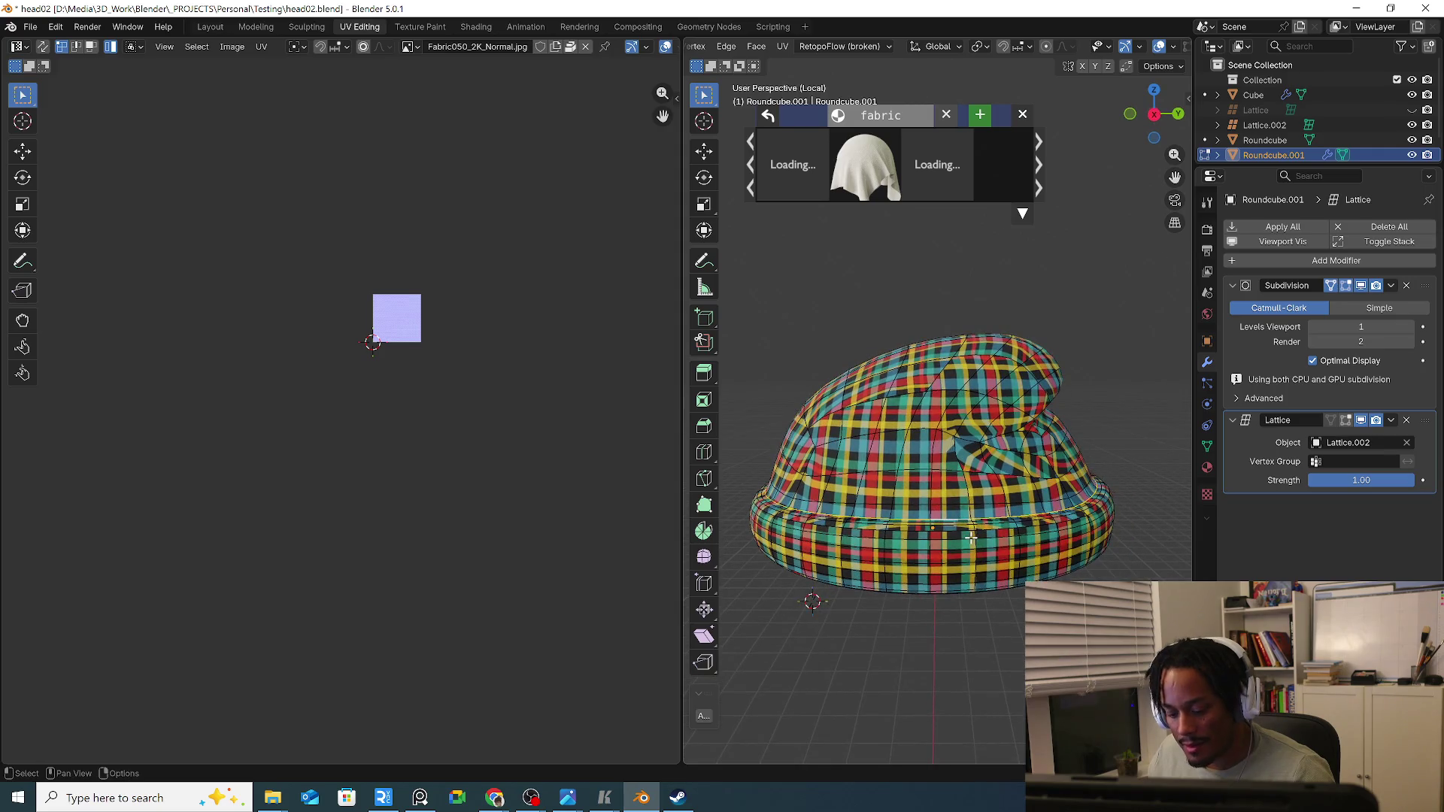
key("ctrl+e")
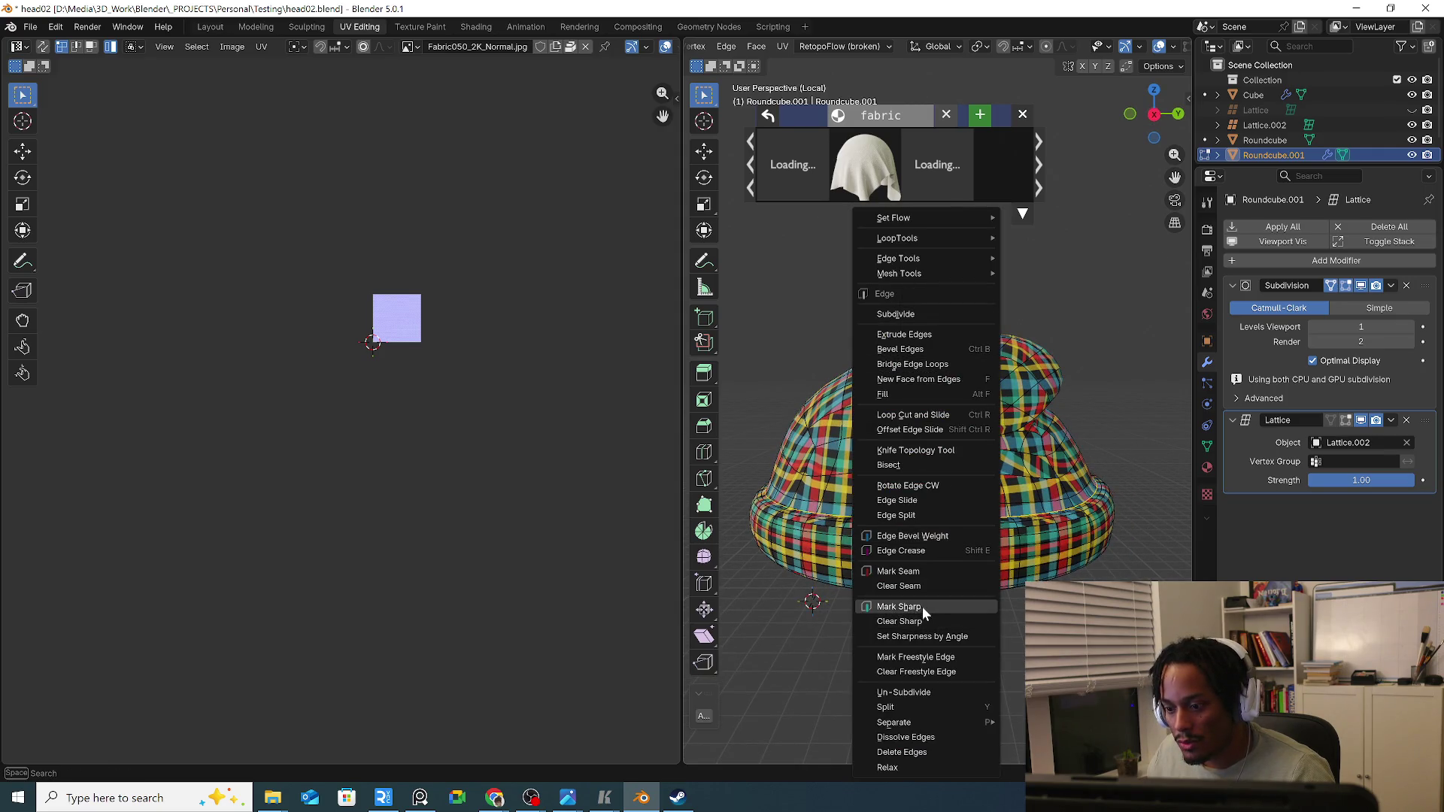
left_click(927, 569)
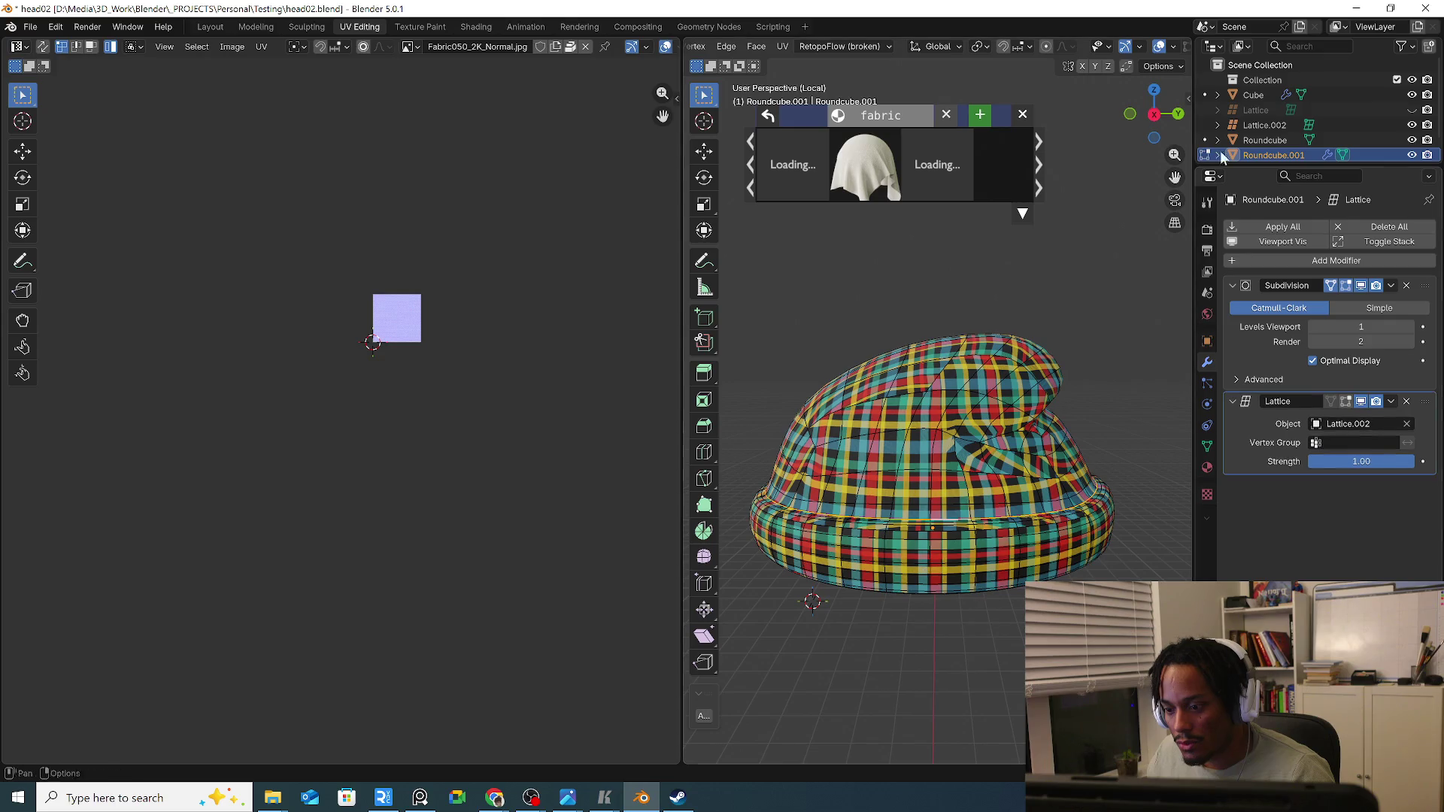
left_click(1155, 46)
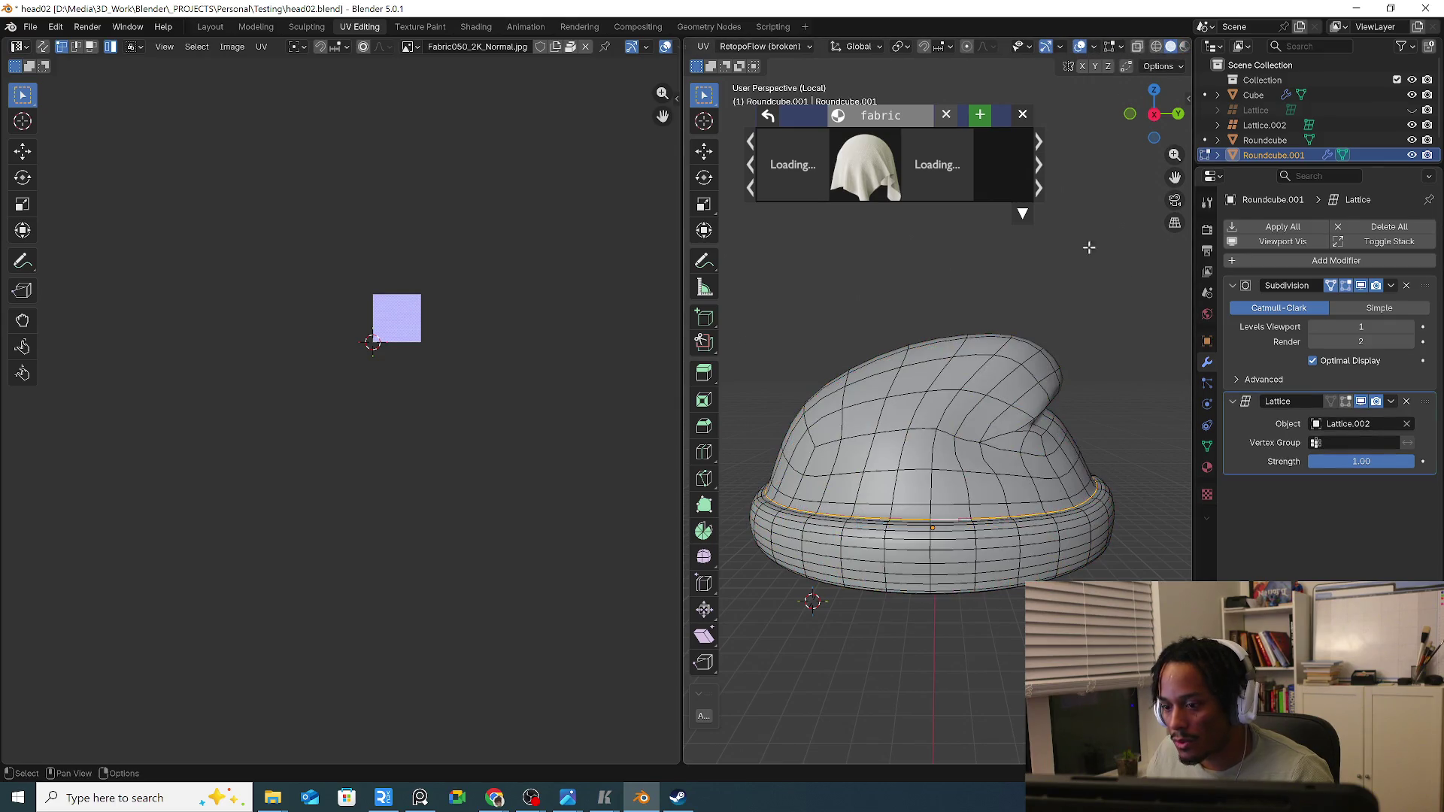
mouse_move(994, 627)
middle_mouse_down()
mouse_move(998, 651)
mouse_move(1109, 474)
middle_mouse_up()
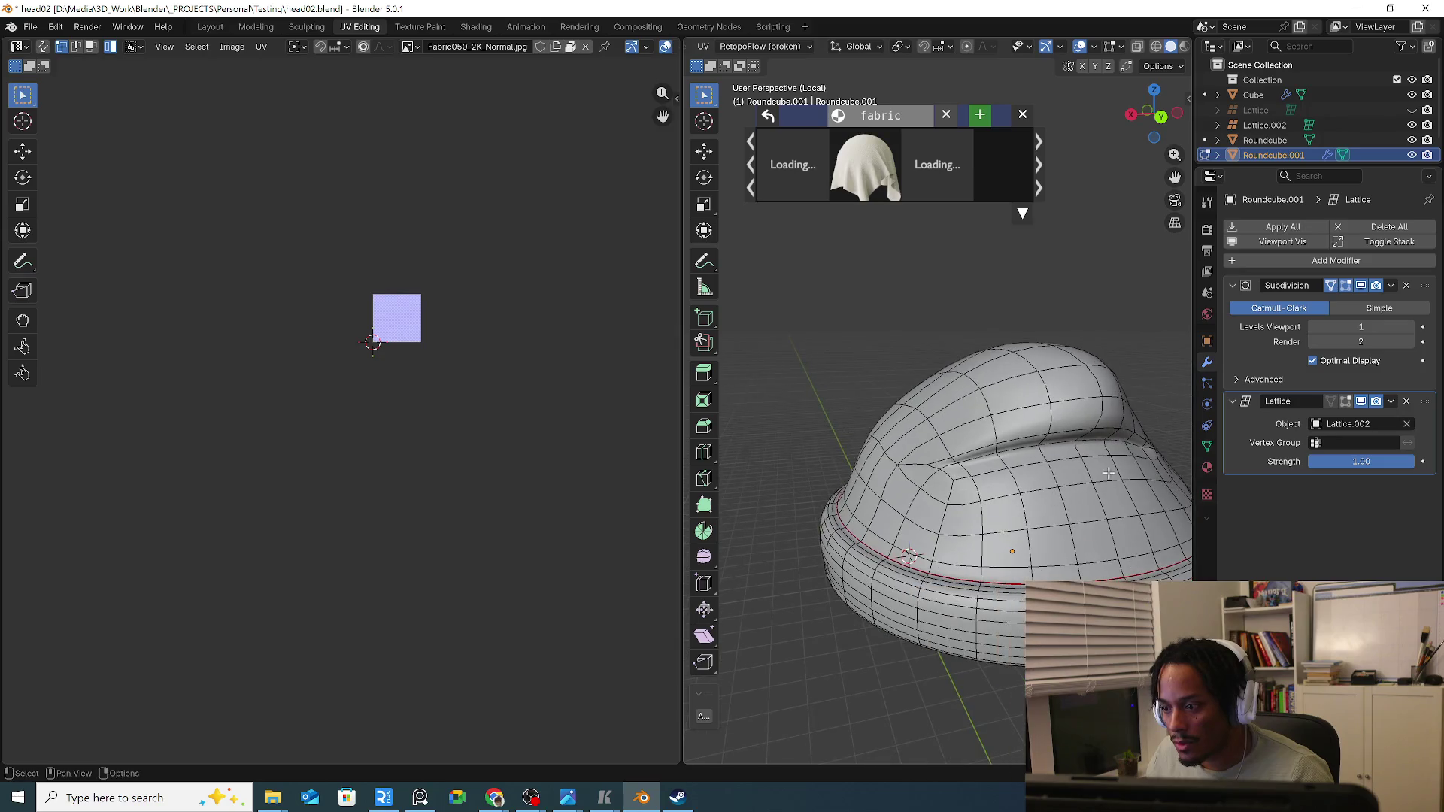
mouse_move(1020, 463)
middle_mouse_down()
mouse_move(977, 460)
mouse_move(996, 503)
middle_mouse_up()
Select the edge loop just above the brim and mark it as a UV seam.
key("ctrl+r")
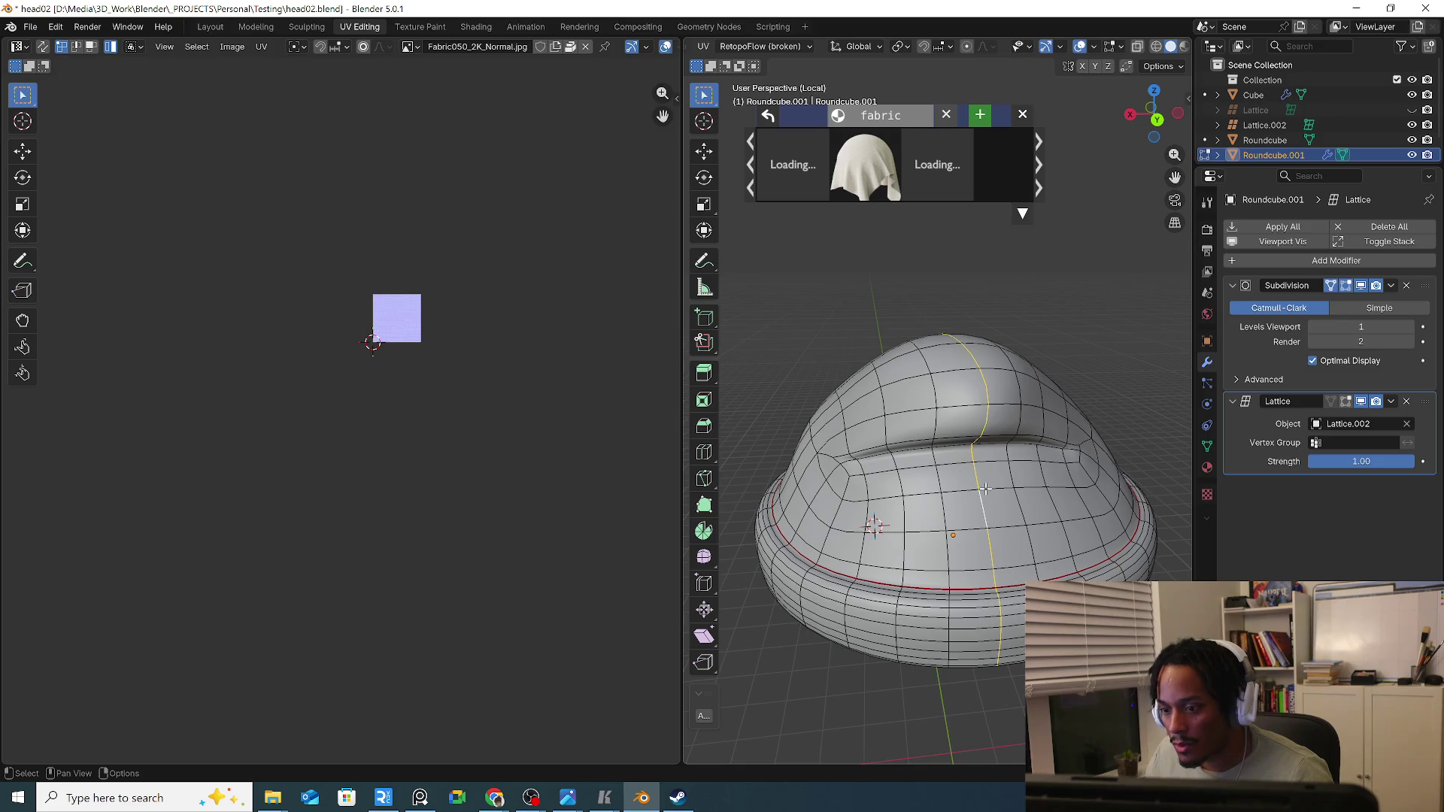
mouse_move(845, 500)
middle_mouse_down()
mouse_move(1077, 578)
mouse_move(967, 547)
middle_mouse_up()
scroll(1078, 578, "up", 3)
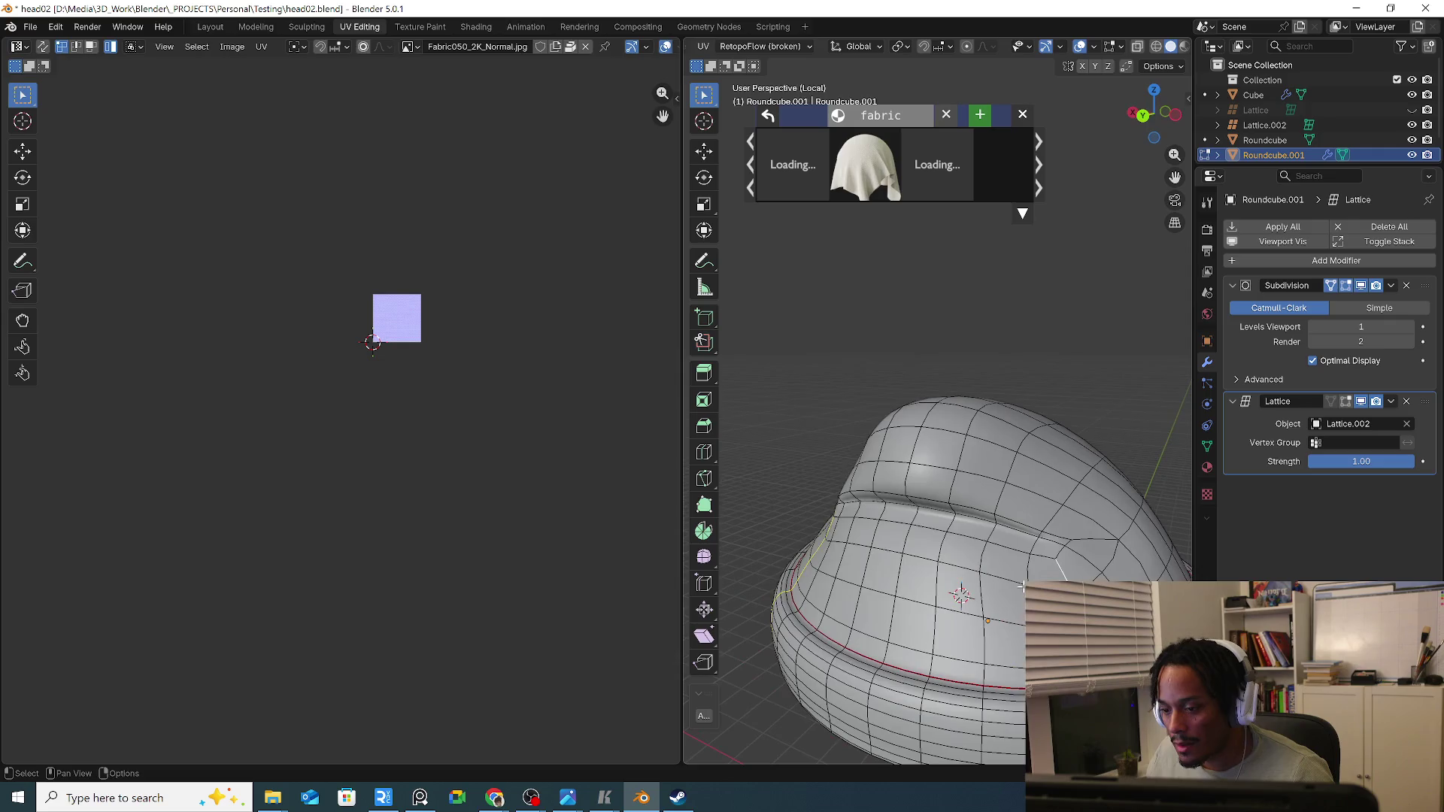
left_click(967, 548, "alt")
key("ctrl+e")
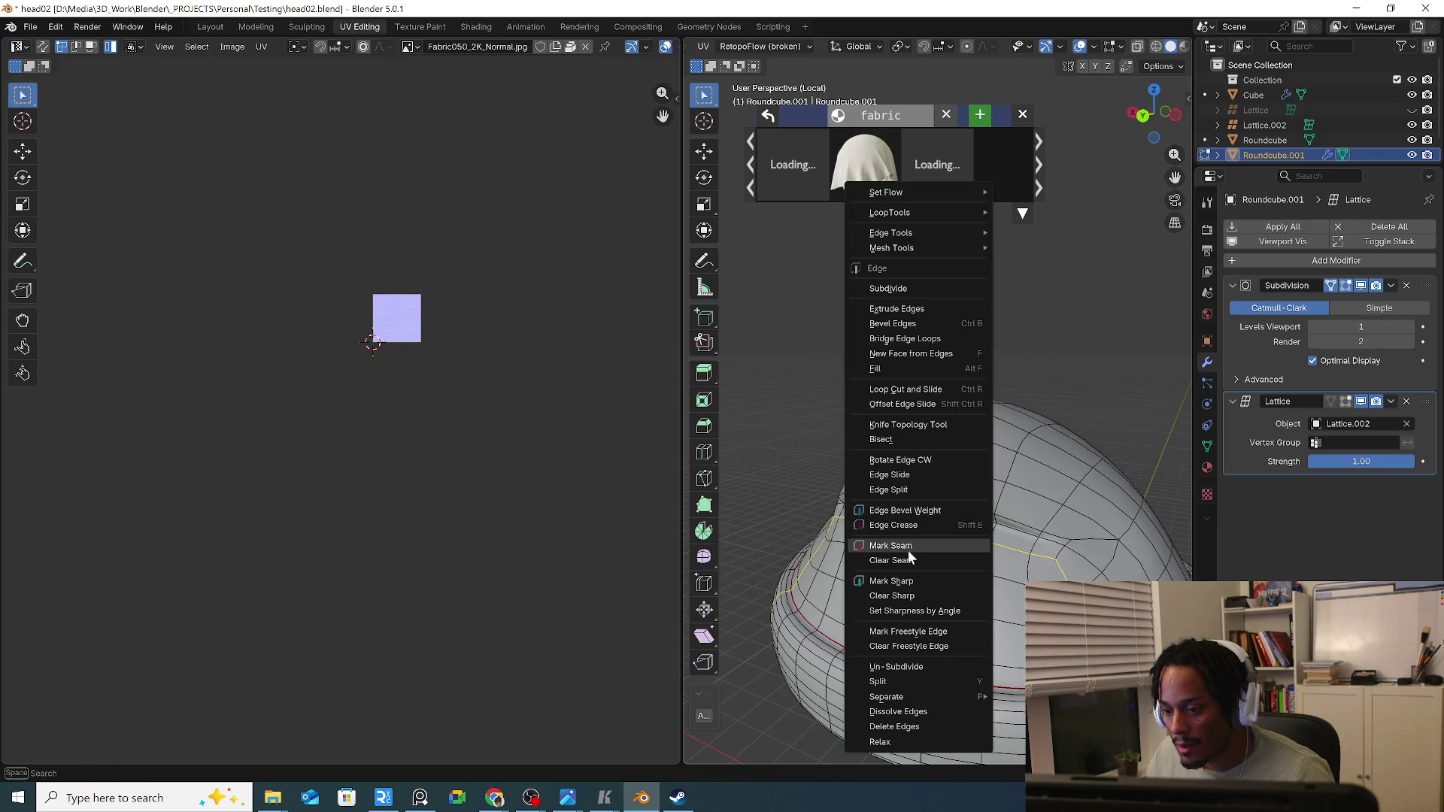
left_click(915, 546)
mouse_move(916, 546)
middle_mouse_down()
mouse_move(895, 535)
mouse_move(969, 601)
mouse_move(827, 560)
mouse_move(985, 610)
middle_mouse_up()
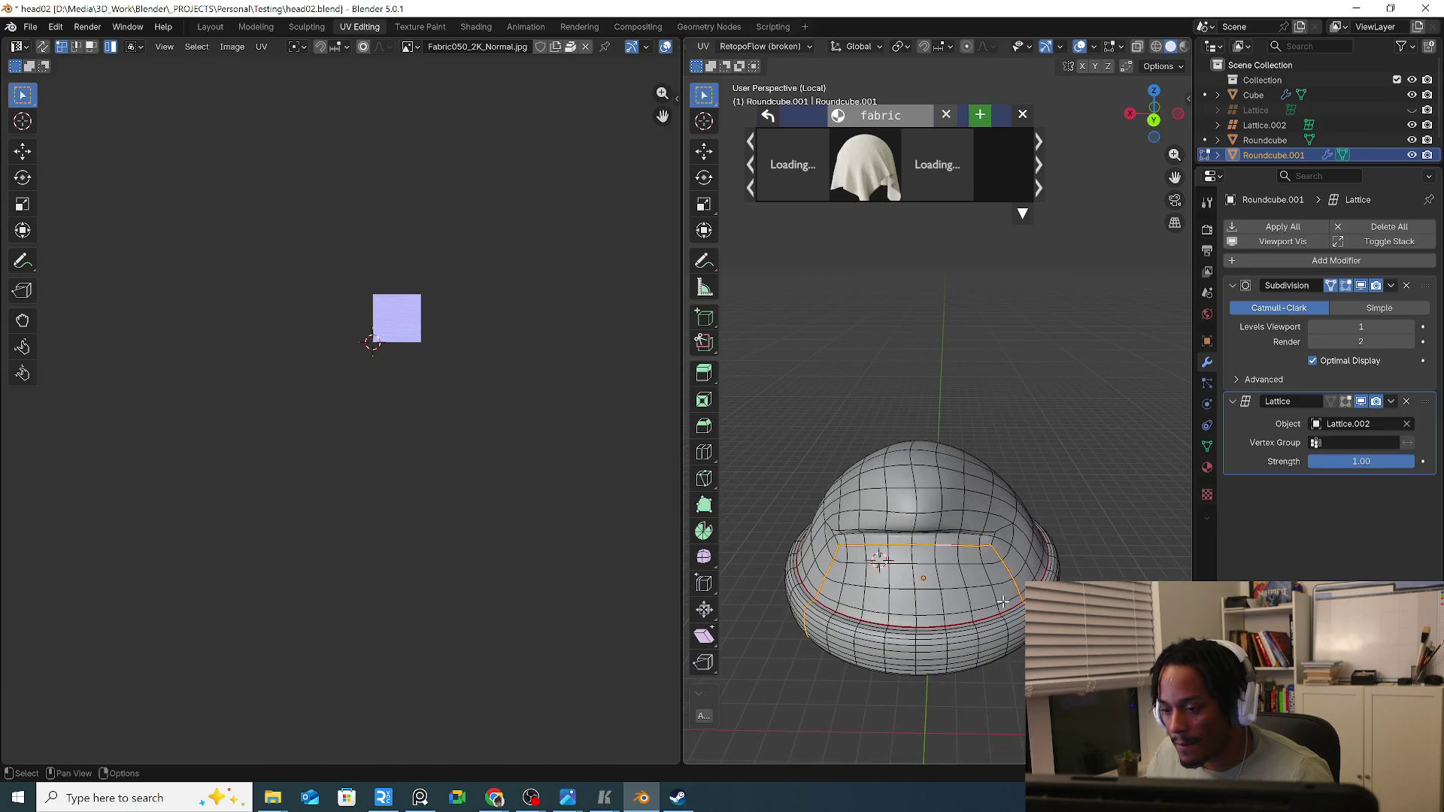
Mark the upper ring loop sharp and the lower band edges as a seam.
key("ctrl+e")
left_click(934, 624)
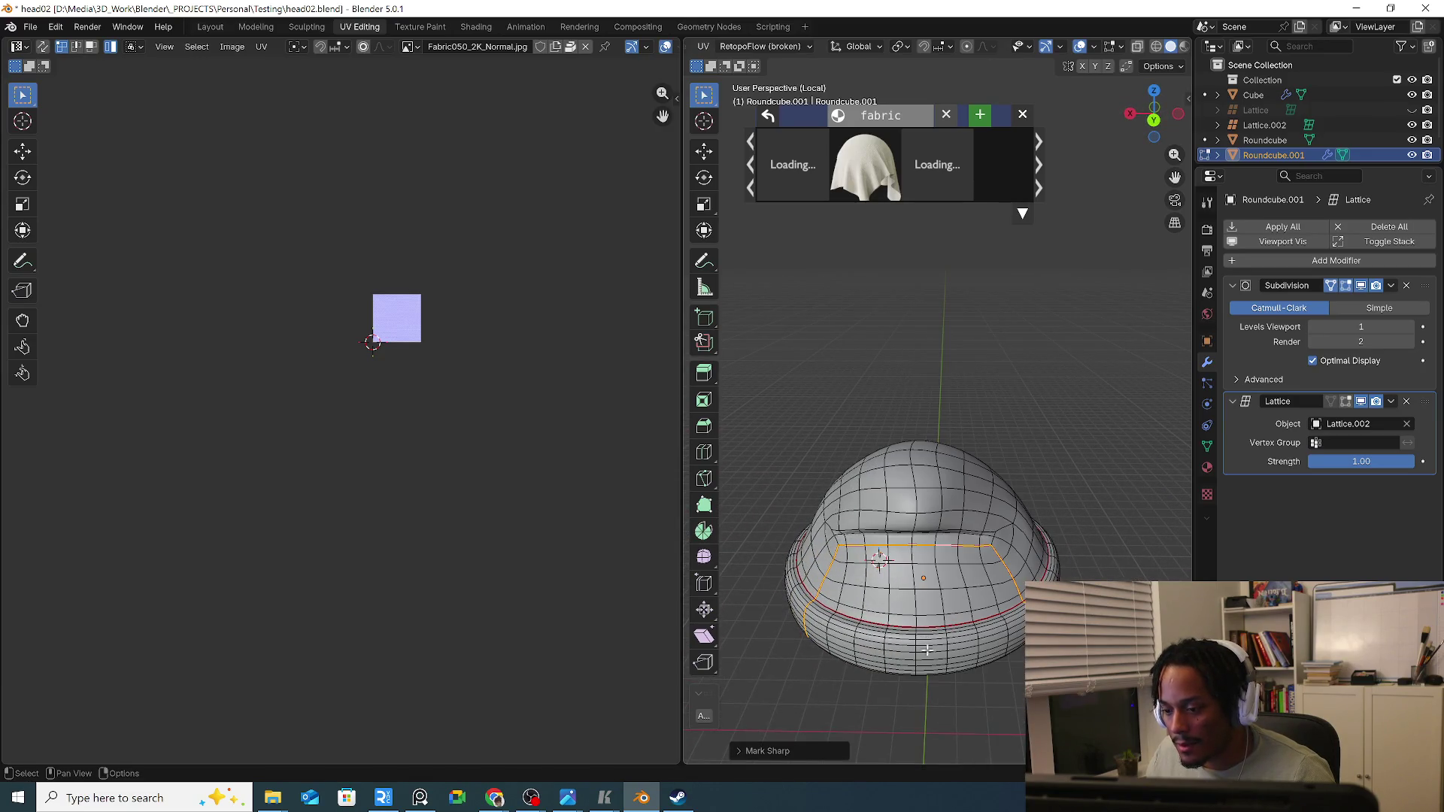
left_click(916, 650)
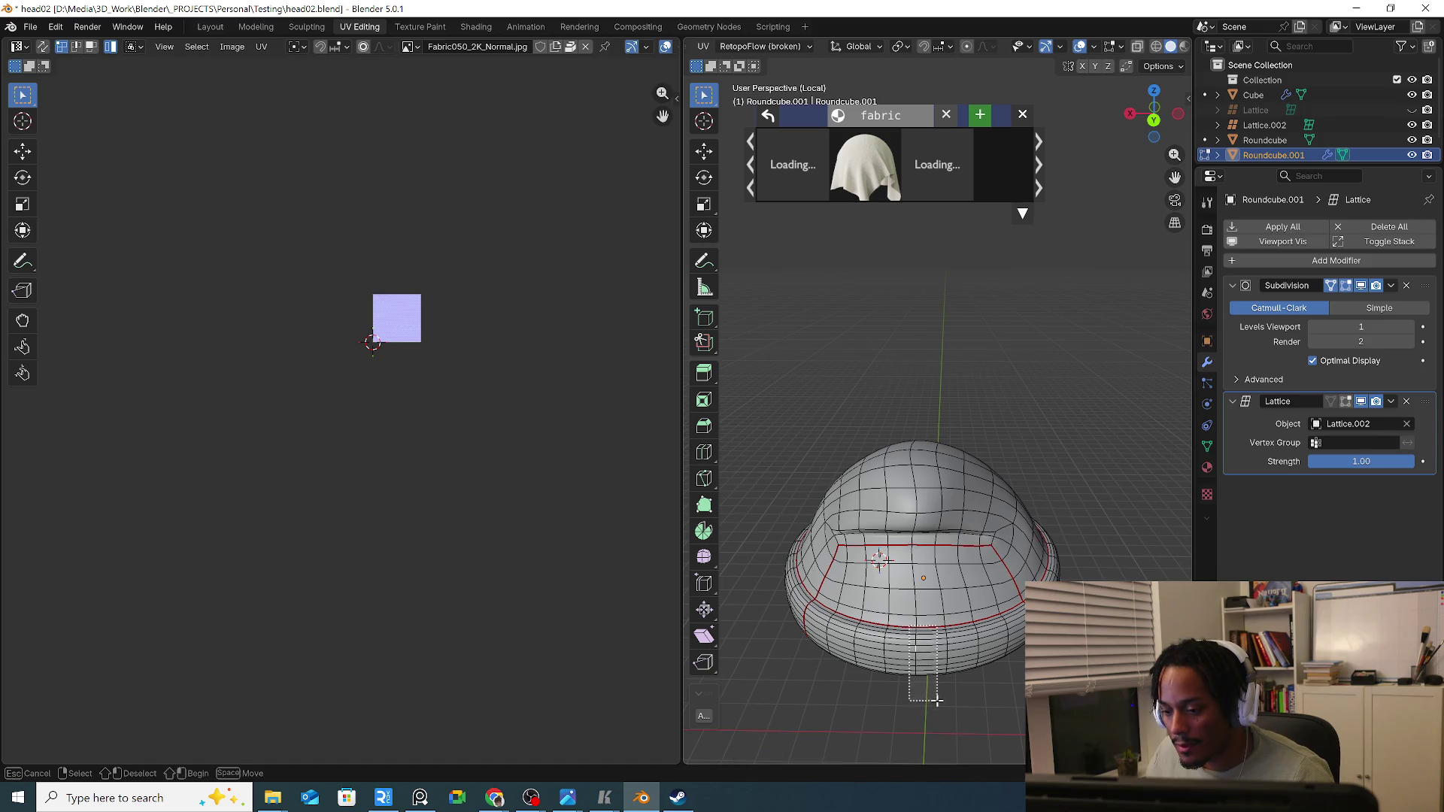
left_click(926, 664)
scroll(957, 703, "up", 3)
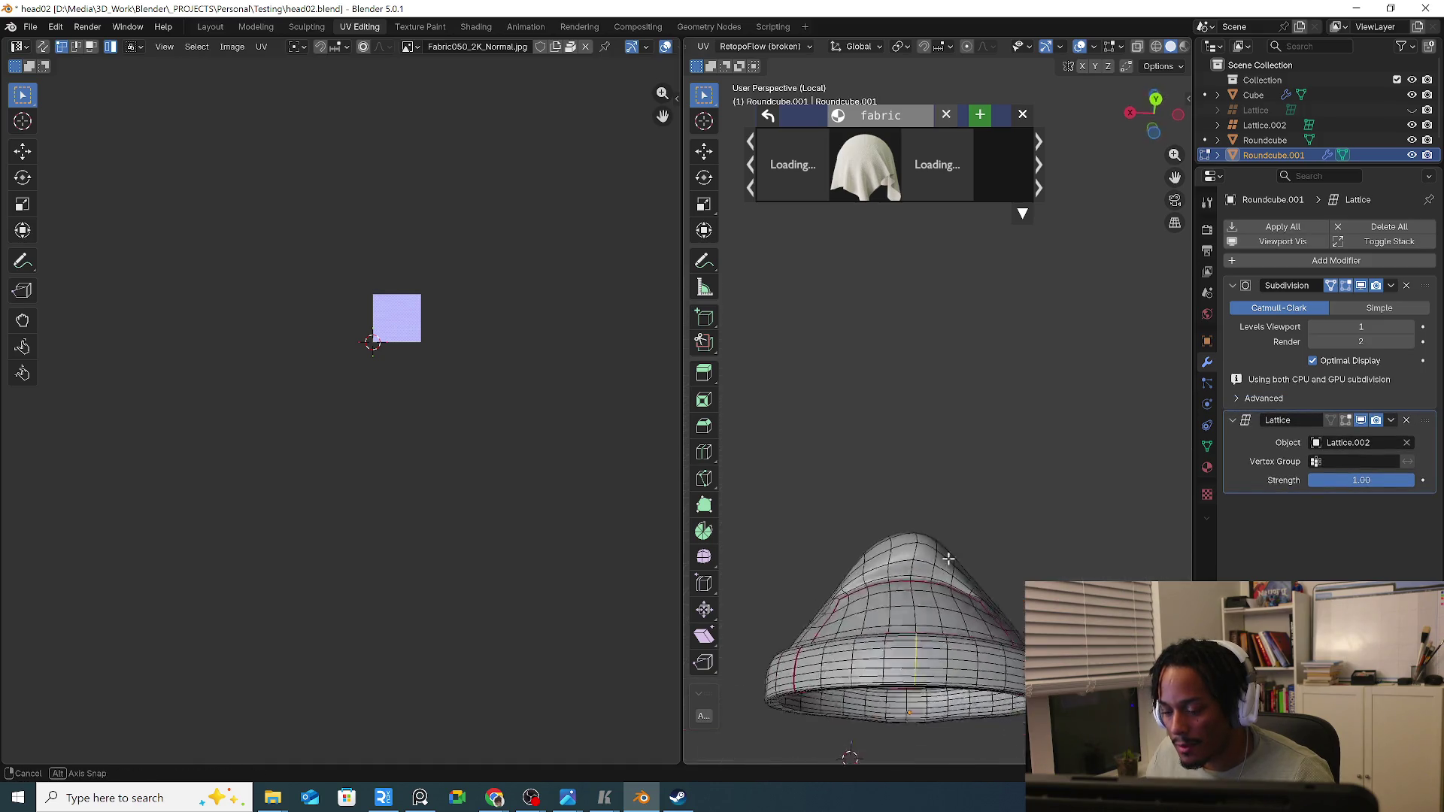
scroll(956, 439, "up", 2)
scroll(921, 677, "up", 2)
scroll(921, 677, "up", 1)
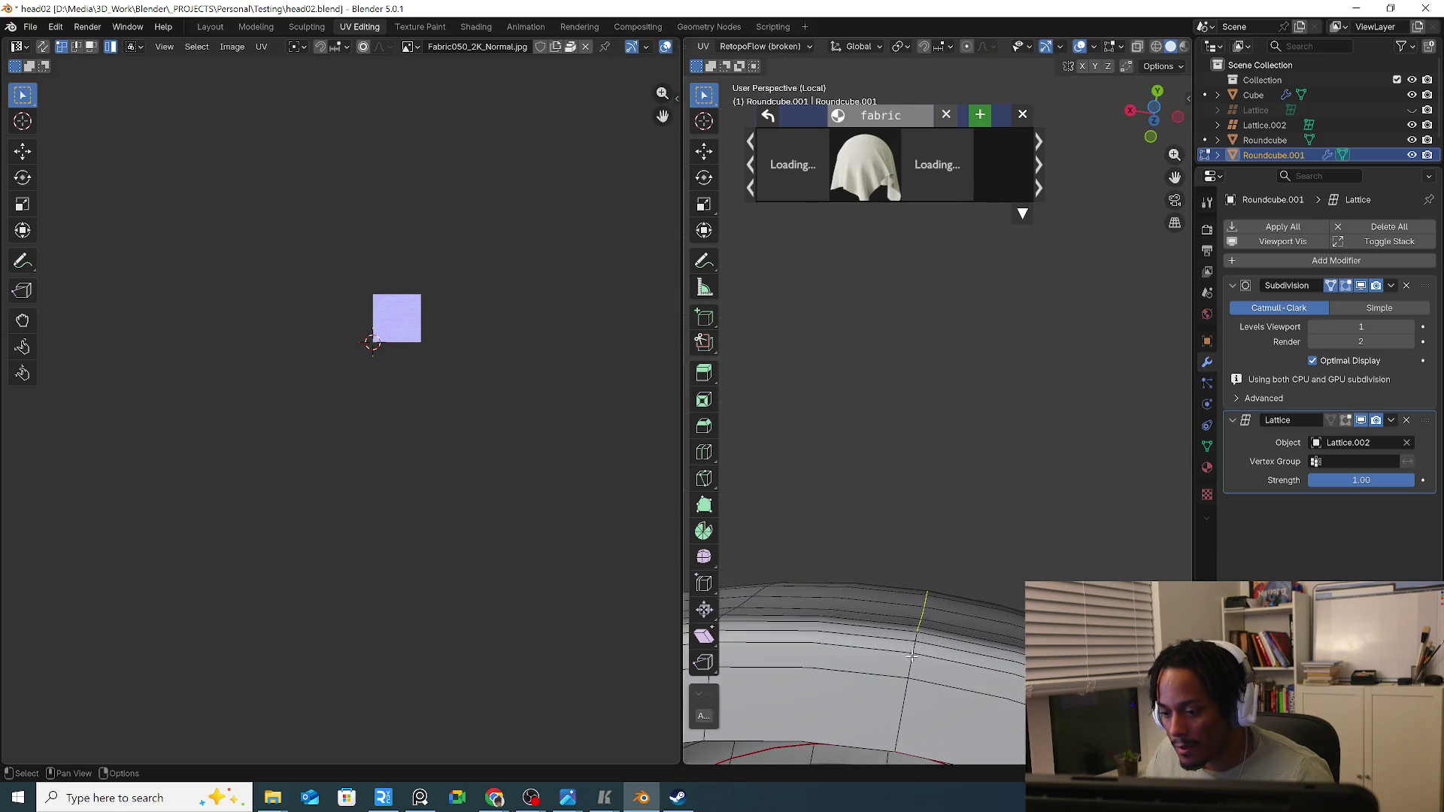
scroll(910, 674, "down", 2)
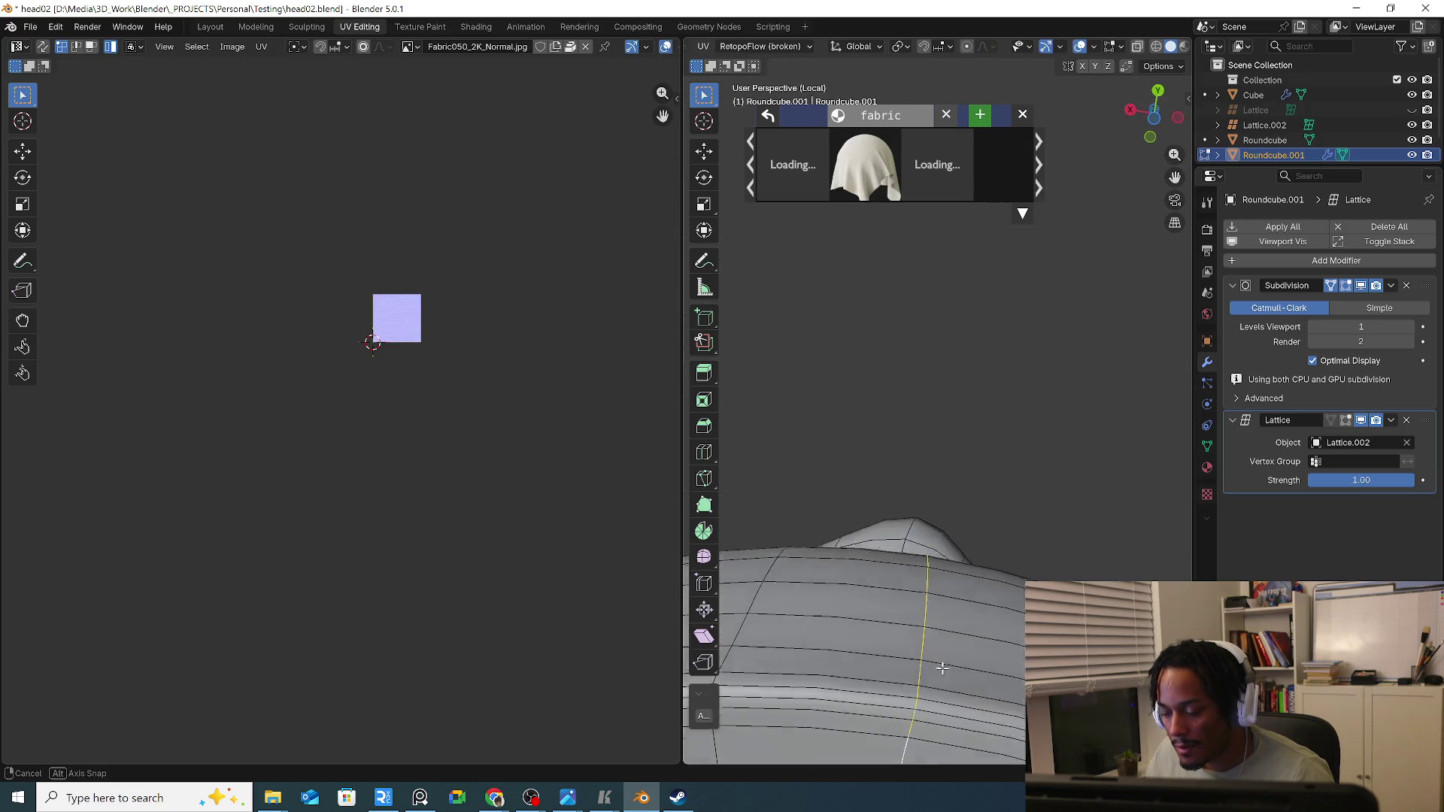
scroll(921, 649, "down", 2)
scroll(932, 617, "down", 2)
scroll(935, 618, "up", 2)
right_click(933, 615)
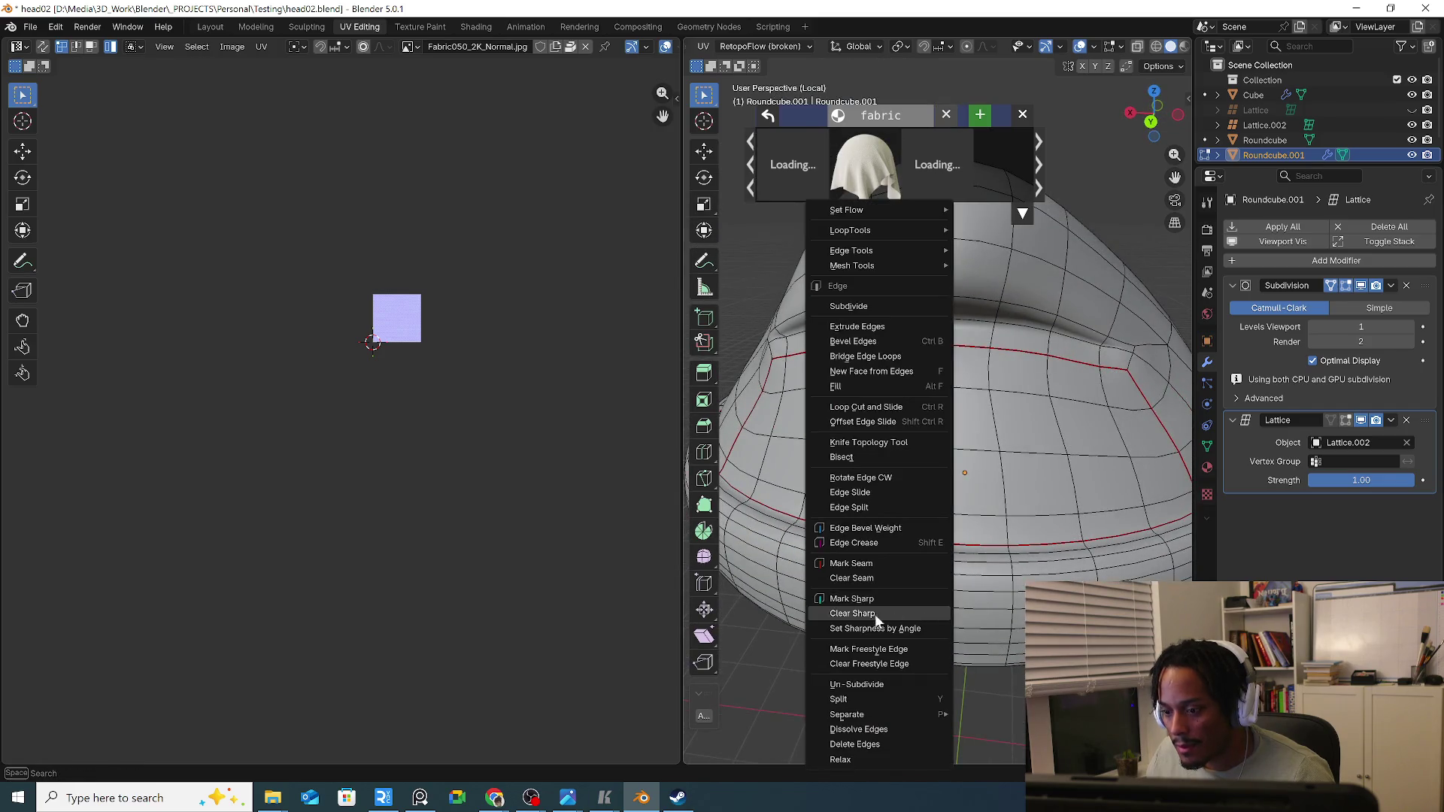
left_click(865, 562)
scroll(865, 556, "down", 2)
Mark seams around the brim loop and down two vertical side loops, then select the whole hat.
middle_click_drag(796, 483, 793, 584)
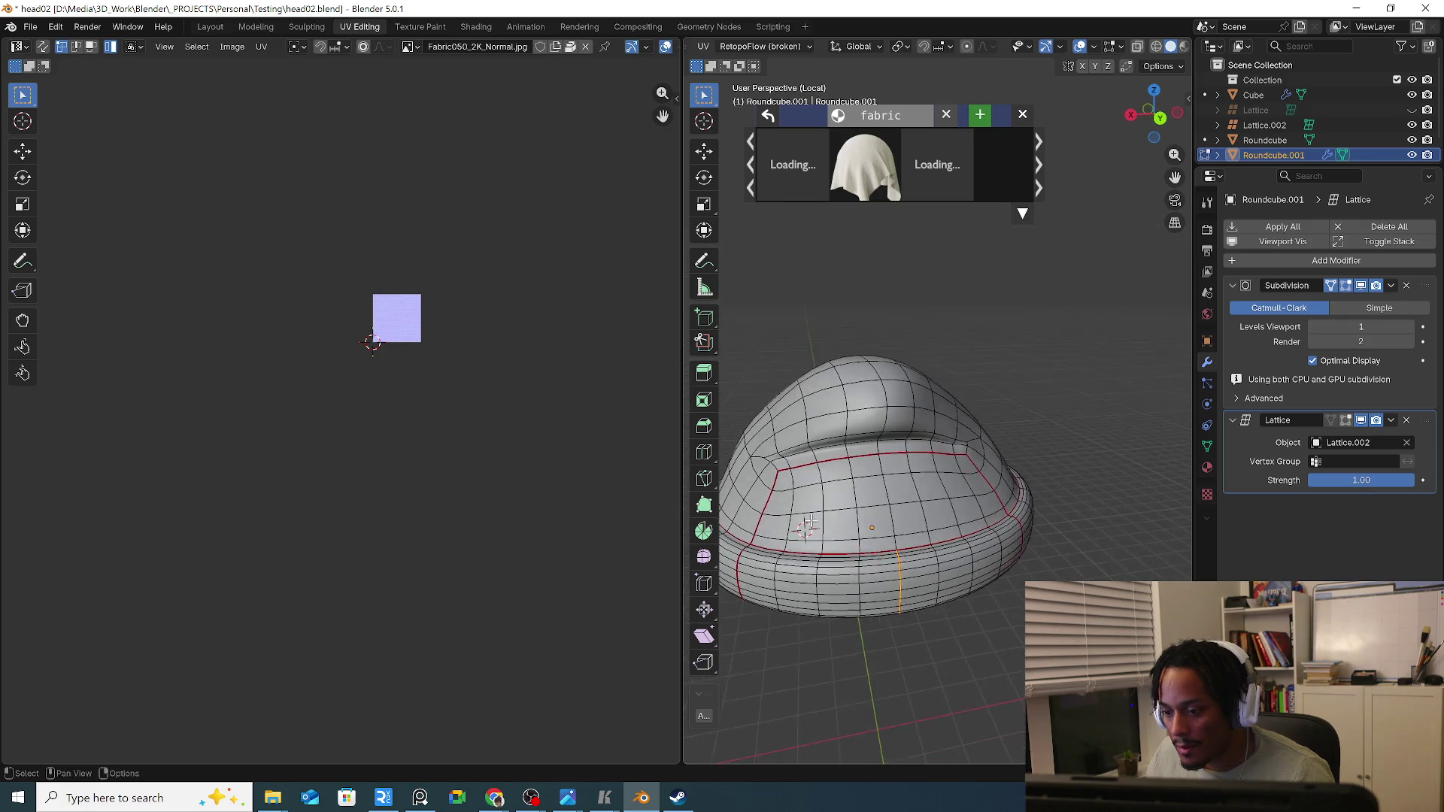
left_click(792, 583, "alt")
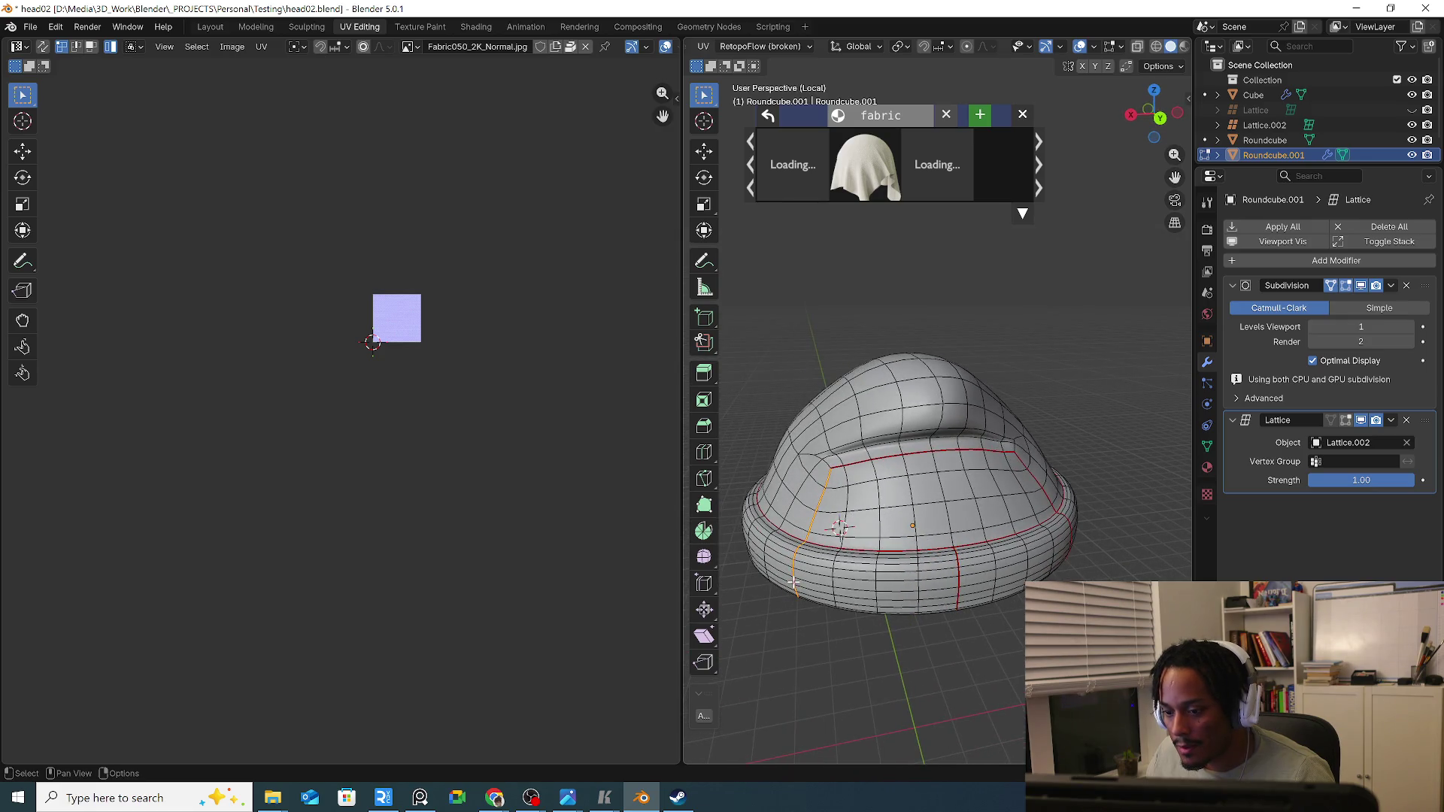
left_click(1069, 546, "alt")
left_click(1062, 519, "alt")
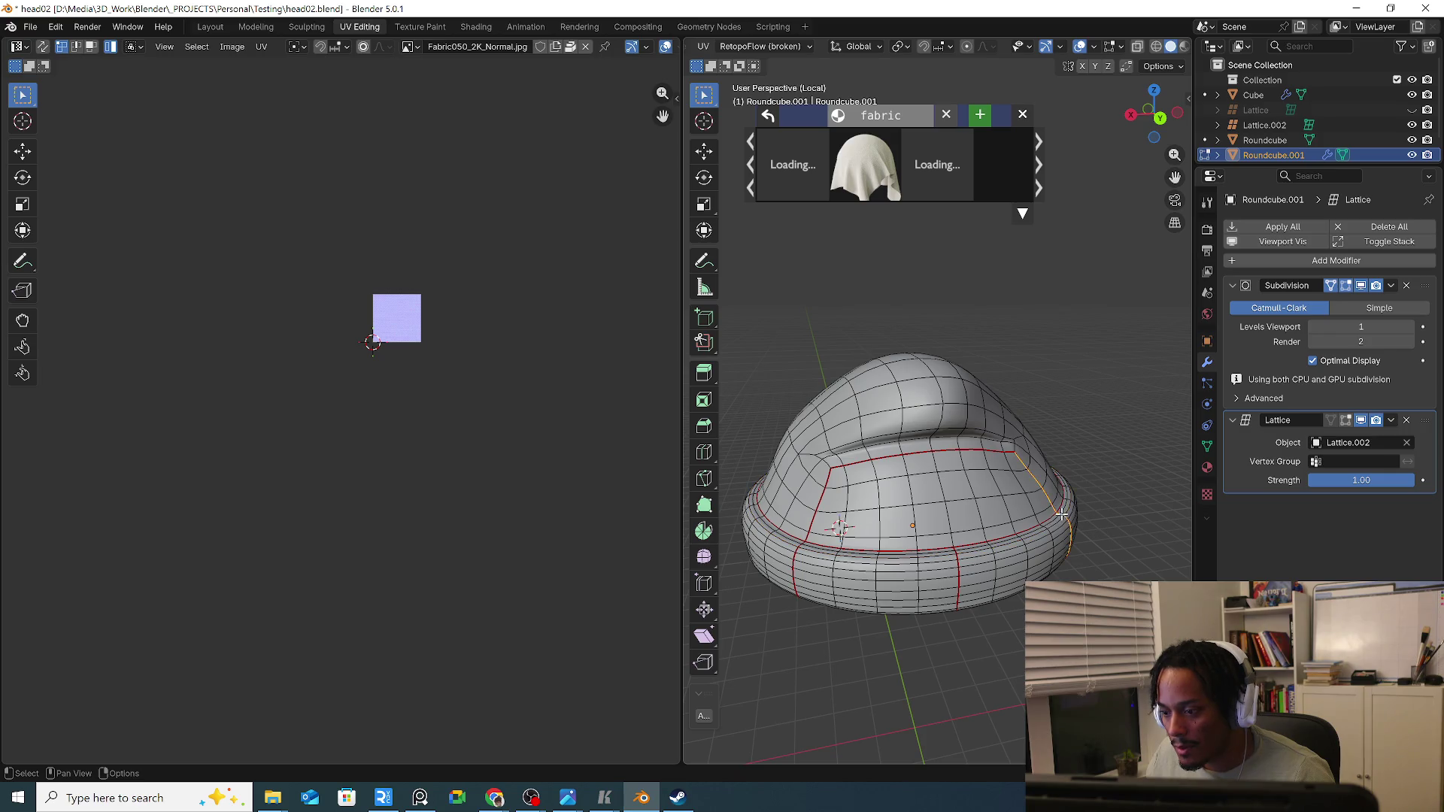
left_click(832, 466, "alt+shift")
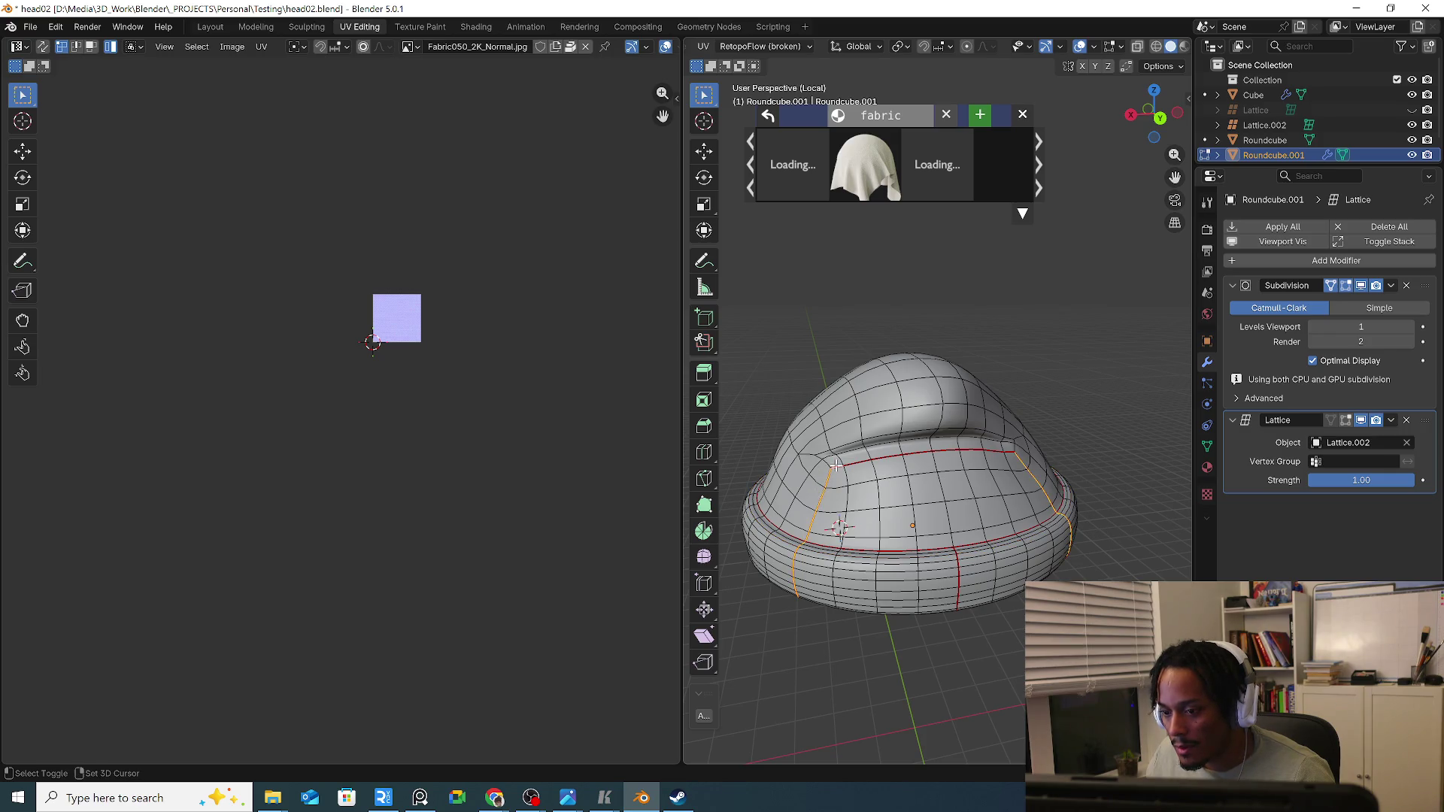
right_click(835, 464)
left_click(829, 469)
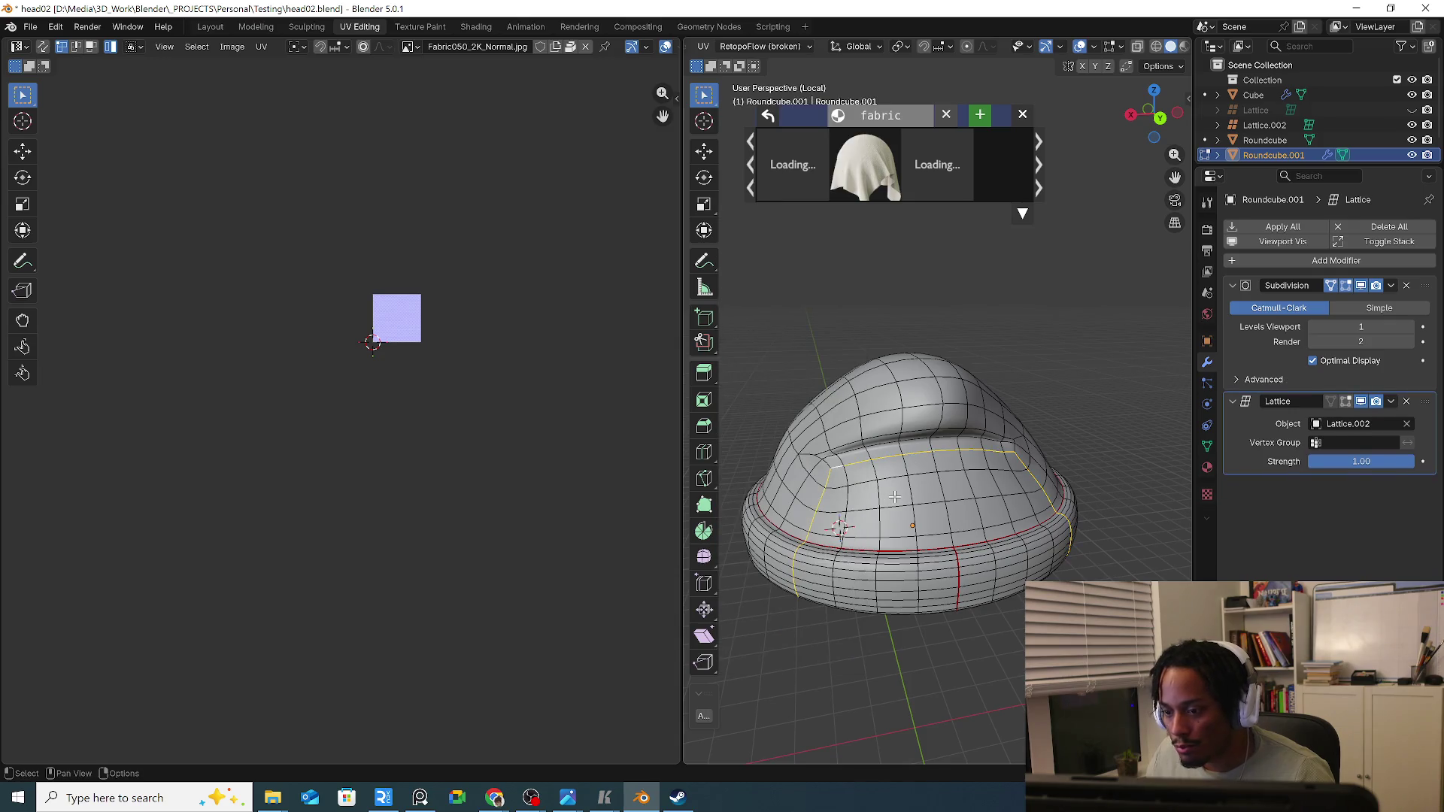
key("a")
Unwrap the whole hat into UV islands and select the long curved brim strip.
right_click(915, 486)
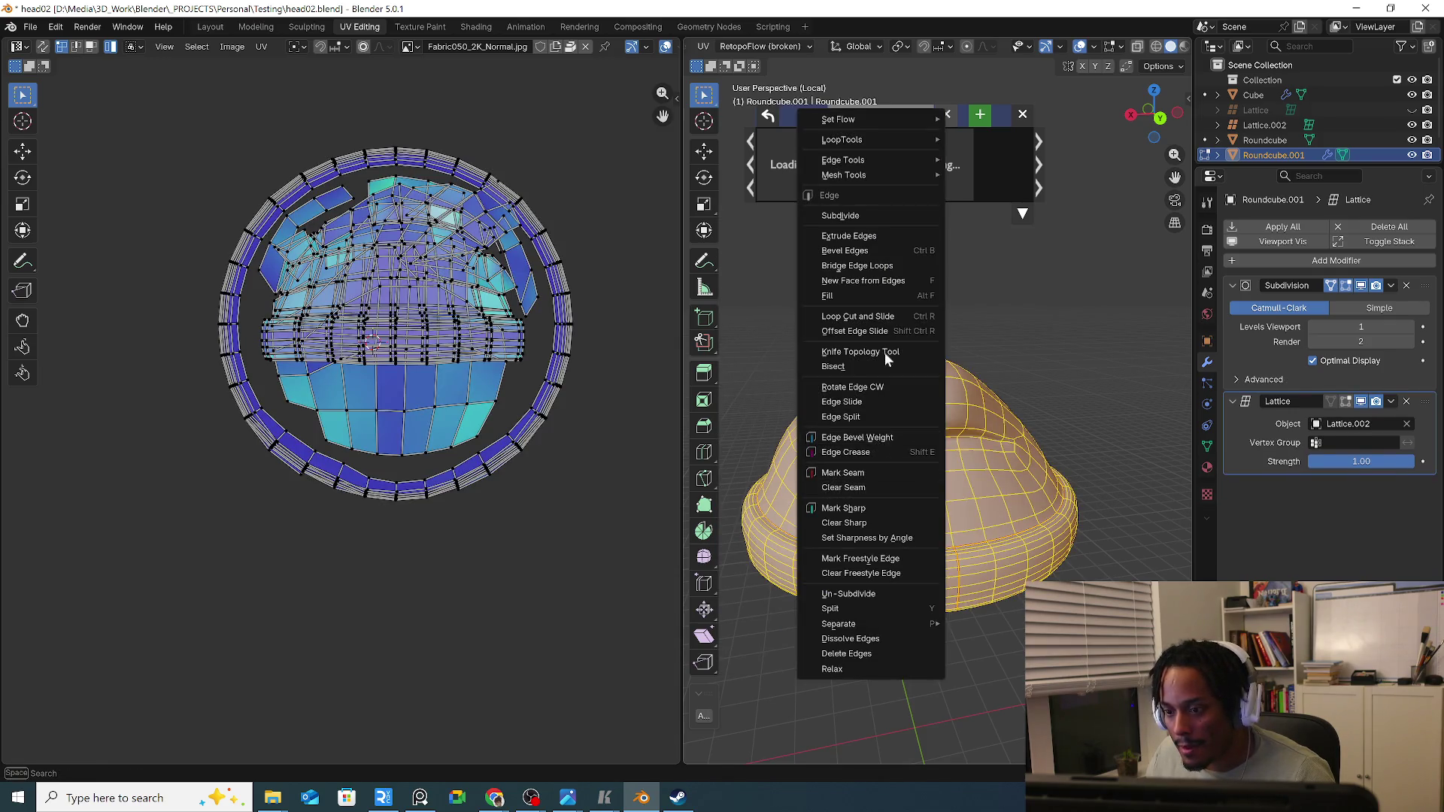
left_click(833, 367)
left_click(1057, 451)
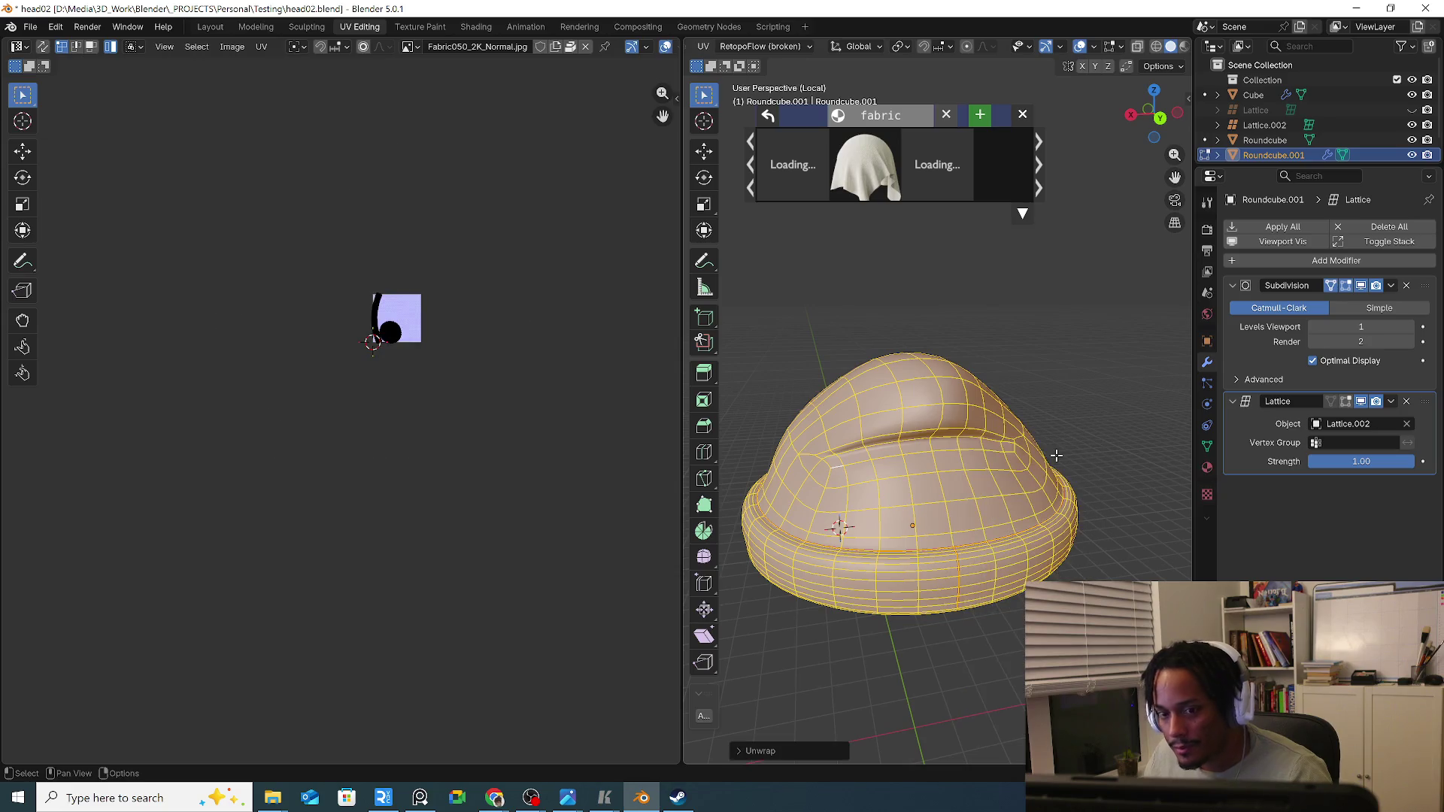
scroll(332, 322, "up", 5)
scroll(322, 363, "up", 3)
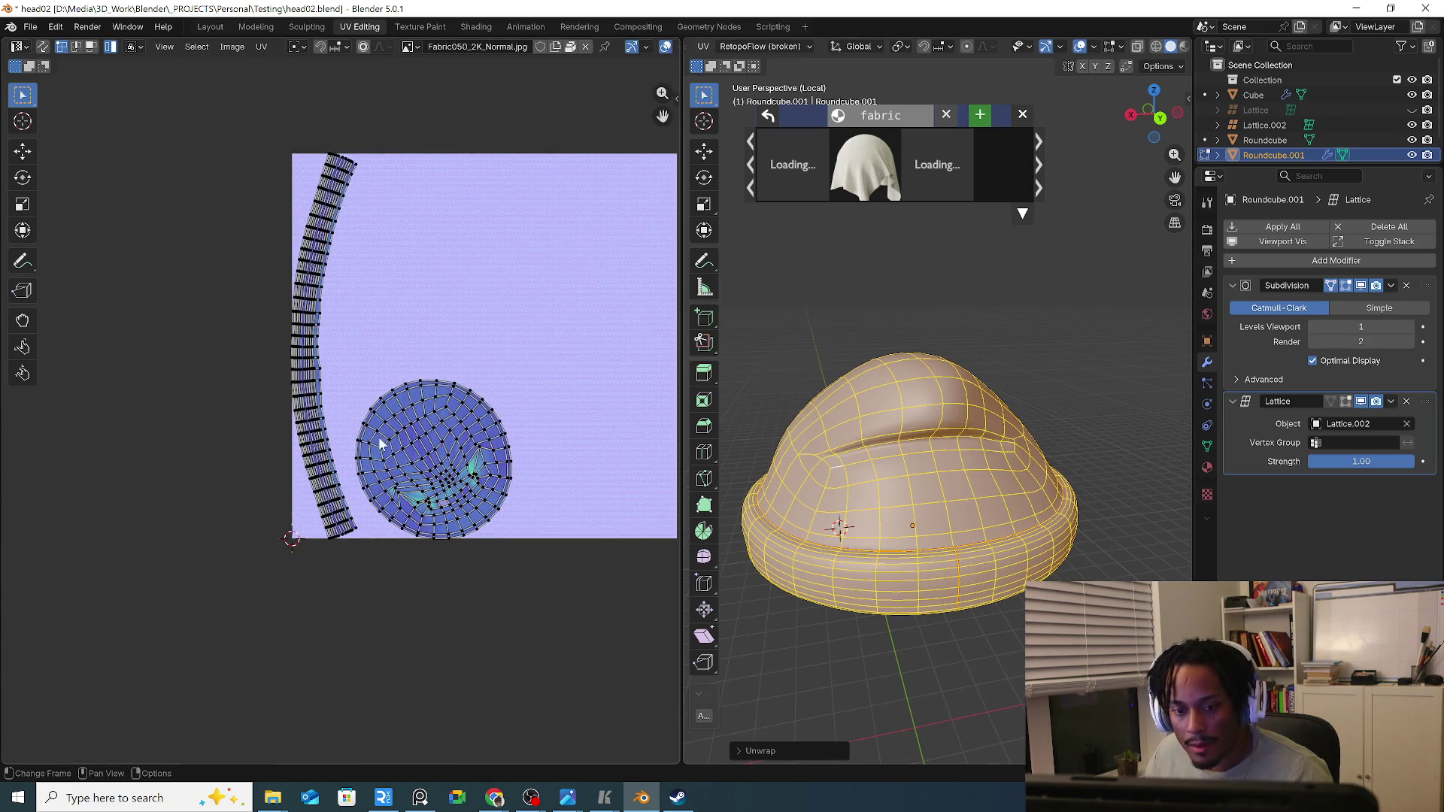
scroll(354, 421, "up", 1)
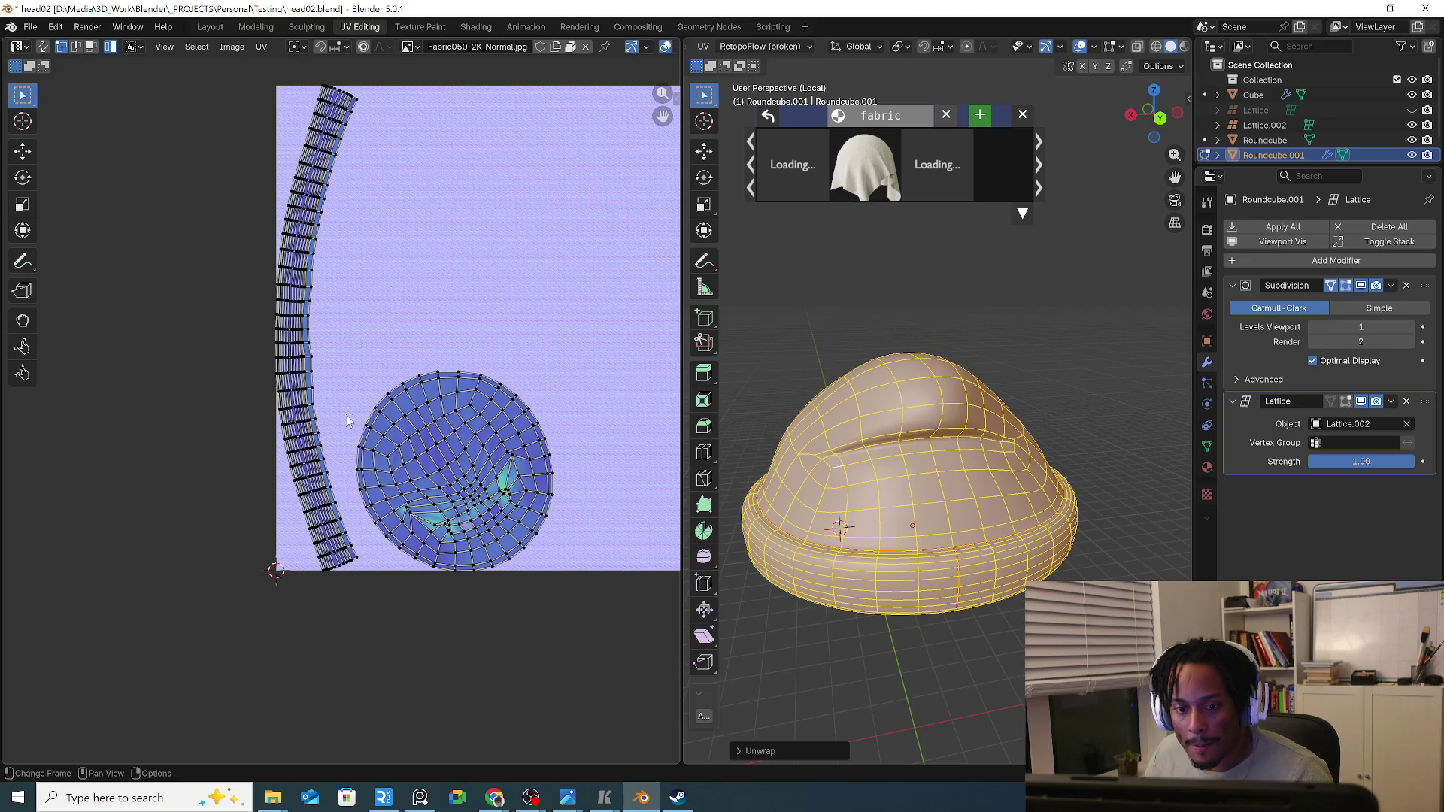
key("l")
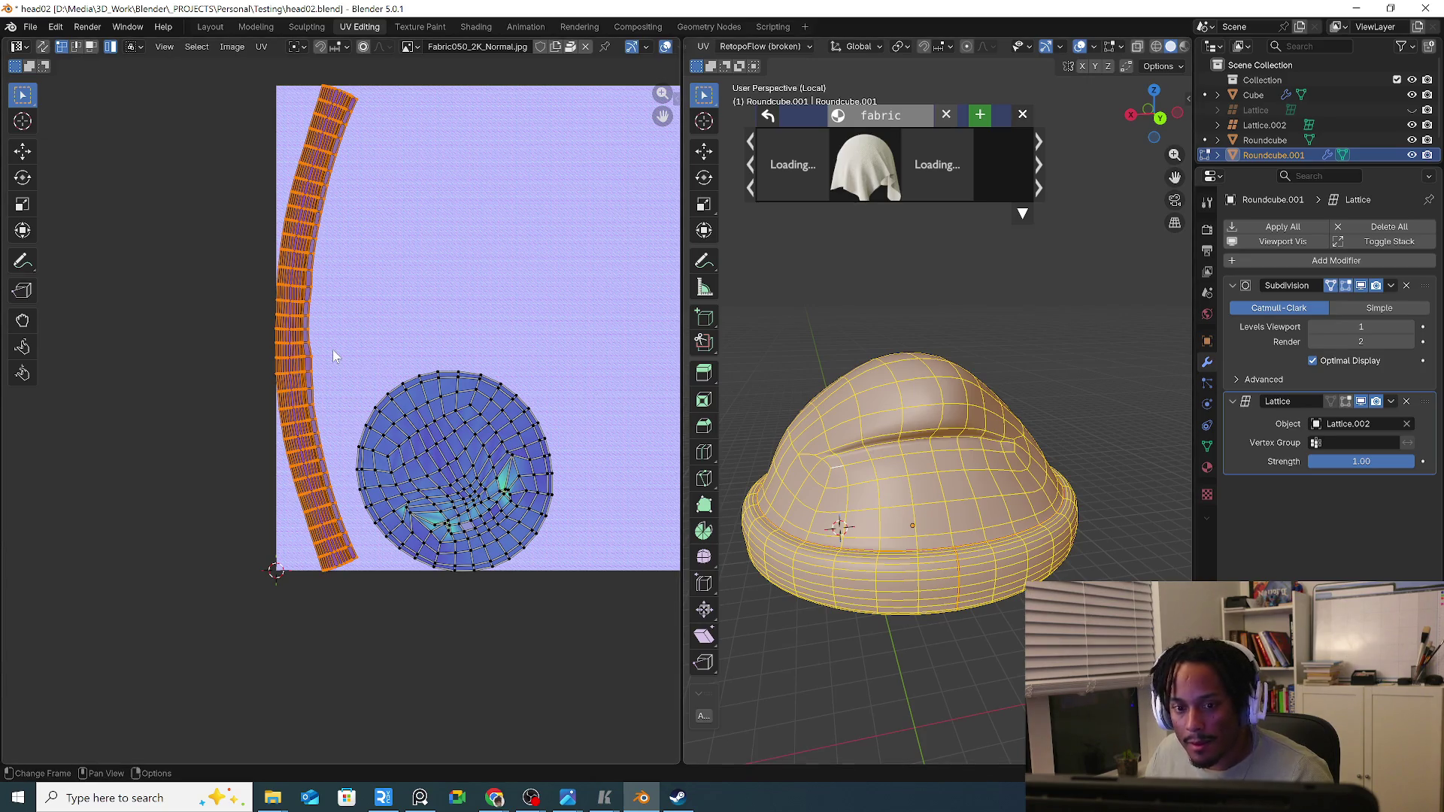
key("n")
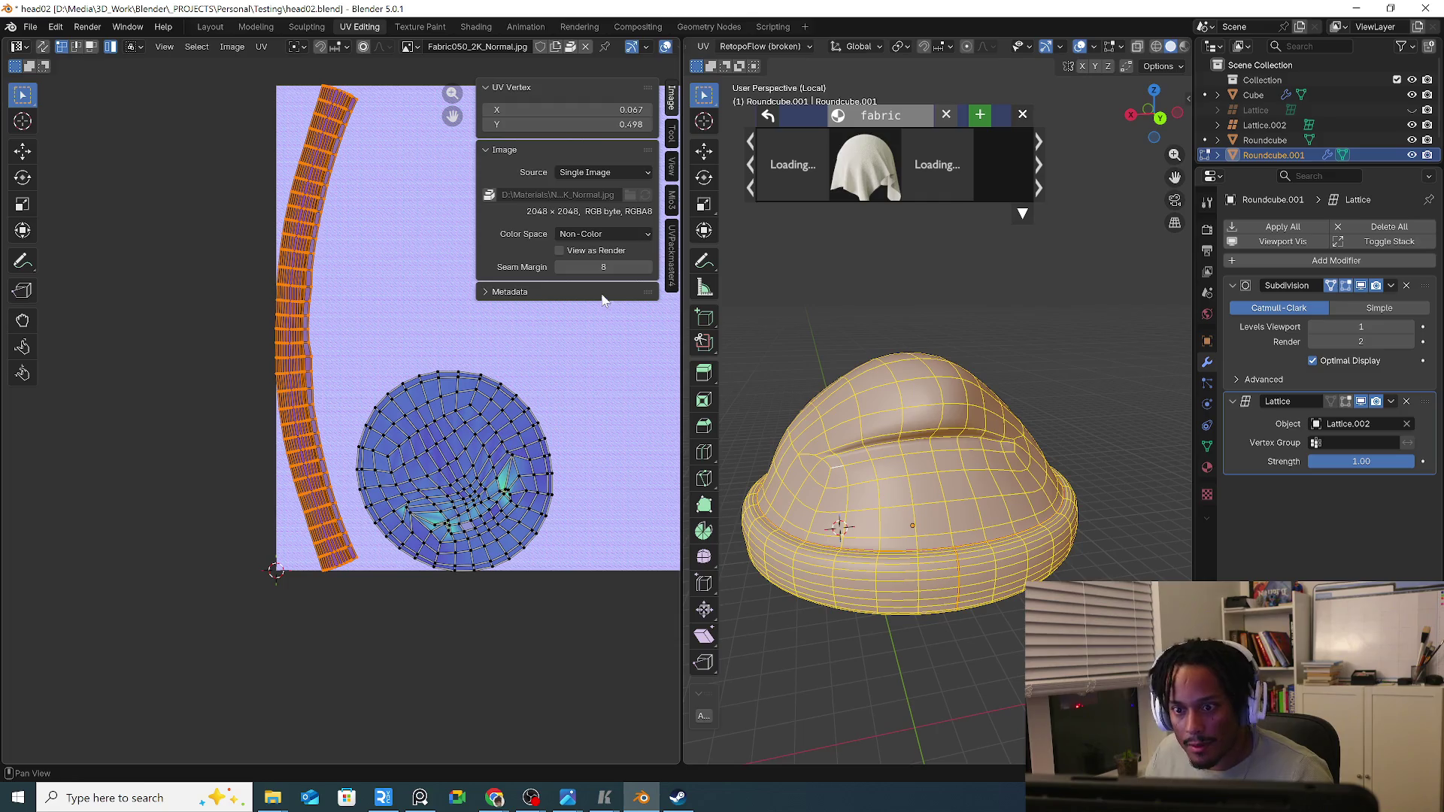
Straighten the curved brim strip into a regular grid with Mio3 UV's Gridify, undoing a stray Normalize.
left_click(674, 258)
left_click(674, 204)
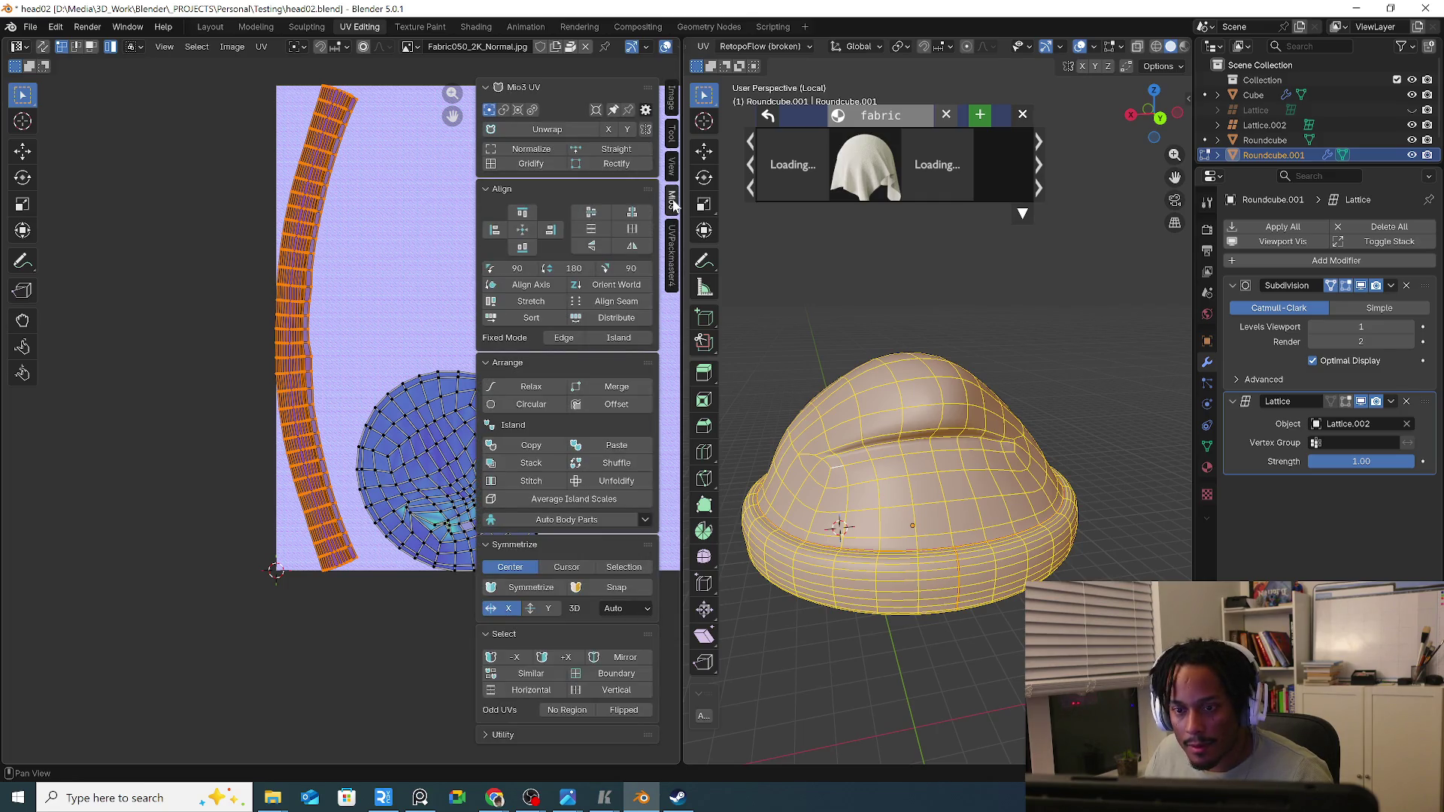
left_click(544, 151)
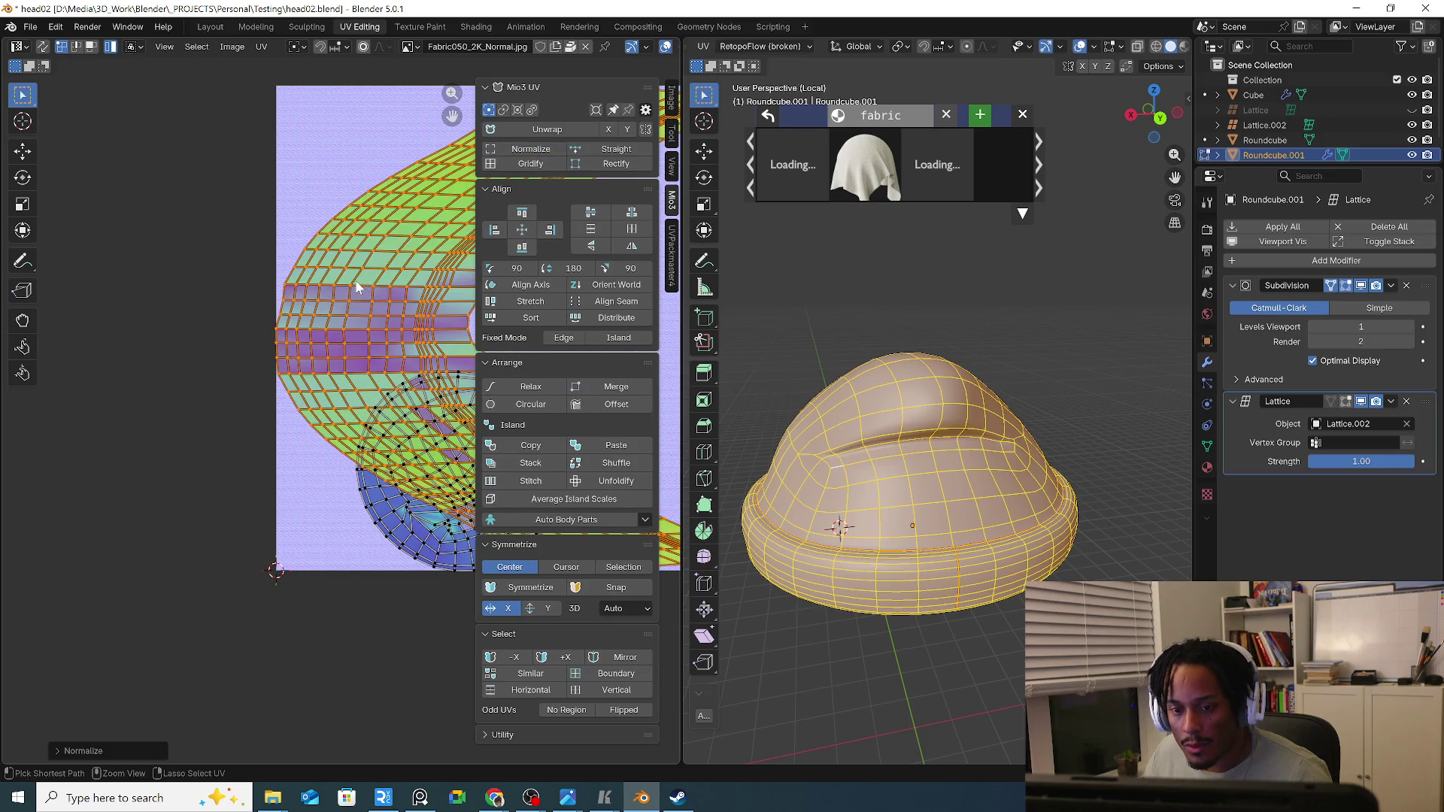
key("ctrl+z")
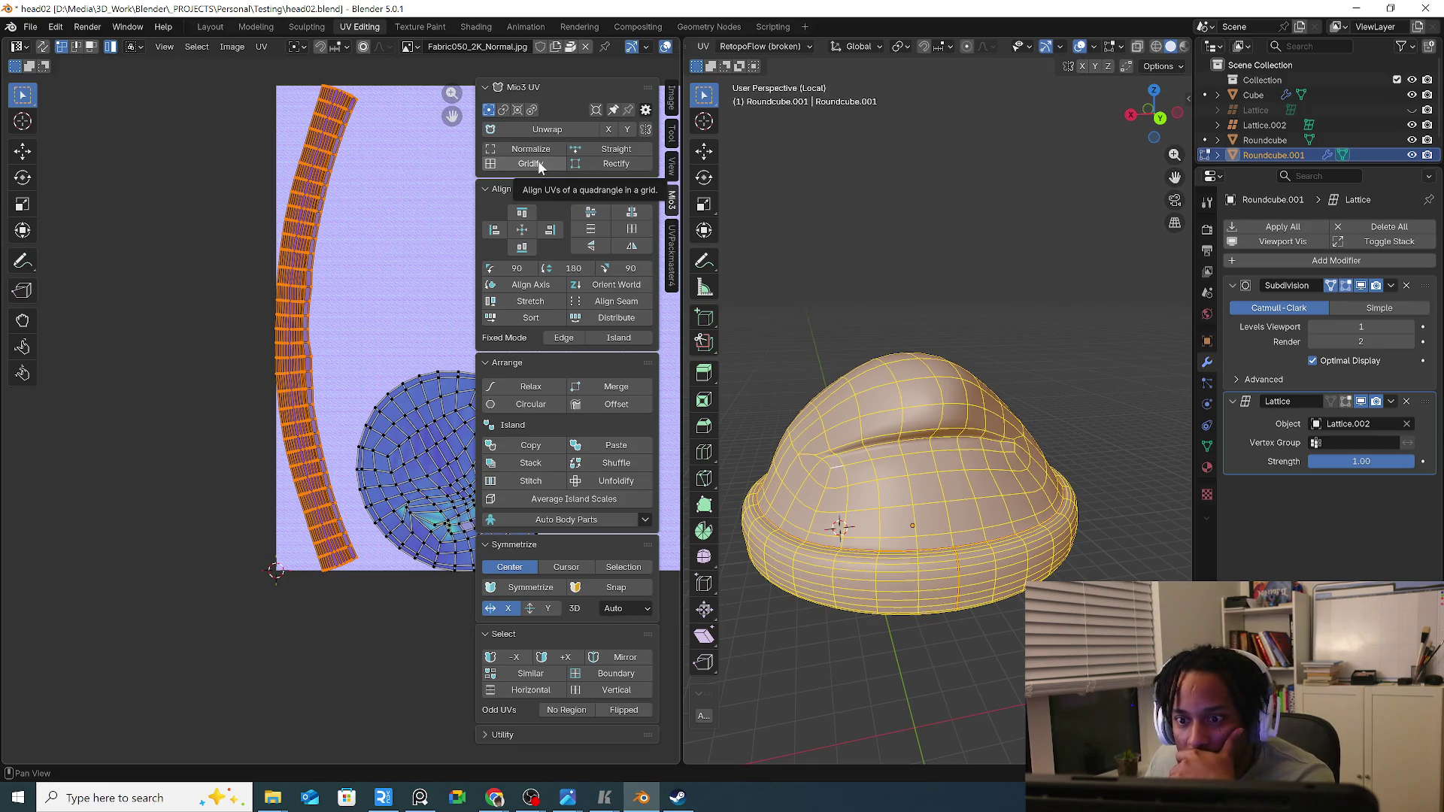
left_click(531, 163)
left_click(62, 647)
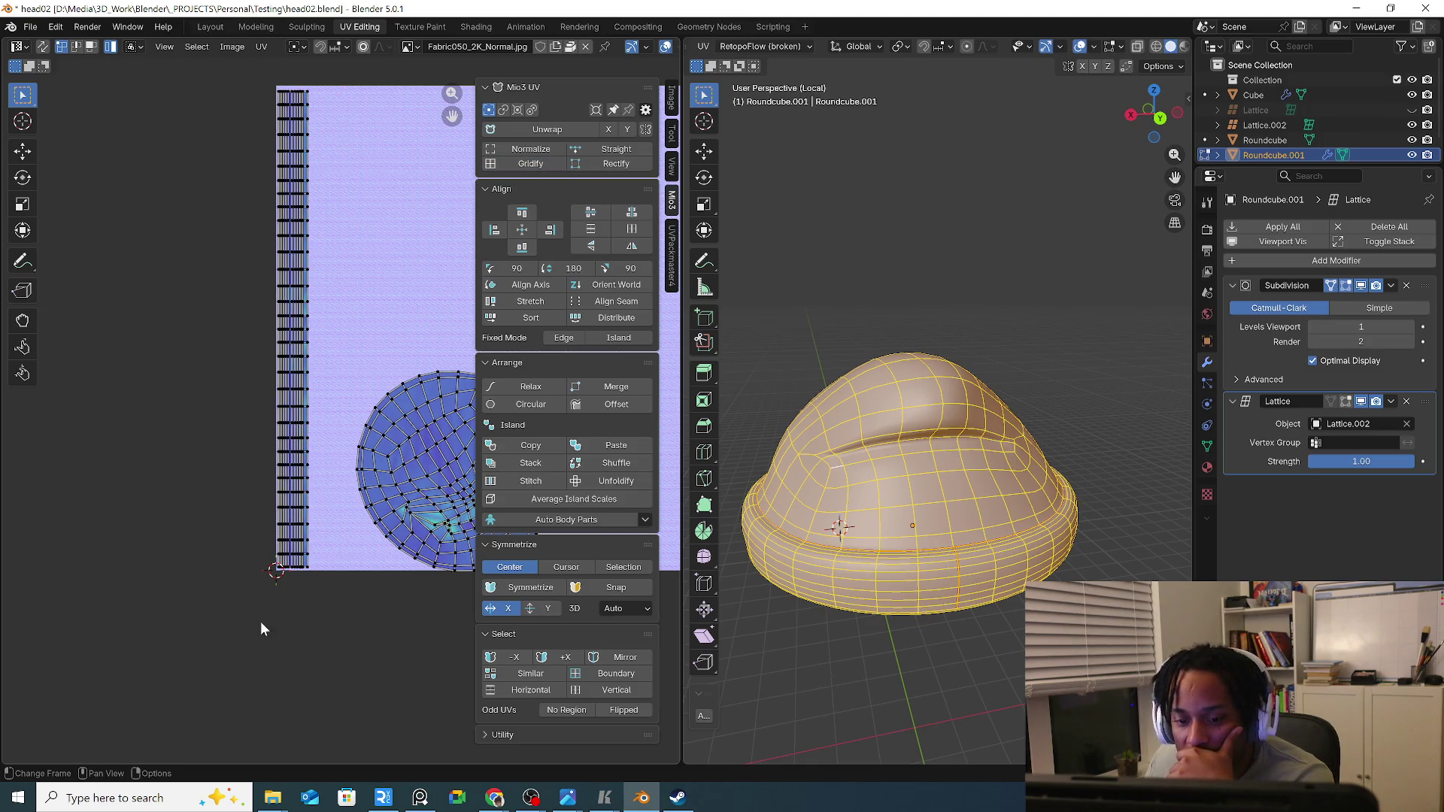
left_click(841, 491)
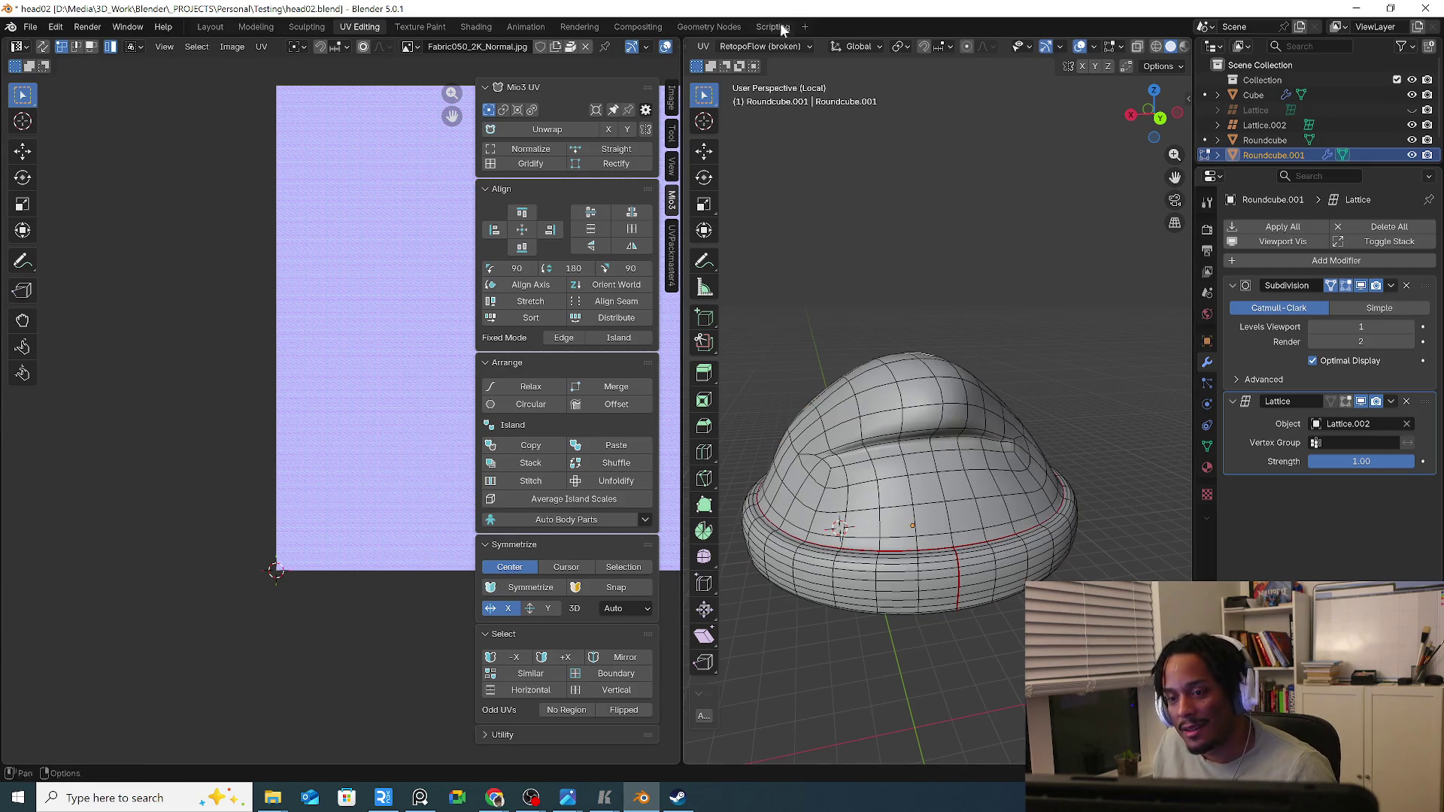
Return to the Layout workspace and hide Lattice.002 from the viewport.
left_click(221, 29)
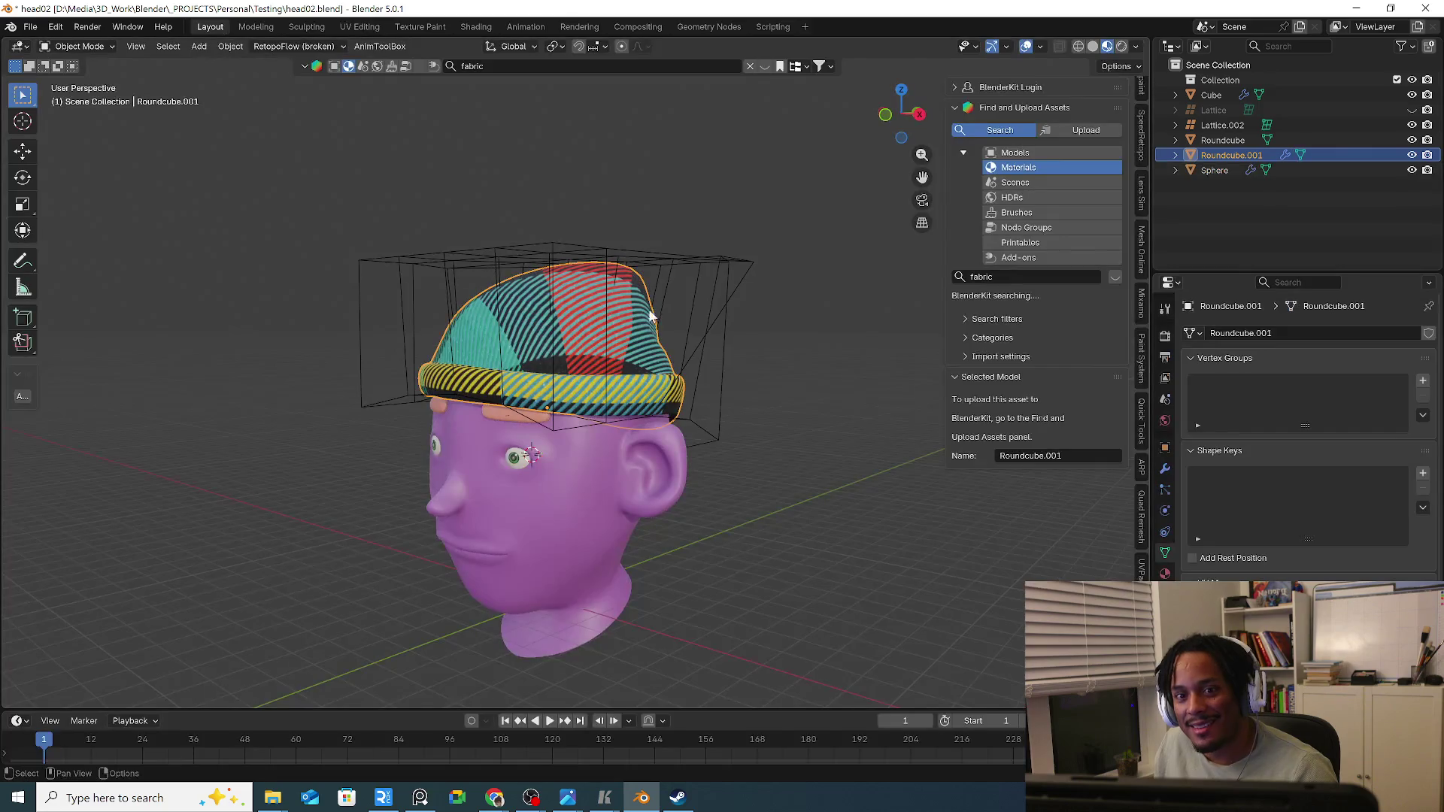
mouse_move(648, 307)
middle_mouse_down()
mouse_move(776, 365)
mouse_move(612, 434)
mouse_move(758, 478)
mouse_move(815, 478)
middle_mouse_up()
left_click(712, 486)
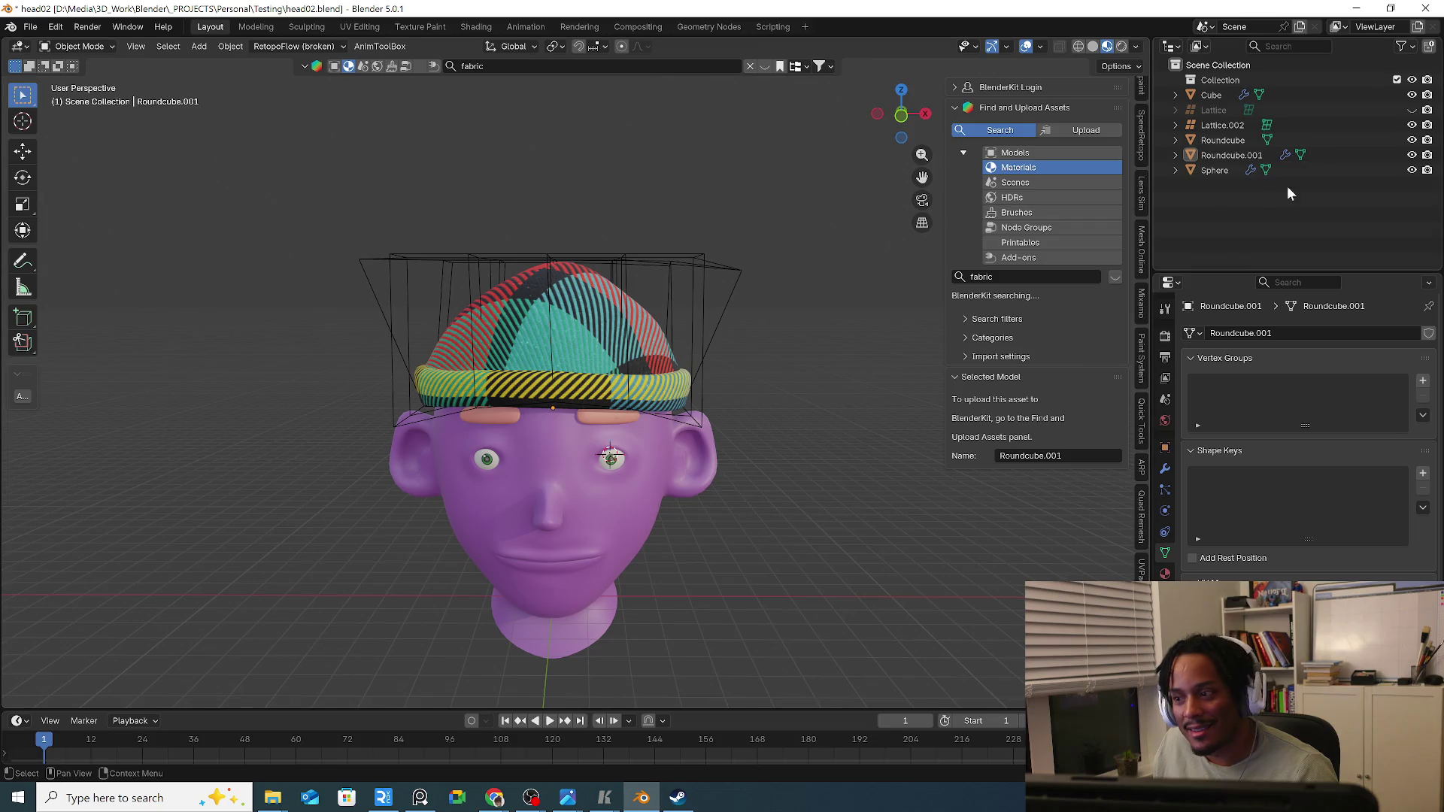
left_click(1412, 125)
mouse_move(919, 327)
middle_mouse_down()
mouse_move(866, 431)
mouse_move(697, 412)
mouse_move(601, 359)
middle_mouse_up()
Check the hat's plaid wrapping by toggling edit mode from several angles, then select the hat.
key("Tab")
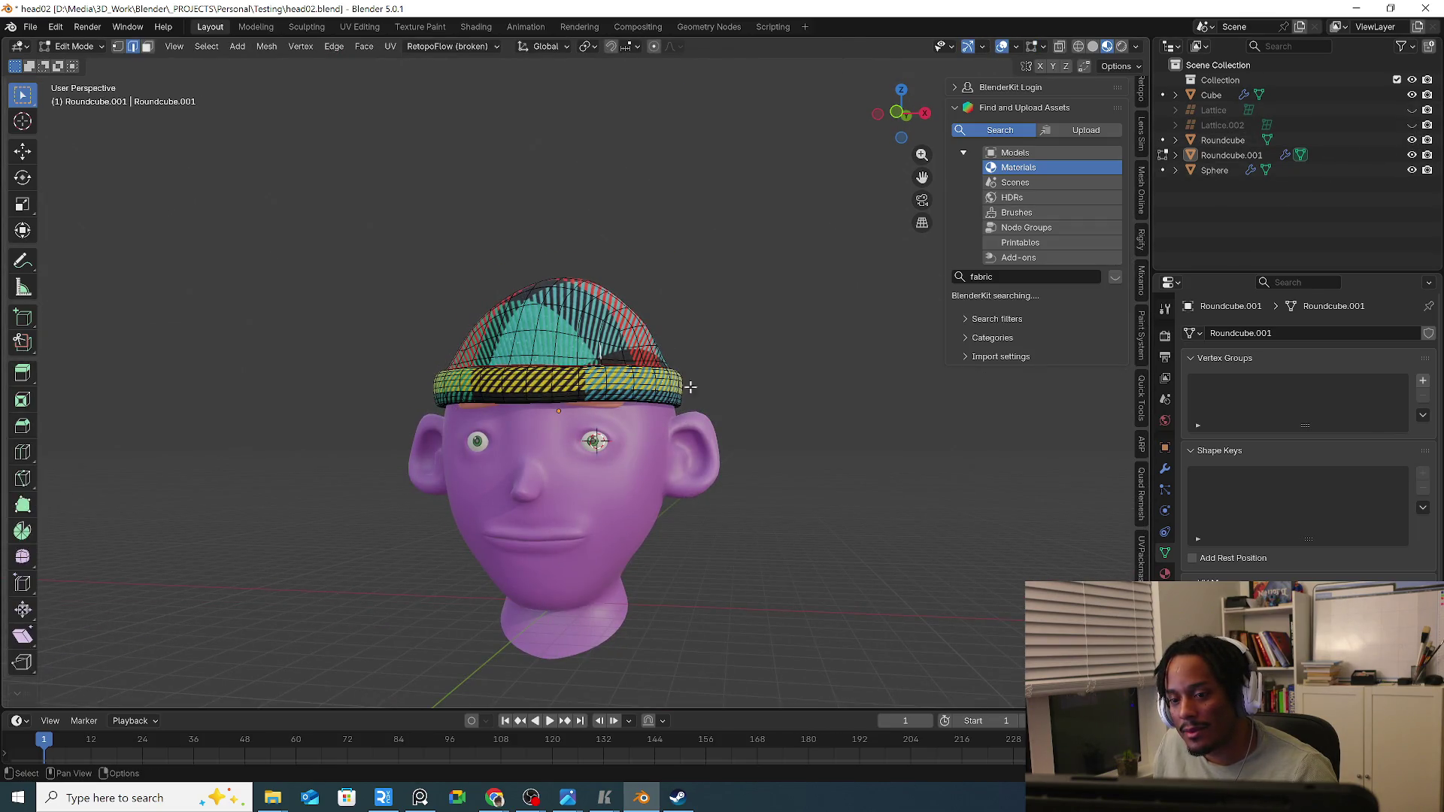
key("Tab")
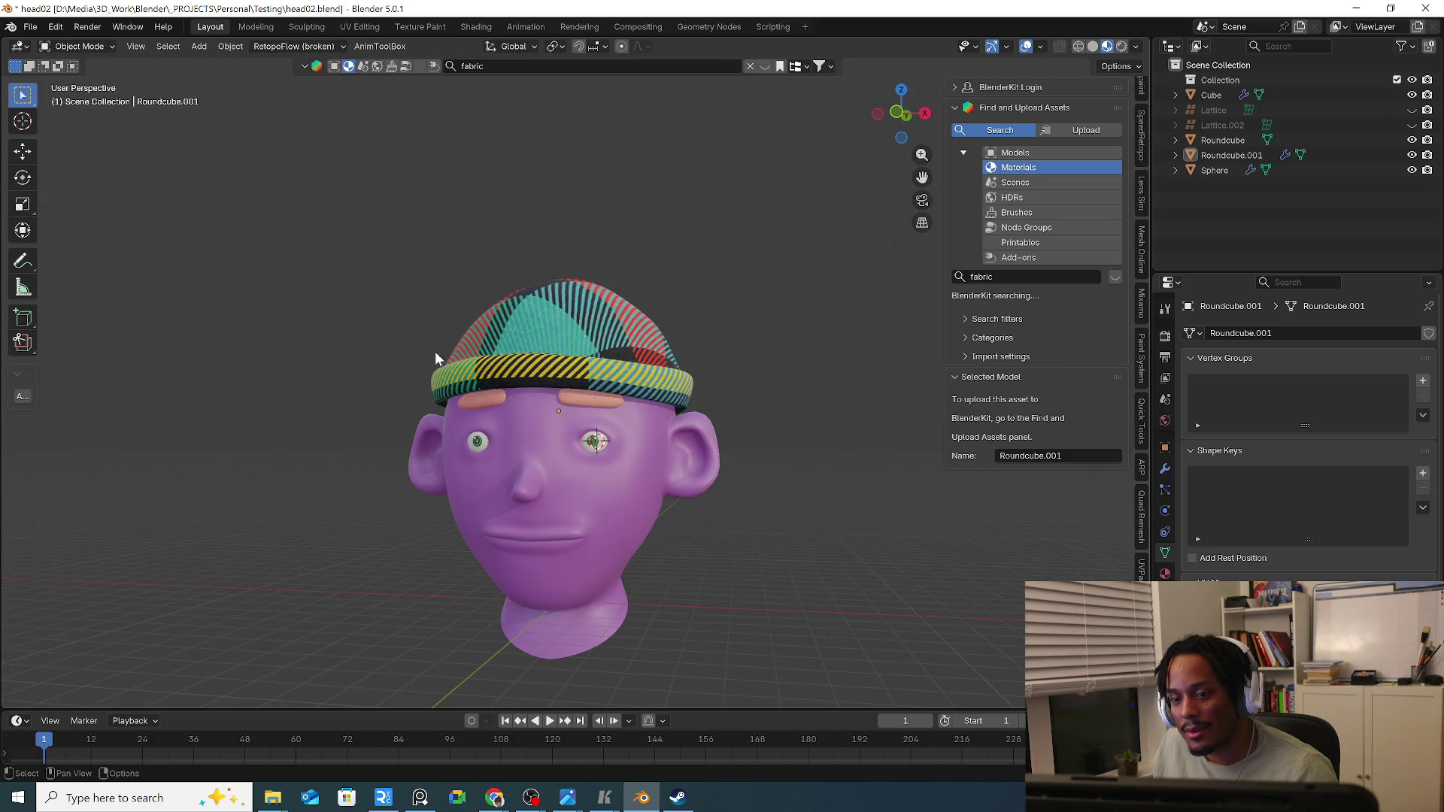
mouse_move(436, 359)
middle_mouse_down()
mouse_move(674, 395)
mouse_move(227, 277)
mouse_move(500, 386)
mouse_move(621, 362)
mouse_move(391, 390)
middle_mouse_up()
key("Tab")
left_click(74, 46)
key("Tab")
key("Tab")
scroll(538, 393, "up", 3)
left_click(538, 394)
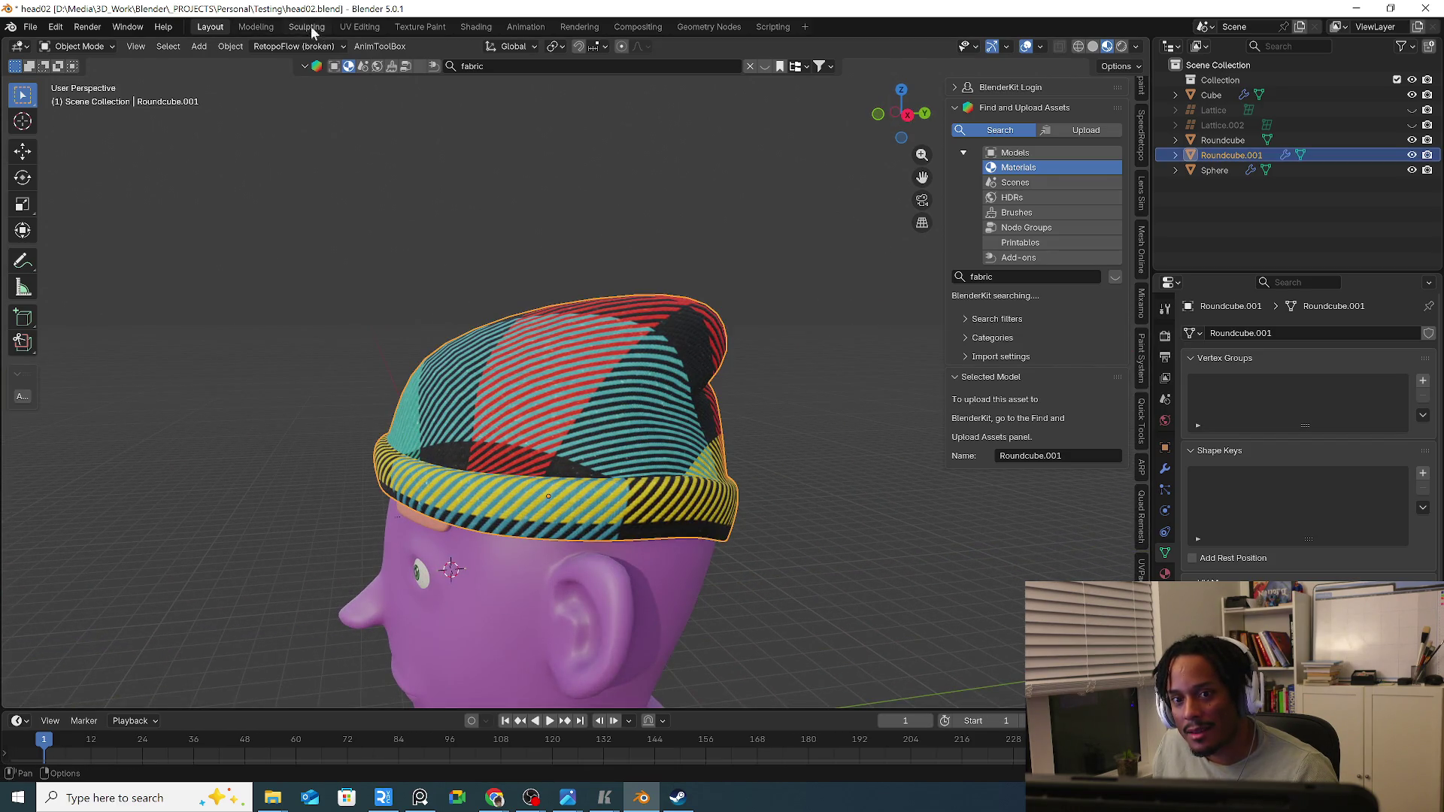
In the Shading workspace, add a Value node and drive the Mapping node's scale from it.
left_click(471, 25)
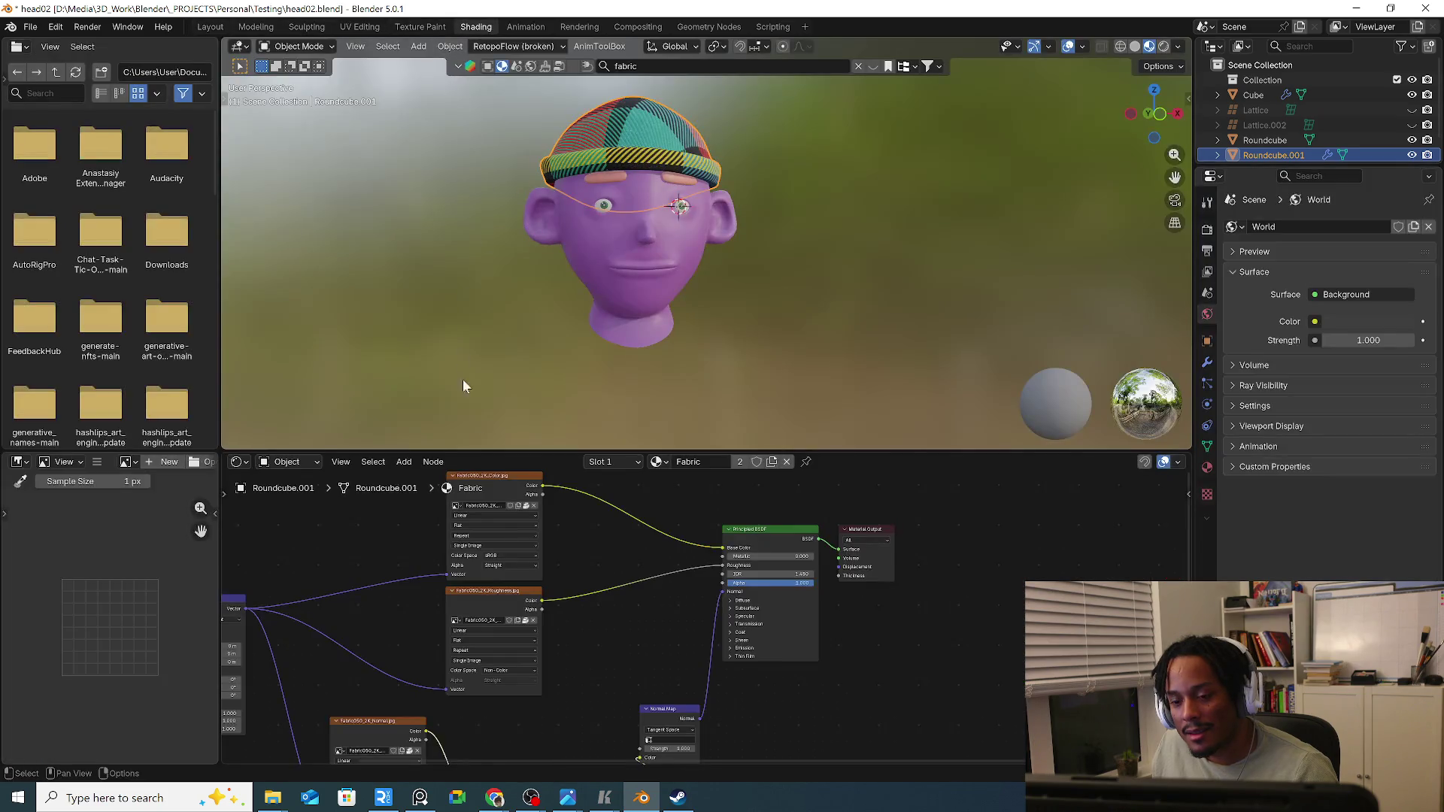
middle_click_drag(423, 617, 637, 605)
scroll(593, 657, "up", 4)
scroll(592, 663, "up", 1)
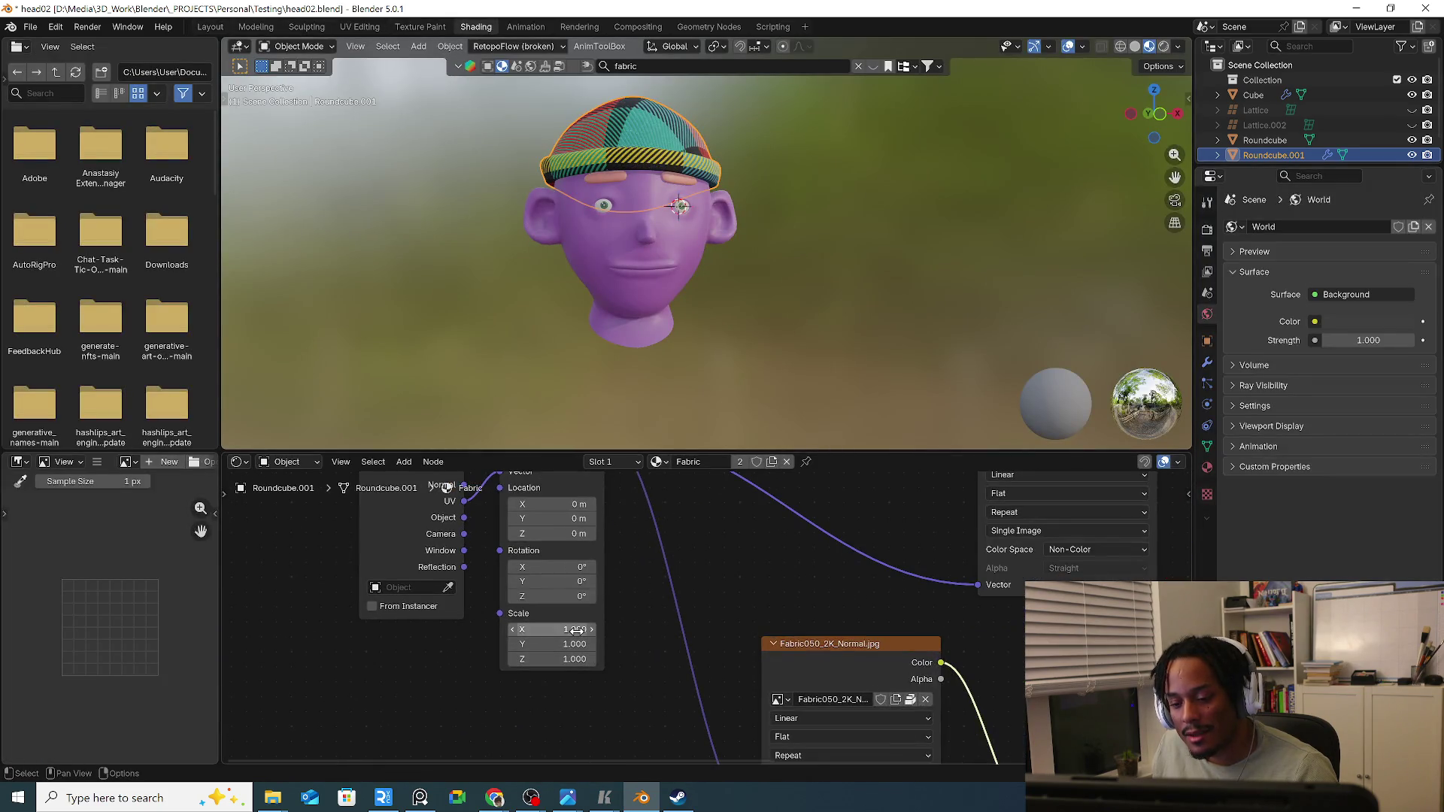
left_click_drag(565, 629, 666, 631)
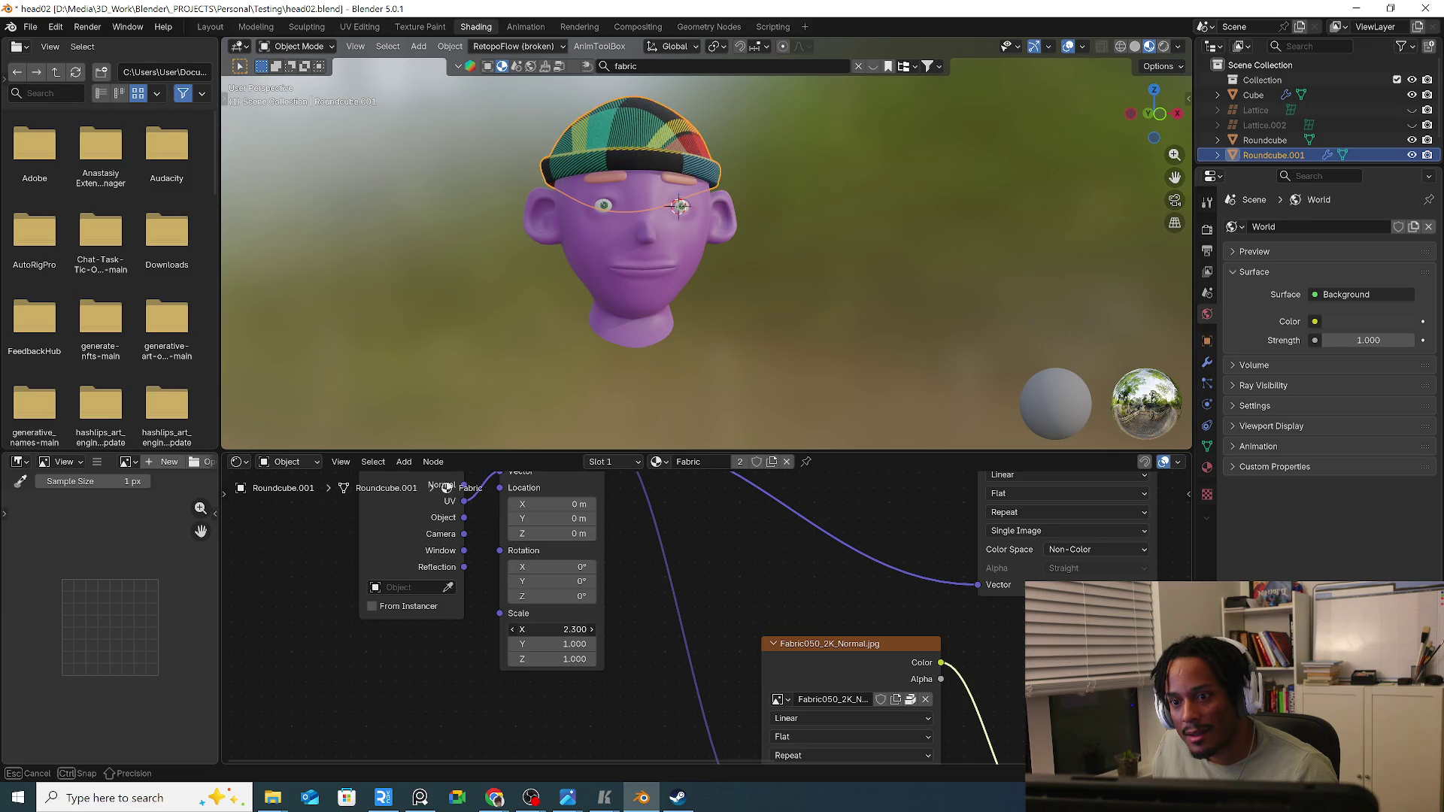
mouse_move(576, 630)
left_mouse_down()
mouse_move(666, 630)
mouse_move(428, 657)
left_mouse_up()
key("shift+a")
type("v")
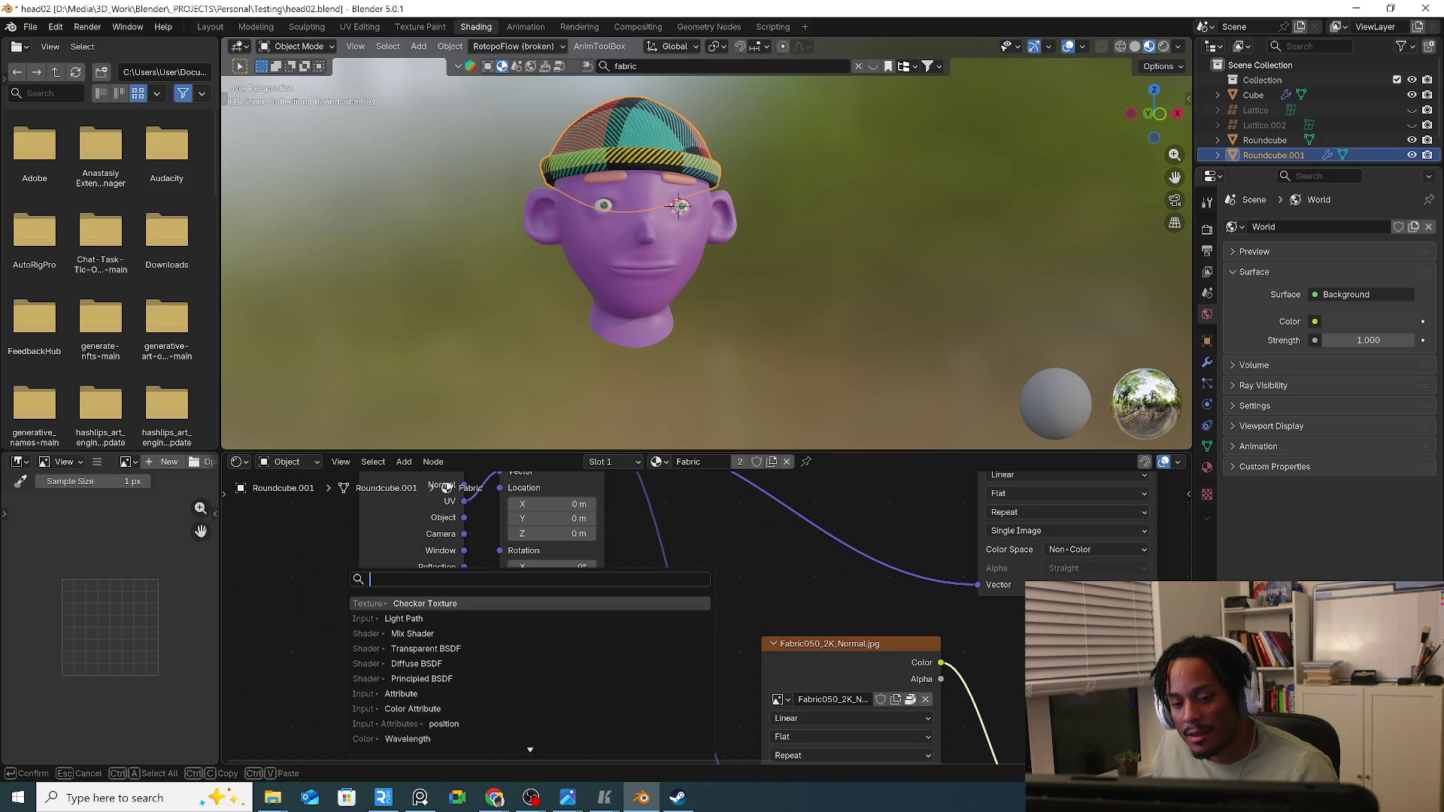
type("a")
key("Return")
left_click(459, 687)
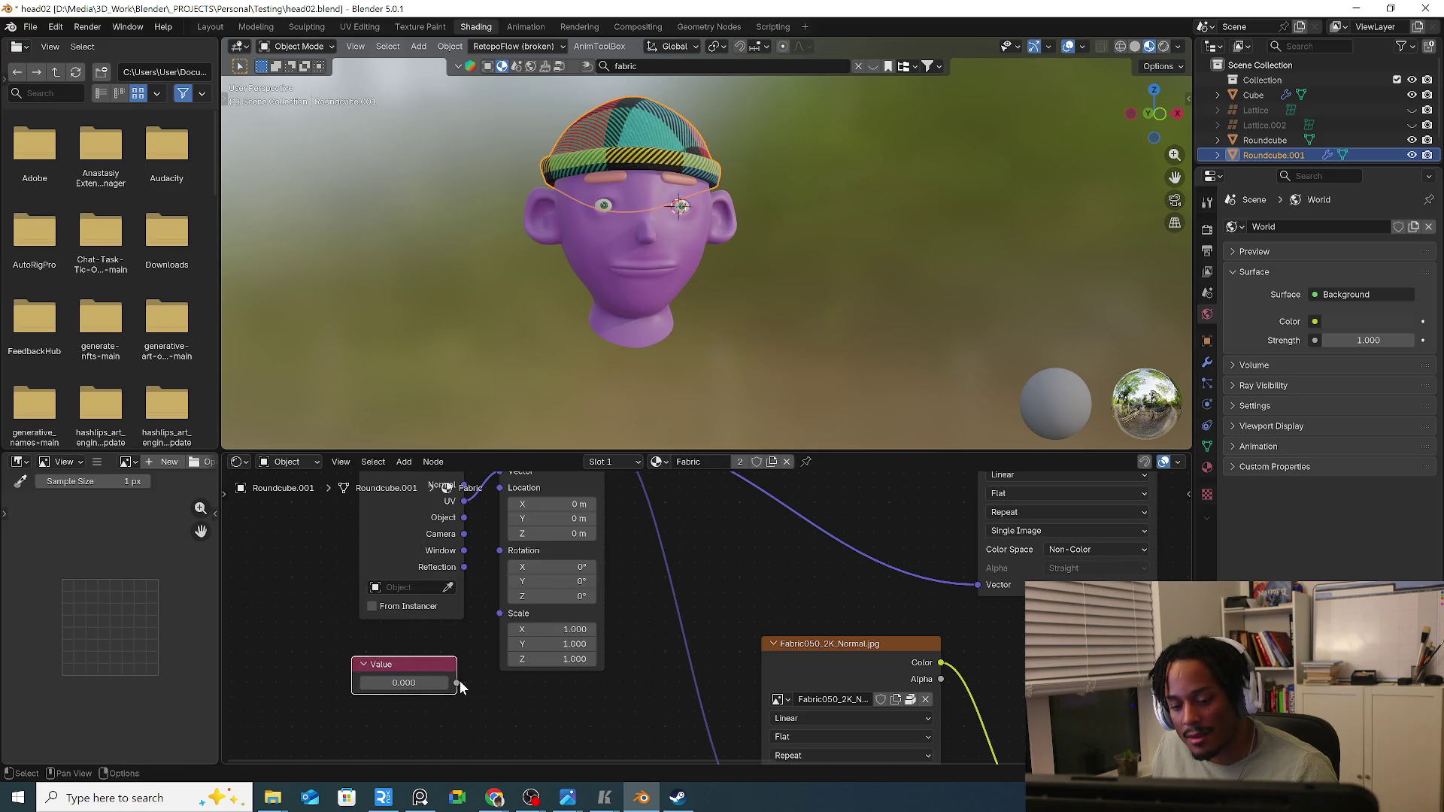
left_click_drag(501, 621, 500, 616)
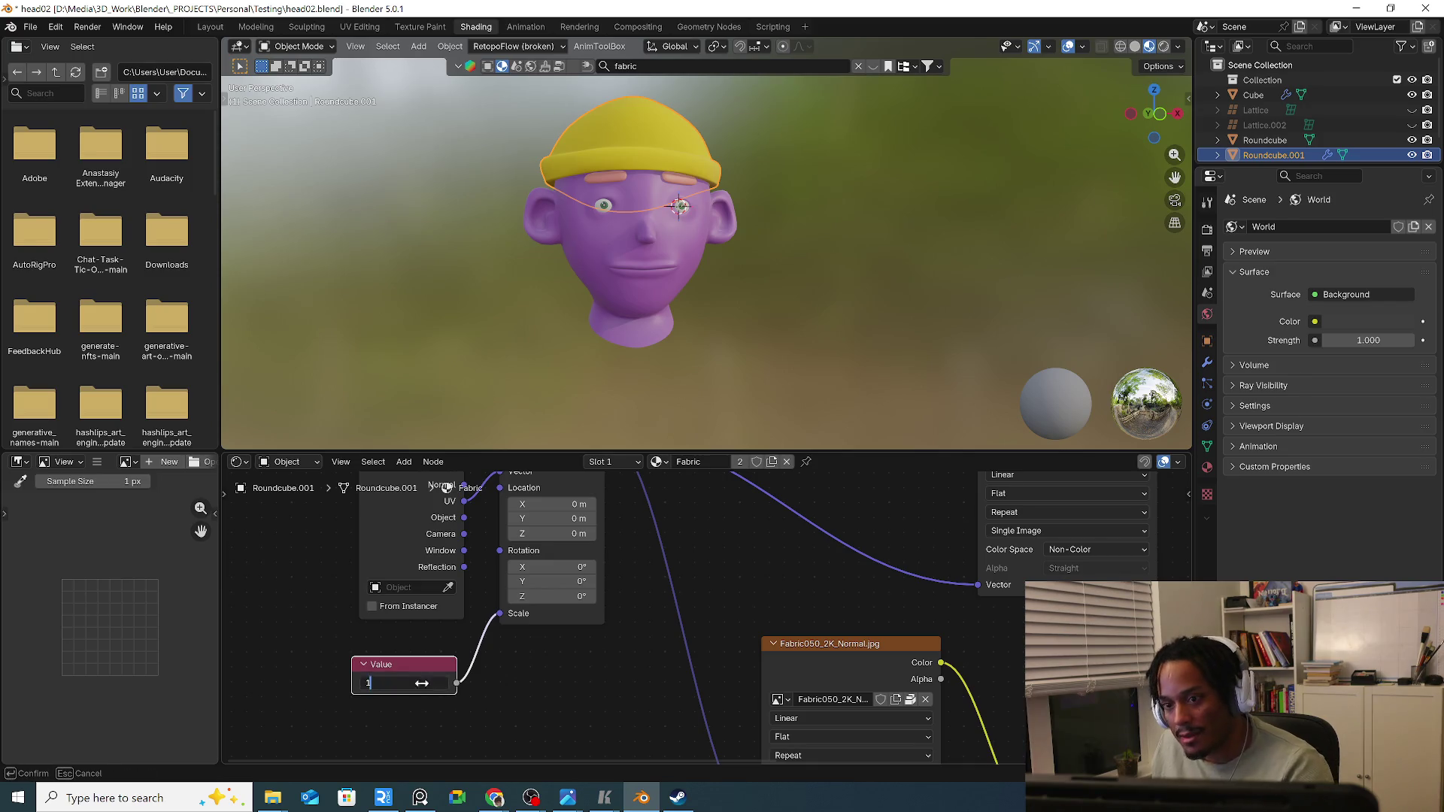
type("1")
key("Return")
Raise the uniform plaid scale to about 4.7 while checking the hat from the side.
mouse_move(674, 323)
middle_mouse_down()
mouse_move(673, 158)
mouse_move(644, 169)
middle_mouse_up()
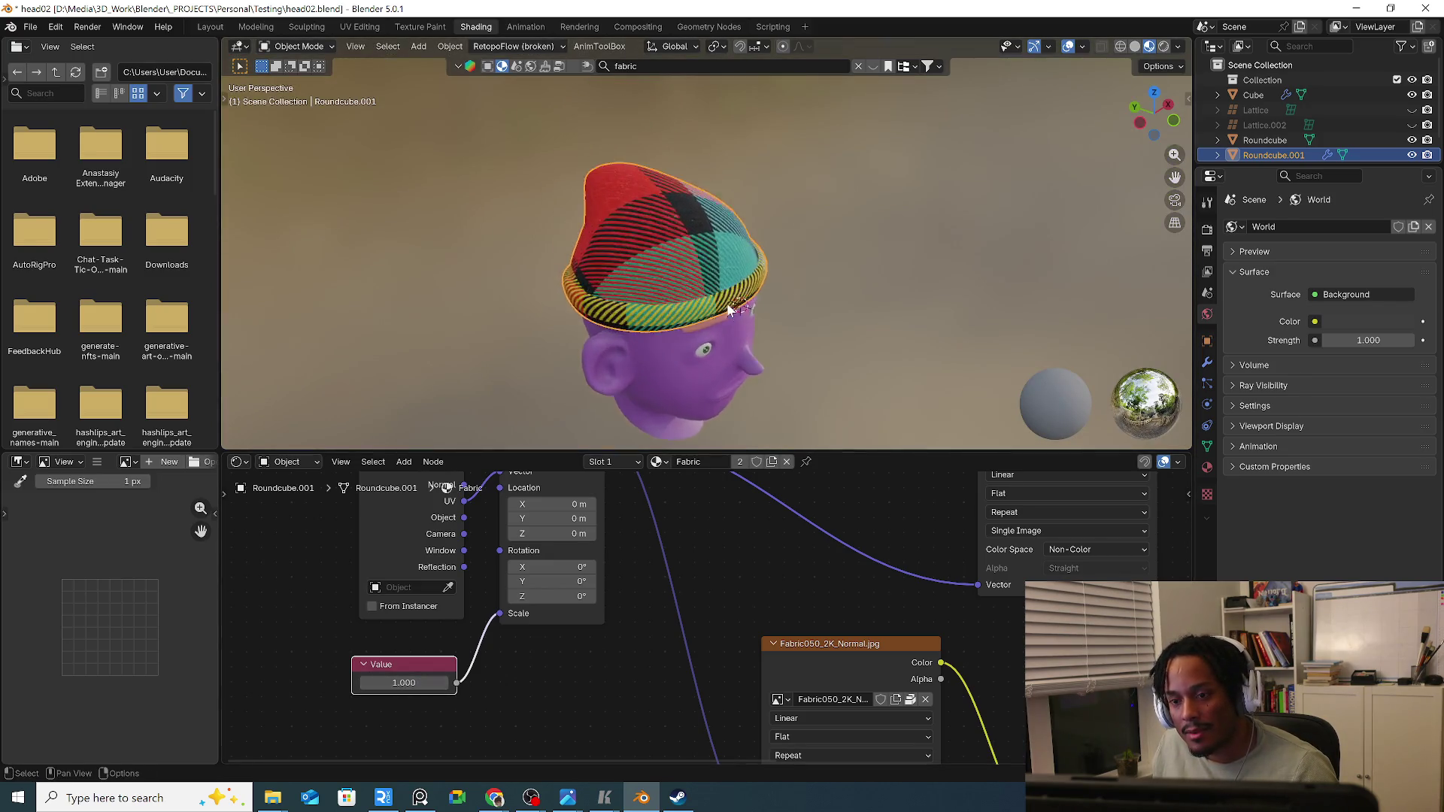
scroll(643, 169, "up", 3)
left_click_drag(405, 683, 485, 683)
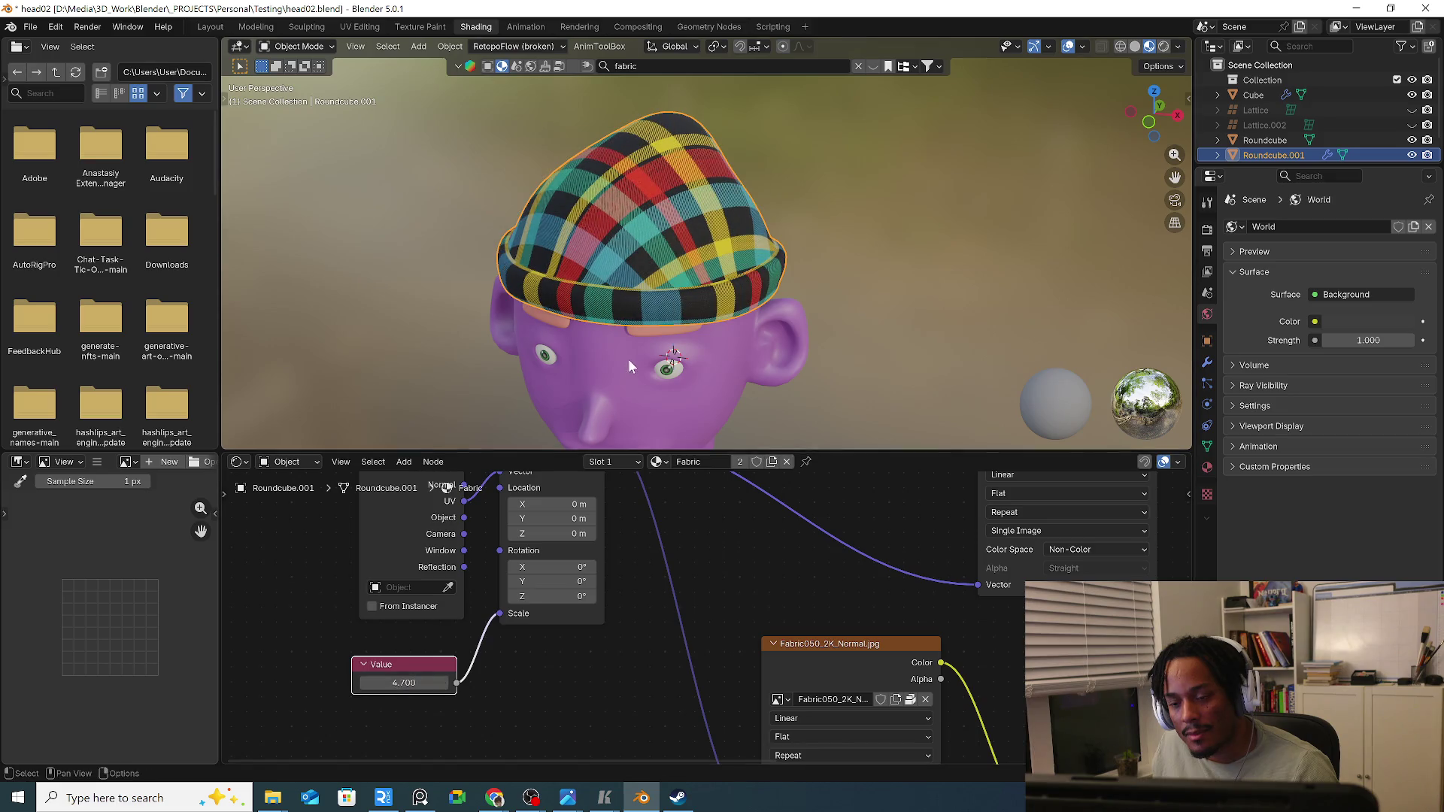
middle_click_drag(628, 360, 845, 322)
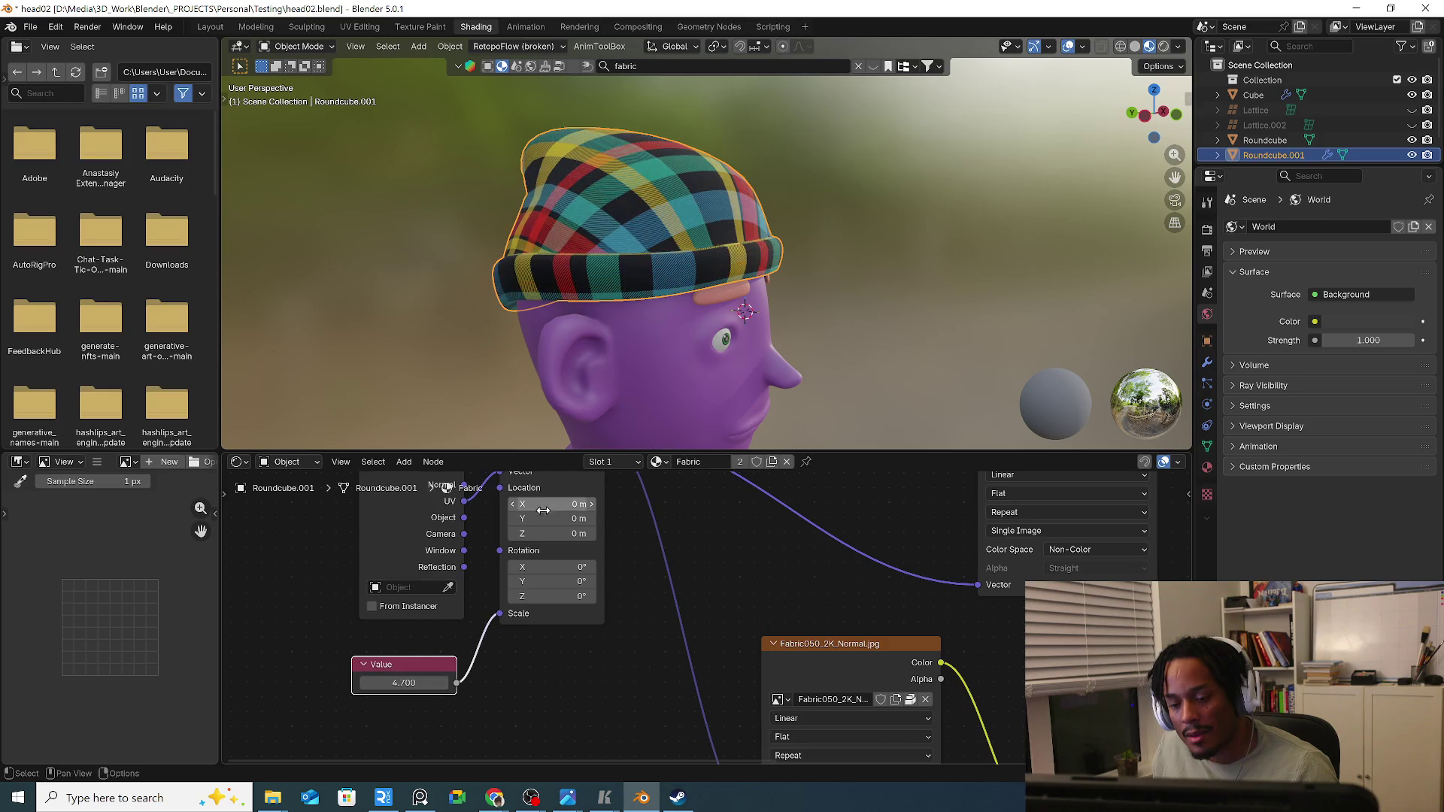
left_click_drag(553, 519, 543, 535)
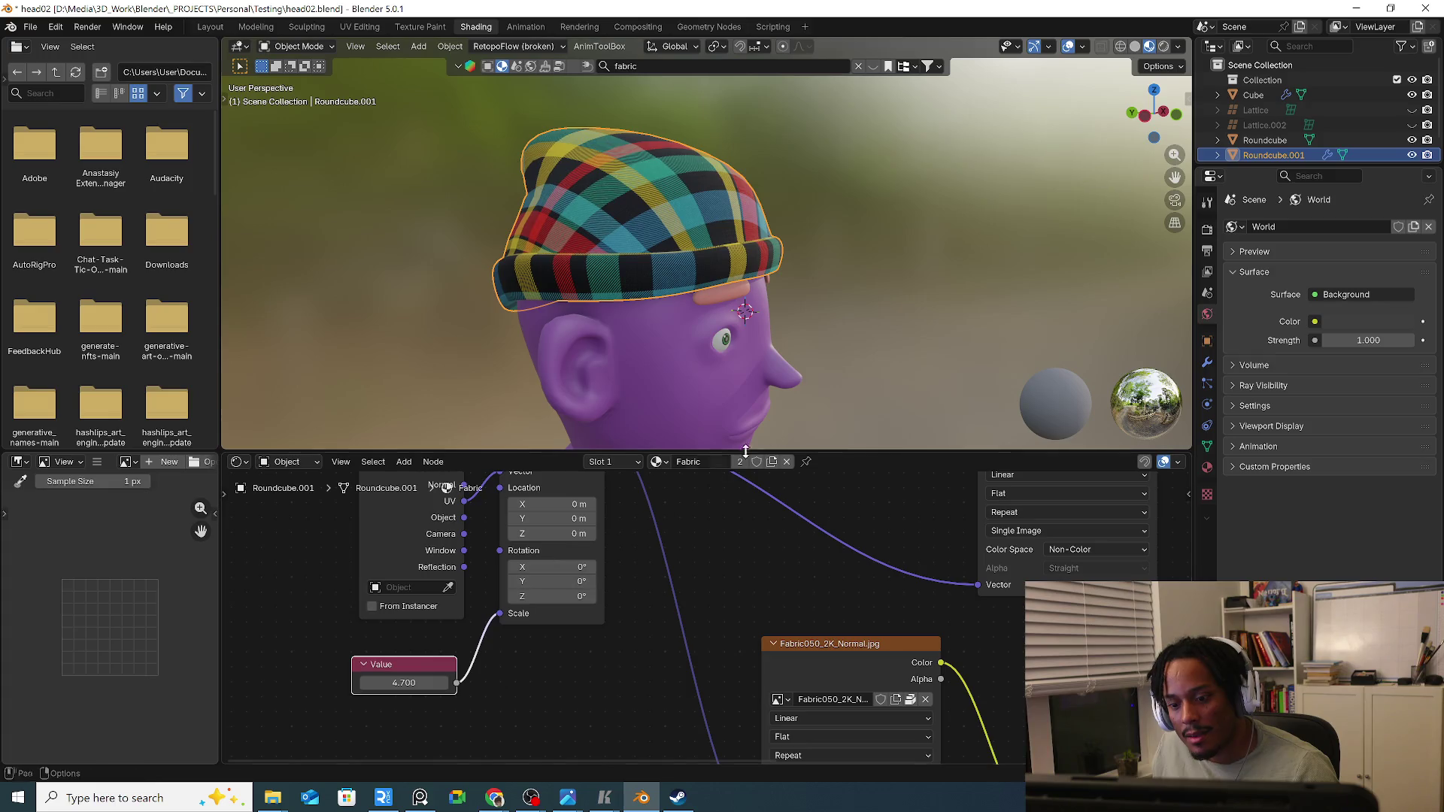
middle_click_drag(733, 407, 690, 375)
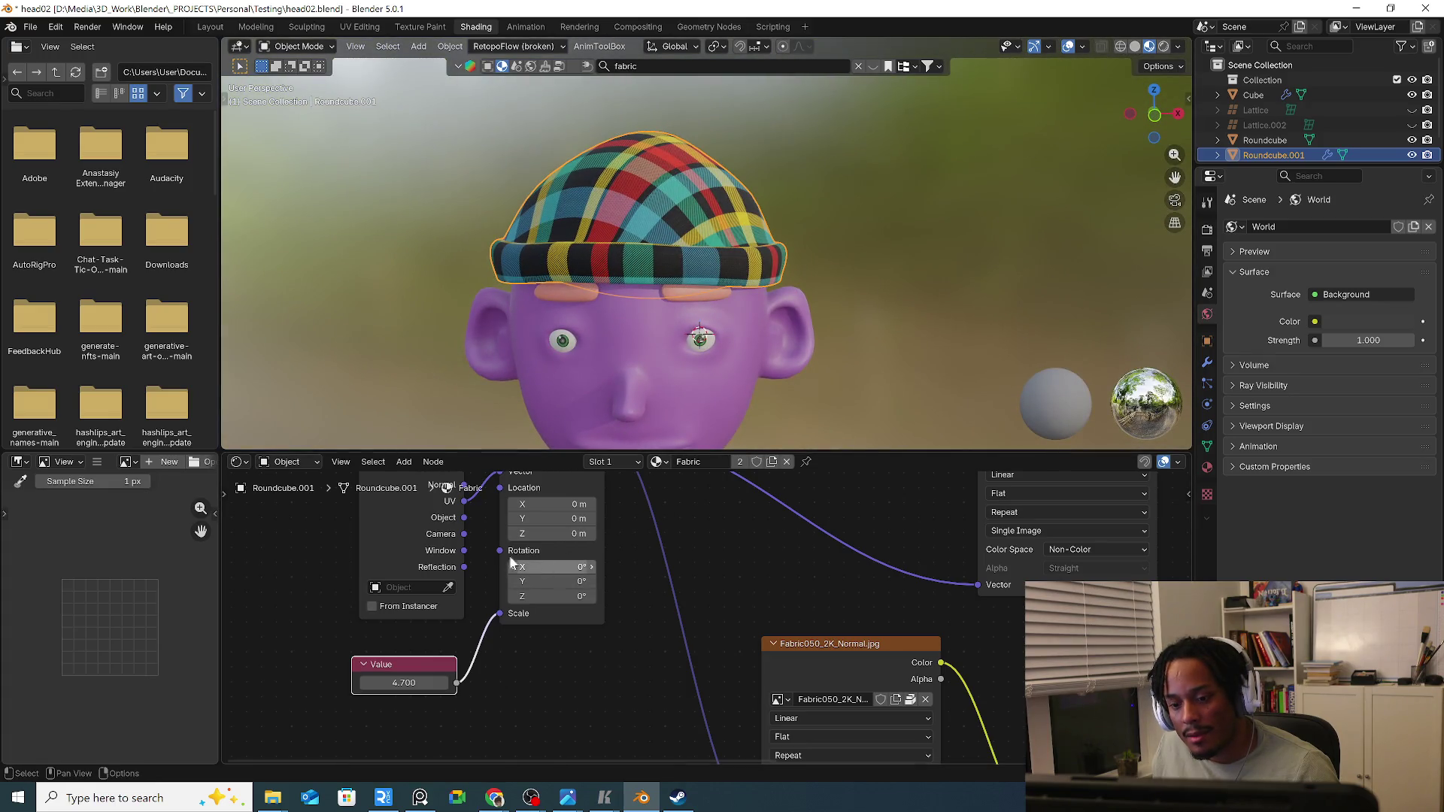
middle_click_drag(467, 526, 475, 565)
Feed Texture Coordinate UV into the mapping vector and rotate the plaid slightly around Z.
left_click_drag(502, 520, 515, 519)
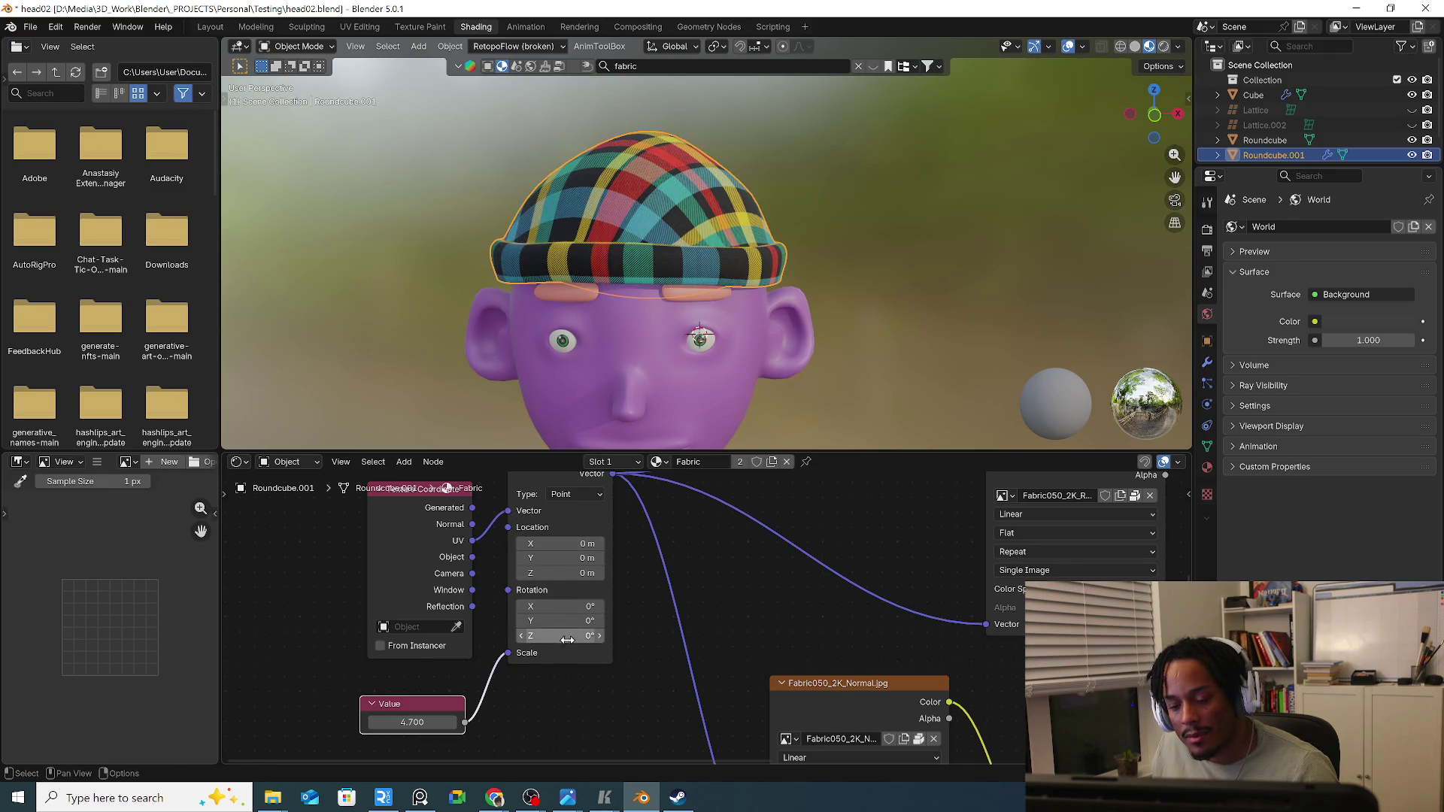
mouse_move(561, 635)
left_mouse_down()
mouse_move(587, 636)
mouse_move(570, 635)
left_mouse_up()
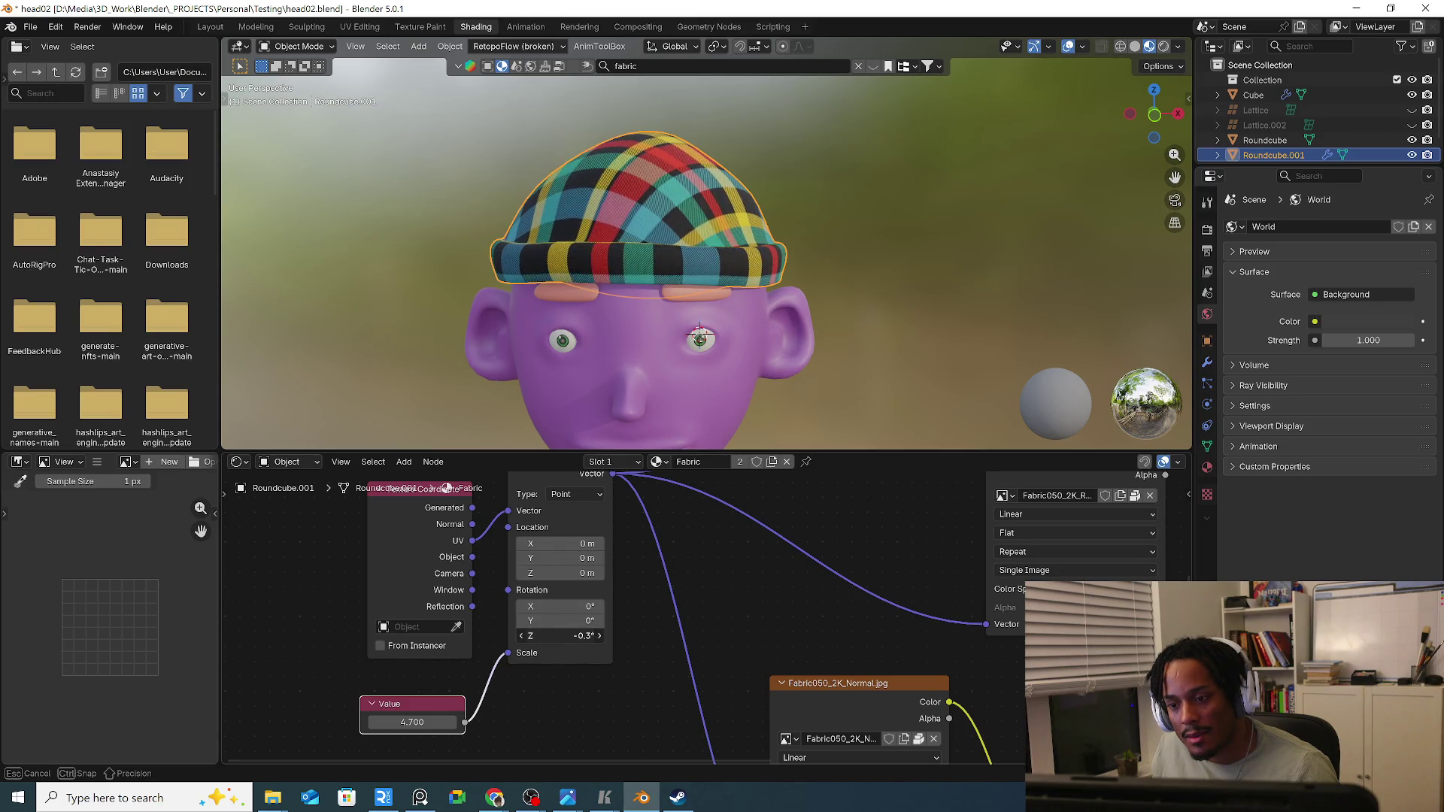
scroll(678, 565, "down", 2)
scroll(621, 588, "down", 2)
scroll(686, 494, "down", 2)
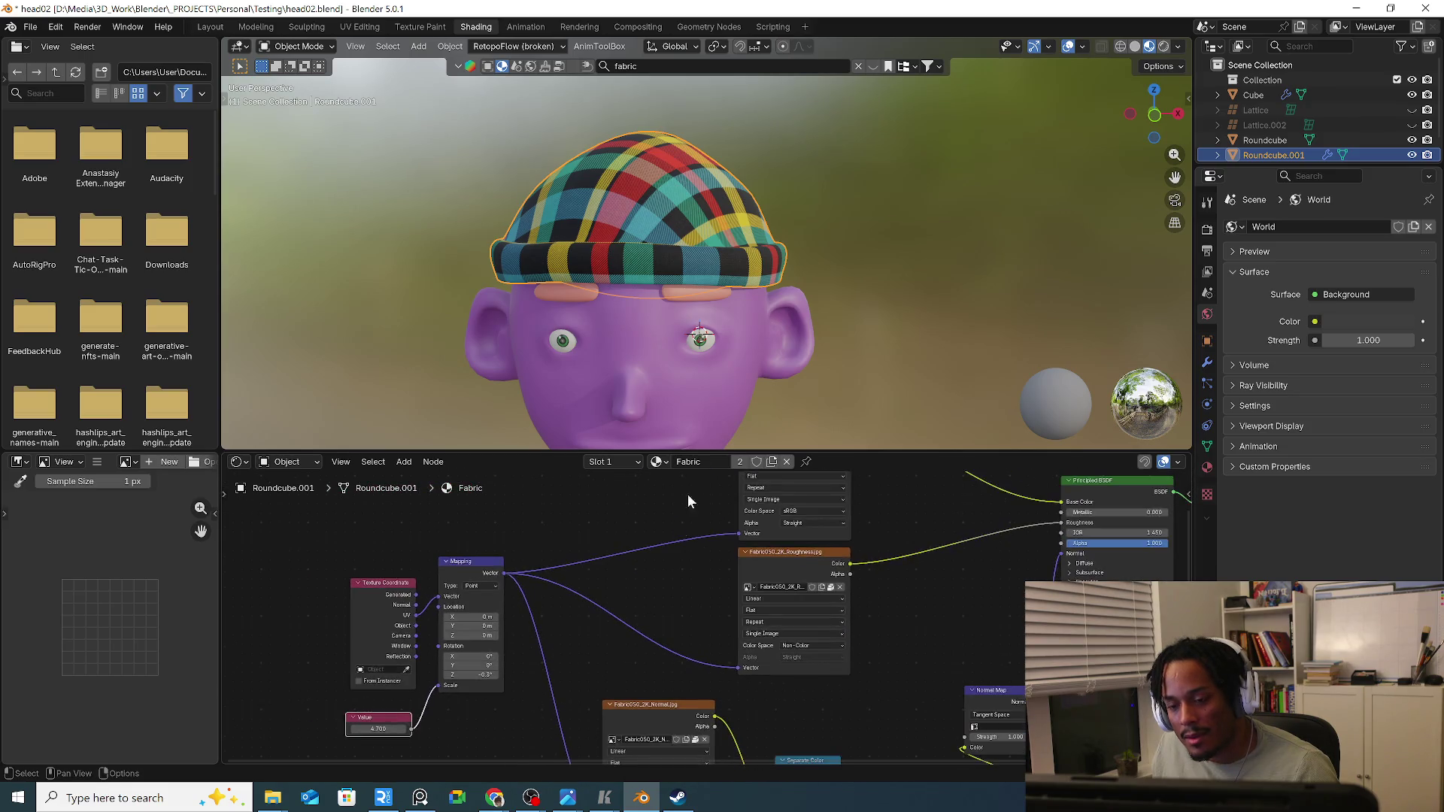
middle_click_drag(677, 362, 462, 352)
left_click(408, 317)
scroll(409, 317, "down", 2)
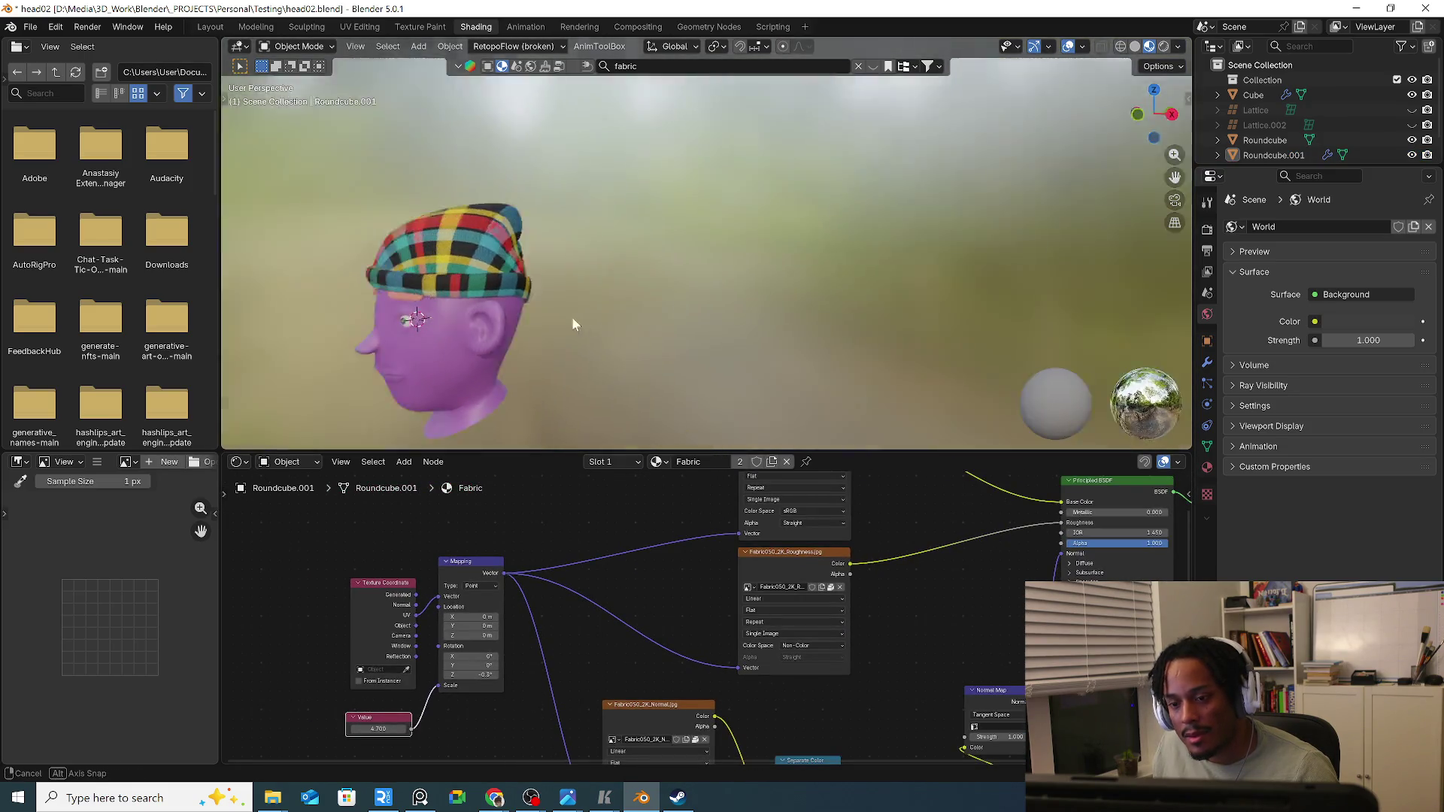
mouse_move(572, 316)
middle_mouse_down()
mouse_move(564, 333)
mouse_move(519, 187)
middle_mouse_up()
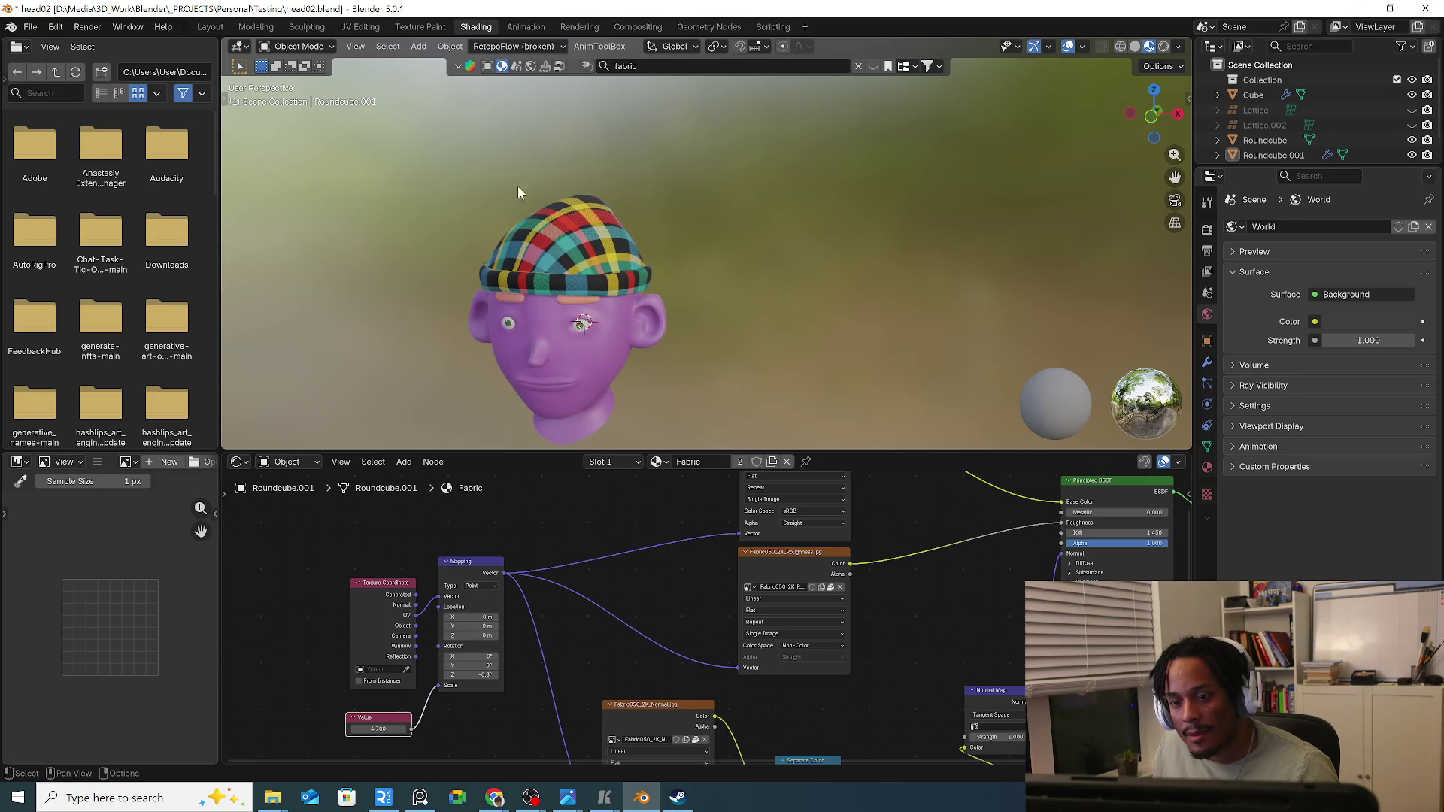
Back in Layout, inspect the finer plaid around the head and bring up the Add menu.
left_click(218, 25)
mouse_move(491, 328)
middle_mouse_down()
mouse_move(637, 284)
mouse_move(544, 344)
mouse_move(473, 319)
middle_mouse_up()
scroll(544, 344, "up", 2)
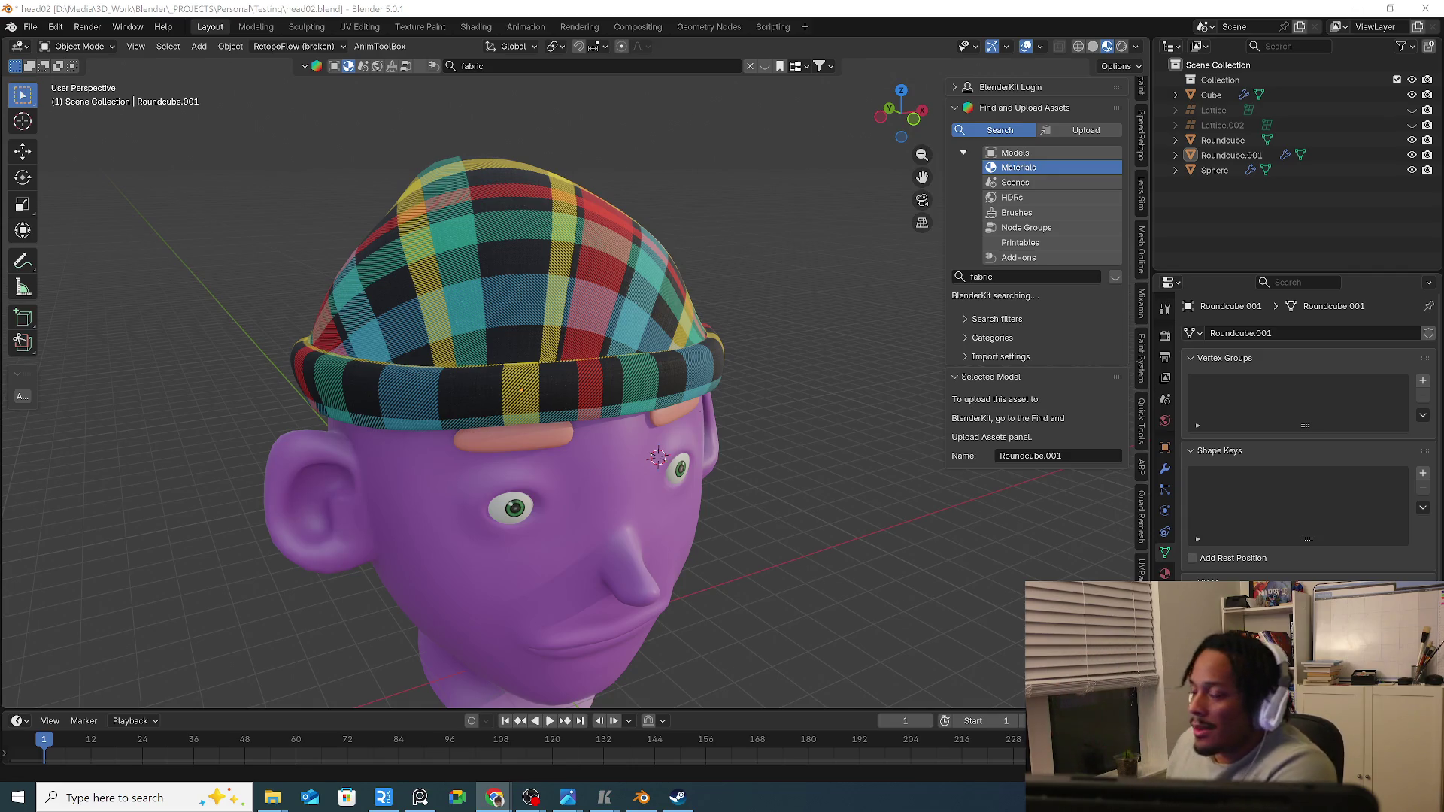
mouse_move(451, 362)
middle_mouse_down()
mouse_move(399, 362)
mouse_move(535, 361)
mouse_move(530, 378)
mouse_move(447, 387)
mouse_move(646, 260)
middle_mouse_up()
scroll(530, 387, "up", 3)
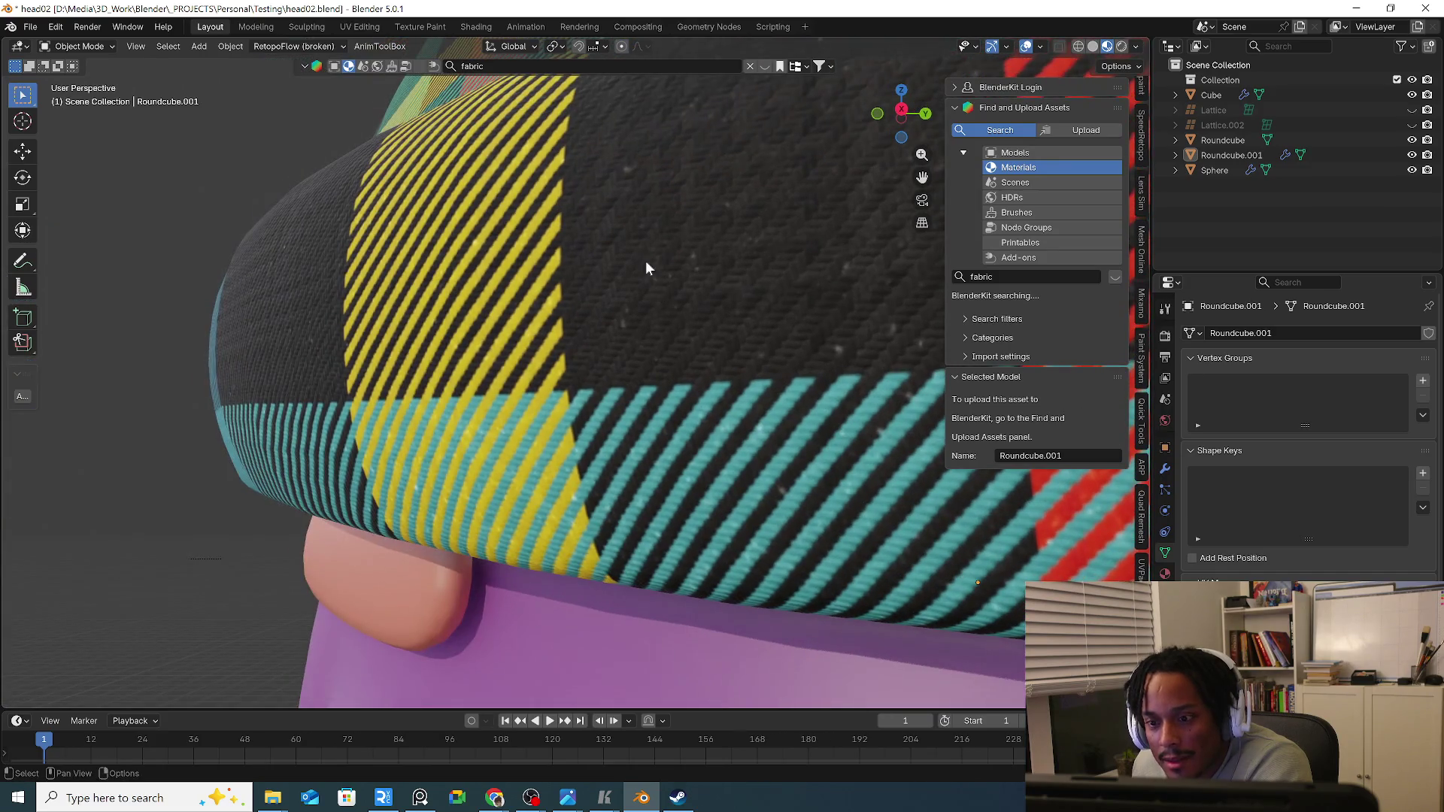
mouse_move(624, 178)
middle_mouse_down()
mouse_move(527, 327)
mouse_move(473, 360)
mouse_move(603, 310)
mouse_move(522, 421)
mouse_move(652, 443)
mouse_move(642, 319)
mouse_move(554, 335)
mouse_move(669, 452)
mouse_move(661, 412)
mouse_move(642, 420)
middle_mouse_up()
scroll(547, 328, "down", 5)
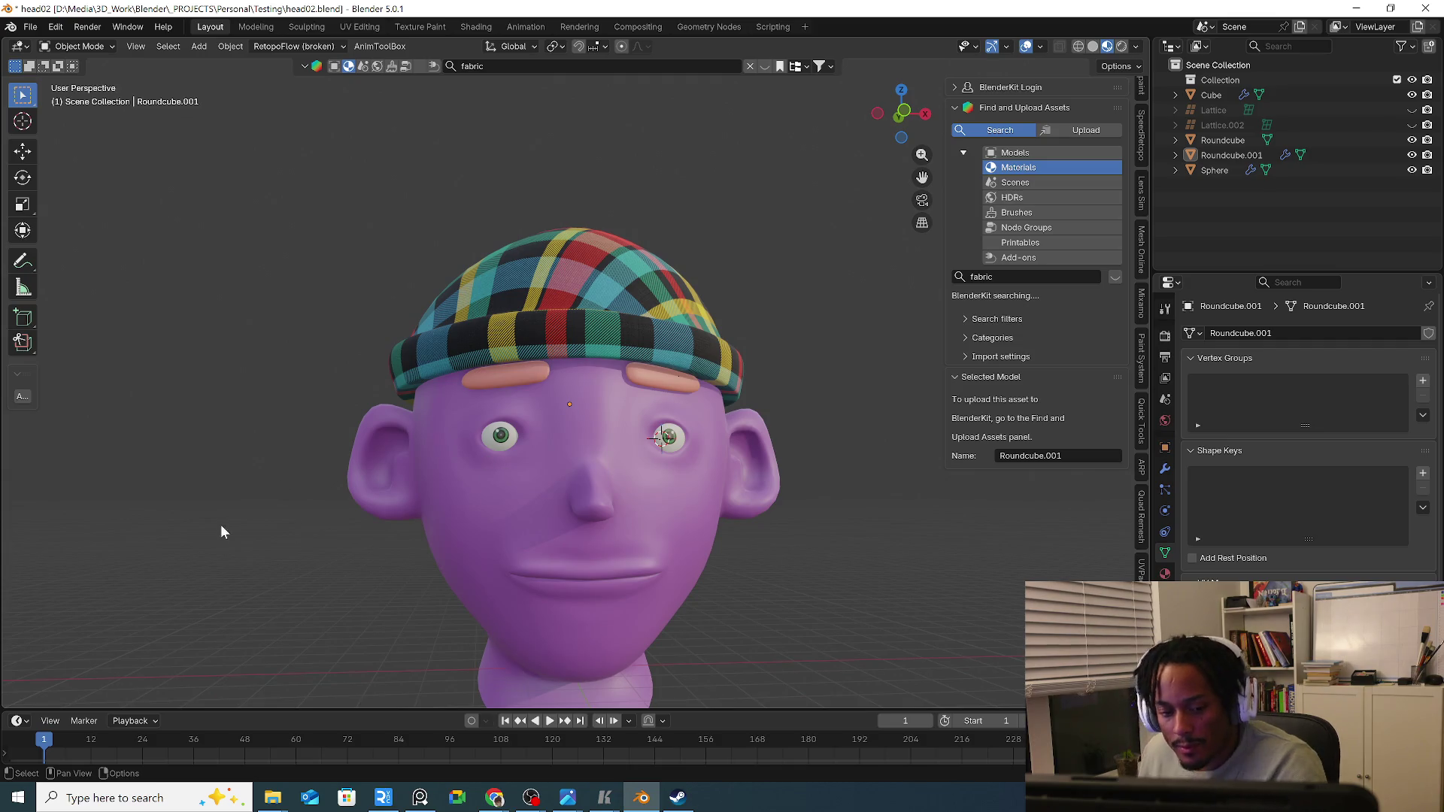
key("shift+a")
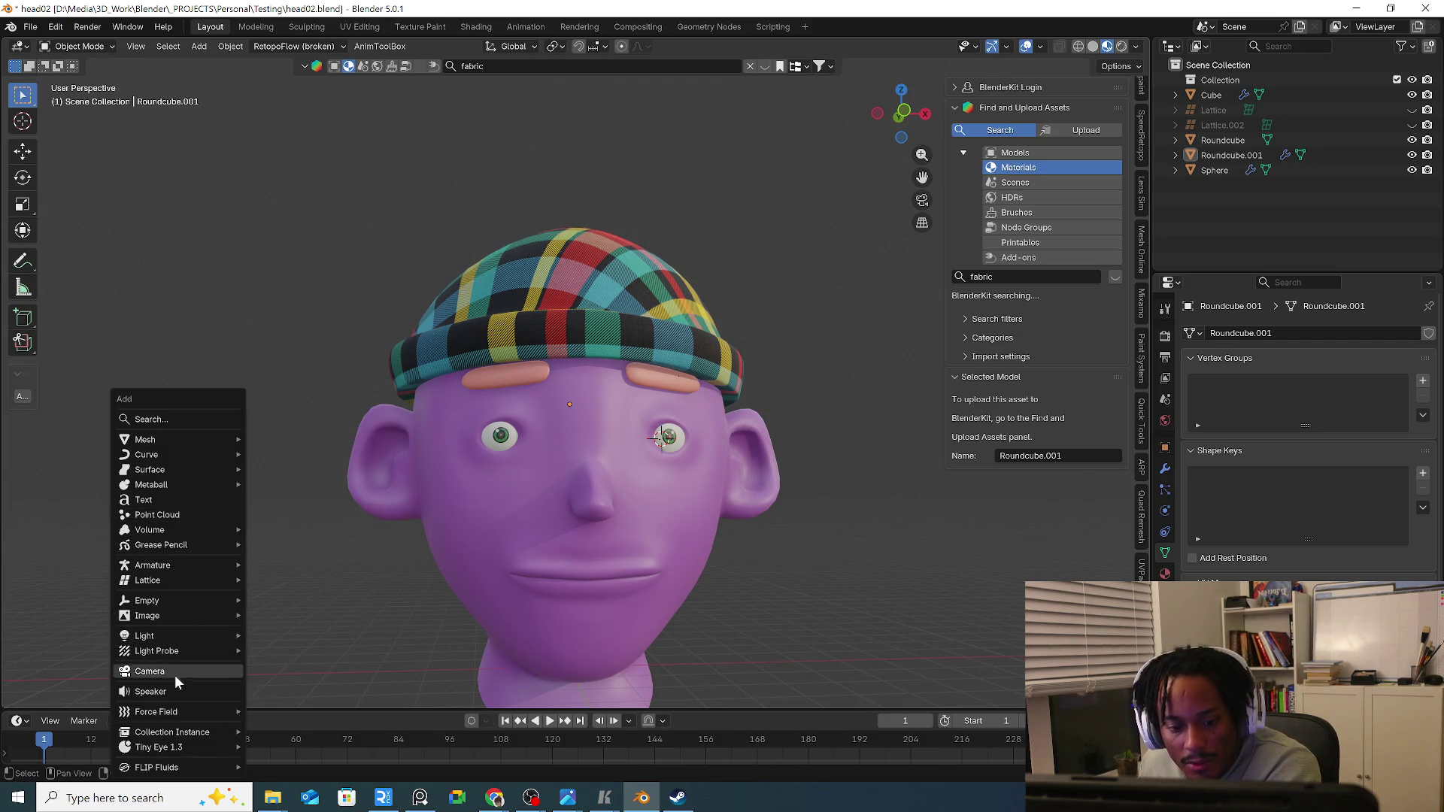
Add a camera, look through it and frame the head larger and centred.
left_click(170, 672)
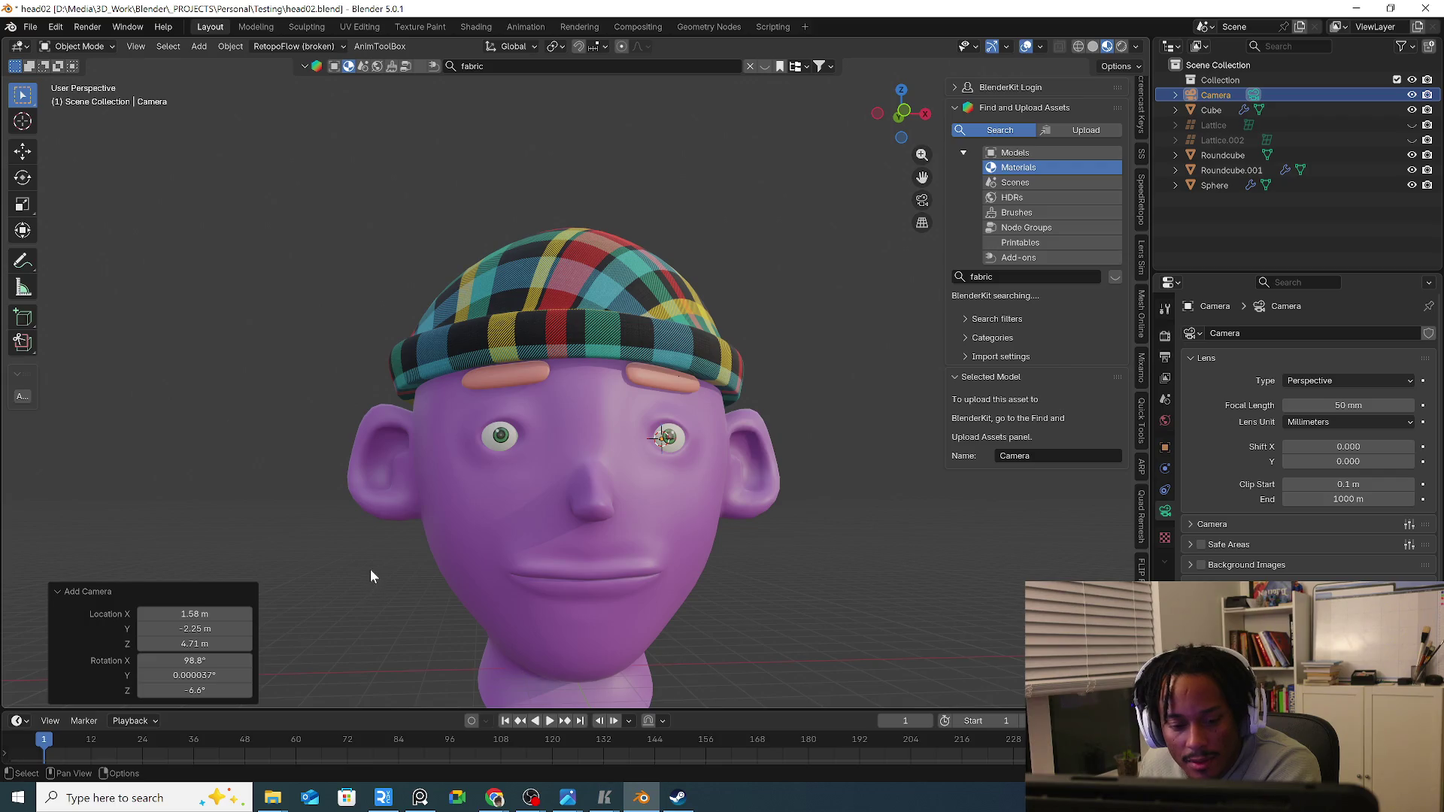
scroll(486, 525, "down", 4)
left_click(657, 553)
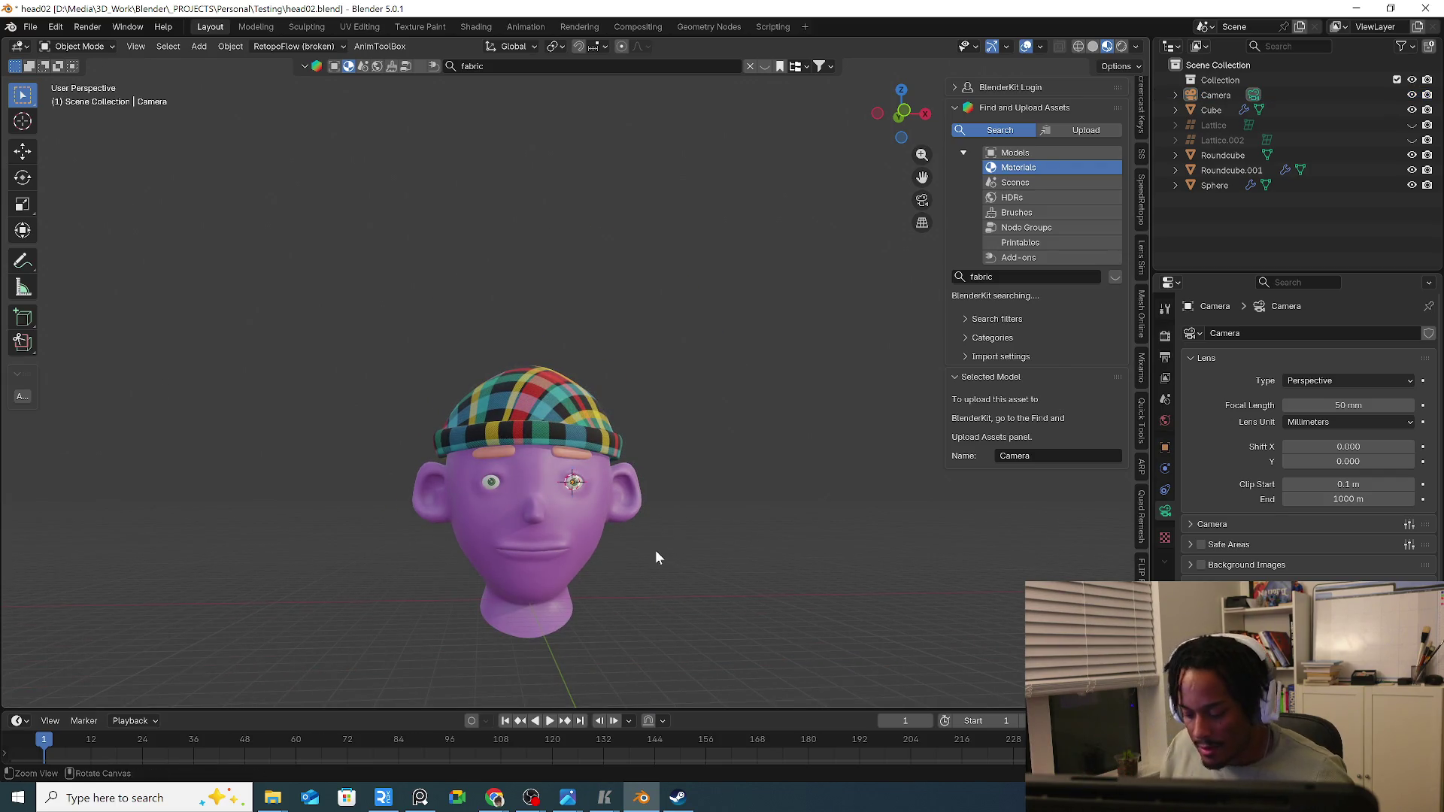
key("ctrl+alt+KP_0")
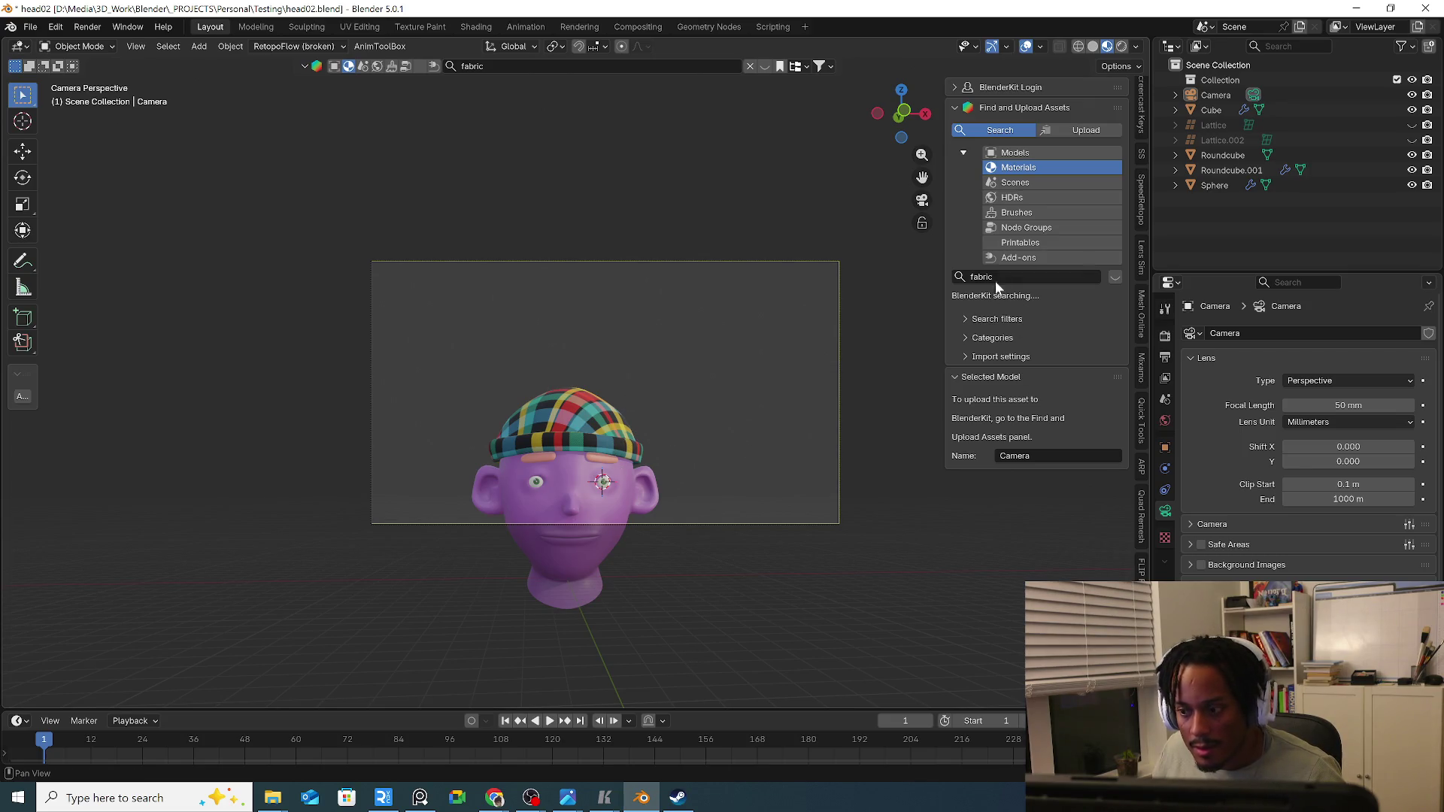
middle_click_drag(712, 423, 690, 368)
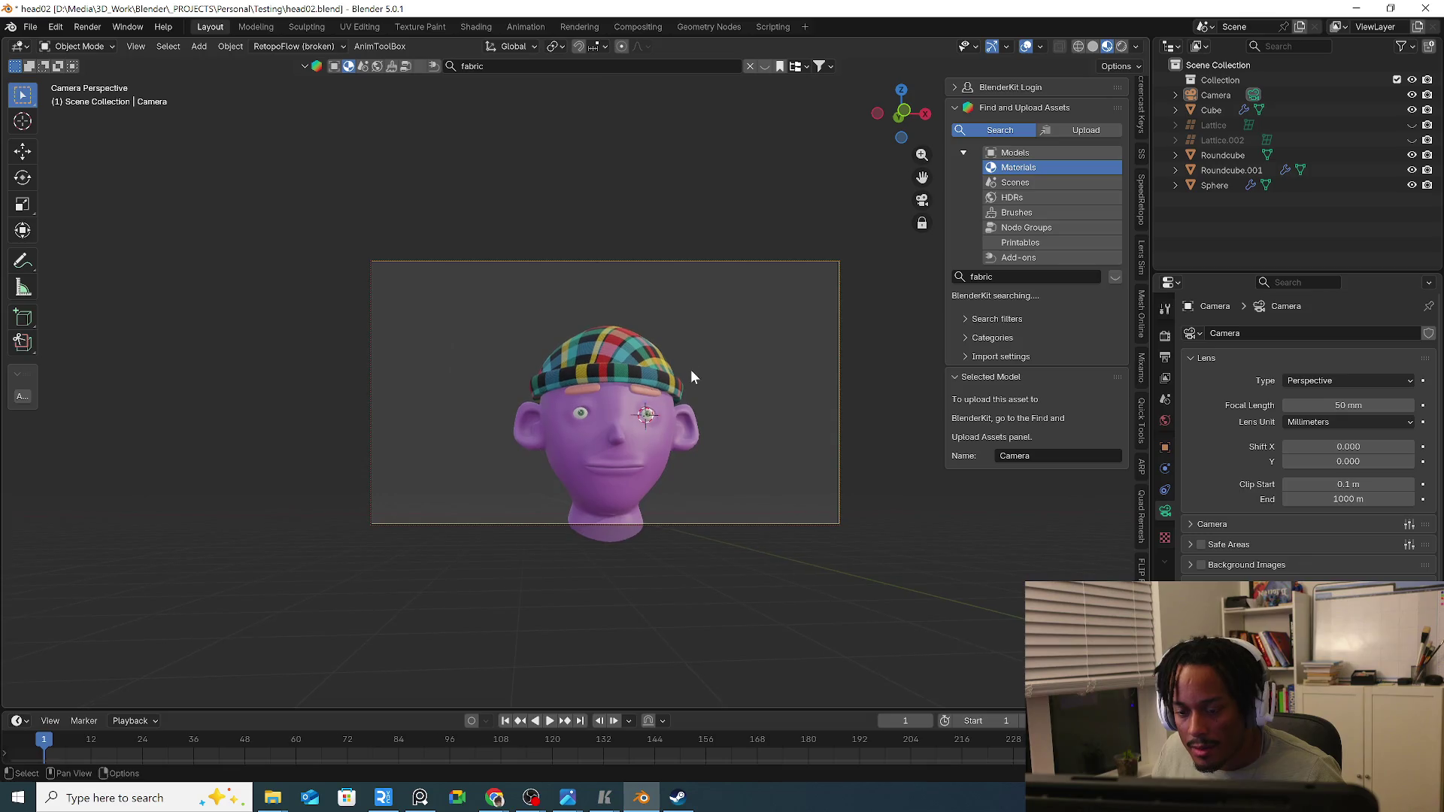
Set the render resolution to a square 1080 by 1080.
left_click(1164, 337)
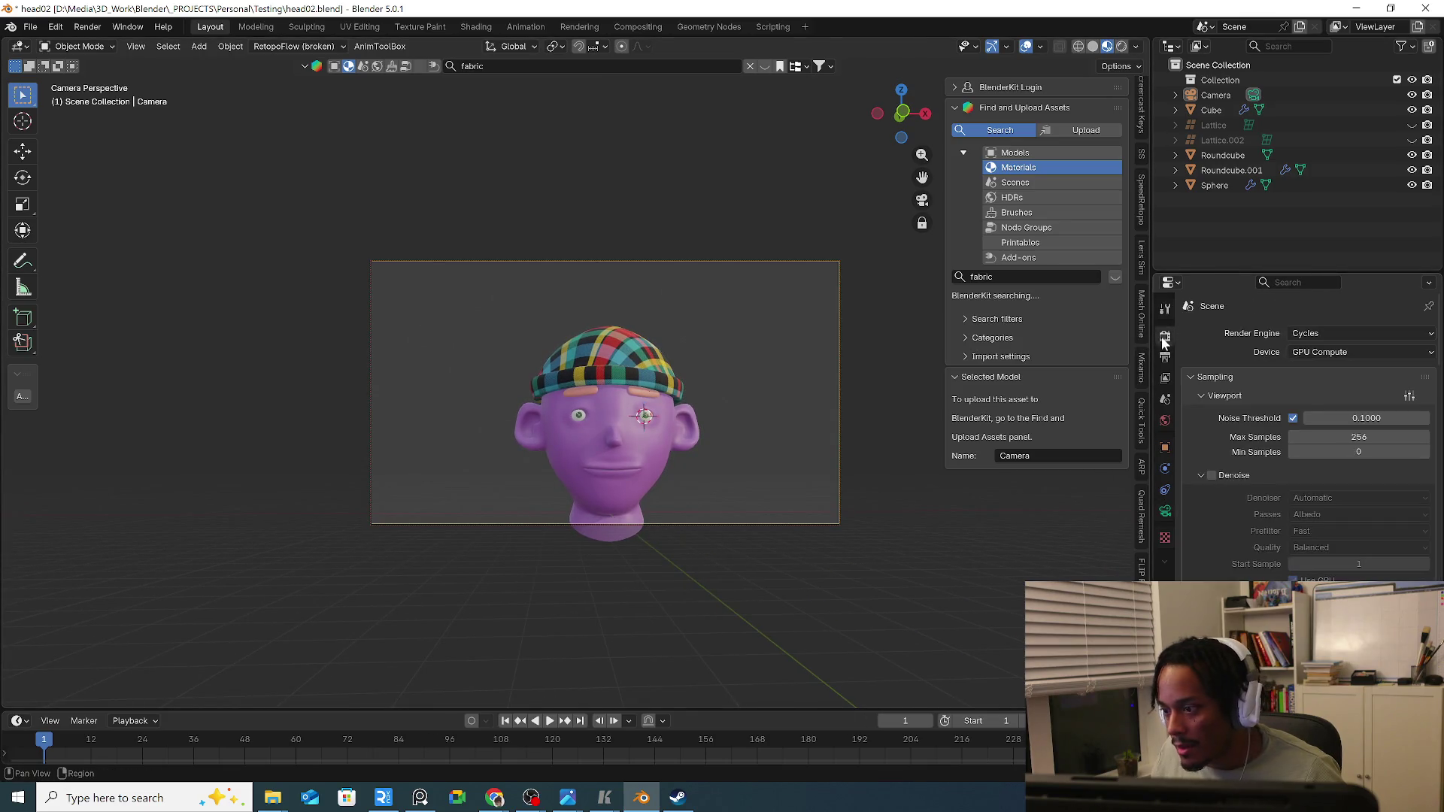
left_click(1164, 357)
type("108")
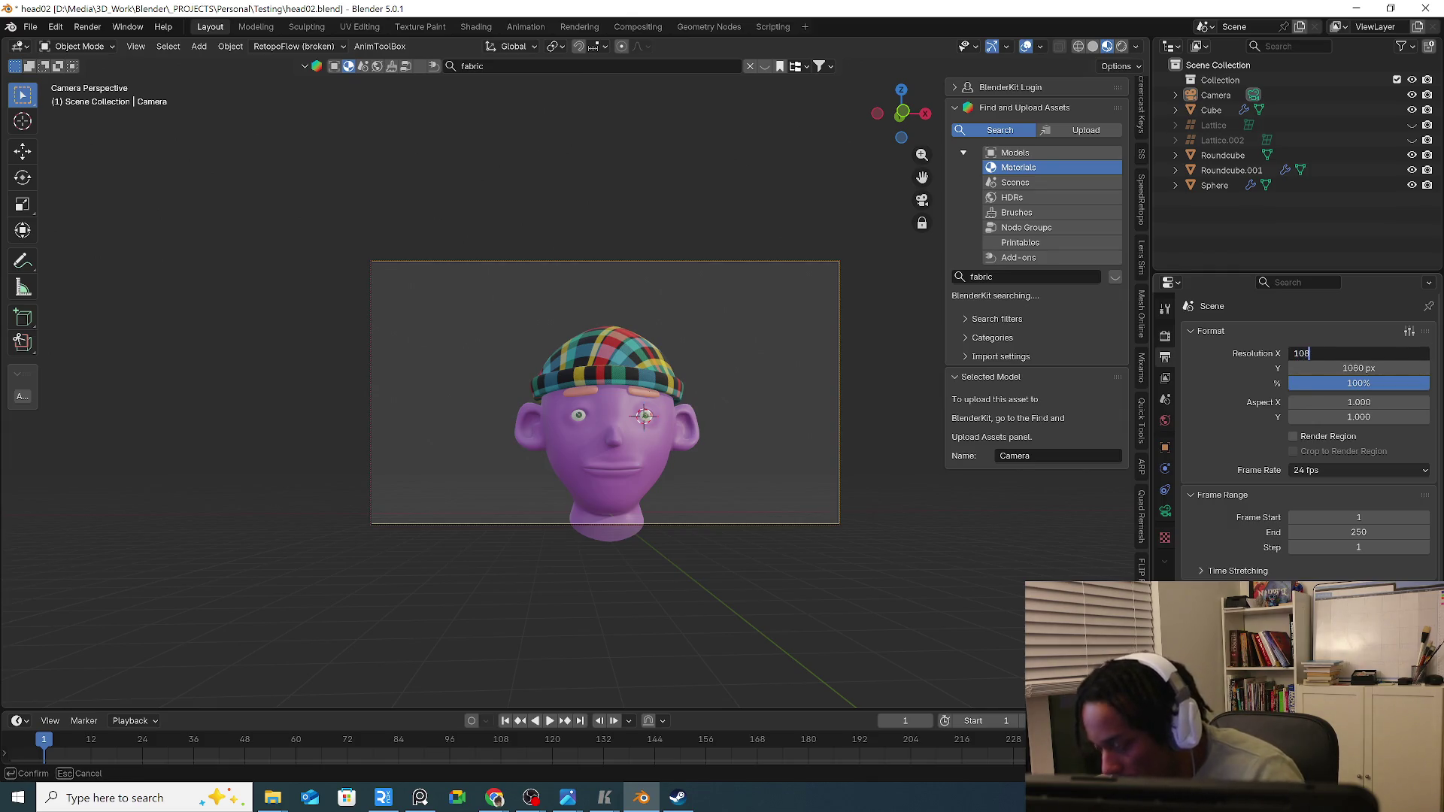
type("0")
key("Tab")
type("1")
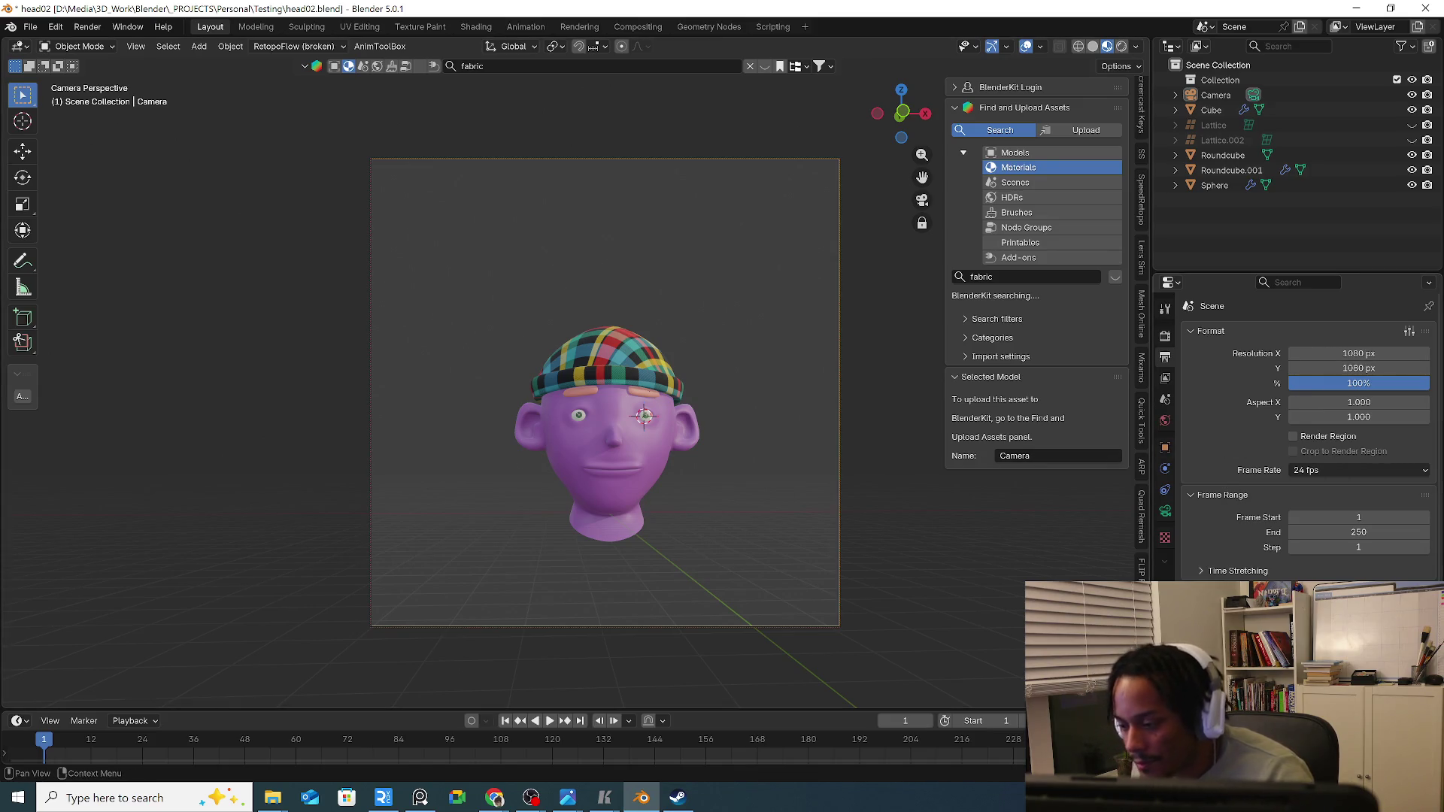
Set the camera's focal length to 52 mm.
left_click(1166, 513)
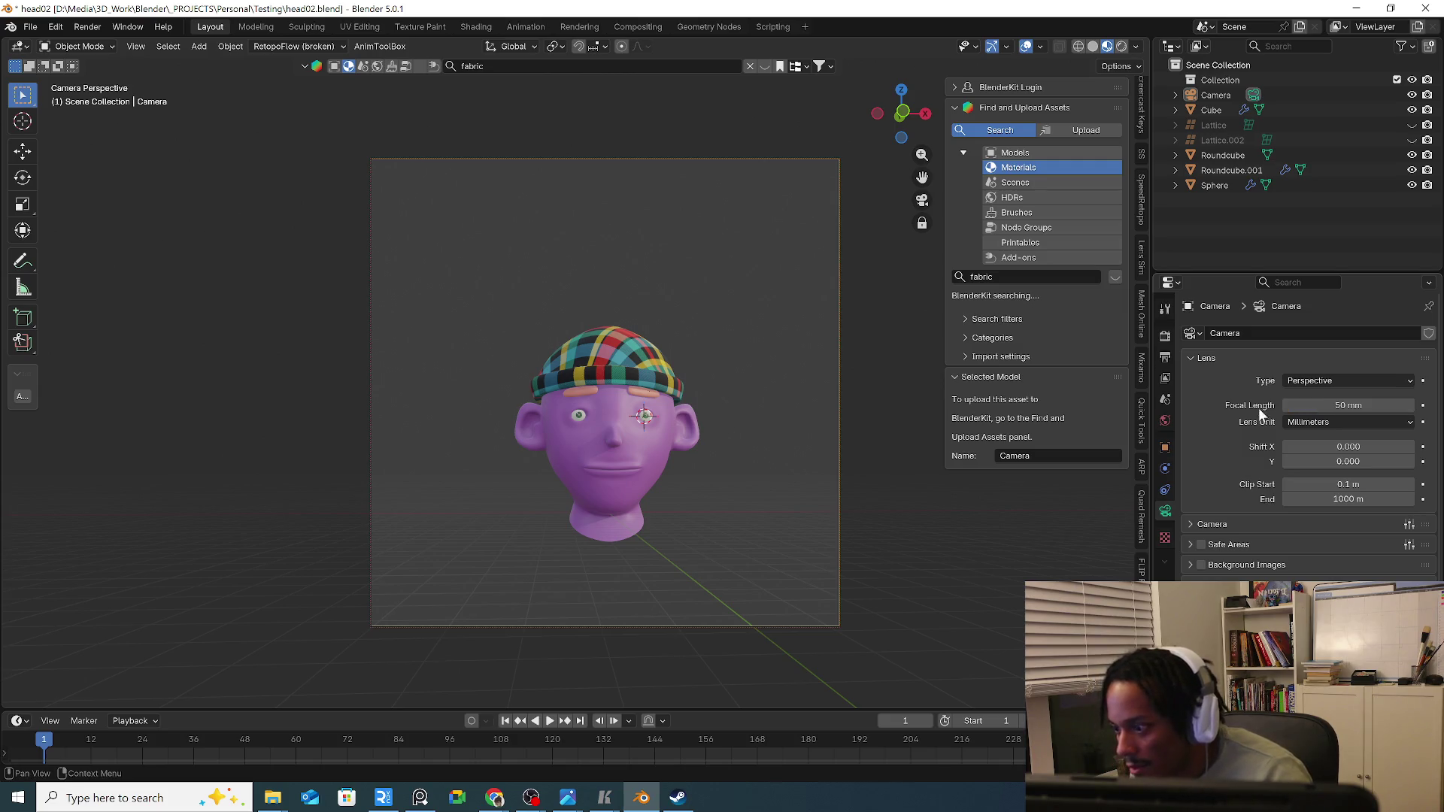
left_click_drag(1349, 404, 1400, 406)
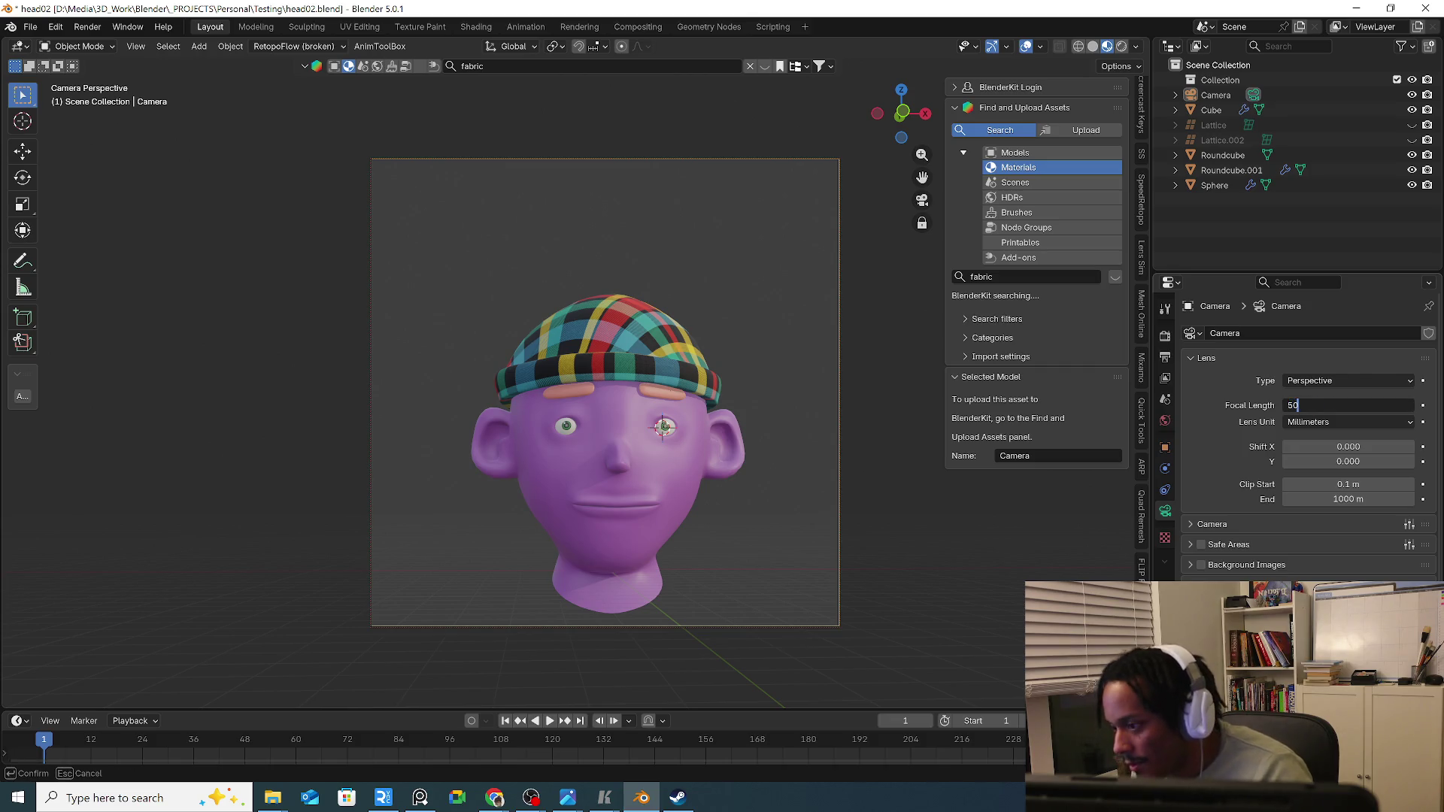
type("2")
key("Return")
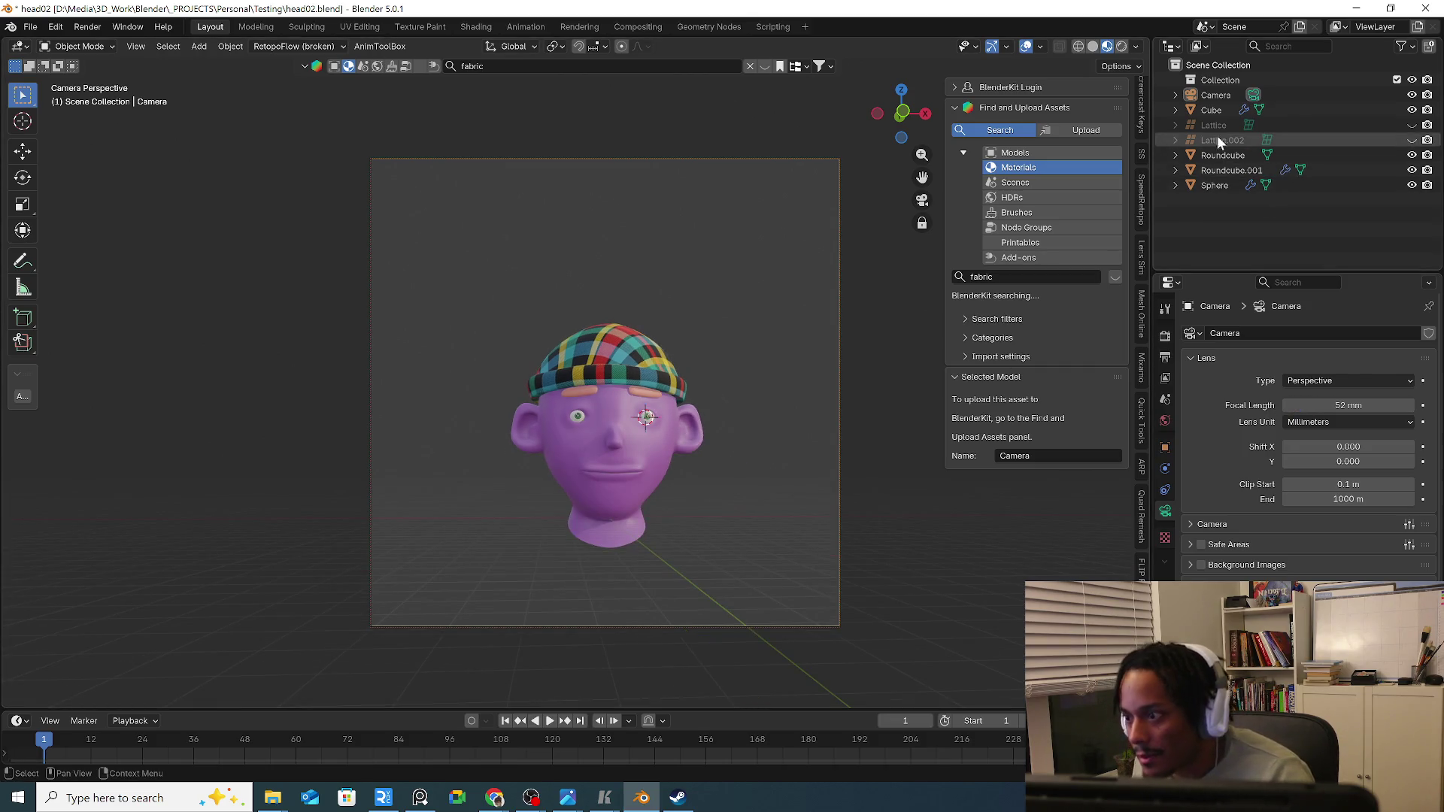
Select the camera, split the 3D view in two and place the 3D cursor at the chin.
left_click(1216, 95)
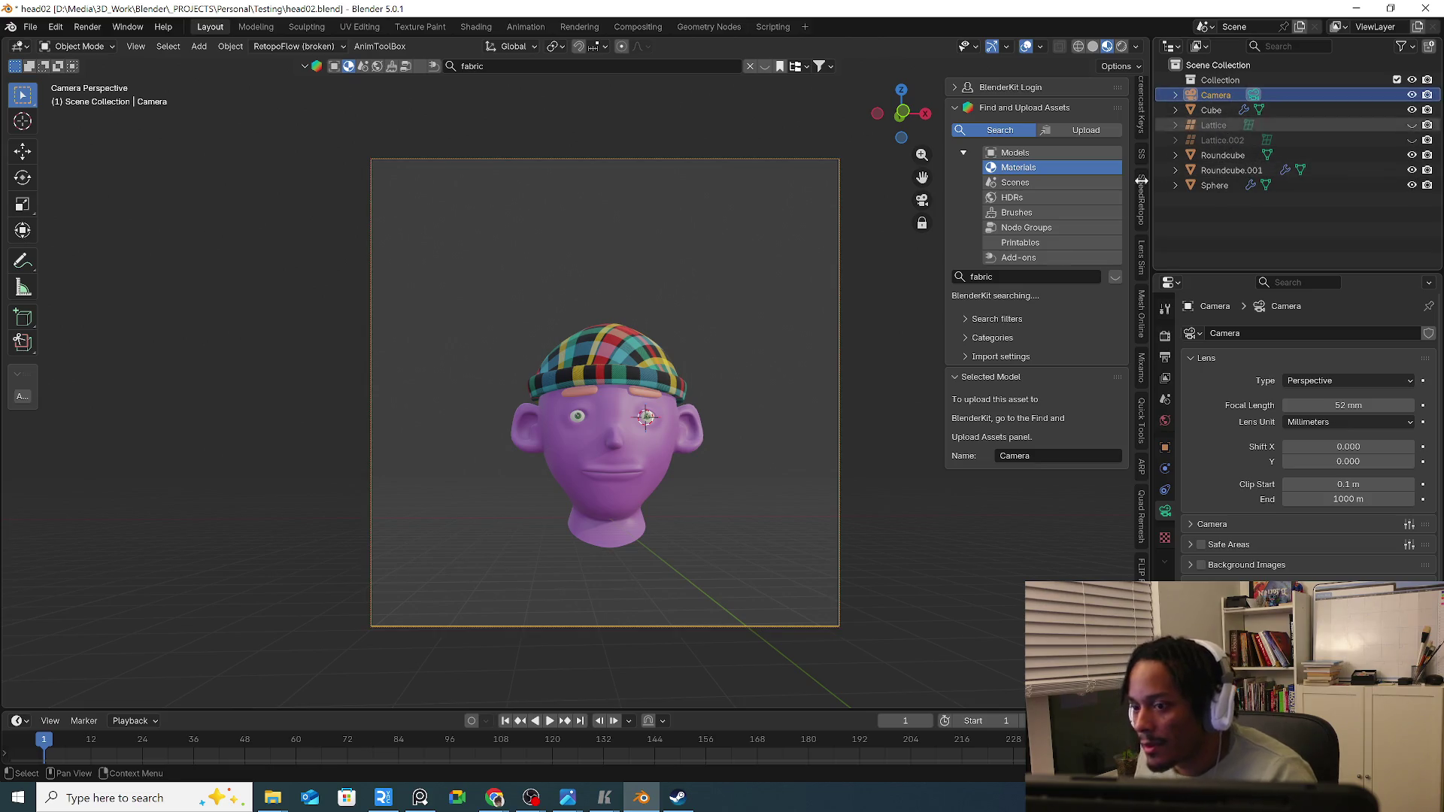
left_click_drag(1147, 707, 439, 489)
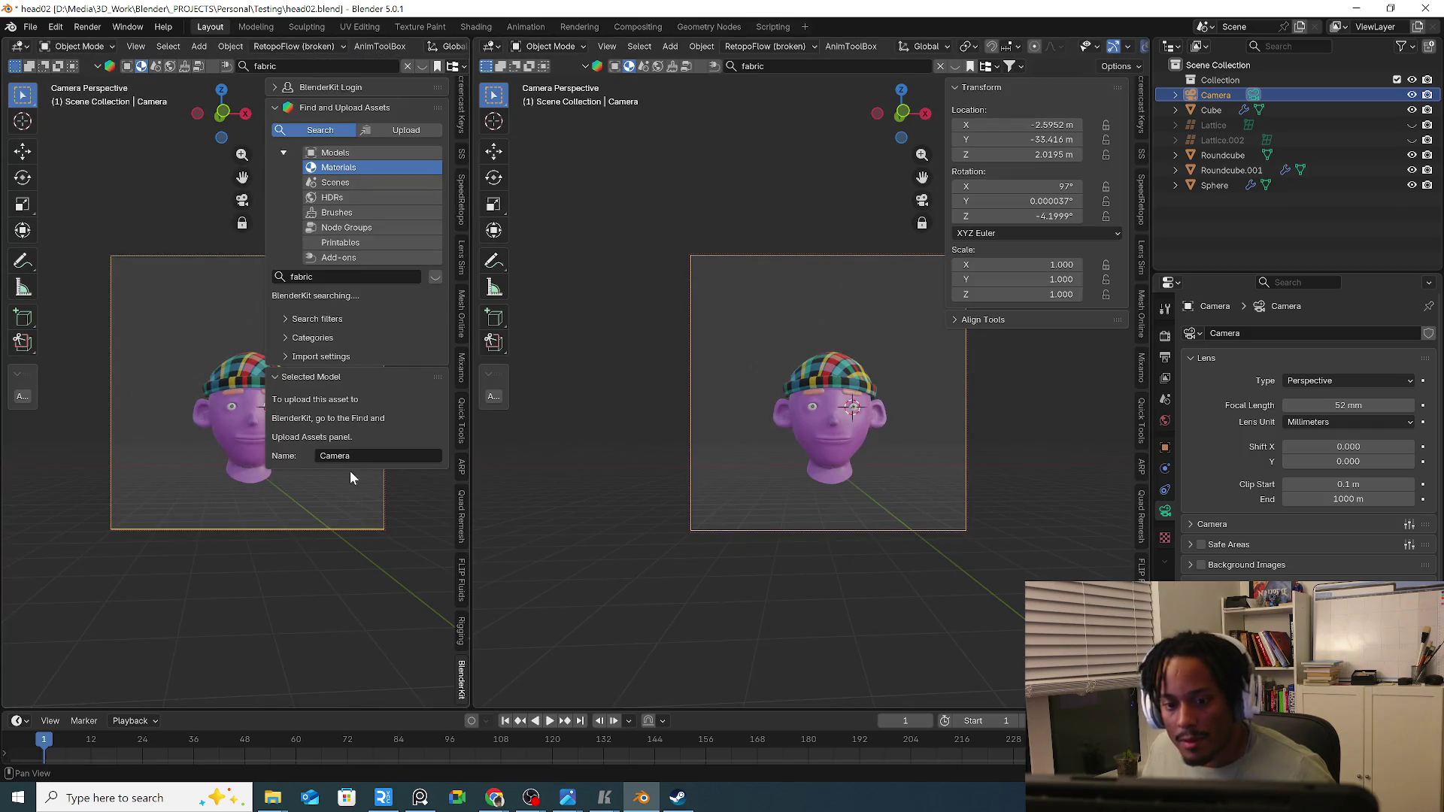
key("n")
key("t")
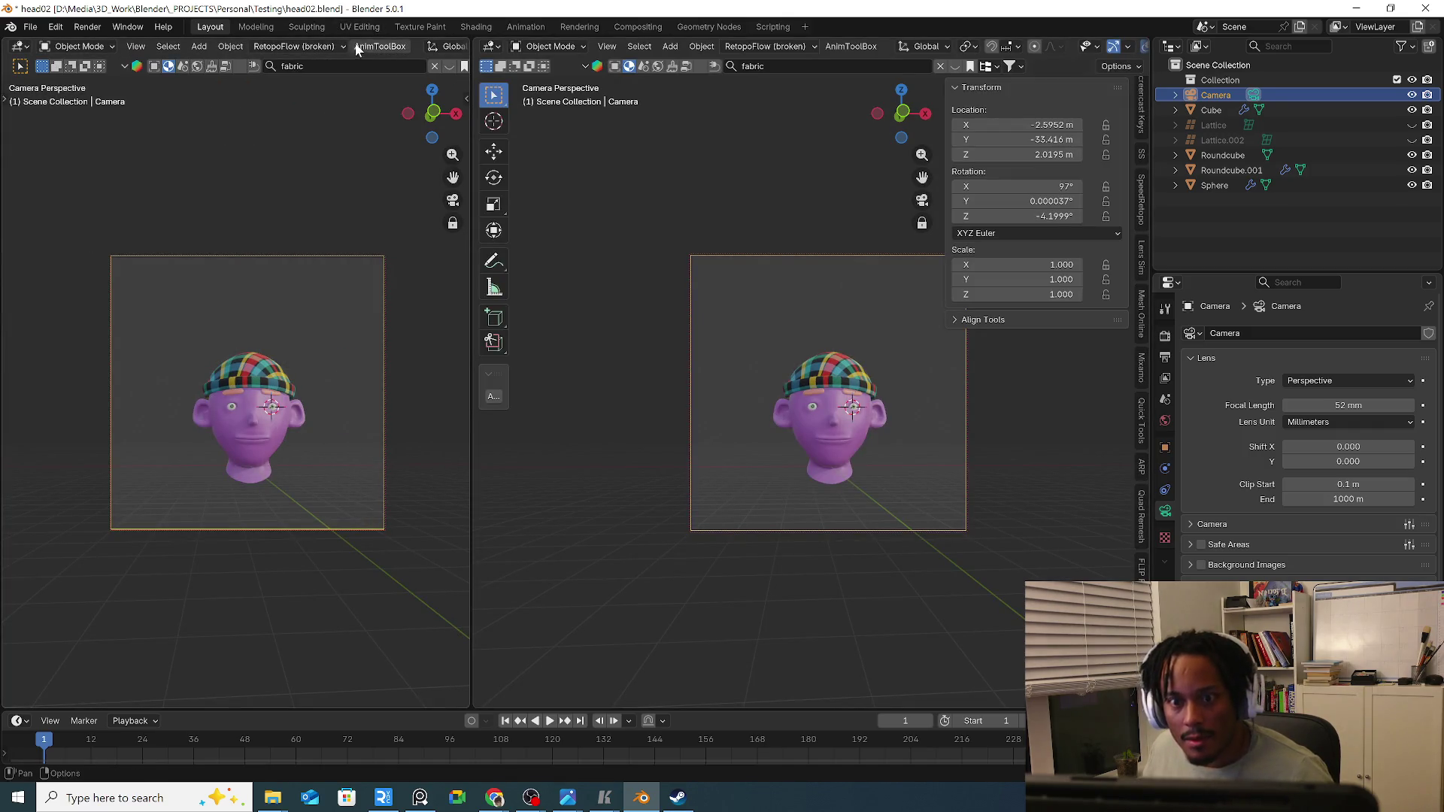
key("shift+s")
left_click(201, 232)
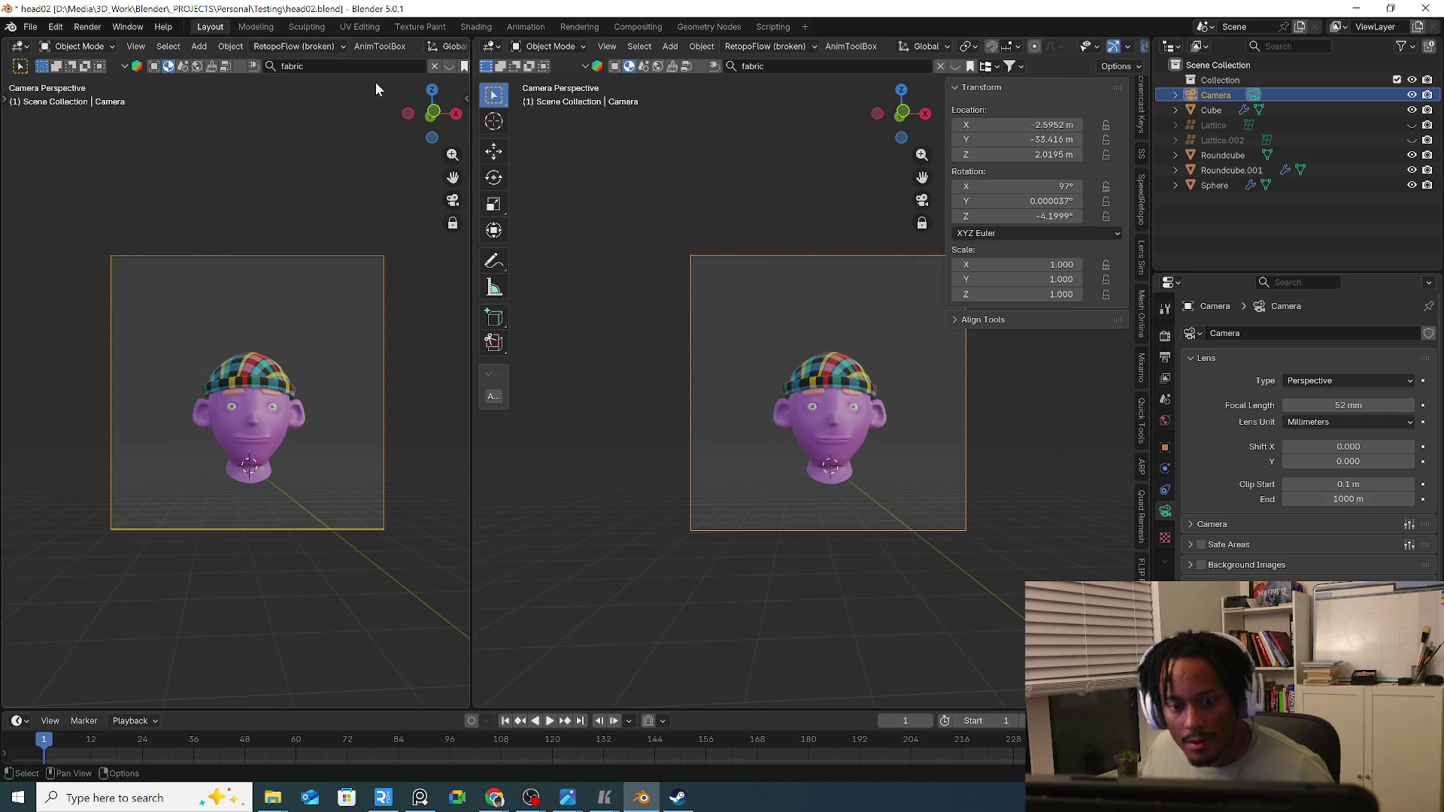
middle_click_drag(401, 46, 82, 60)
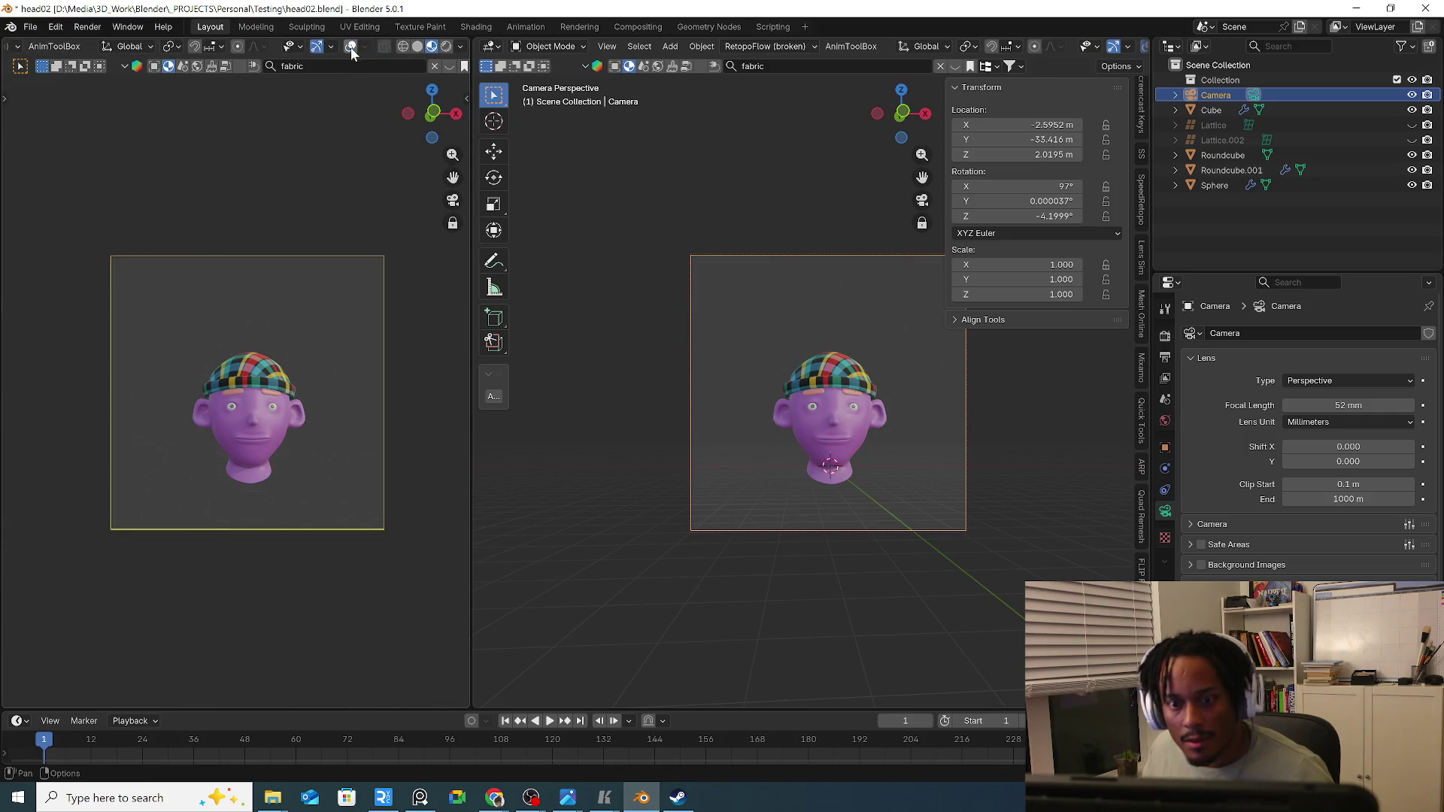
Orbit and centre the camera so the shot frames the head front-on.
middle_click_drag(442, 204, 657, 381)
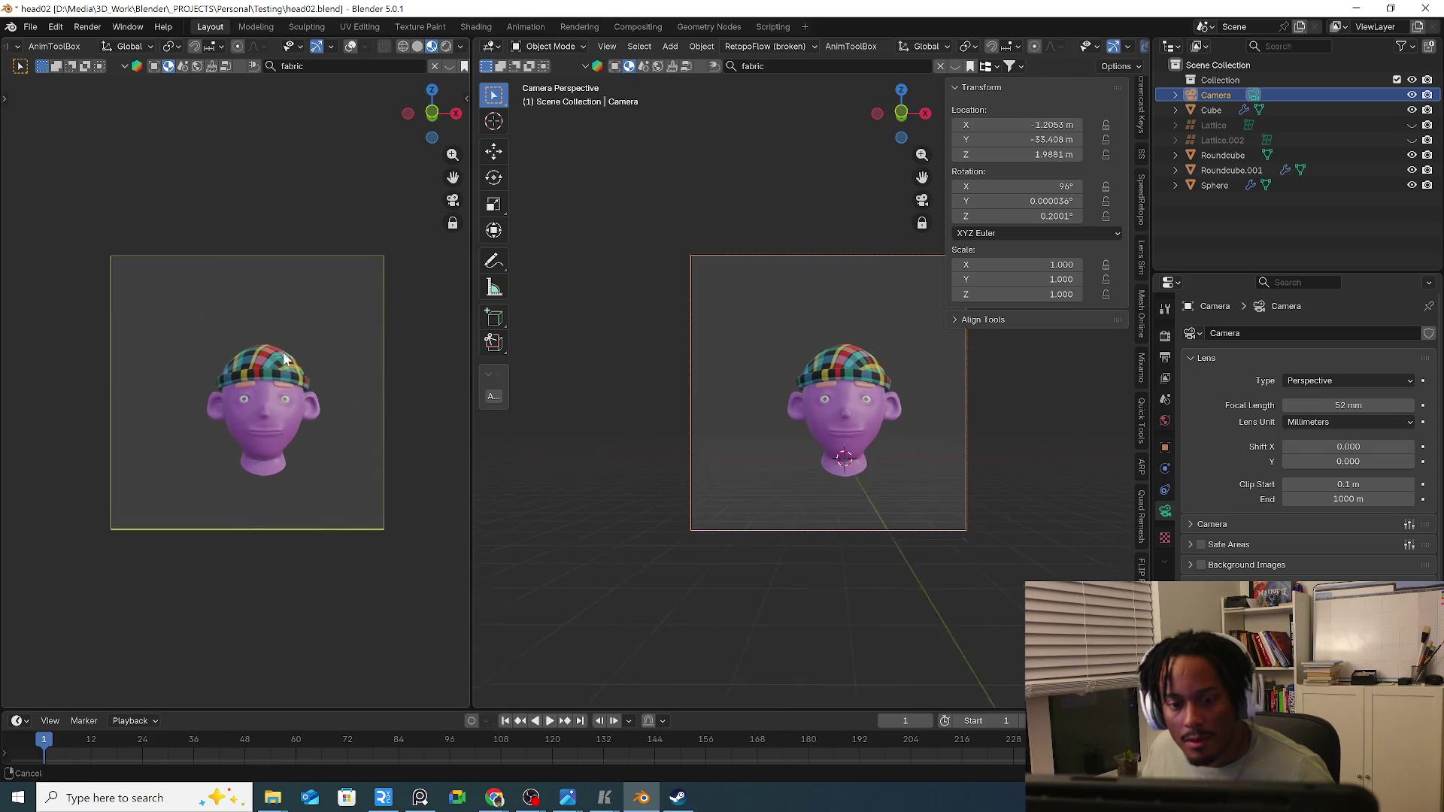
middle_click_drag(275, 323, 434, 321)
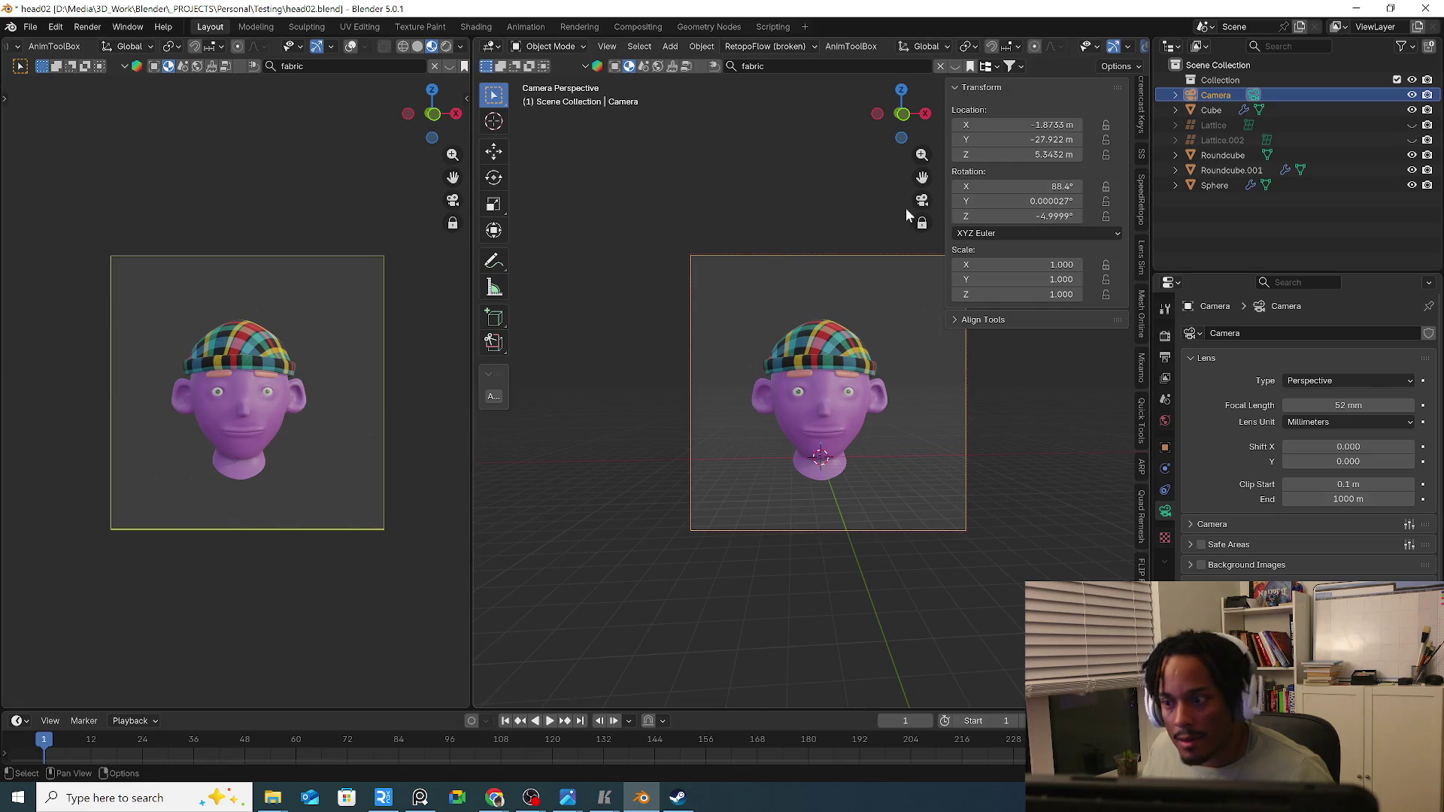
middle_click_drag(807, 243, 791, 316)
scroll(810, 263, "down", 3)
scroll(680, 309, "up", 4)
scroll(681, 310, "up", 4)
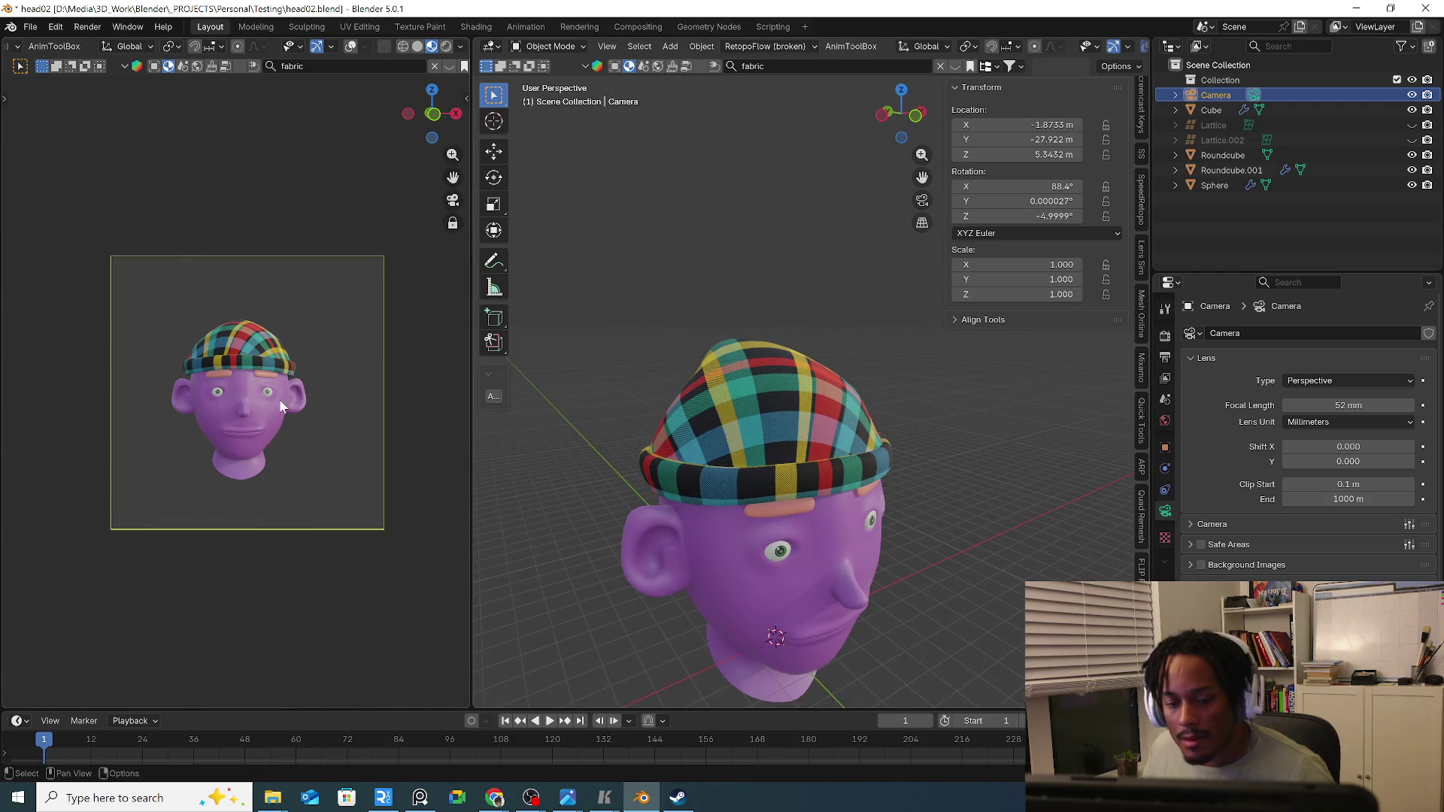
scroll(294, 390, "up", 1)
scroll(295, 390, "up", 1)
mouse_move(294, 391)
middle_mouse_down()
mouse_move(240, 403)
mouse_move(256, 428)
mouse_move(261, 352)
mouse_move(268, 396)
middle_mouse_up()
scroll(255, 409, "up", 2)
scroll(261, 385, "down", 2)
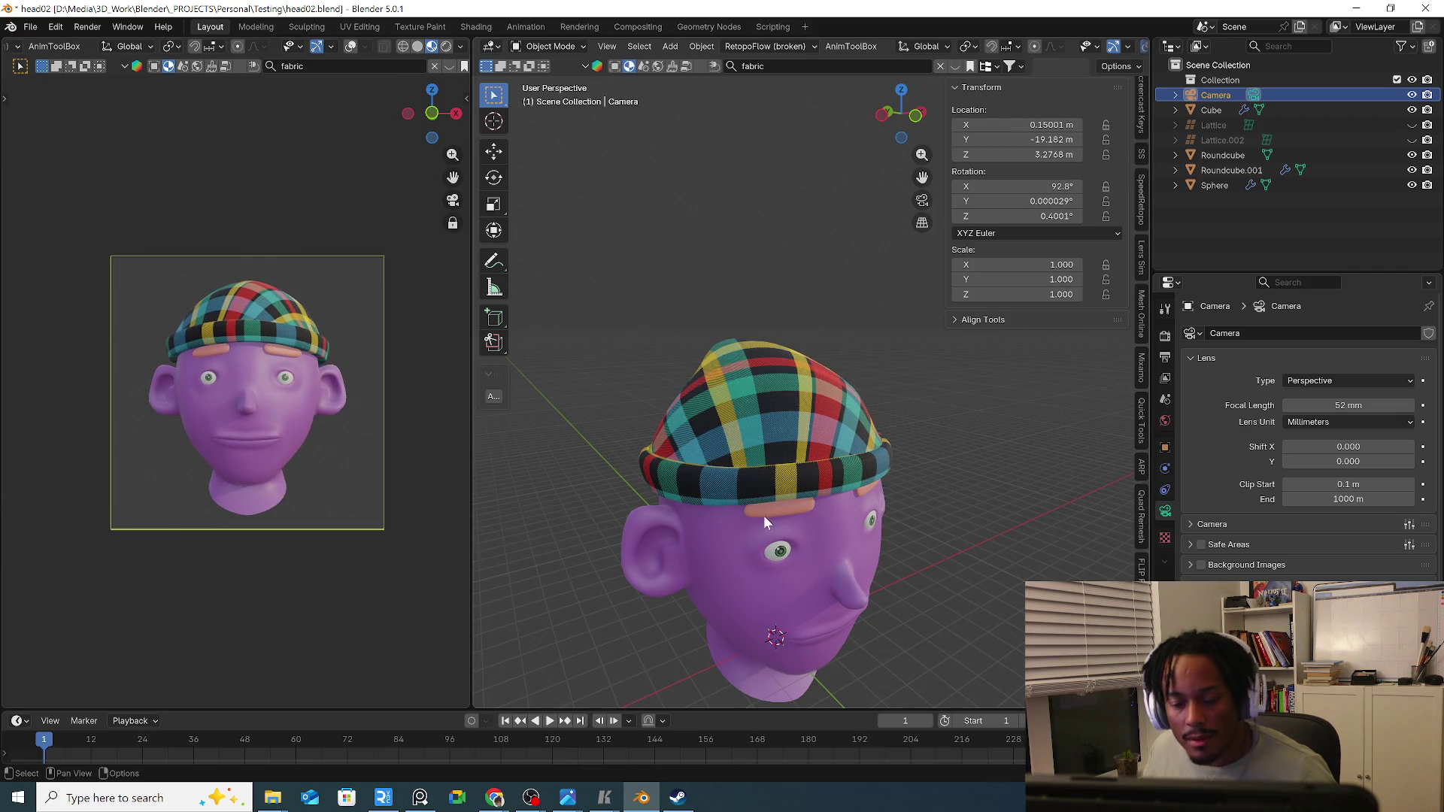
Give the head mesh Basis and Key 1 shape keys and enter Edit Mode on it.
left_click(856, 545)
middle_click_drag(857, 545, 784, 529)
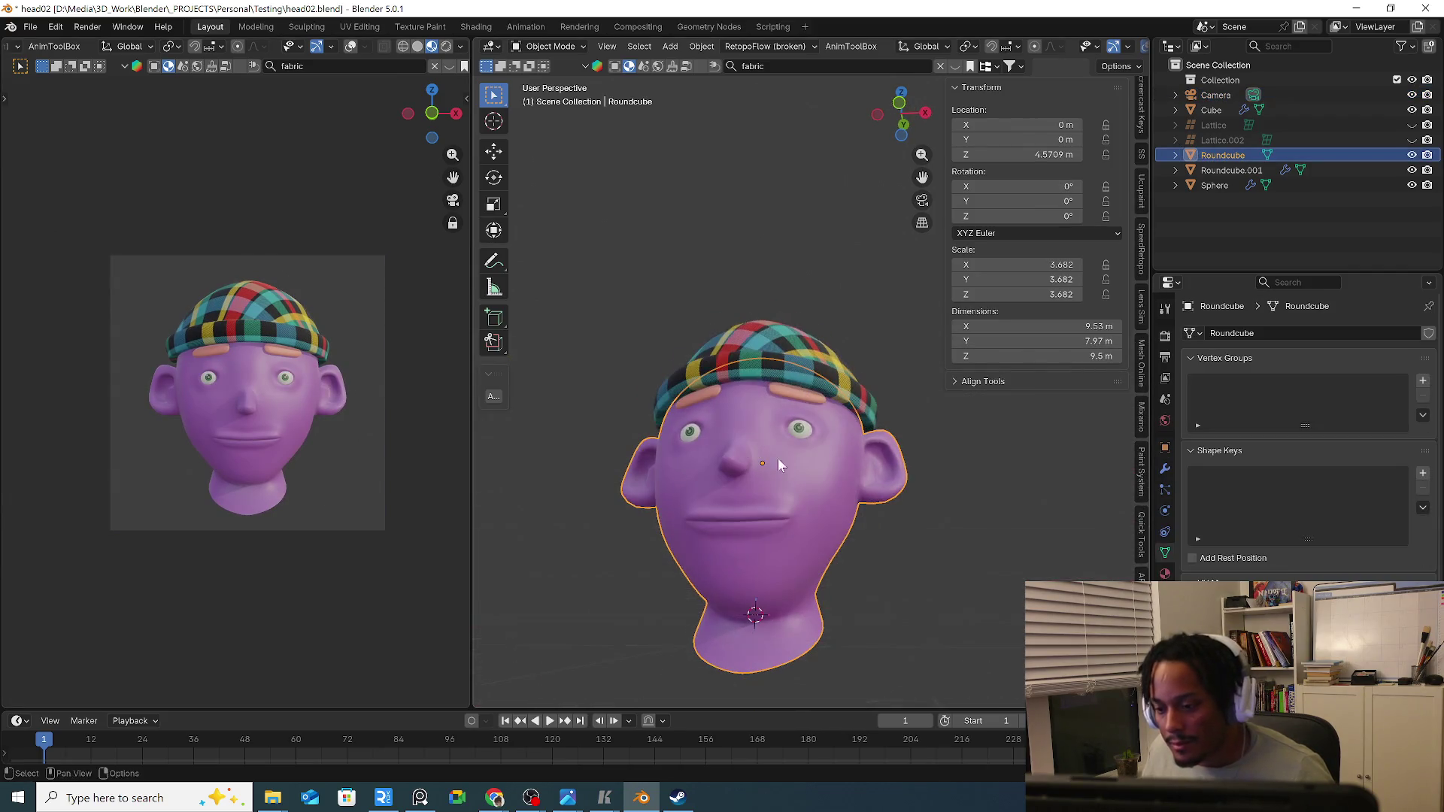
left_click(1423, 473)
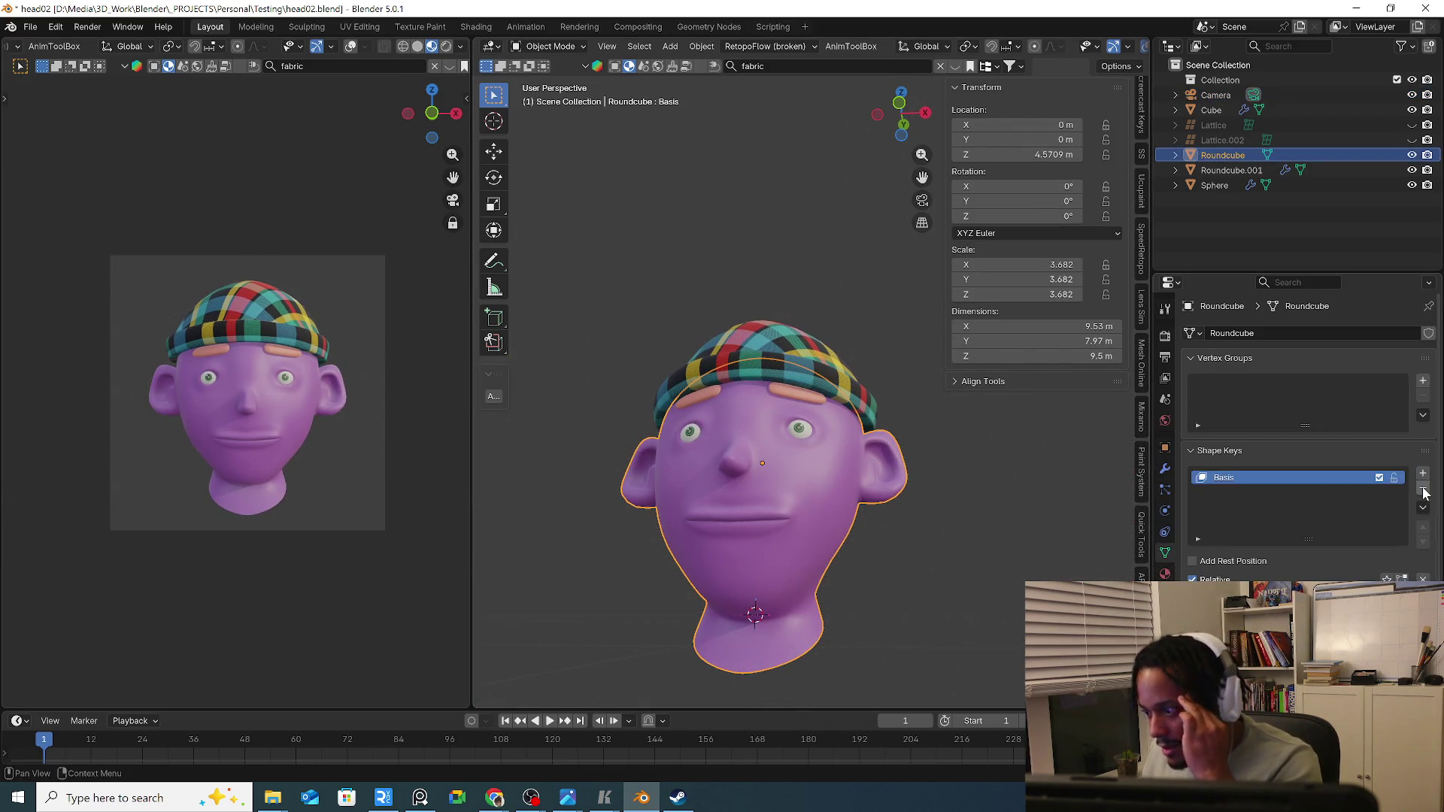
left_click(1424, 473)
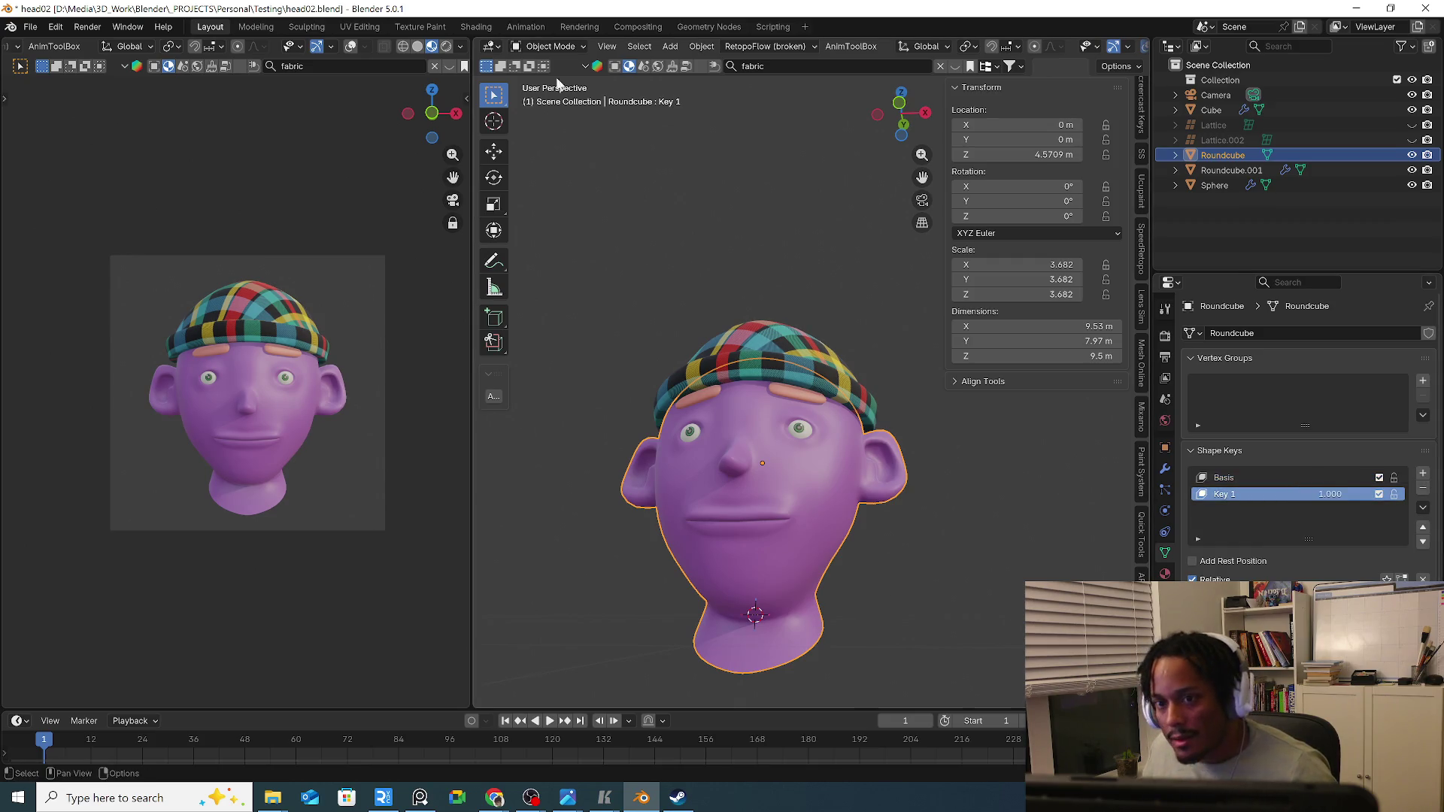
left_click(549, 46)
left_click(541, 87)
scroll(733, 441, "up", 4)
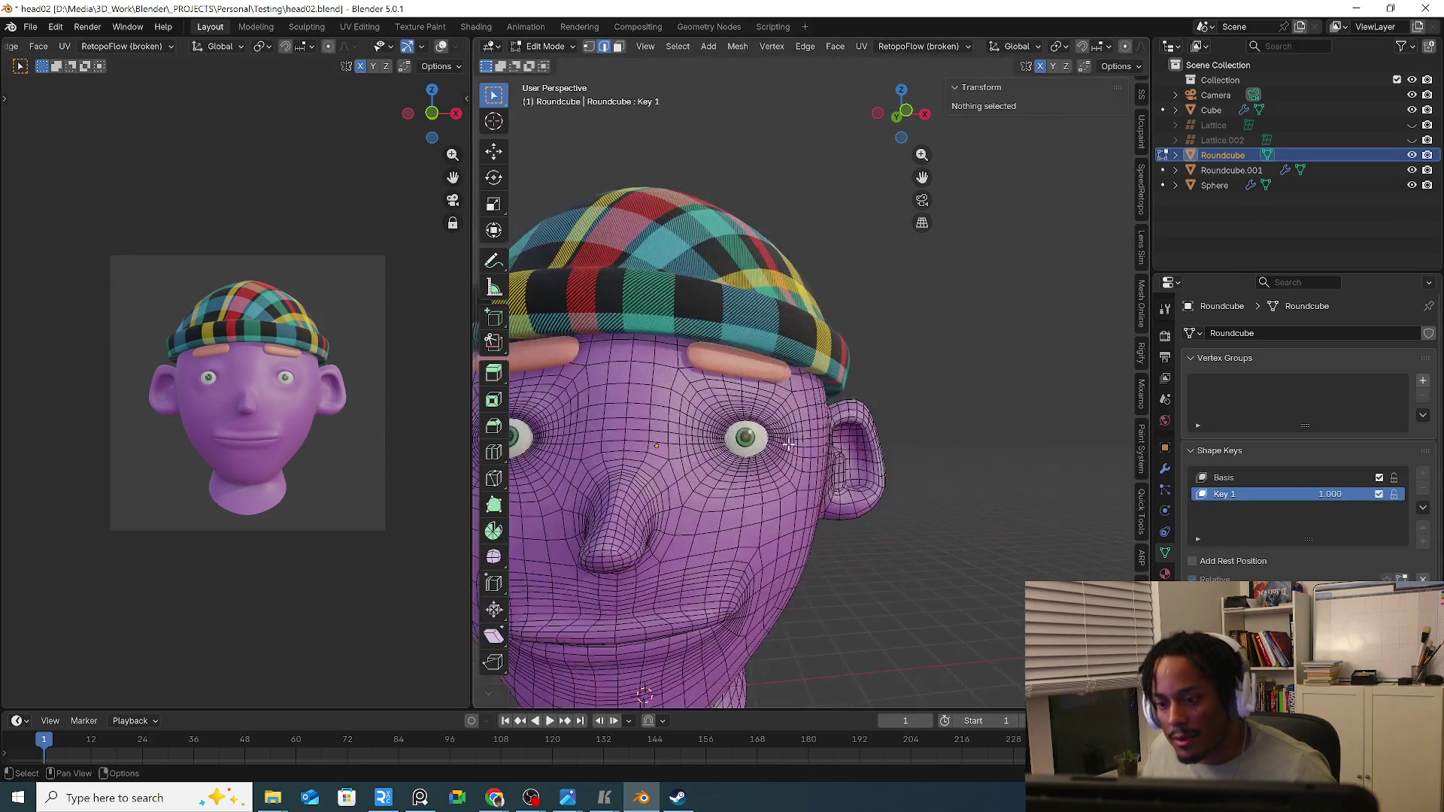
Select the edge loop around the eye, isolate the head, and keep only the upper lid half selected.
mouse_move(768, 451)
middle_mouse_down()
mouse_move(797, 459)
mouse_move(1070, 39)
middle_mouse_up()
scroll(797, 460, "up", 4)
left_click(871, 382, "alt")
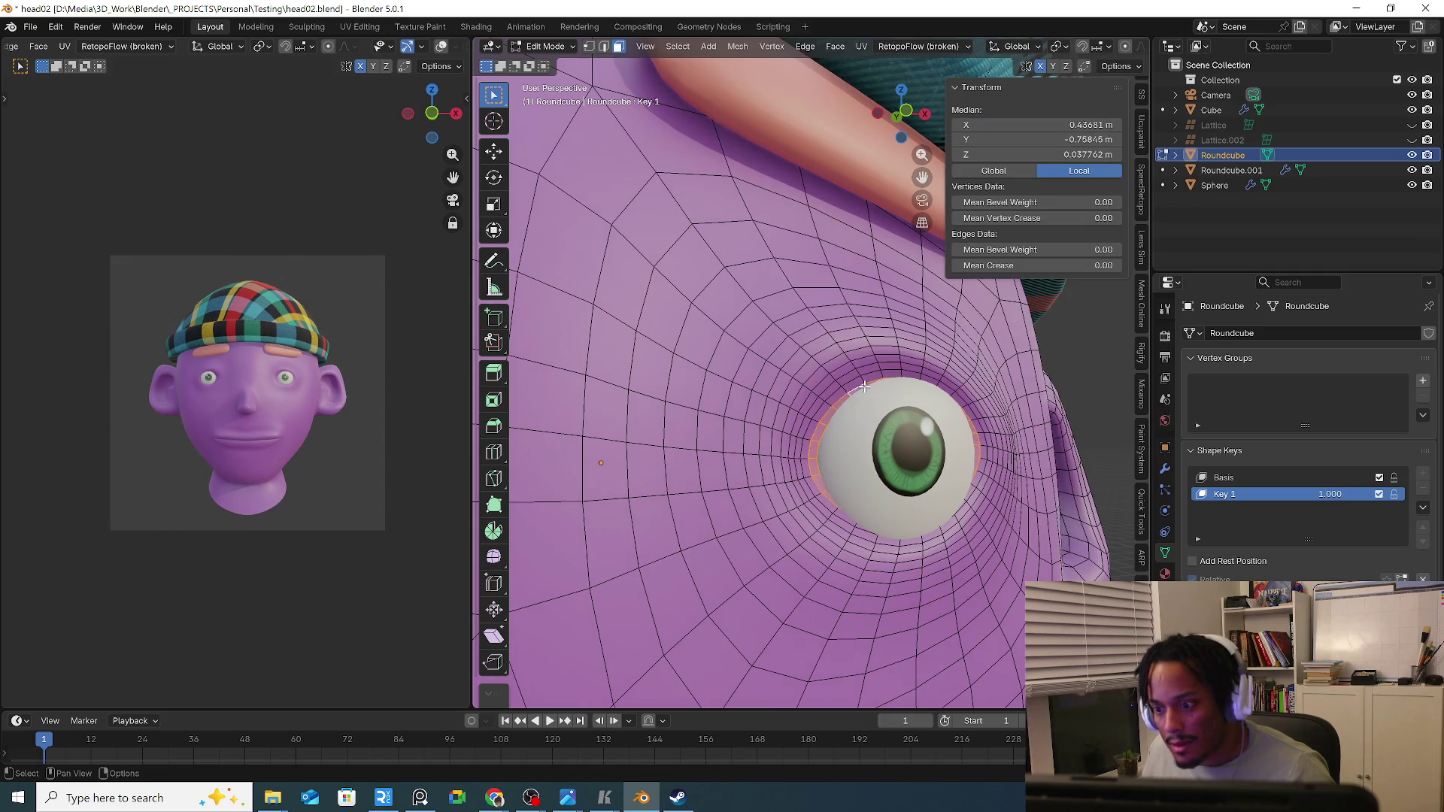
key("g")
left_click(826, 400)
mouse_move(826, 400)
middle_mouse_down()
mouse_move(783, 445)
mouse_move(792, 280)
middle_mouse_up()
key("KP_Divide")
scroll(793, 279, "up", 5)
key("KP_1")
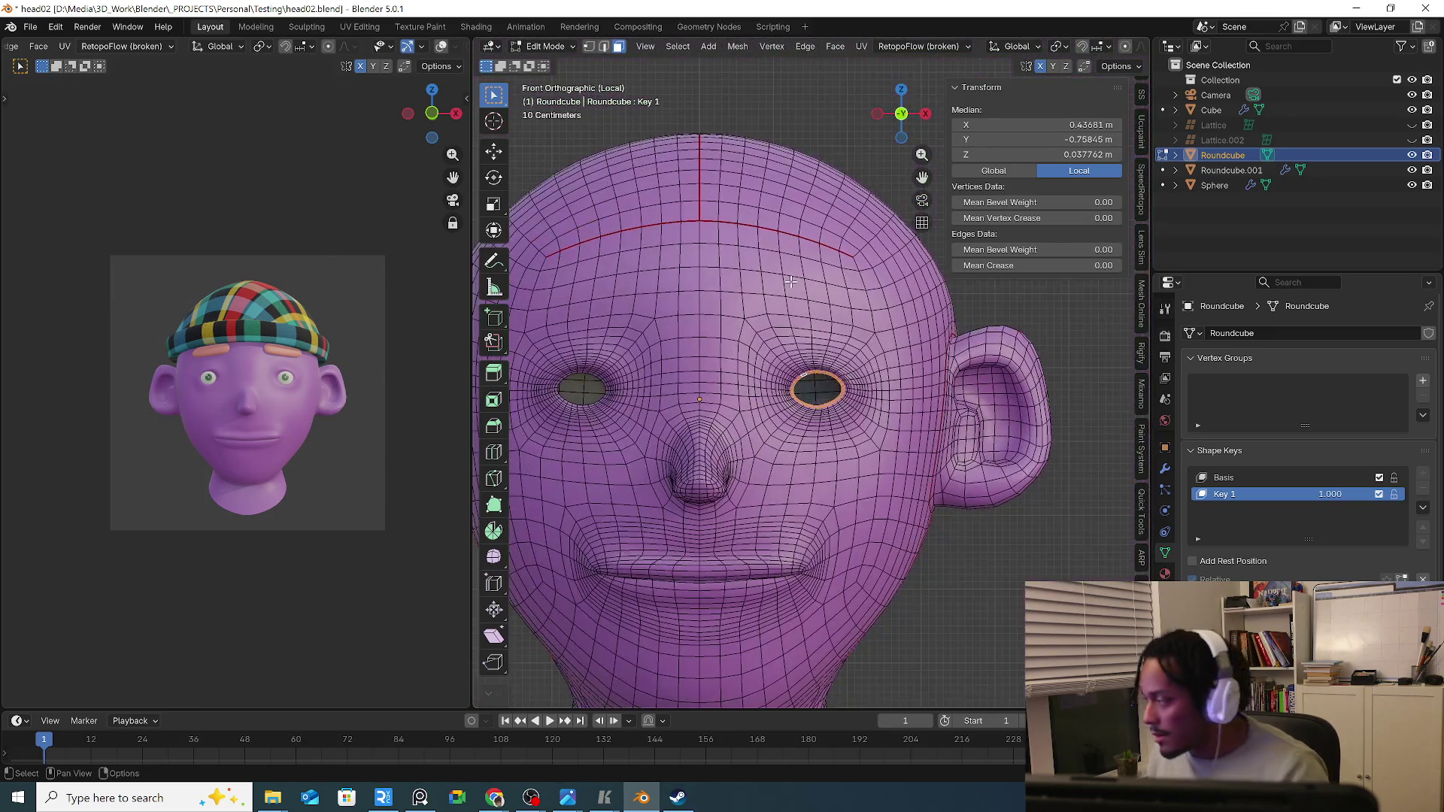
key("KP_Decimal")
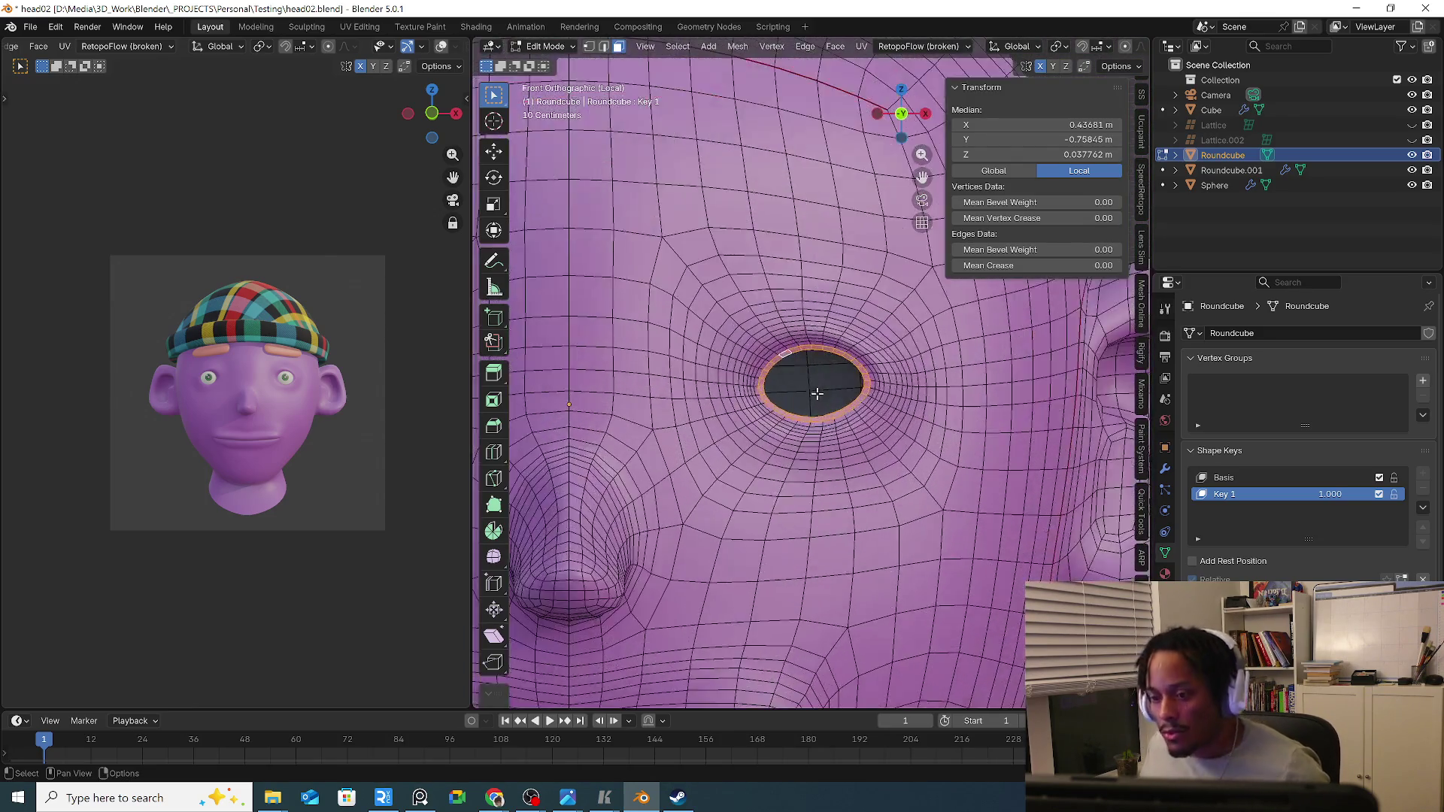
left_click_drag(733, 396, 970, 451, "ctrl")
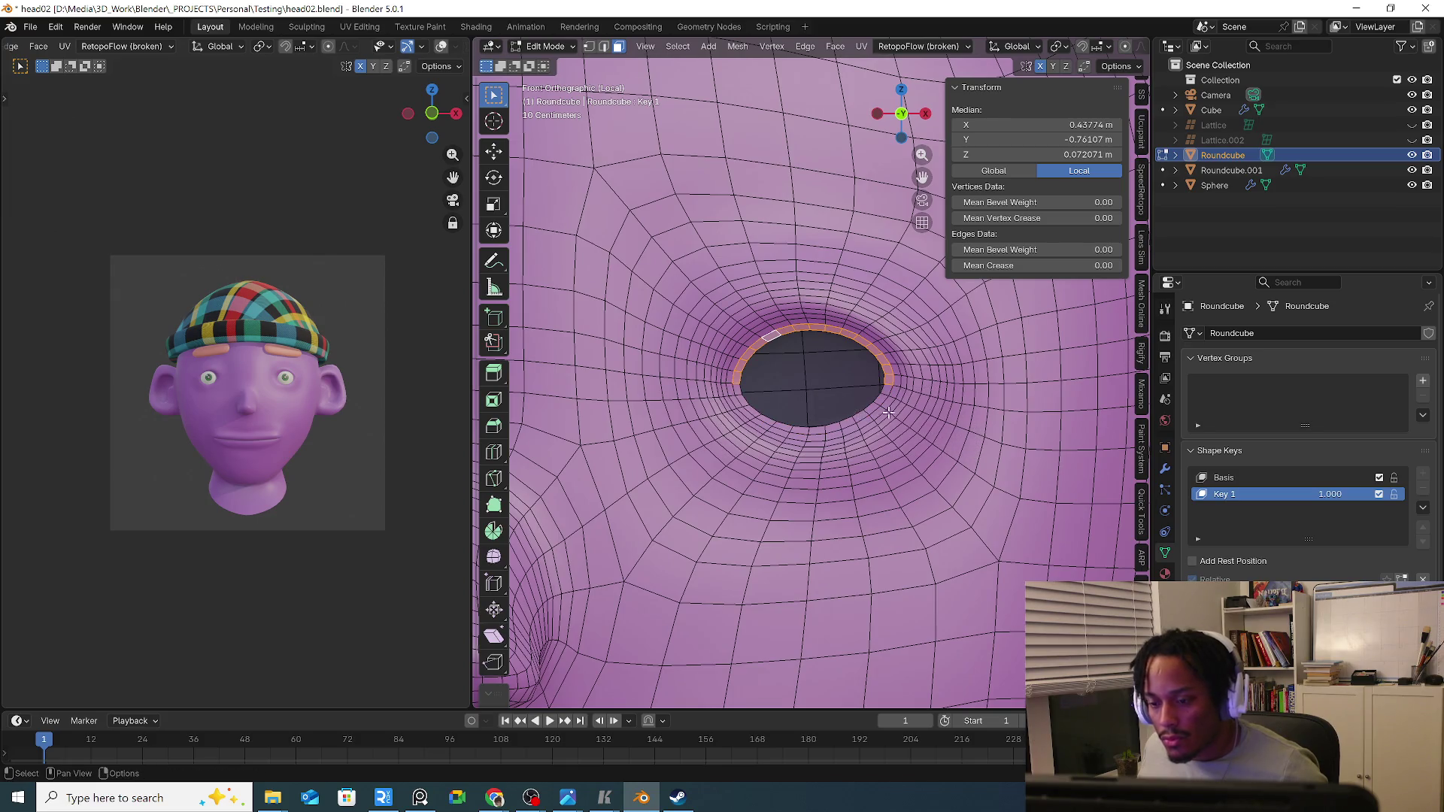
middle_click_drag(888, 413, 892, 415)
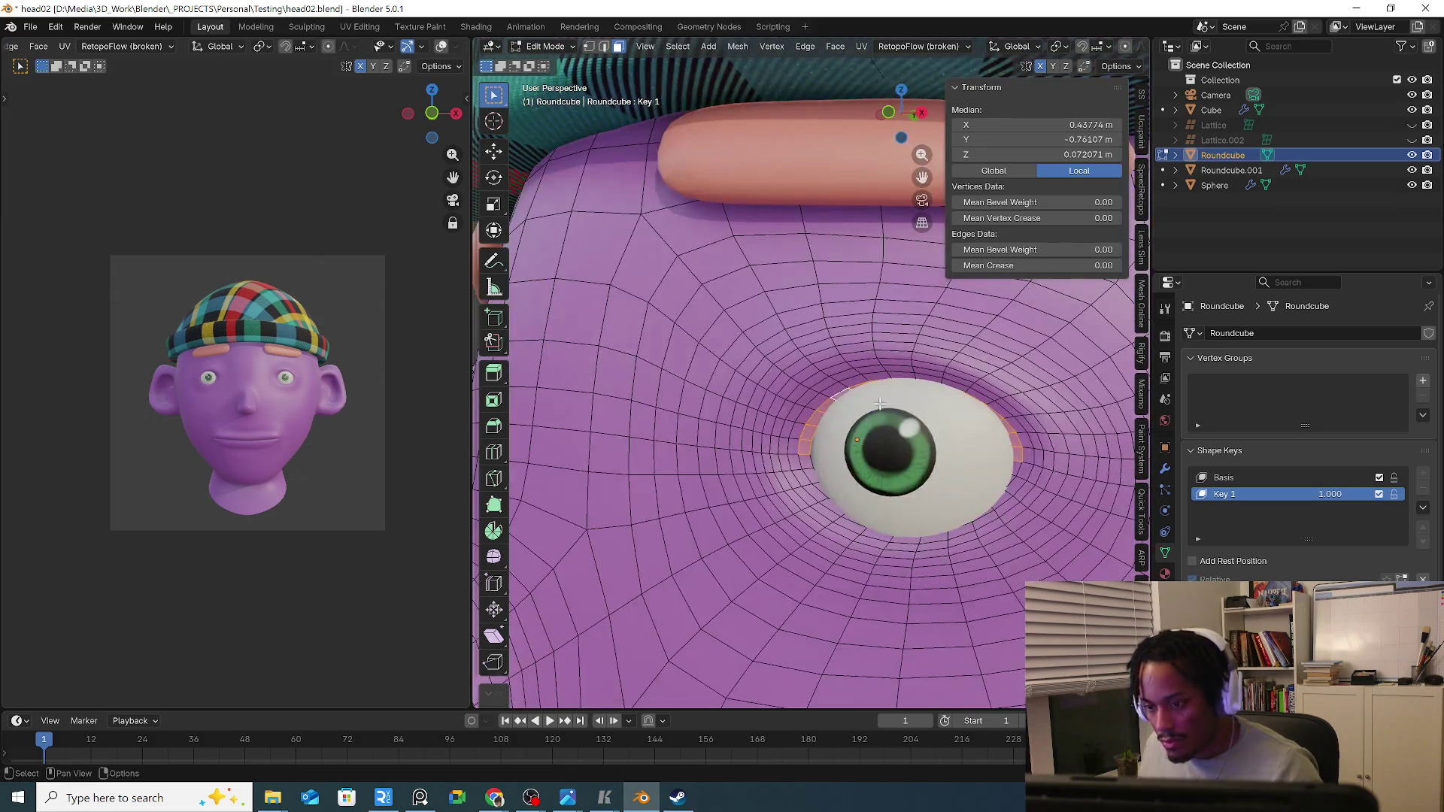
scroll(902, 419, "up", 2)
Raise, flatten and lower the upper eyelid loop vertically with proportional falloff.
key("g")
key("z")
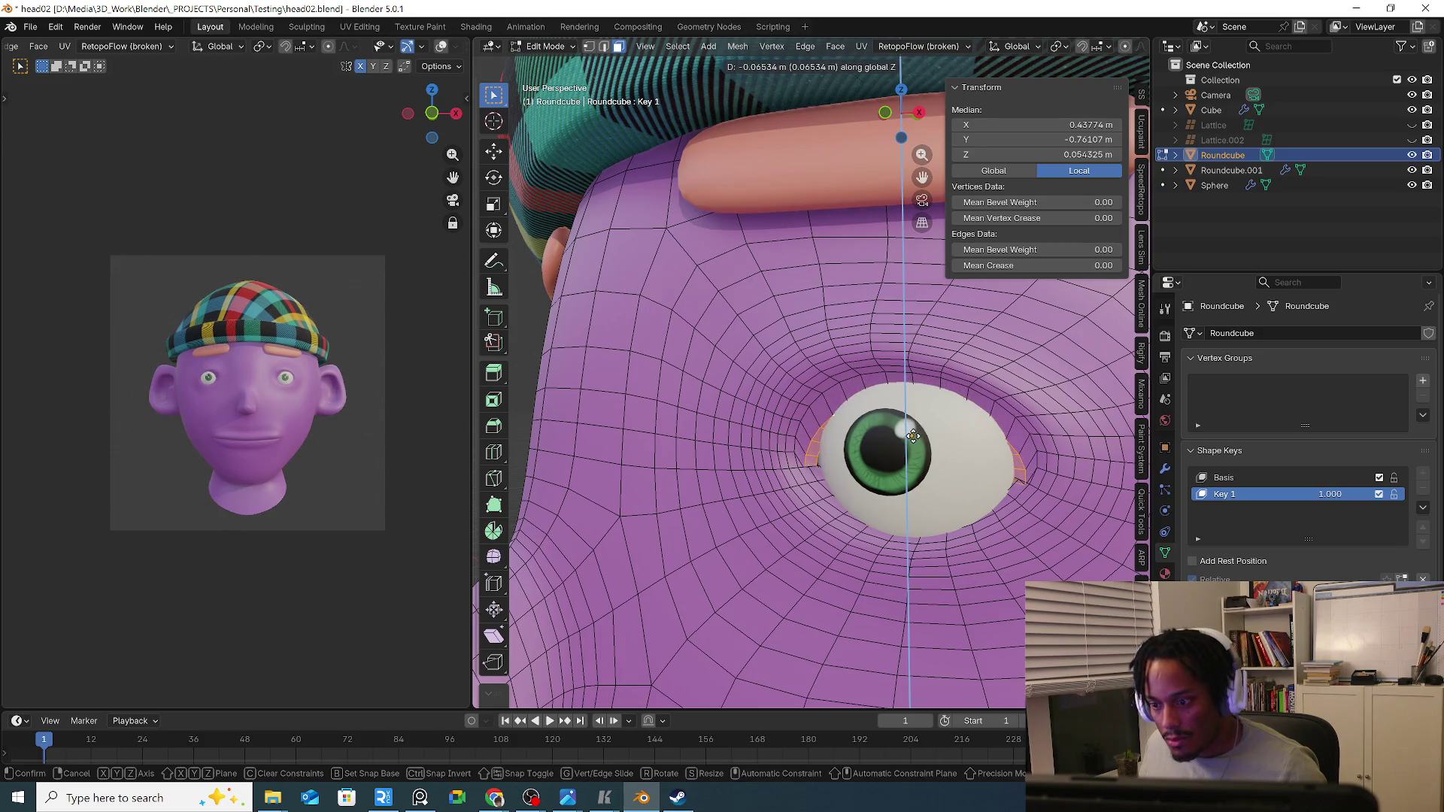
left_click(908, 417)
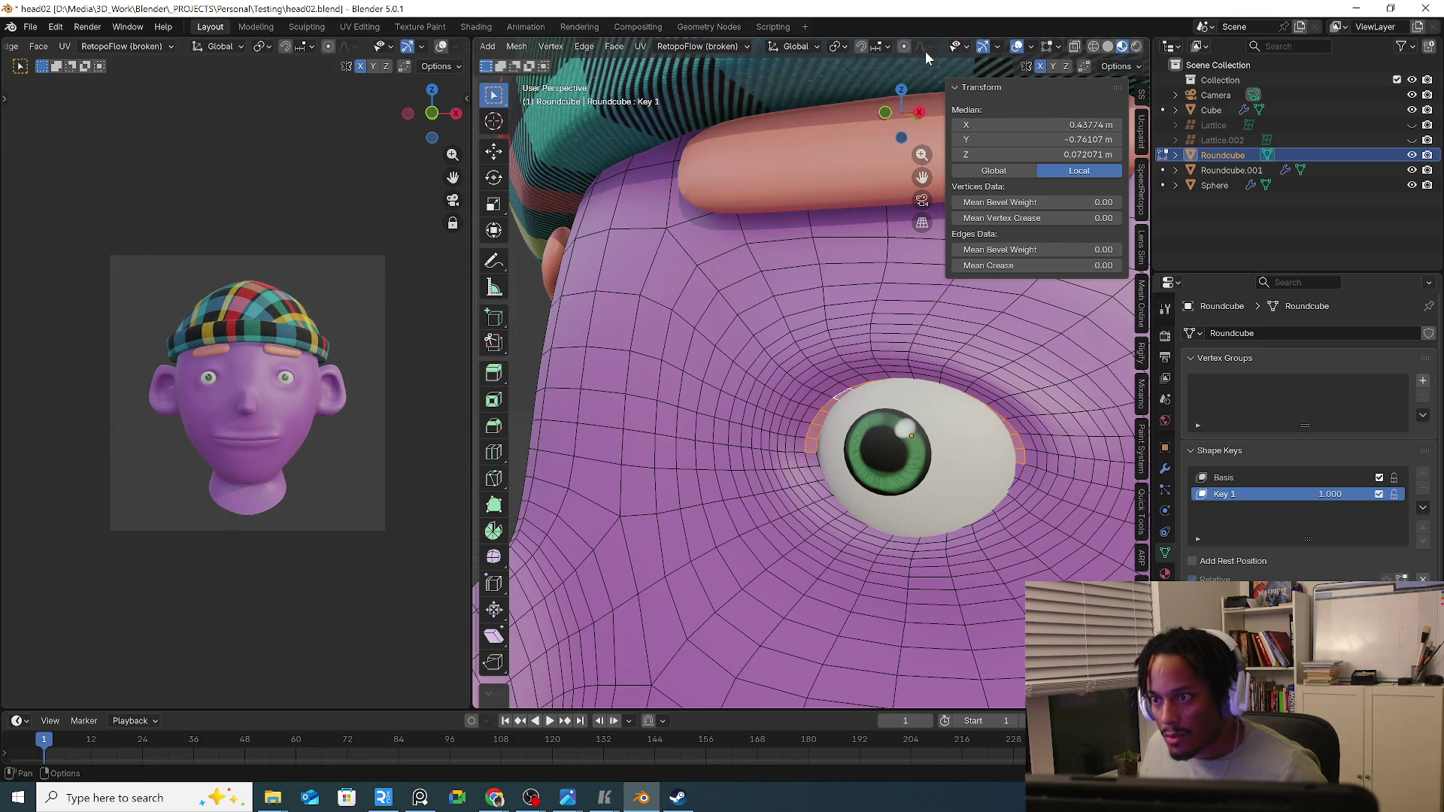
key("g")
key("z")
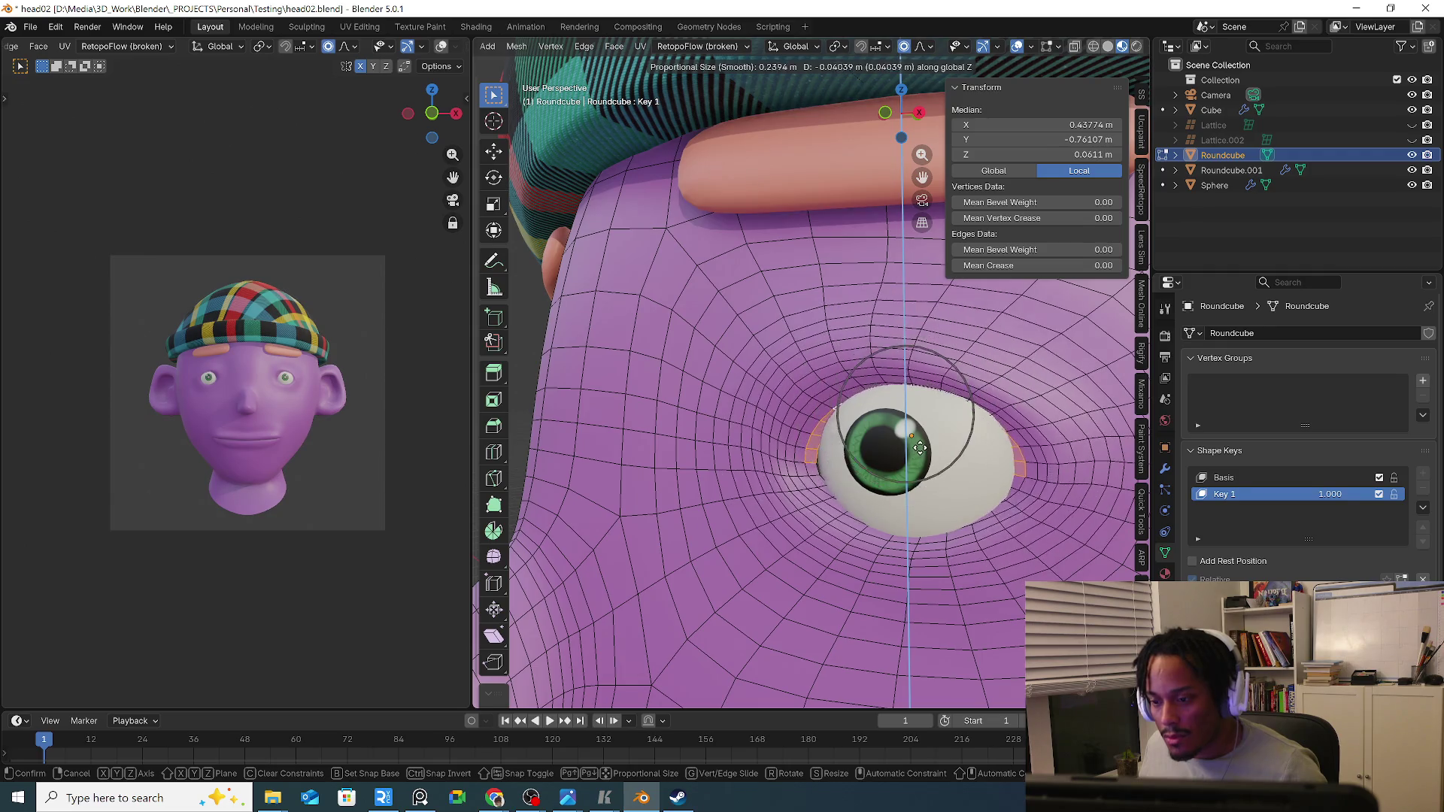
key("s")
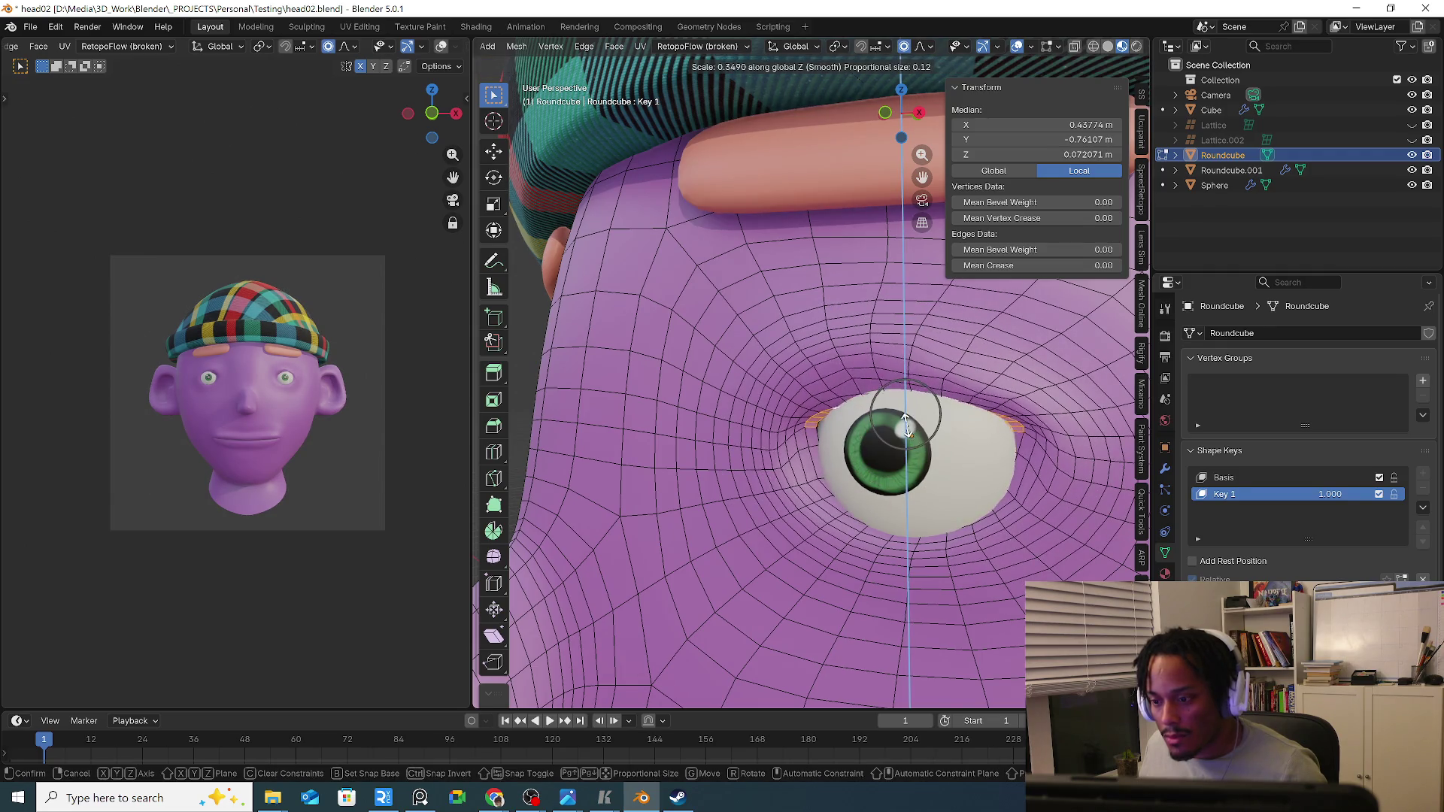
left_click(905, 423)
key("g")
key("z")
left_click(908, 461)
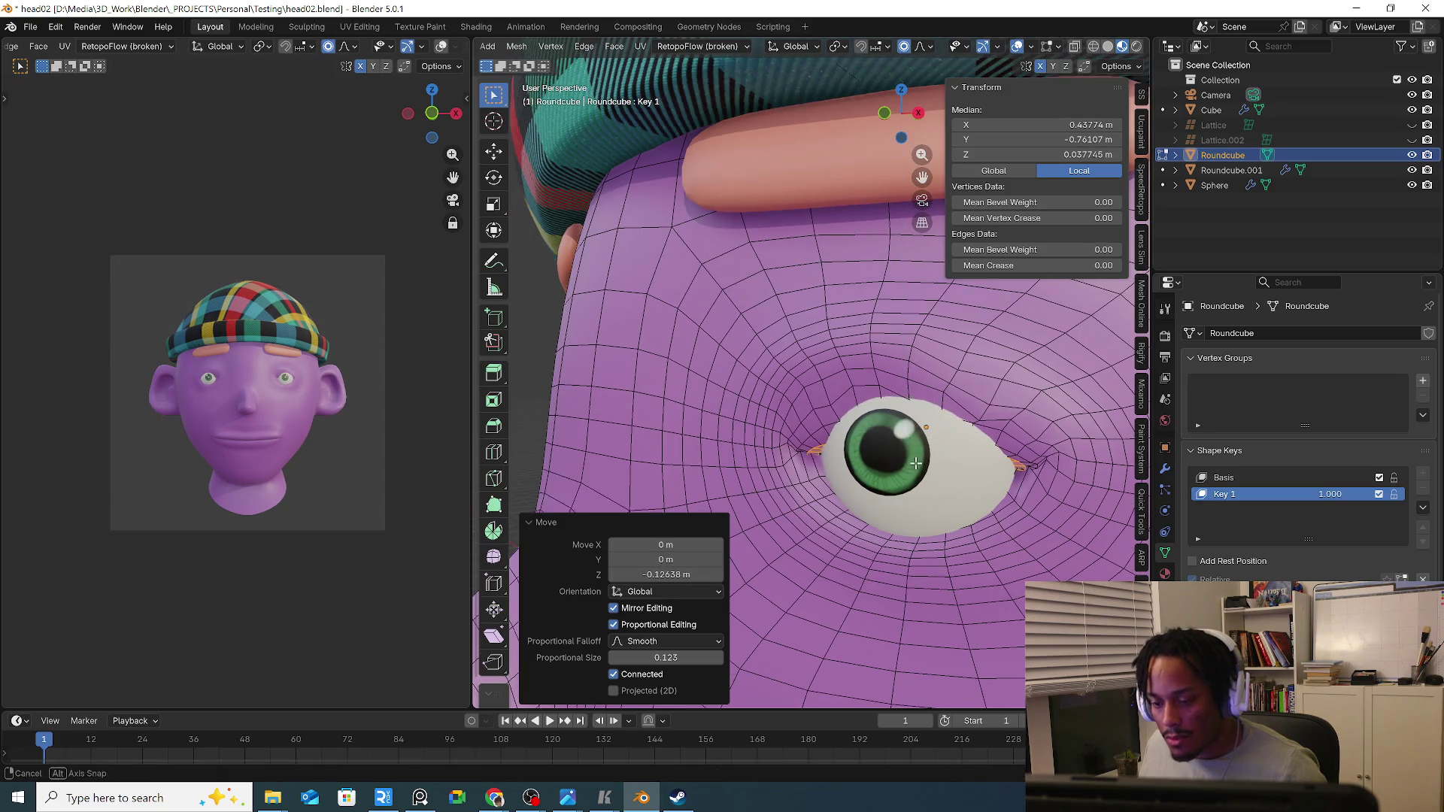
Push the eyelid forward in depth over the eyeball to test closure, then undo the push.
middle_click_drag(909, 460, 895, 462)
key("g")
key("y")
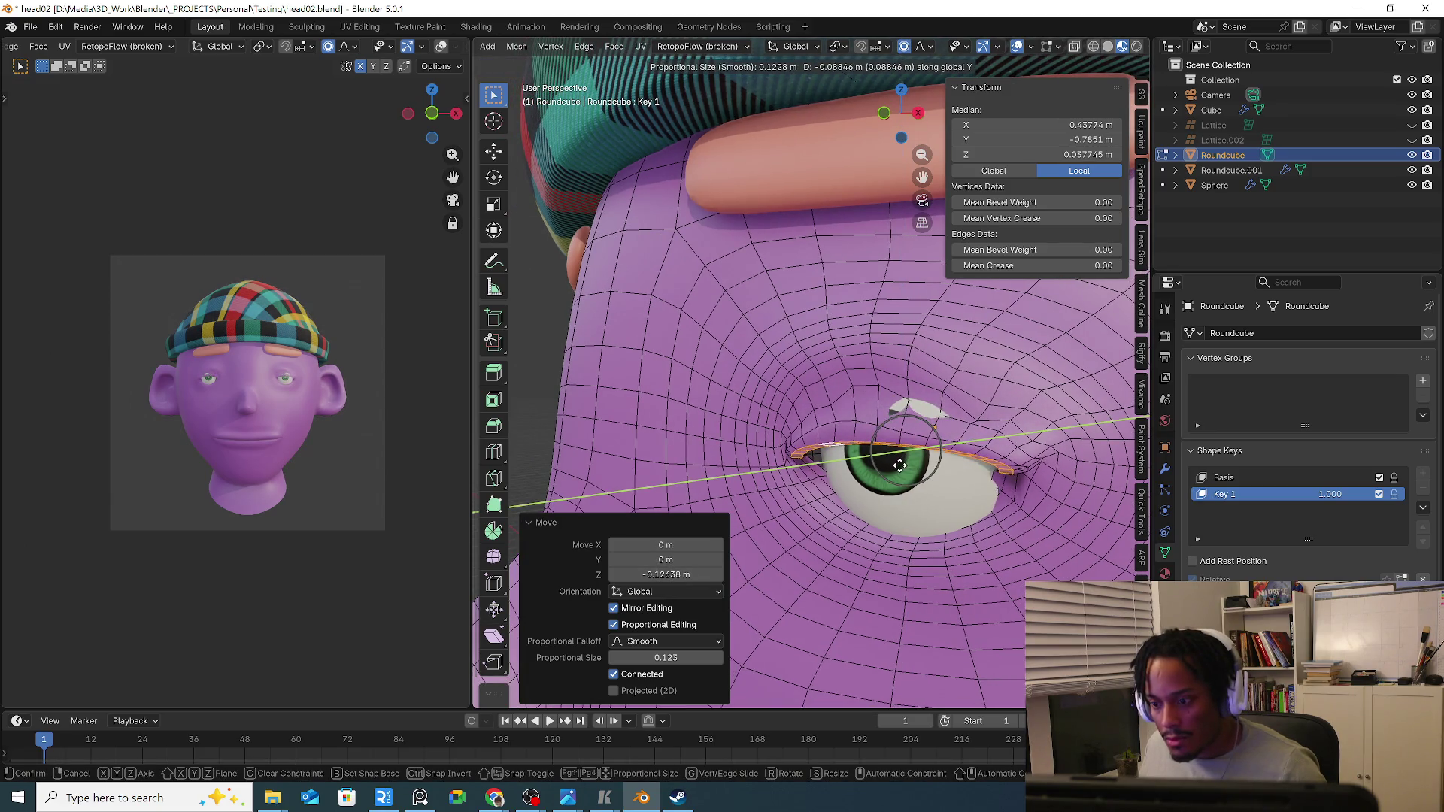
scroll(899, 465, "up", 3)
left_click(958, 452)
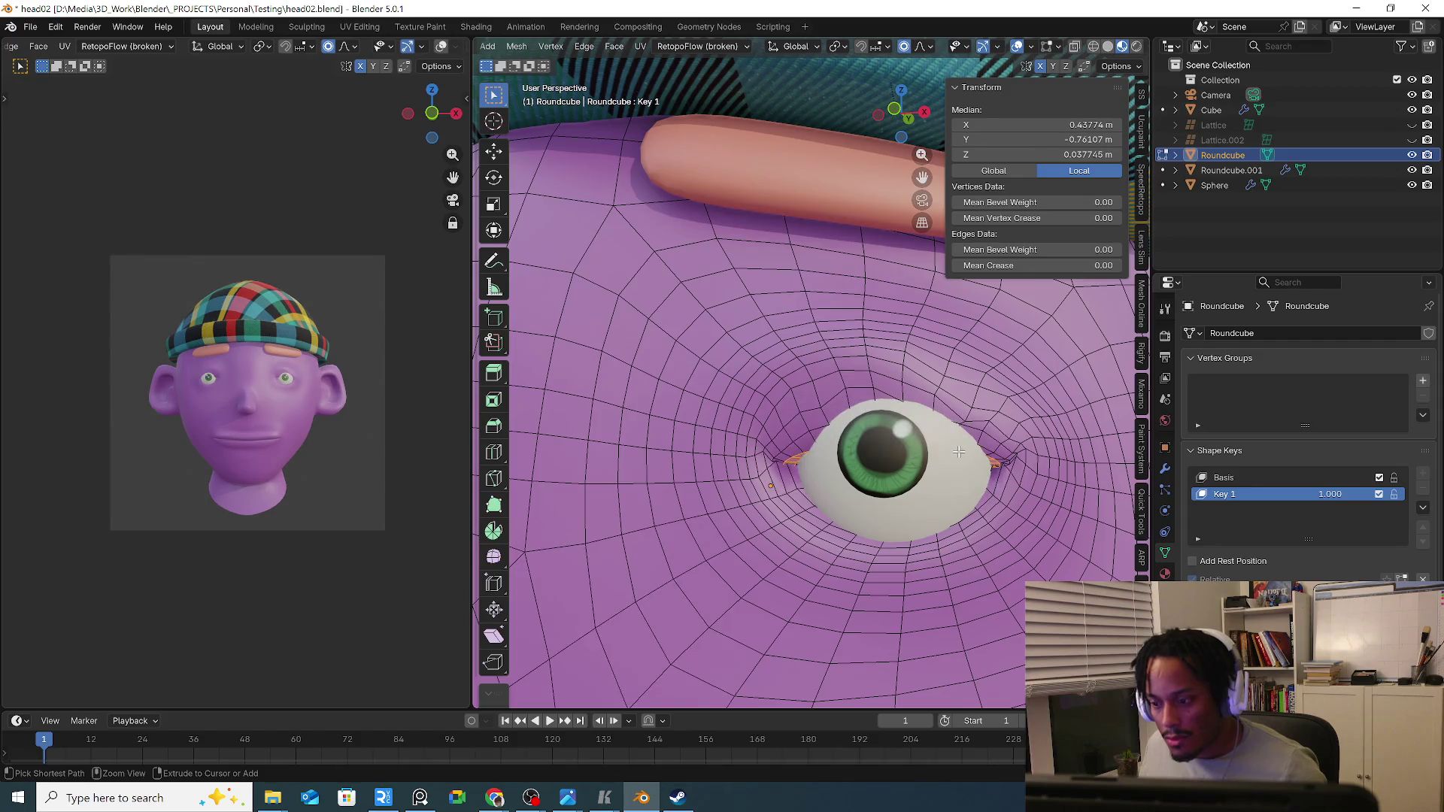
mouse_move(968, 455)
middle_mouse_down()
mouse_move(937, 399)
mouse_move(961, 447)
mouse_move(884, 457)
middle_mouse_up()
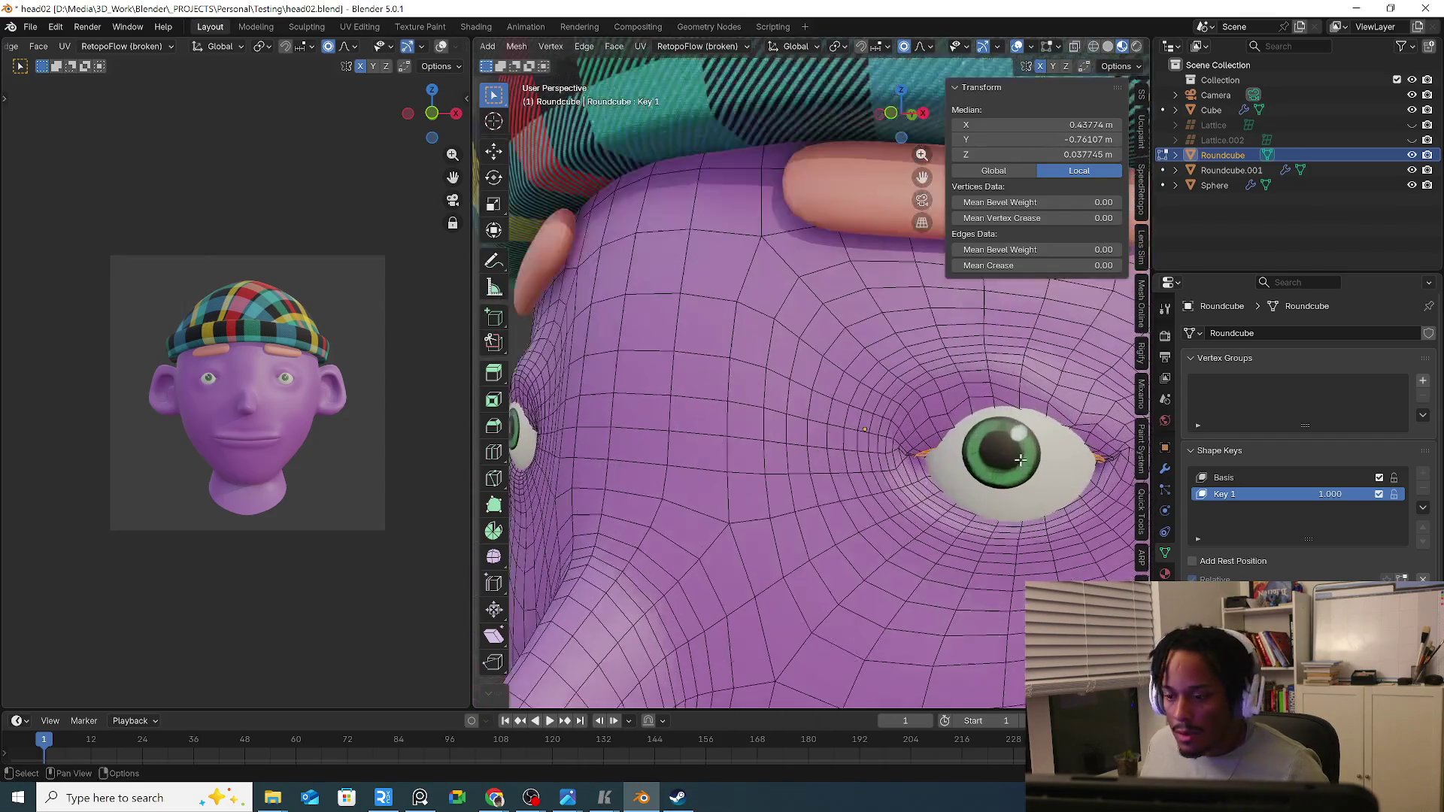
scroll(968, 460, "up", 2)
middle_click_drag(981, 444, 908, 437)
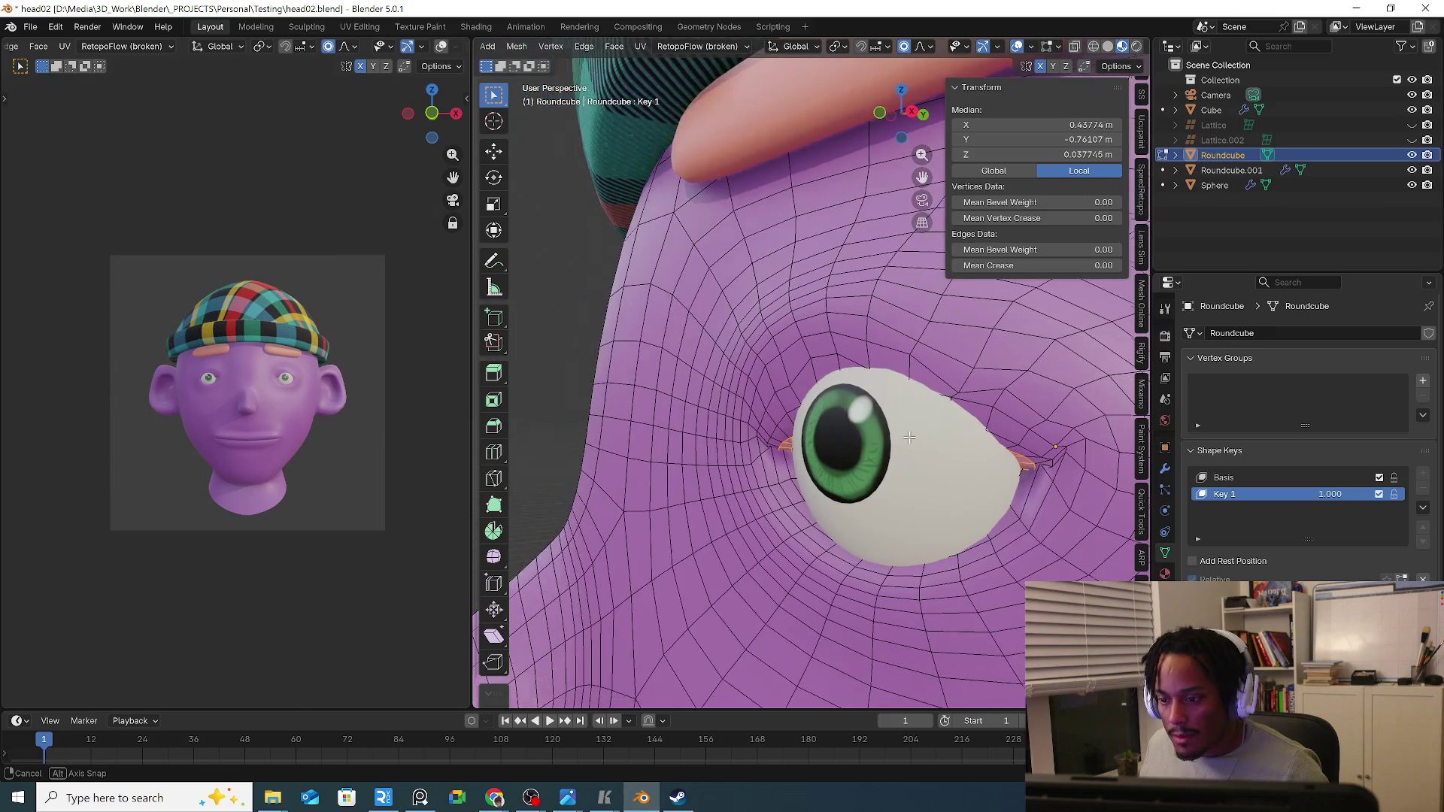
key("g")
key("y")
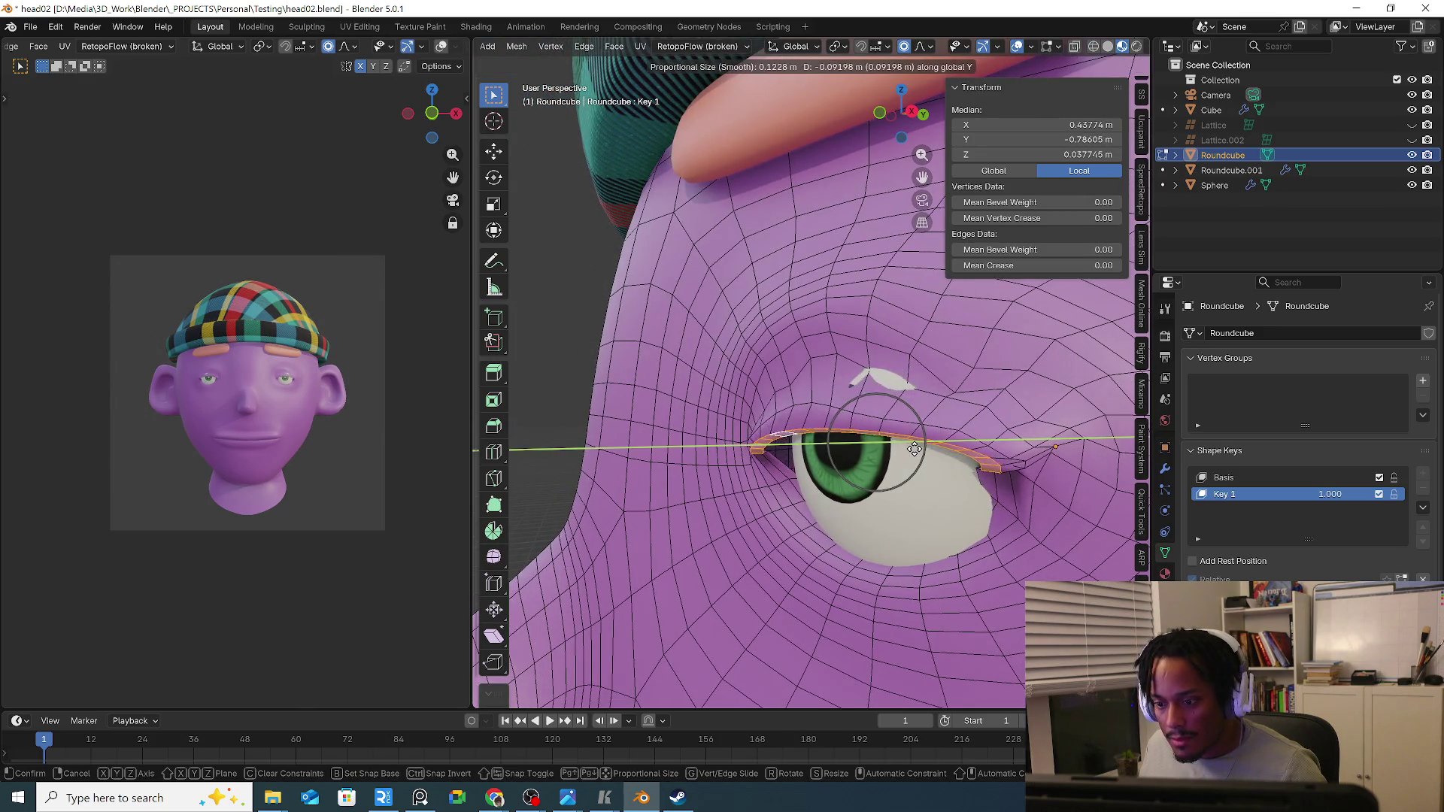
left_click(914, 448)
key("ctrl+z")
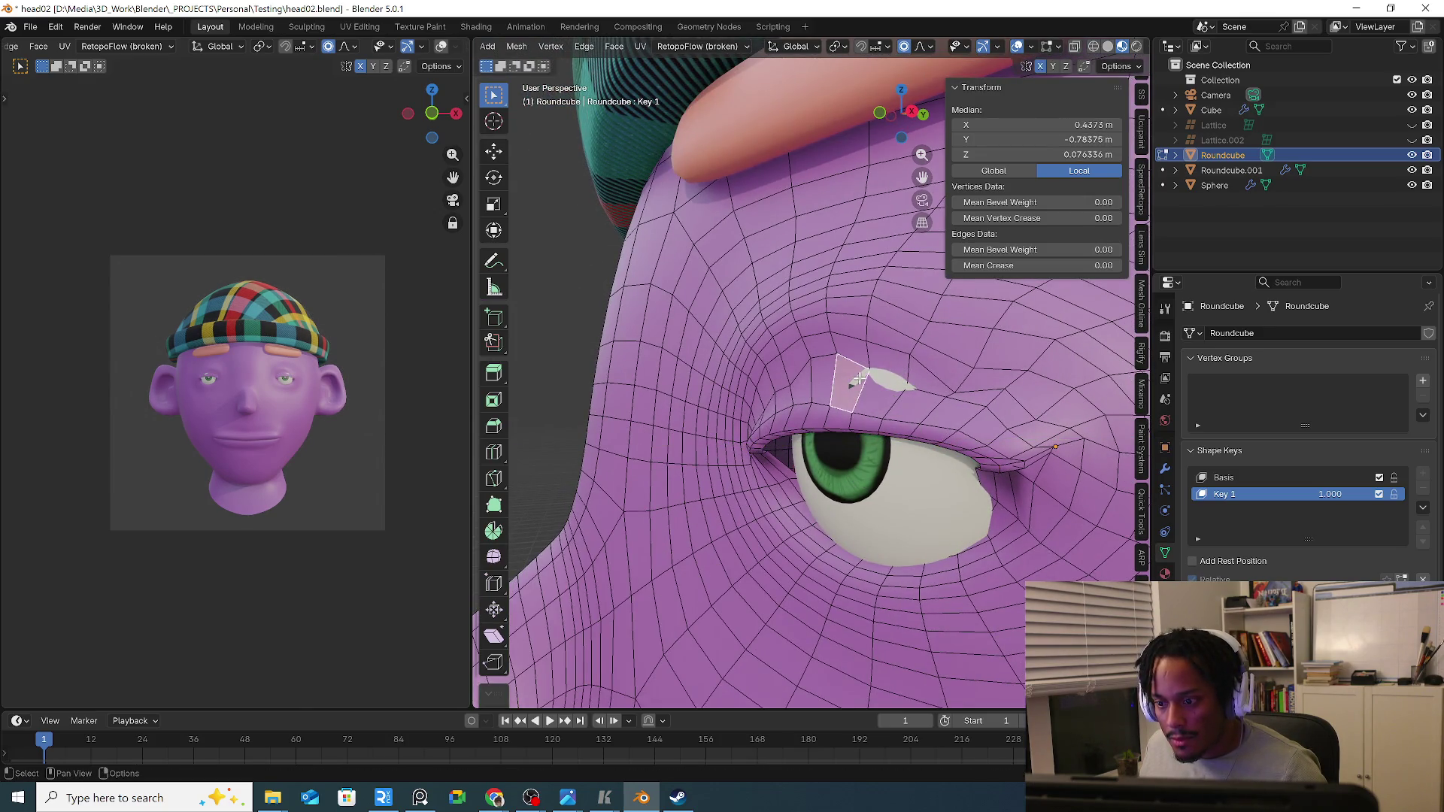
Cancel a further depth move, undo the previous adjustment and isolate the head without the eyeball.
key("g")
key("y")
key("Escape")
key("ctrl+z")
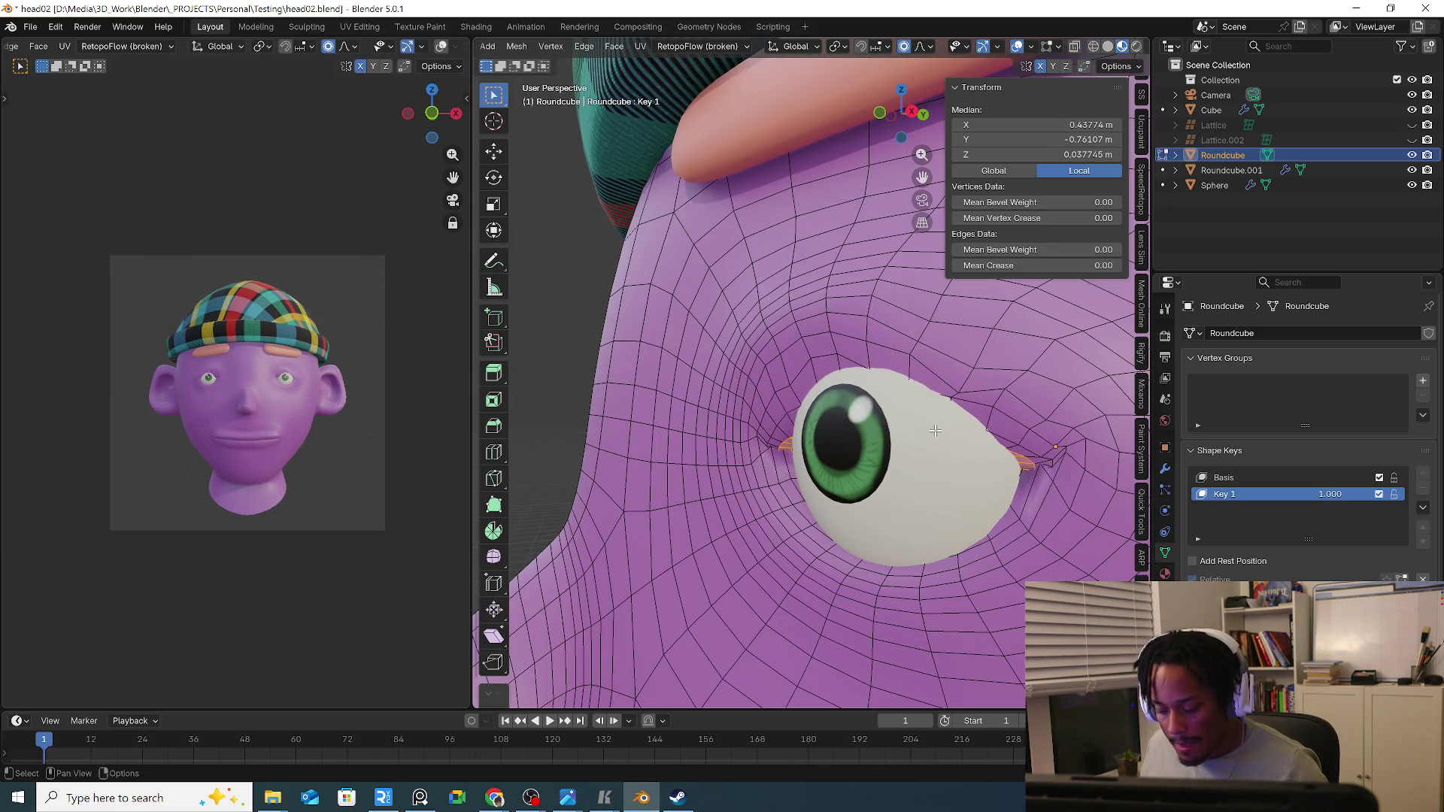
key("KP_Divide")
Select a face on the lid rim, return to the full scene, pull it forward and lower the eye-area vertices.
middle_click_drag(934, 430, 789, 338)
scroll(717, 262, "up", 5)
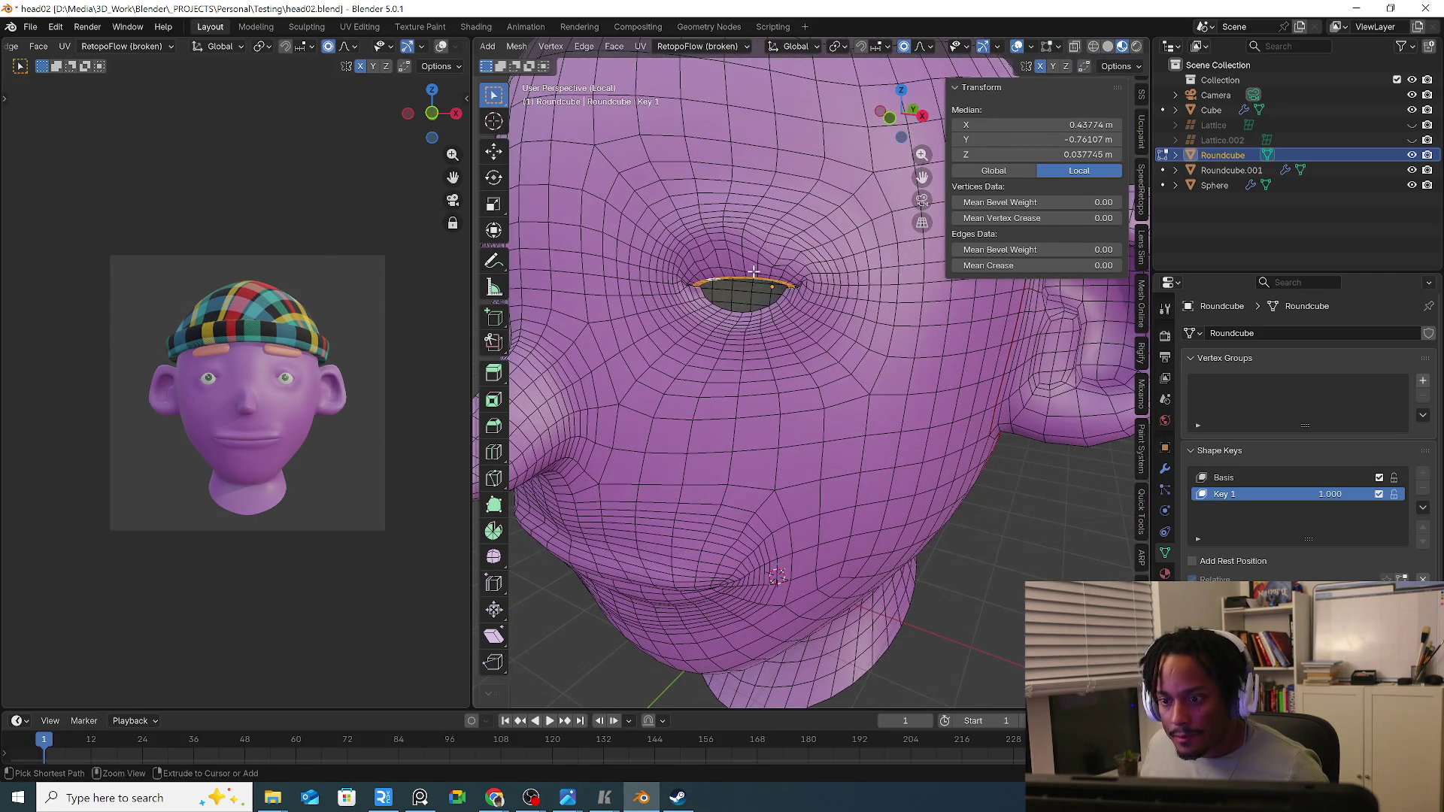
key("ctrl+KP_Add")
scroll(768, 271, "up", 4)
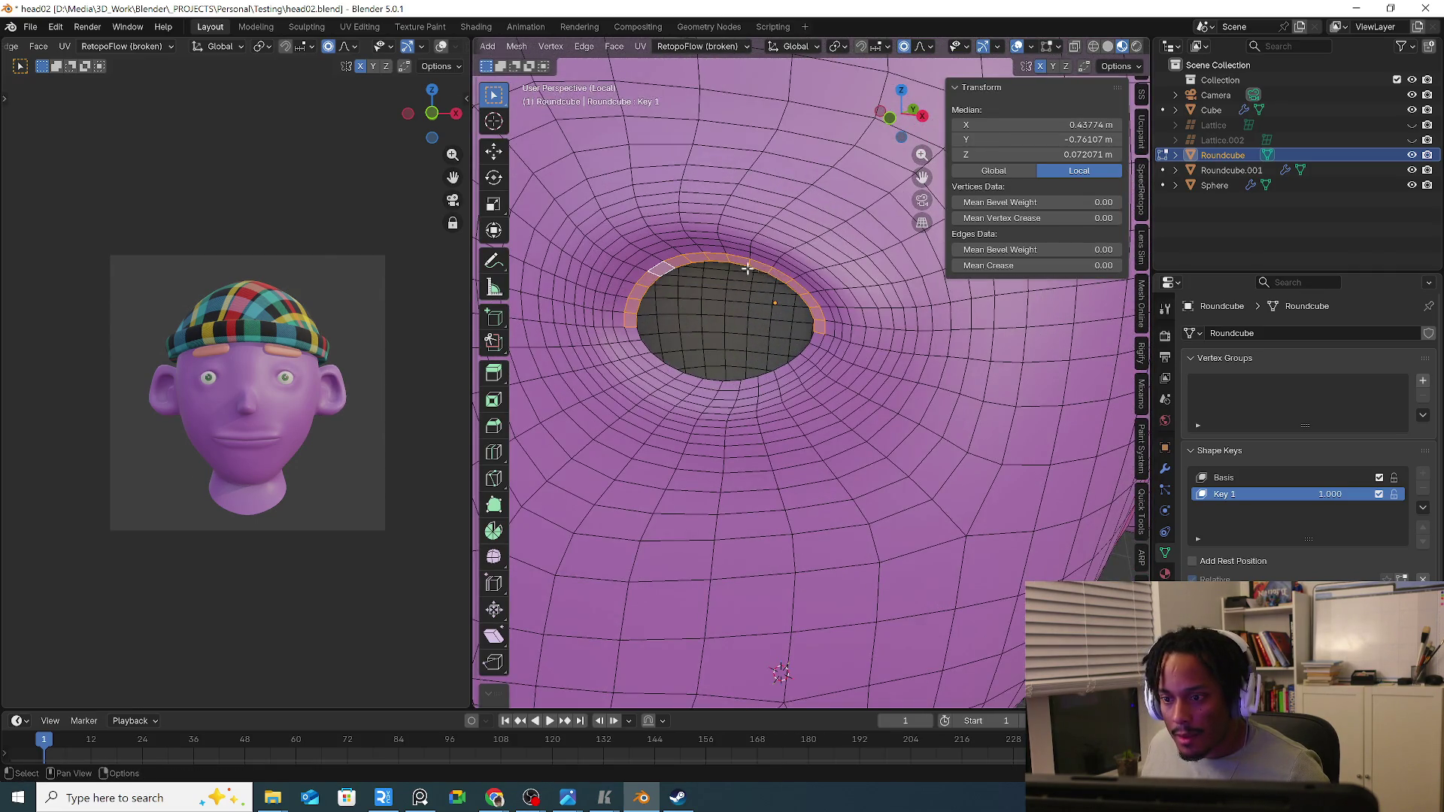
left_click(720, 258)
key("KP_Divide")
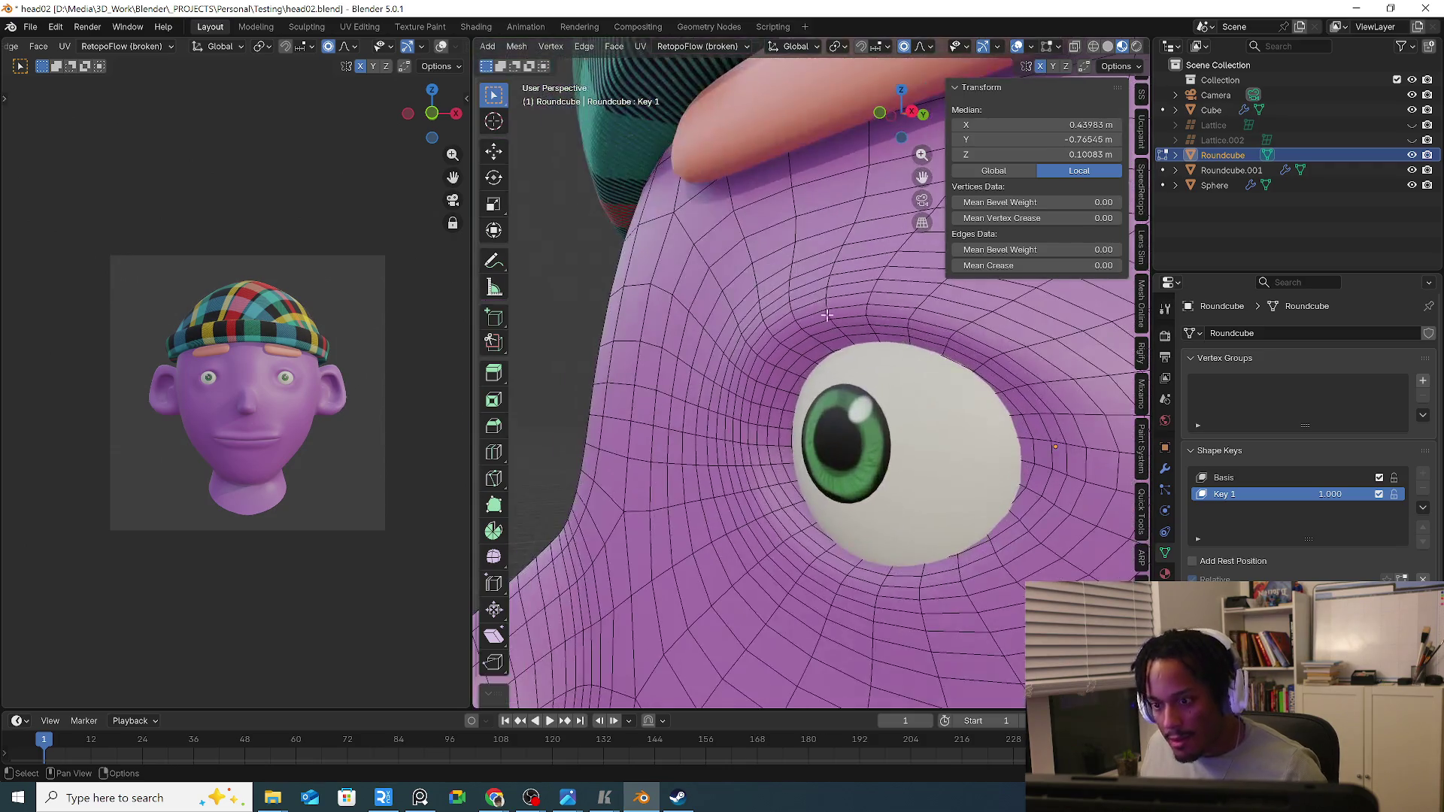
key("g")
key("y")
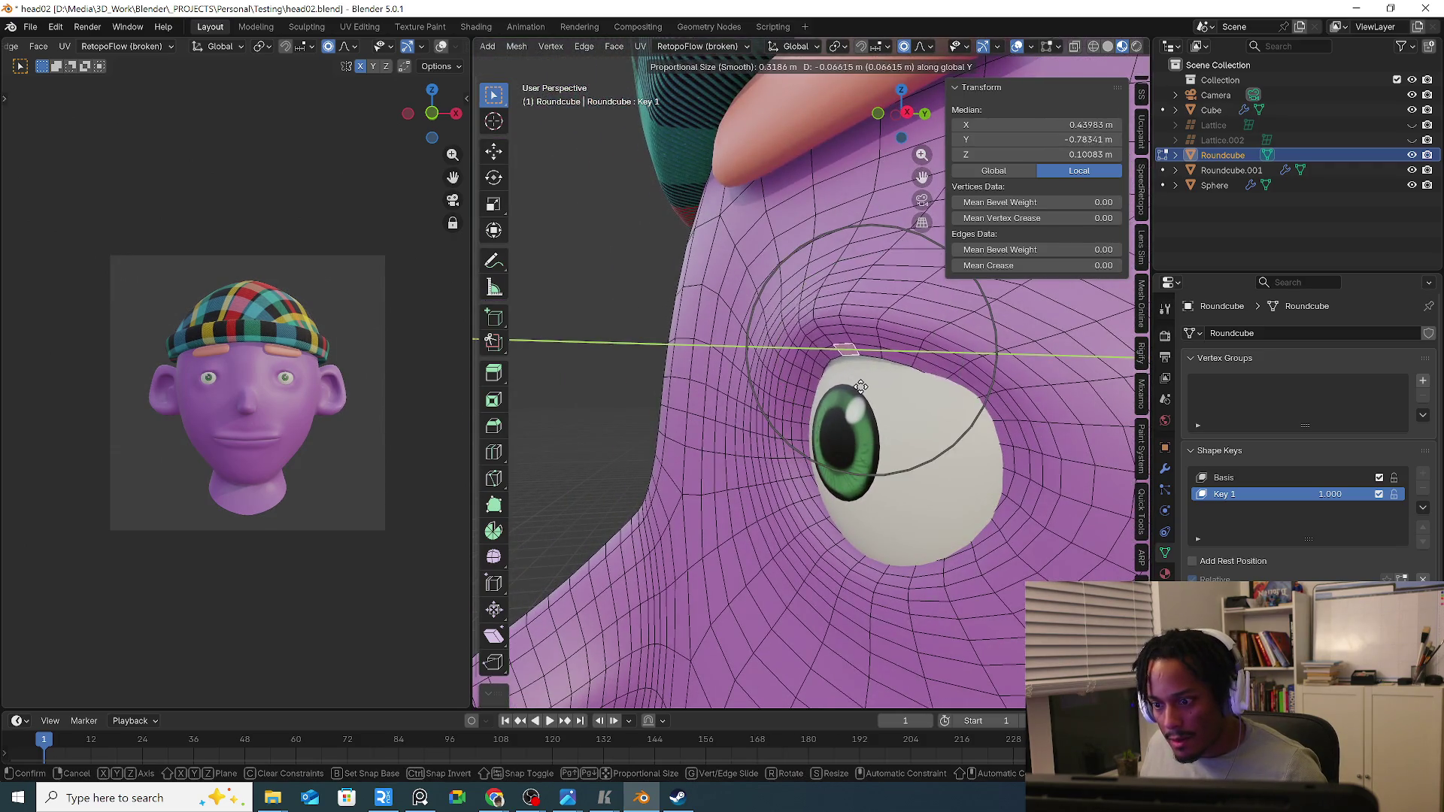
left_click(901, 394)
key("g")
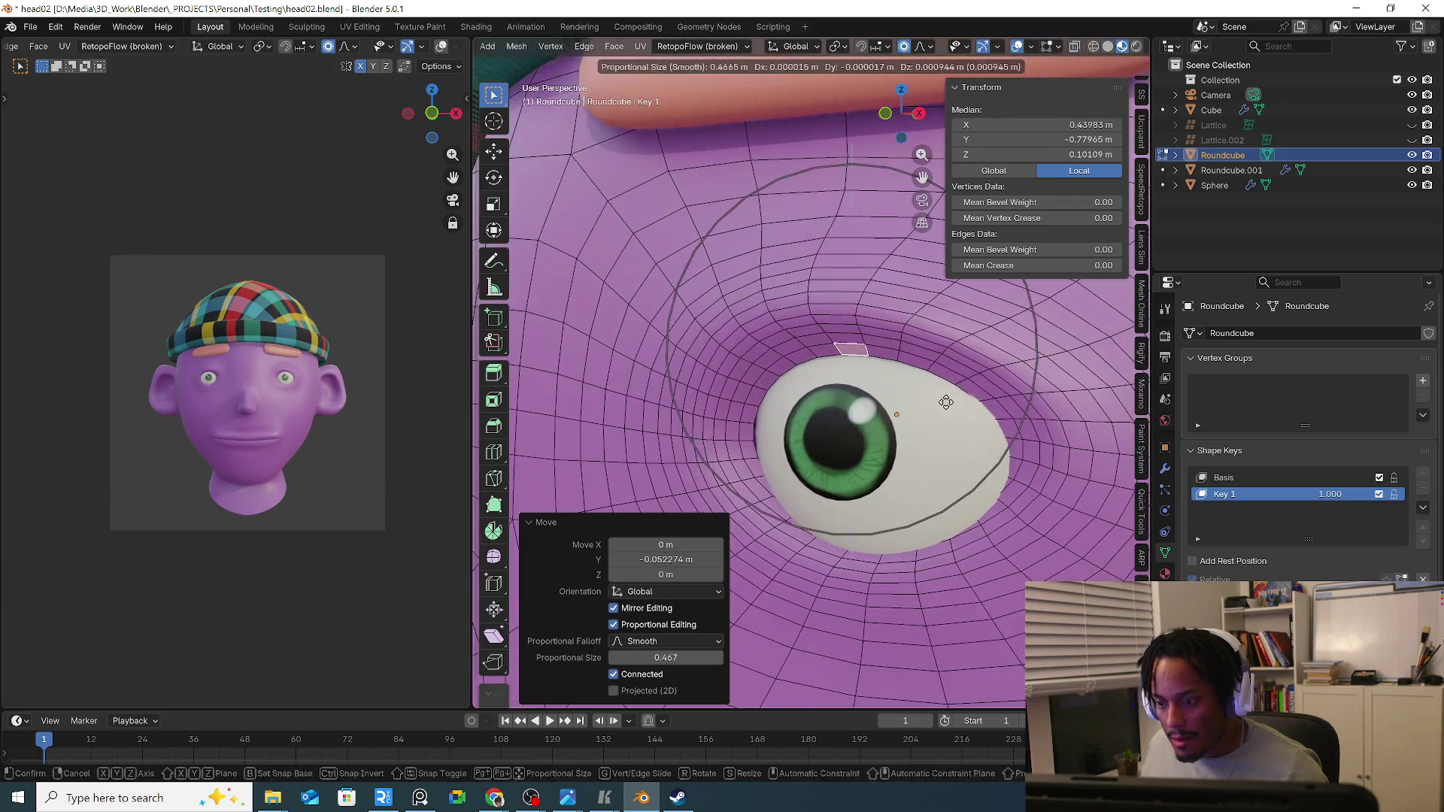
key("z")
left_click(903, 407)
From side and front views, push the lid in depth and lower its vertices with smooth falloff.
middle_click_drag(903, 408, 901, 414)
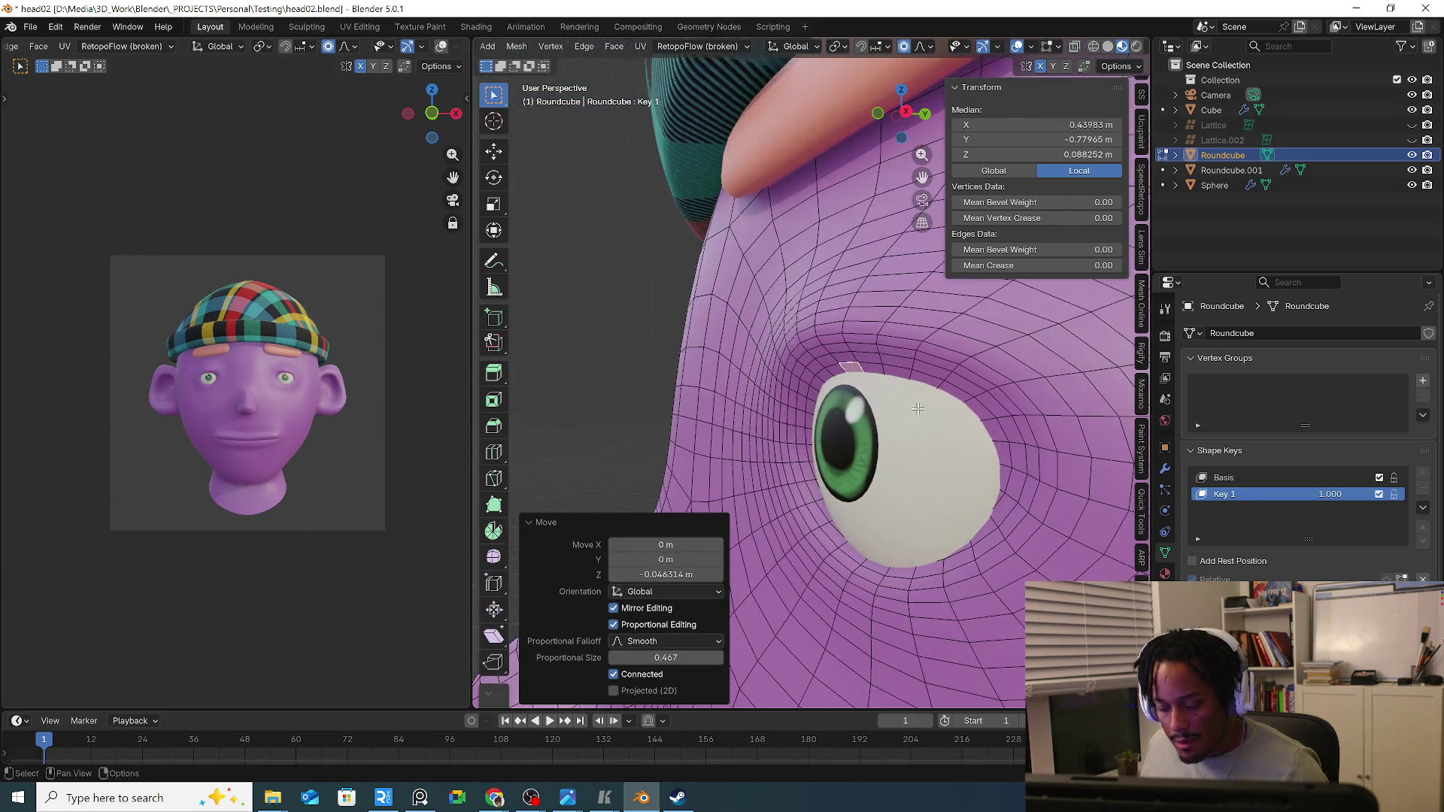
key("g")
key("y")
scroll(901, 413, "up", 4)
left_click(901, 413)
key("g")
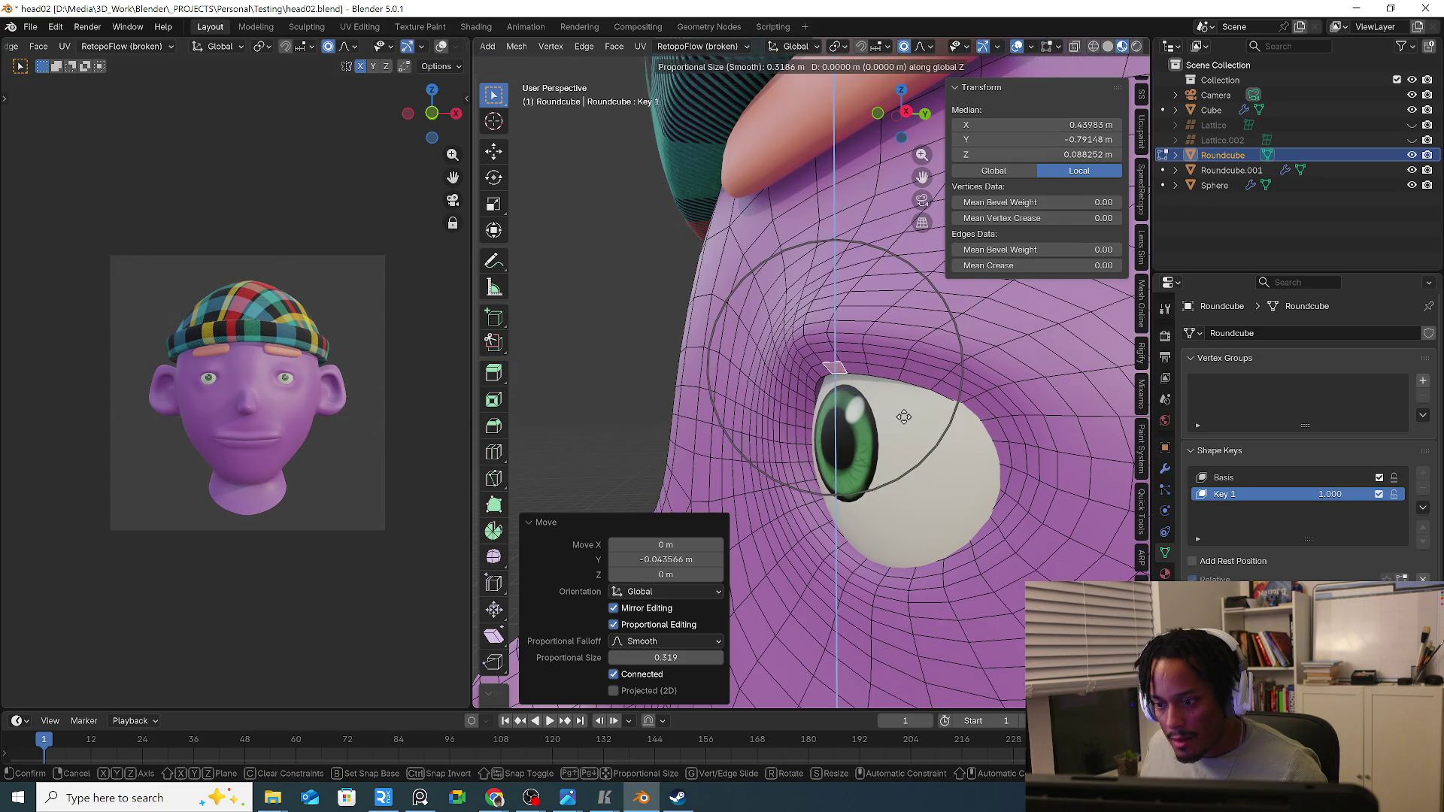
left_click(901, 414)
mouse_move(901, 412)
middle_mouse_down()
mouse_move(930, 415)
mouse_move(931, 431)
middle_mouse_up()
key("g")
key("z")
left_click(946, 440)
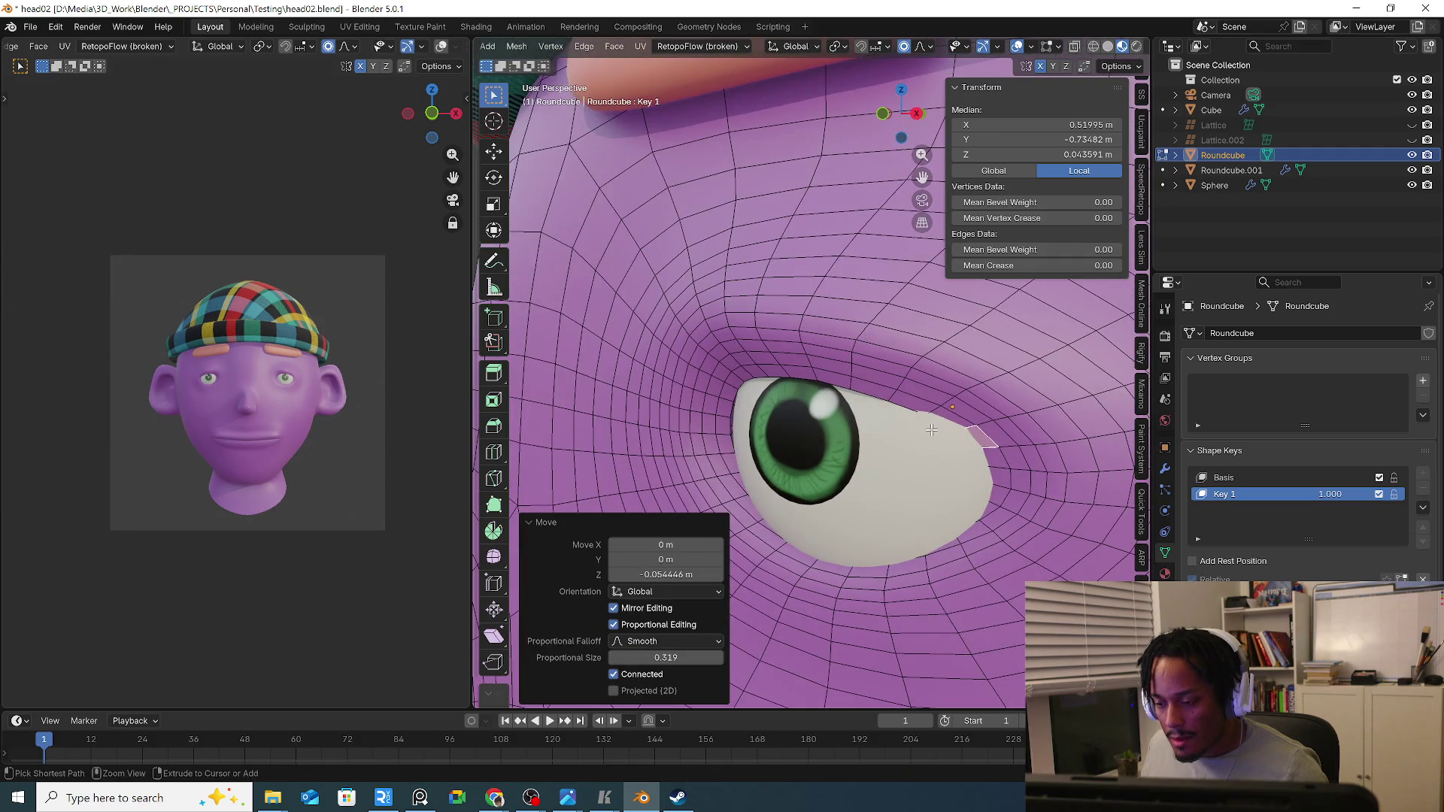
Nudge the lid vertically and in depth again, then select a vertex on the upper eyelid.
key("g")
key("z")
scroll(954, 434, "up", 4)
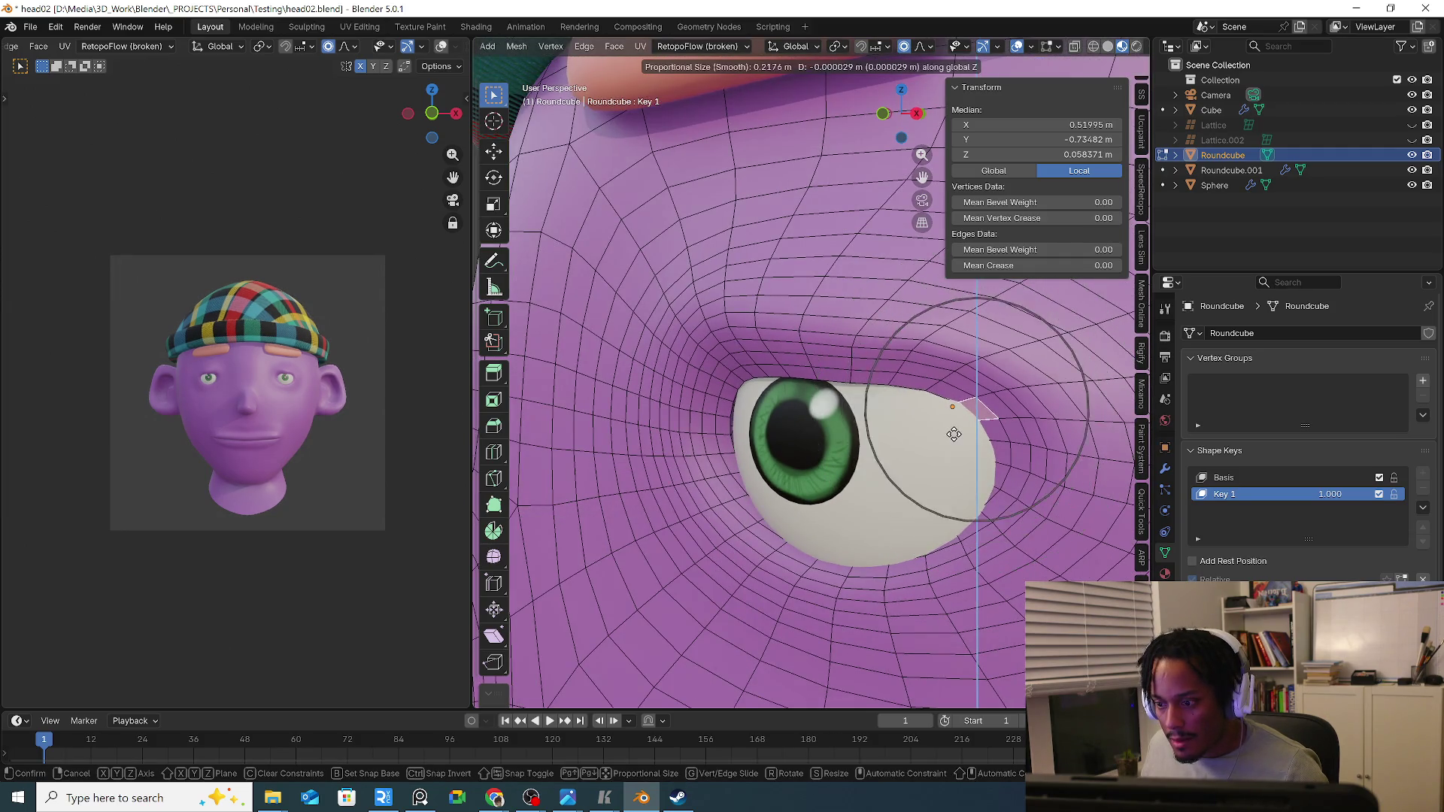
right_click(953, 434)
key("g")
key("z")
left_click(948, 434)
middle_click_drag(949, 434, 937, 440)
key("g")
key("y")
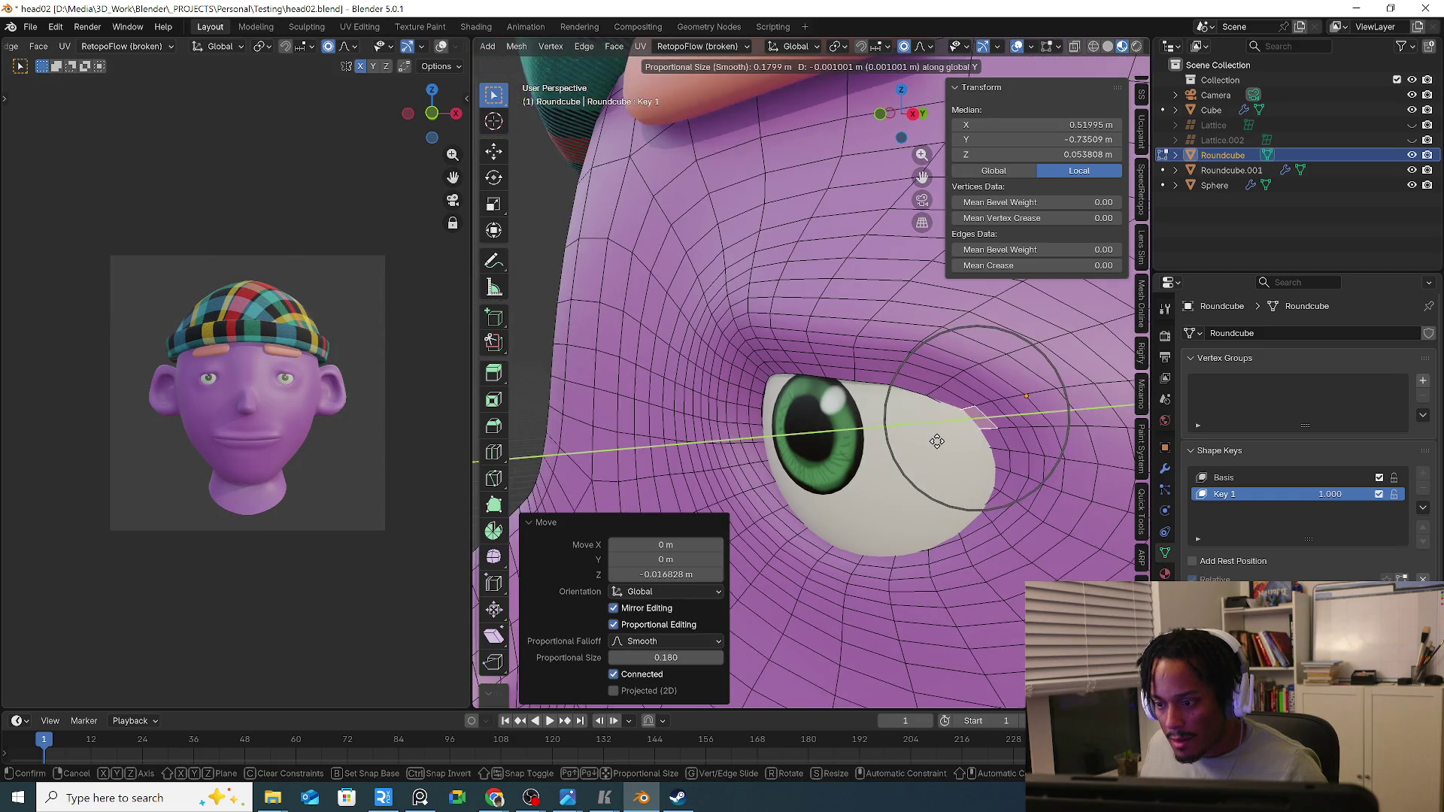
left_click(936, 441)
scroll(700, 392, "up", 2)
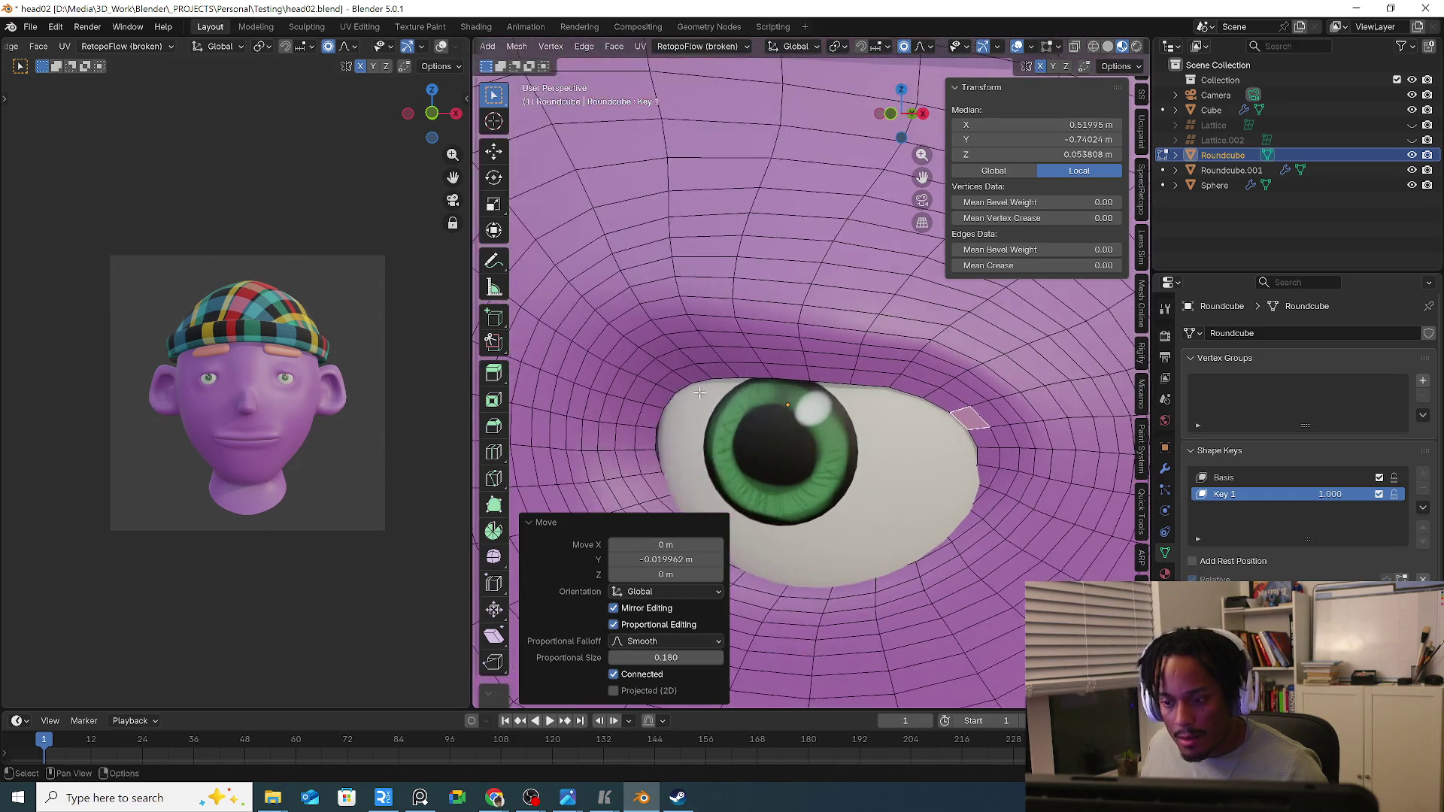
middle_click_drag(700, 392, 785, 397)
left_click(787, 364)
Add another eyelid face to the selection and check the proportional falloff options.
key("g")
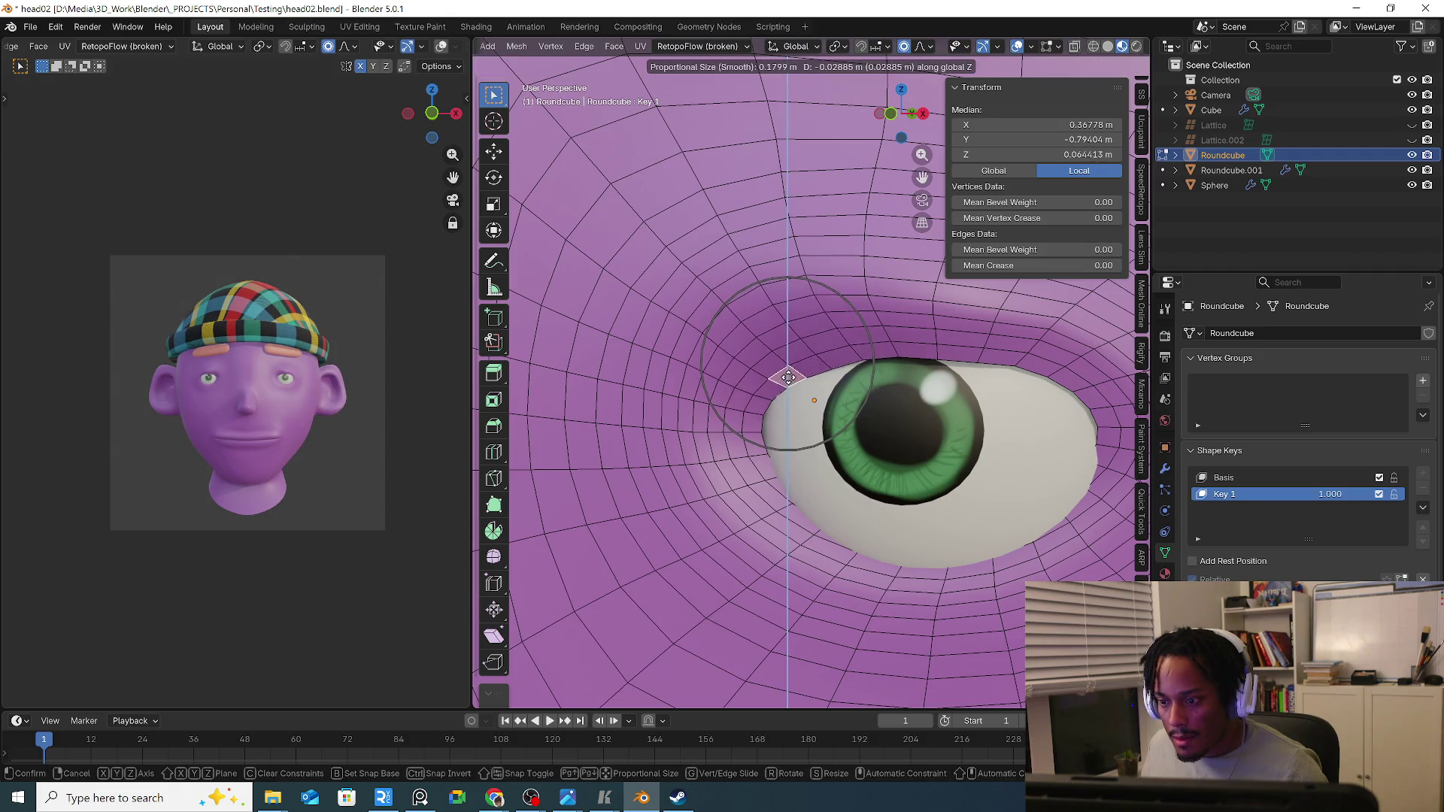
right_click(890, 364)
left_click(1067, 380, "shift")
key("g")
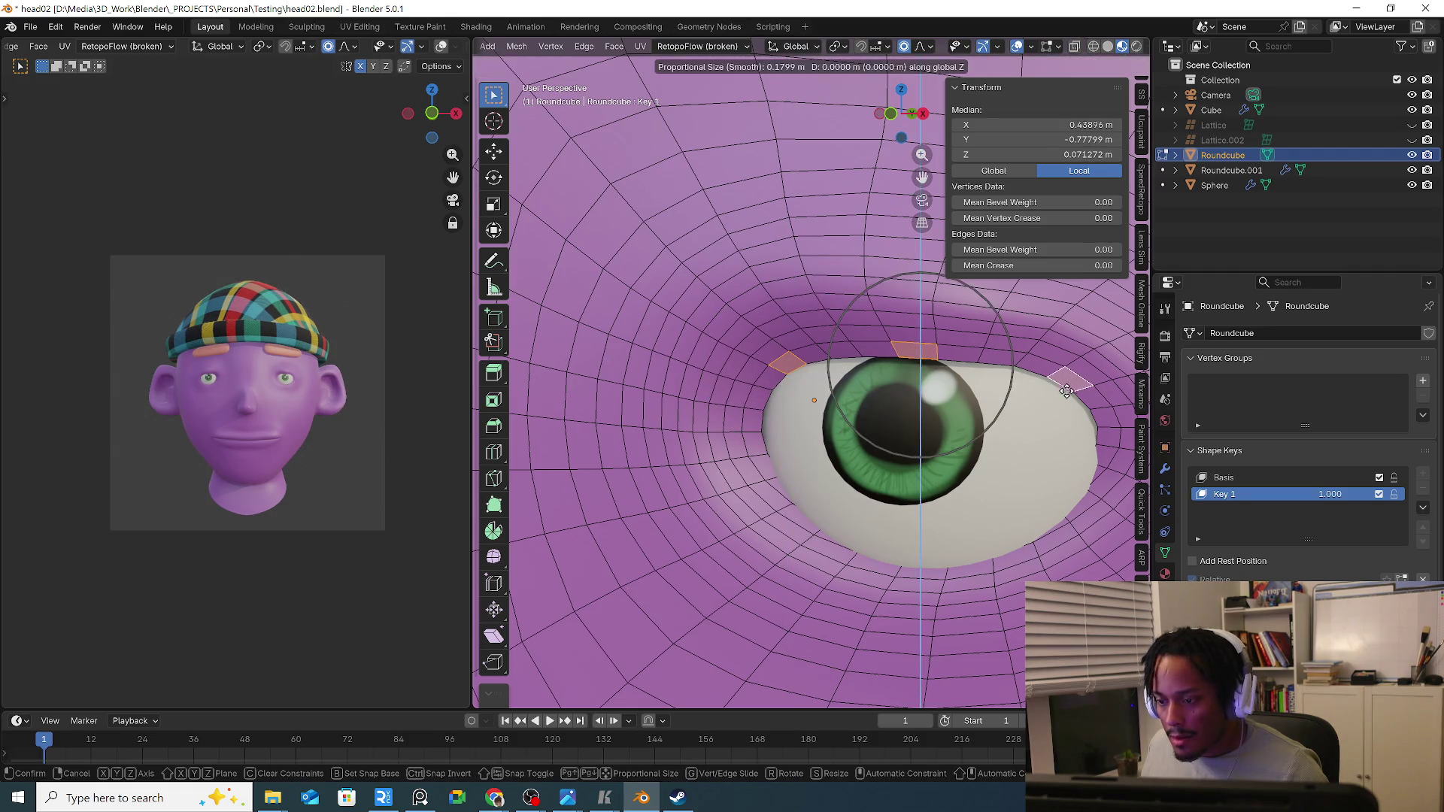
right_click(1069, 400)
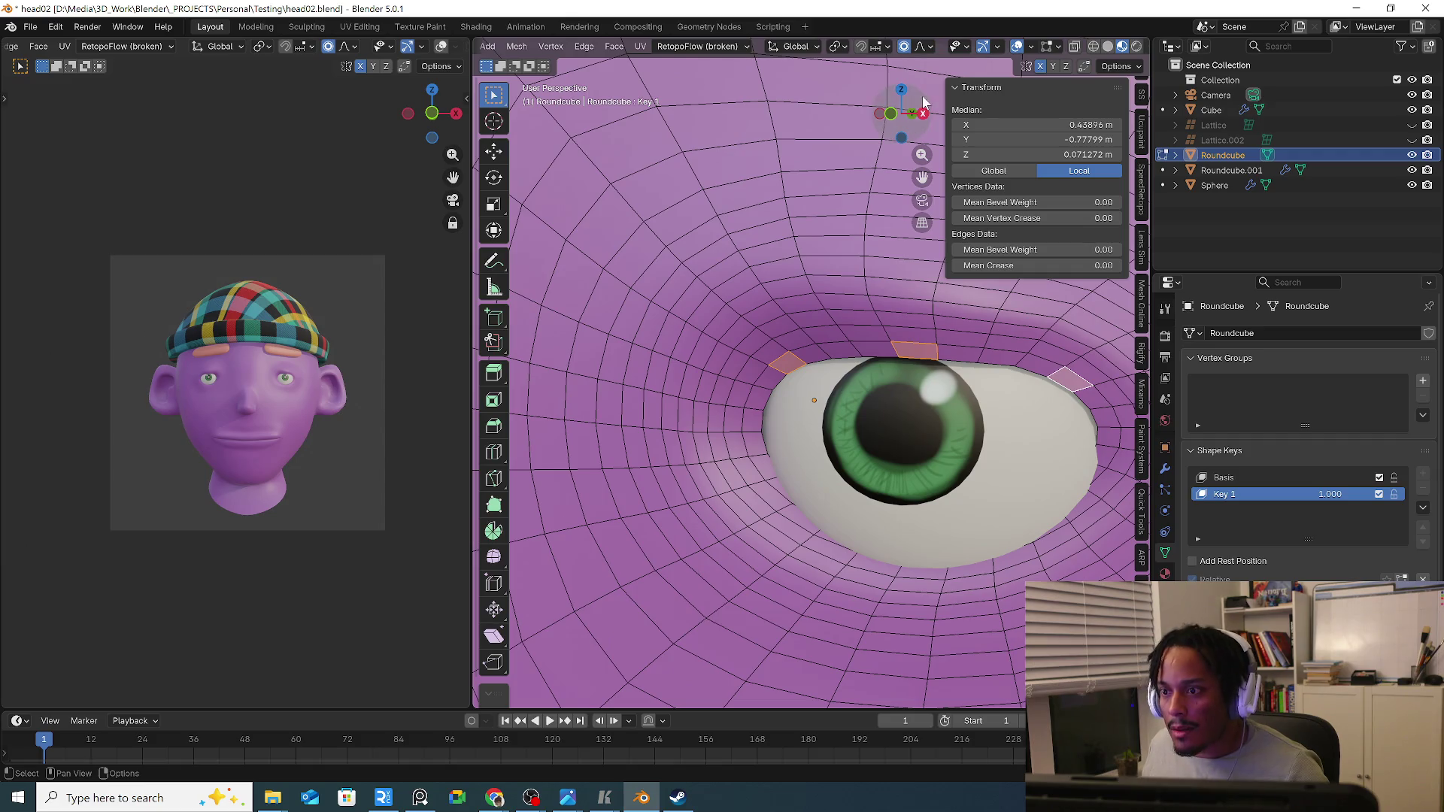
left_click(927, 49)
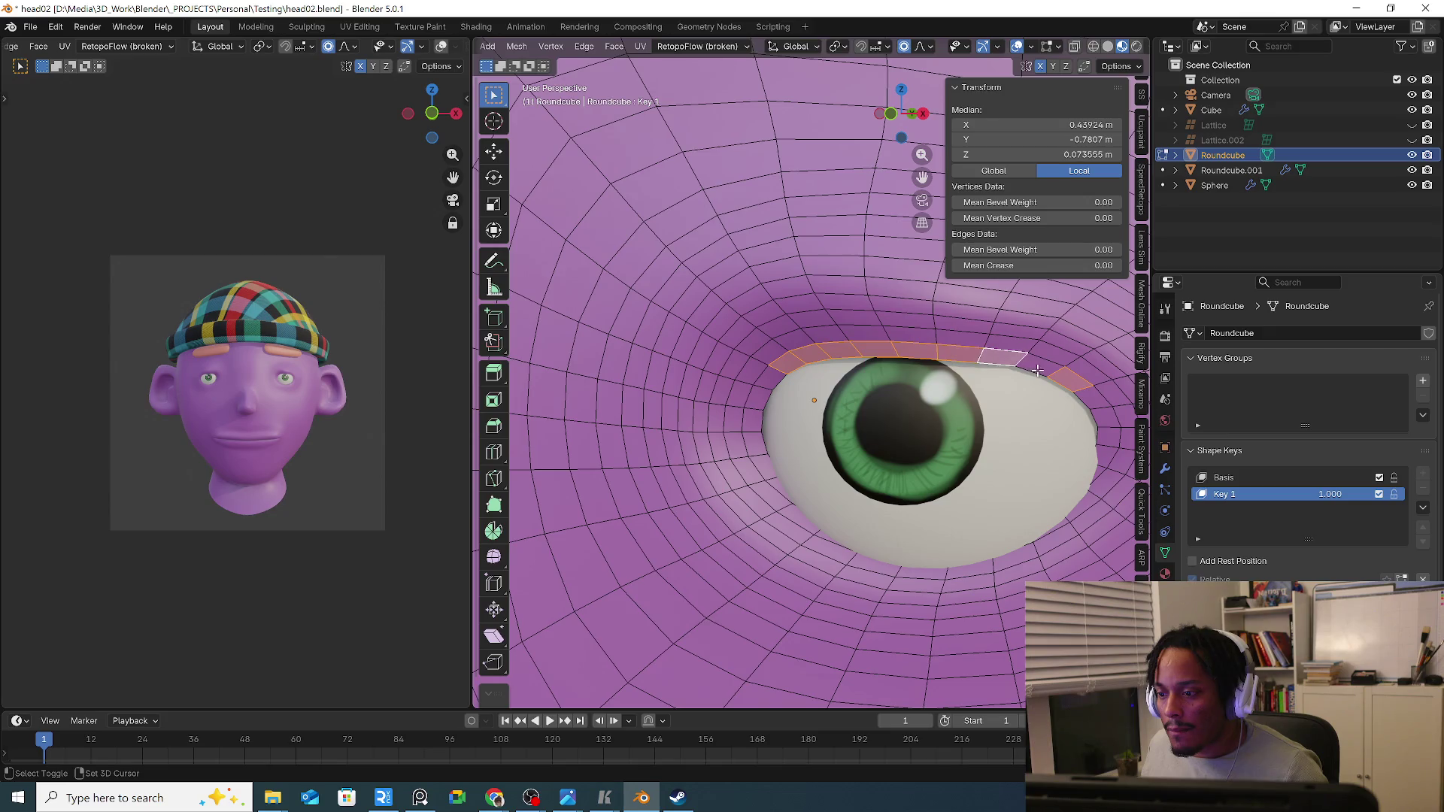
Lower the upper eyelid loop vertically over the eyeball, cancelling a front-back move from the side view.
key("g")
key("z")
scroll(1038, 378, "up", 3)
scroll(1039, 389, "up", 2)
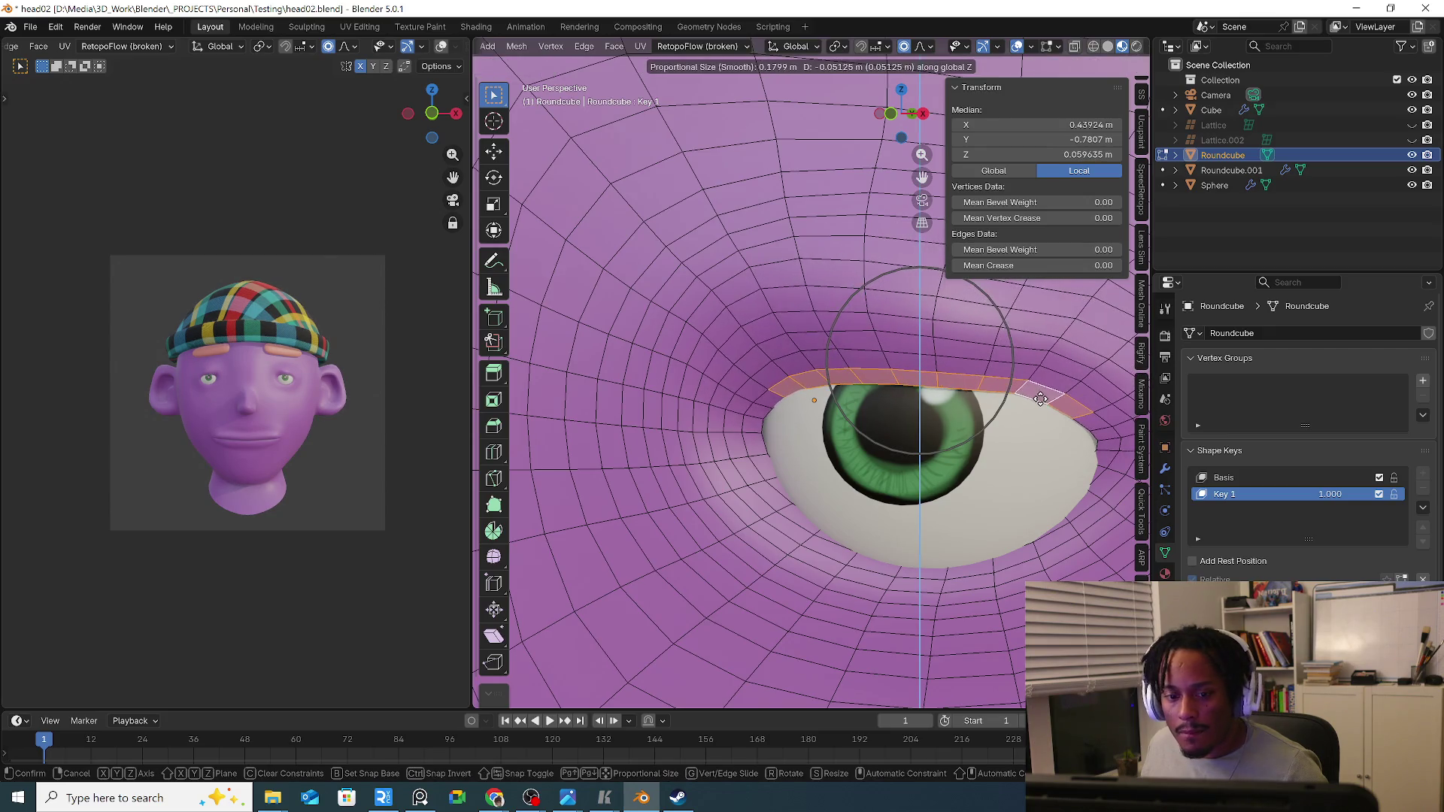
left_click(1039, 399)
scroll(1002, 403, "down", 2)
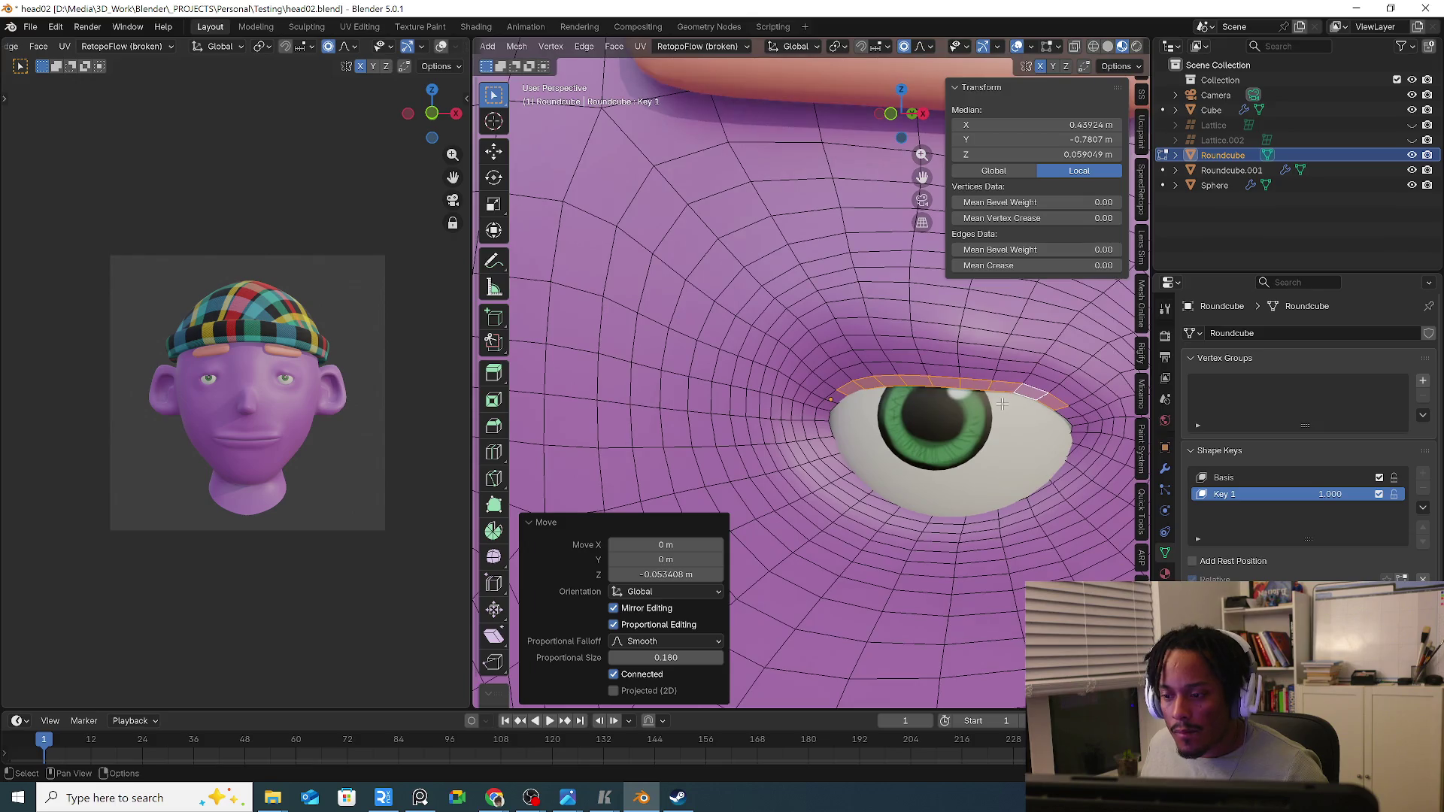
key("g")
key("z")
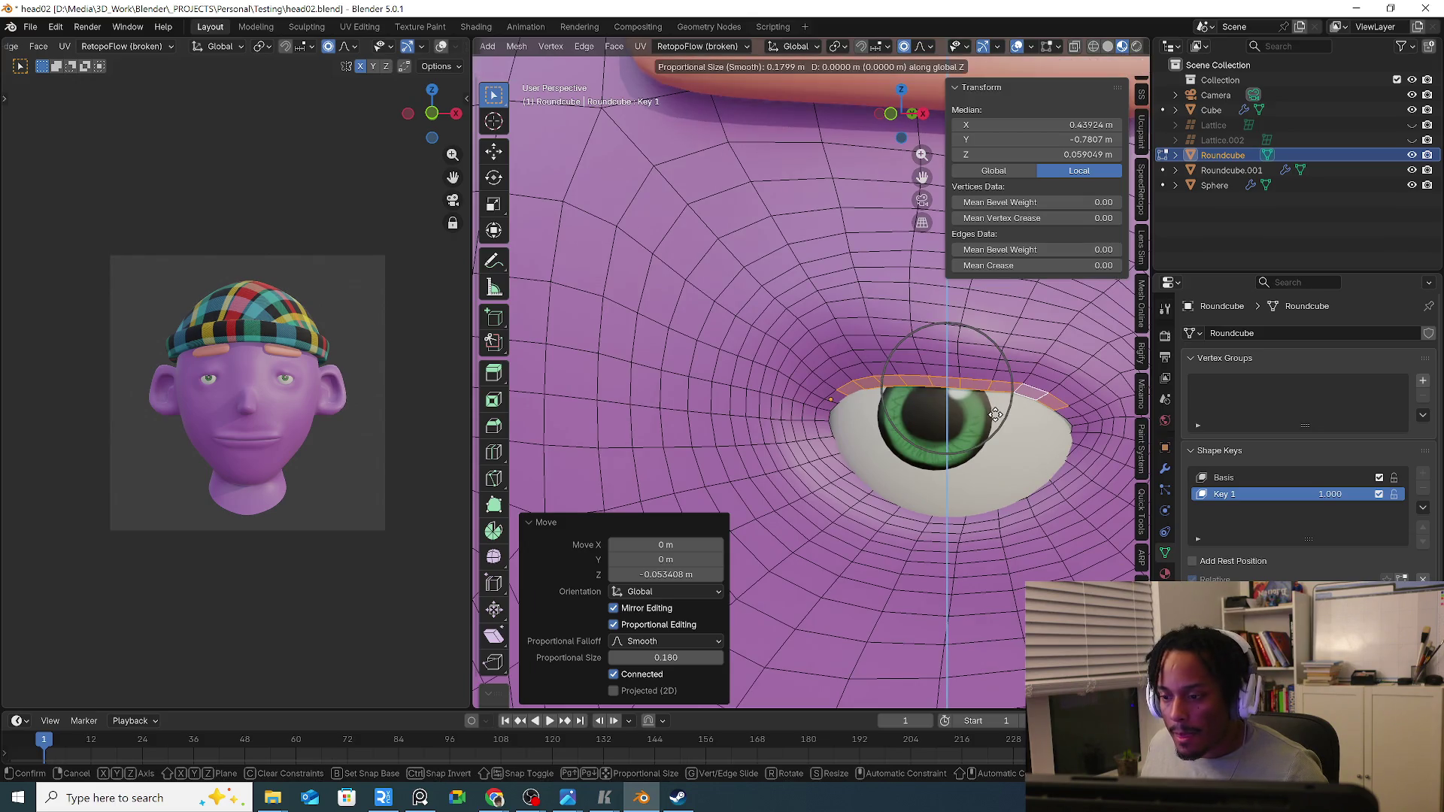
left_click(992, 407)
mouse_move(993, 406)
middle_mouse_down()
mouse_move(939, 397)
mouse_move(1016, 429)
mouse_move(889, 443)
middle_mouse_up()
key("g")
key("y")
key("Escape")
Return to Object Mode, select the eyeballs and try trackball rotations, cancelling each.
key("Tab")
left_click(1048, 442)
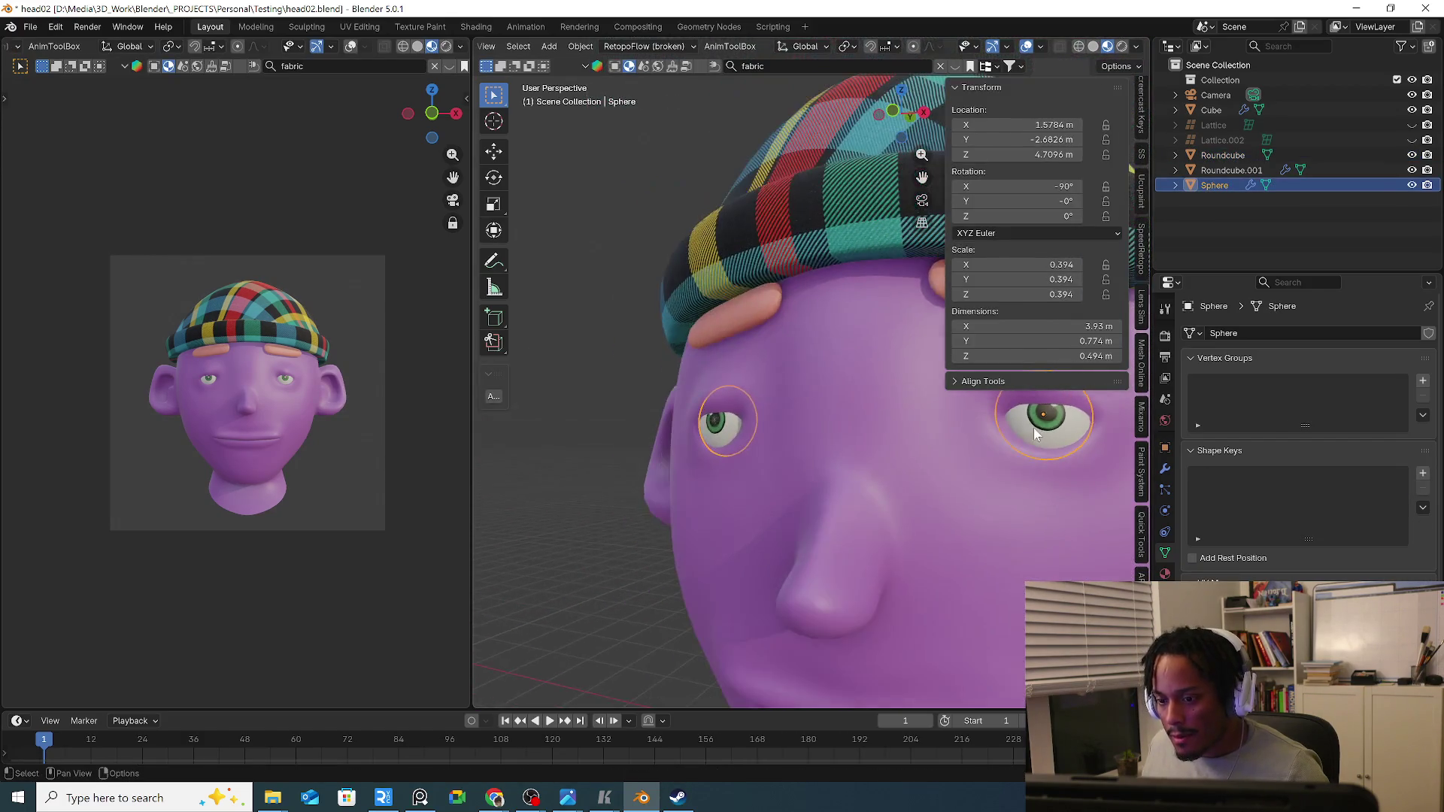
scroll(1033, 427, "down", 3)
key("r")
key("r")
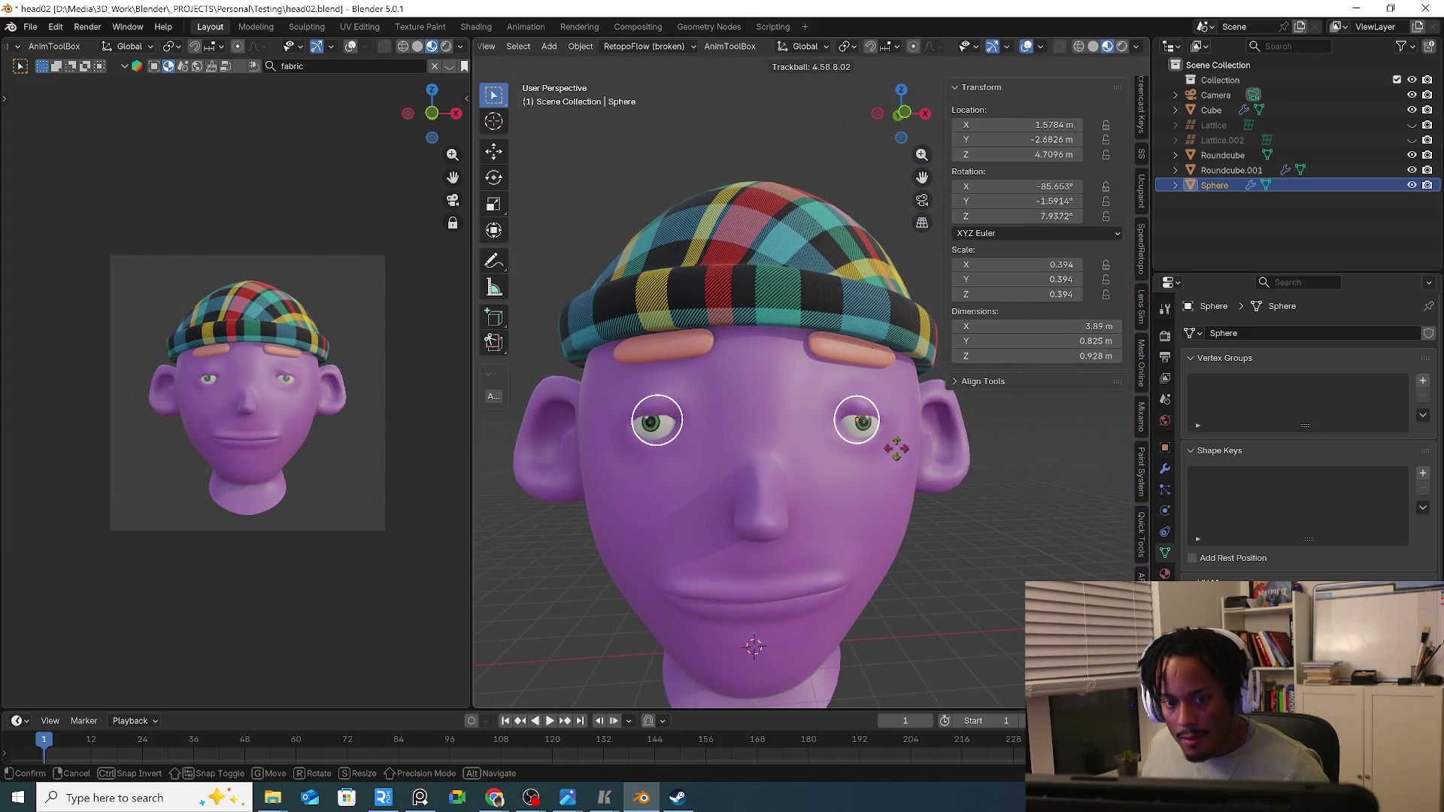
key("Escape")
key("r")
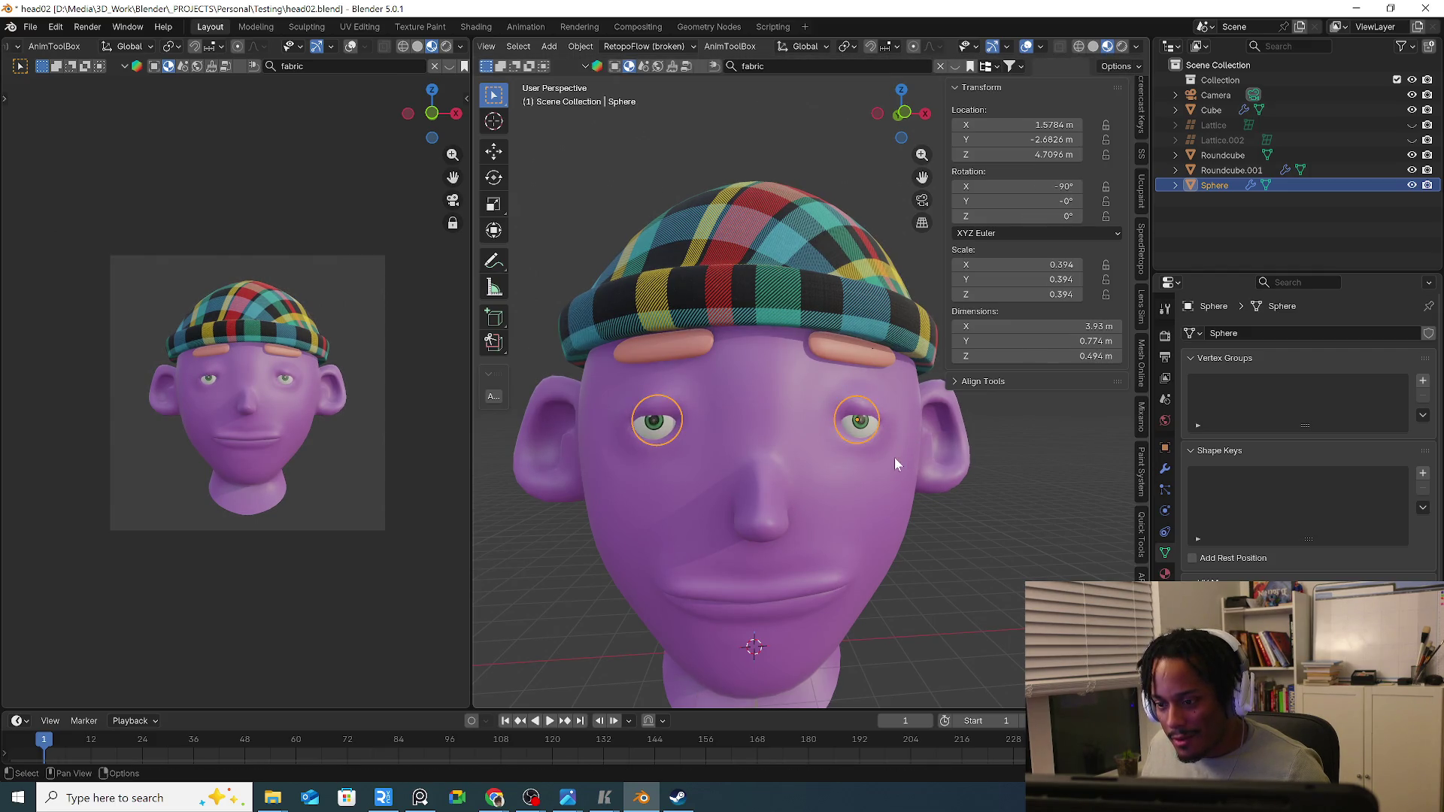
key("r")
key("Escape")
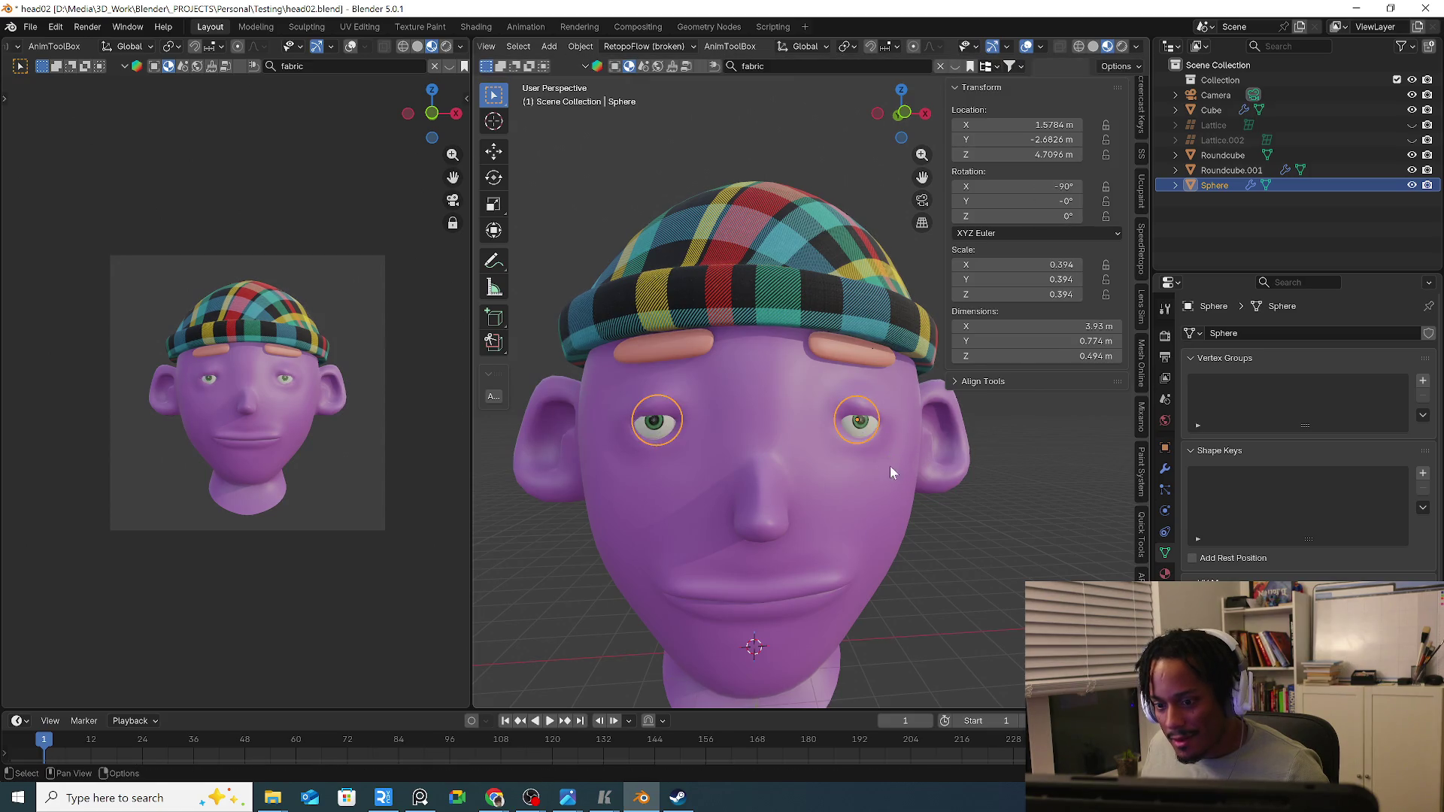
Free-rotate the eyeballs to a new gaze direction, confirm it and deselect them.
middle_click_drag(890, 466, 909, 441)
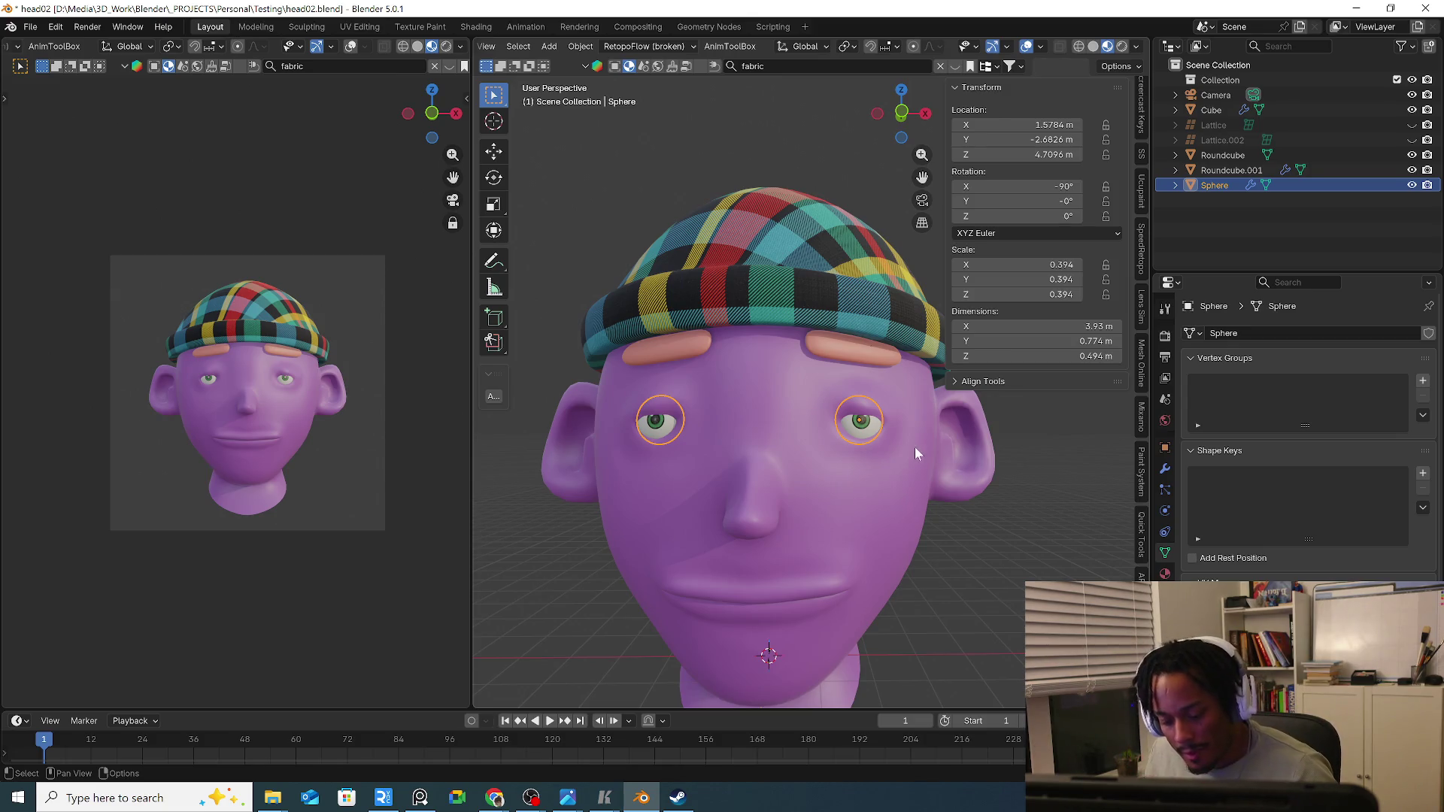
key("r")
key("r")
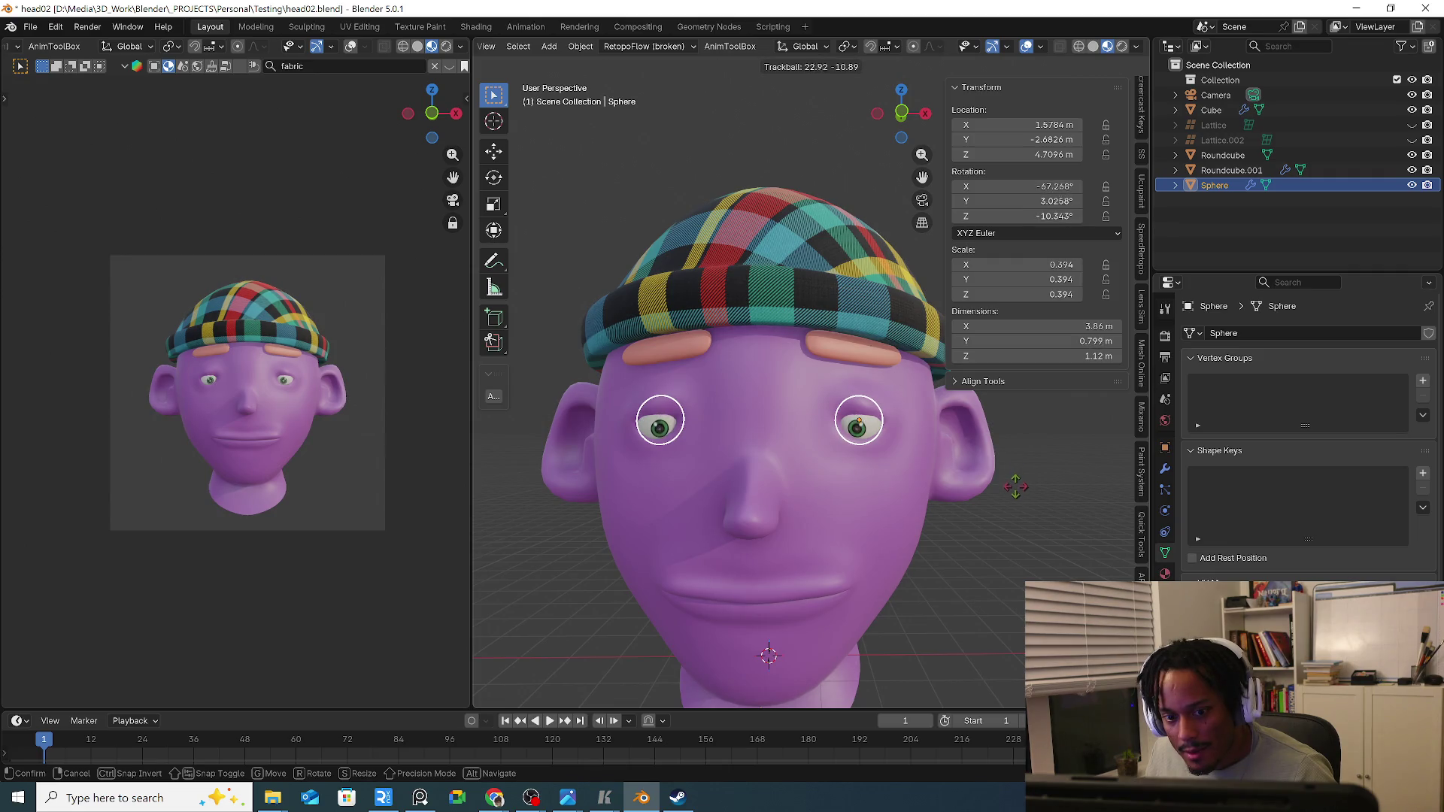
left_click(1015, 483)
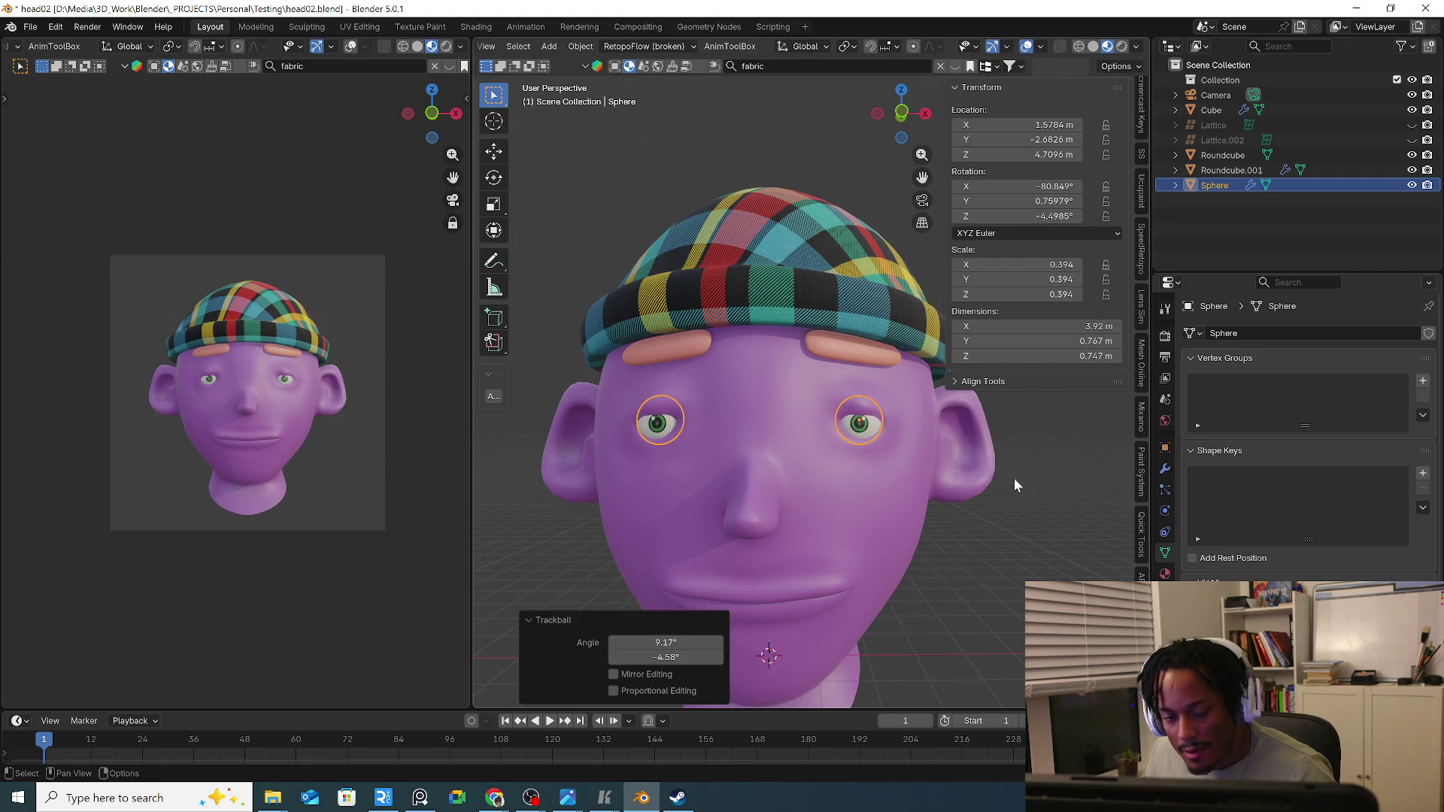
left_click(523, 319)
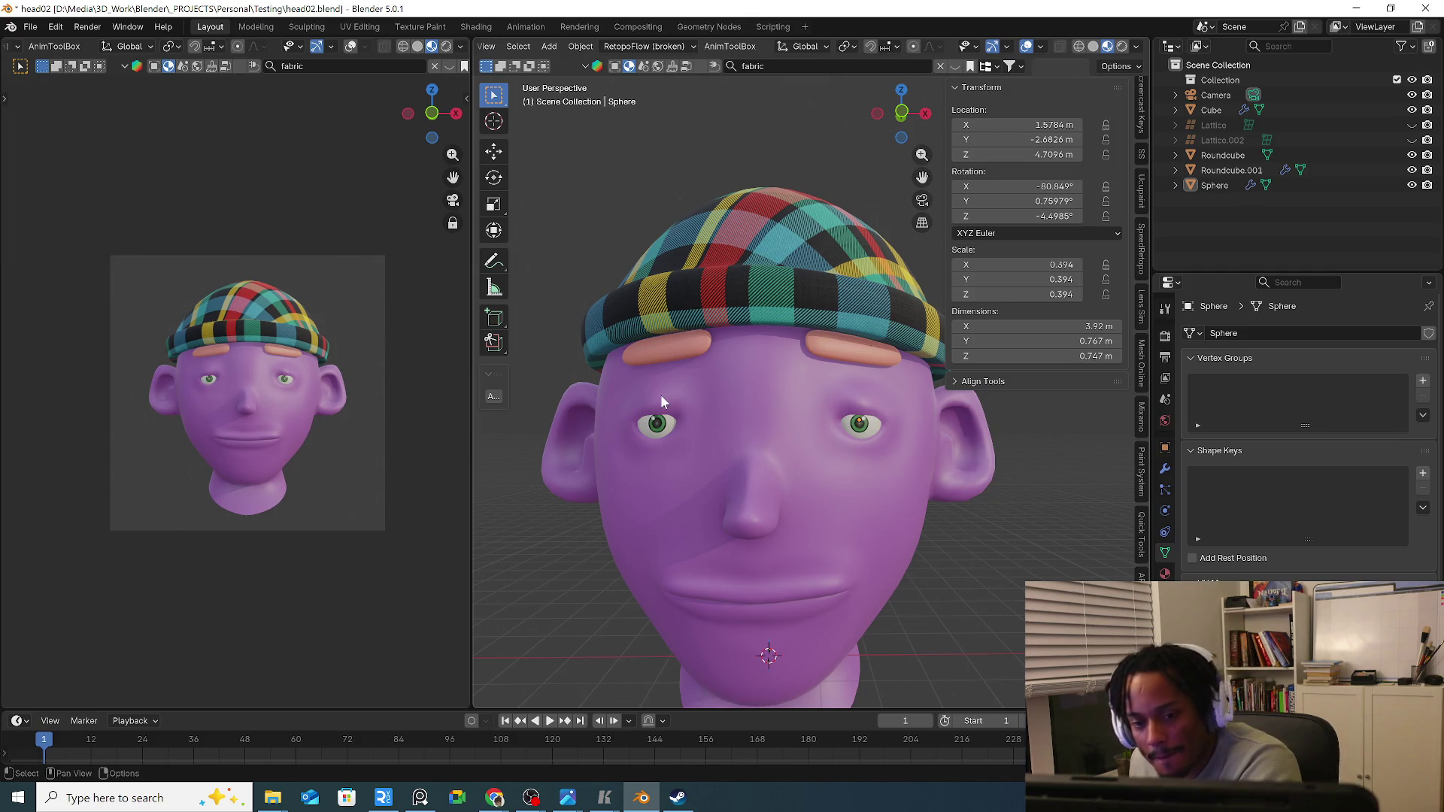
scroll(662, 393, "down", 1)
scroll(663, 394, "up", 1)
scroll(718, 477, "up", 1)
left_click(739, 440)
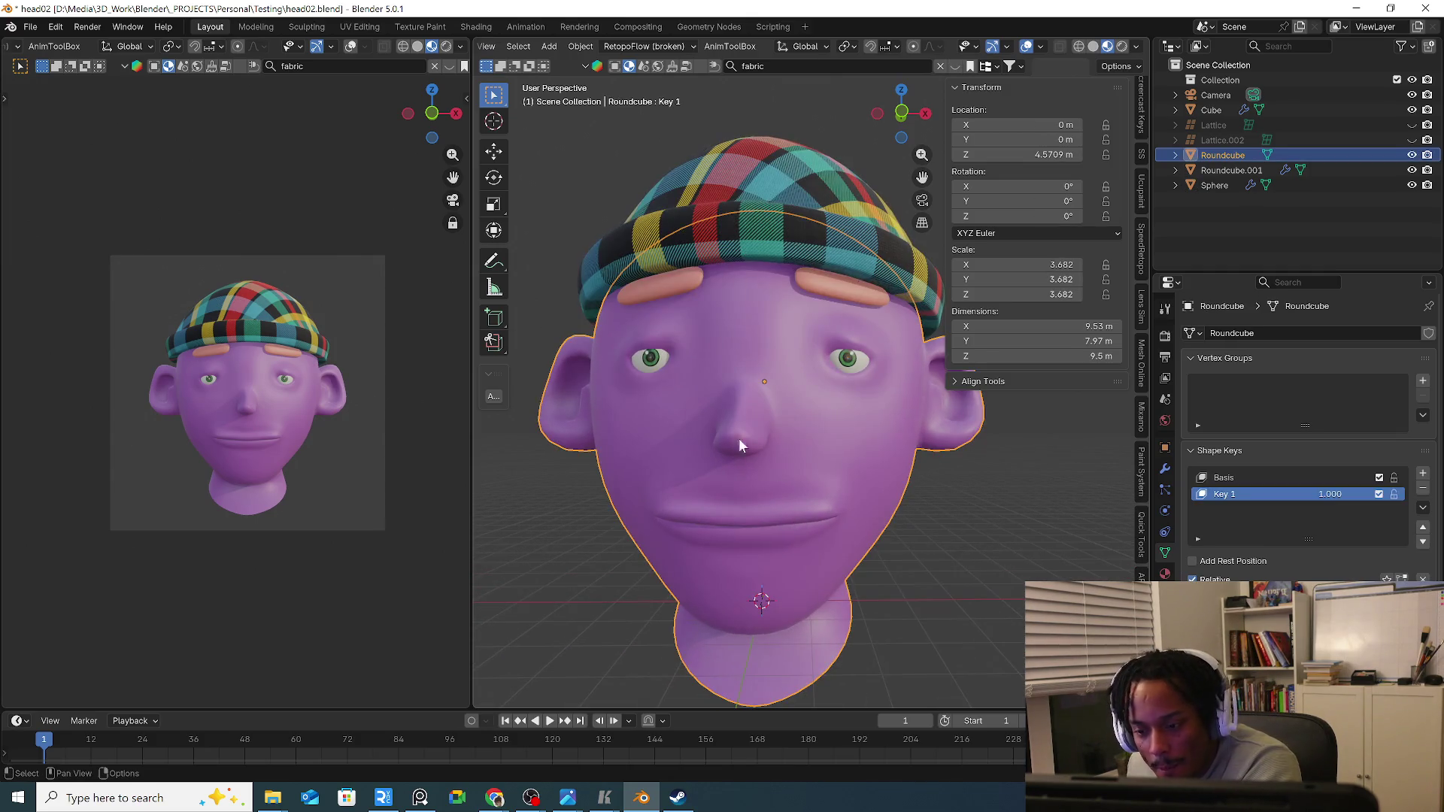
scroll(510, 51, "up", 2)
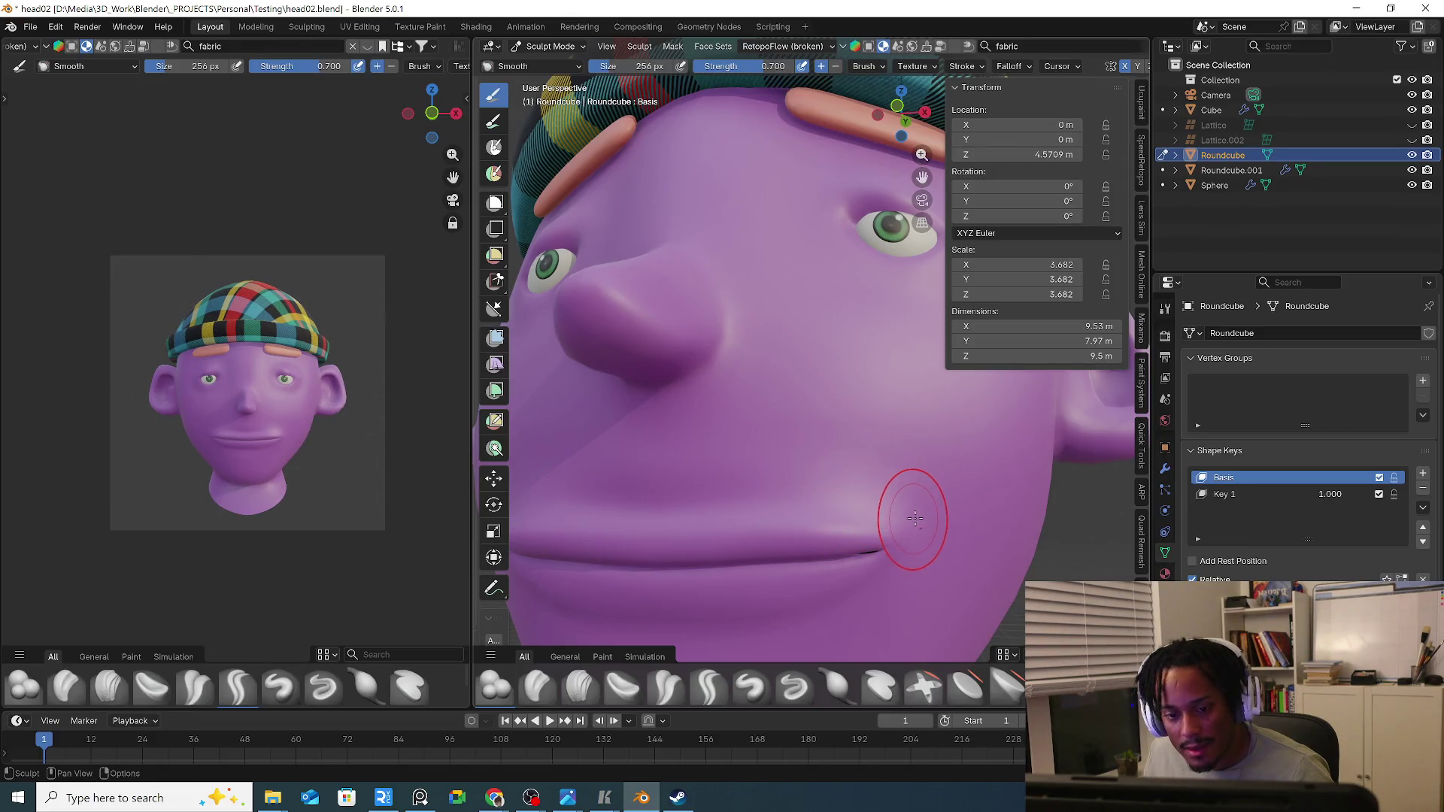
key("Tab")
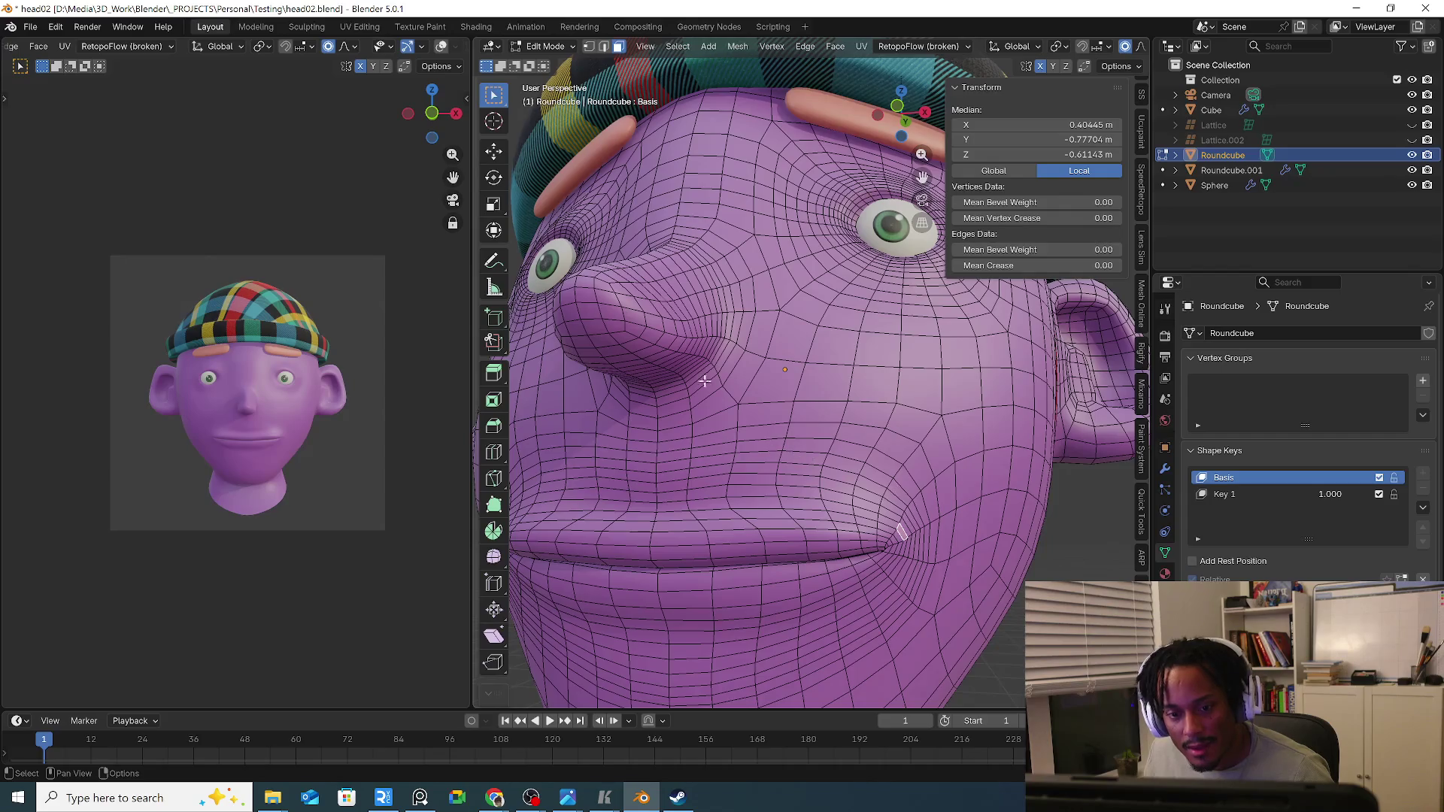
scroll(704, 381, "down", 5)
left_click(544, 45)
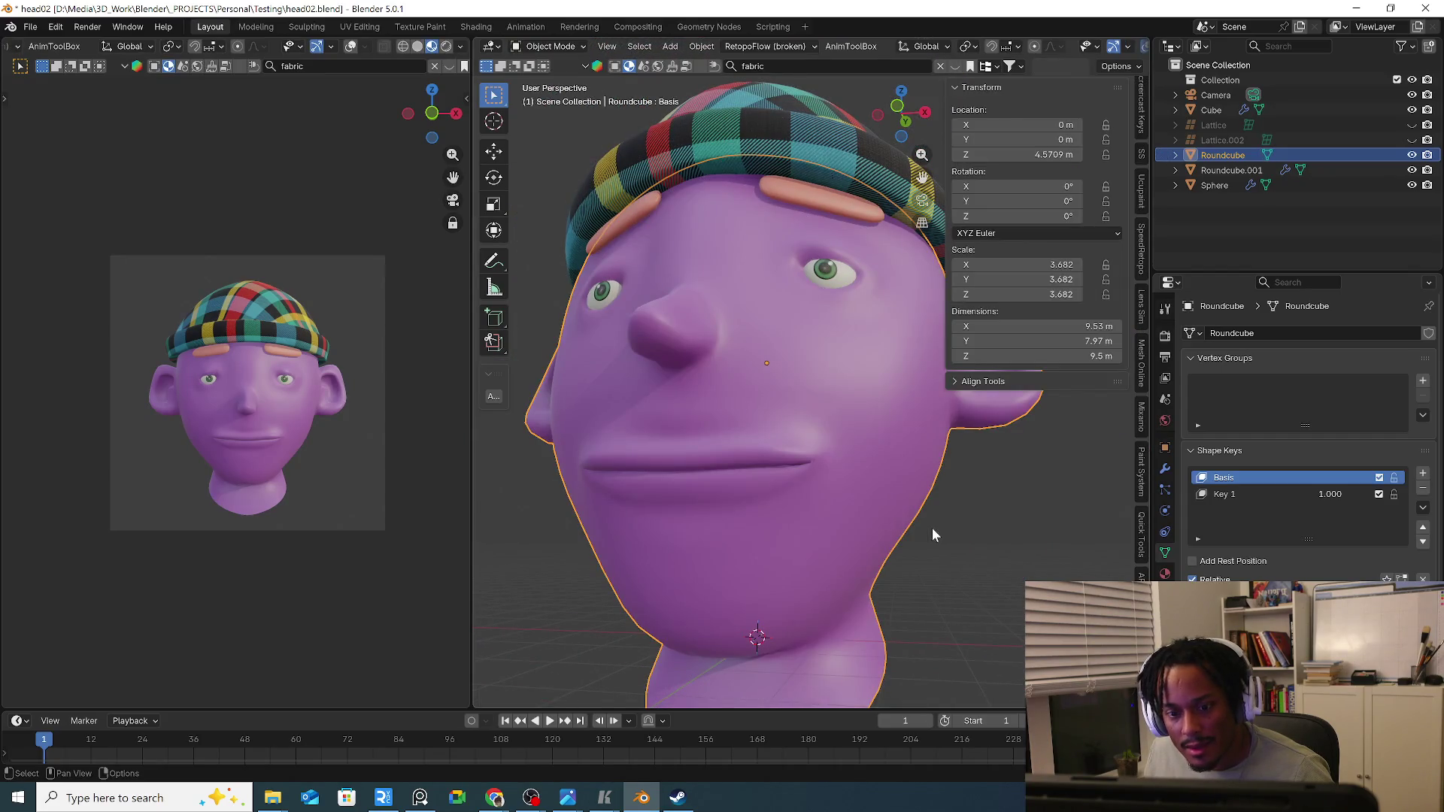
left_click(932, 528)
scroll(878, 487, "down", 2)
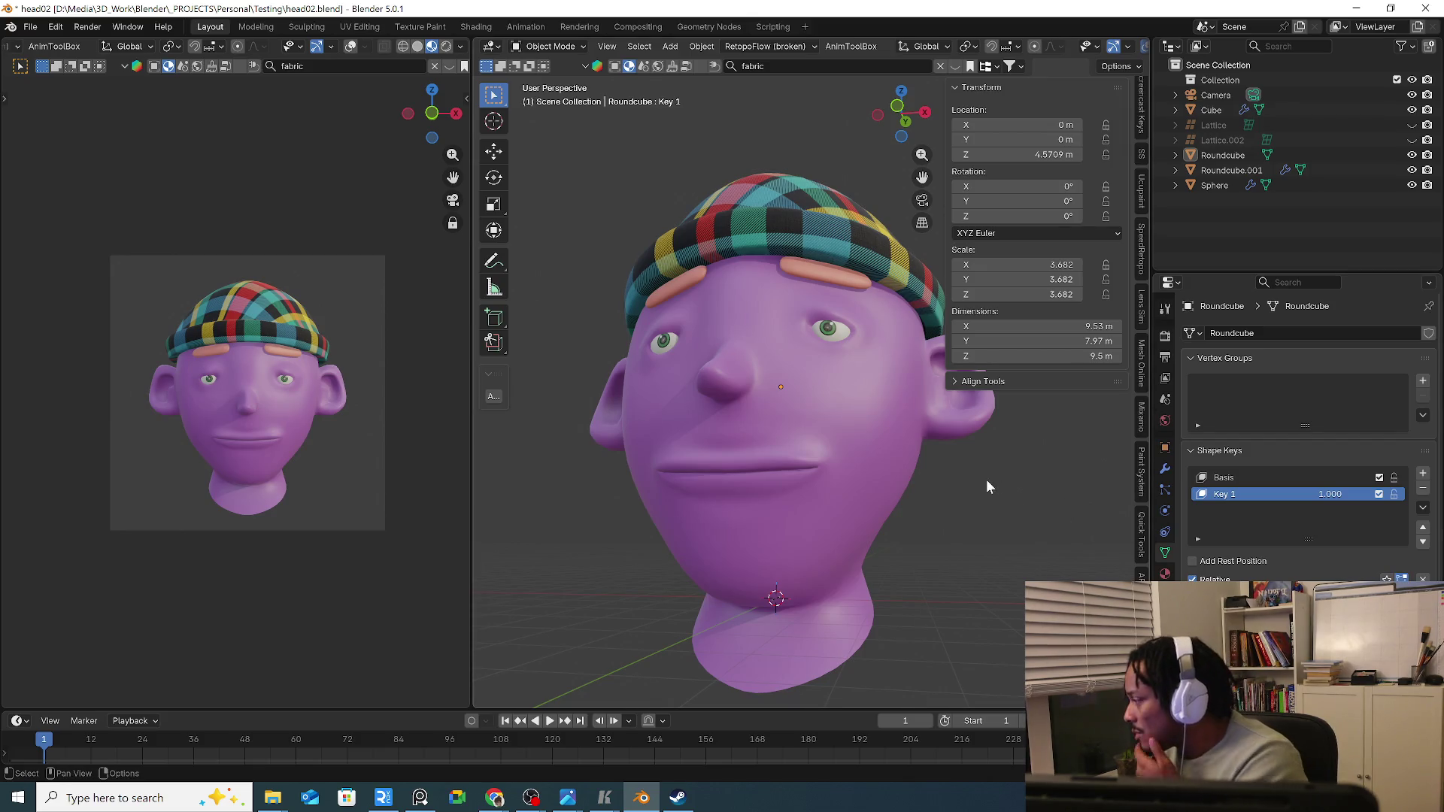
Separate the bottom ring of neck faces from the head into its own object.
mouse_move(868, 568)
middle_mouse_down()
mouse_move(843, 480)
mouse_move(806, 620)
middle_mouse_up()
left_click(842, 475)
key("Tab")
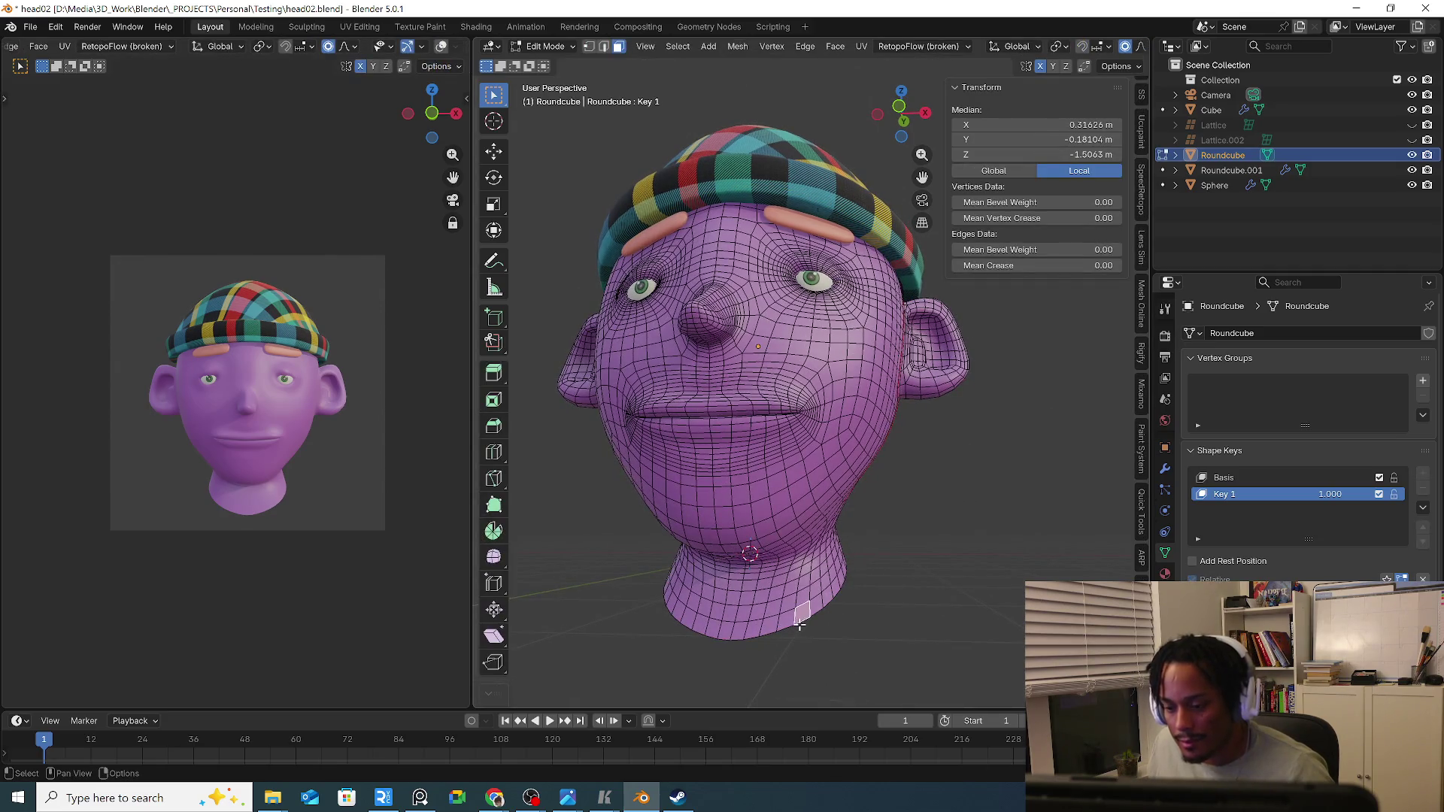
left_click(796, 619, "alt")
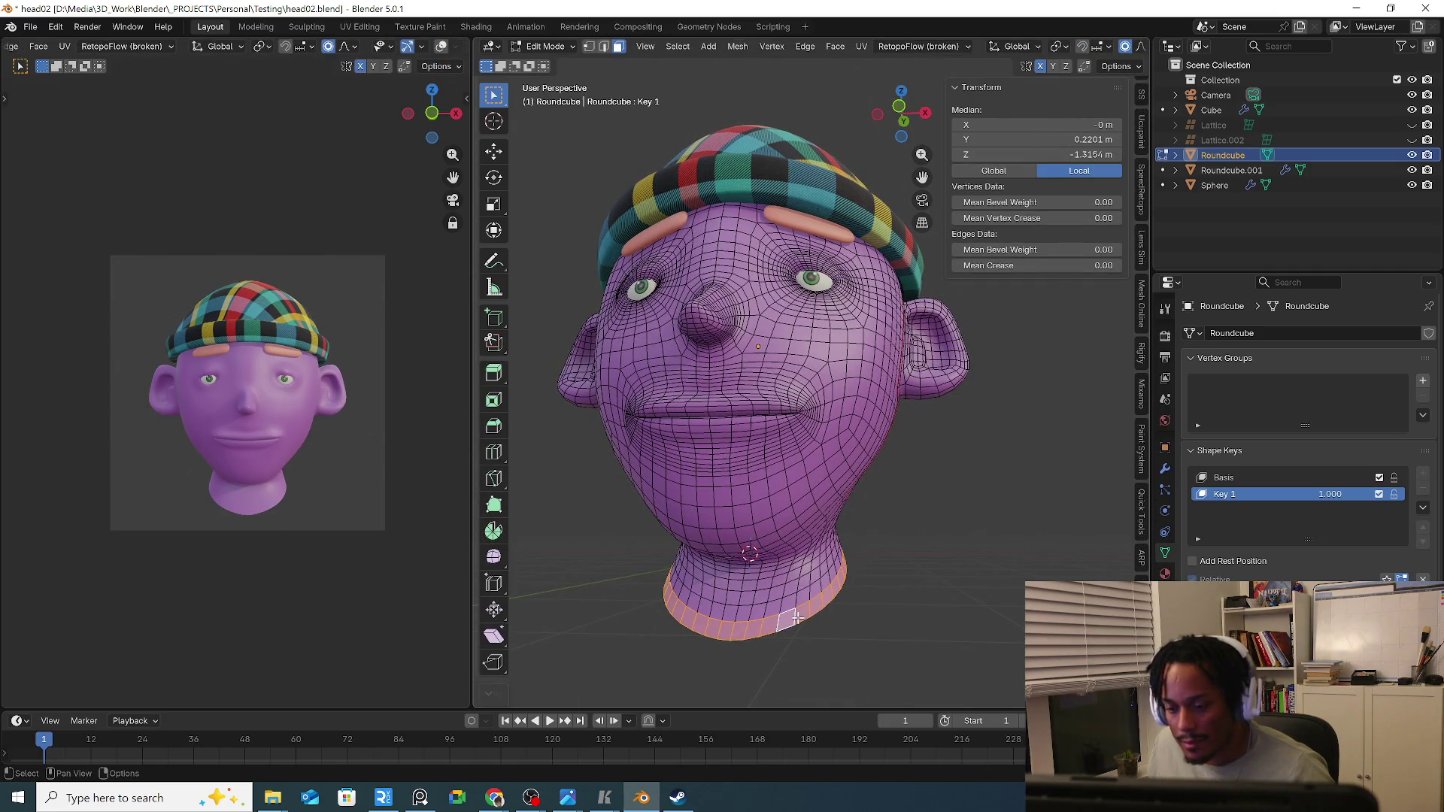
key("p")
left_click(798, 617)
key("Tab")
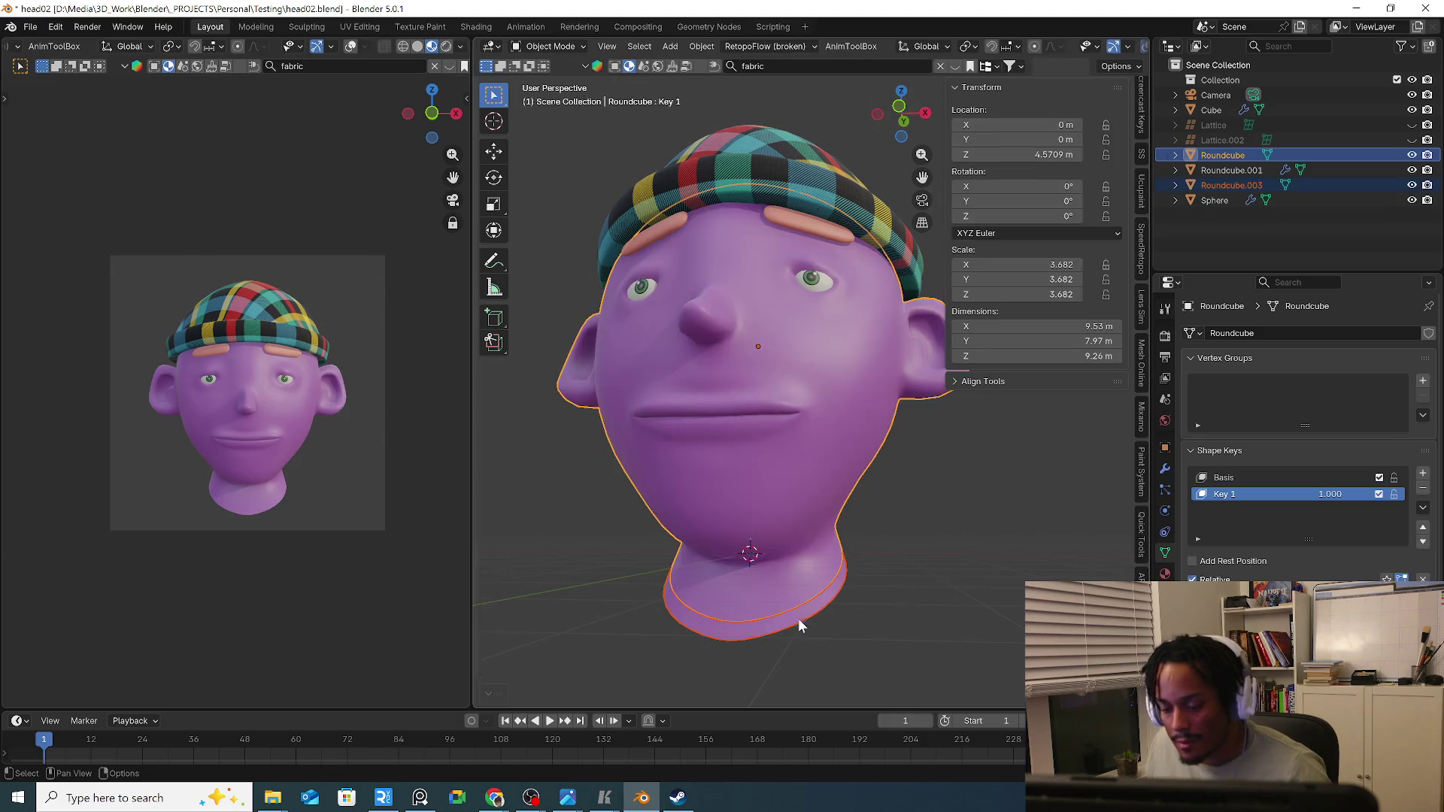
Select the new Roundcube.003 neck ring and remove its inherited material so it shows white.
left_click(796, 623)
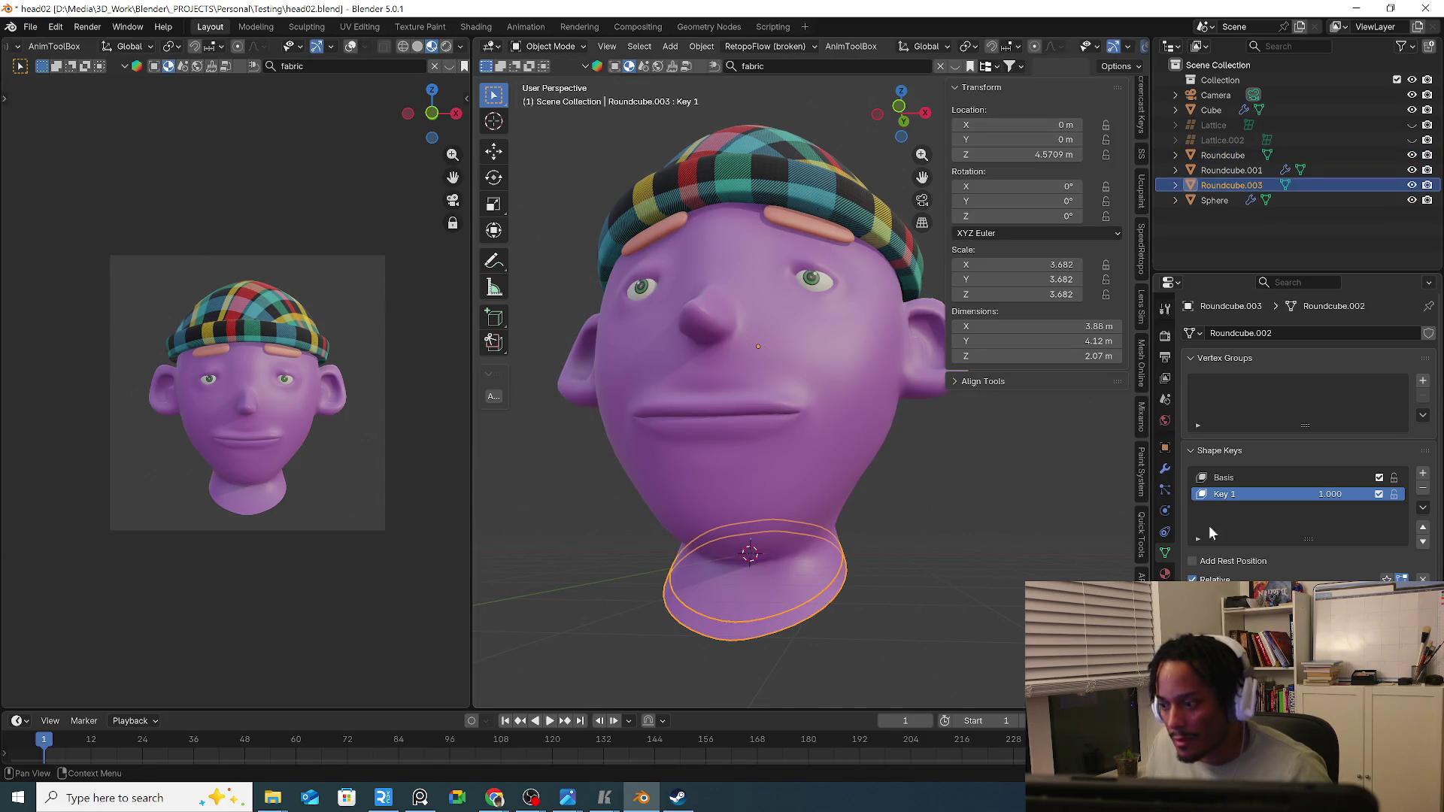
left_click(1166, 574)
left_click(1429, 348)
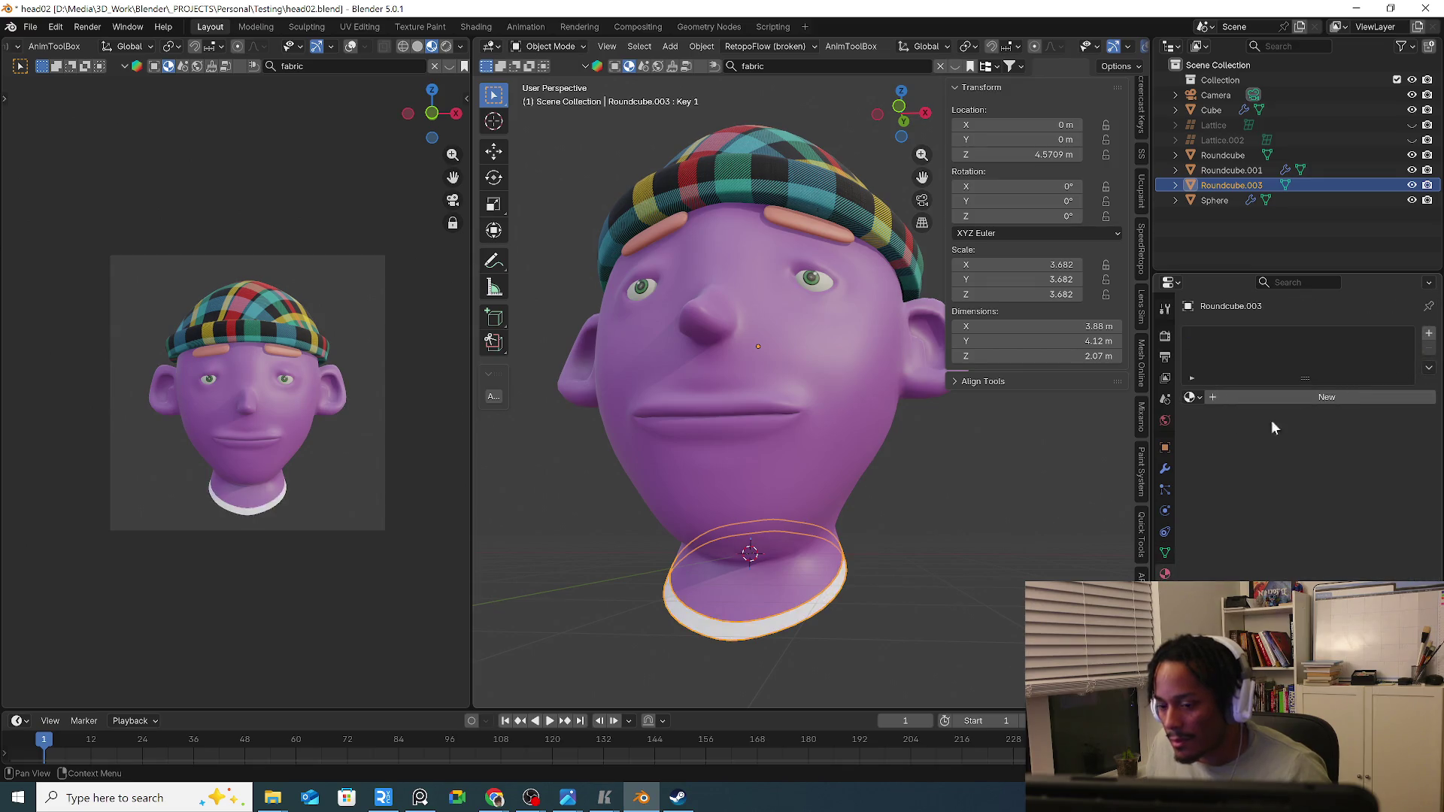
Extrude the ring's bottom edge loop outward and lower it along Z into a flared collar.
key("Tab")
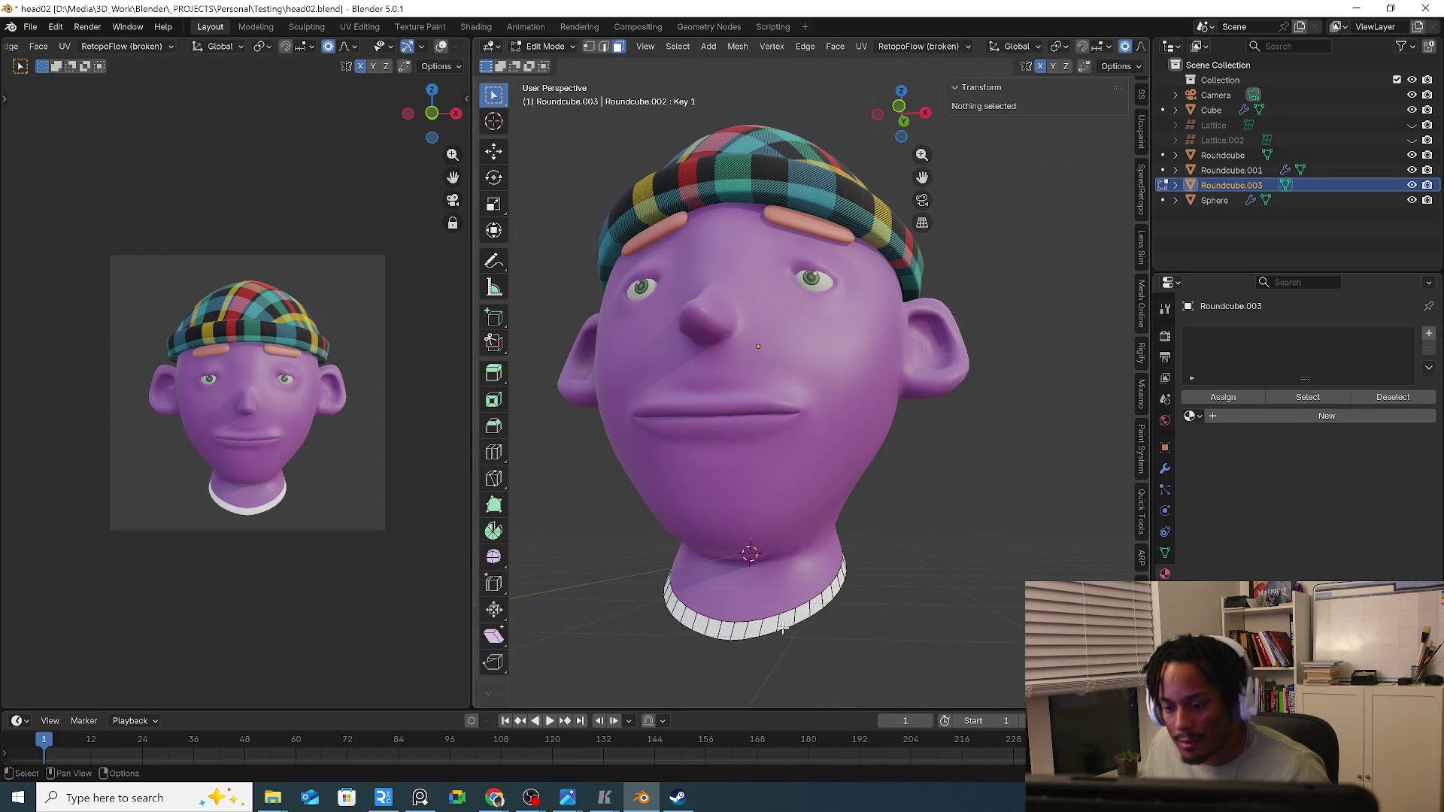
key("a")
key("alt+a")
left_click(778, 632, "alt")
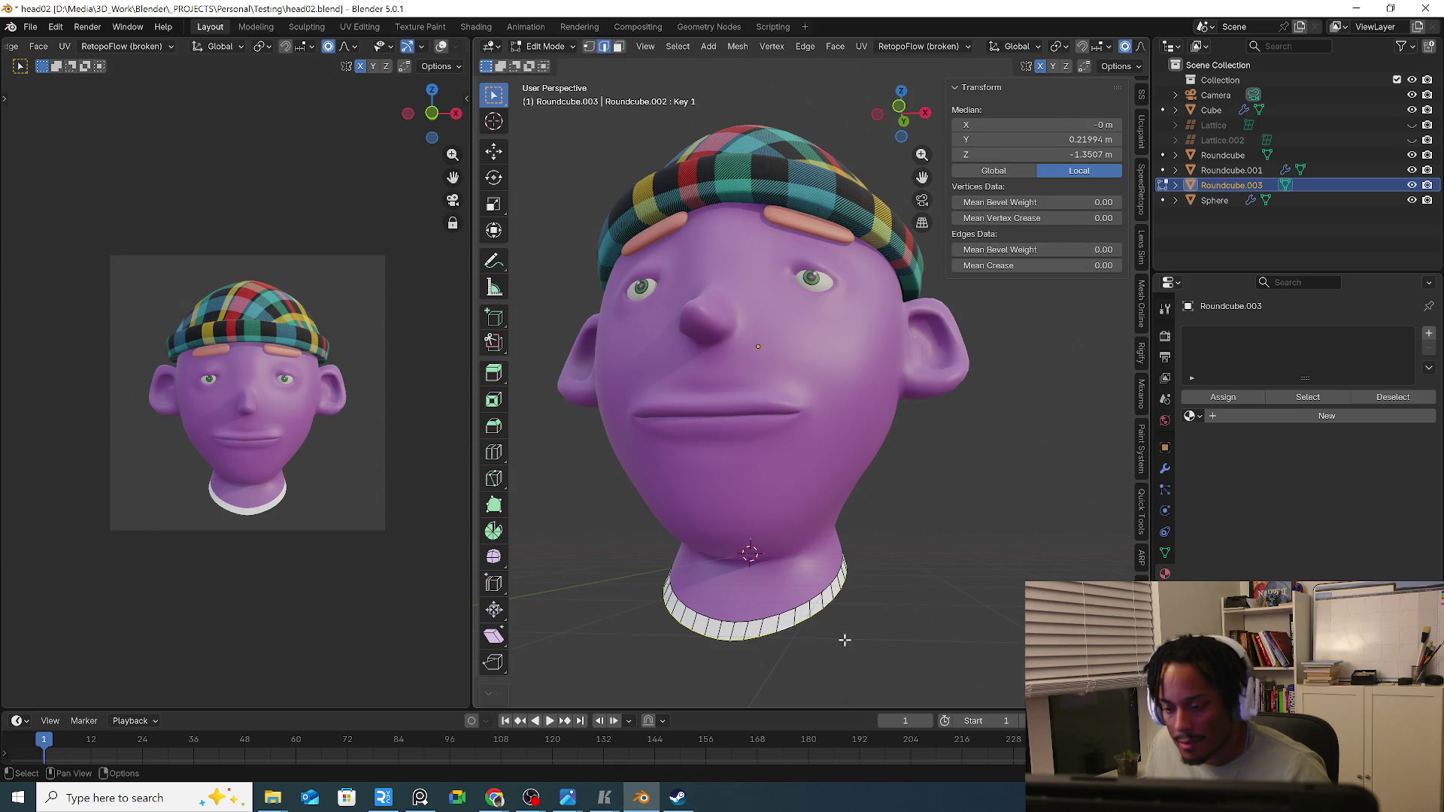
mouse_move(846, 635)
middle_mouse_down()
mouse_move(865, 639)
mouse_move(903, 584)
mouse_move(932, 572)
mouse_move(814, 554)
mouse_move(925, 574)
middle_mouse_up()
key("s")
left_click(923, 652)
key("g")
key("z")
left_click(905, 596)
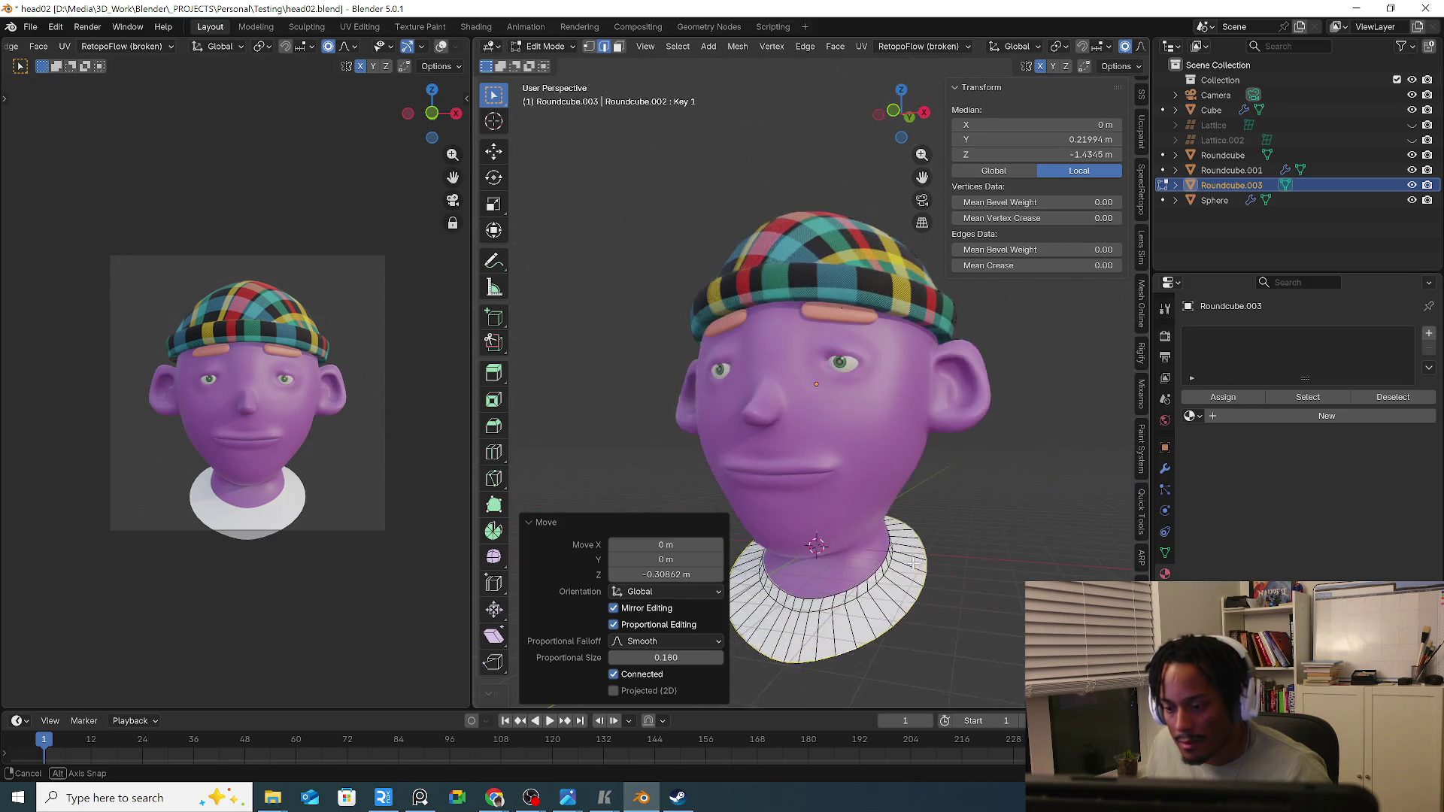
Try scaling and extruding the collar rim side-to-side, cancelling each attempt.
left_click(926, 574)
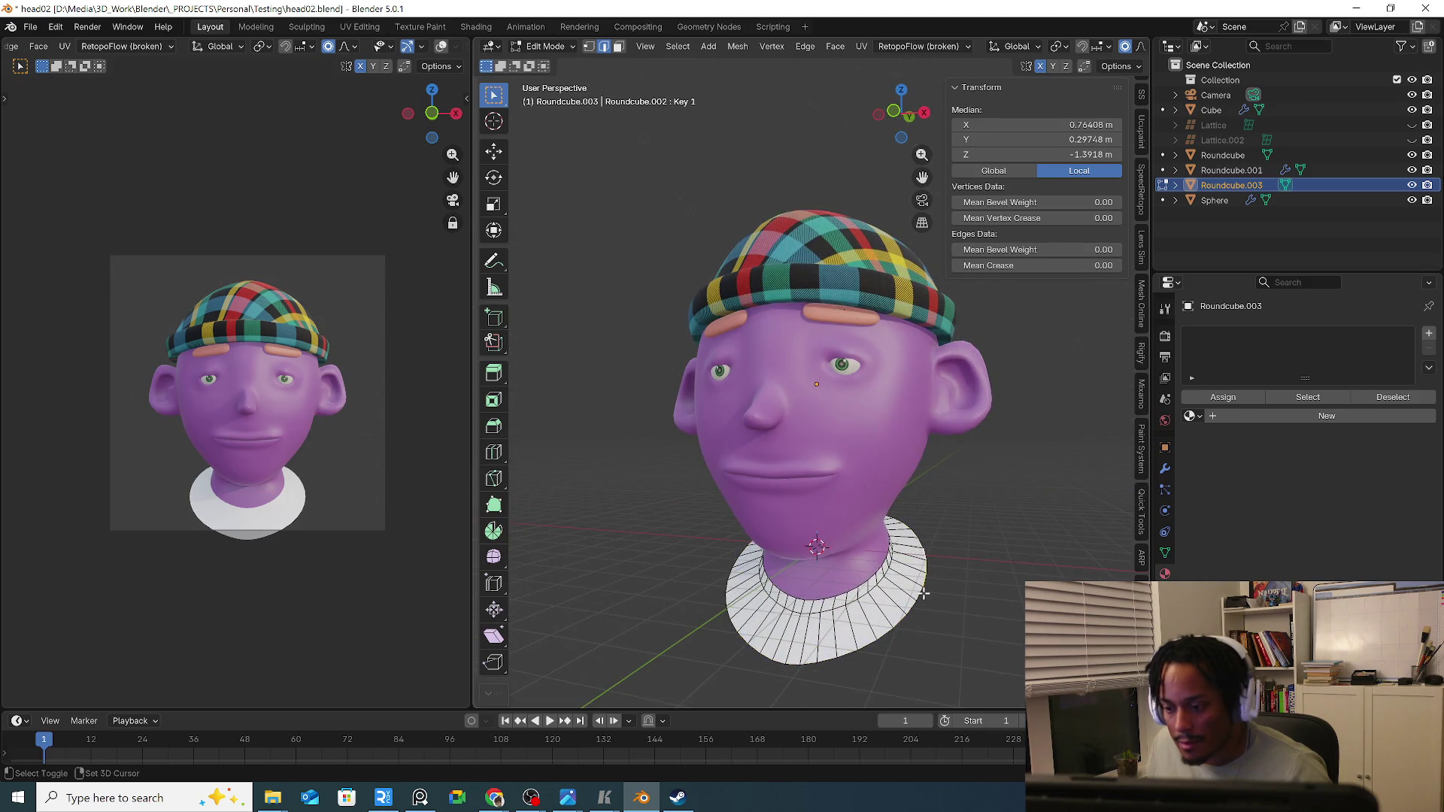
key("s")
key("x")
right_click(990, 599)
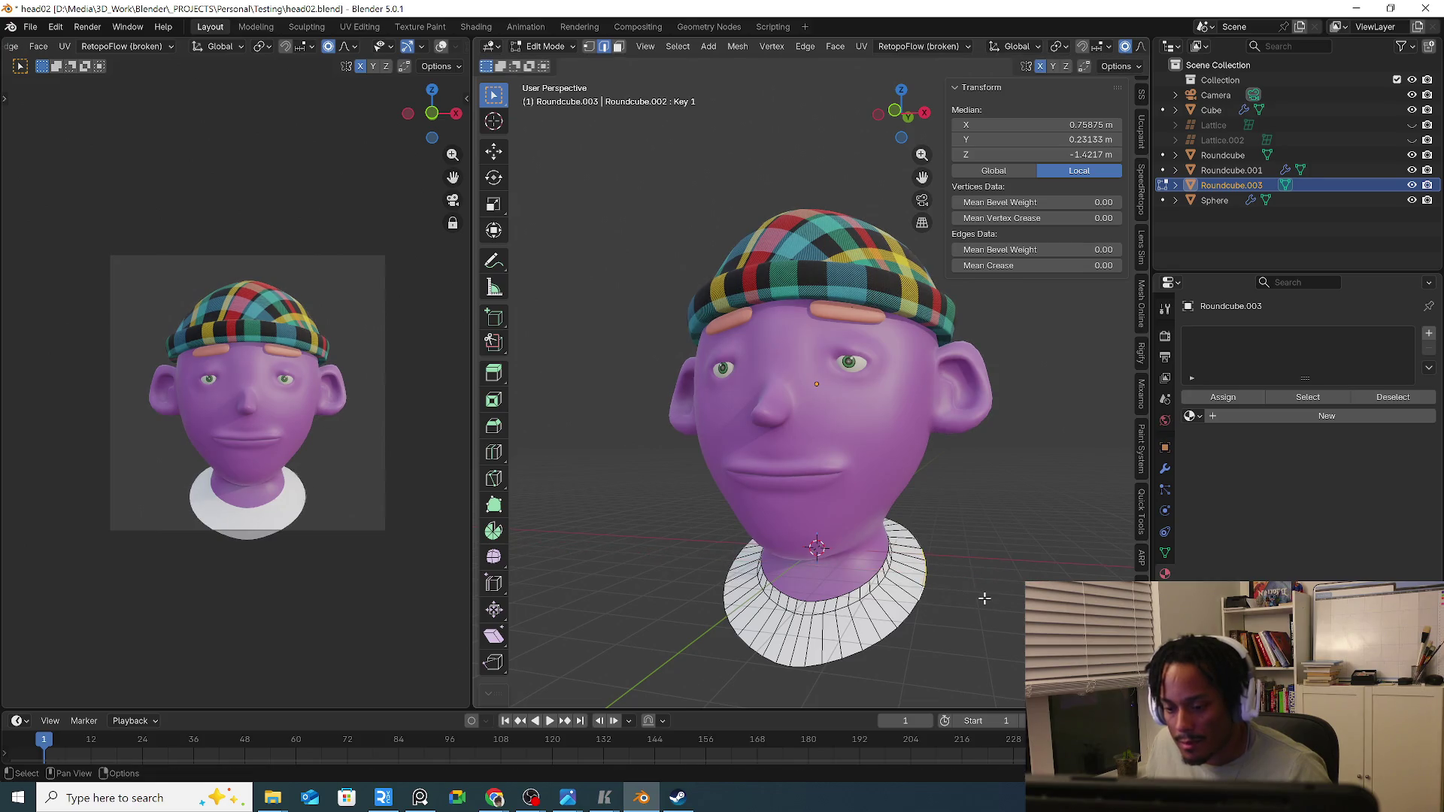
key("e")
right_click(968, 601)
key("s")
mouse_move(968, 601)
middle_mouse_down()
mouse_move(990, 606)
mouse_move(994, 560)
mouse_move(928, 511)
mouse_move(935, 547)
mouse_move(971, 558)
middle_mouse_up()
key("x")
right_click(1016, 565)
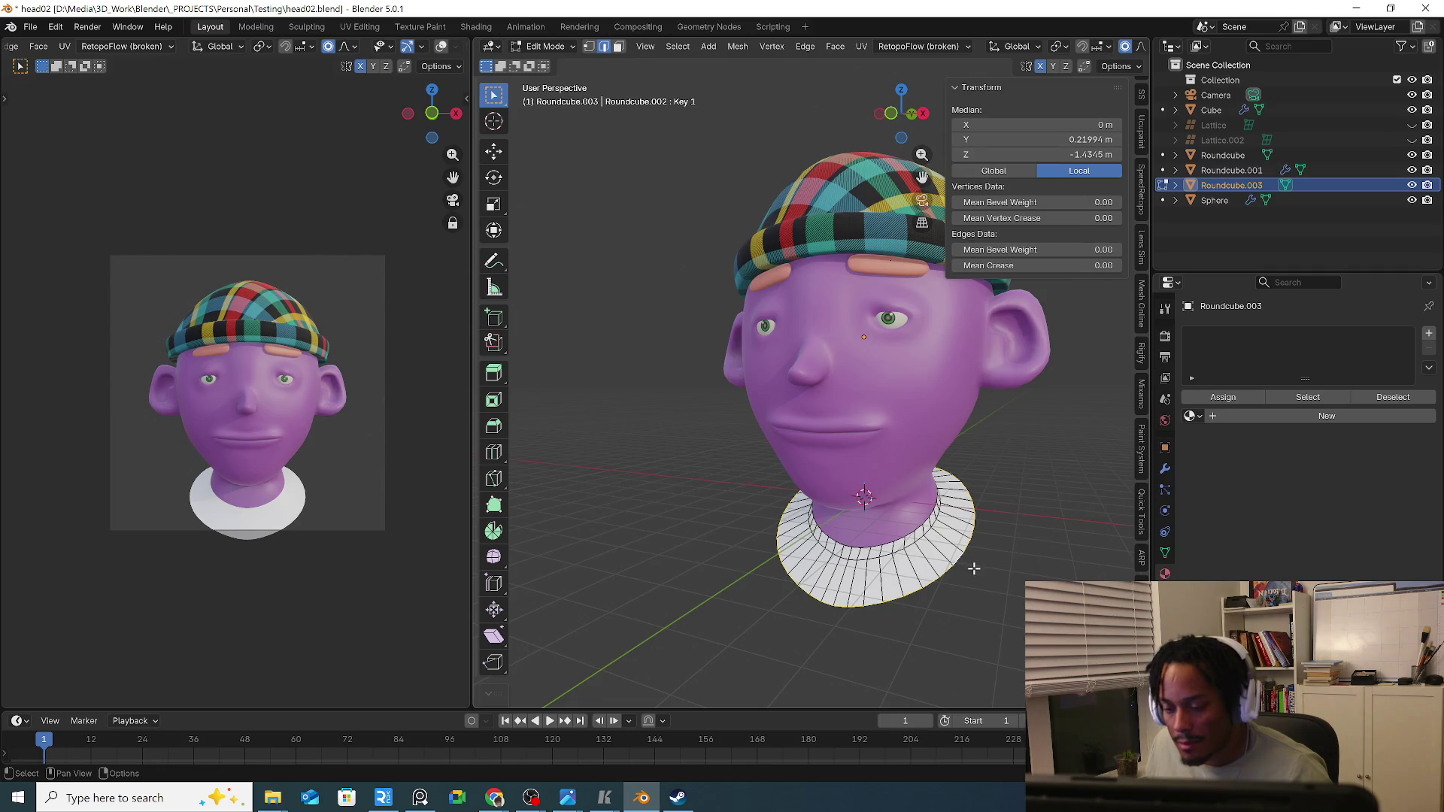
Extrude the collar rim again, move it down along Z and enlarge it into shoulders.
key("e")
key("s")
left_click(1016, 580)
key("g")
key("z")
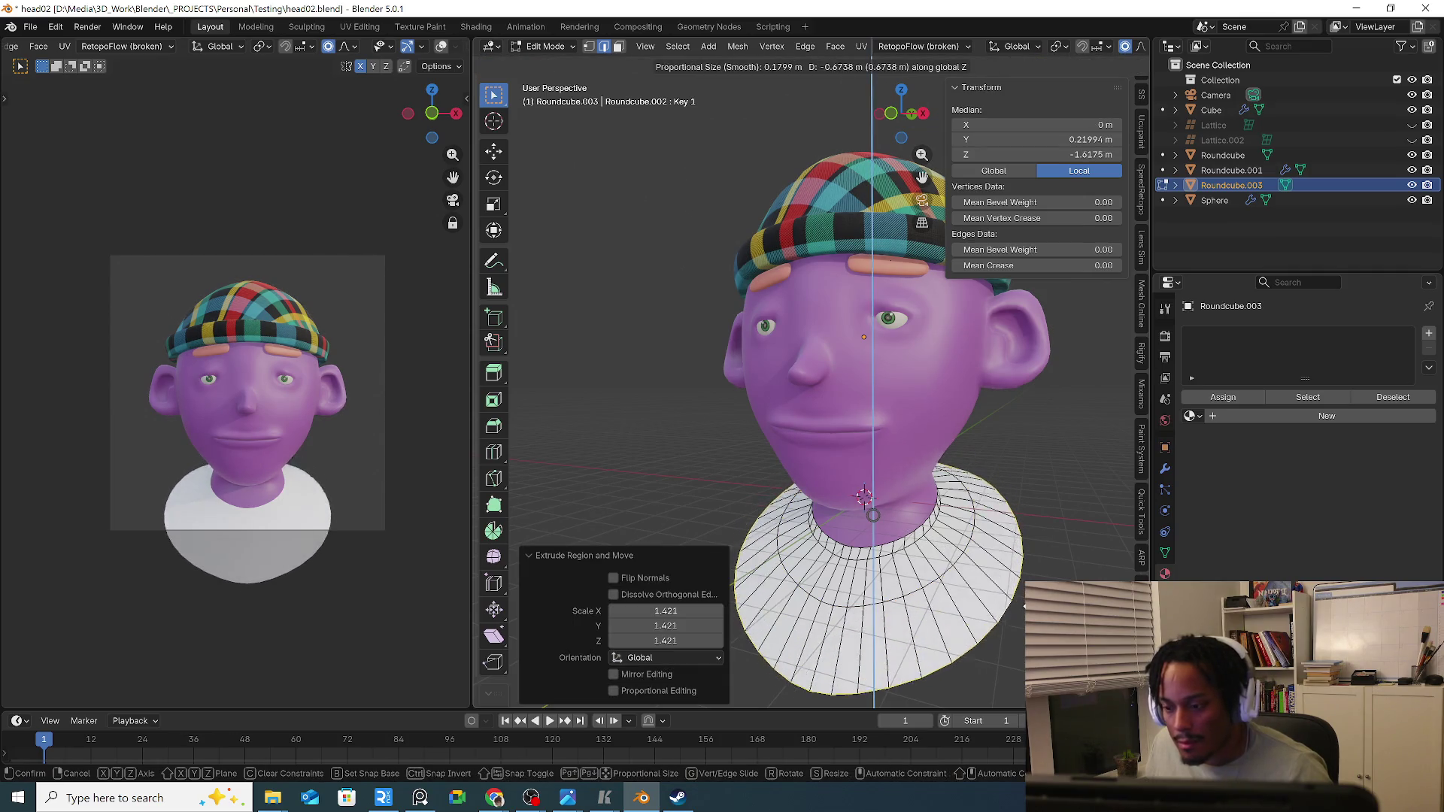
left_click(864, 588)
mouse_move(865, 587)
middle_mouse_down()
mouse_move(960, 586)
mouse_move(923, 537)
middle_mouse_up()
scroll(960, 589, "up", 2)
key("s")
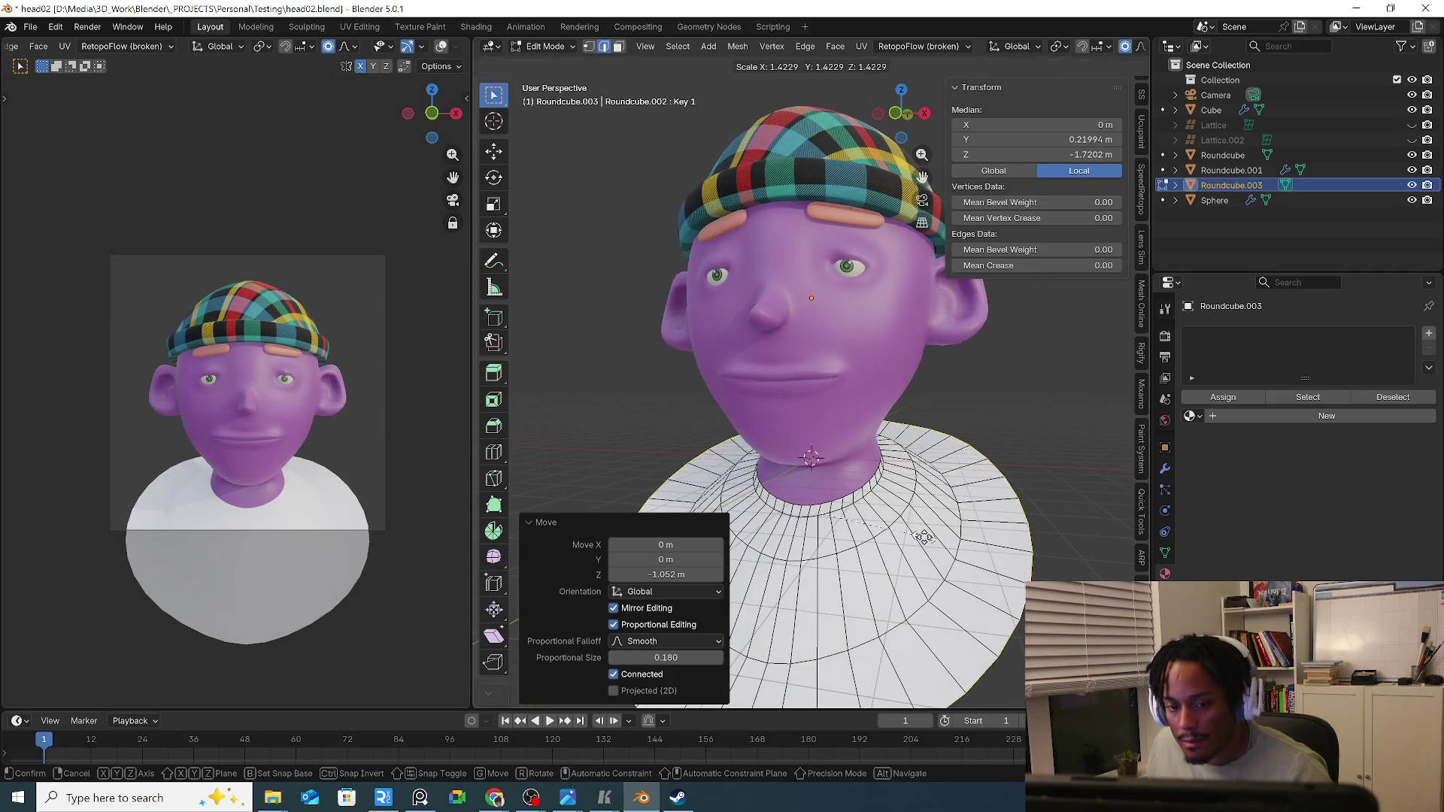
left_click(923, 537)
Drop the ring further down into a bell-shaped torso and shrink its bottom slightly, undoing a stray extrusion.
key("g")
key("z")
left_click(939, 601)
mouse_move(939, 601)
middle_mouse_down()
mouse_move(951, 576)
mouse_move(1020, 549)
middle_mouse_up()
key("s")
left_click(960, 571)
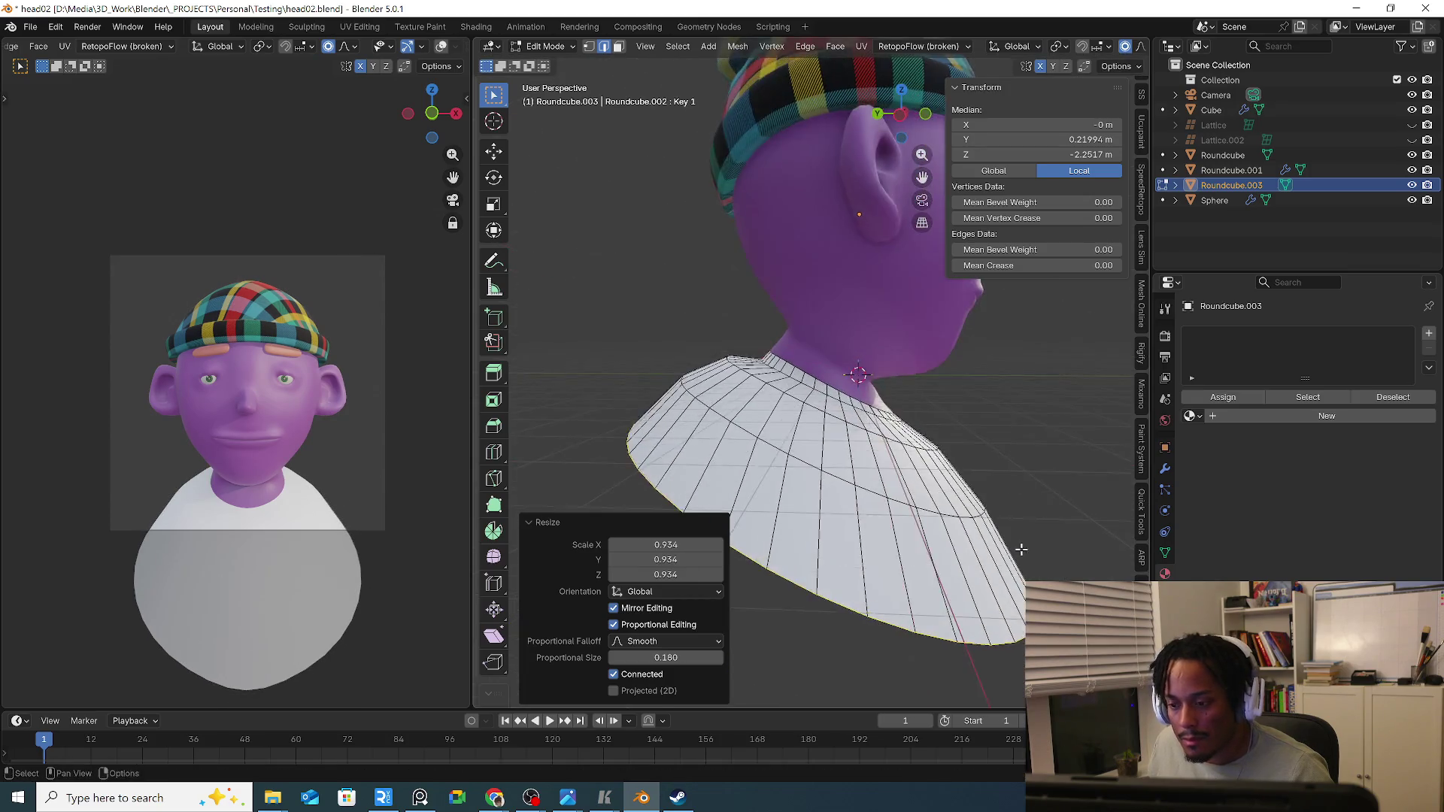
key("e")
right_click(1008, 542)
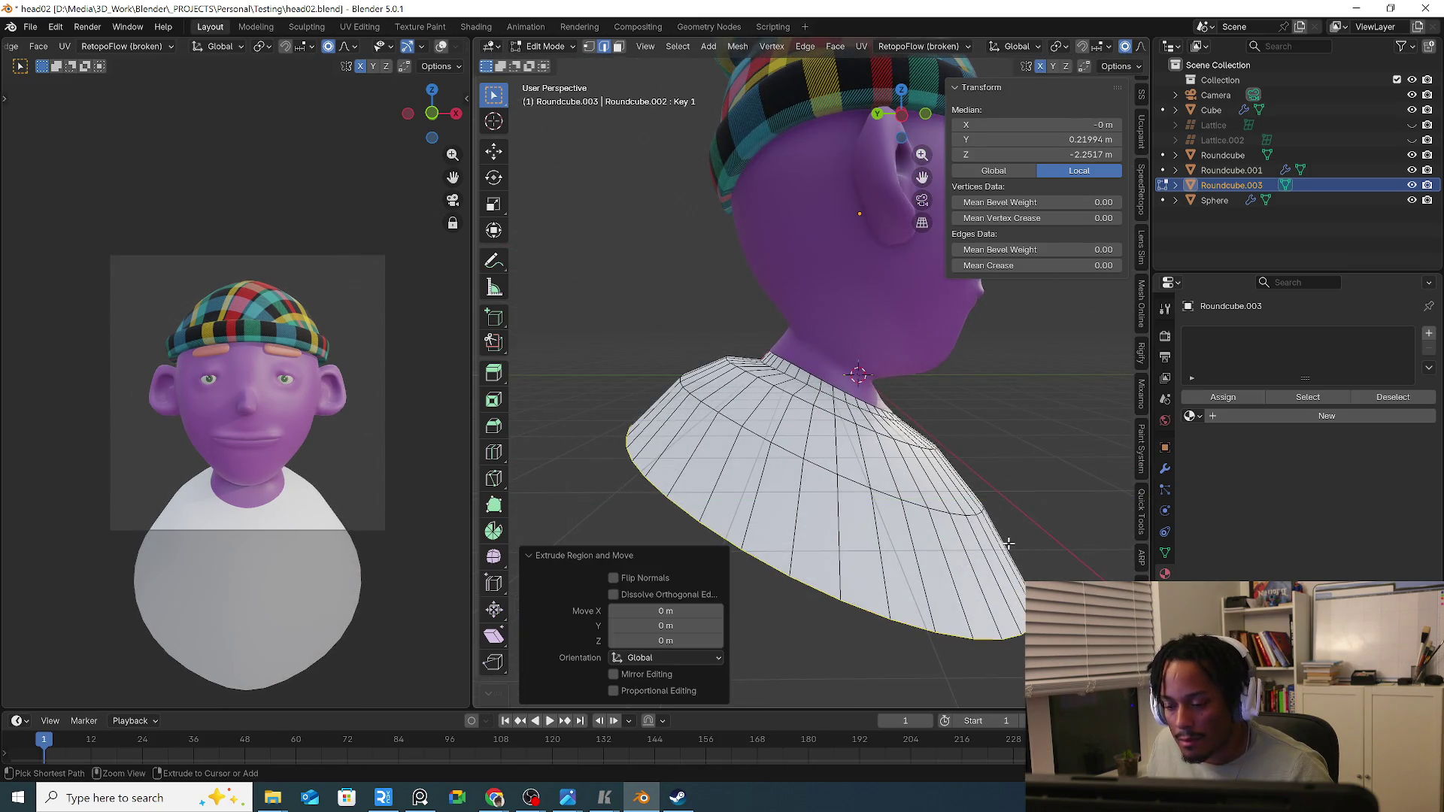
key("ctrl+z")
Flatten the torso front to back with a Y-axis scale, then select the mid-torso loop for bevelling.
key("s")
key("y")
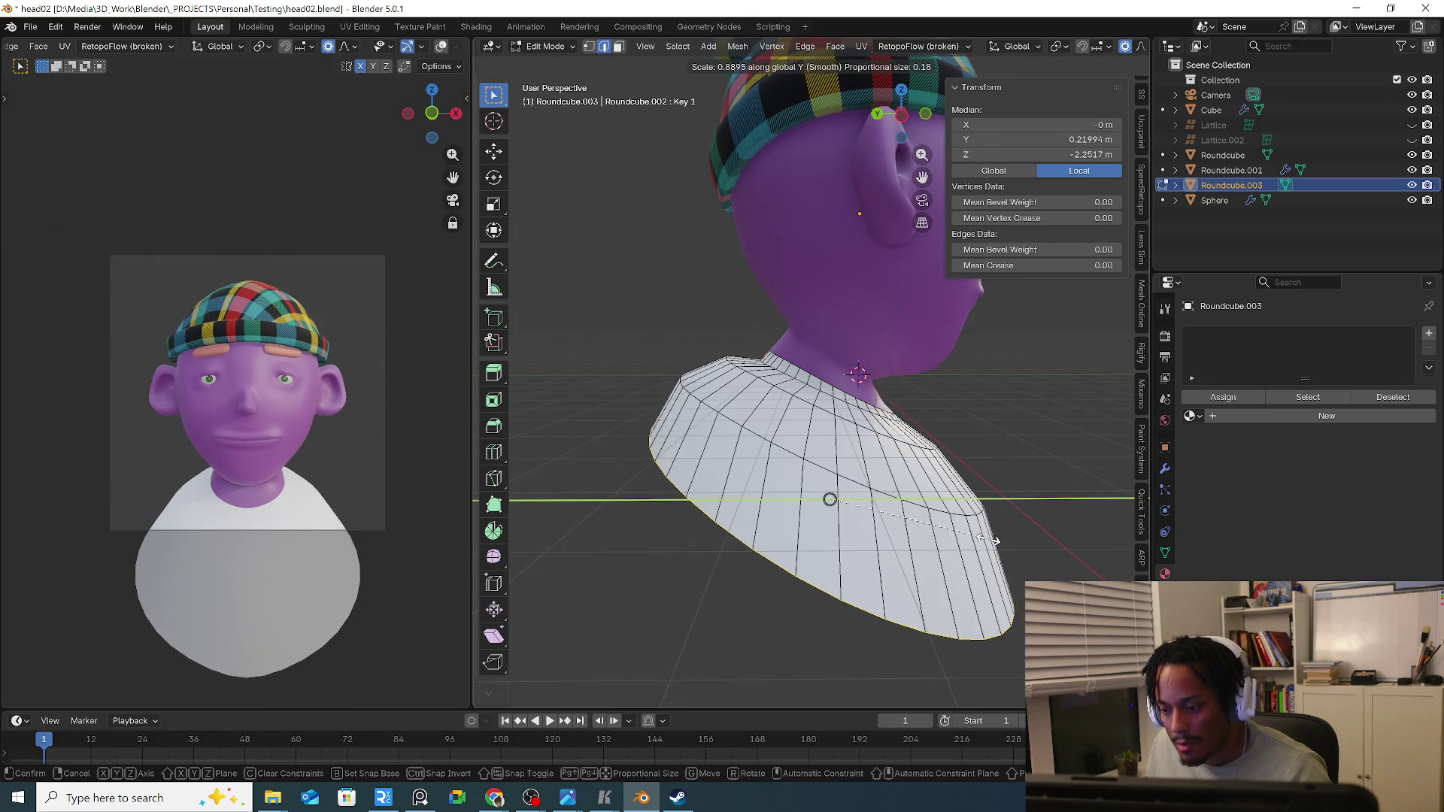
left_click(973, 533)
middle_click_drag(972, 533, 855, 522)
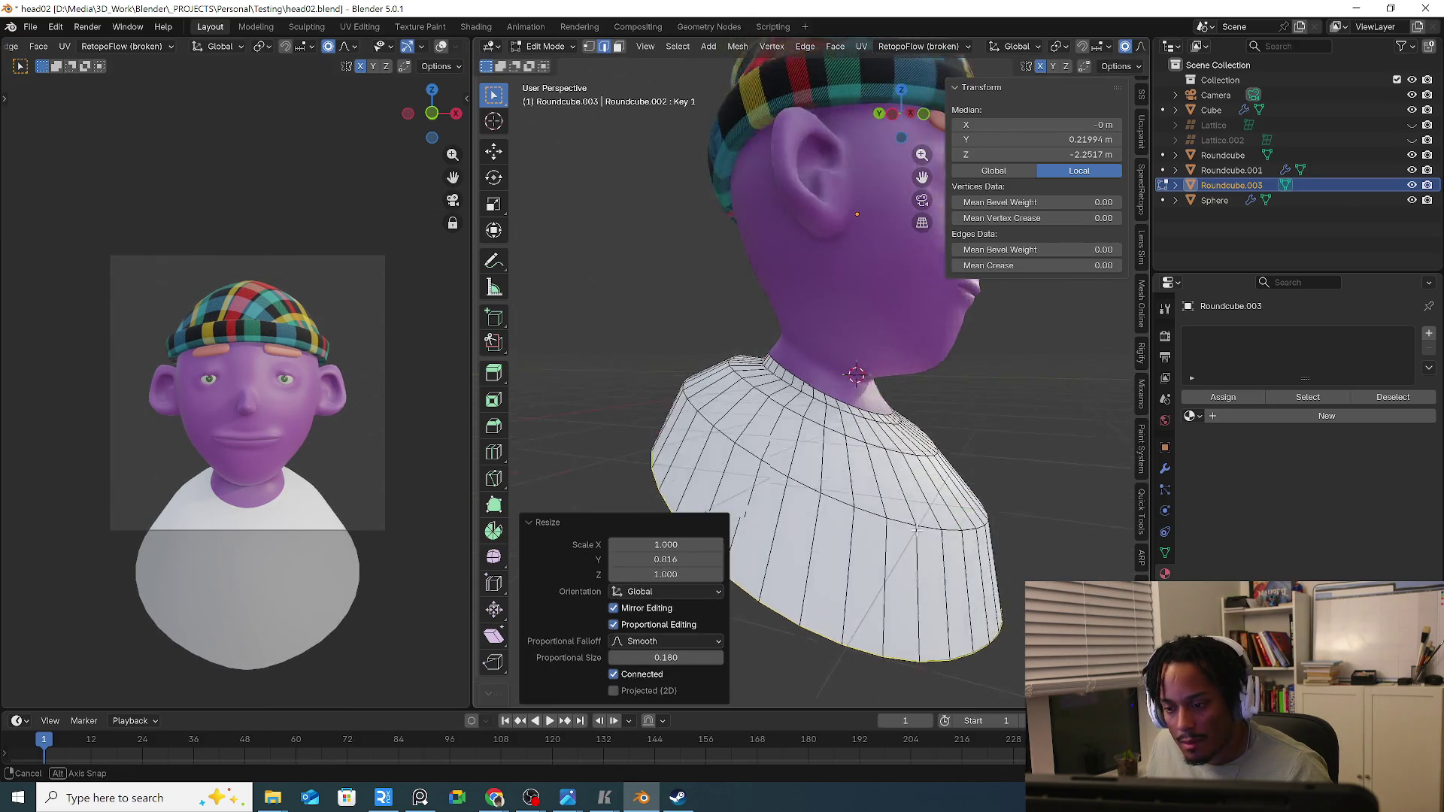
left_click(875, 528, "alt")
key("ctrl+b")
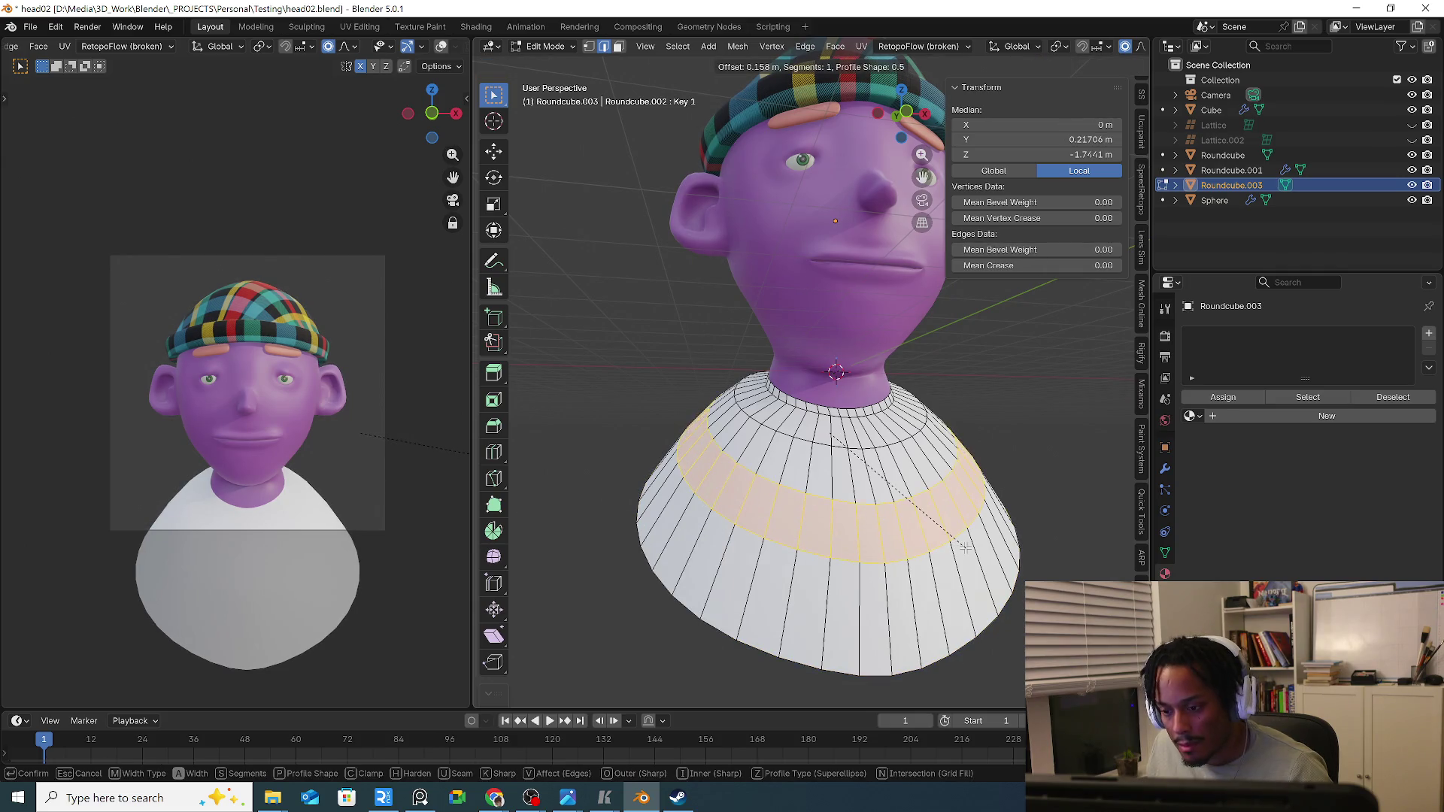
Bevel the mid-torso loop and the upper collar loop with Ctrl+B to add extra edge rings.
left_click(969, 549)
left_click(874, 453)
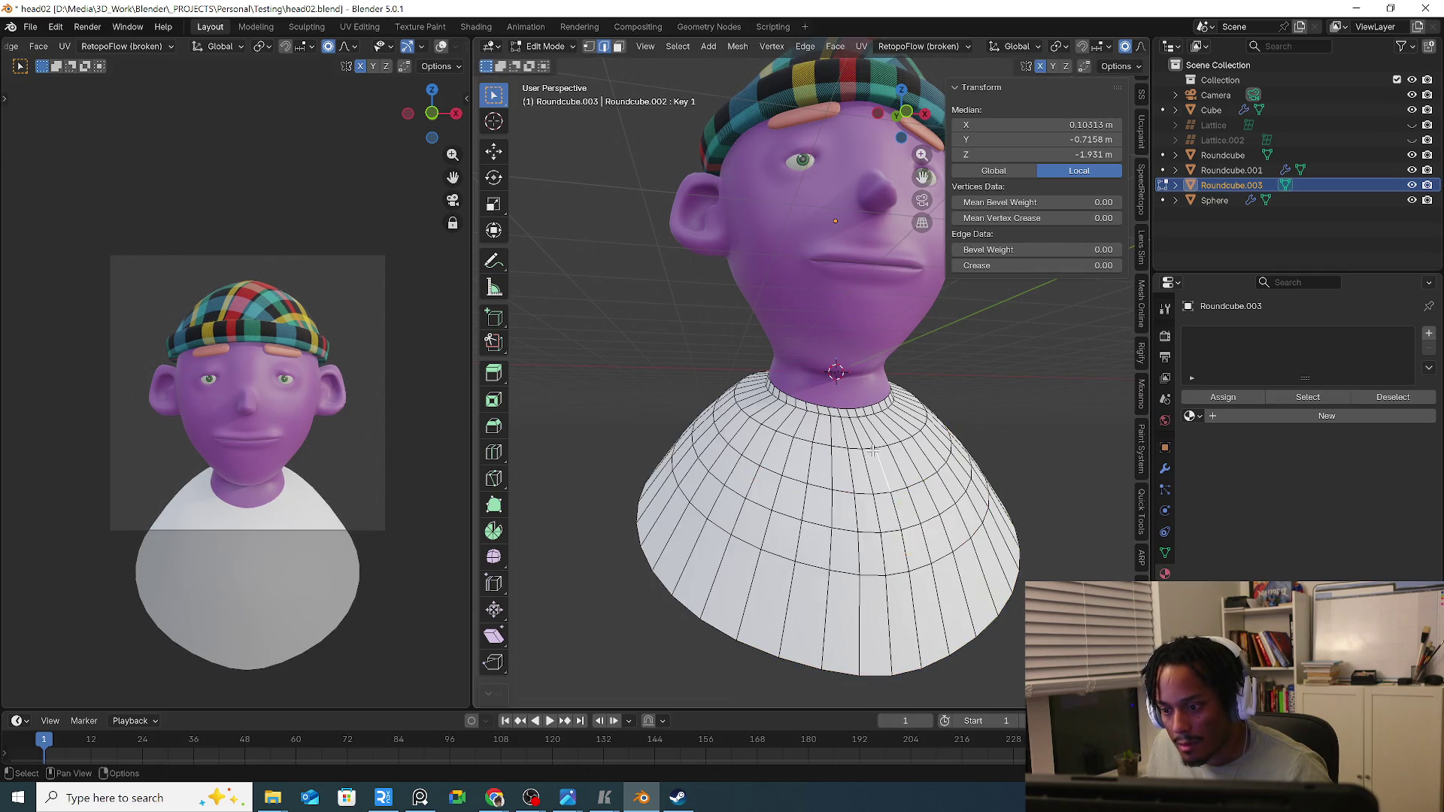
key("ctrl+b")
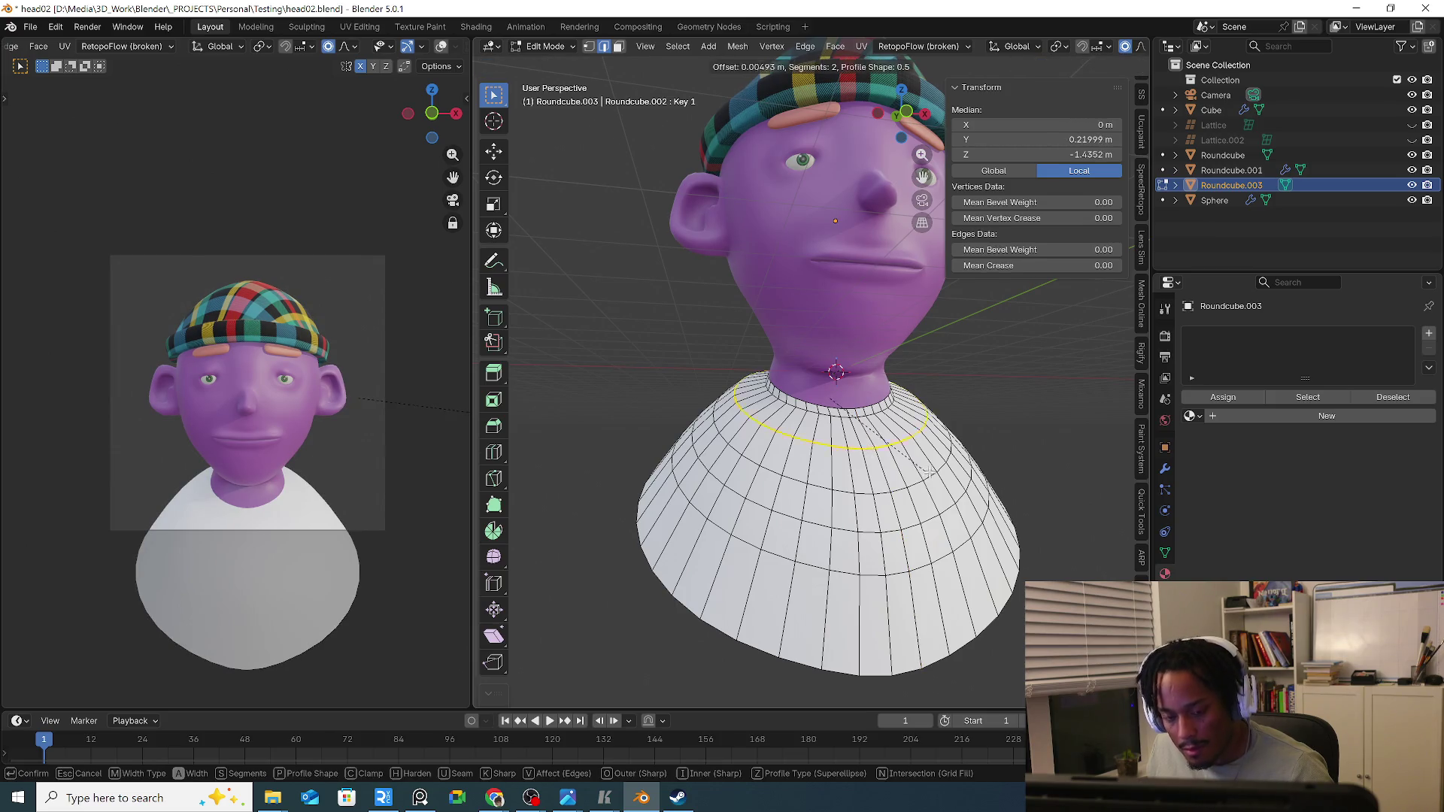
left_click(935, 474)
mouse_move(934, 474)
middle_mouse_down()
mouse_move(836, 442)
mouse_move(839, 422)
middle_mouse_up()
scroll(835, 443, "up", 4)
left_click(839, 423)
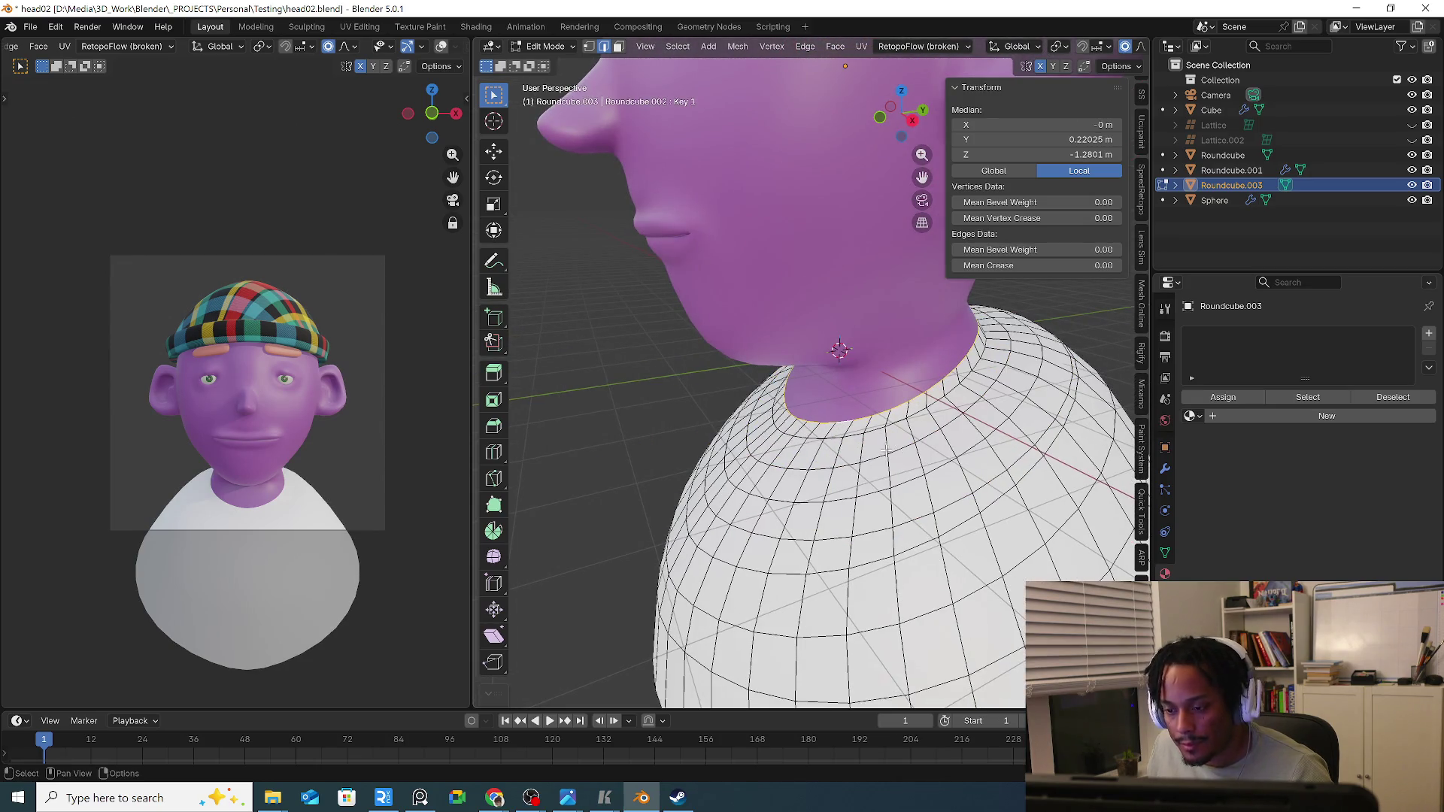
Raise, scale and re-lower the collar ring with proportional editing so the shoulders round out.
key("g")
key("z")
left_click(978, 462)
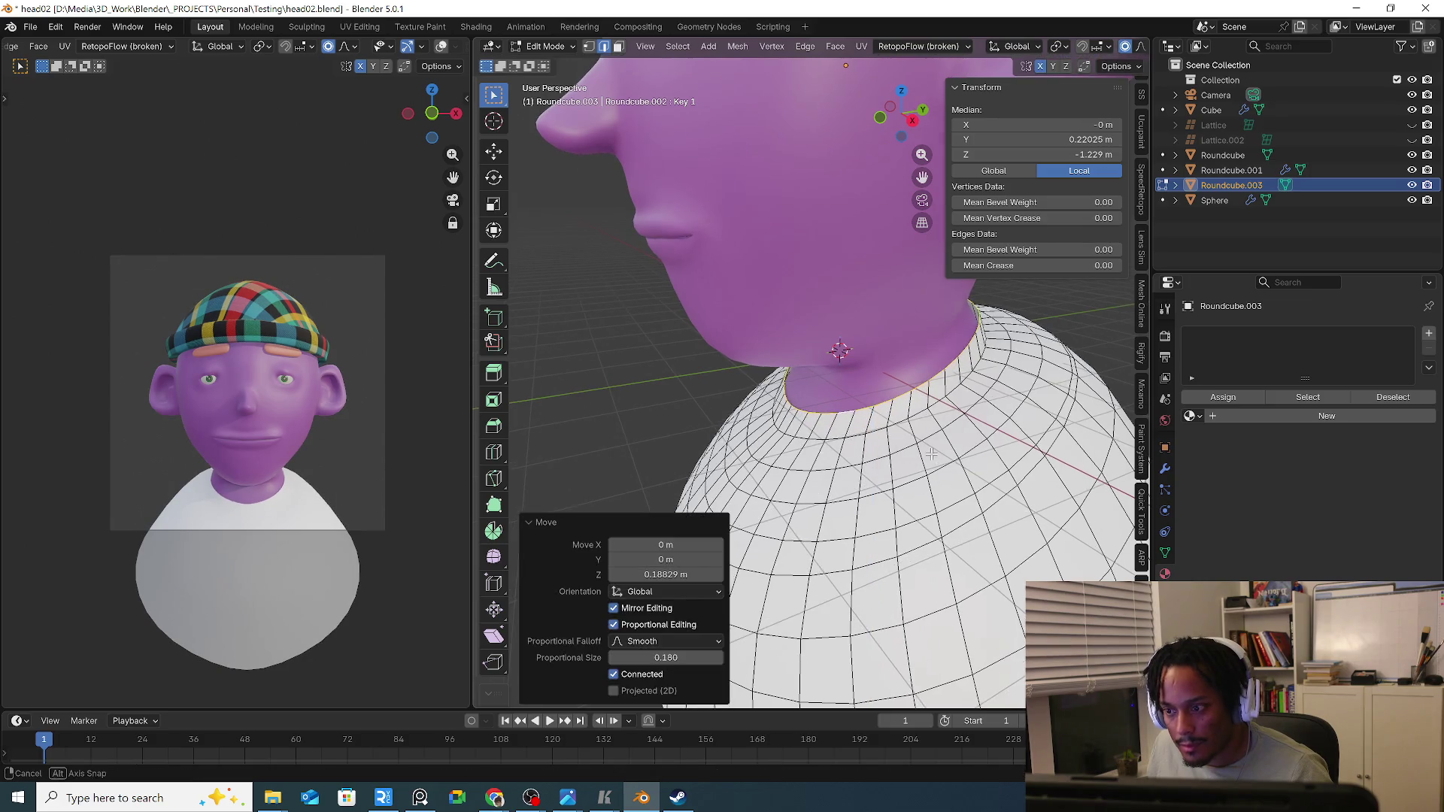
key("s")
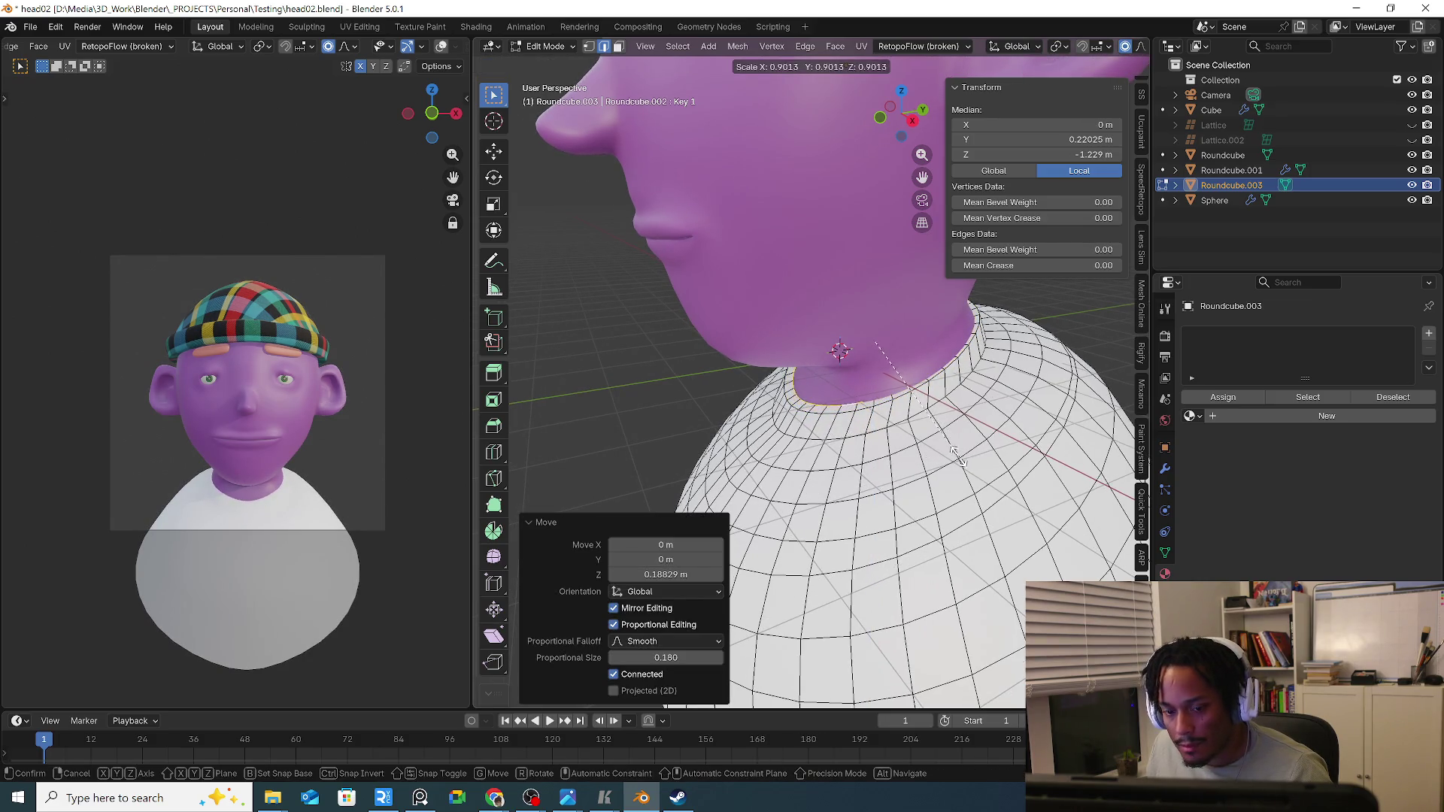
left_click(953, 455)
key("g")
key("z")
left_click(946, 451)
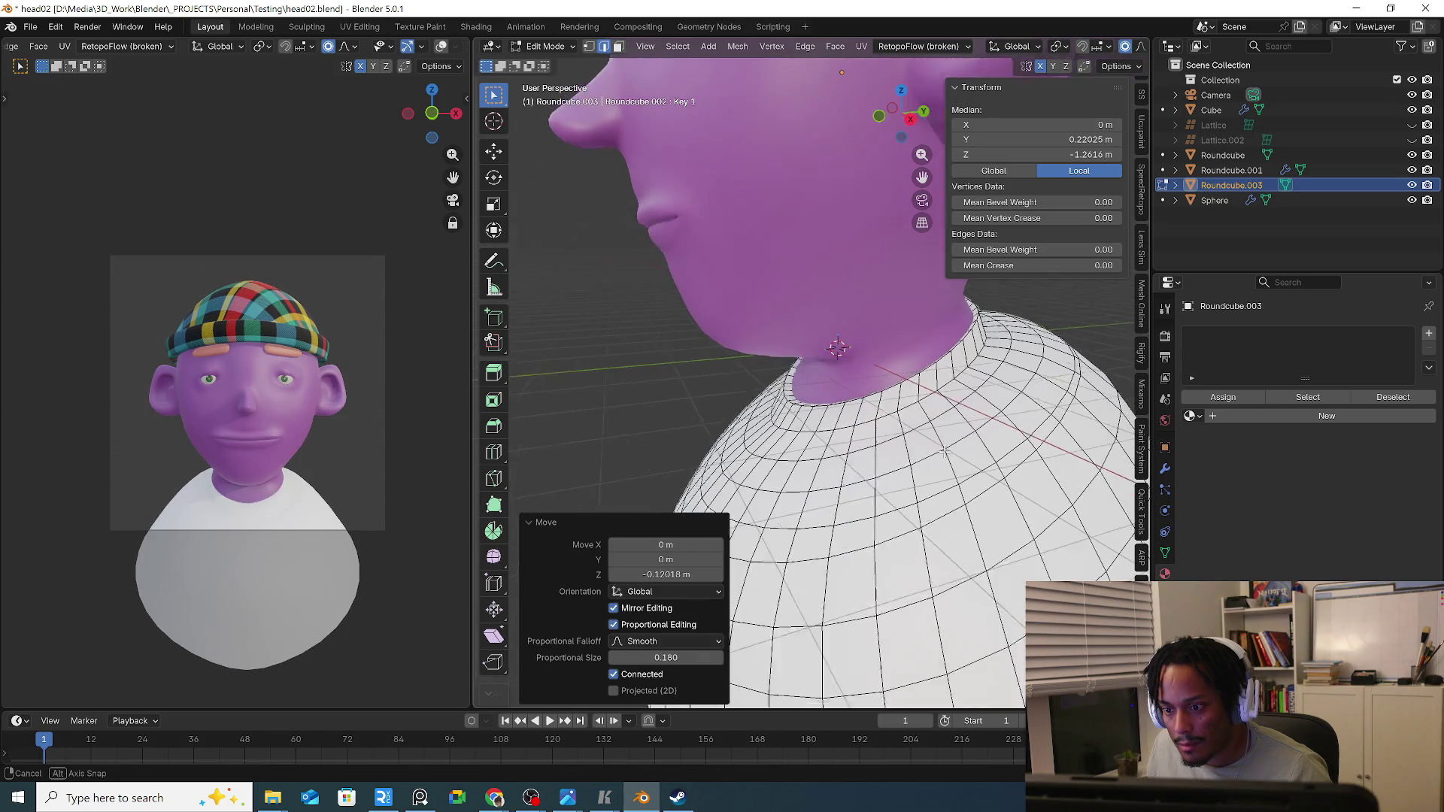
key("g")
key("z")
left_click(936, 440)
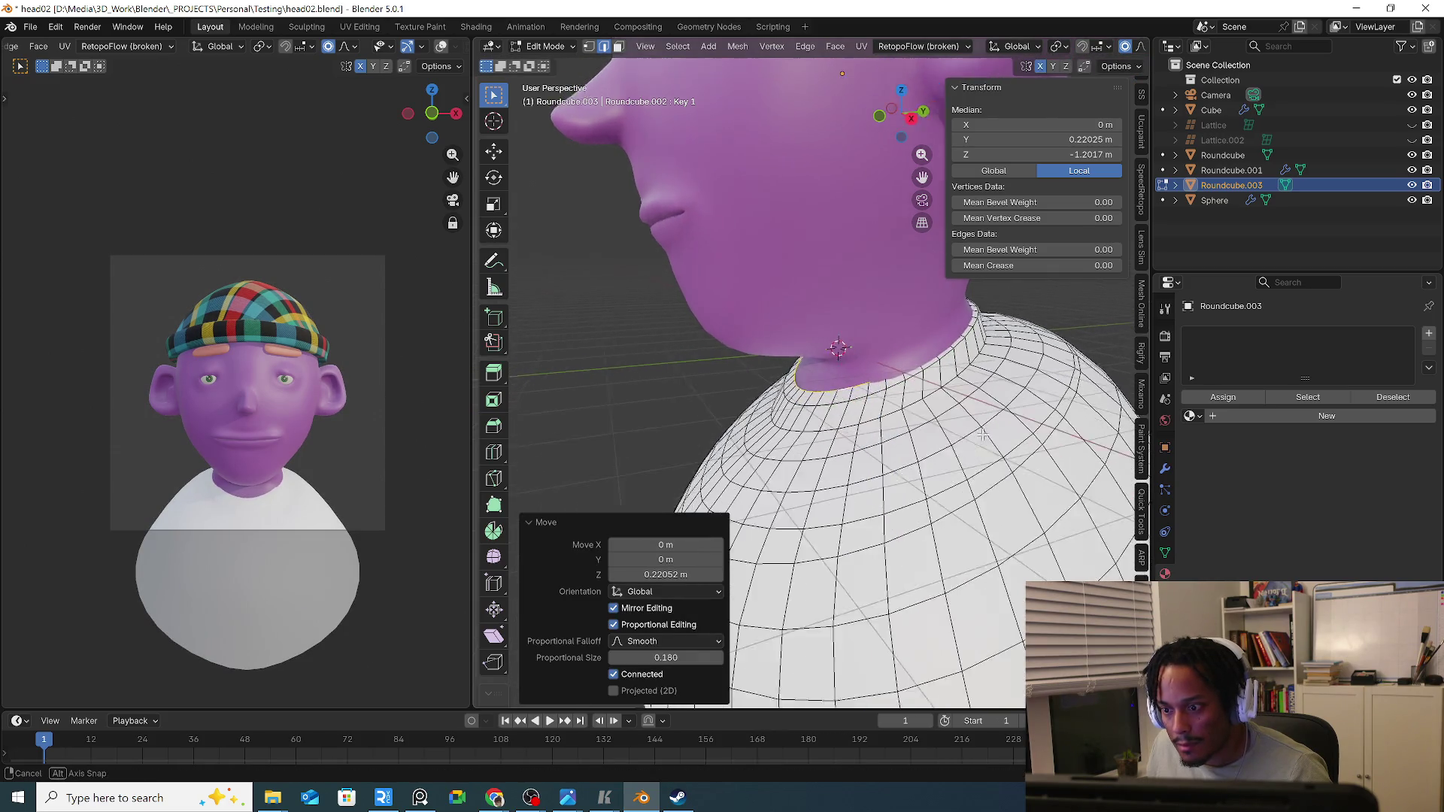
Smoothly scale the area around the collar into a snug band and start a new ring from it along Z.
middle_click_drag(936, 440, 881, 435)
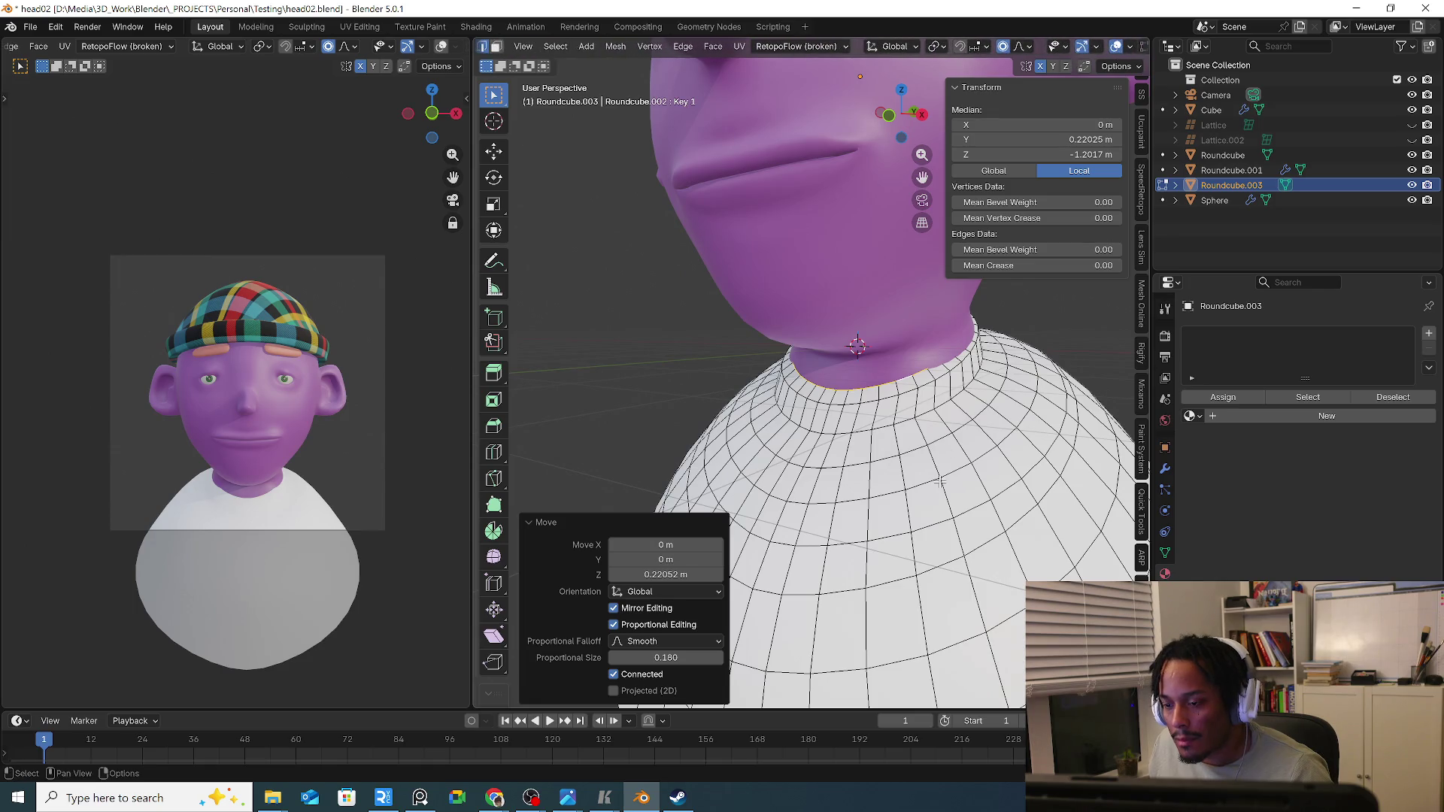
key("s")
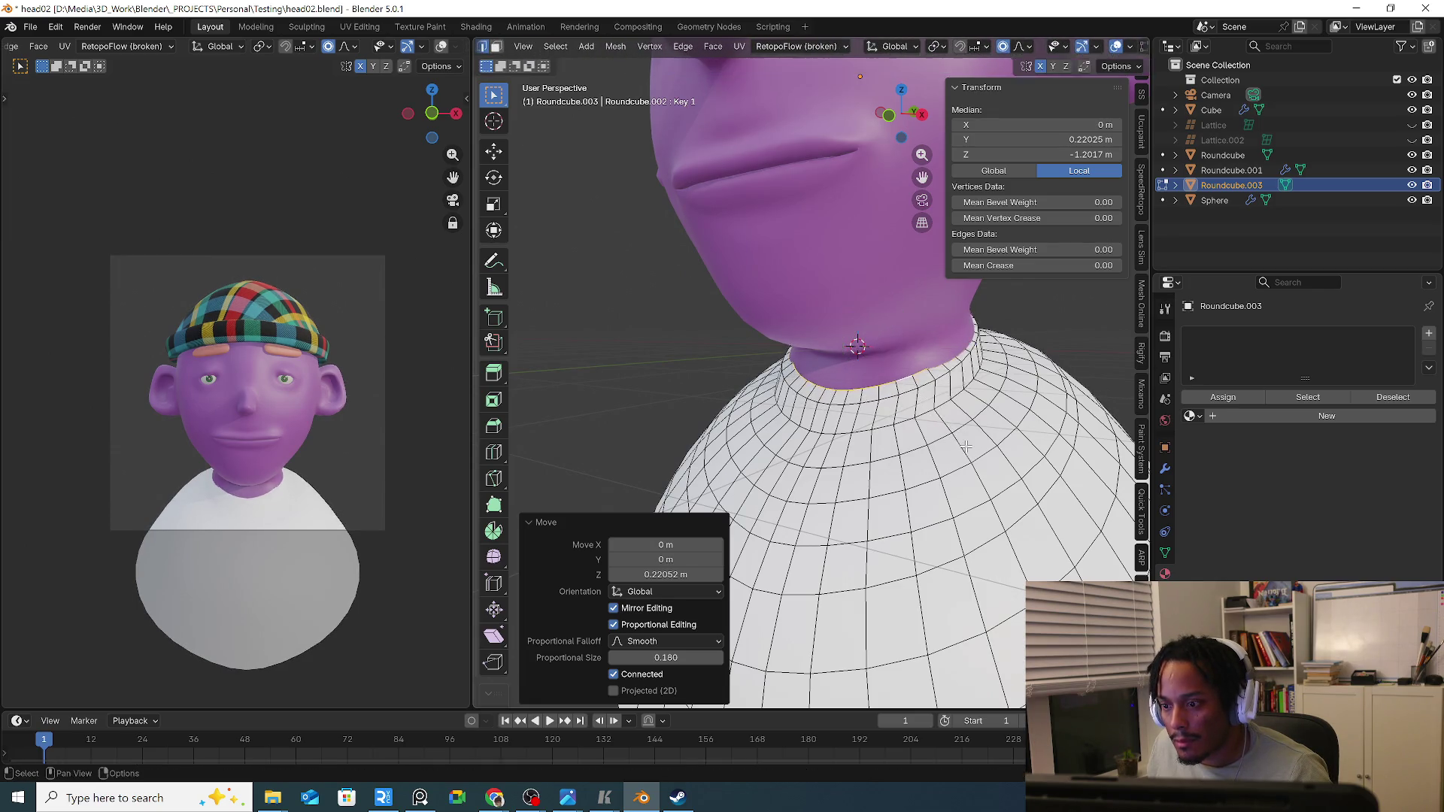
scroll(974, 451, "down", 3)
scroll(984, 455, "down", 3)
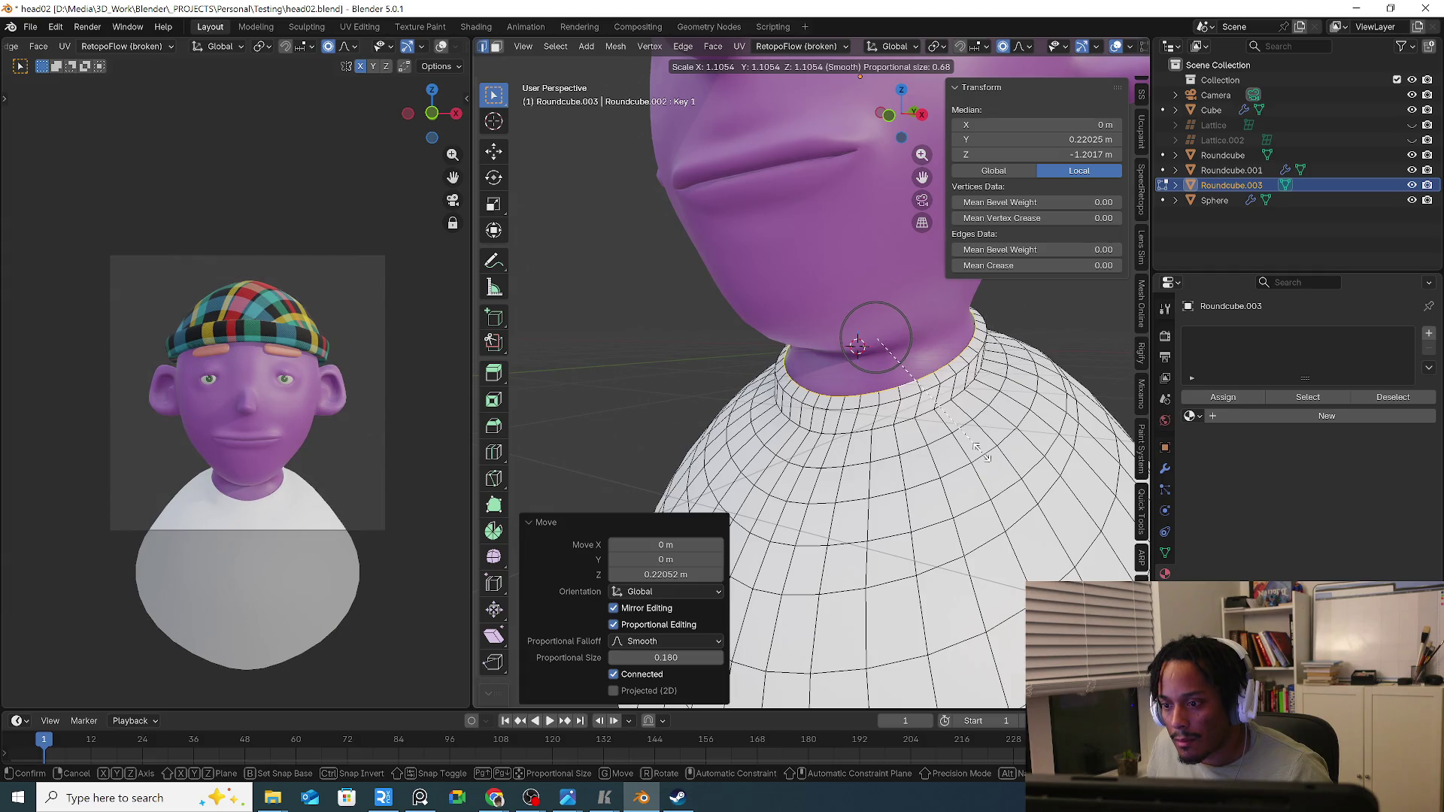
scroll(978, 449, "down", 4)
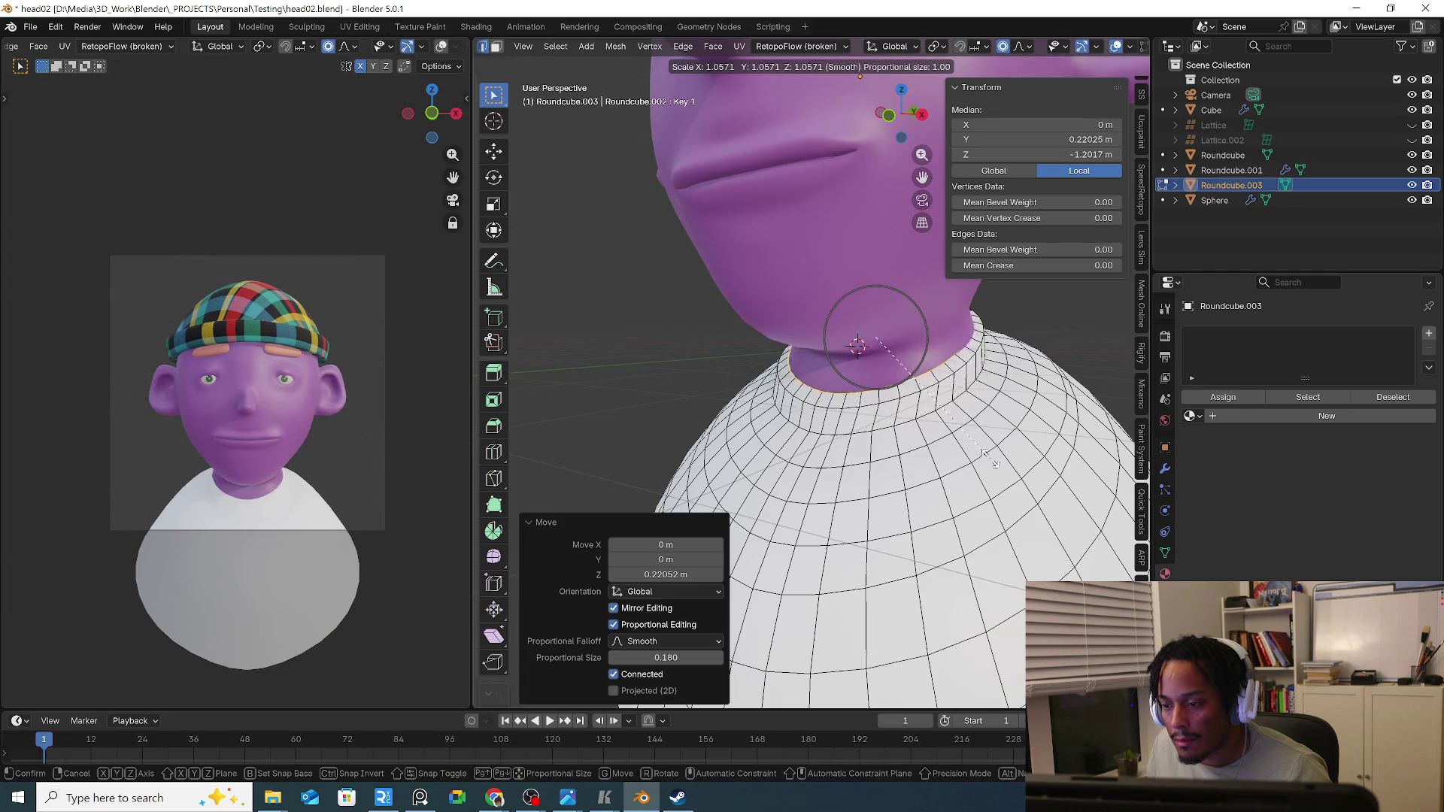
left_click(993, 463)
middle_click_drag(994, 463, 830, 414)
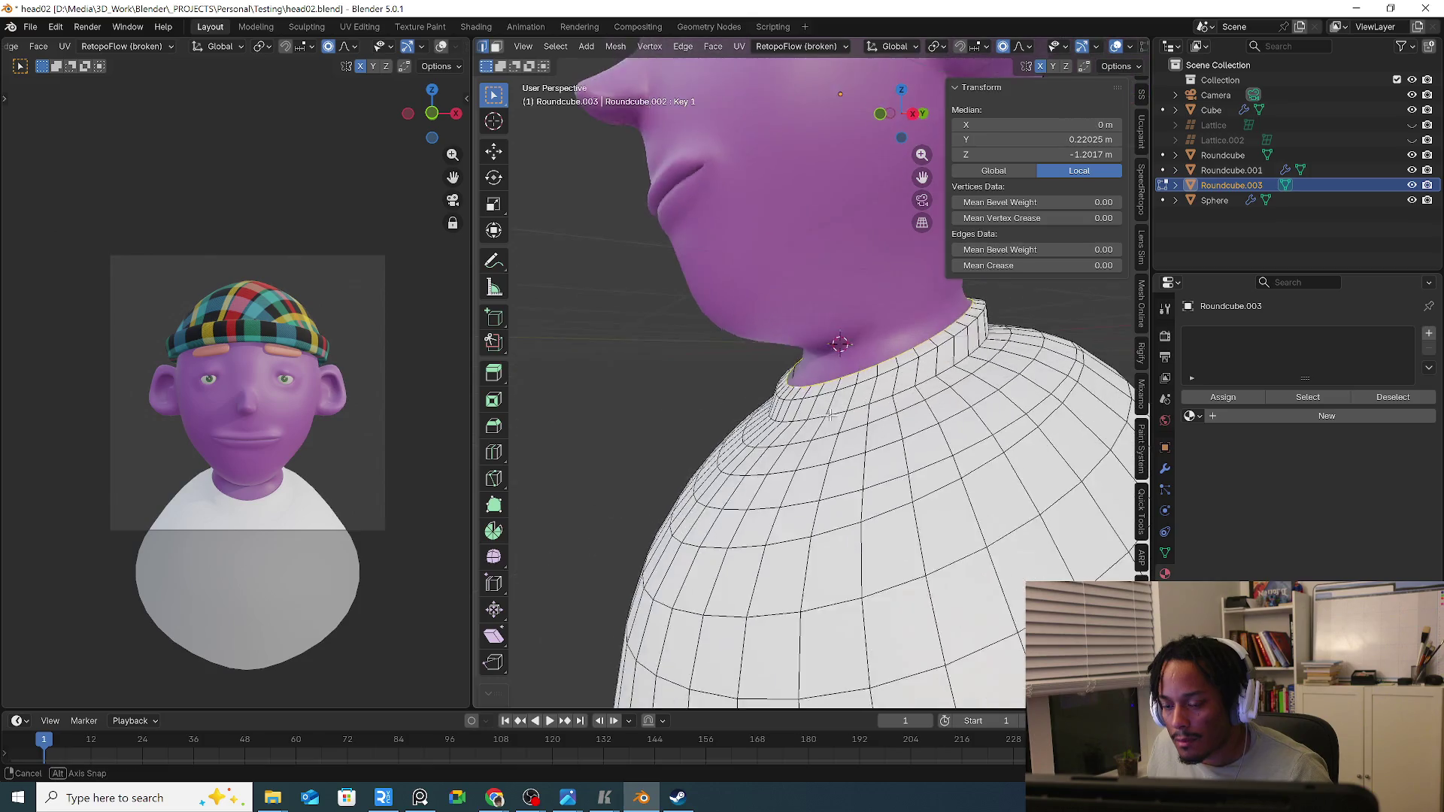
key("g")
key("z")
Scale the new neck ring smoothly, then edge-slide a loop up toward the neck.
left_click(833, 434)
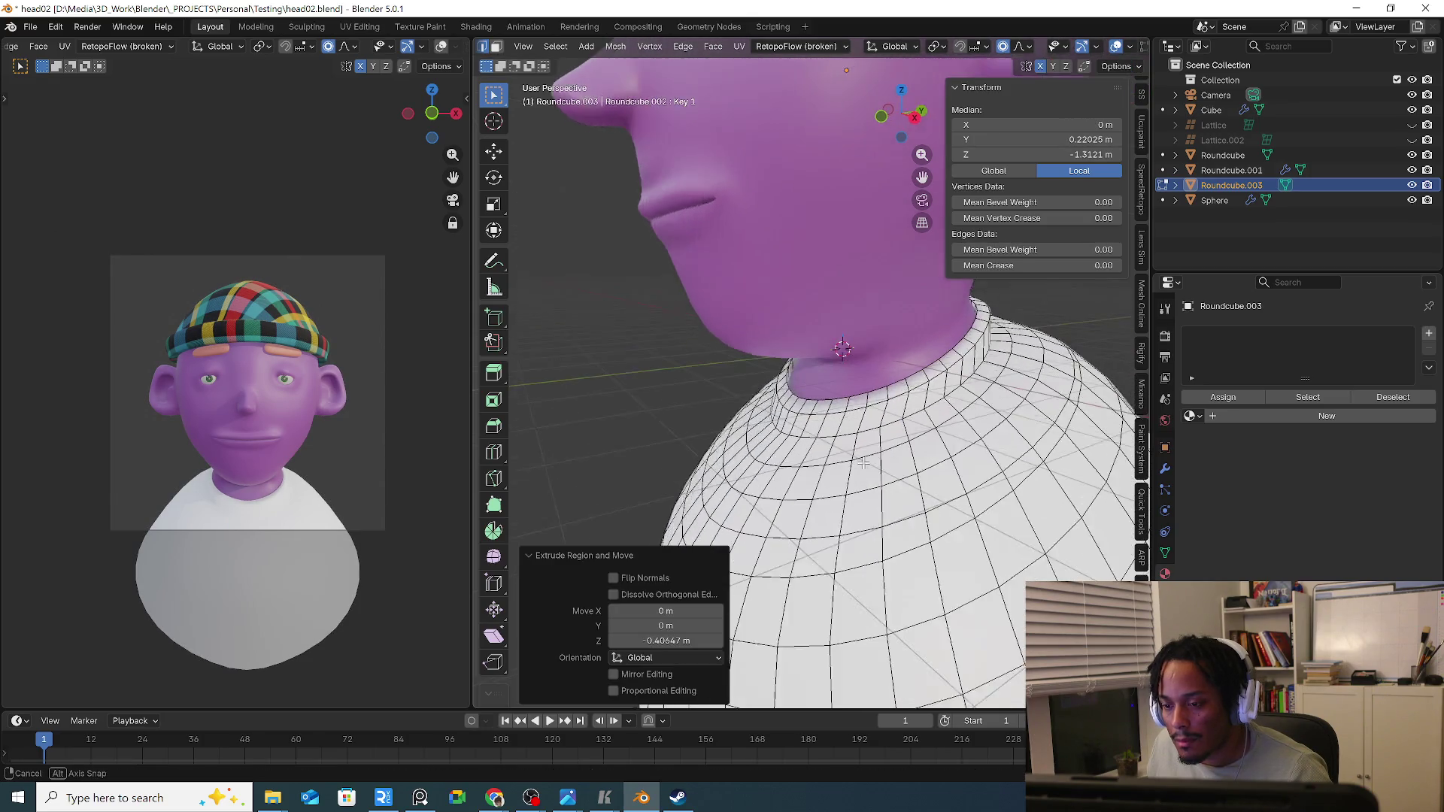
key("s")
scroll(975, 474, "up", 3)
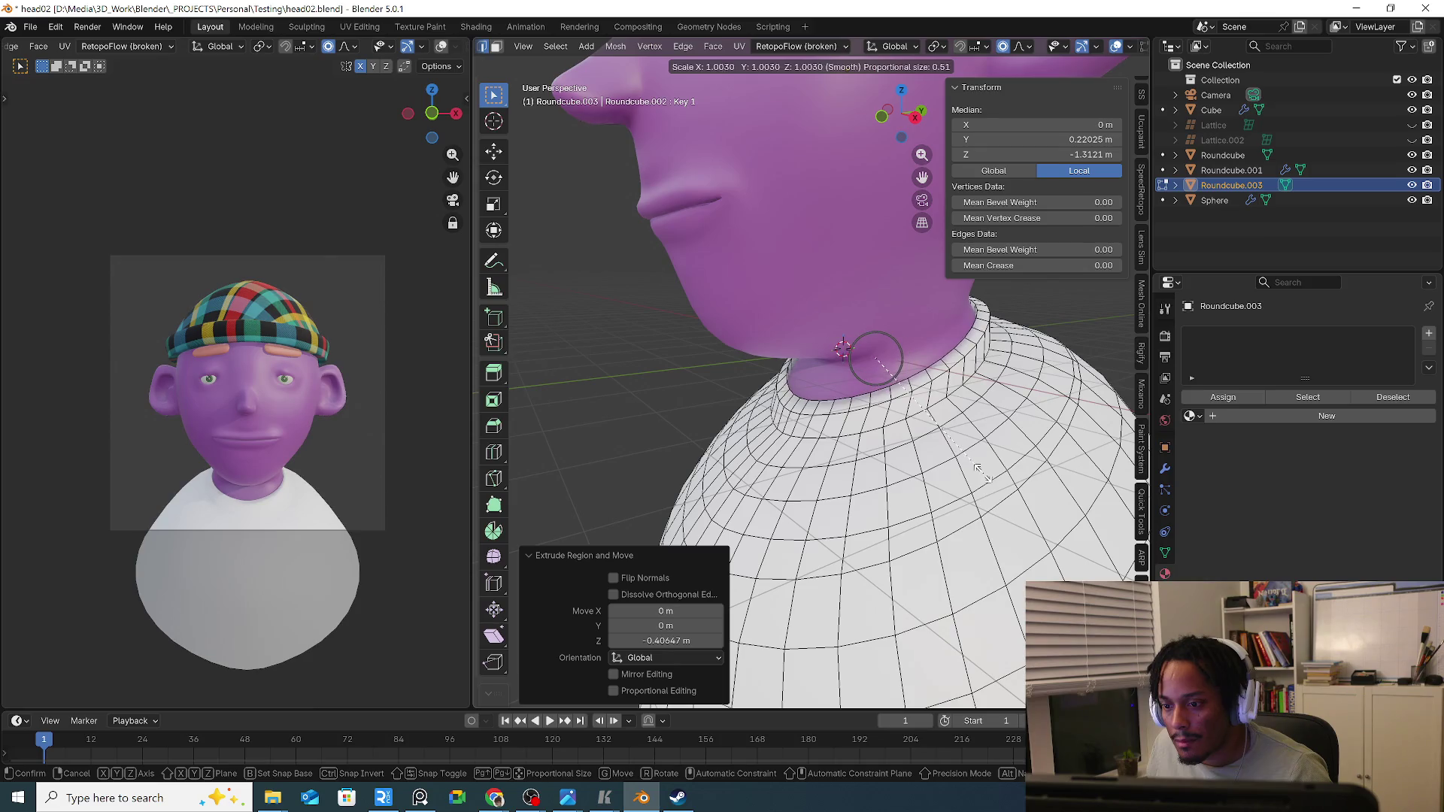
left_click(979, 471)
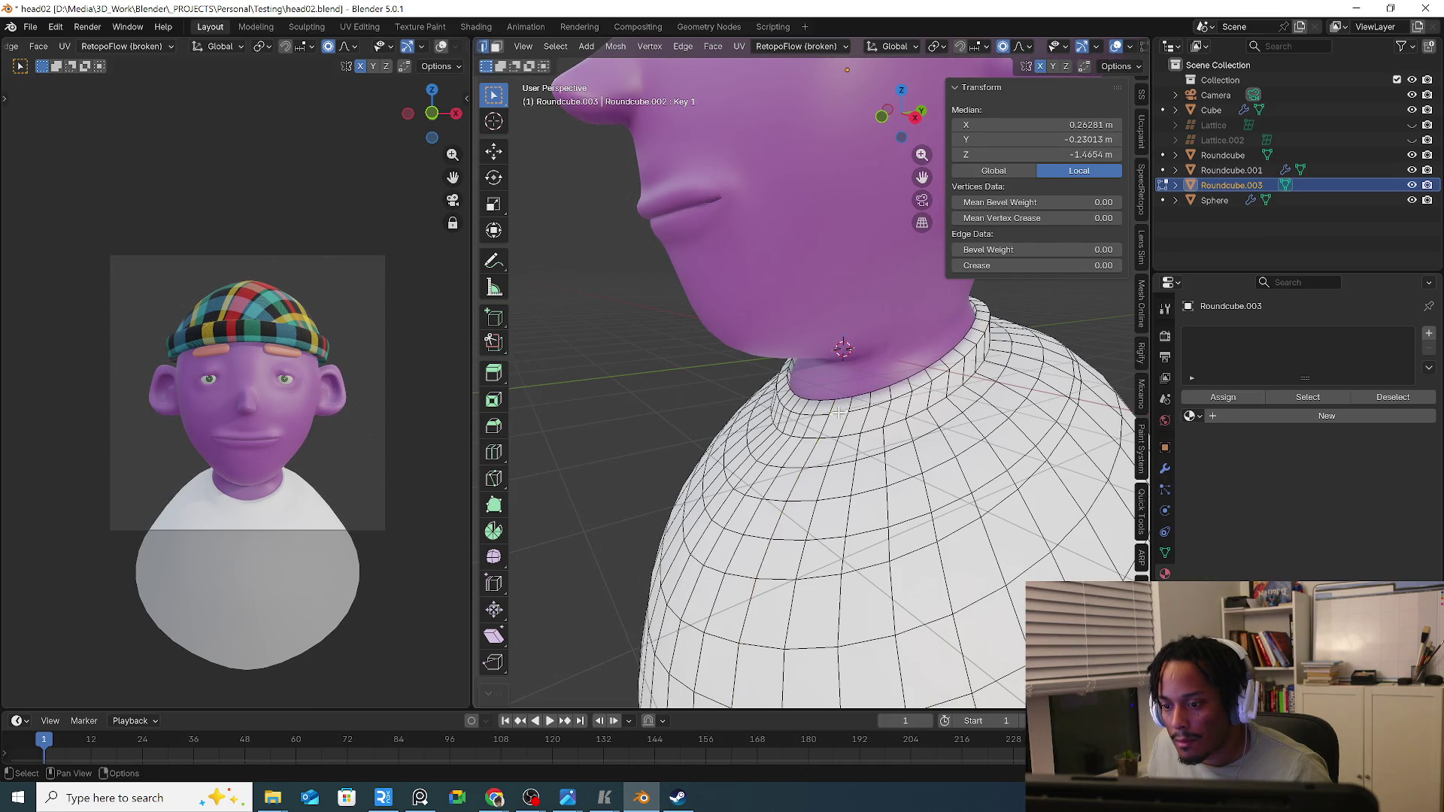
middle_click_drag(833, 419, 859, 424)
key("s")
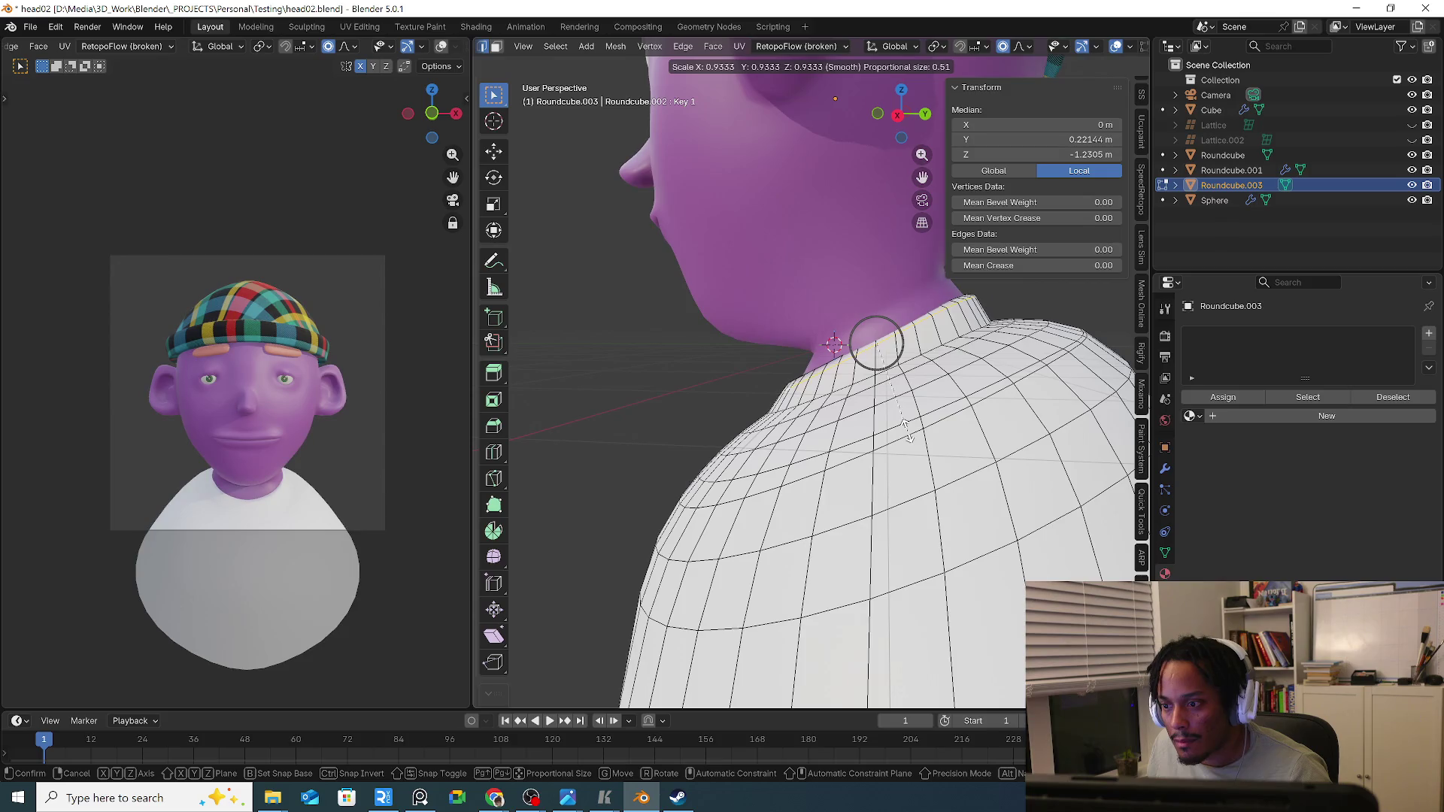
left_click(911, 430)
key("Escape")
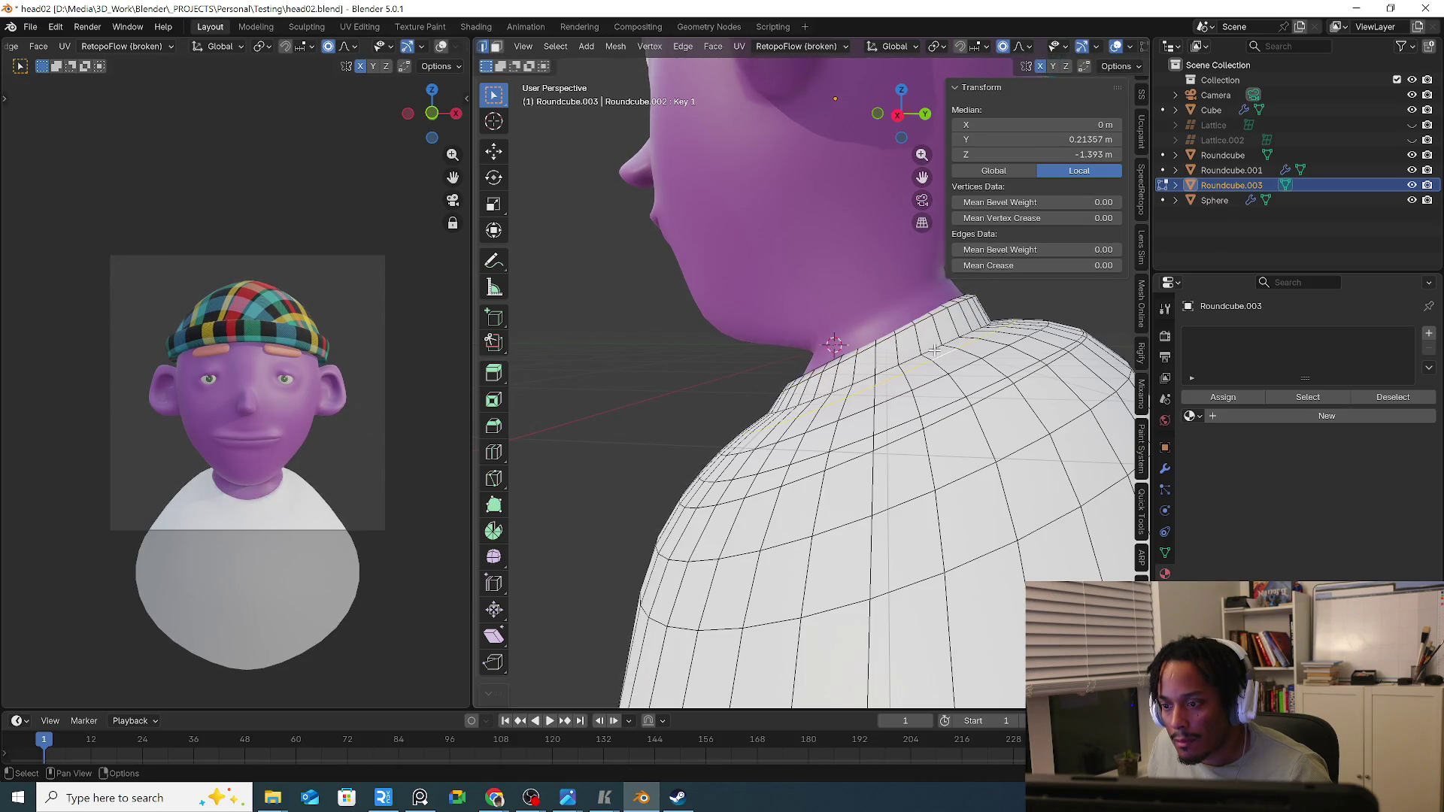
key("g")
key("g")
left_click(990, 383)
Bevel the neckline edge loop tight with Ctrl+B and return to Object Mode to view the smooth shirt.
middle_click_drag(990, 384, 946, 404)
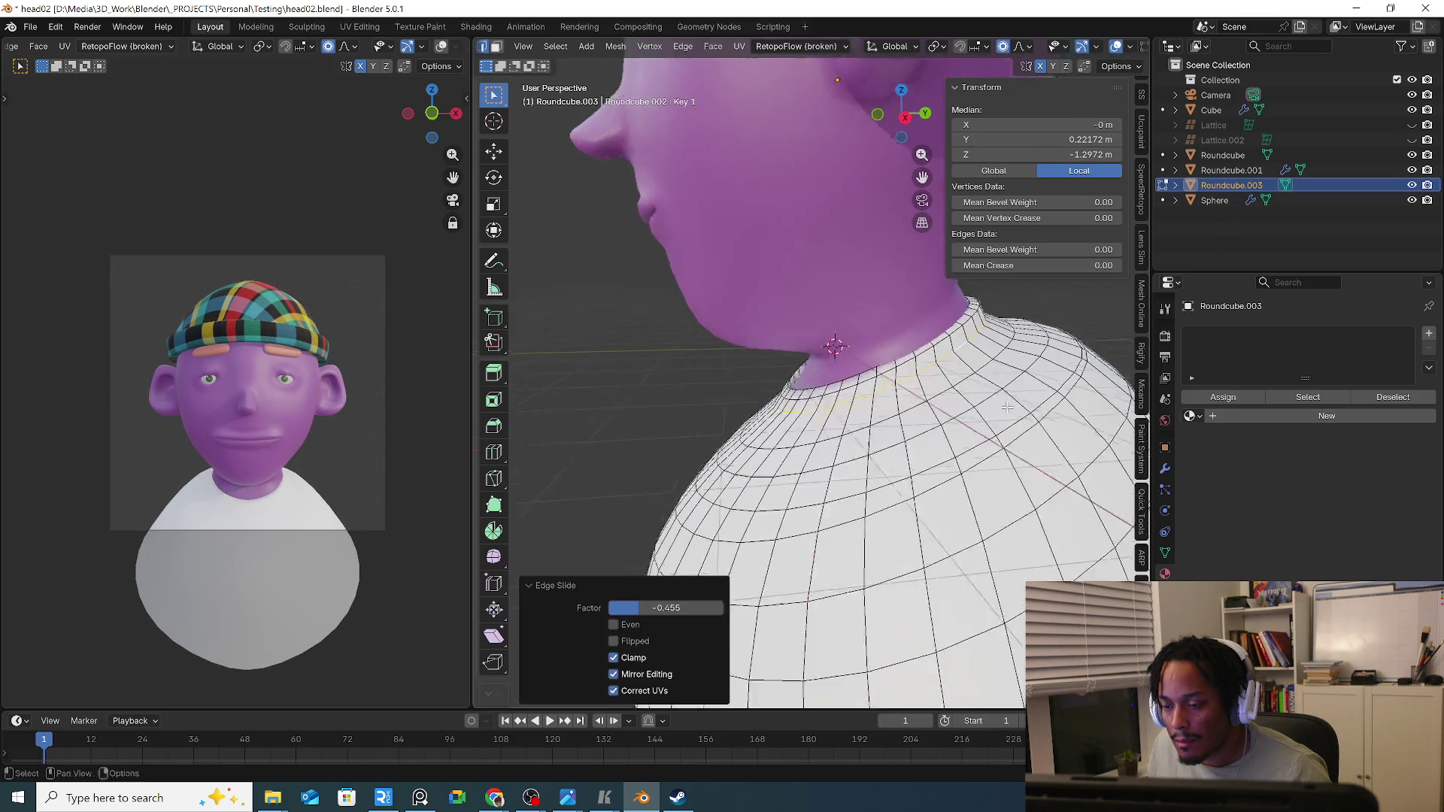
middle_click_drag(792, 387, 878, 416)
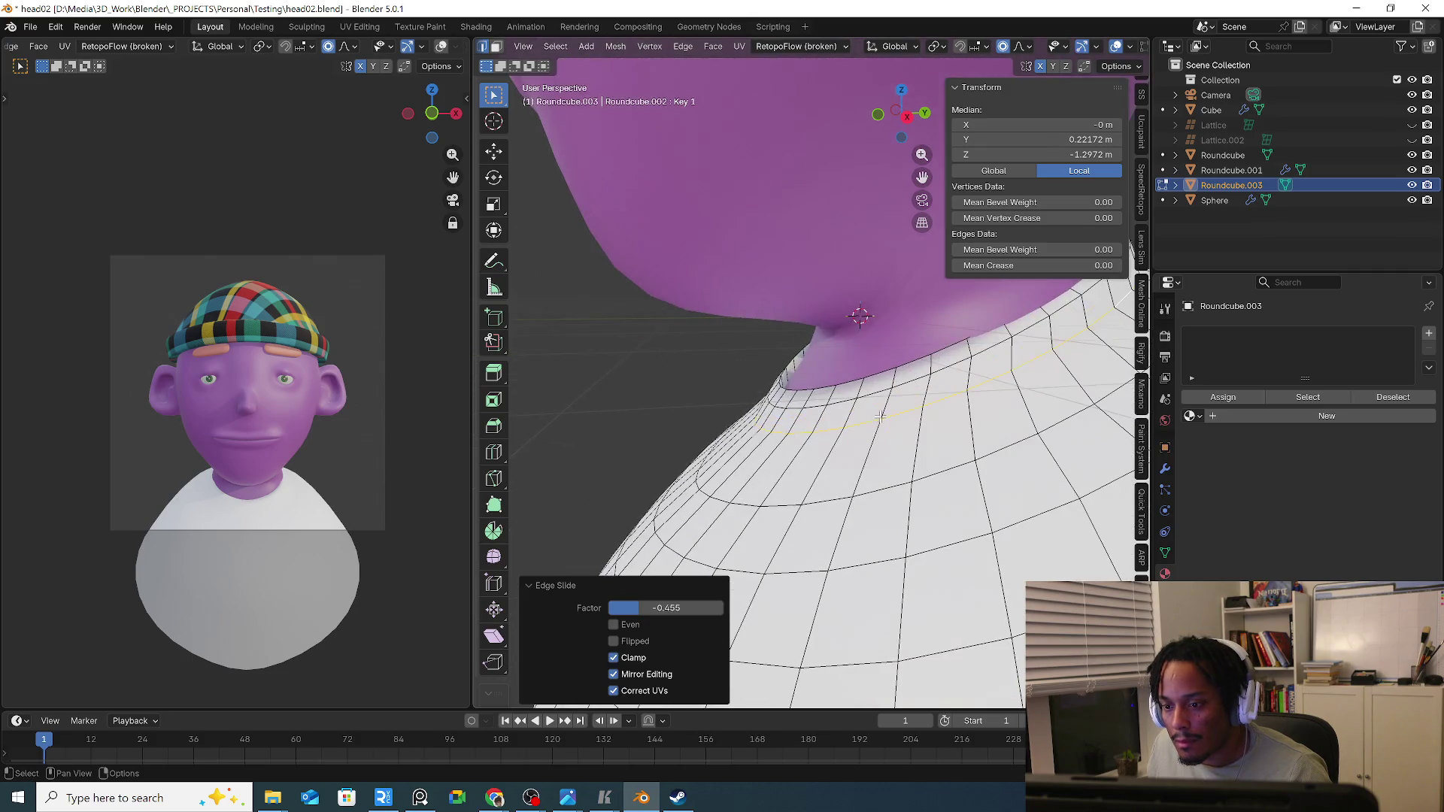
left_click(840, 386)
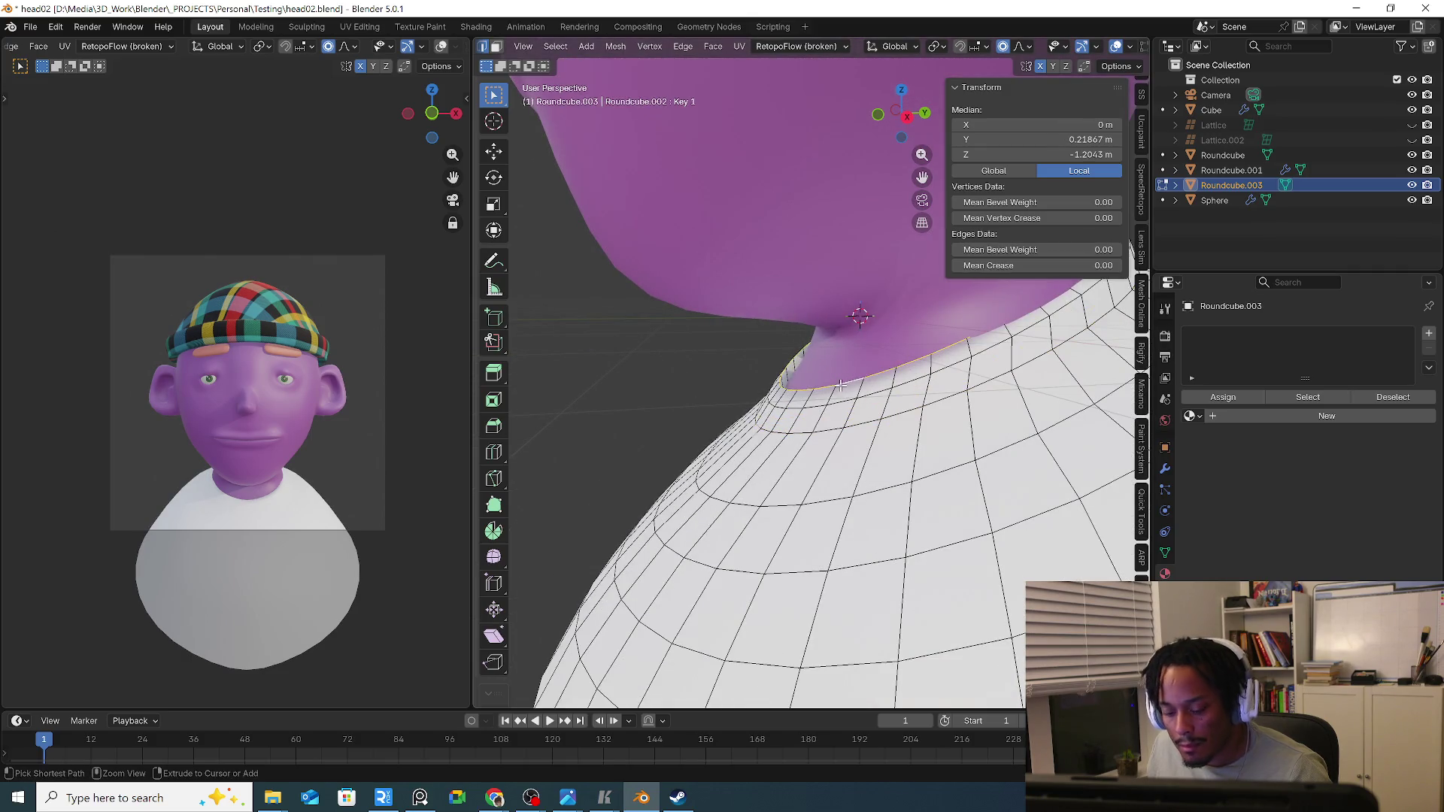
key("ctrl+b")
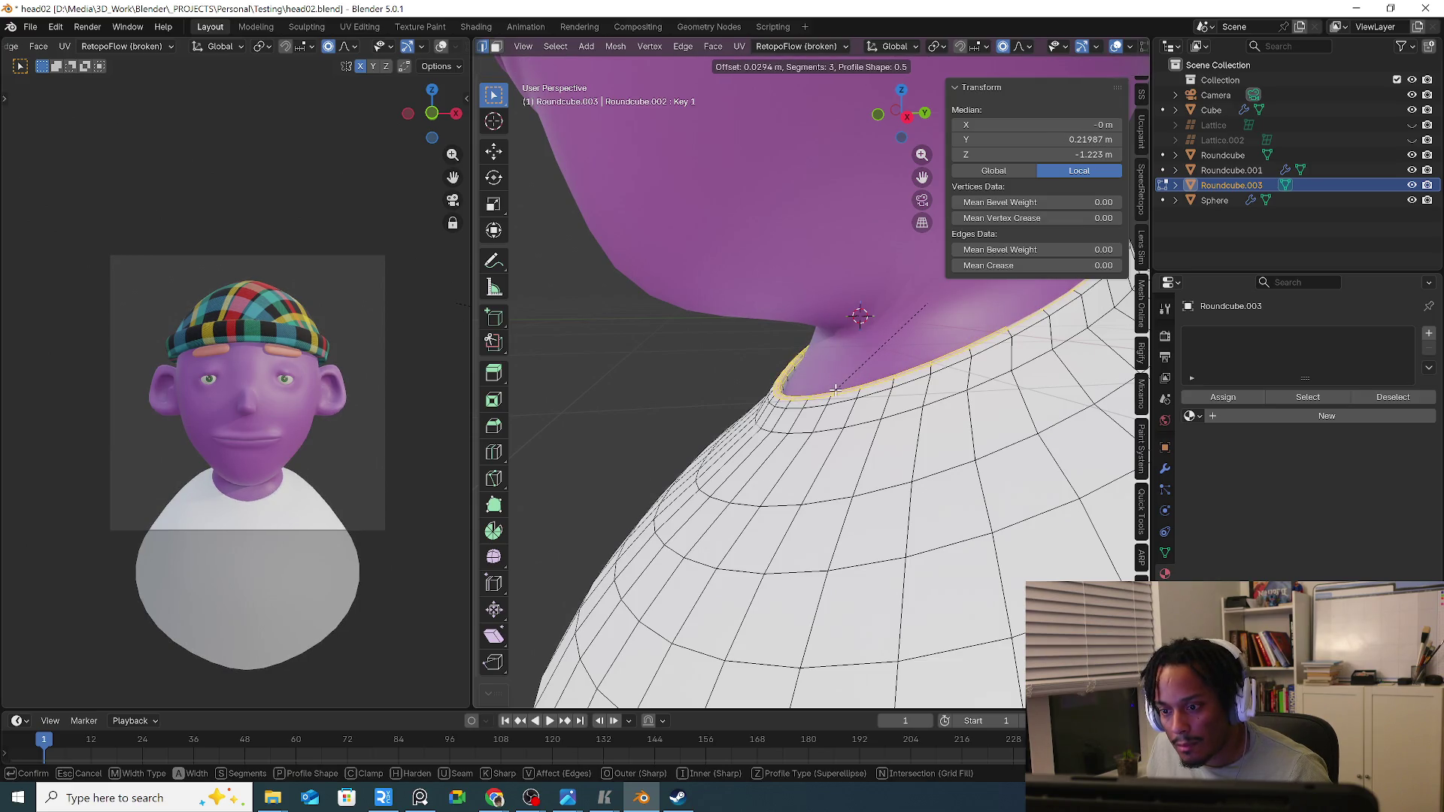
left_click(830, 394)
key("Tab")
middle_click_drag(825, 399, 834, 435)
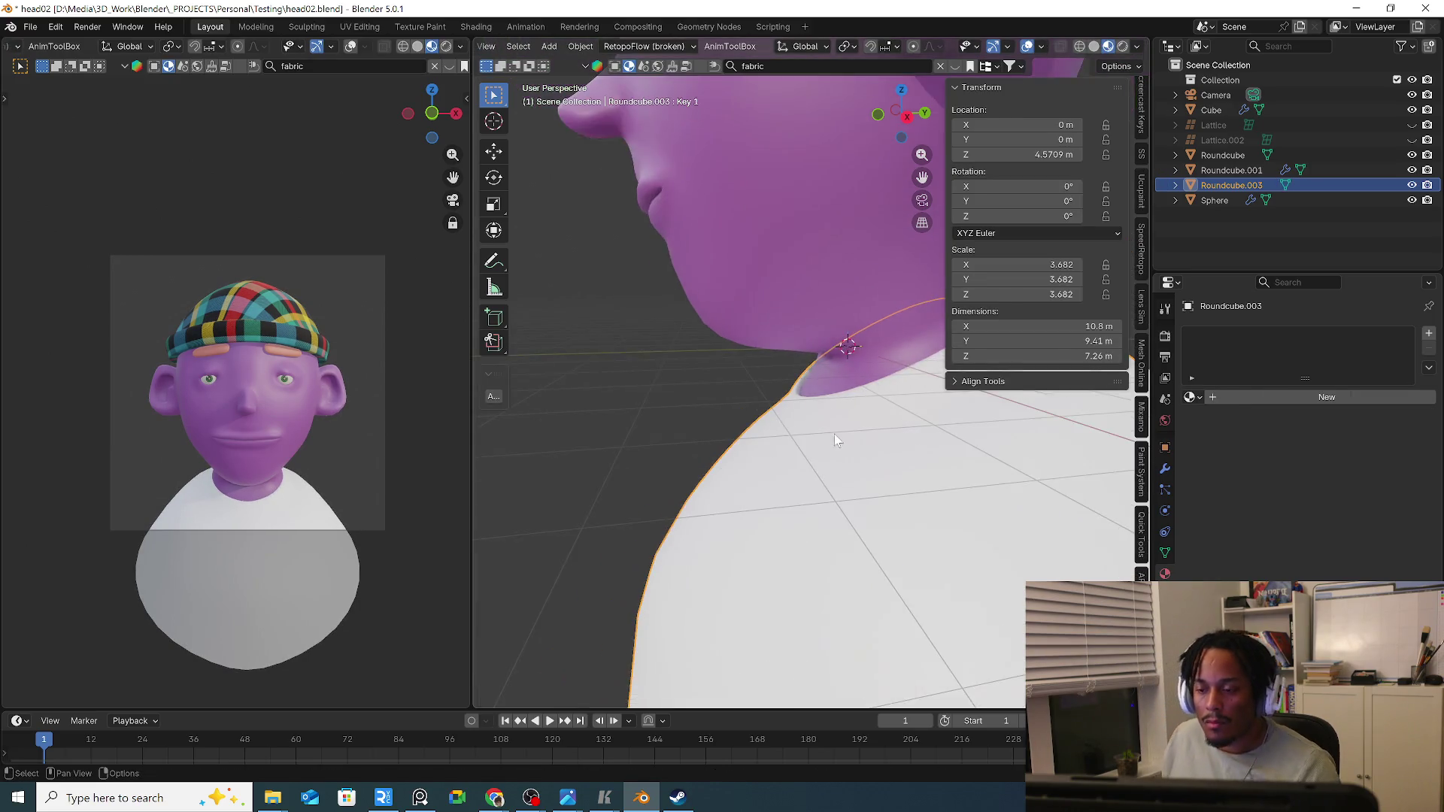
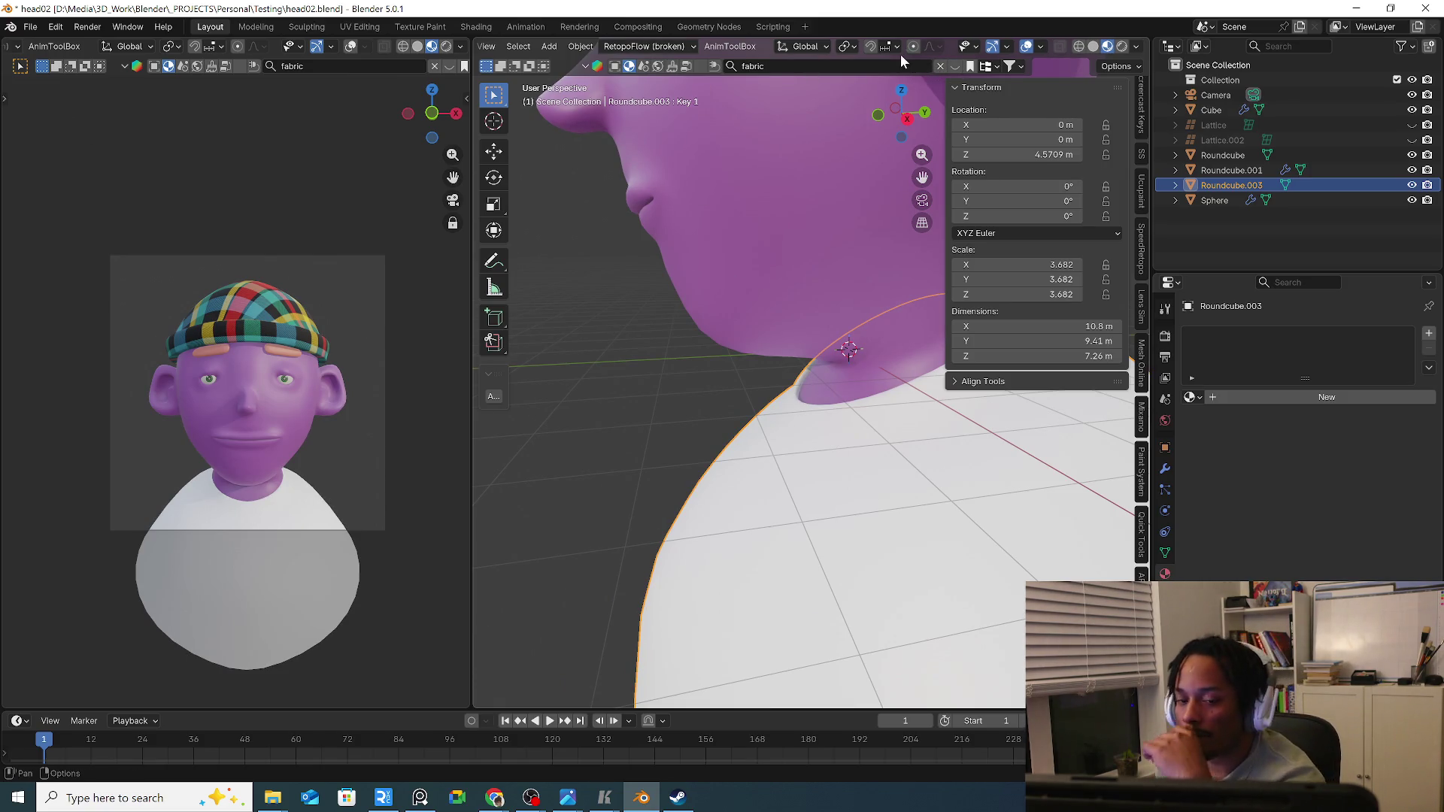
Find the blue Fabric 124 asset in BlenderKit and drop it onto the body (Roundcube.003).
left_click(956, 69)
mouse_move(582, 165)
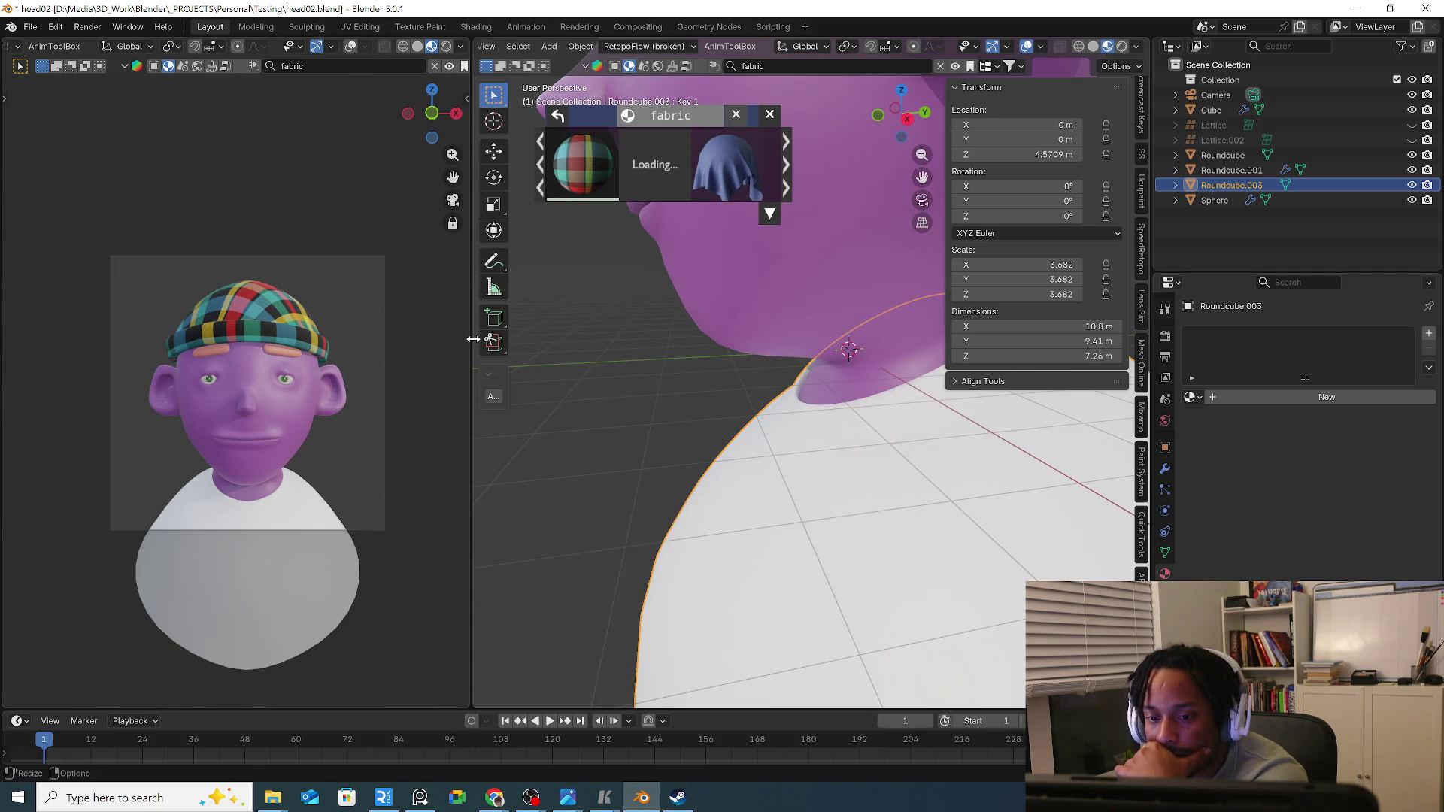
left_click_drag(472, 338, 329, 338)
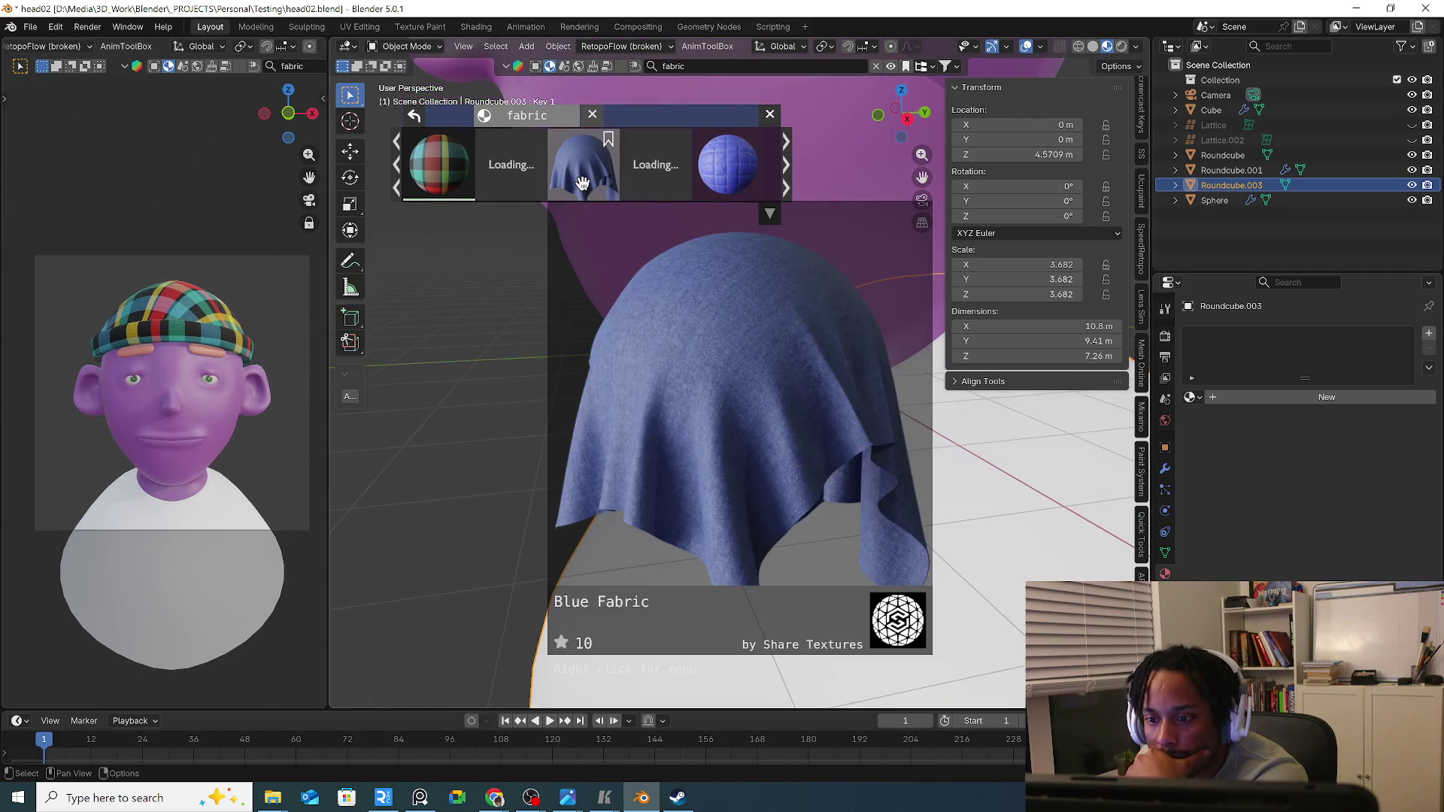
left_click(585, 170)
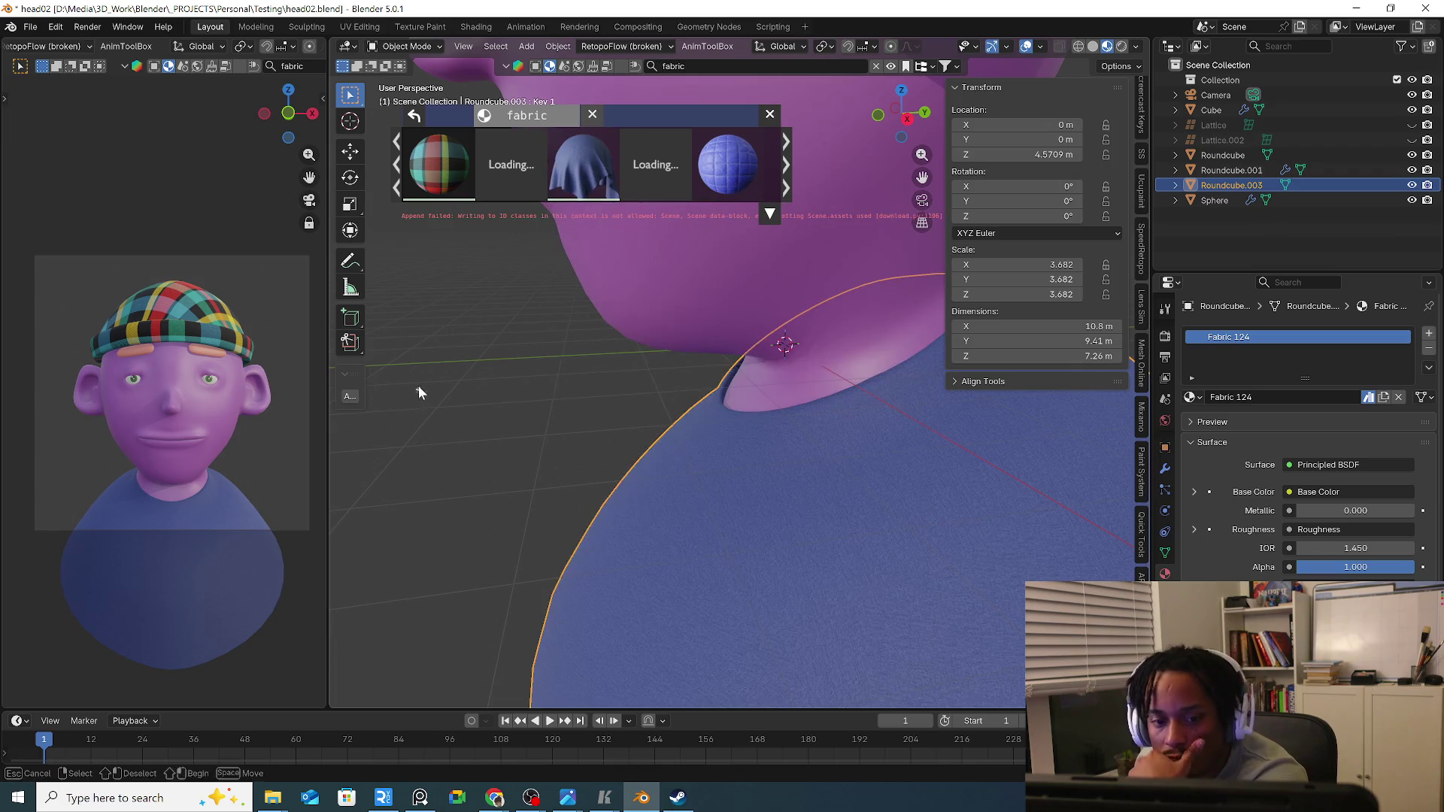
Dismiss the fabric preview and show the camera viewport in Rendered shading.
left_click(418, 387)
middle_click_drag(419, 386, 463, 321)
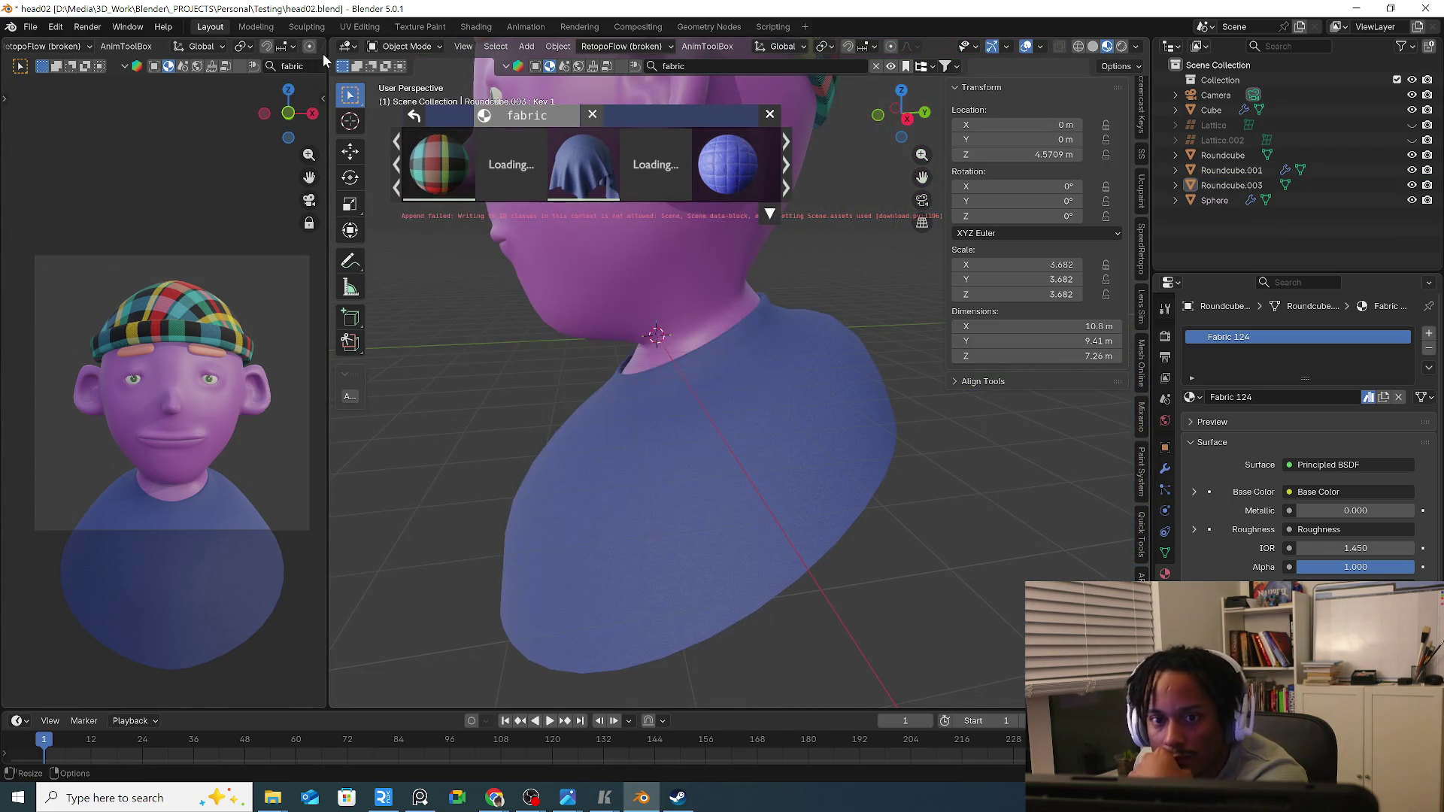
scroll(240, 54, "down", 4)
scroll(241, 54, "down", 3)
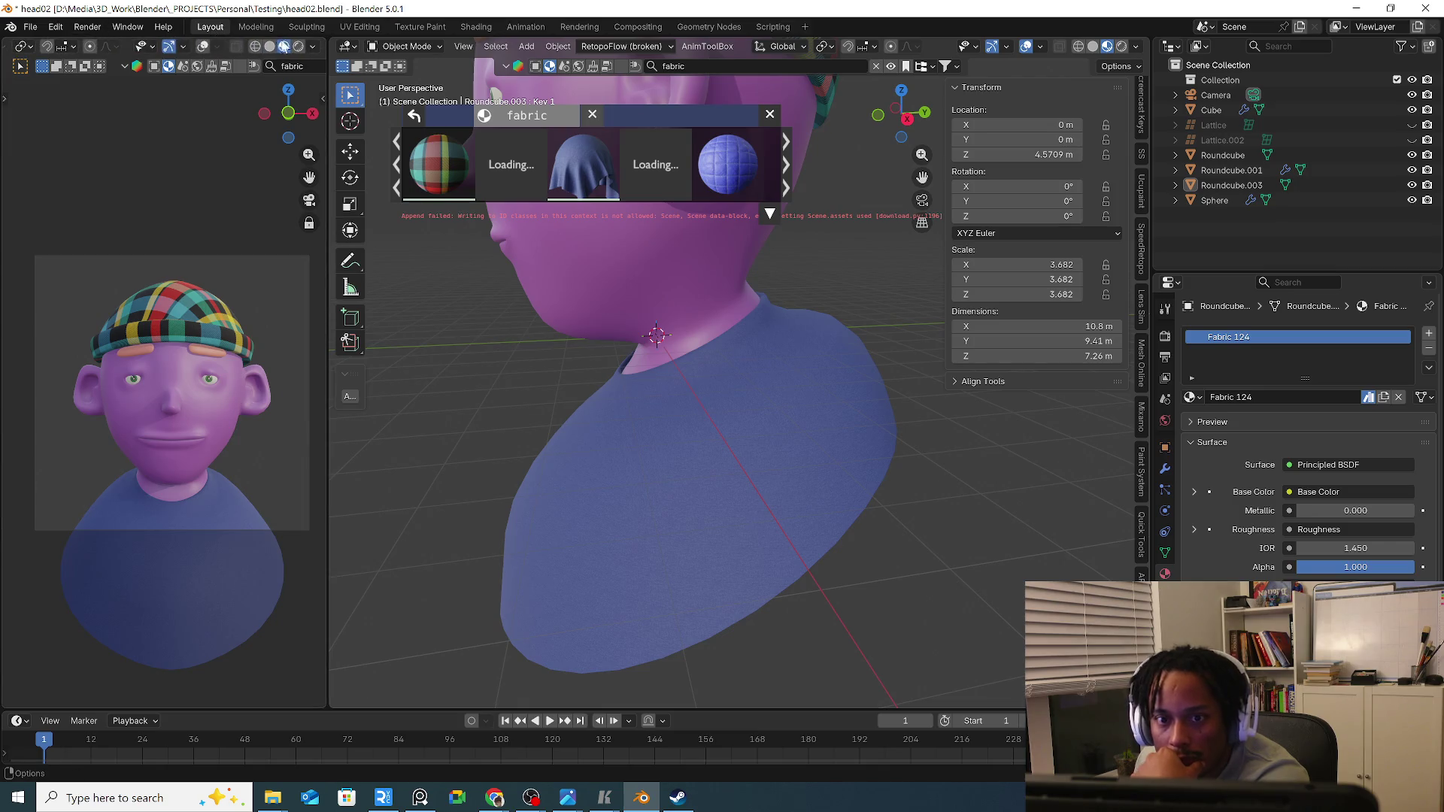
left_click(299, 47)
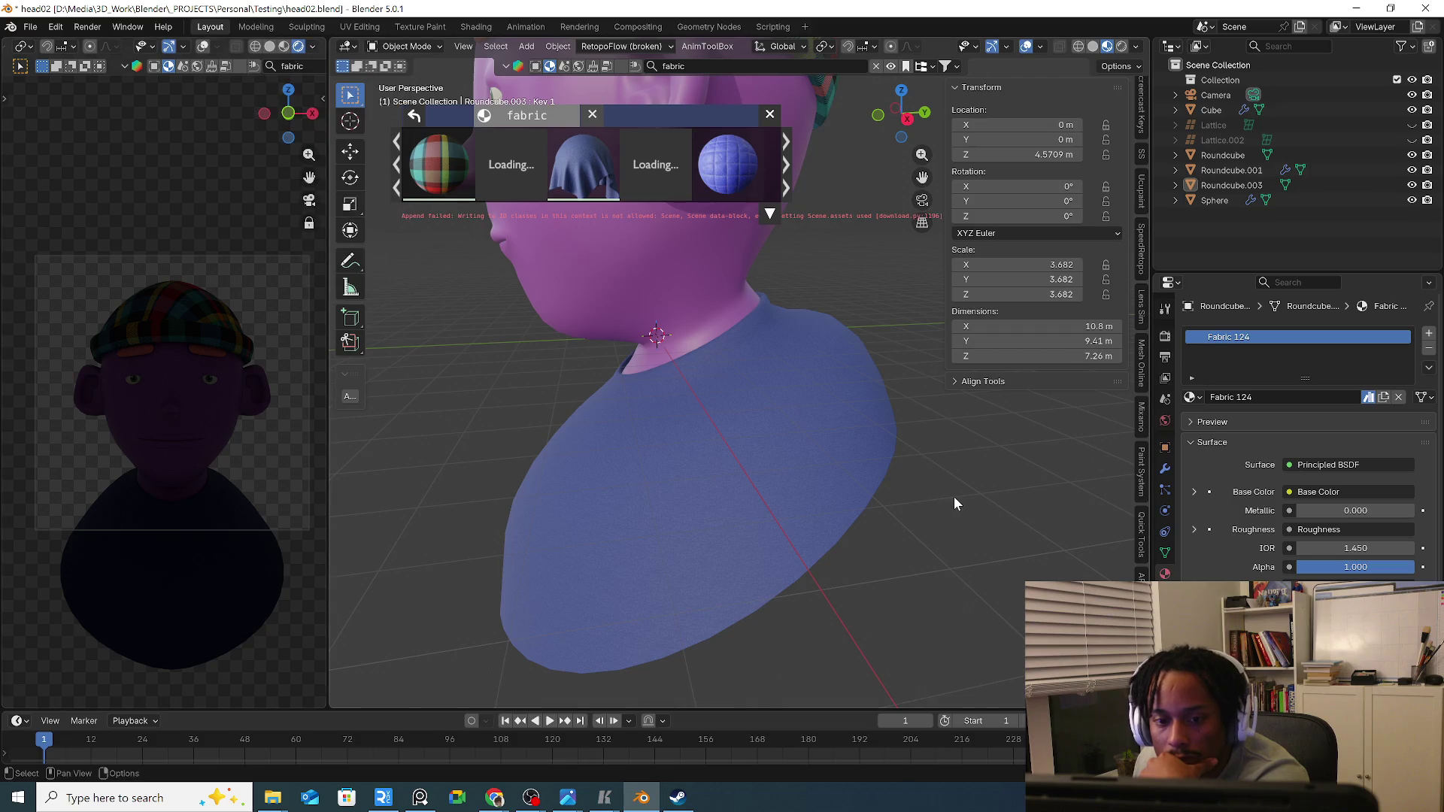
Review the Render and World properties, then bring up the Shift+A add menu for lights.
left_click(1167, 337)
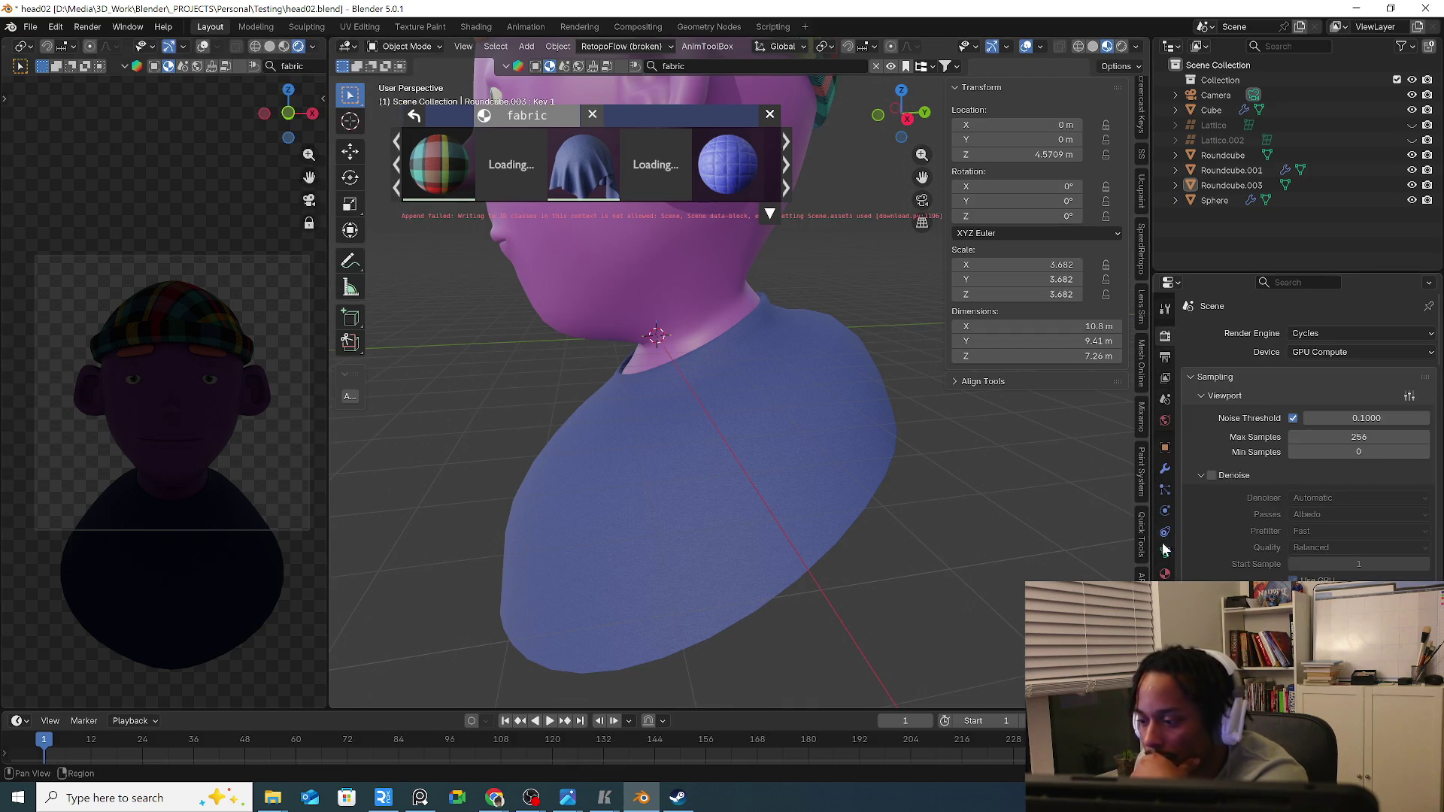
left_click(1166, 421)
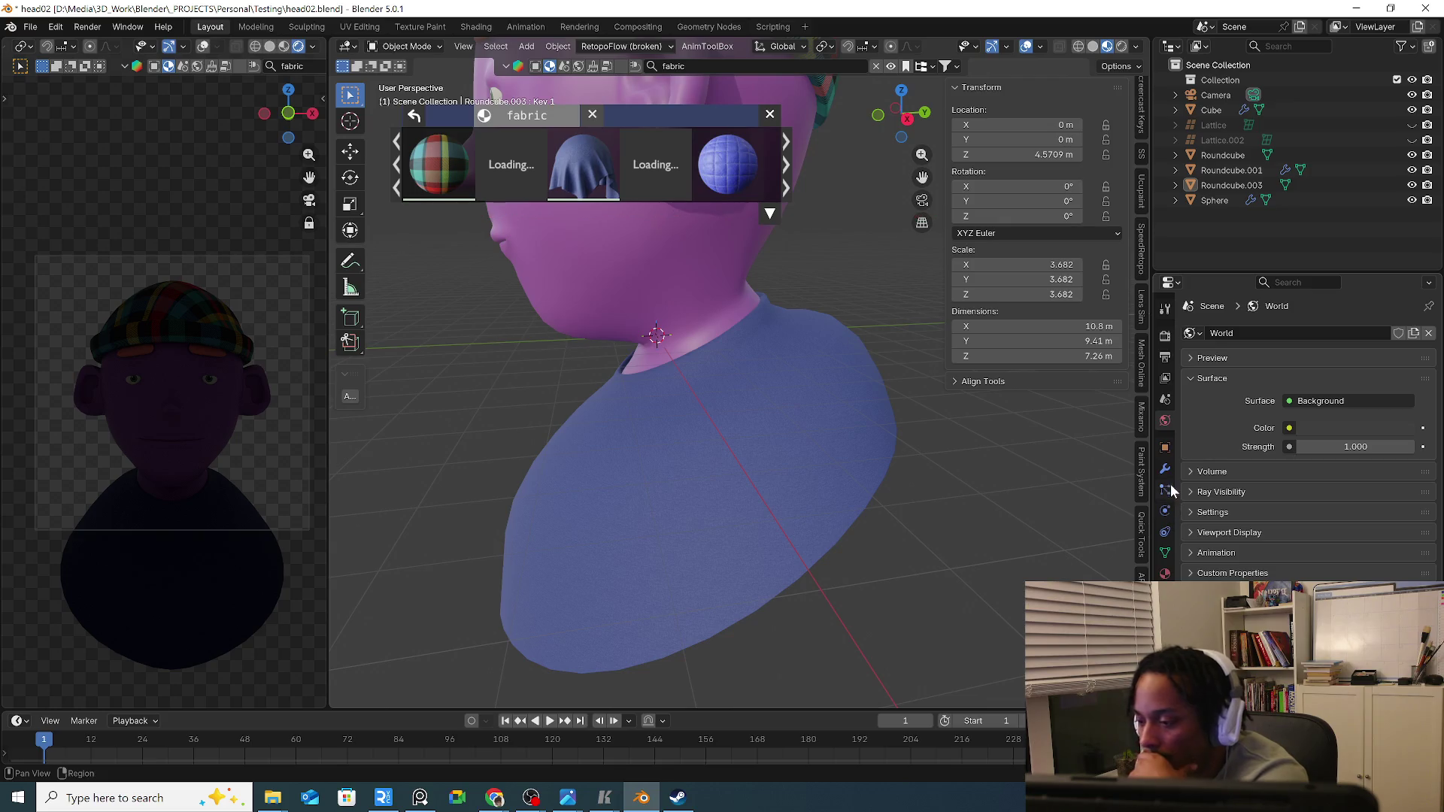
left_click(1164, 338)
scroll(1255, 438, "down", 3)
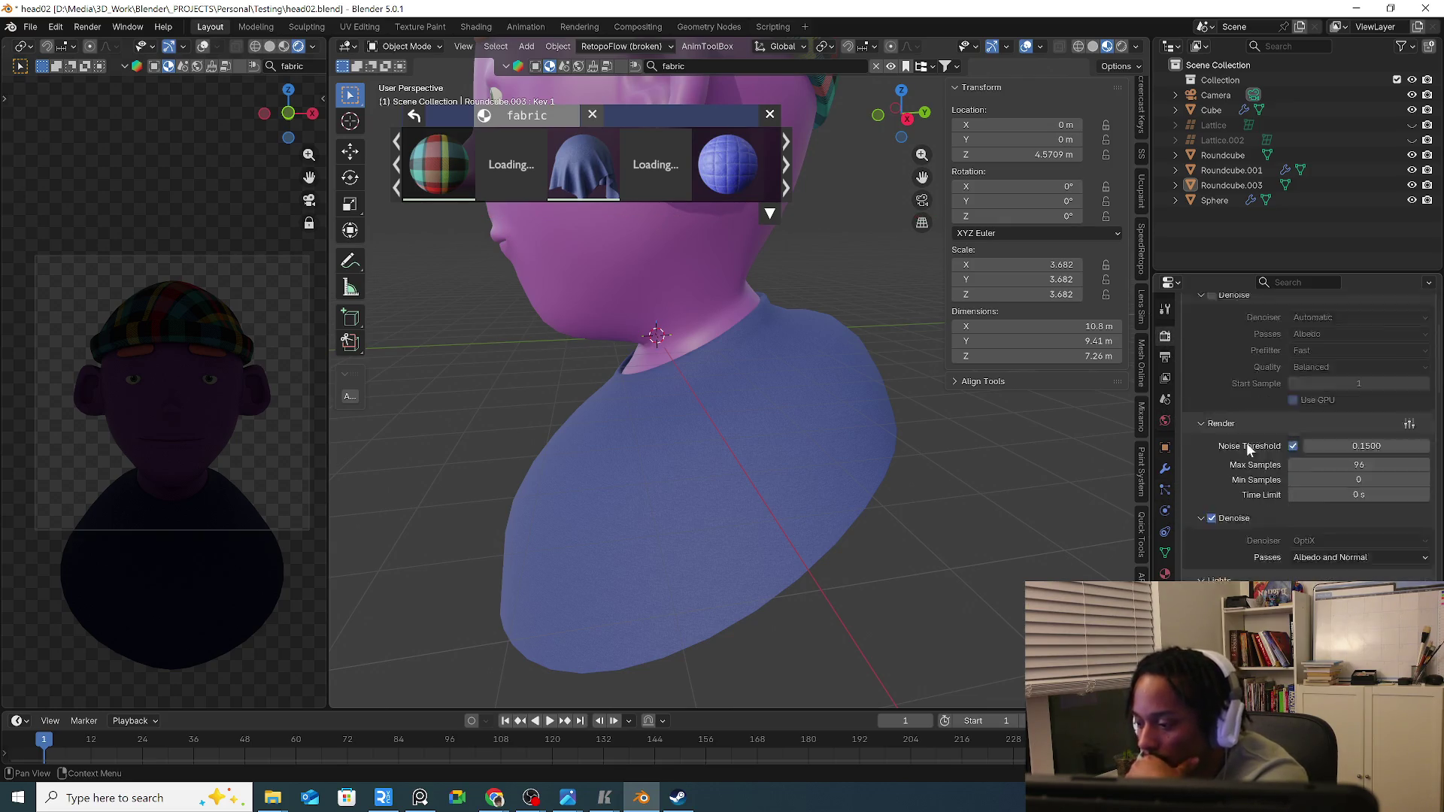
scroll(1252, 442, "down", 3)
scroll(1247, 449, "down", 2)
scroll(1239, 454, "down", 2)
scroll(1239, 454, "down", 3)
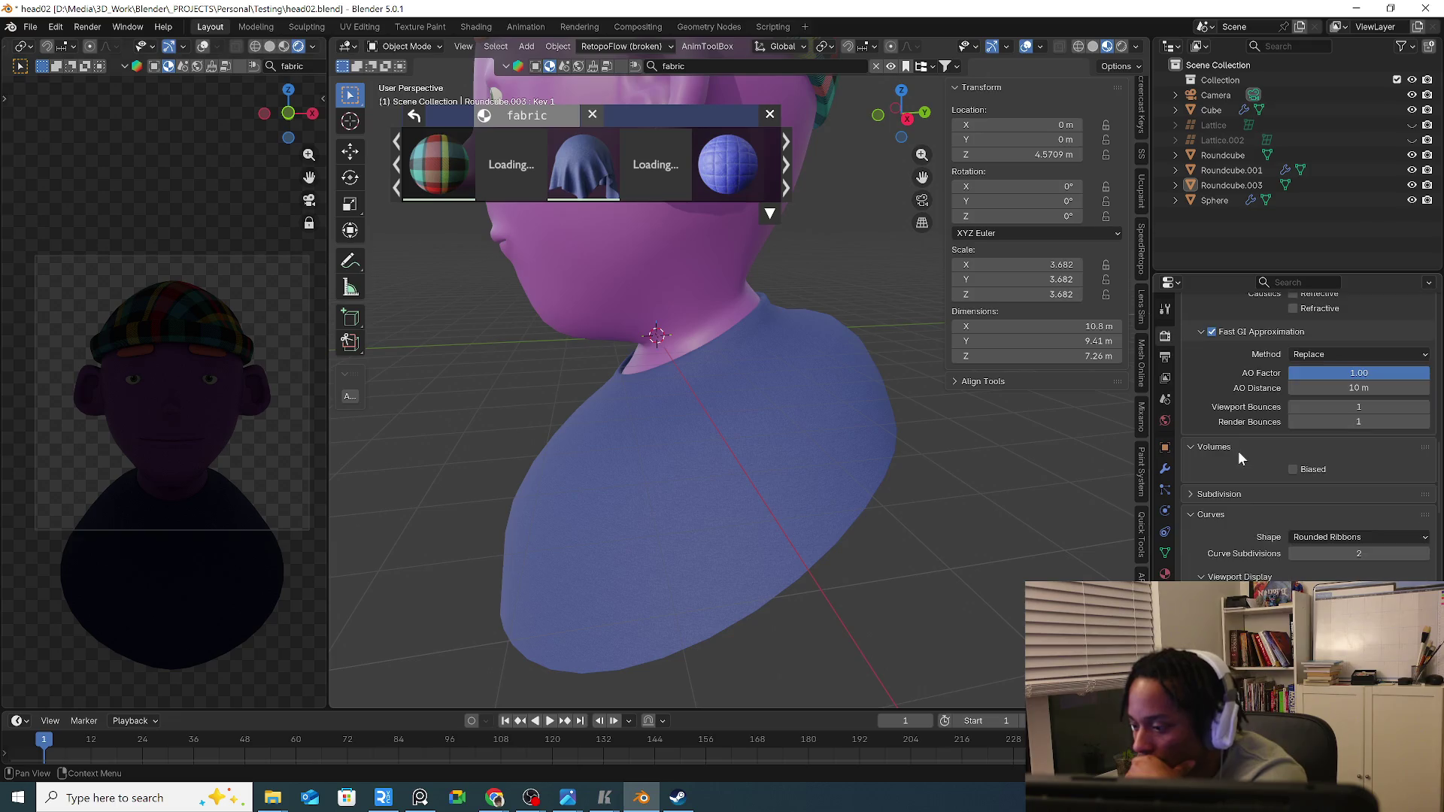
scroll(1240, 456, "down", 3)
scroll(1240, 458, "down", 2)
scroll(1241, 459, "down", 3)
scroll(1240, 459, "down", 2)
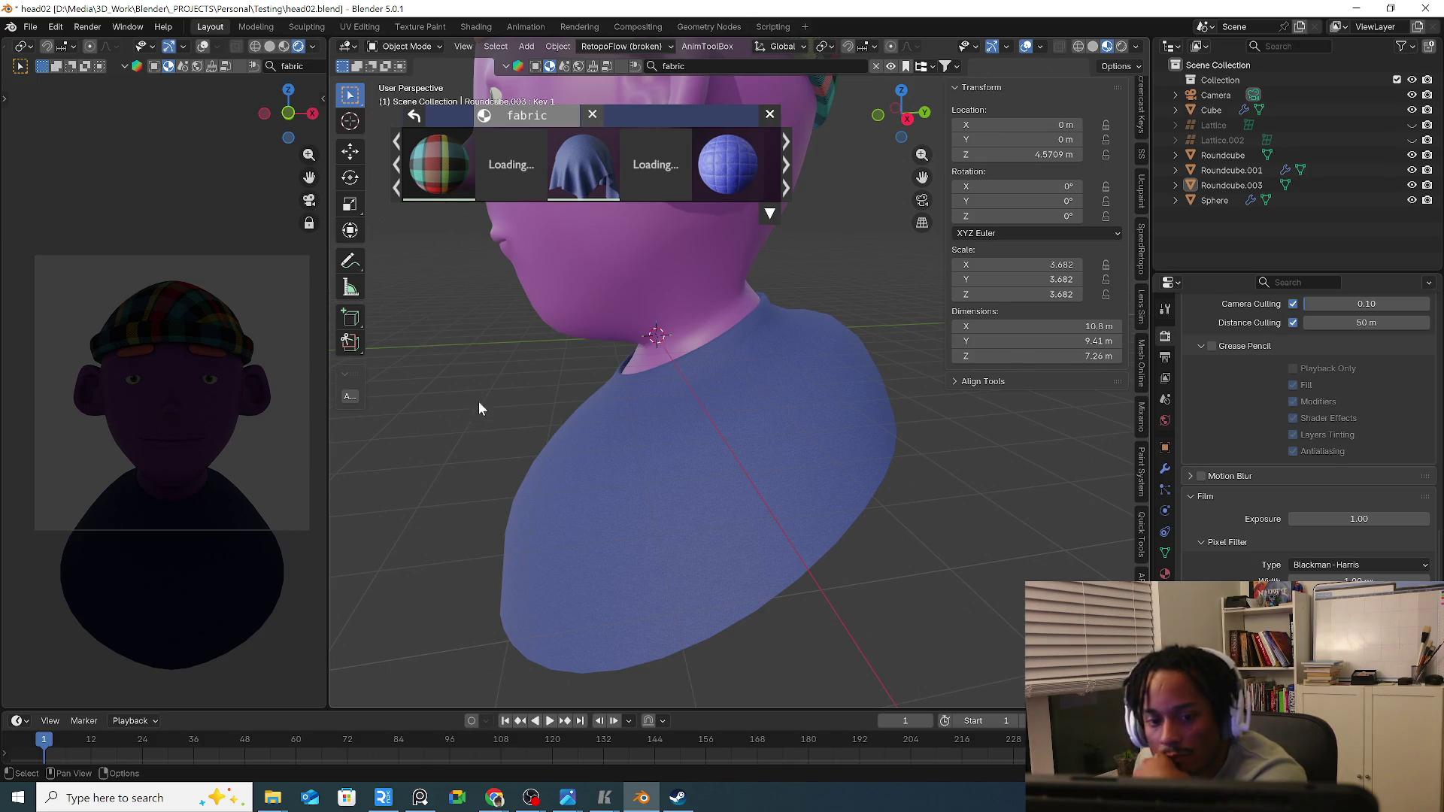
key("shift+a")
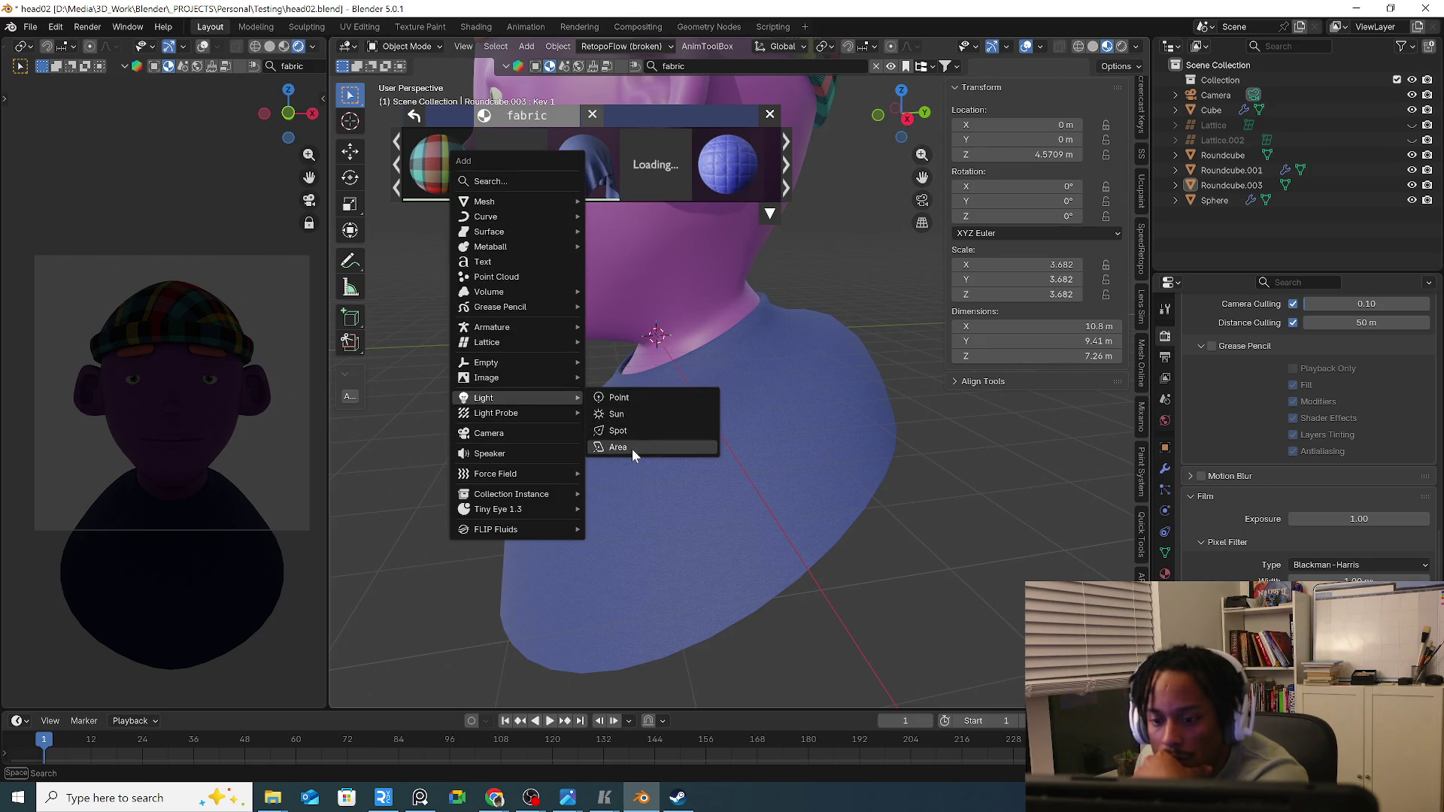
Add an Area light and move it along Z to sit just above the head.
left_click(634, 446)
middle_click_drag(662, 424, 706, 404)
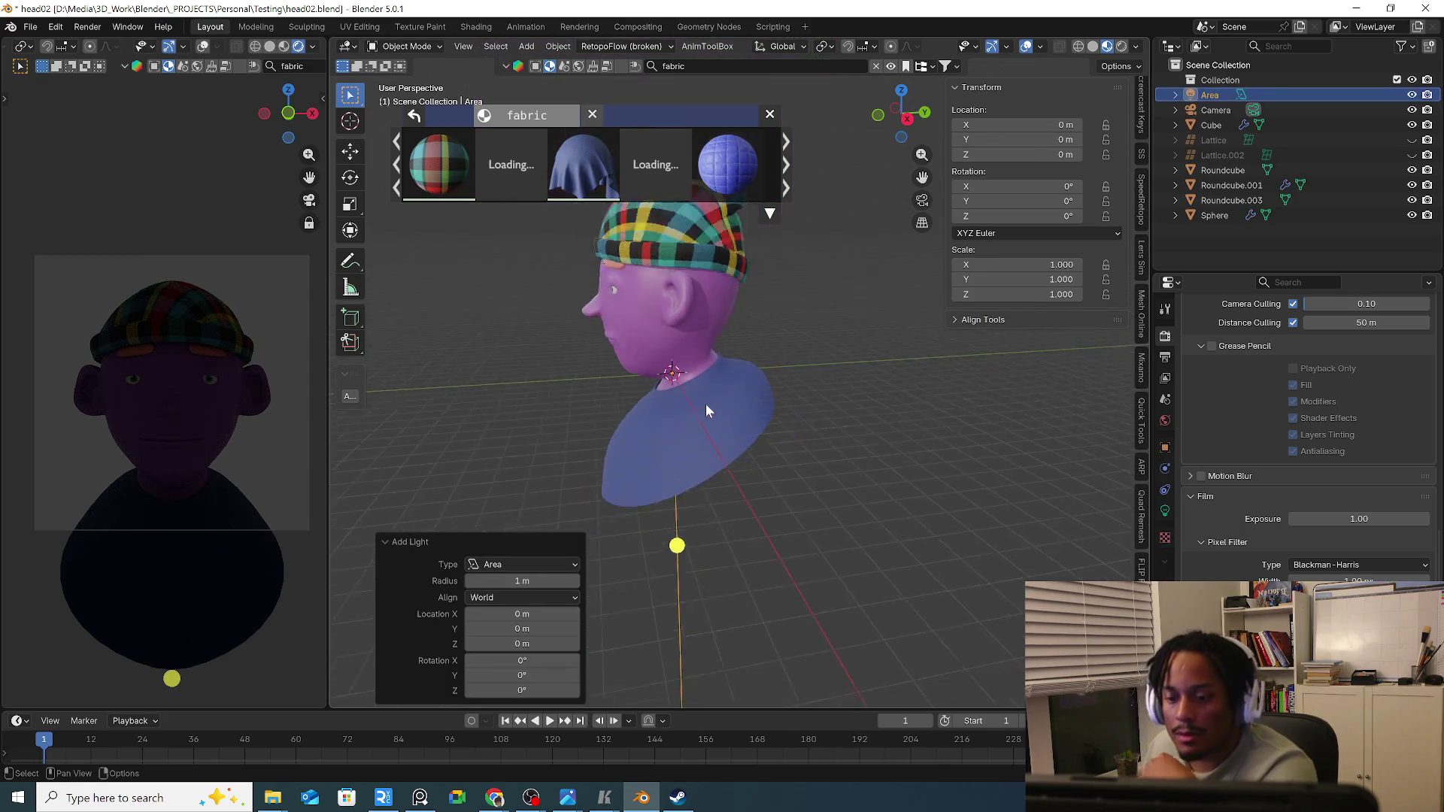
scroll(705, 404, "down", 3)
key("g")
key("z")
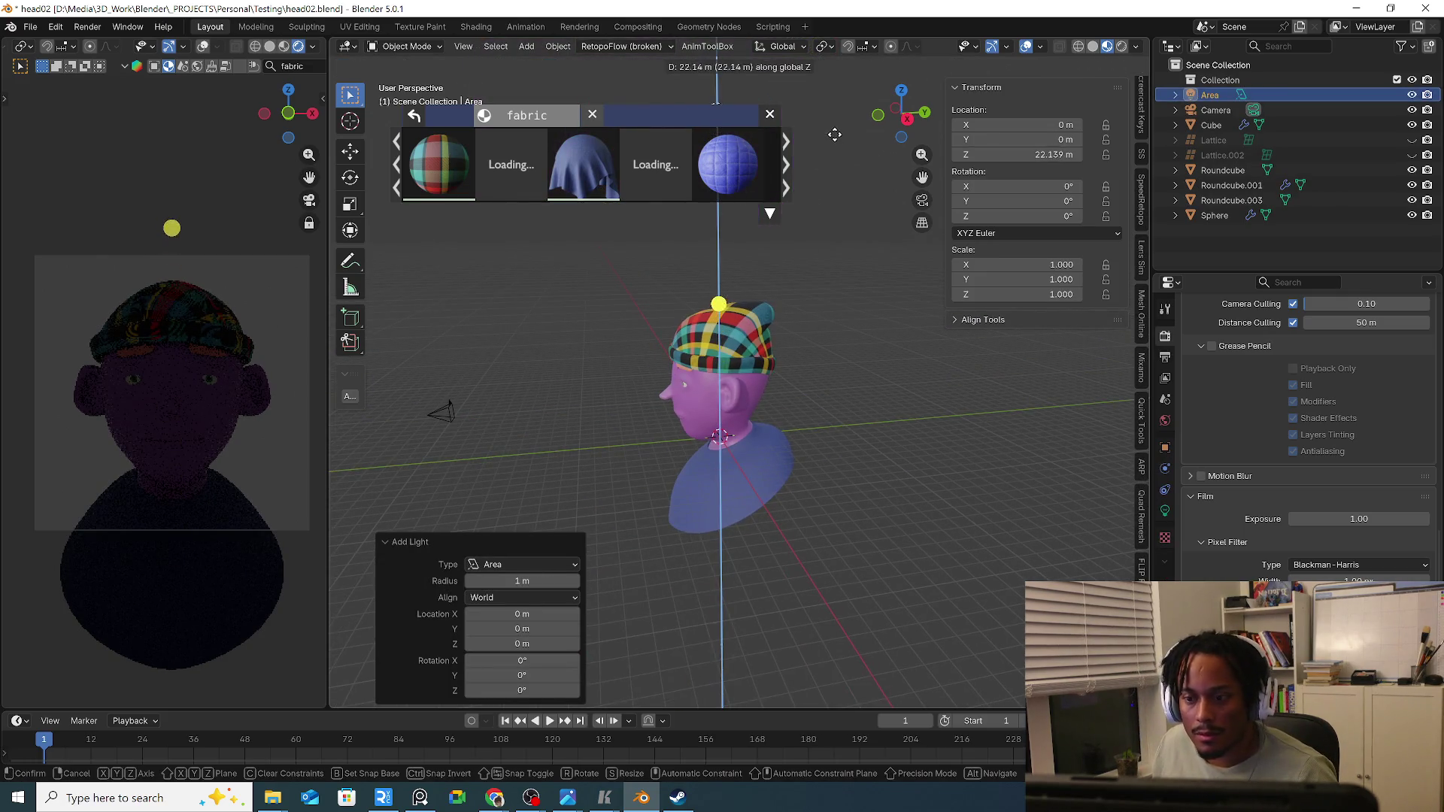
left_click(841, 118)
middle_click_drag(765, 359, 796, 403, "shift")
key("g")
key("z")
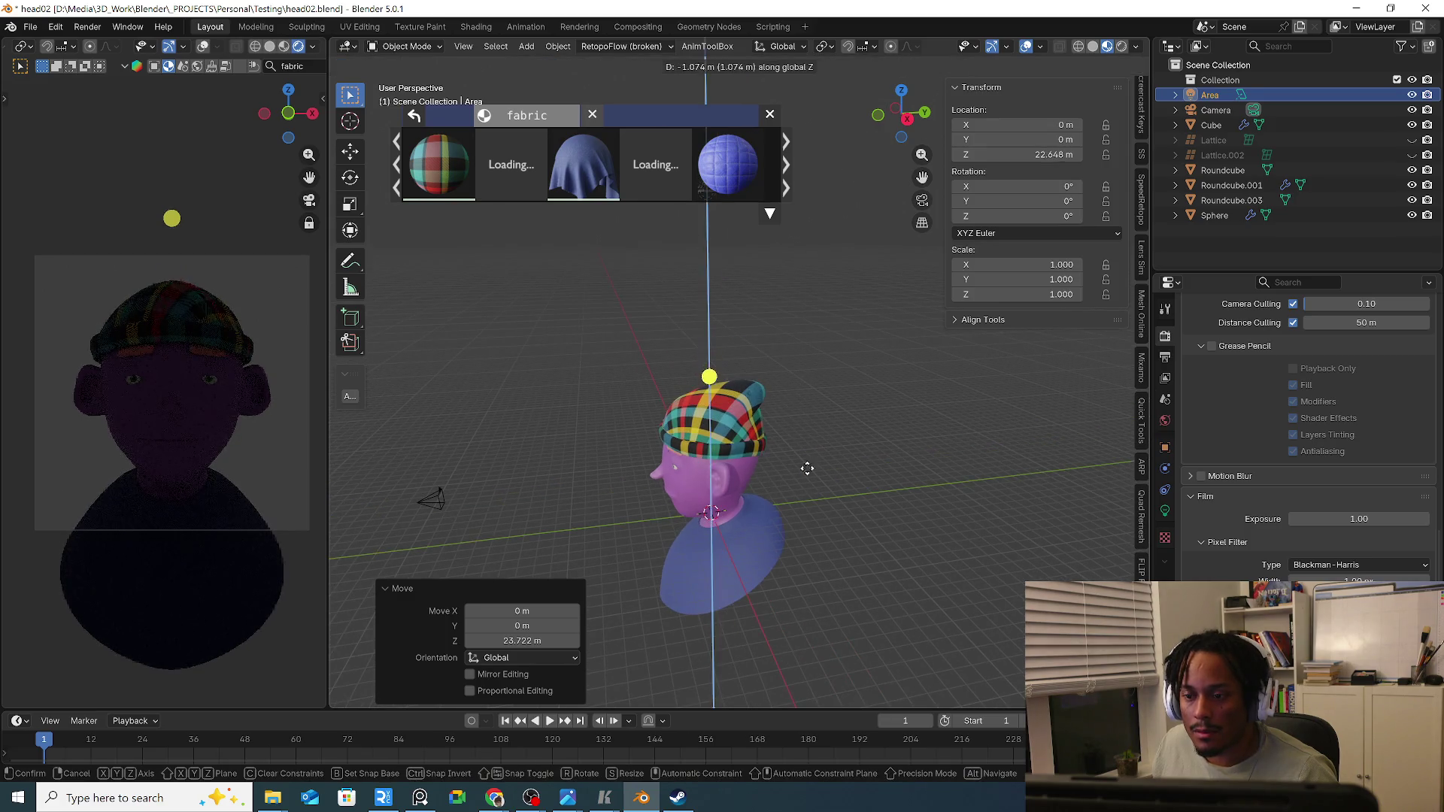
left_click(804, 531)
Enlarge the light and, in Right Ortho view, tilt and shift it forward toward the head.
key("s")
key("Return")
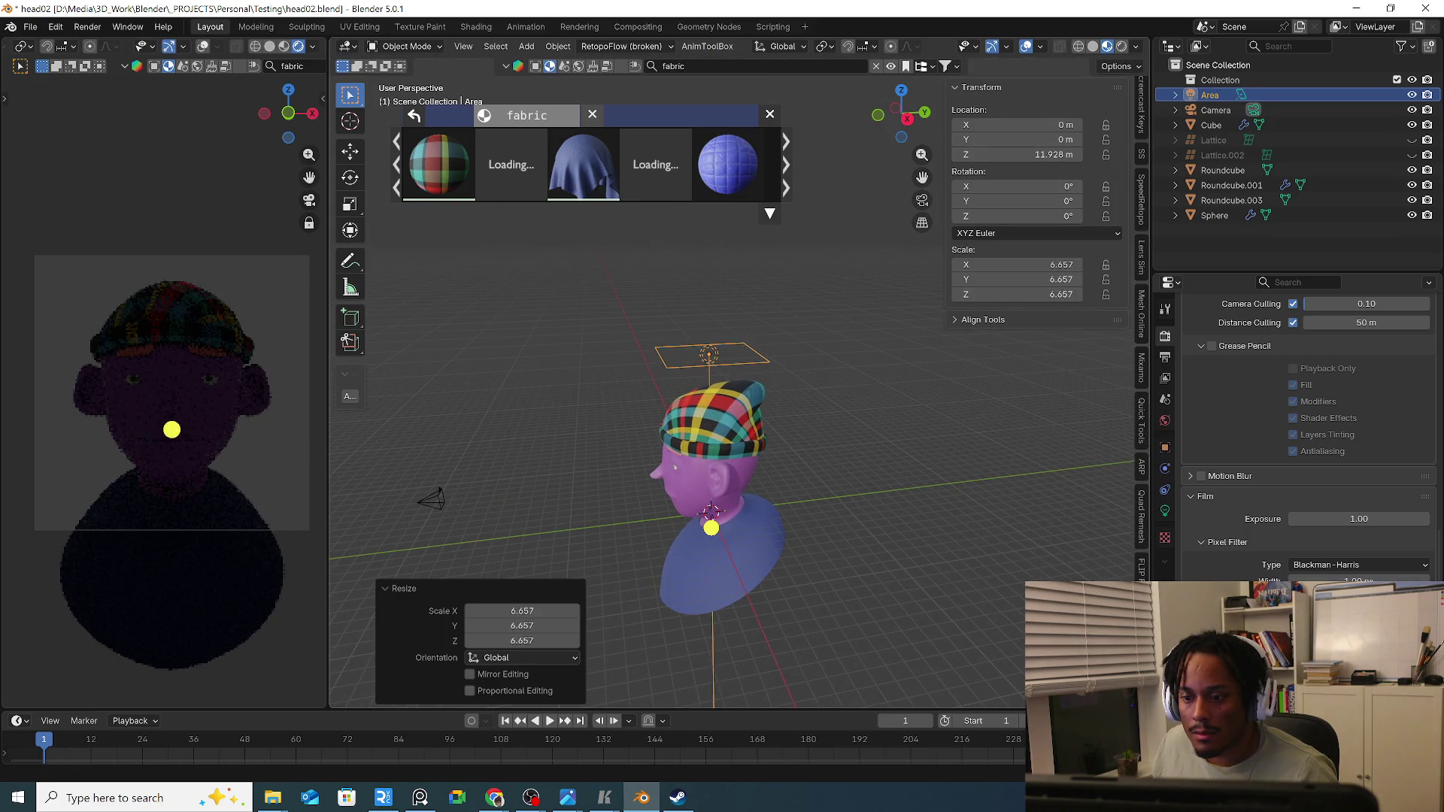
key("KP_3")
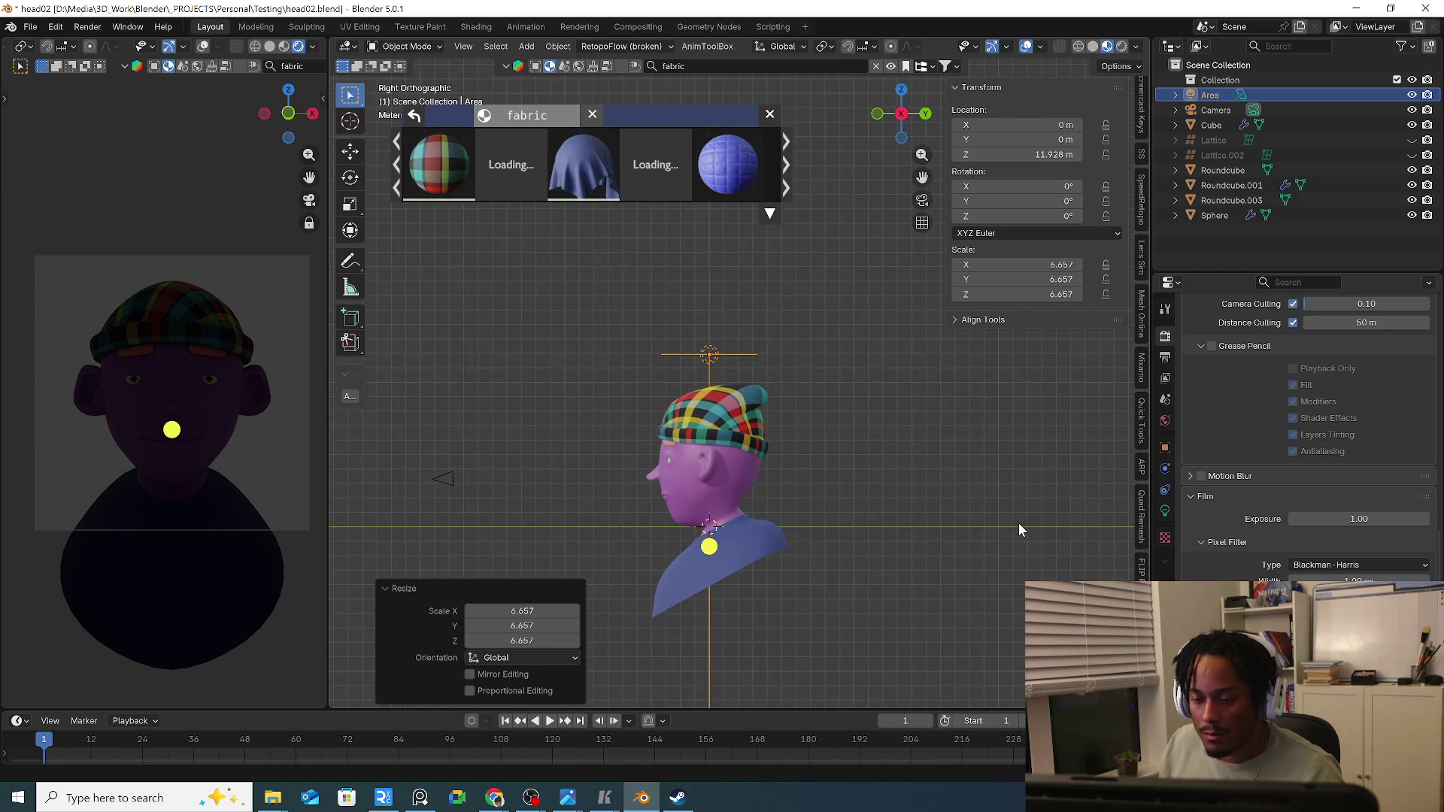
key("r")
left_click(854, 501)
key("g")
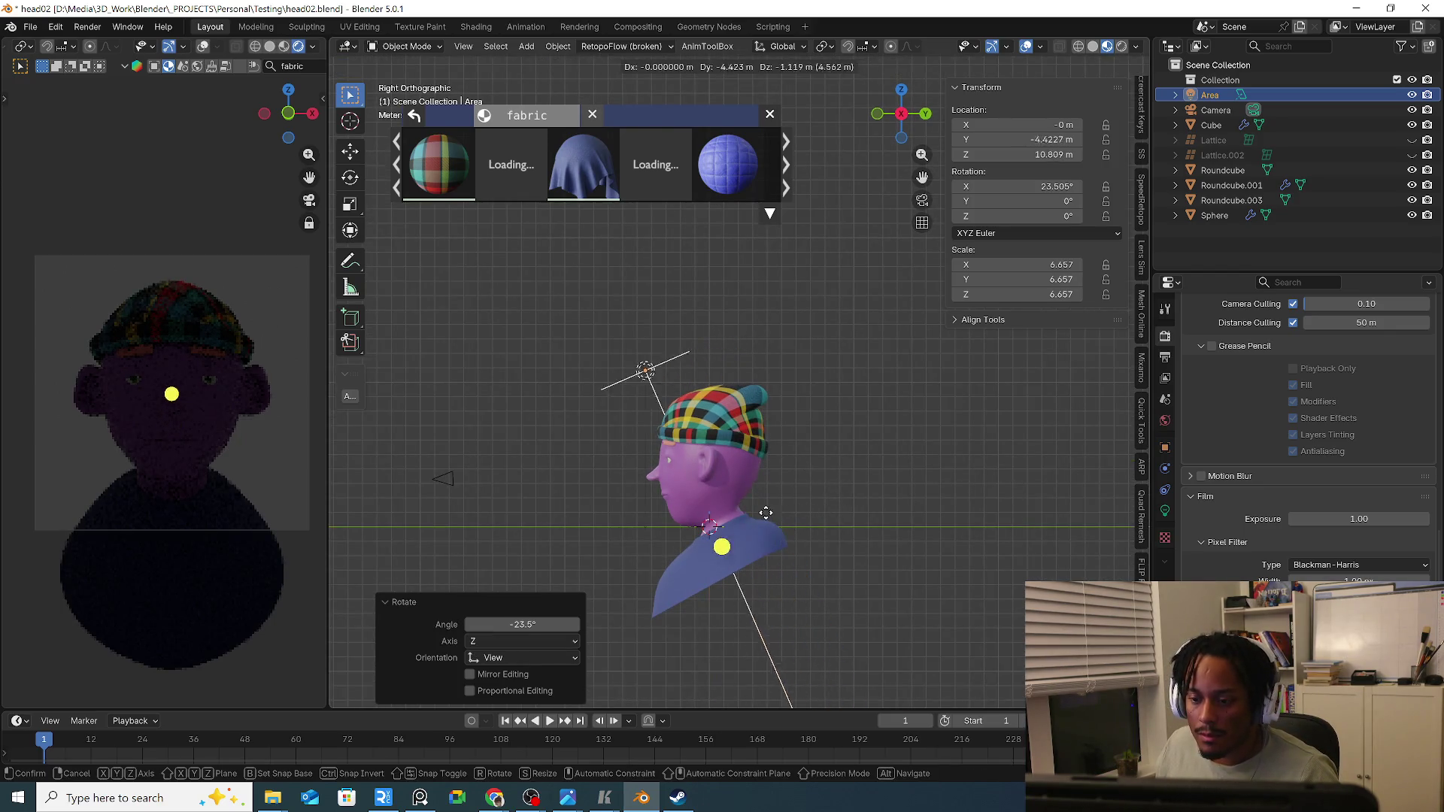
left_click(790, 514)
key("s")
left_click(926, 568)
key("r")
left_click(912, 513)
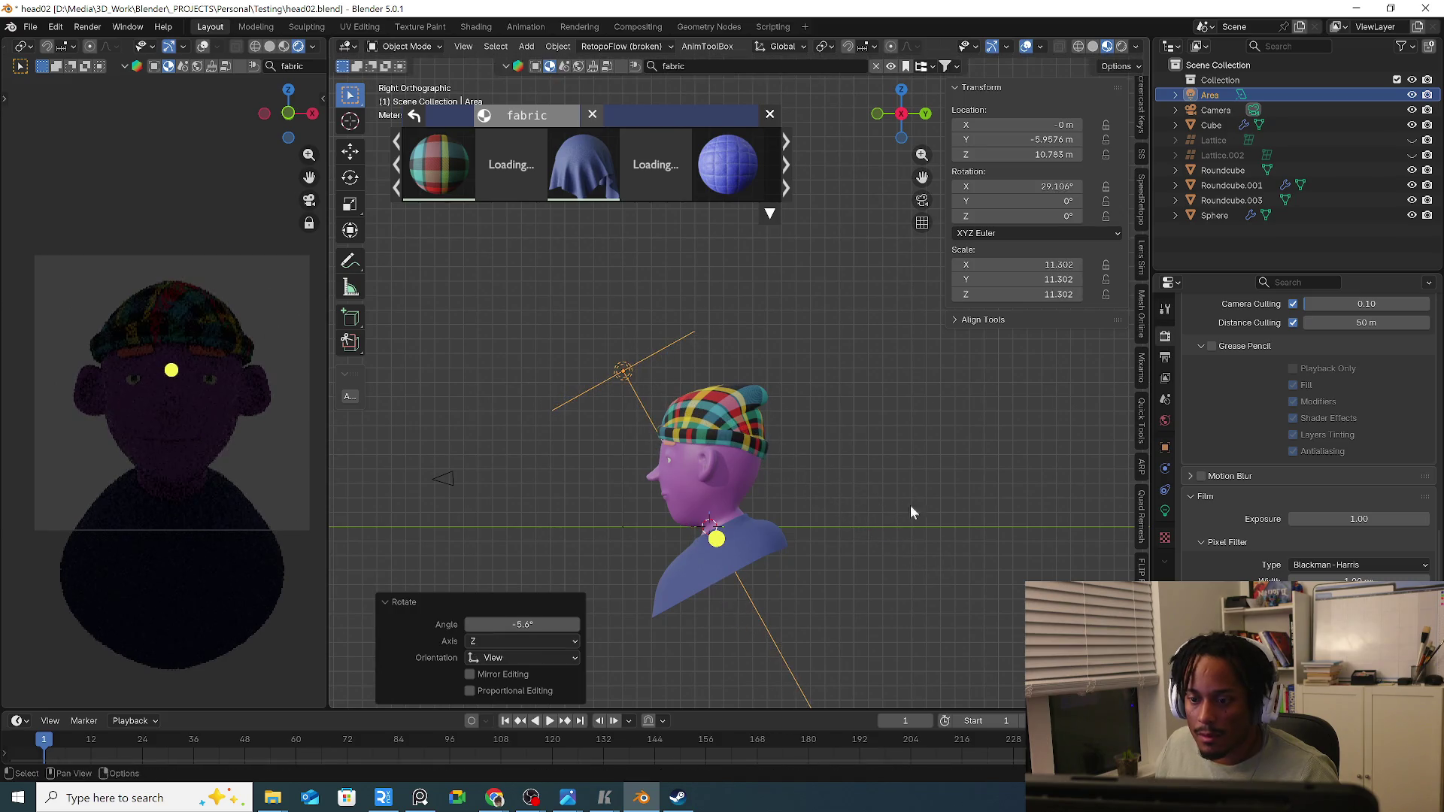
Raise the area light's Power to about 447 W in the Light data settings.
left_click(1166, 512)
left_click_drag(1364, 459, 1405, 463)
key("g")
Finalize the overhead light's position and tilt toward the head.
left_click(801, 486)
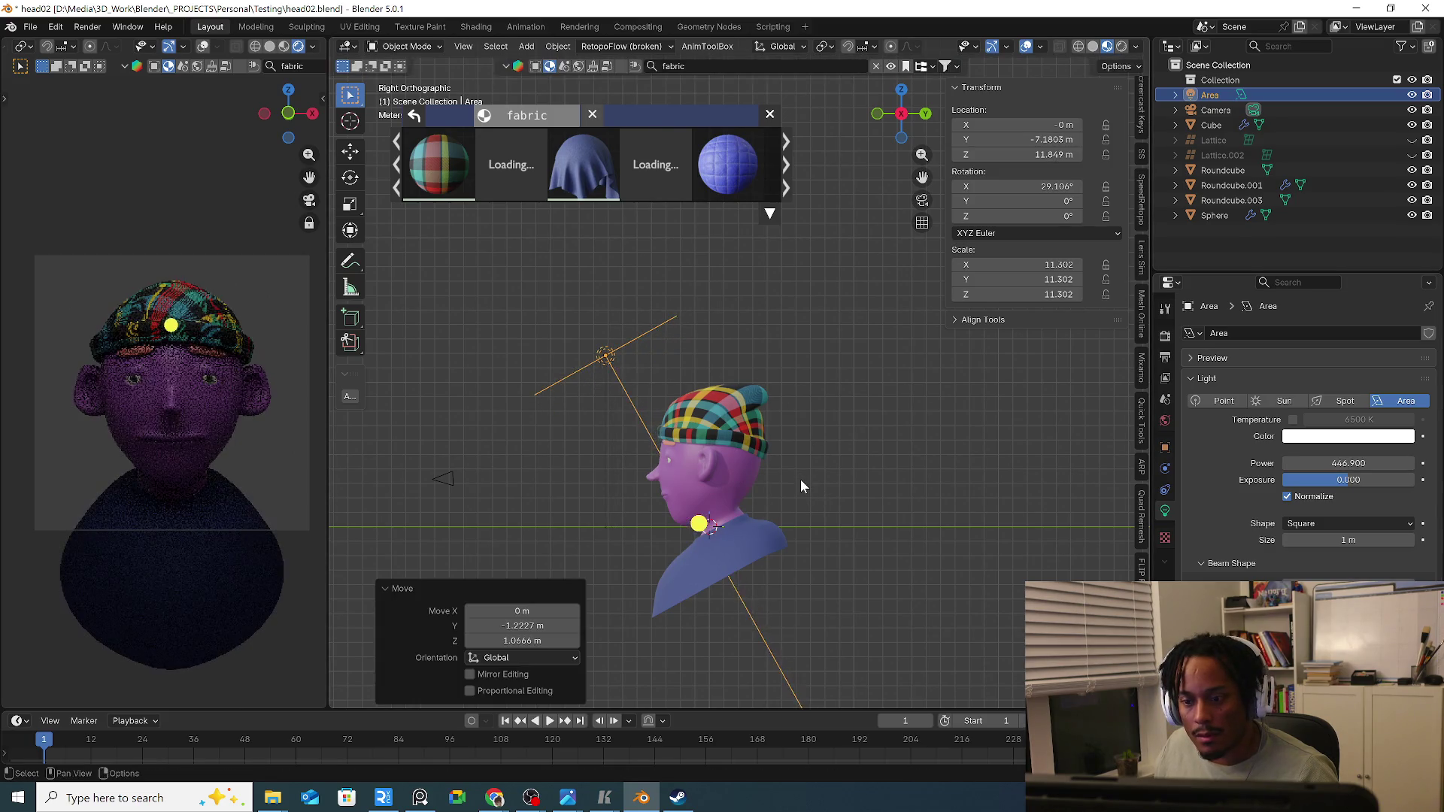
key("r")
left_click(814, 484)
Duplicate the area light, turn it toward the face and set Power 20 with Normalize off.
key("shift+d")
key("r")
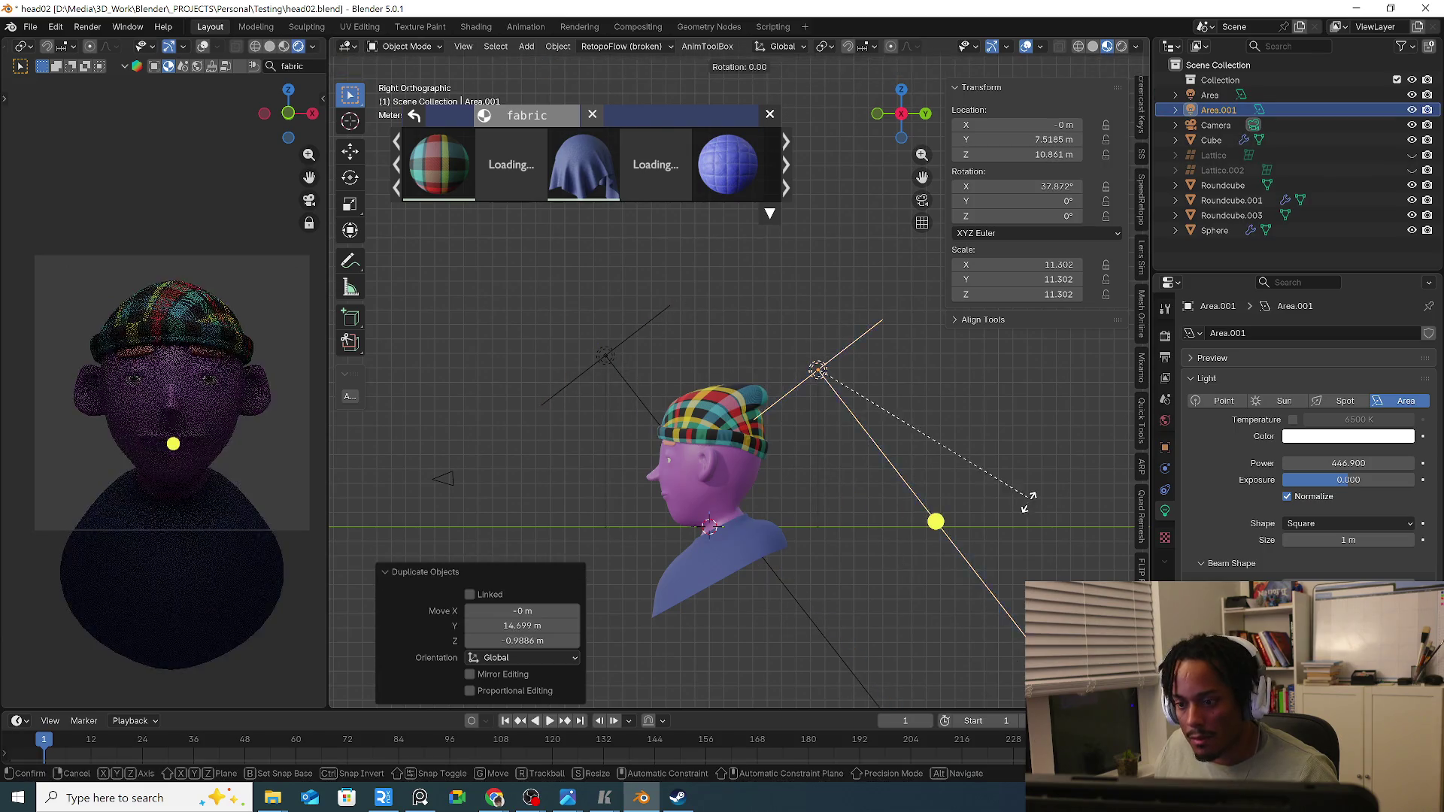
left_click(1179, 522)
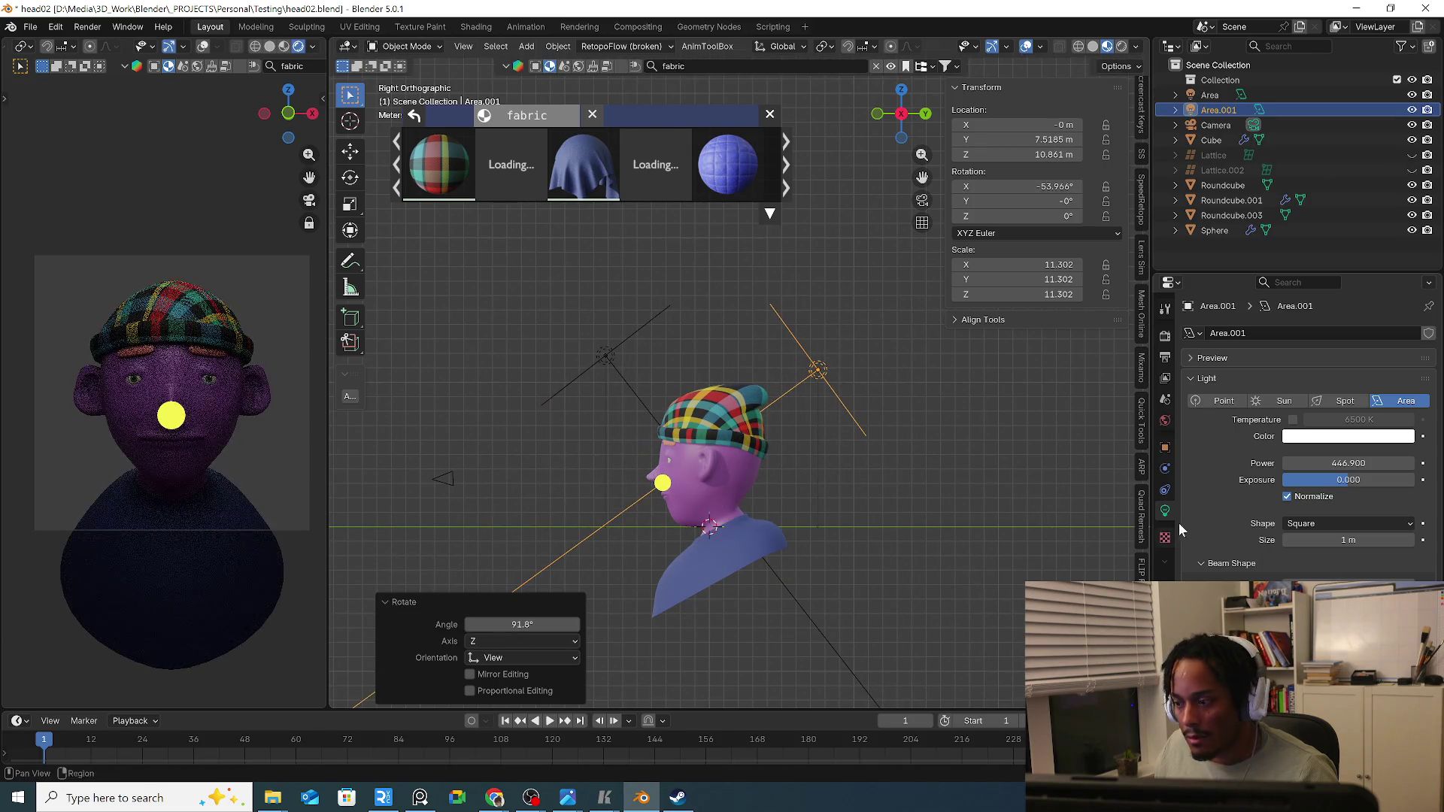
left_click(1302, 500)
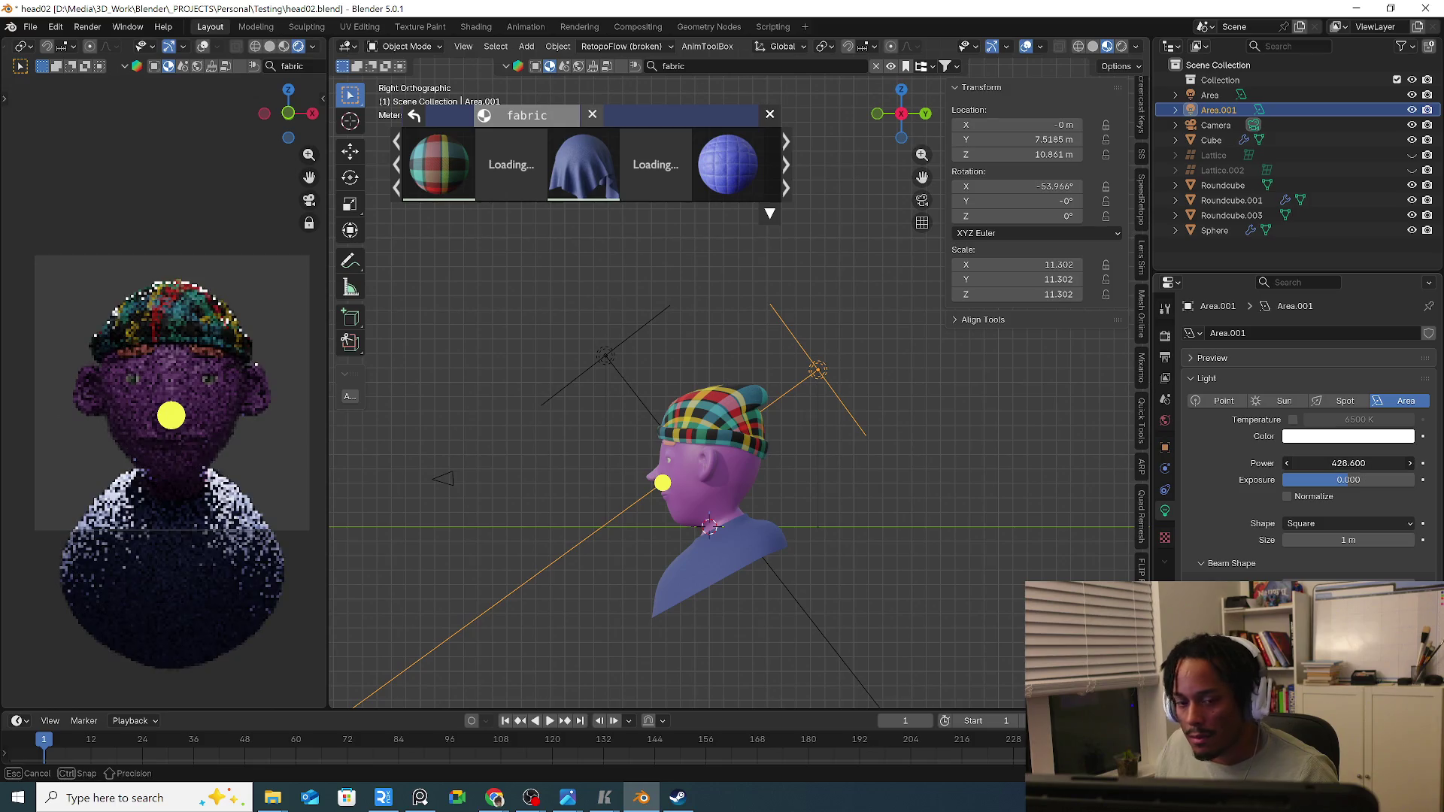
left_click_drag(1374, 464, 1385, 464)
left_click(1375, 465)
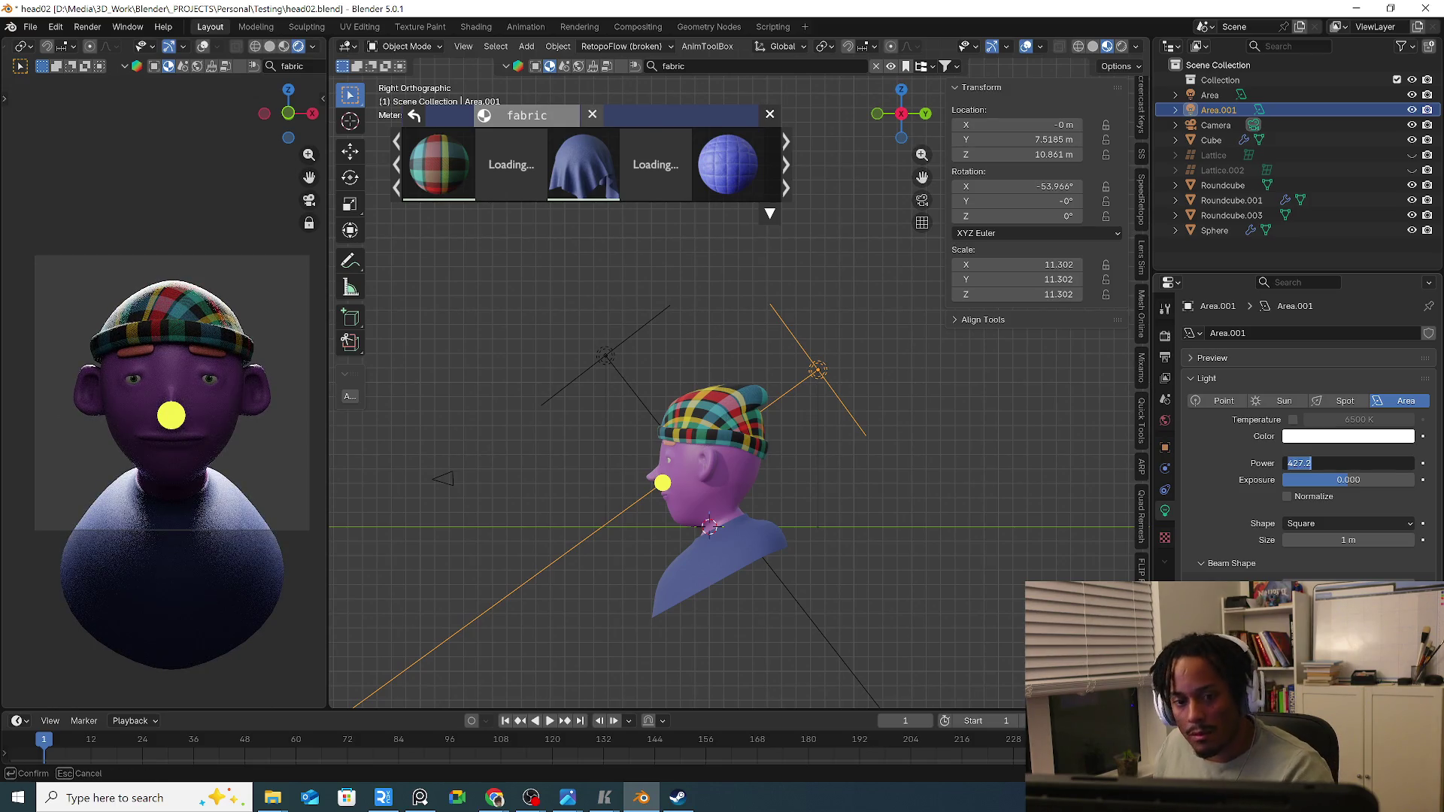
type("20.000")
key("Return")
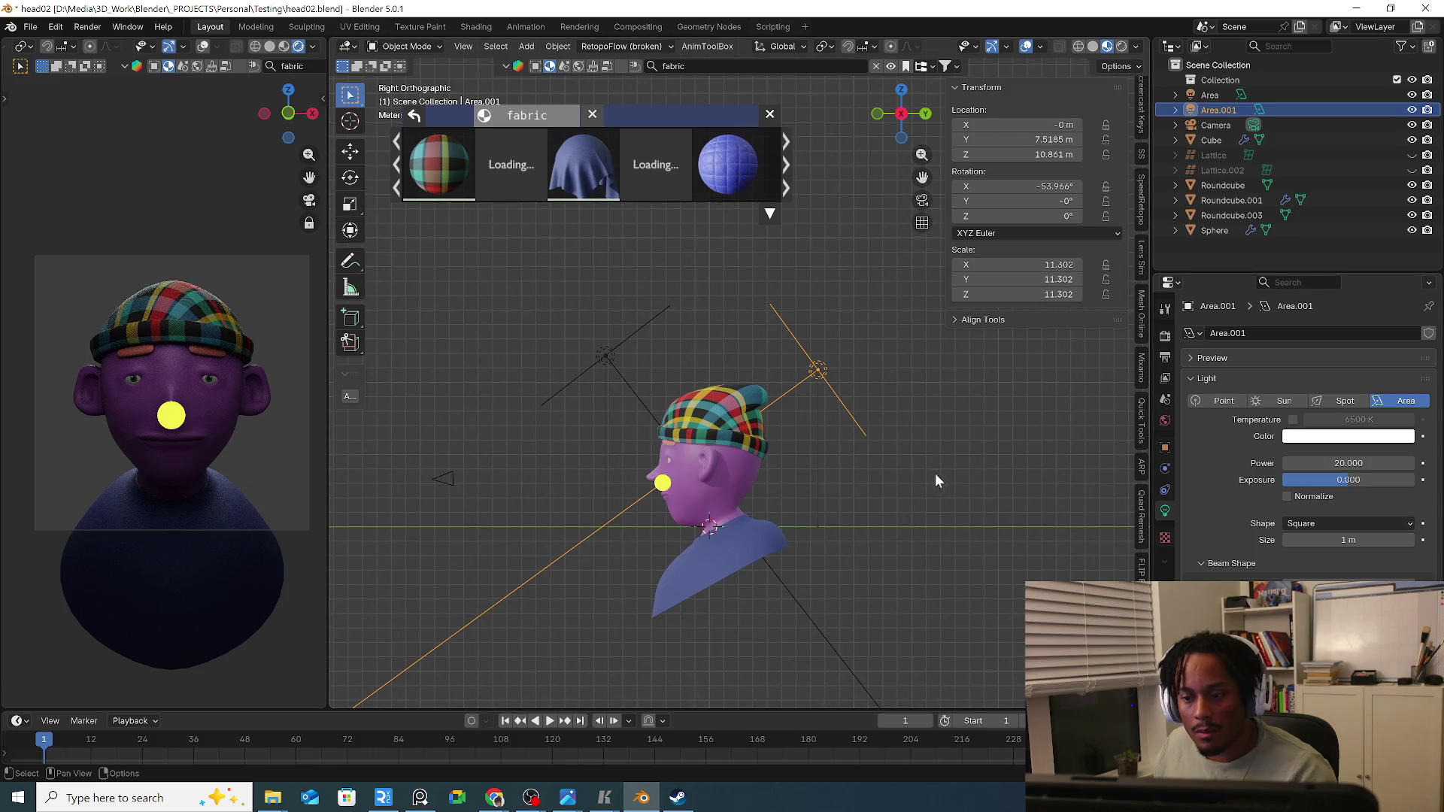
Rotate and move the copied light into place beside the head.
key("r")
left_click(944, 473)
key("g")
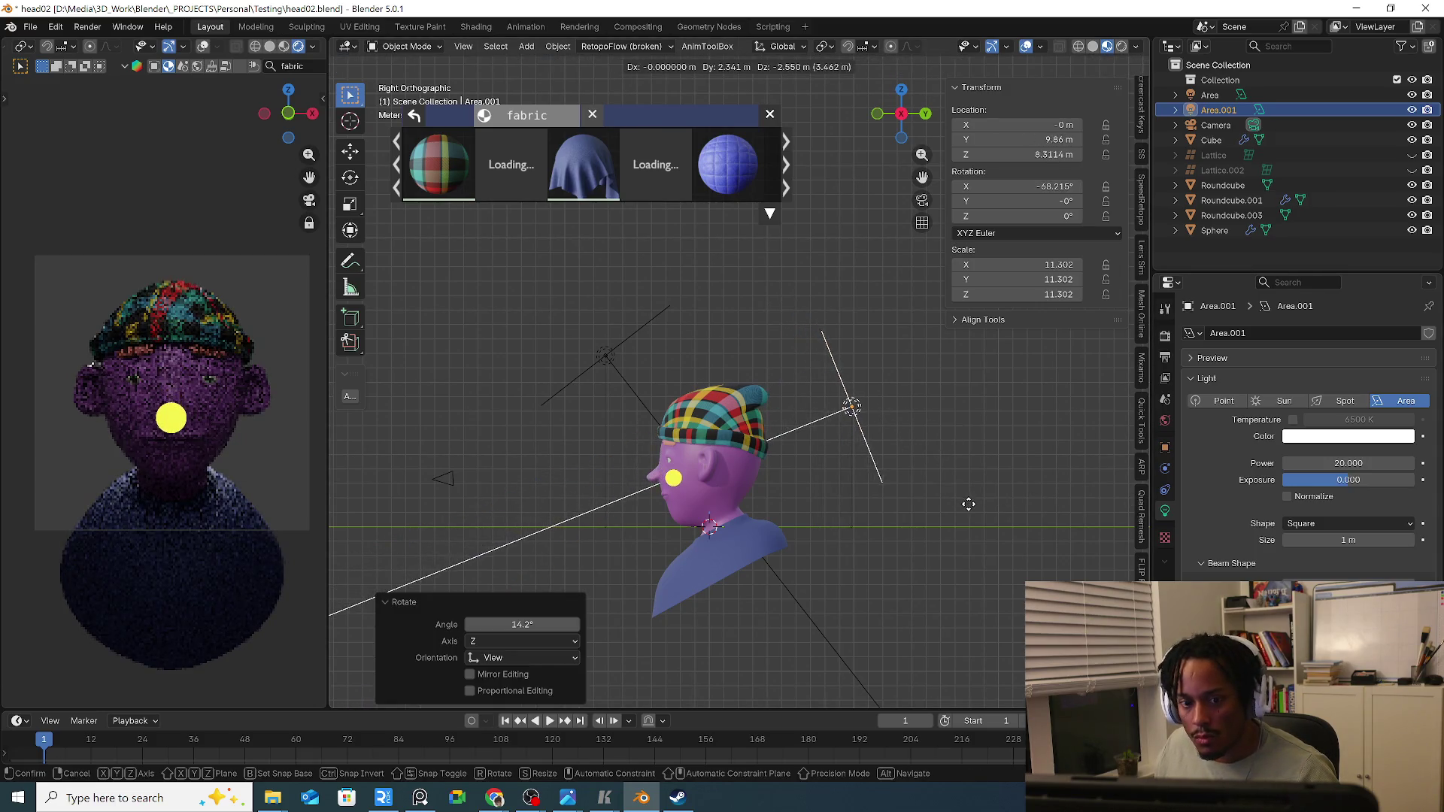
left_click(969, 505)
From top view, swing the copy around the head, enlarge it and fine-tune its angle.
key("KP_7")
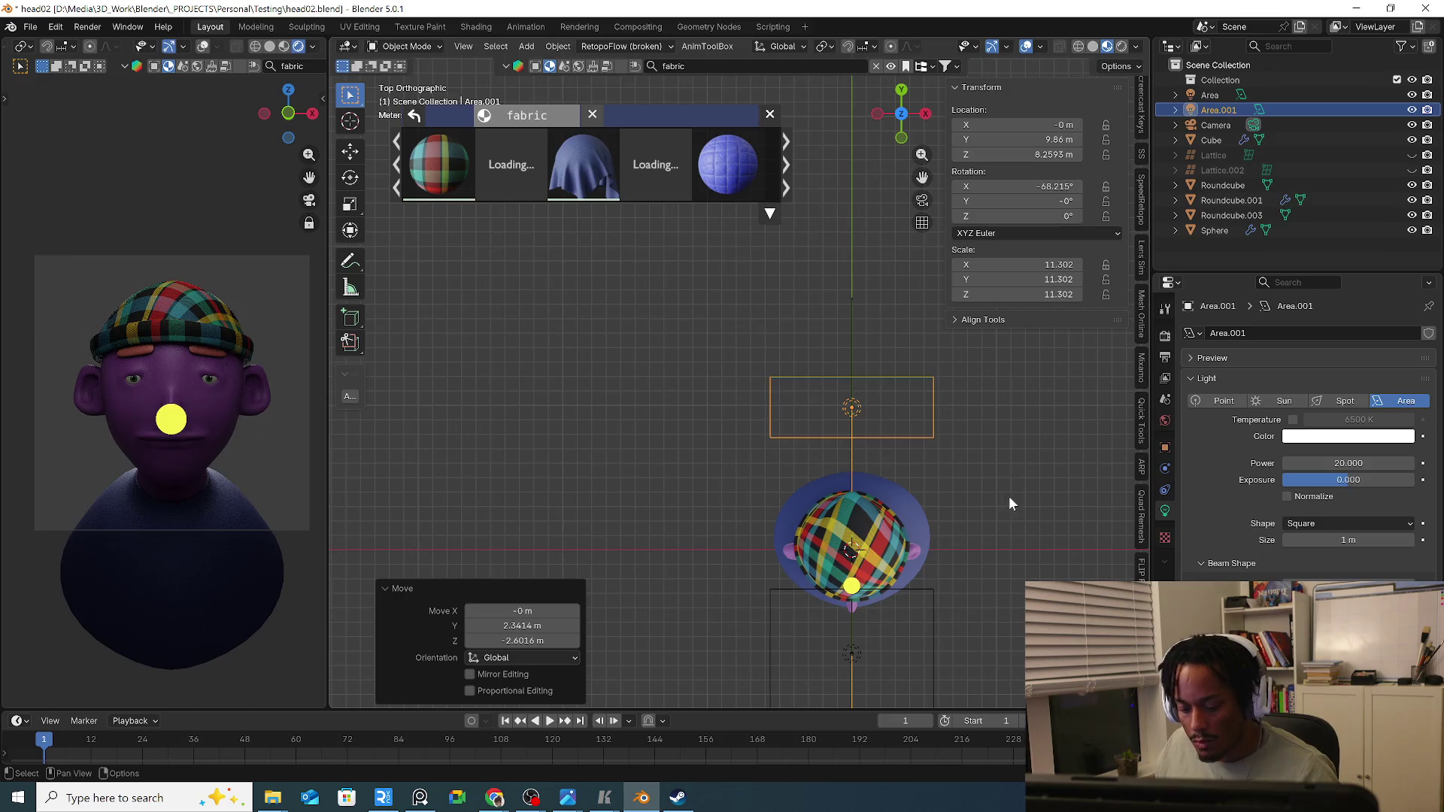
key("g")
left_click(937, 478)
key("r")
left_click(1008, 438)
key("g")
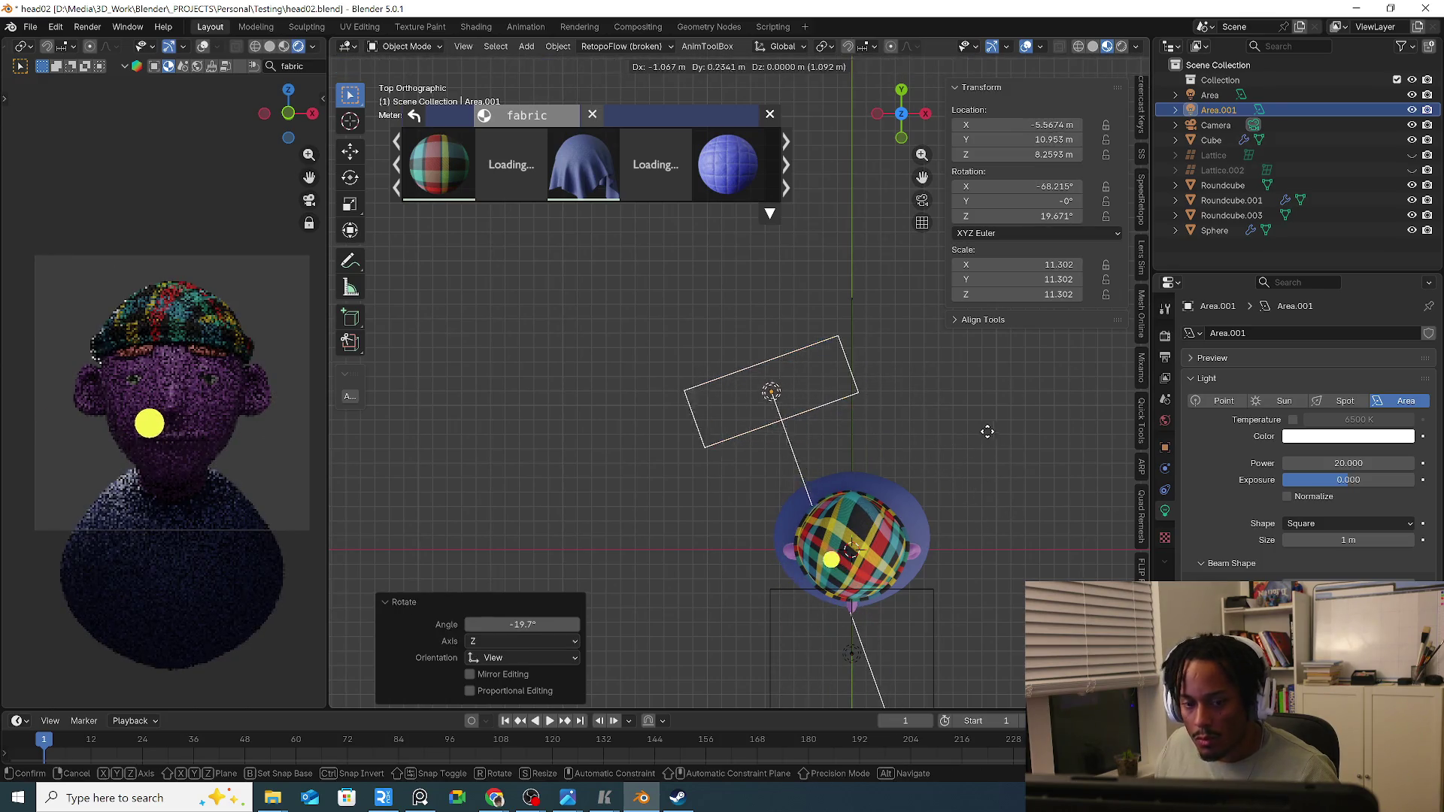
key("s")
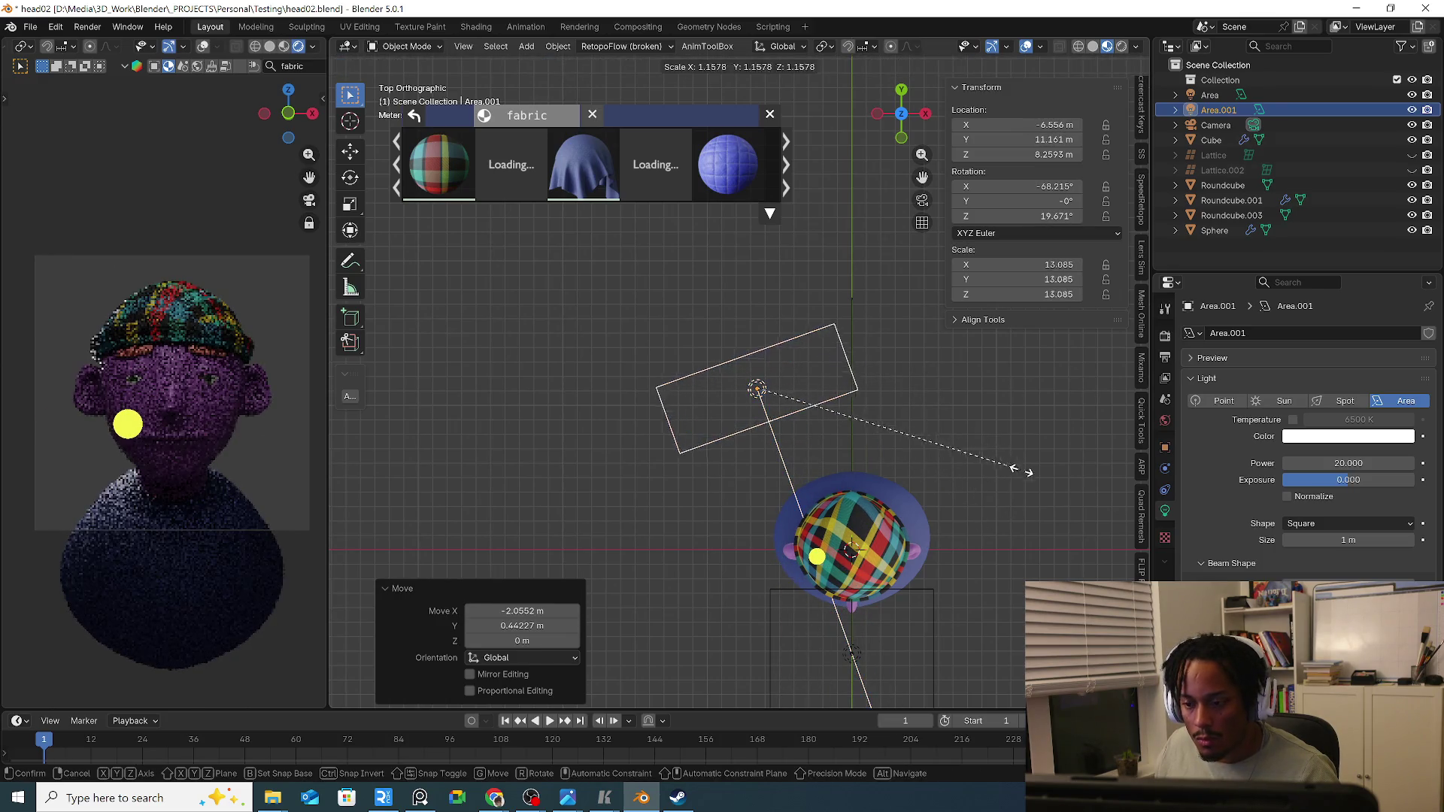
left_click(1036, 469)
key("r")
left_click(1041, 463)
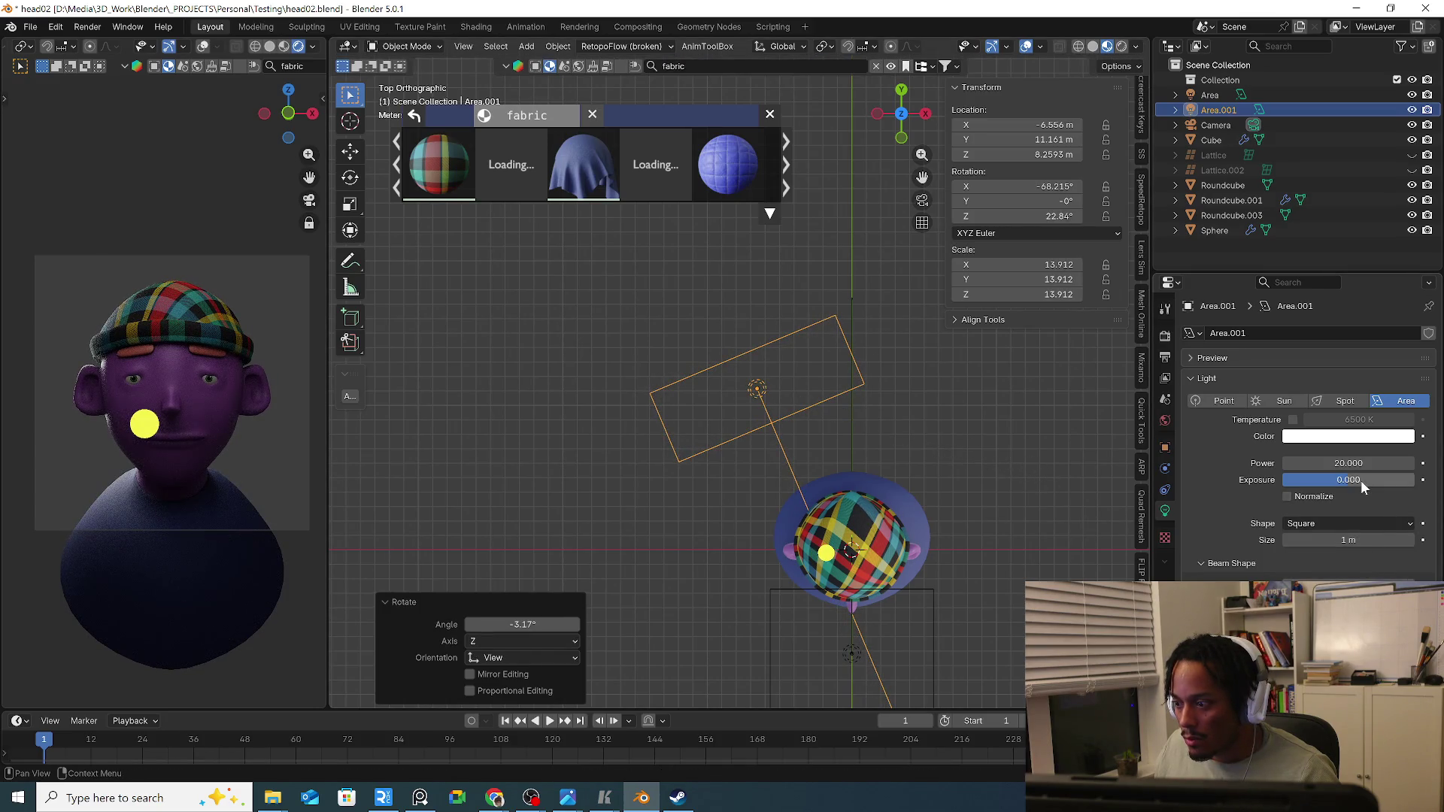
Set the copy to about 26 W with Exposure 1, then duplicate it off to the right.
left_click_drag(1348, 463, 1411, 483)
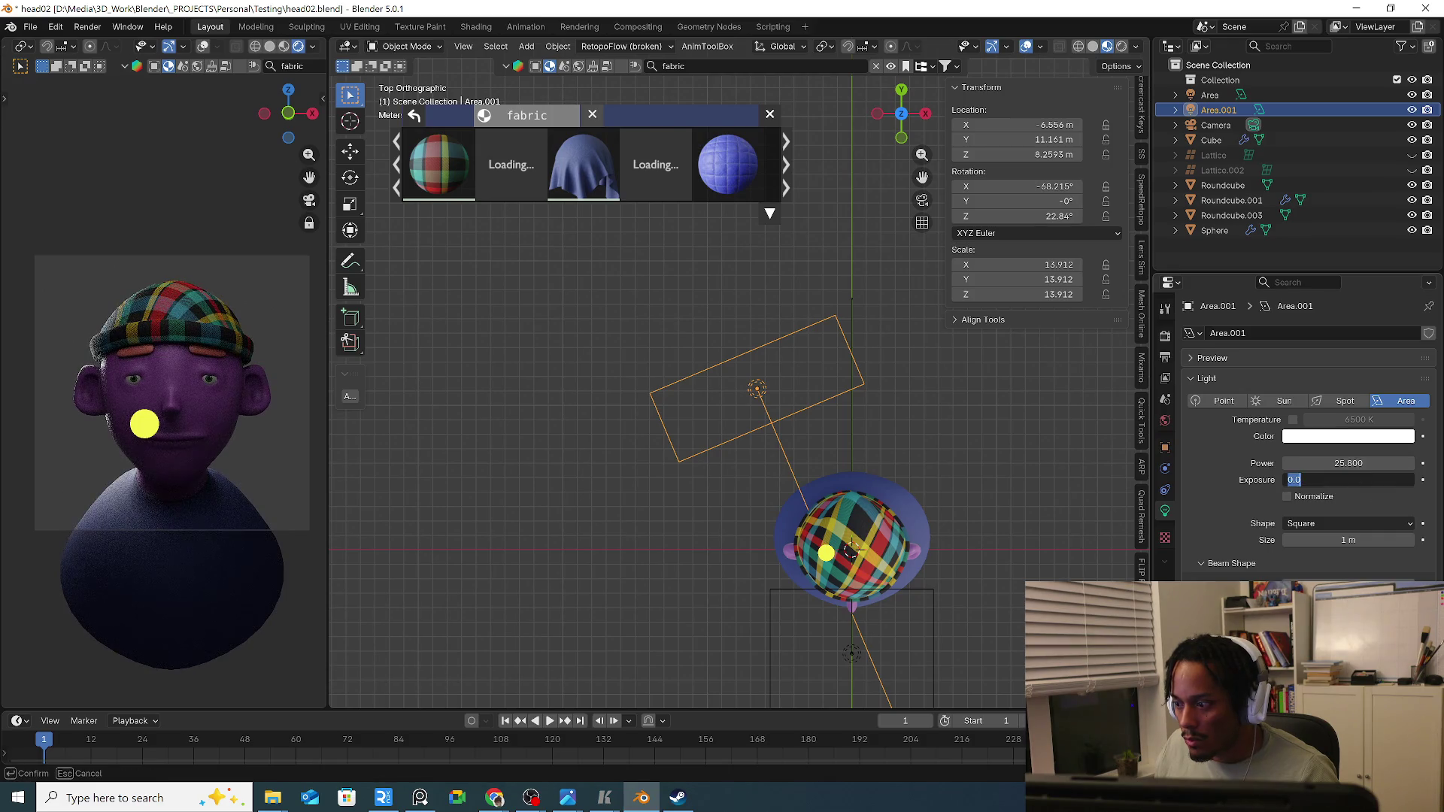
type("1")
key("Return")
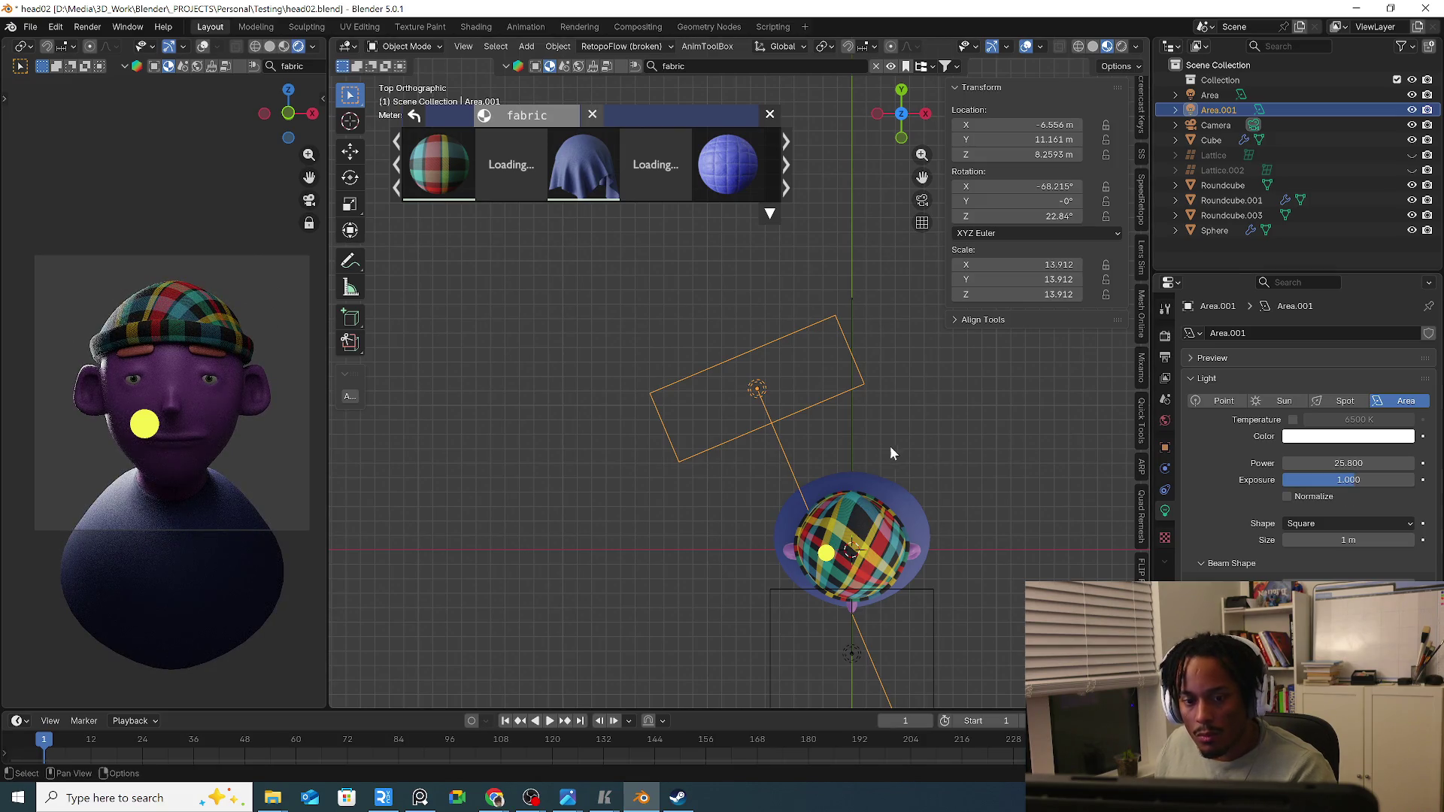
key("shift+d")
left_click(1043, 416)
Rotate and reposition the third area light (Area.002).
key("r")
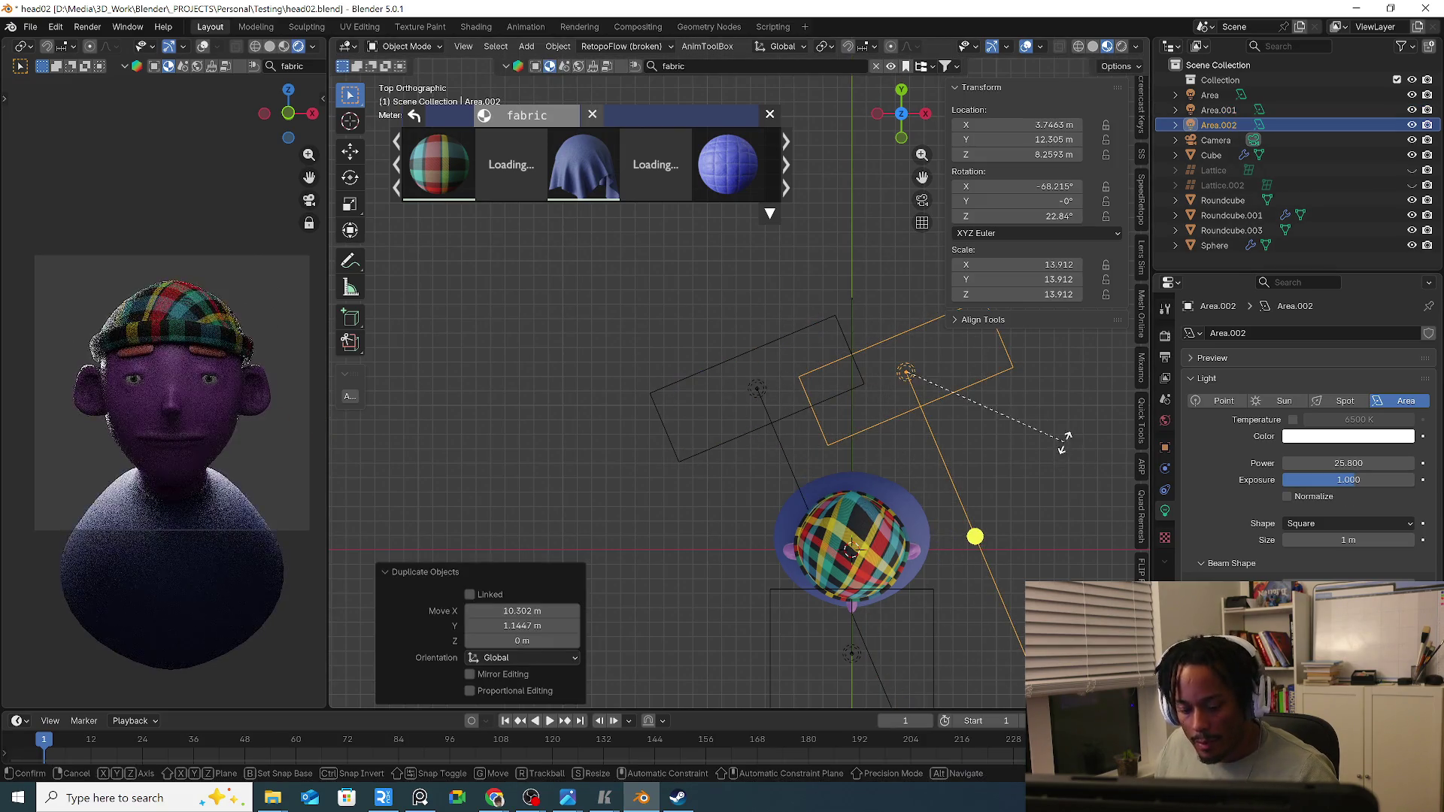
left_click(1005, 547)
key("g")
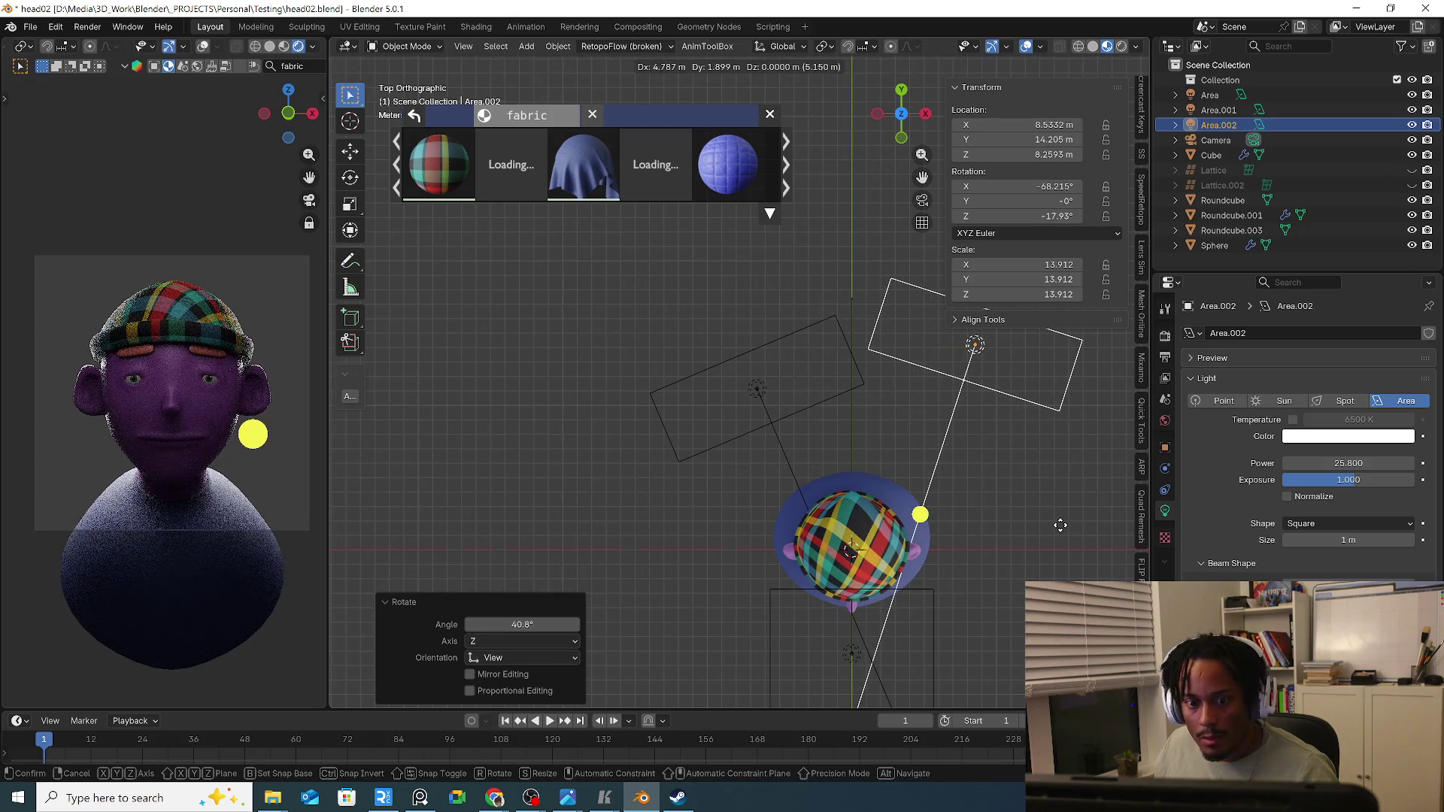
left_click(1051, 543)
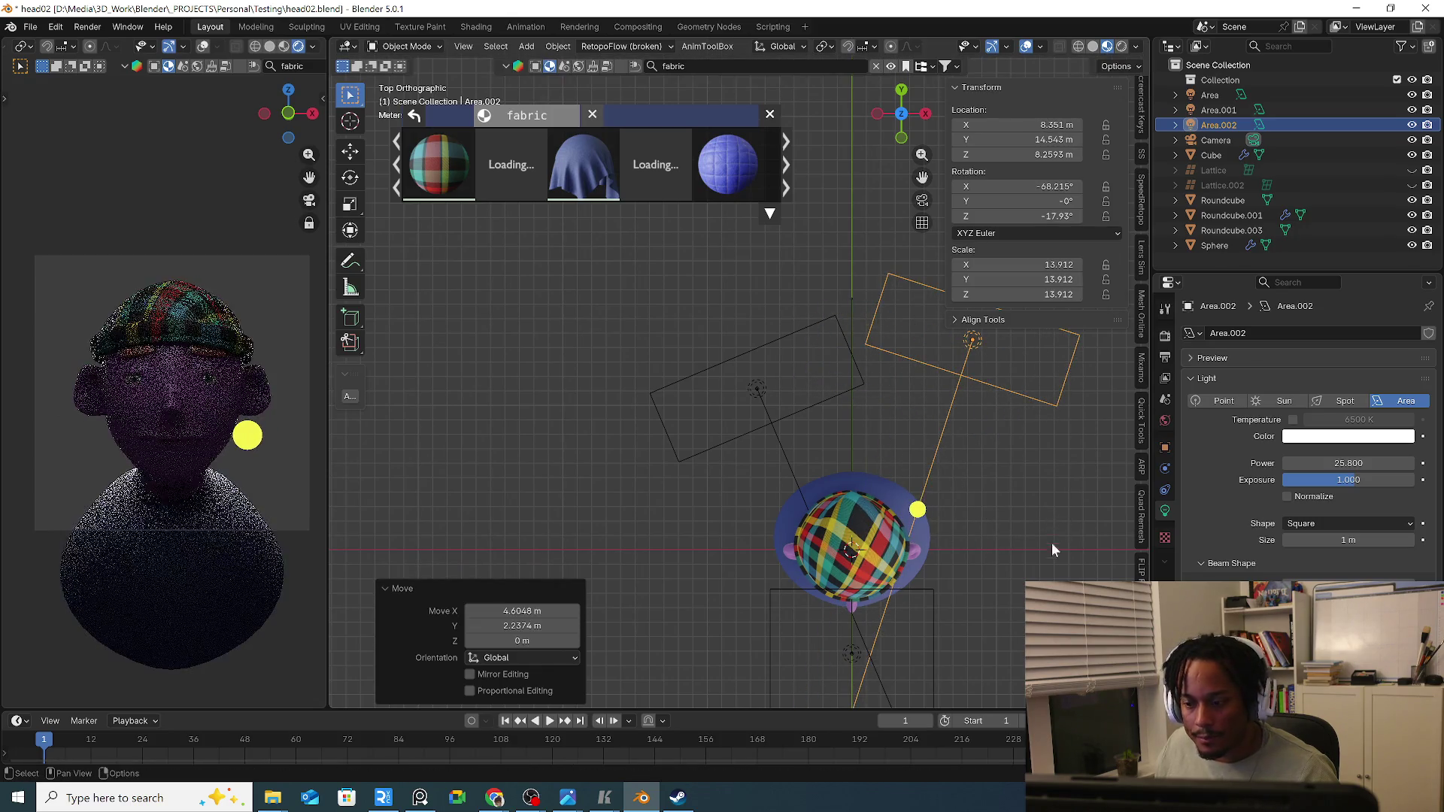
middle_click_drag(1051, 543, 953, 482, "shift")
Select the first area light in side view and duplicate it below and to the left.
left_click(866, 565)
key("KP_3")
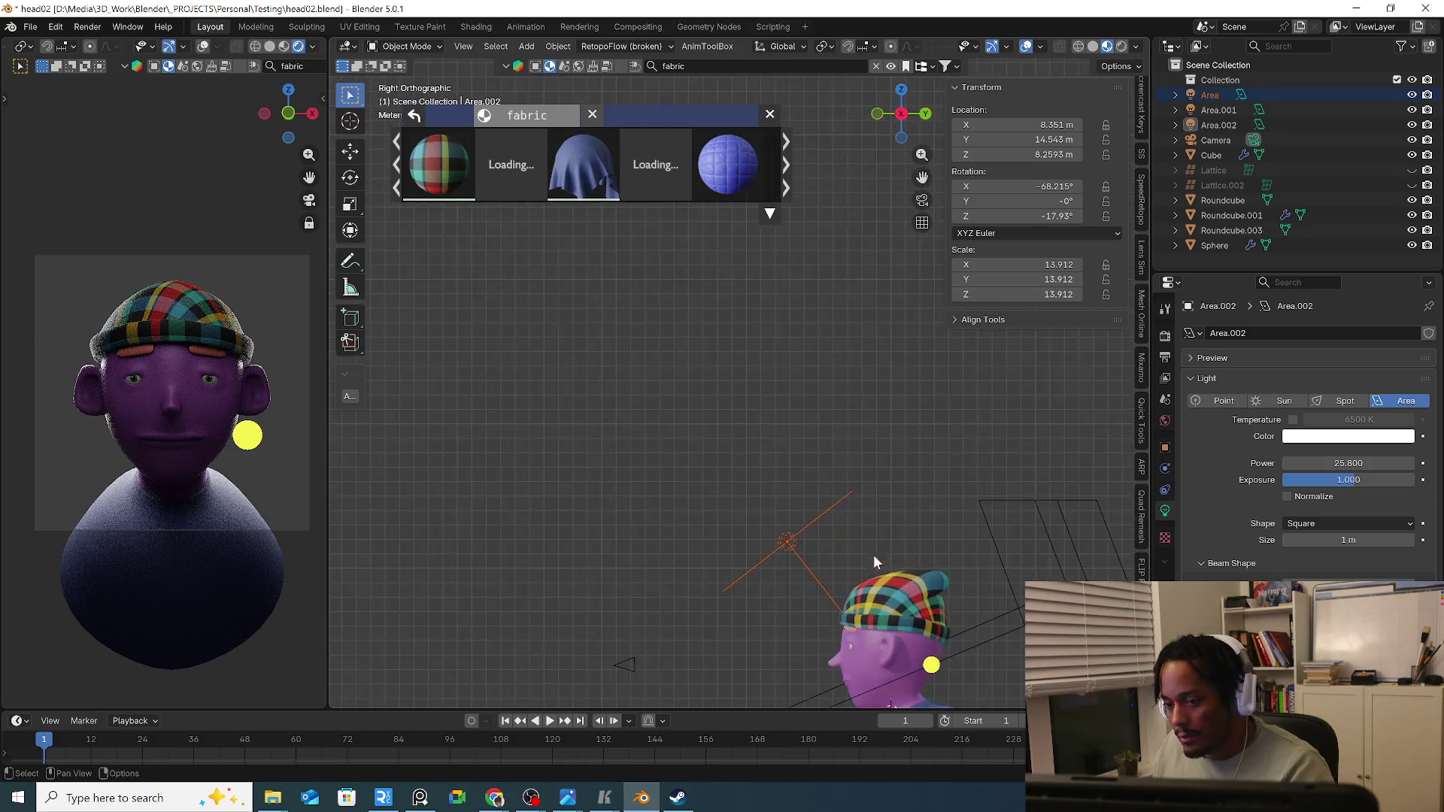
middle_click_drag(904, 549, 904, 436, "shift")
key("shift+d")
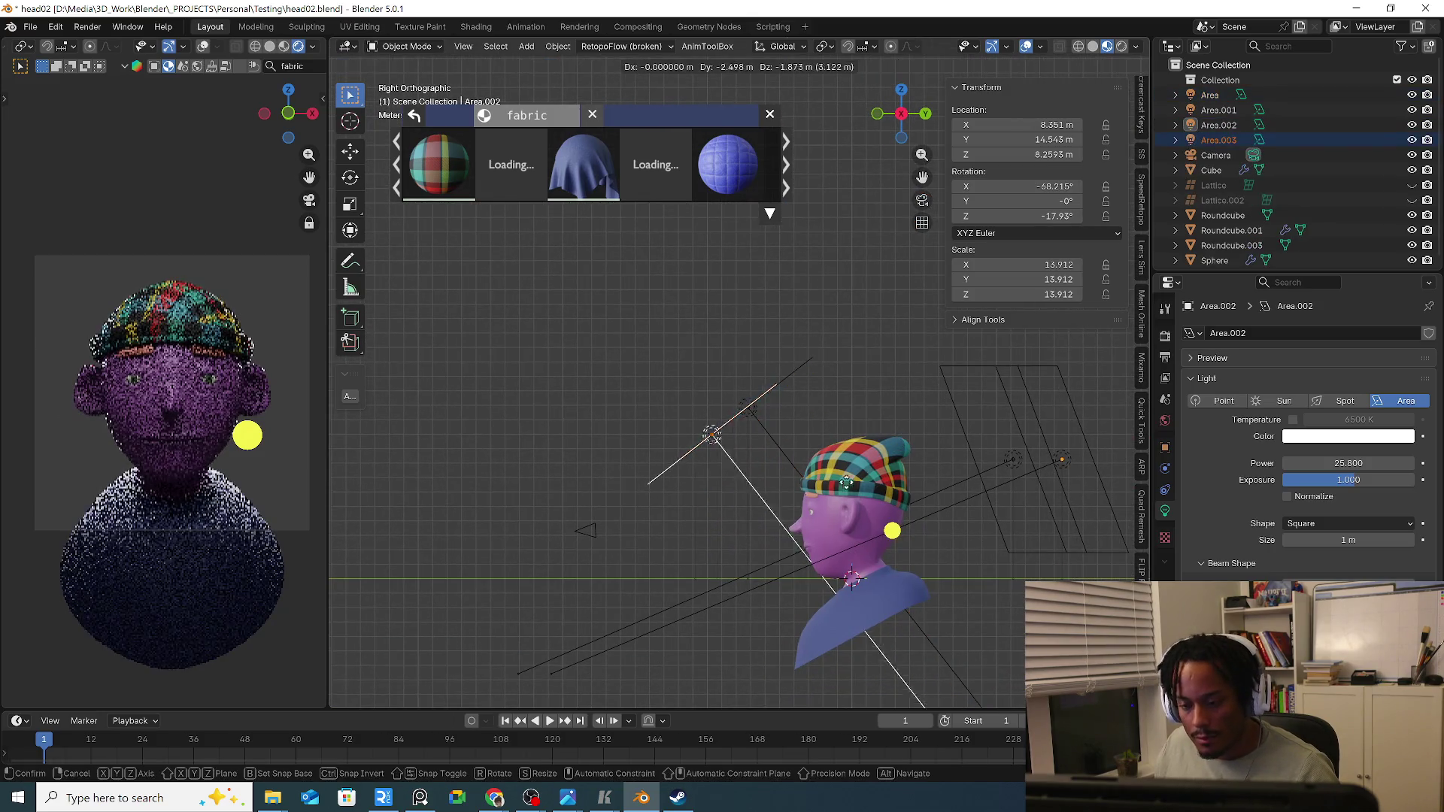
left_click(814, 505)
Angle the new copy in front of the face and push Power to 522 W with Normalize off.
key("r")
key("g")
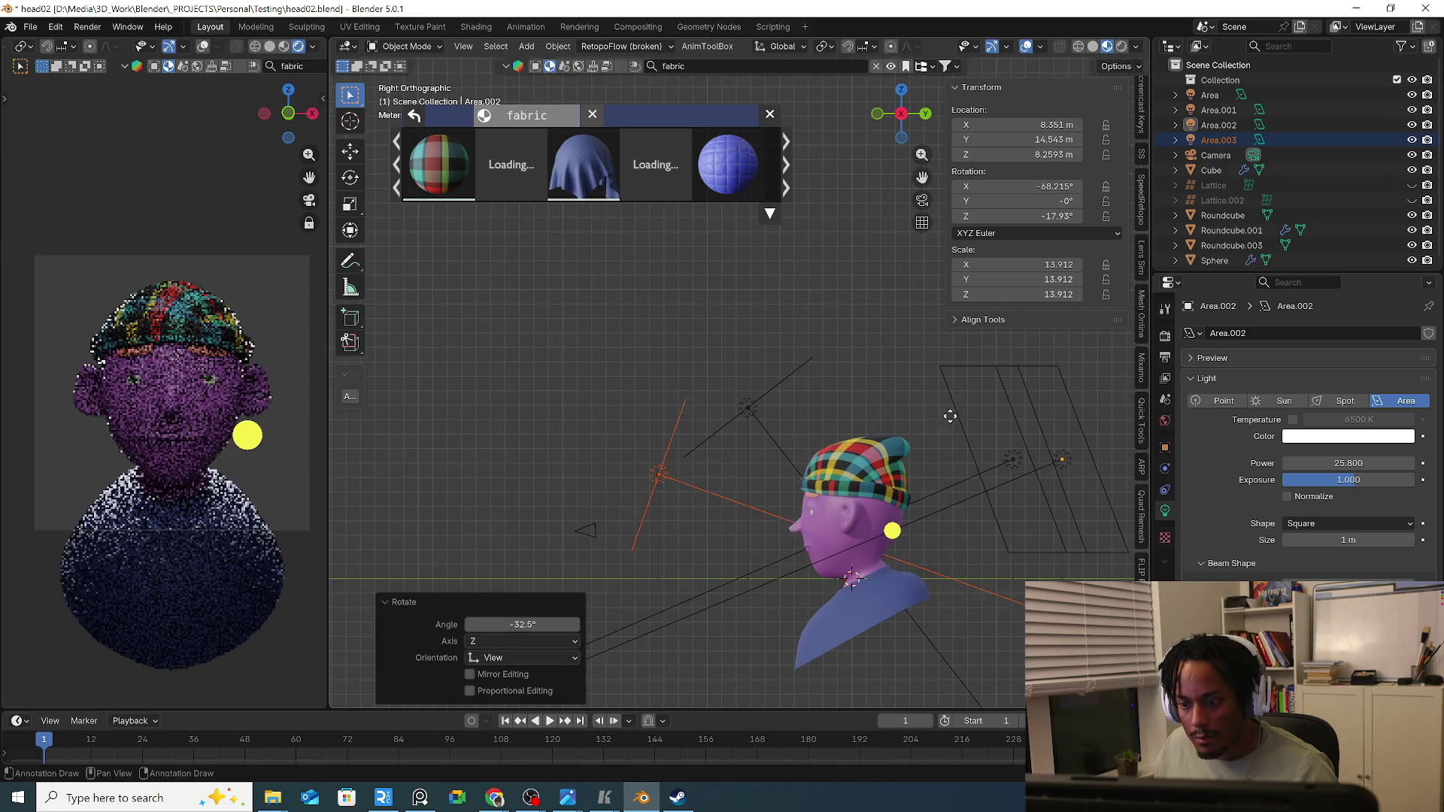
left_click(944, 468)
key("r")
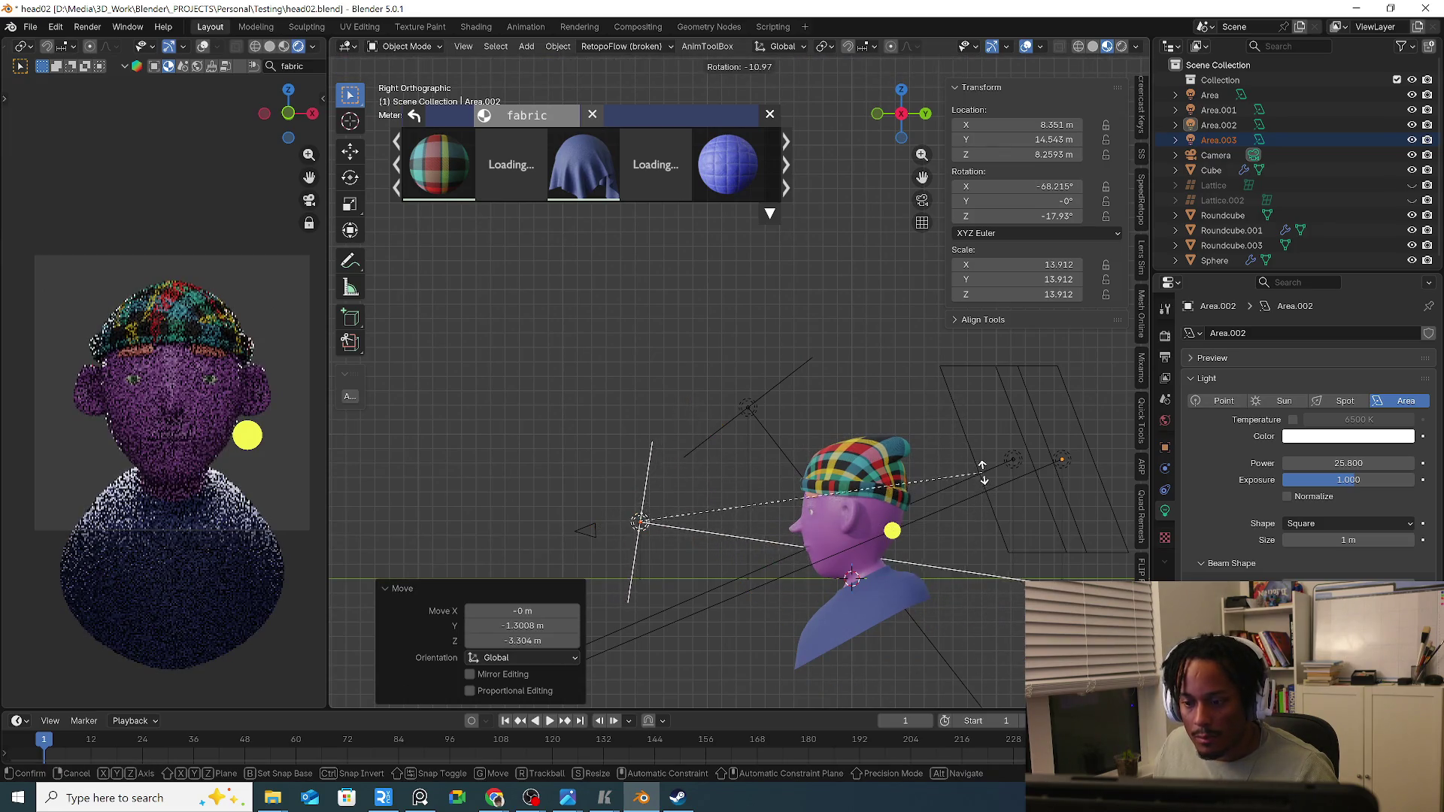
left_click(977, 514)
key("g")
left_click(981, 493)
key("r")
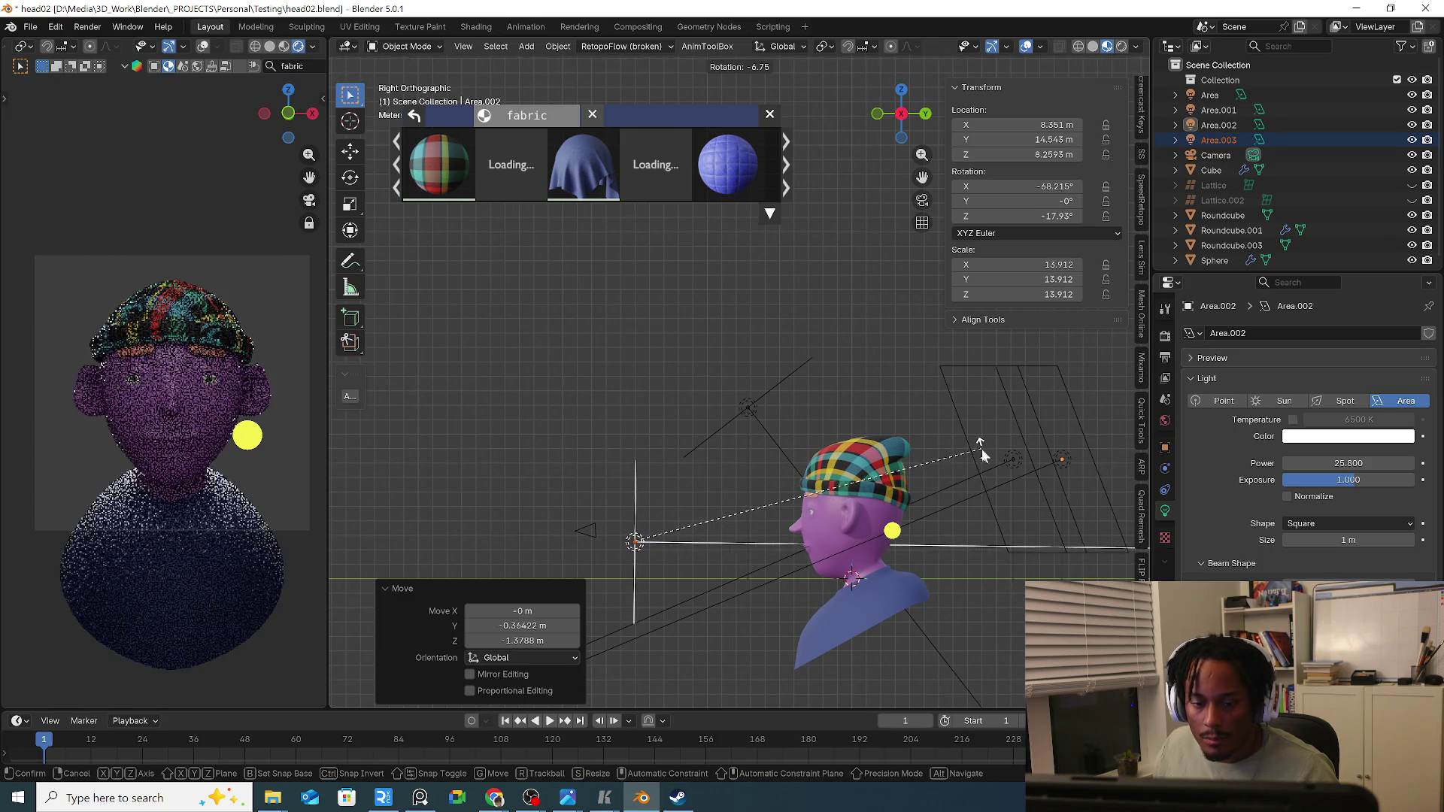
left_click(981, 449)
mouse_move(1348, 462)
left_mouse_down()
mouse_move(1389, 462)
mouse_move(1319, 462)
mouse_move(1355, 462)
left_mouse_up()
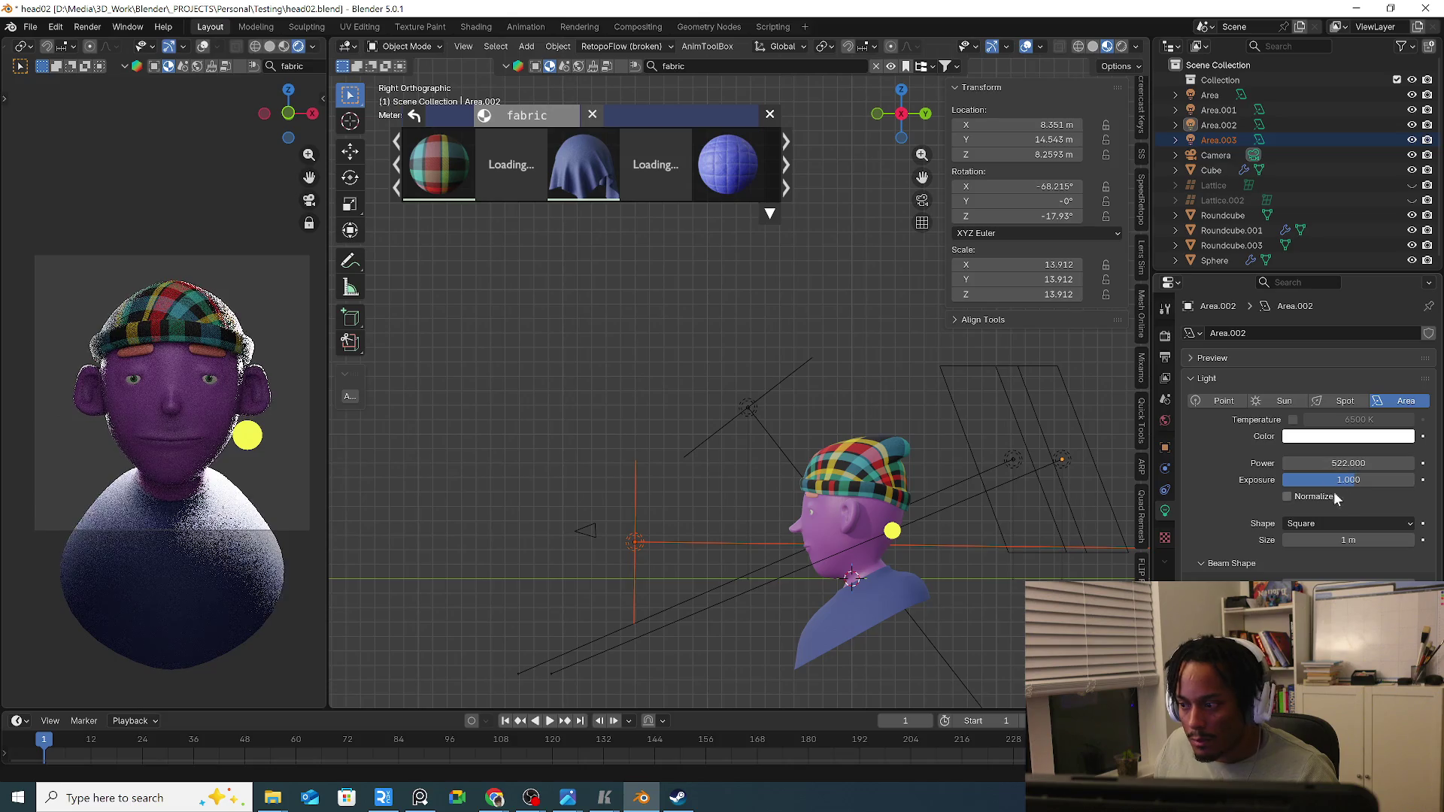
left_click(1327, 499)
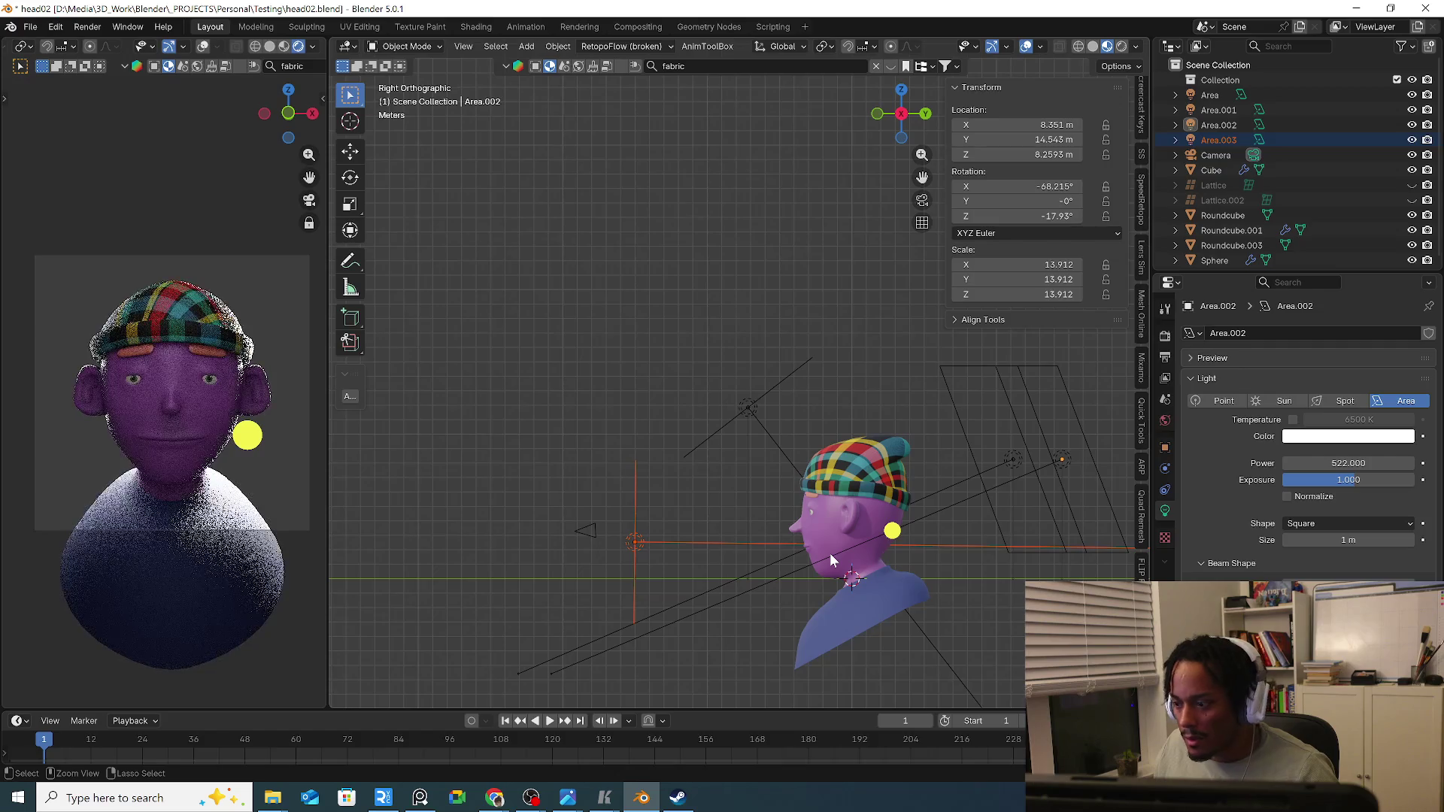
Undo the power edits on the front light and glance at the render settings.
key("ctrl+z")
key("ctrl+z")
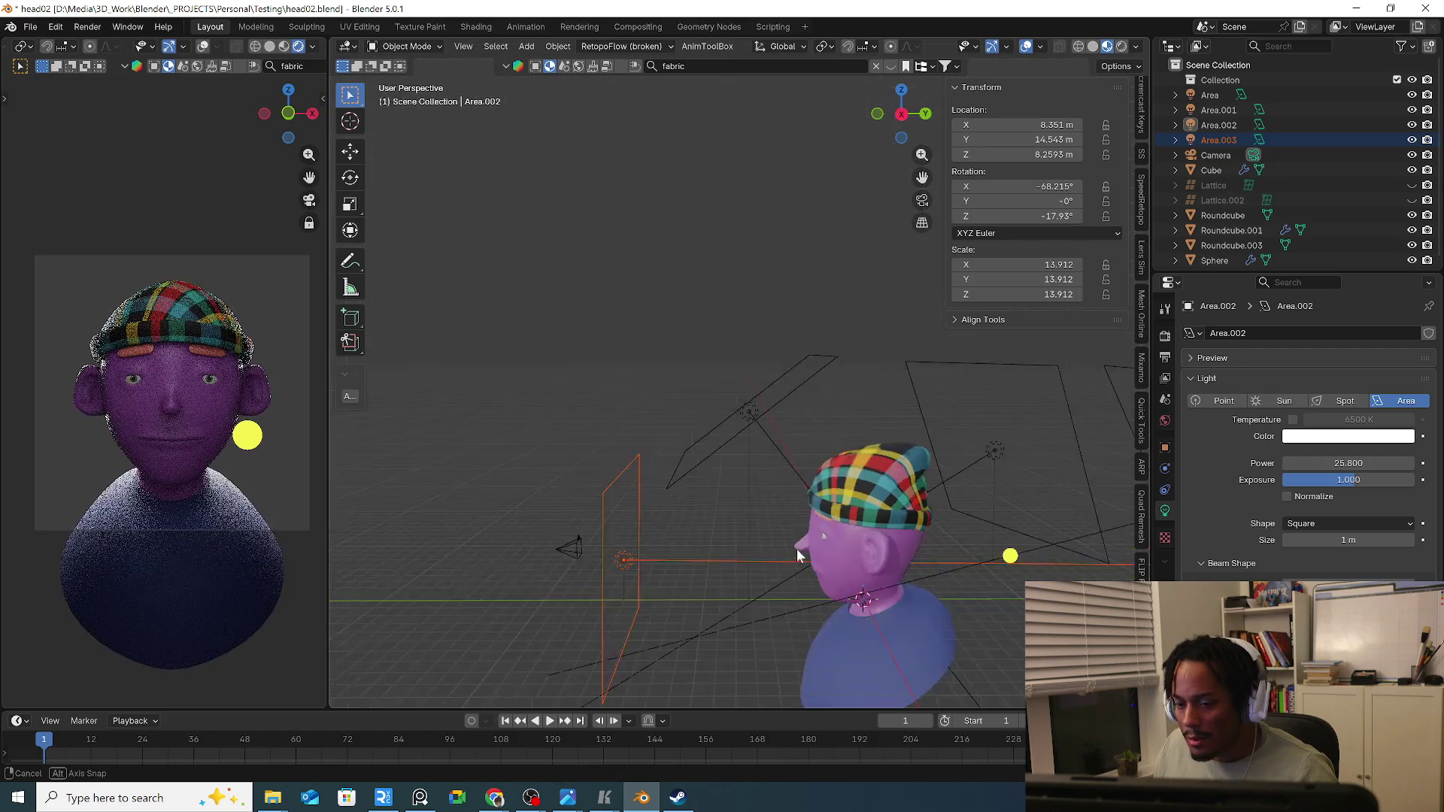
middle_click_drag(829, 554, 912, 579)
left_click(713, 594)
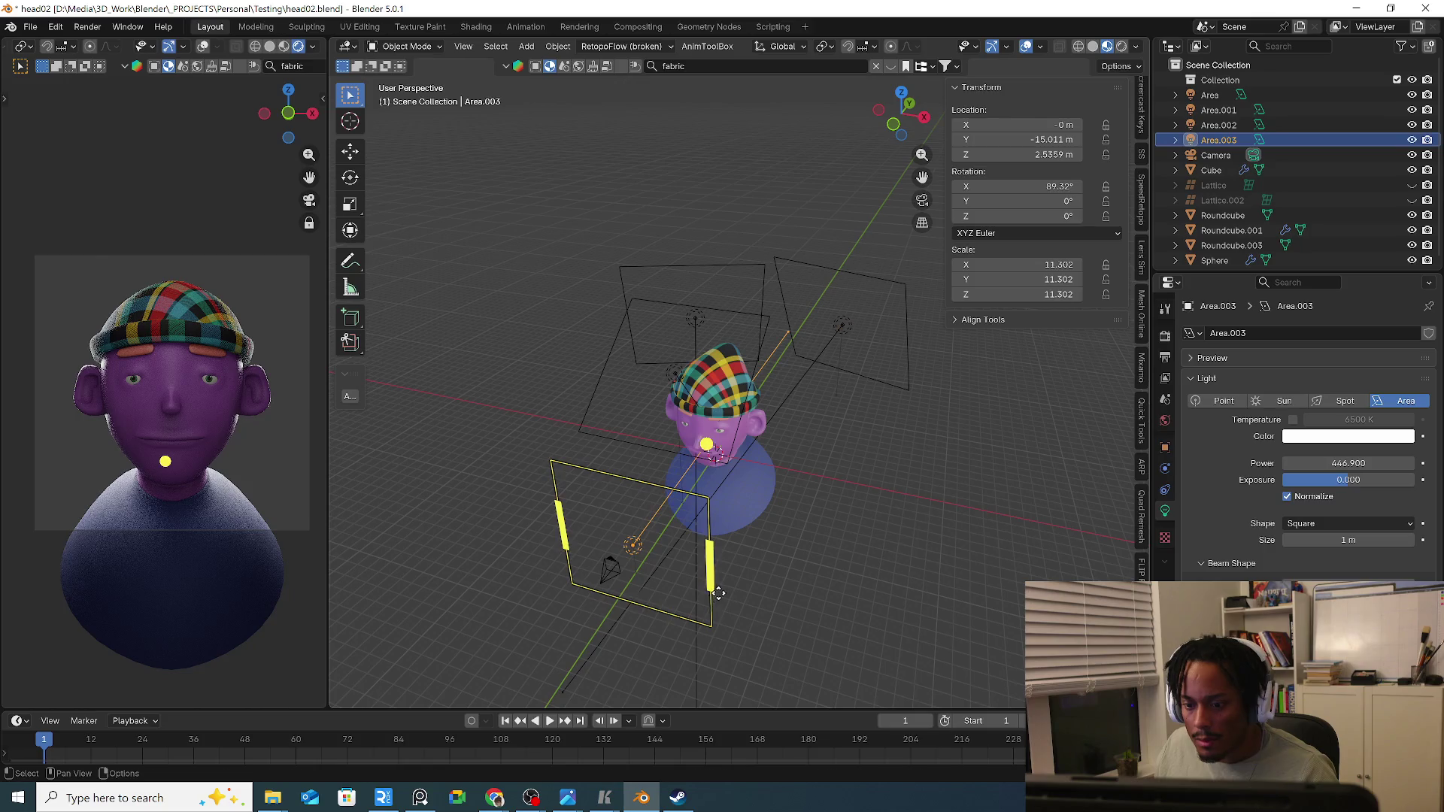
key("ctrl+z")
left_click(1165, 338)
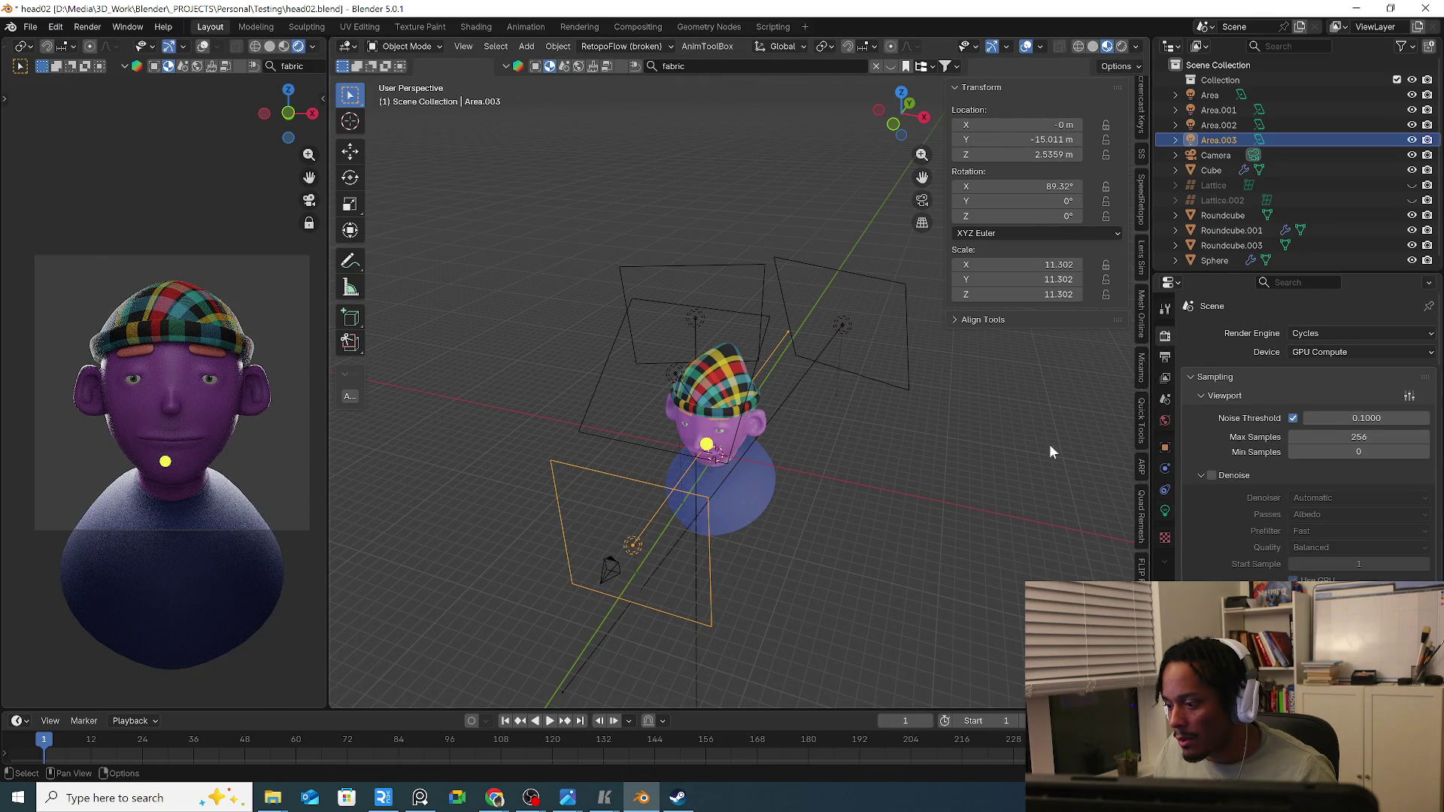
left_click(895, 505)
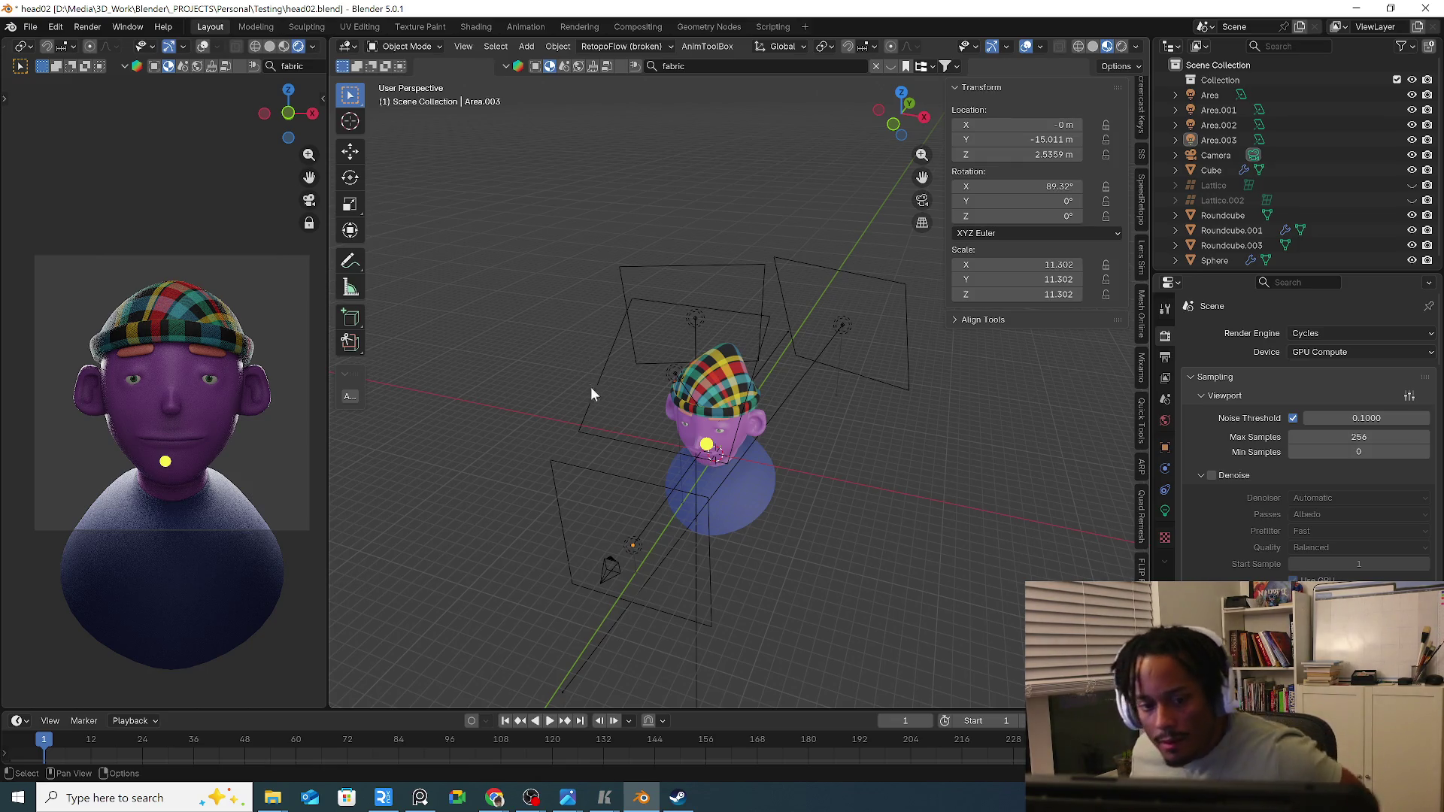
In side view, lower the overhead area light and tilt it toward the face.
left_click(584, 414)
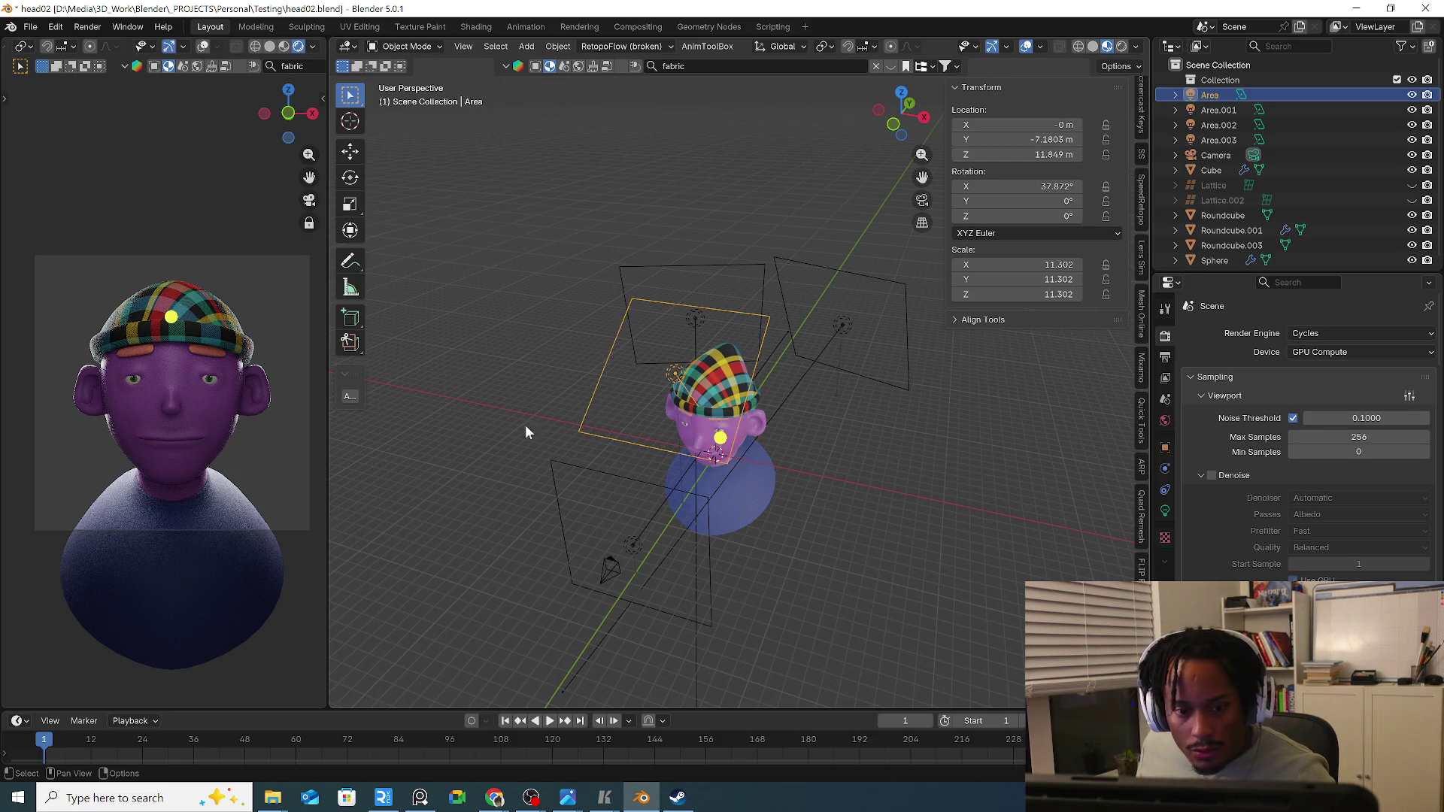
mouse_move(518, 447)
middle_mouse_down()
mouse_move(472, 408)
mouse_move(577, 426)
middle_mouse_up()
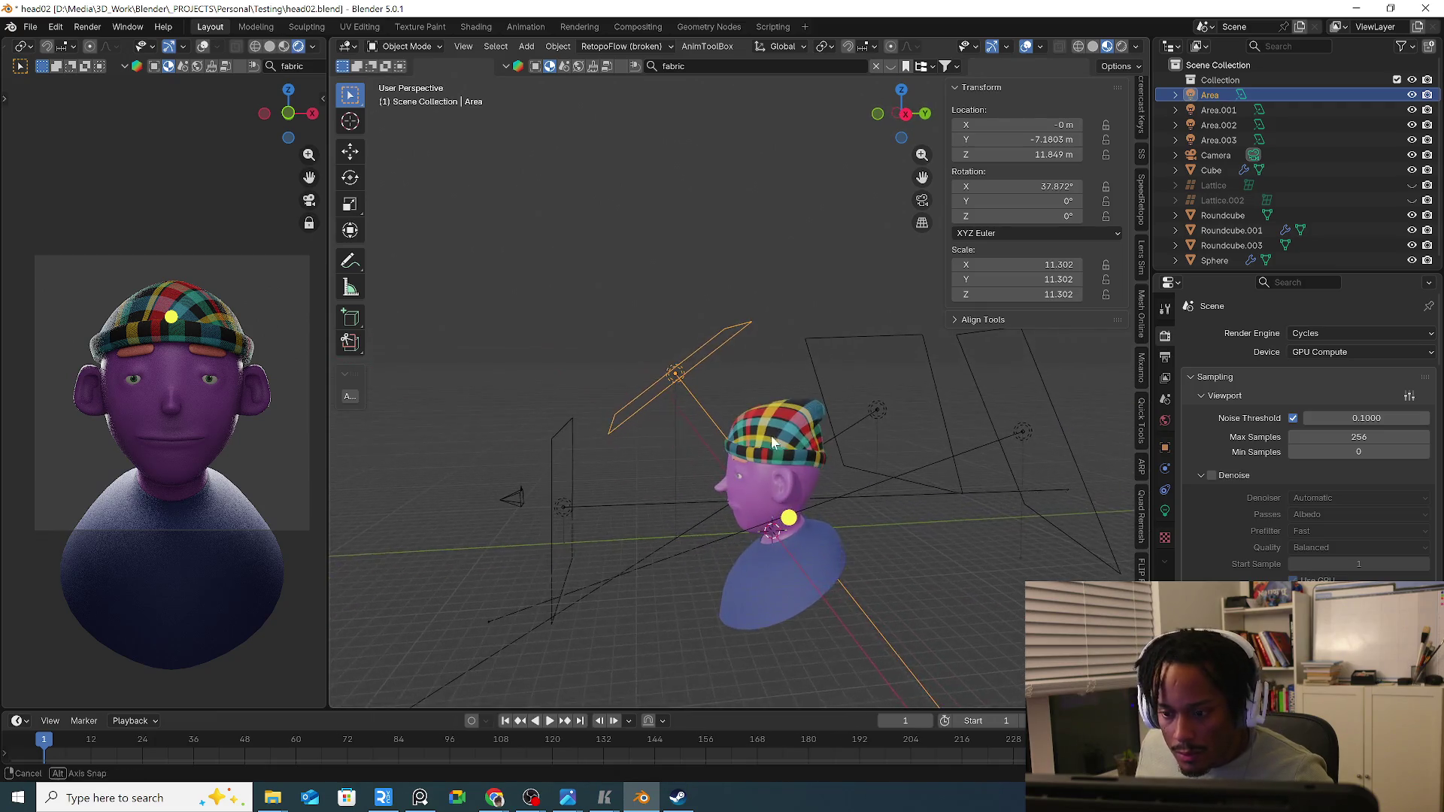
middle_click_drag(719, 432, 771, 432)
key("KP_3")
key("g")
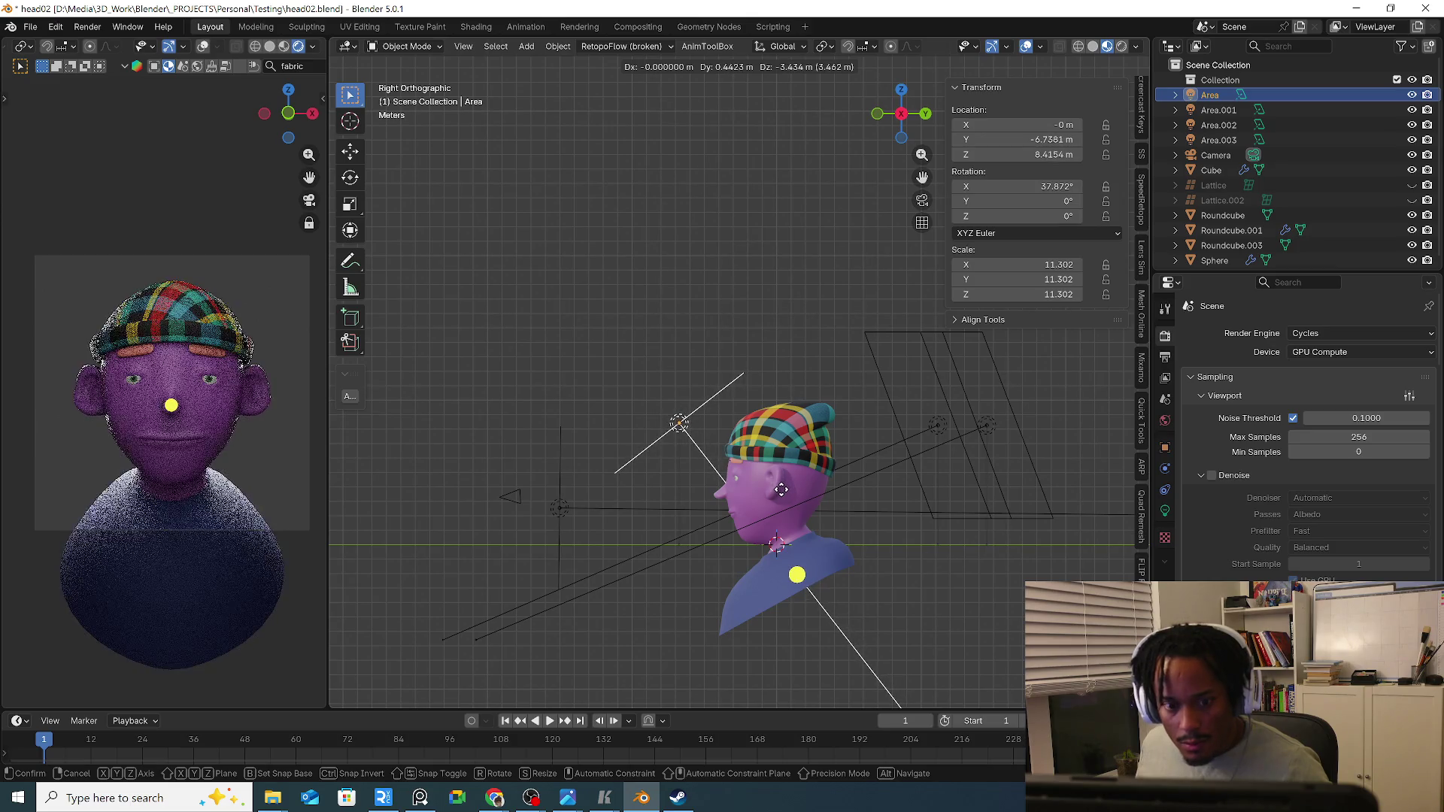
key("r")
left_click(818, 481)
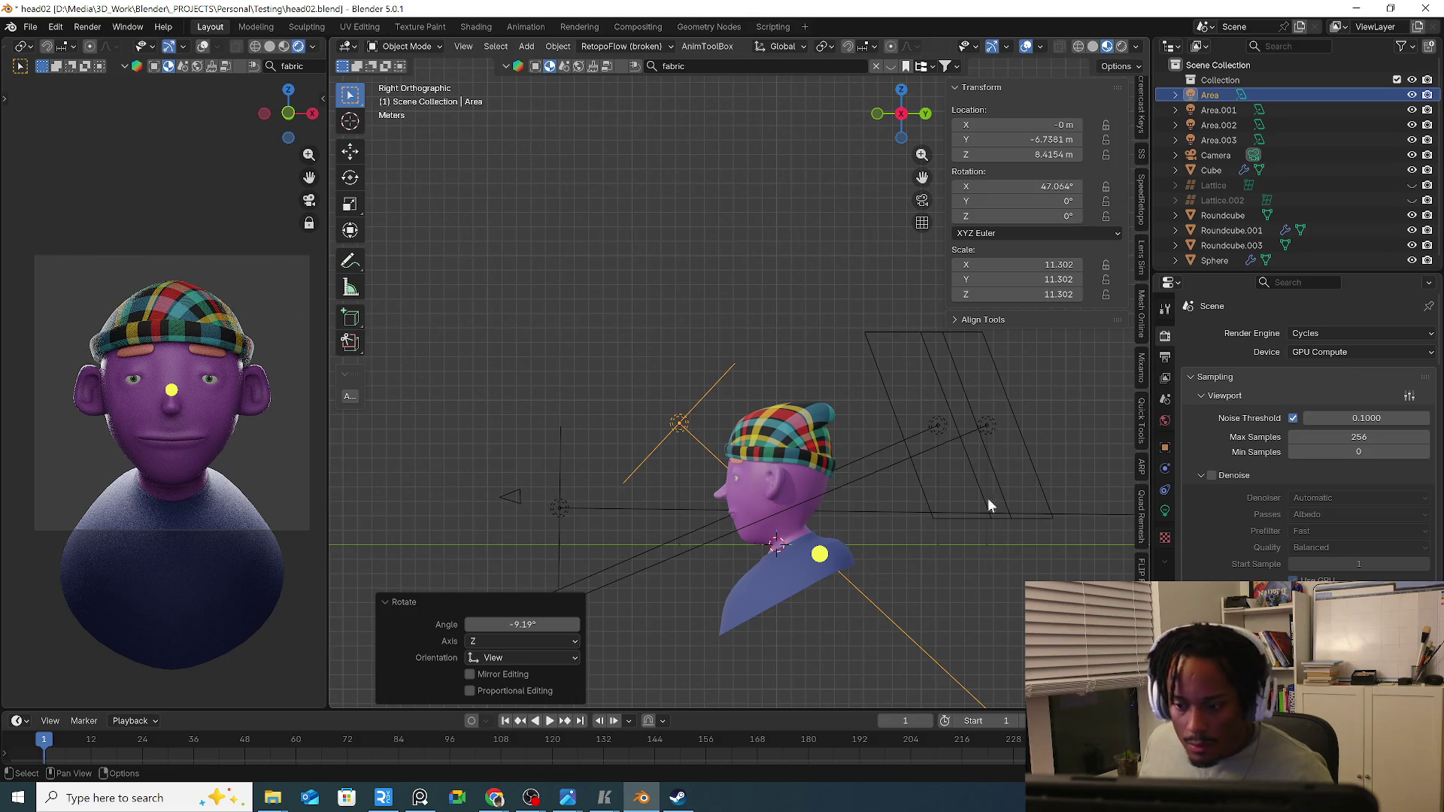
Set the overhead light's Exposure to 1, then move to the Shading workspace.
left_click(1165, 513)
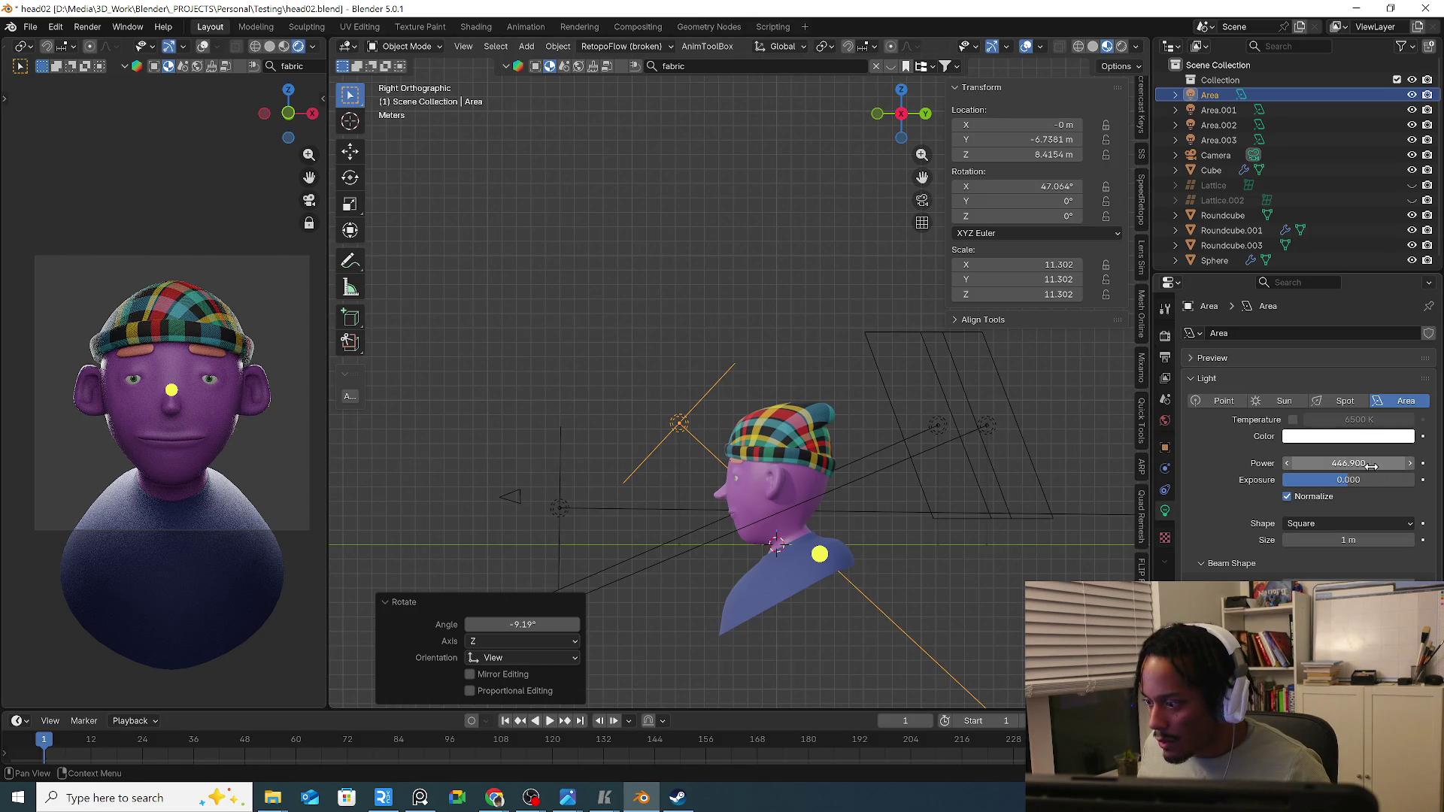
left_click_drag(1349, 480, 1361, 486)
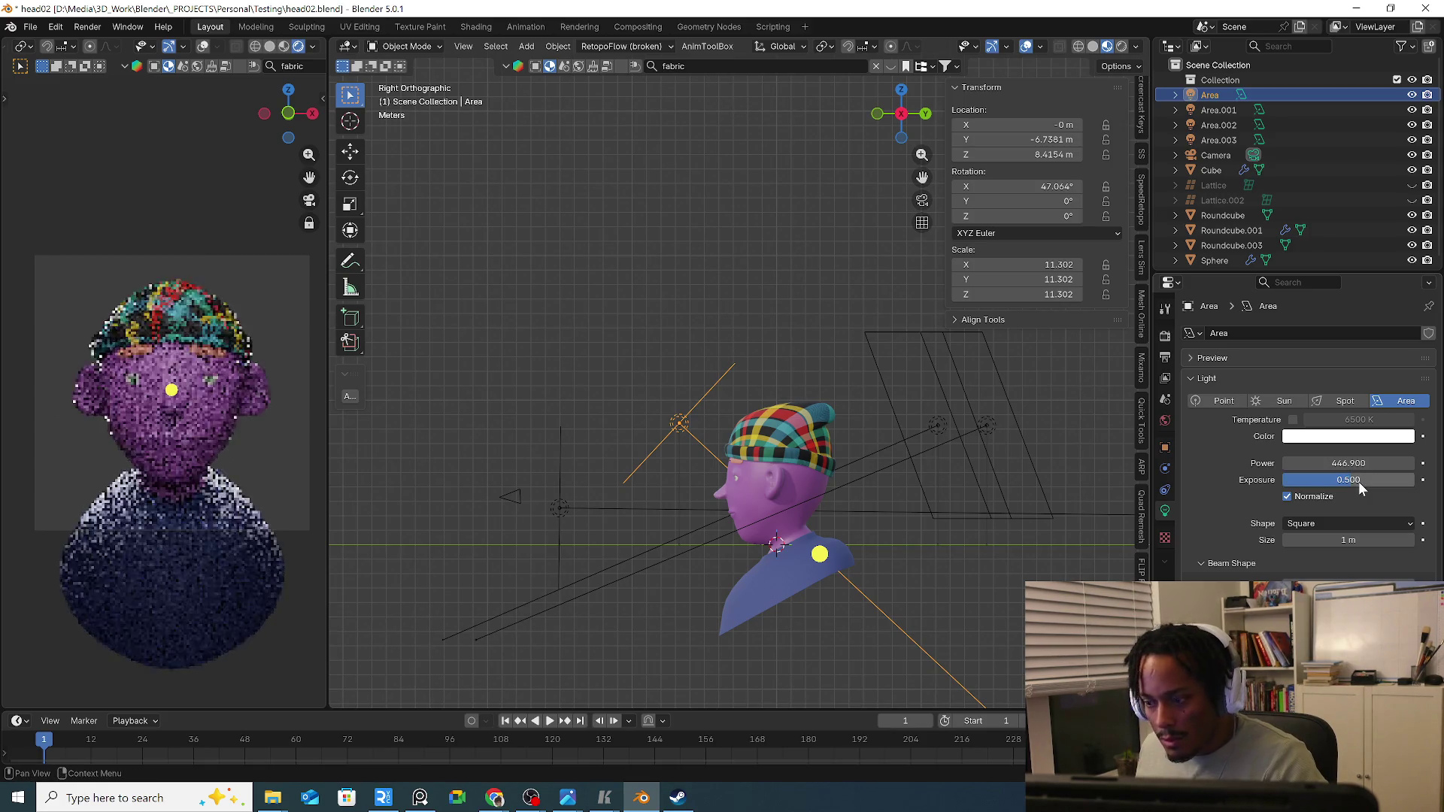
left_click(1348, 480)
type("2")
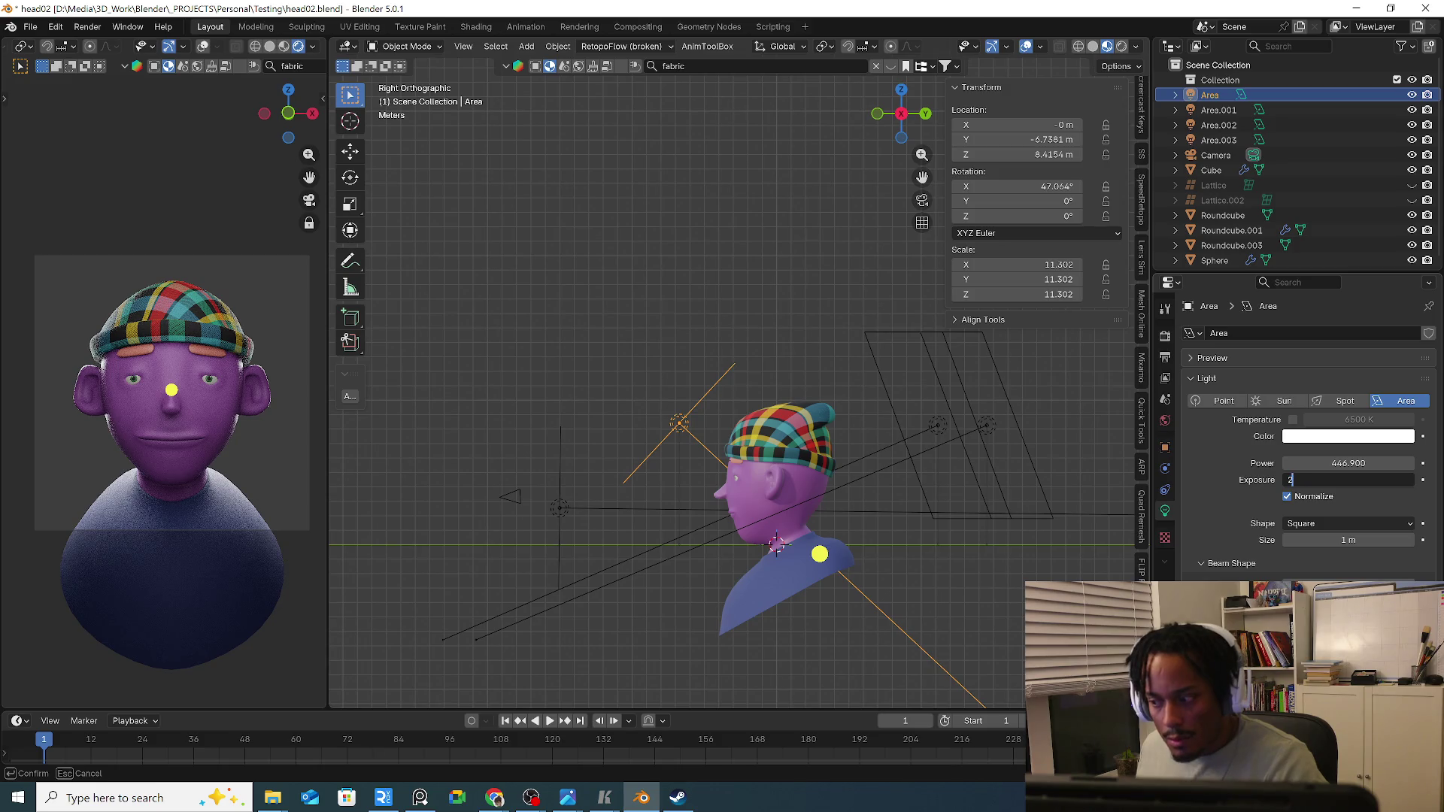
key("Return")
key("ctrl+z")
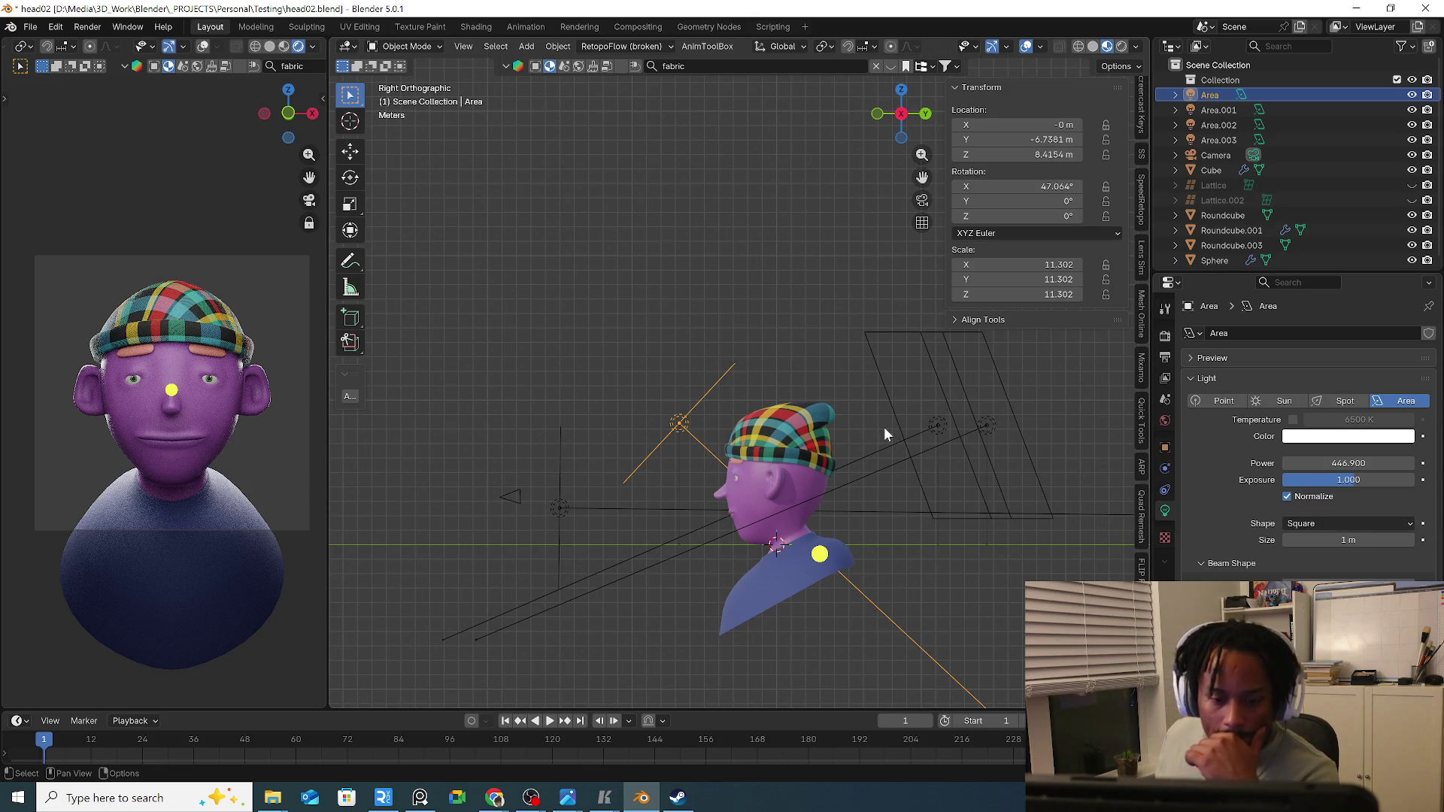
left_click(472, 25)
Switch to World shader nodes, add a Ctrl+T texture setup and delete its Environment Texture.
left_click(274, 462)
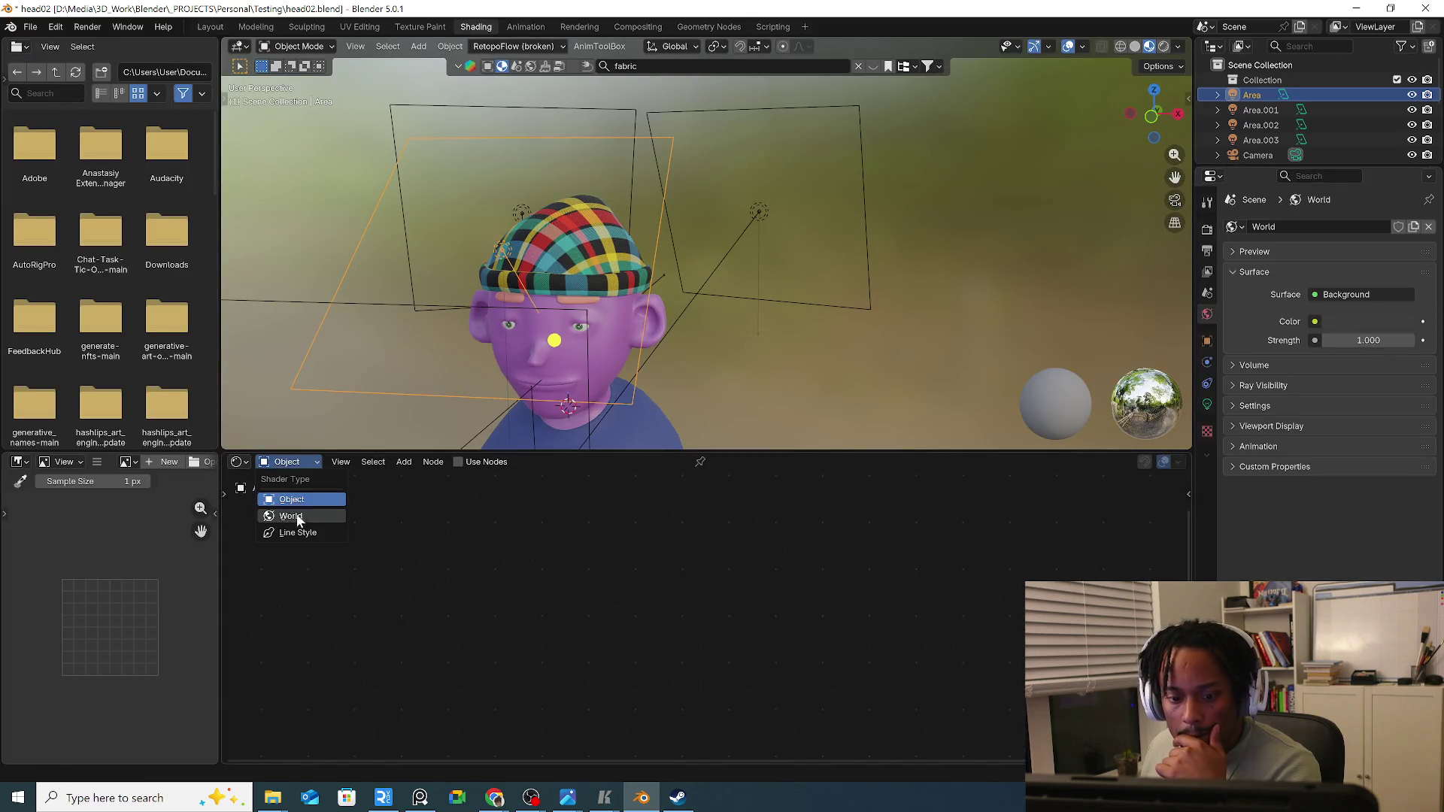
left_click(300, 514)
scroll(545, 559, "up", 2)
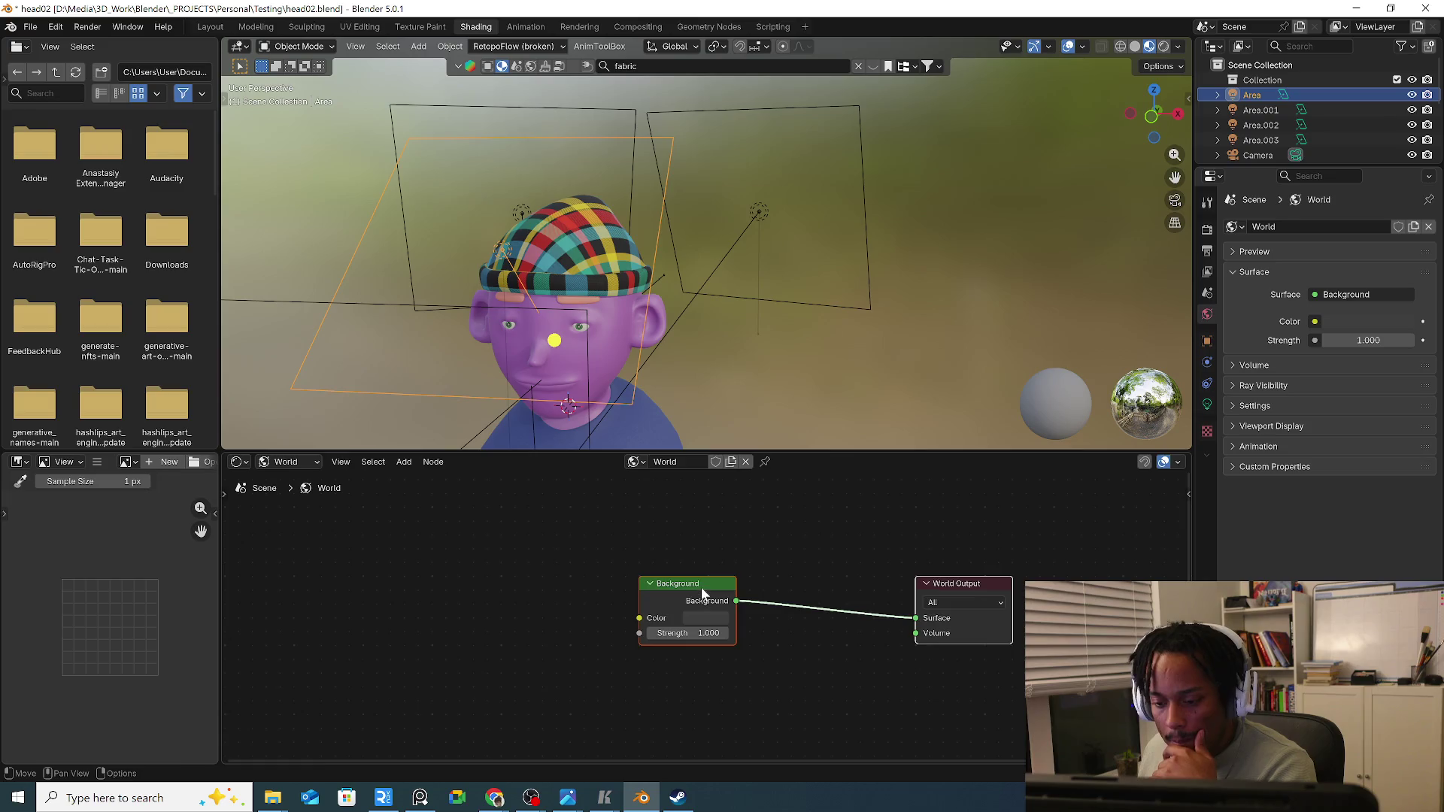
middle_click_drag(701, 587, 780, 590)
key("ctrl+t")
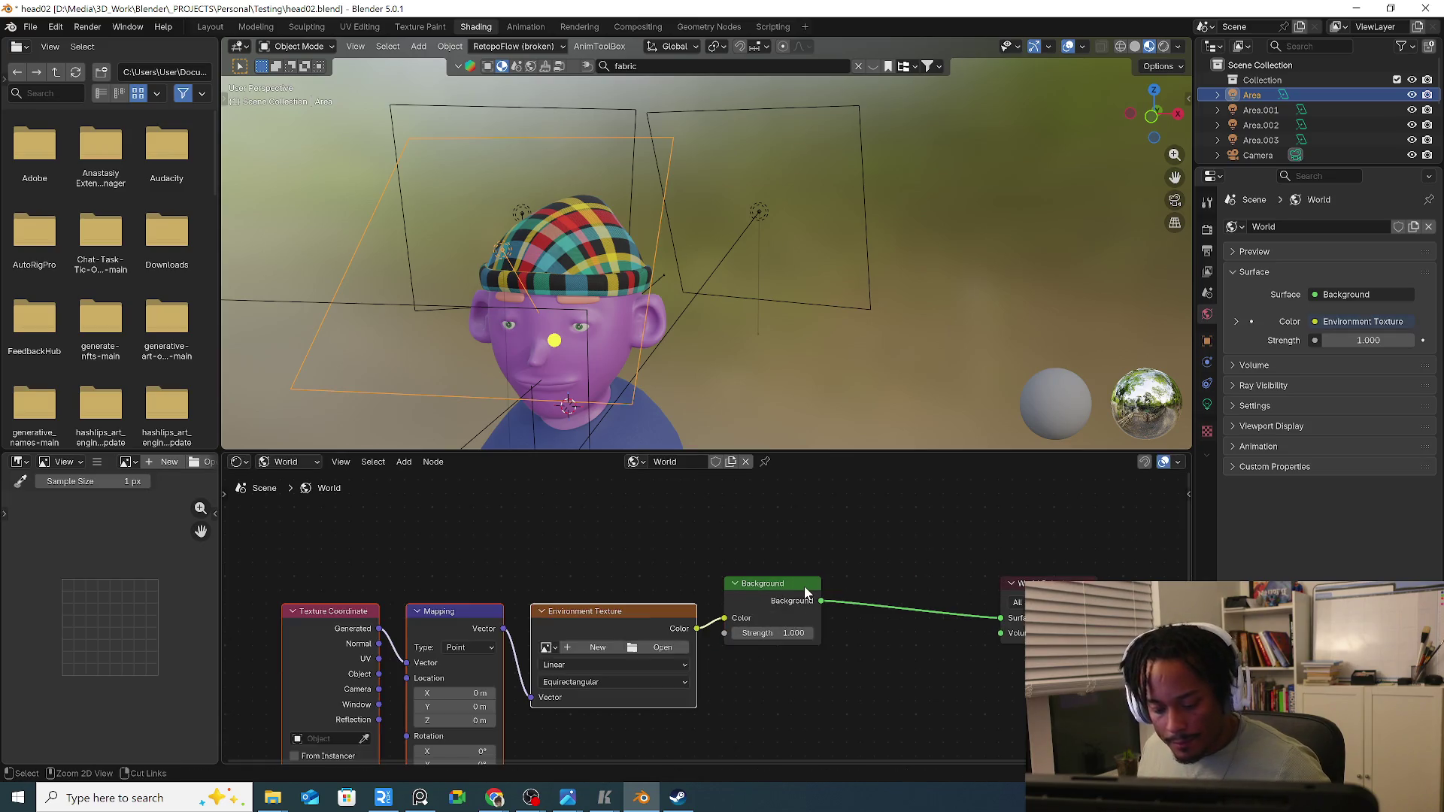
left_click(639, 610)
key("x")
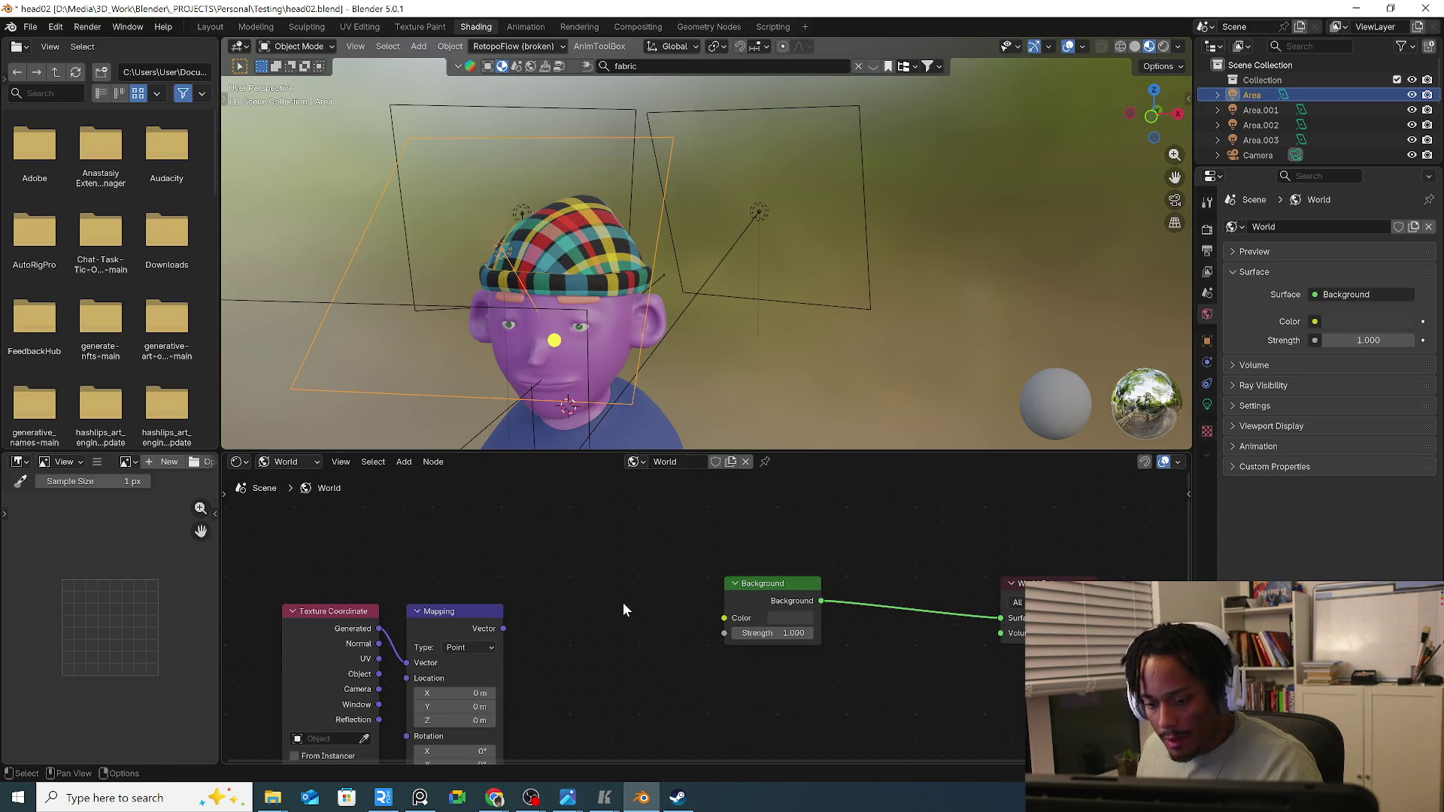
Add a Gradient Texture node fed by the Mapping vector and move Background aside.
key("shift+a")
left_click(598, 578)
type("g")
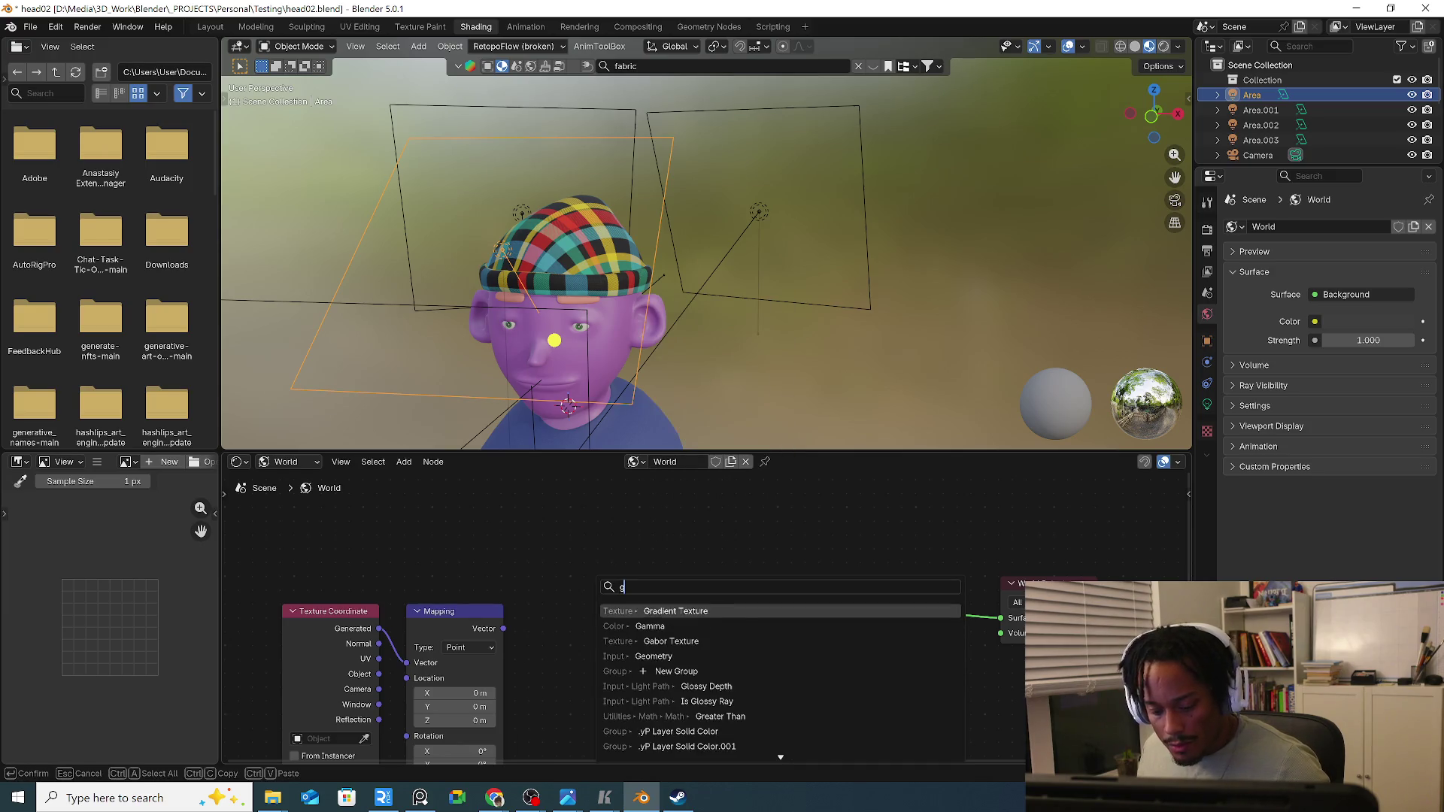
type("r")
key("Down")
key("Down")
key("Return")
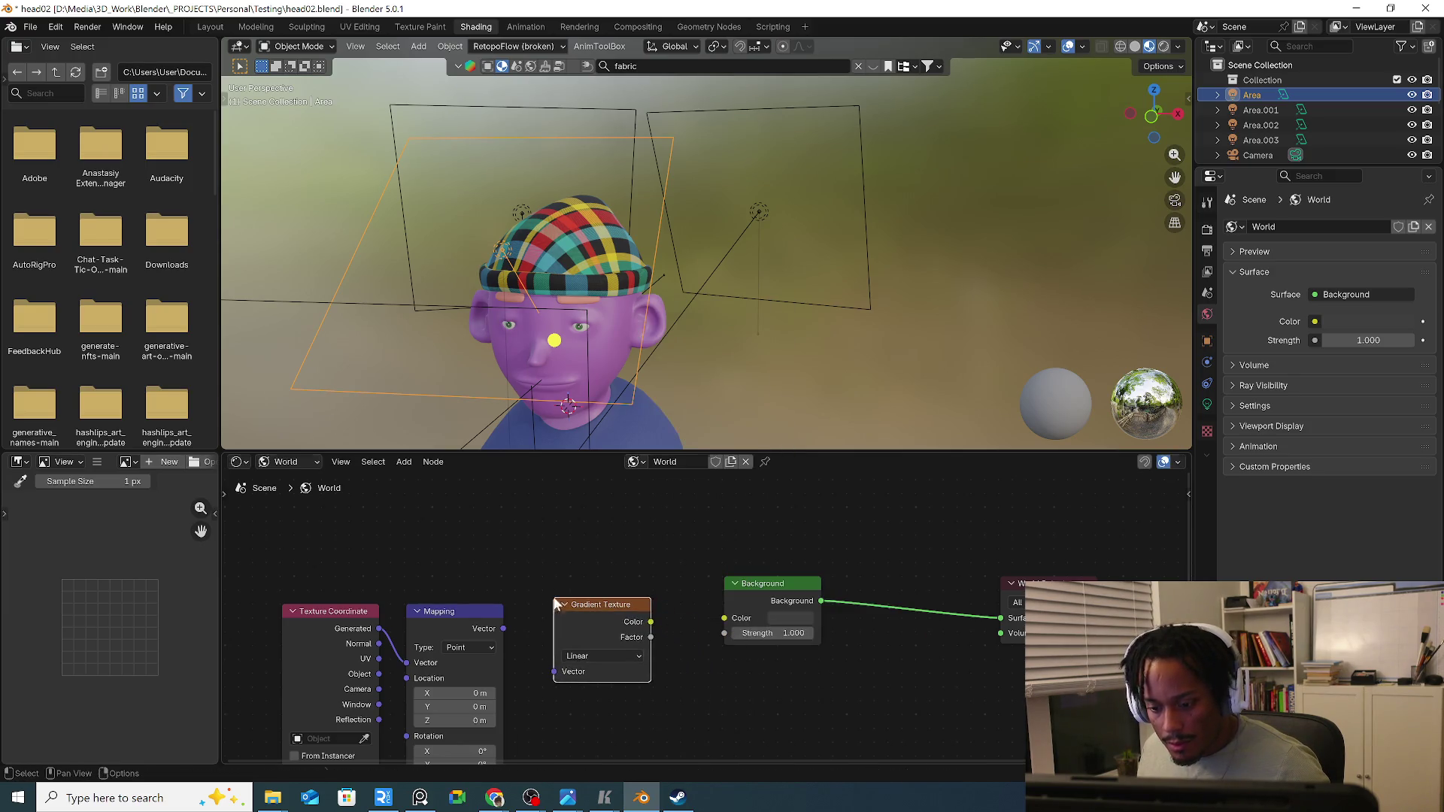
left_click(524, 654)
left_click_drag(503, 628, 601, 666)
left_click_drag(746, 585, 828, 591)
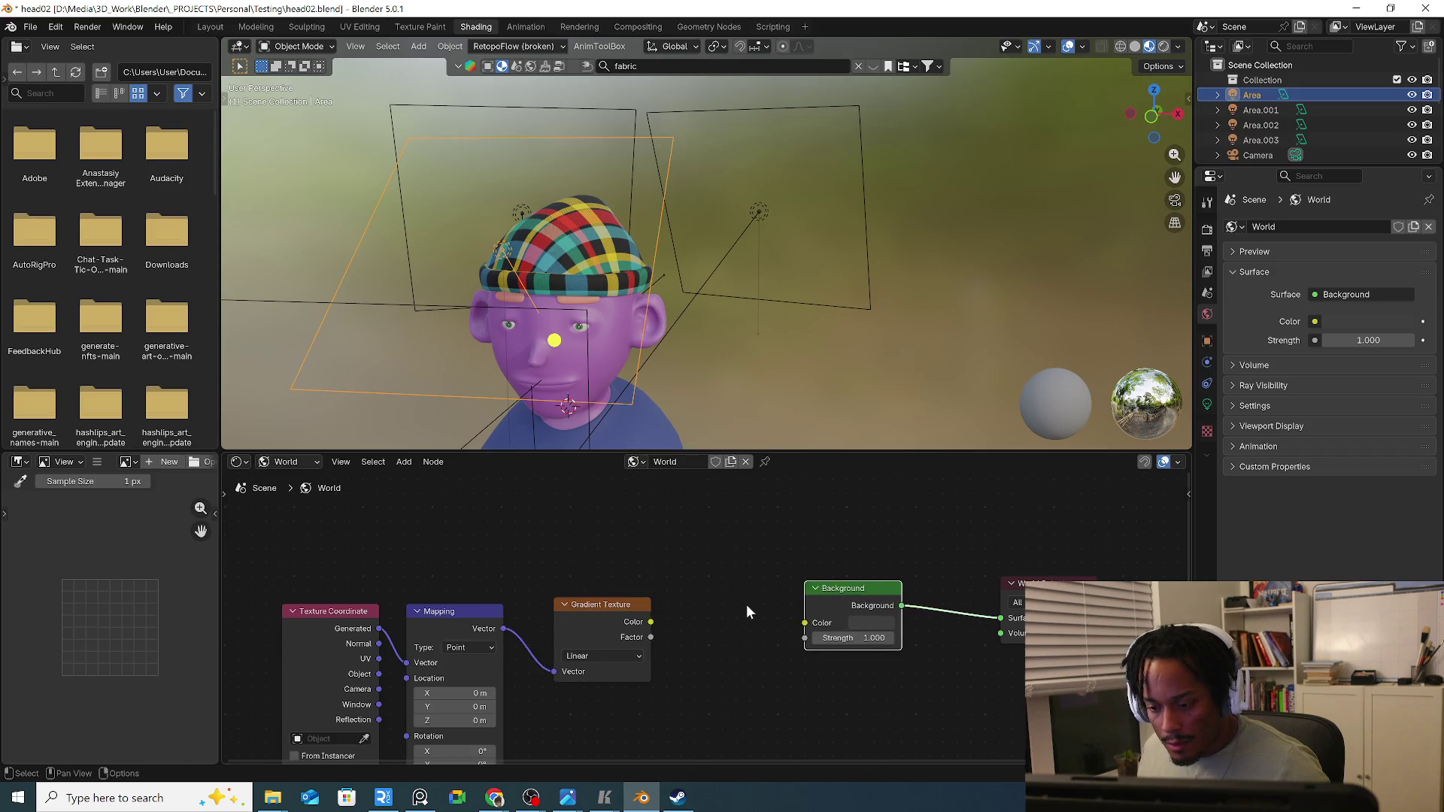
middle_click_drag(735, 600, 707, 583)
Add a Color Ramp node and link the gradient's Color into its Factor.
key("shift+a")
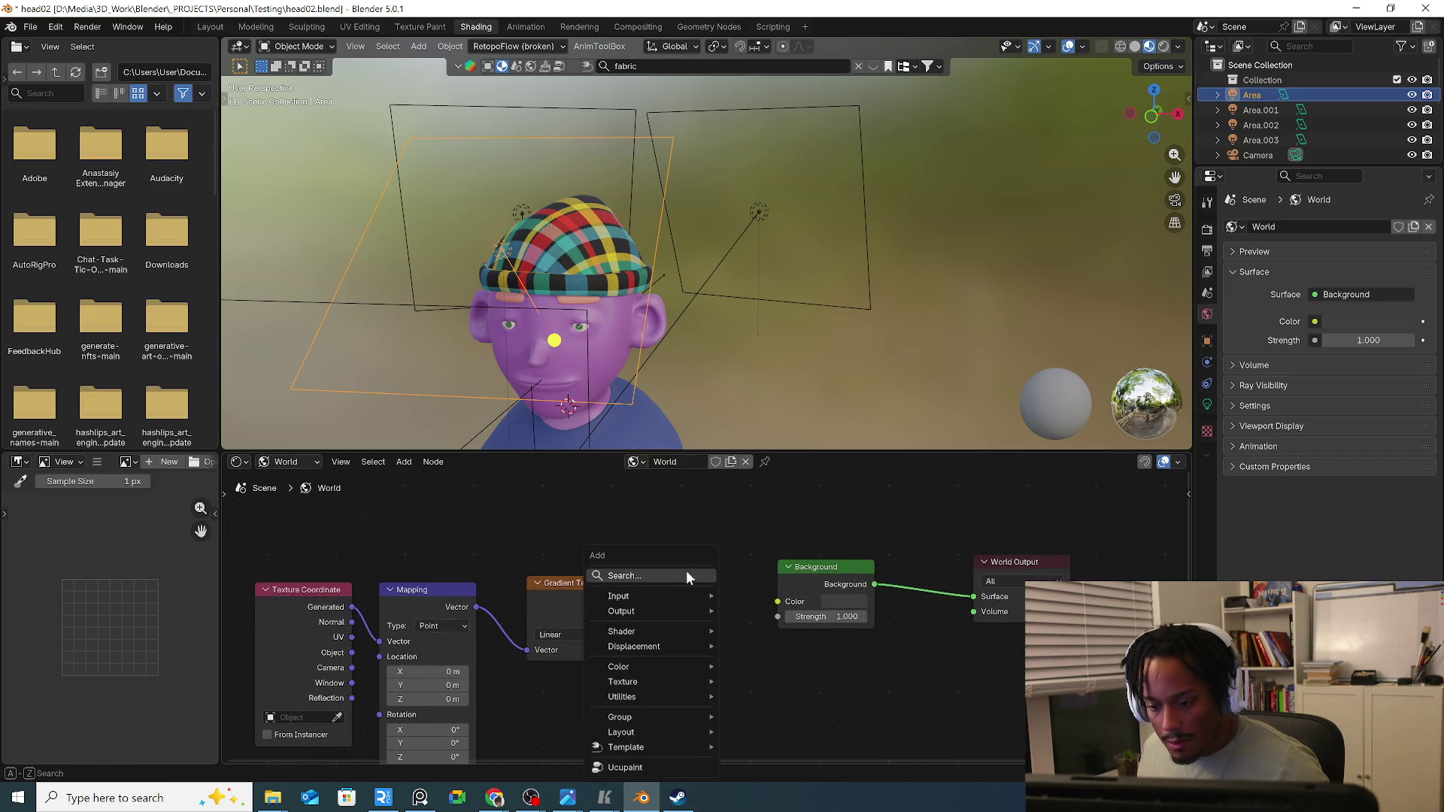
type("gr")
key("BackSpace")
key("BackSpace")
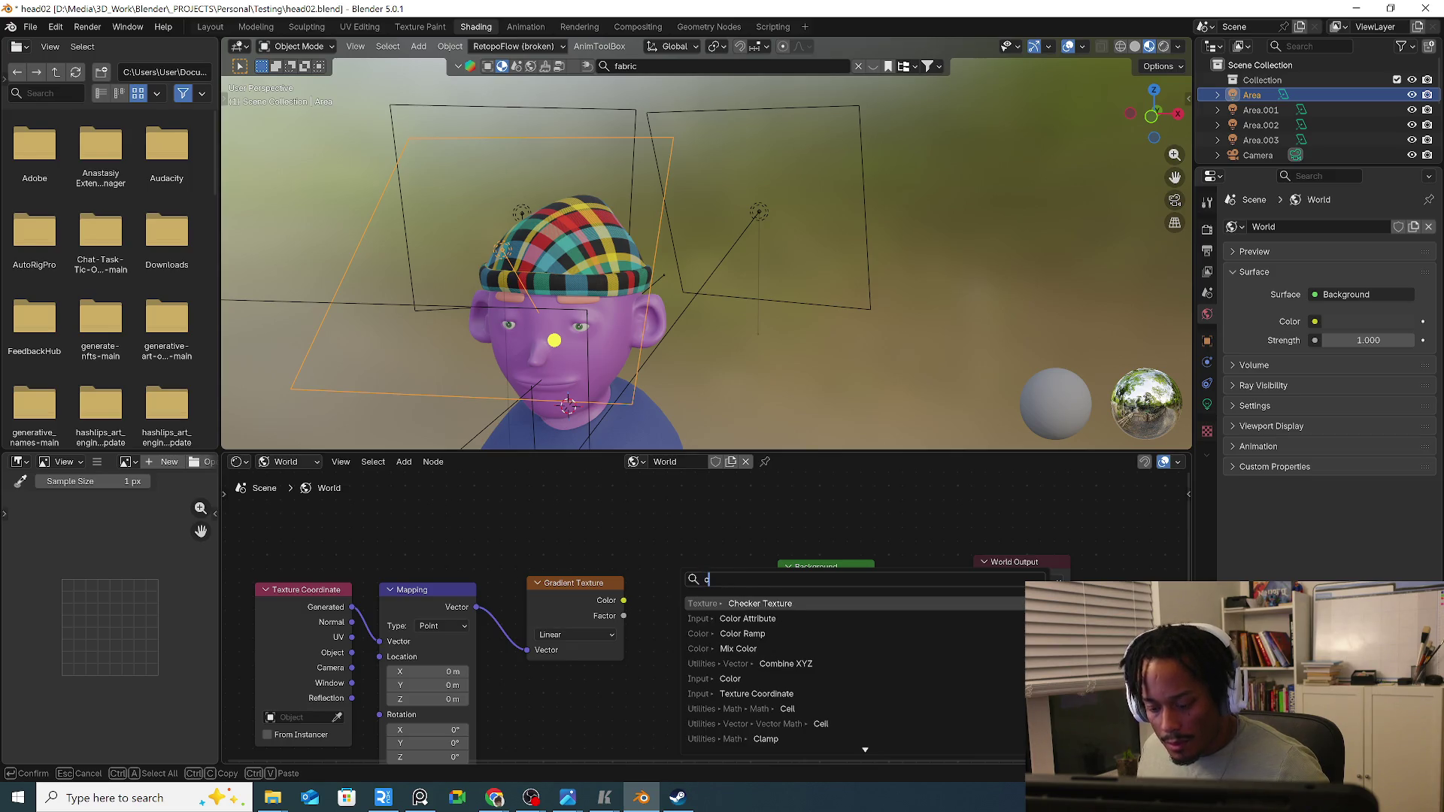
type("colo")
left_click(742, 678)
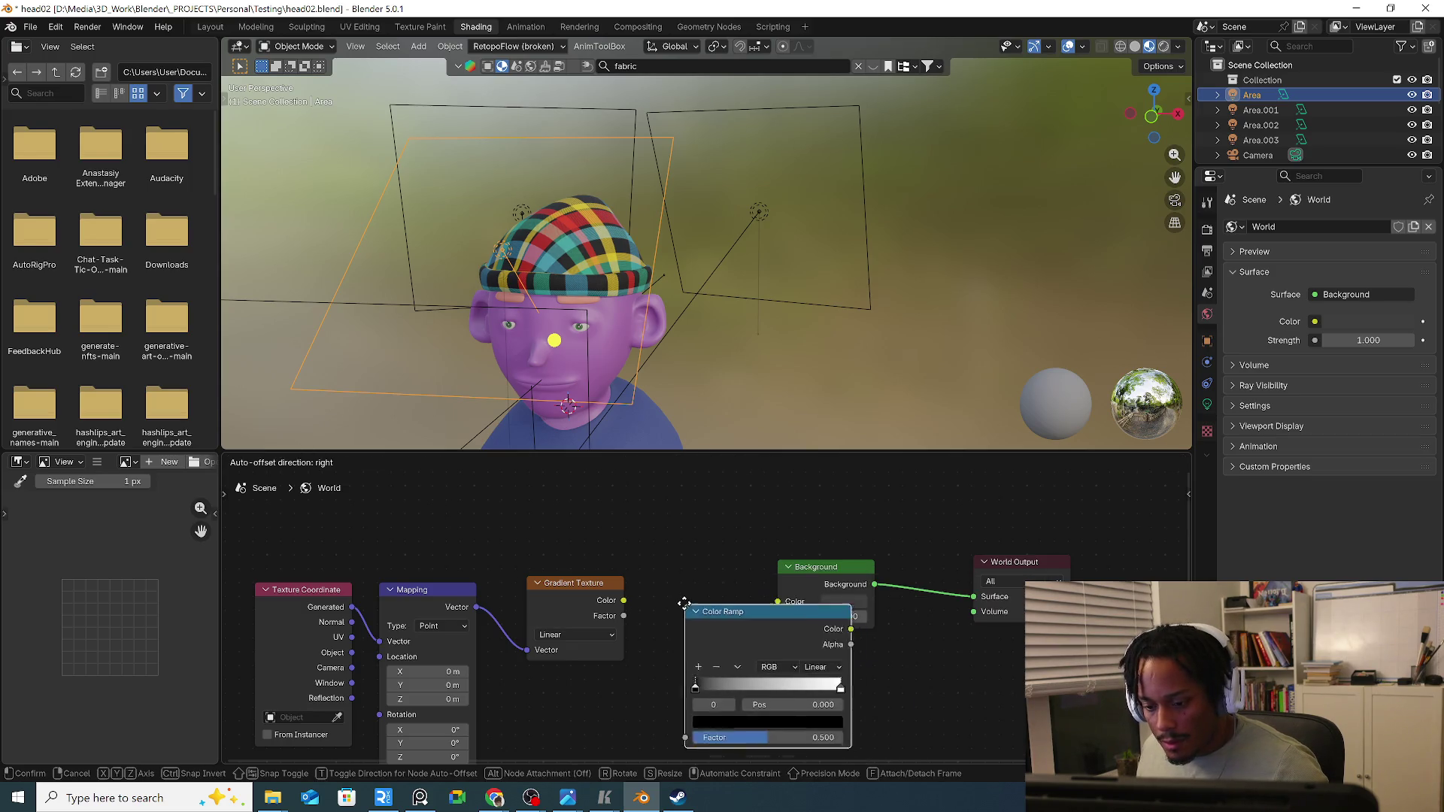
left_click(721, 650)
left_click_drag(623, 601, 655, 695)
Move the Background and World Output nodes right so the ramp feeds Background Color.
left_click_drag(848, 571, 918, 568)
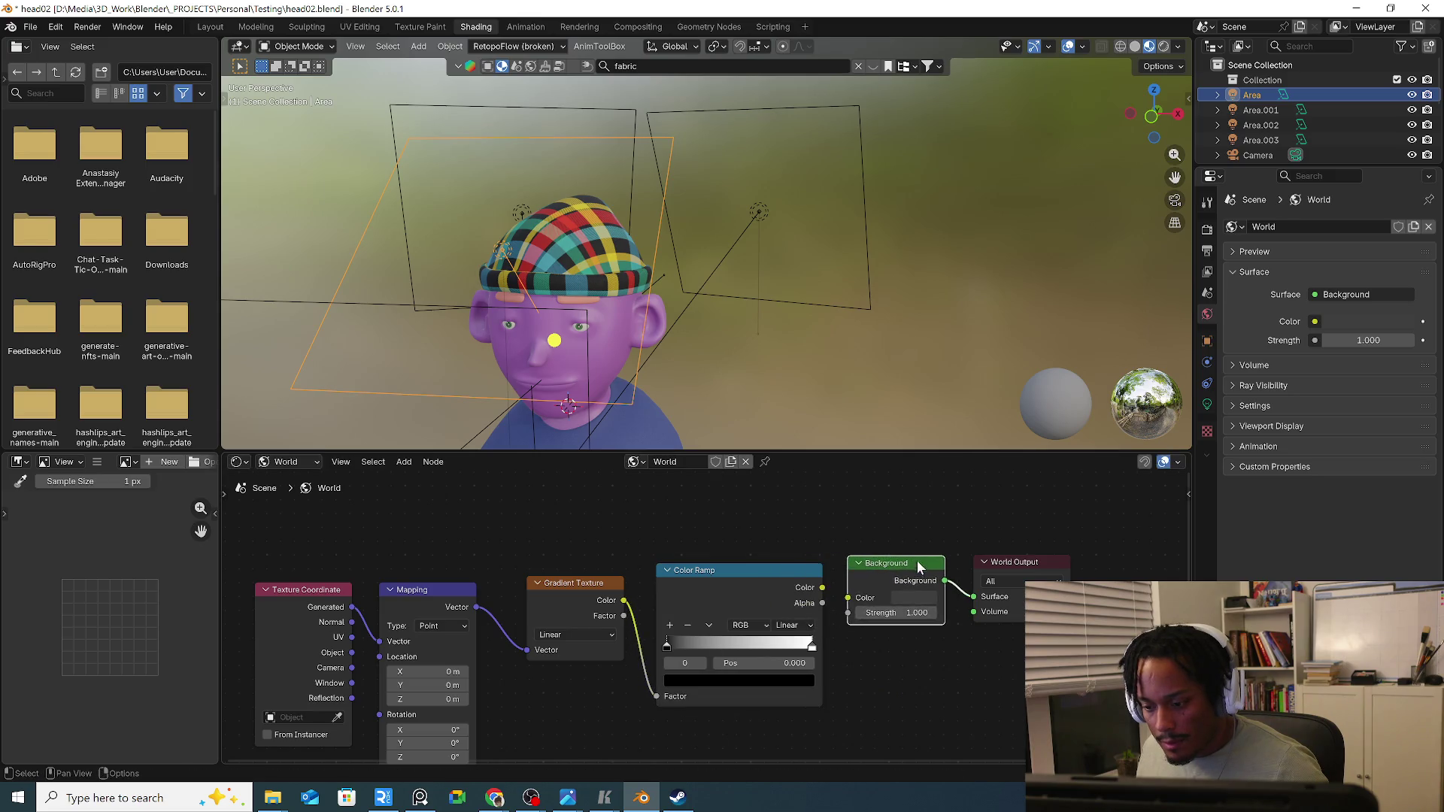
left_click_drag(1025, 563, 1105, 556)
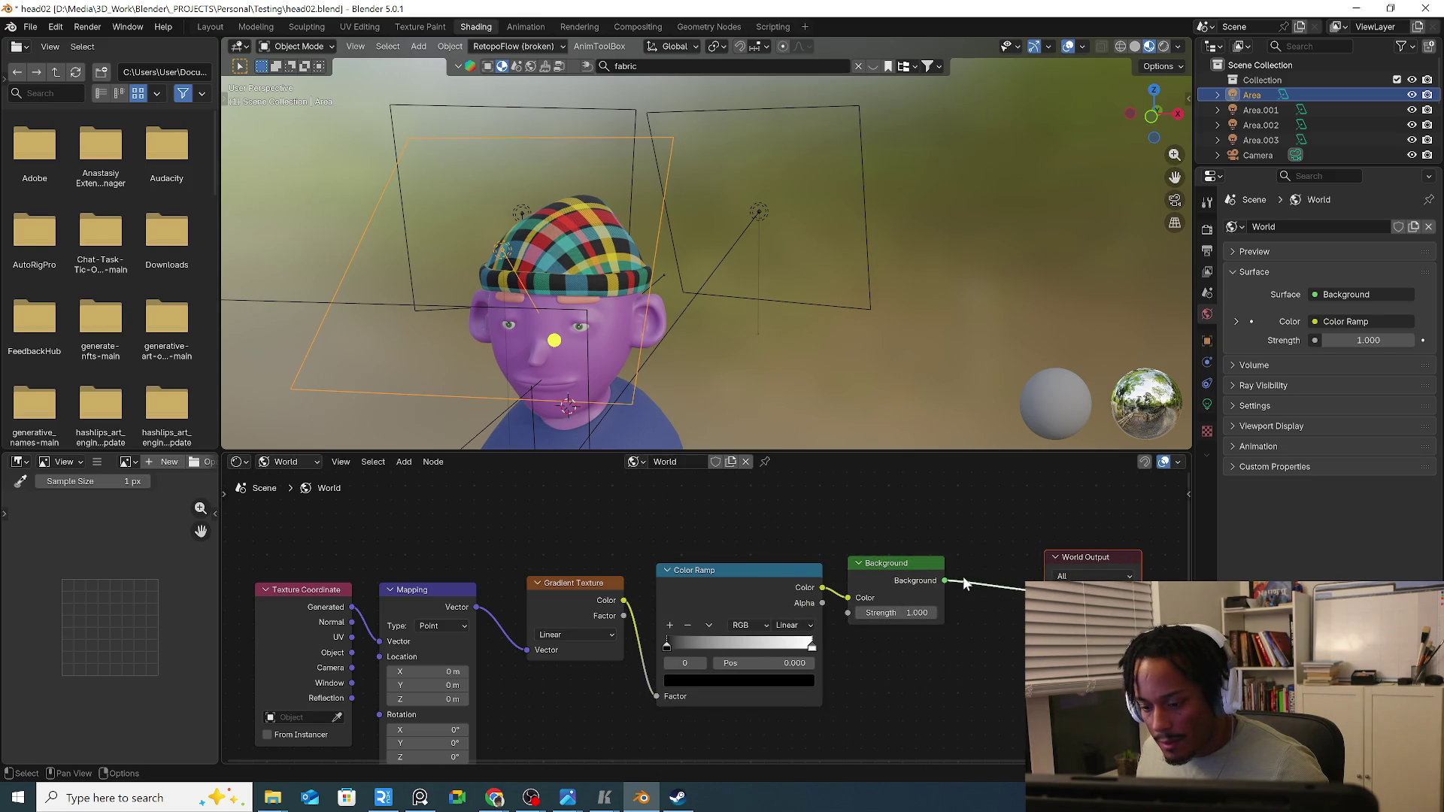
left_click_drag(920, 577, 1001, 576)
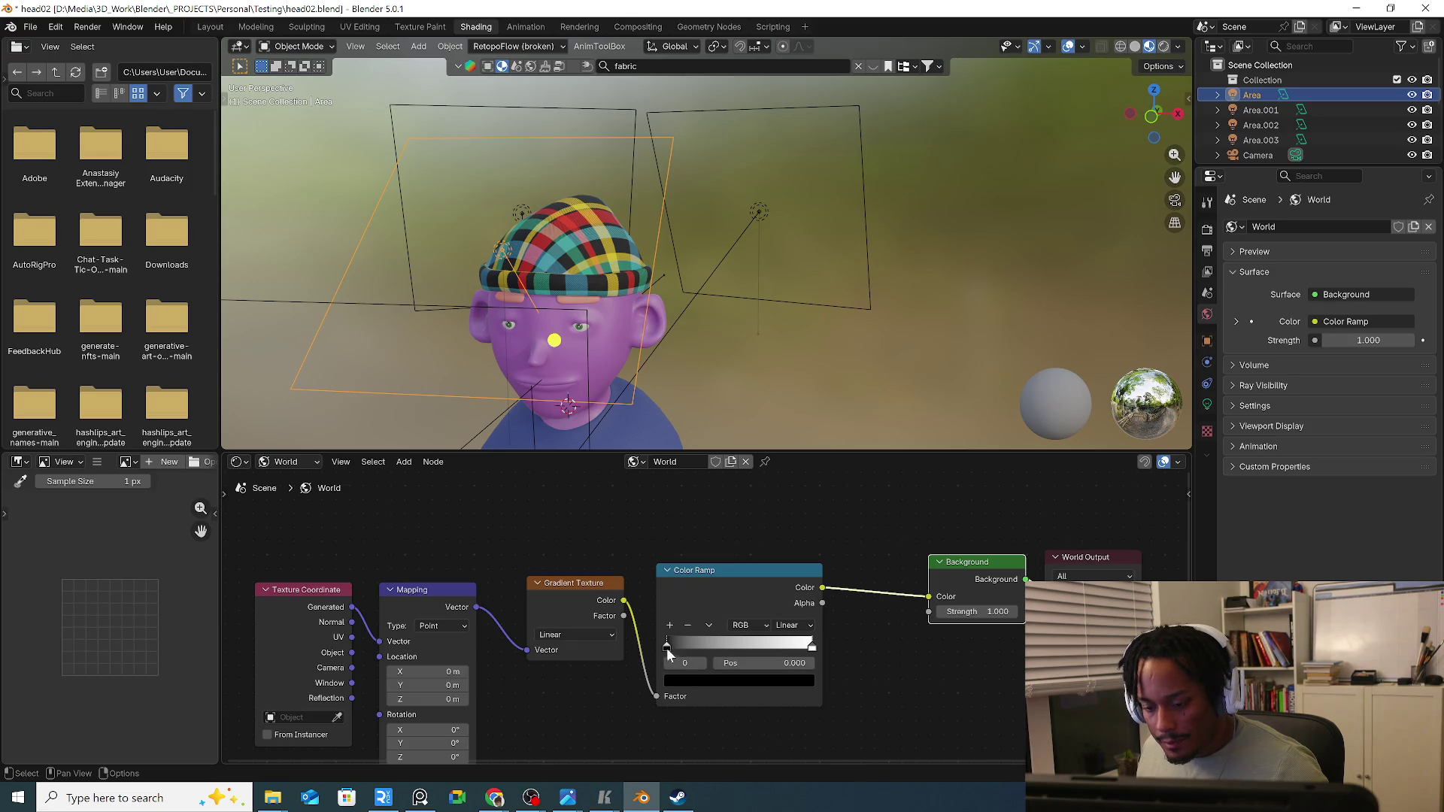
left_click(17, 47)
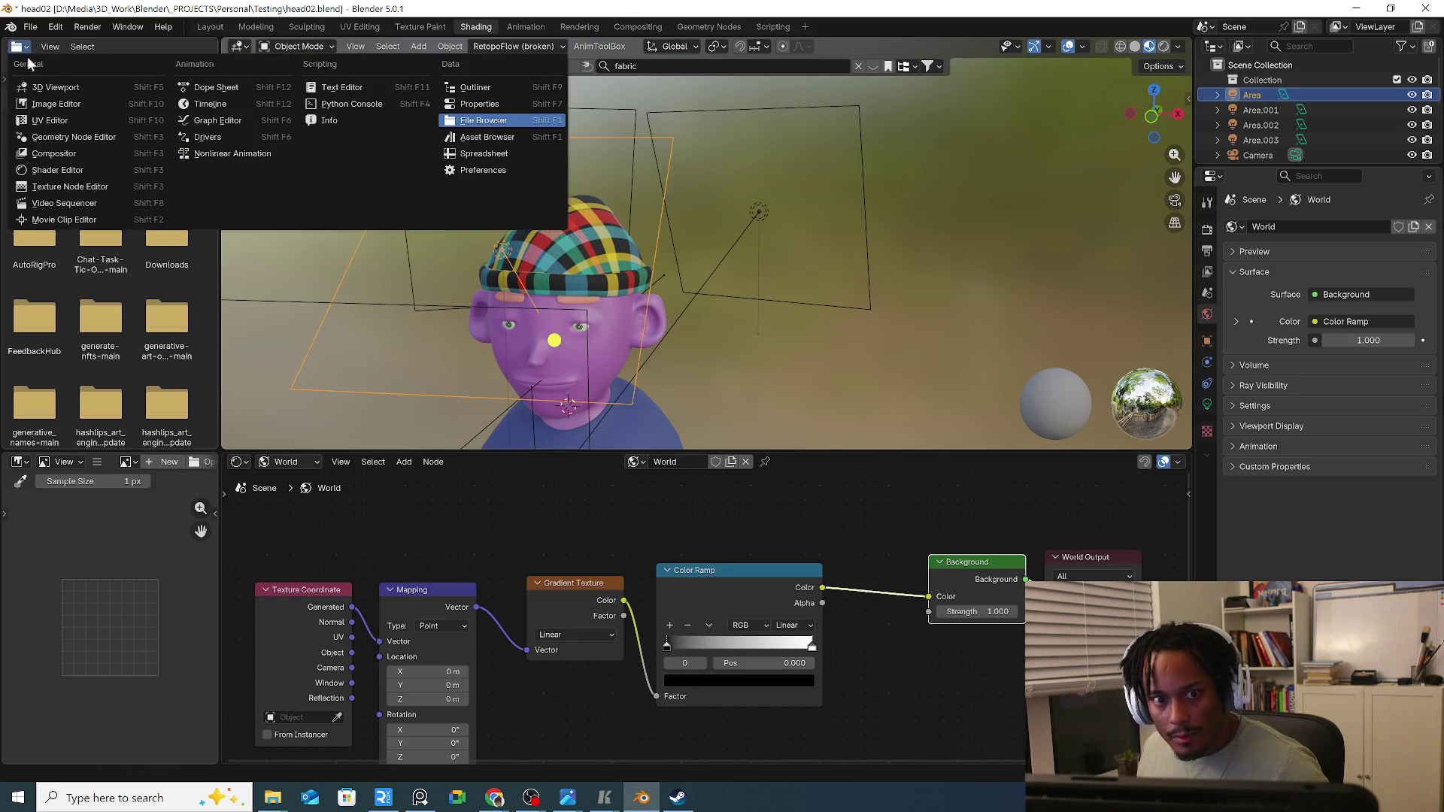
Make the left area a widened 3D Viewport in camera view with Rendered shading.
left_click(59, 87)
left_click_drag(215, 216, 521, 186)
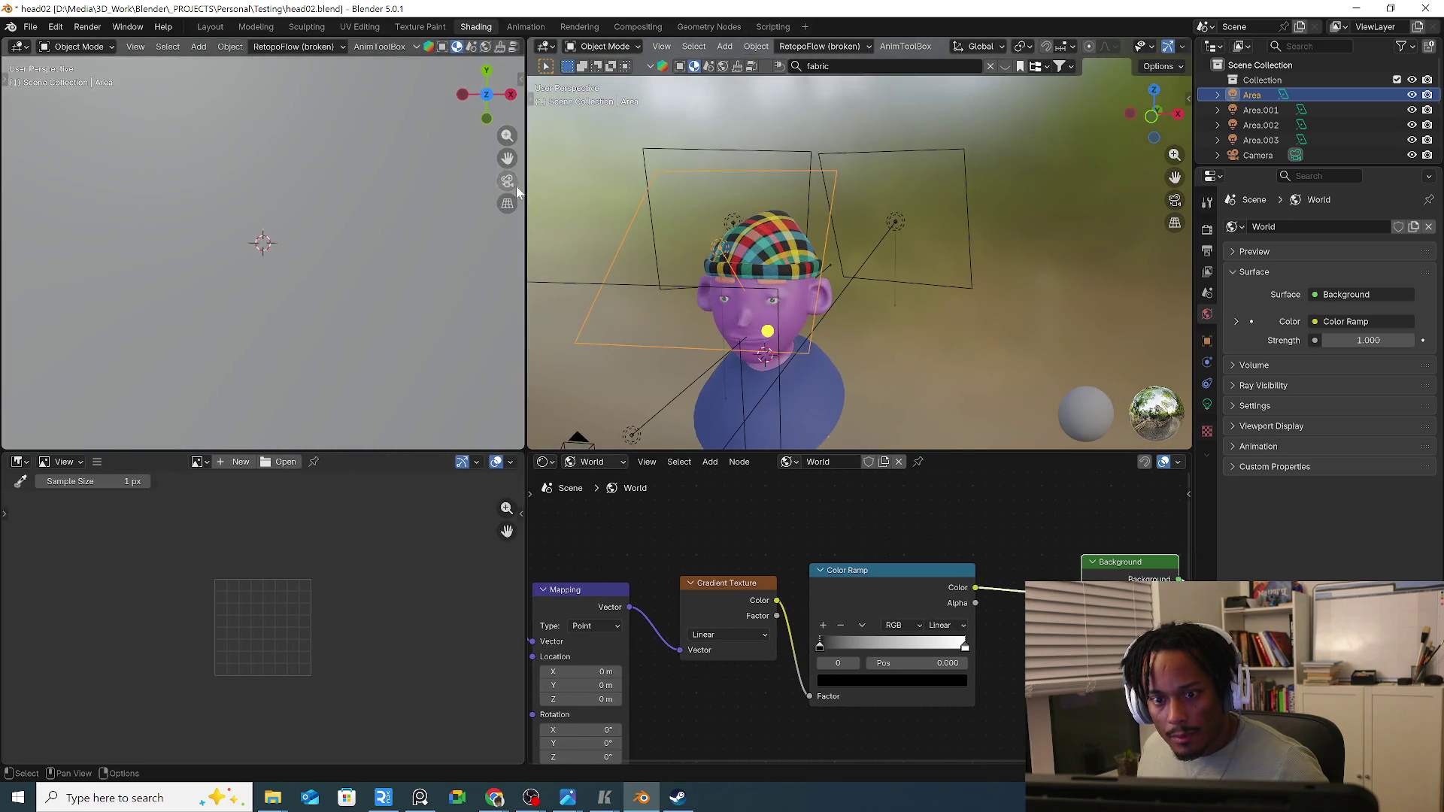
left_click(507, 182)
scroll(116, 49, "down", 5)
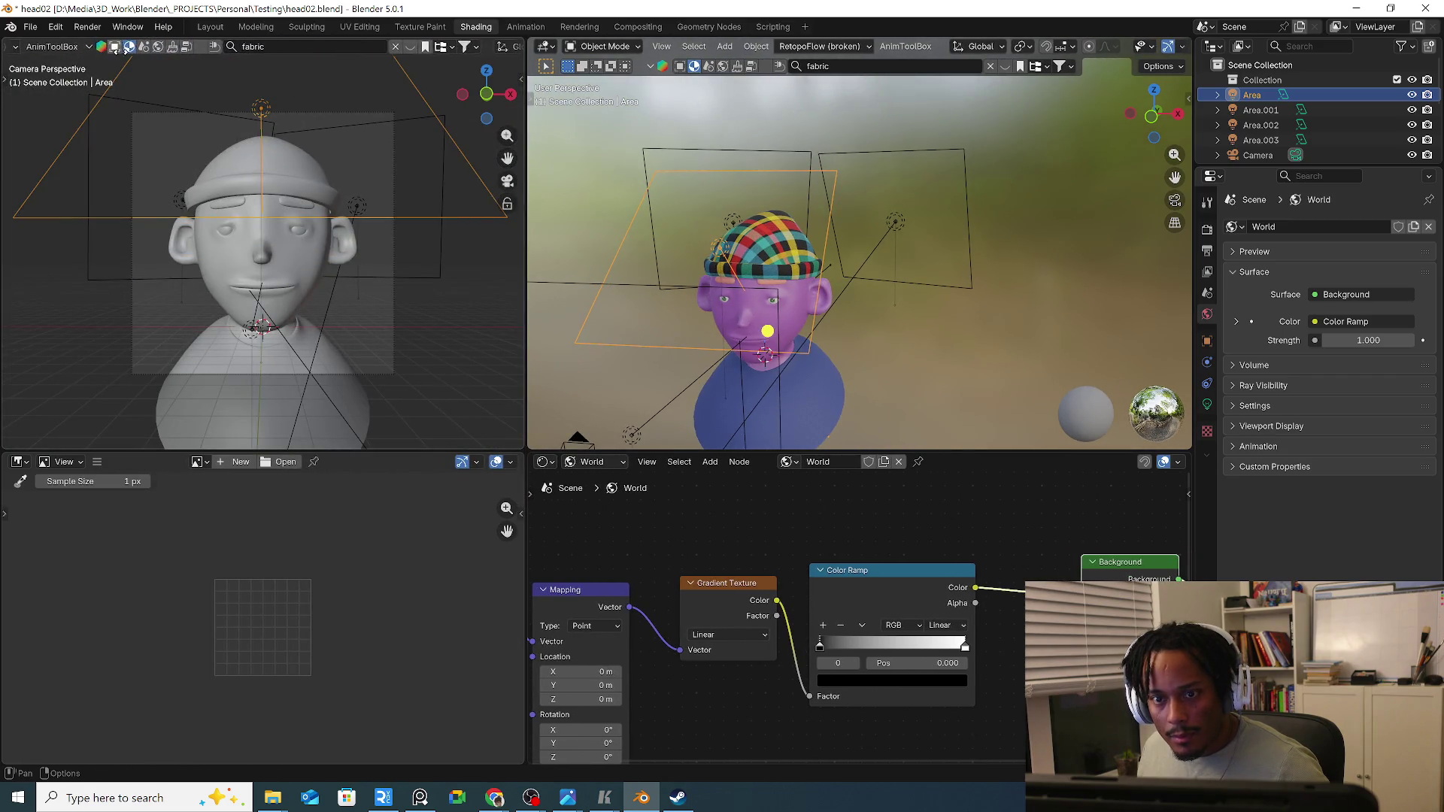
scroll(384, 49, "down", 3)
scroll(372, 49, "down", 2)
scroll(361, 47, "down", 2)
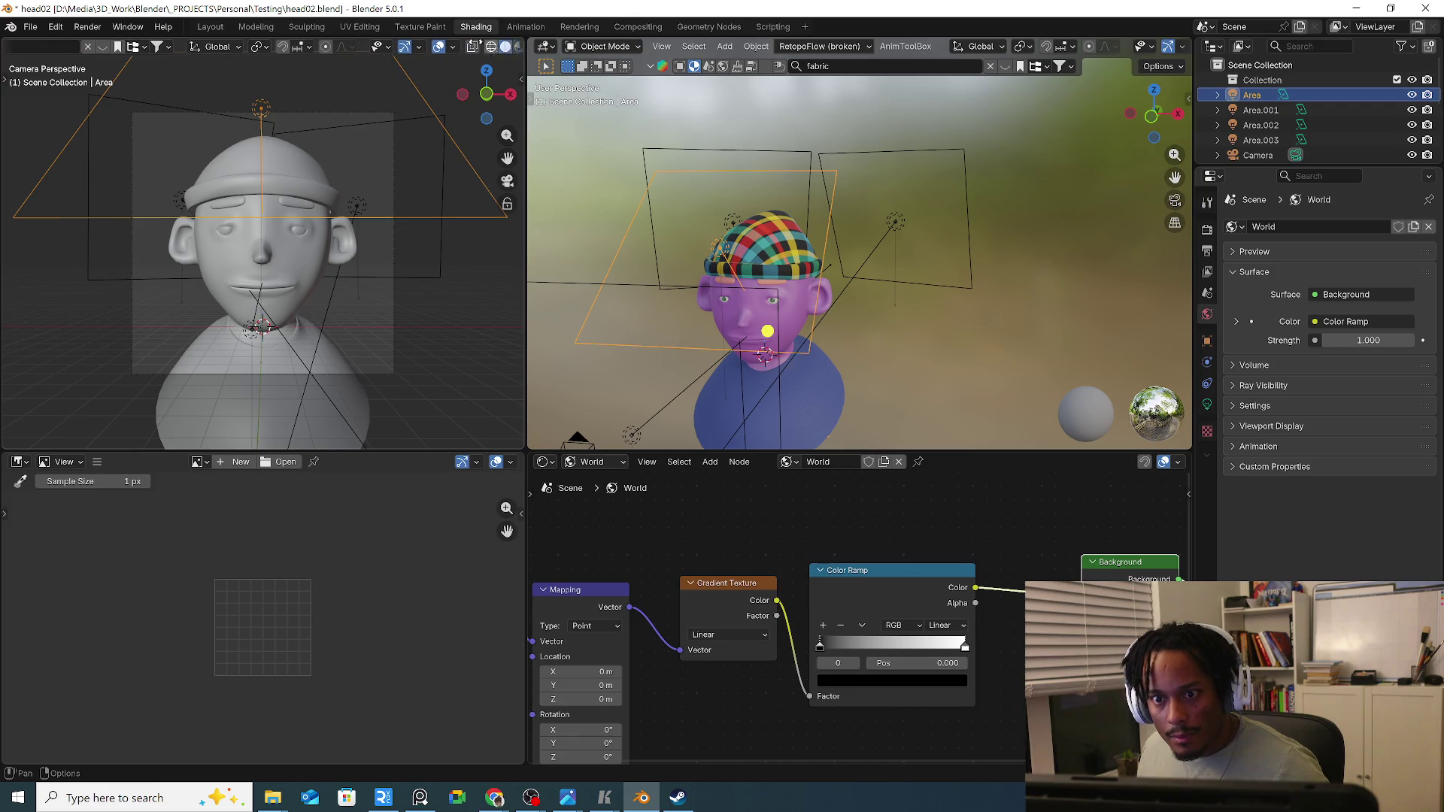
scroll(349, 46, "down", 3)
left_click(495, 46)
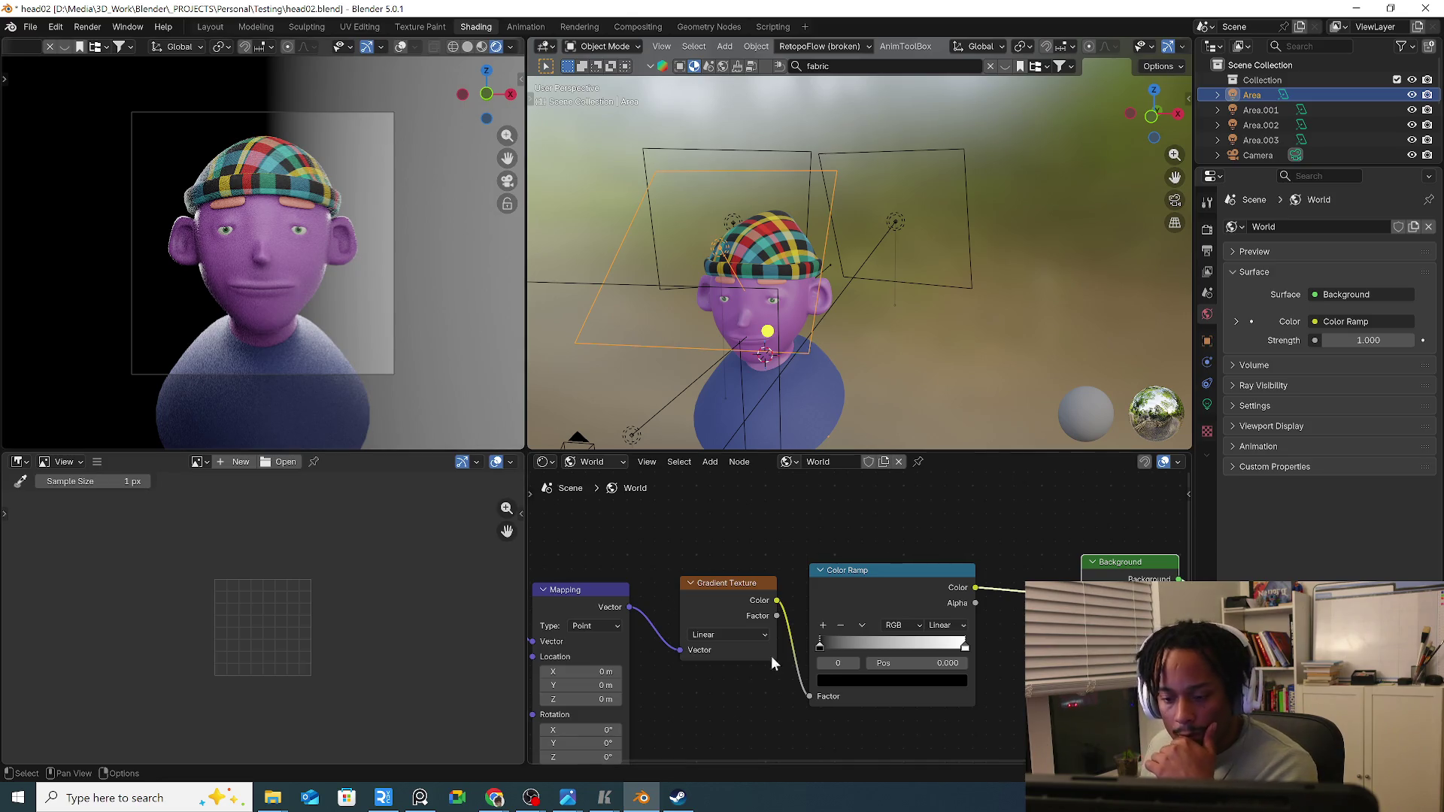
Set the Color Ramp's left stop to a muted green.
left_click(852, 680)
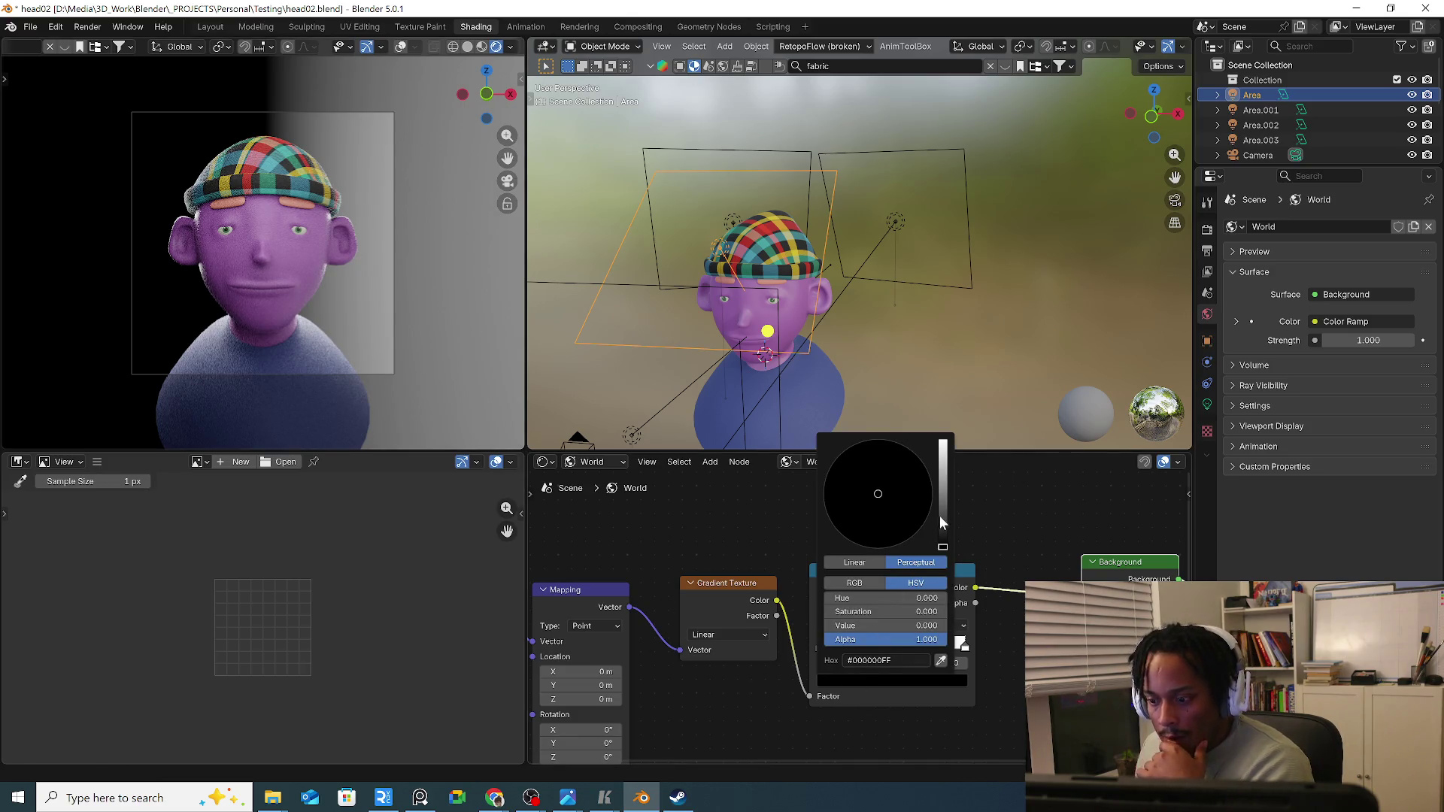
left_click_drag(942, 516, 943, 464)
left_click(858, 545)
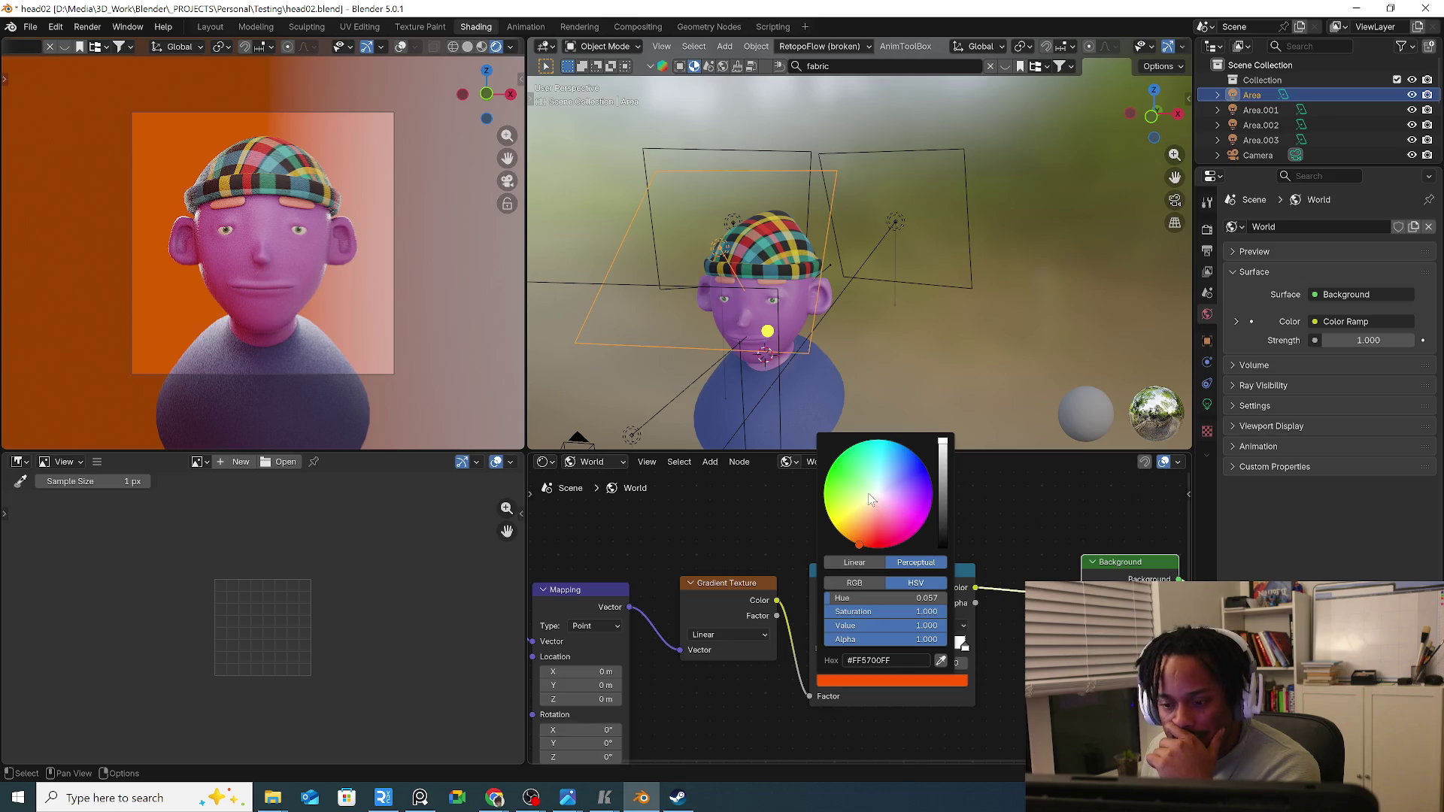
left_click(847, 483)
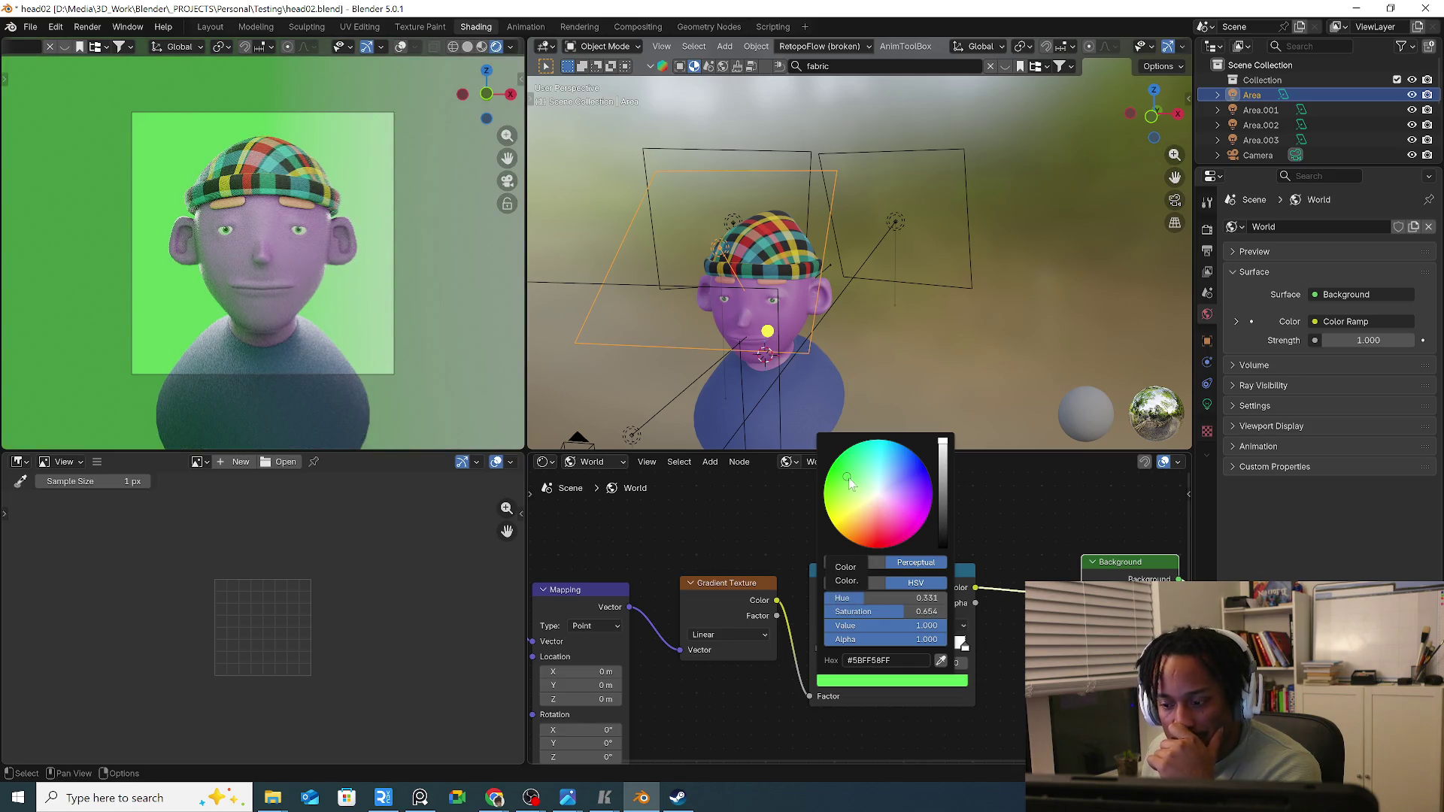
left_click_drag(942, 447, 940, 495)
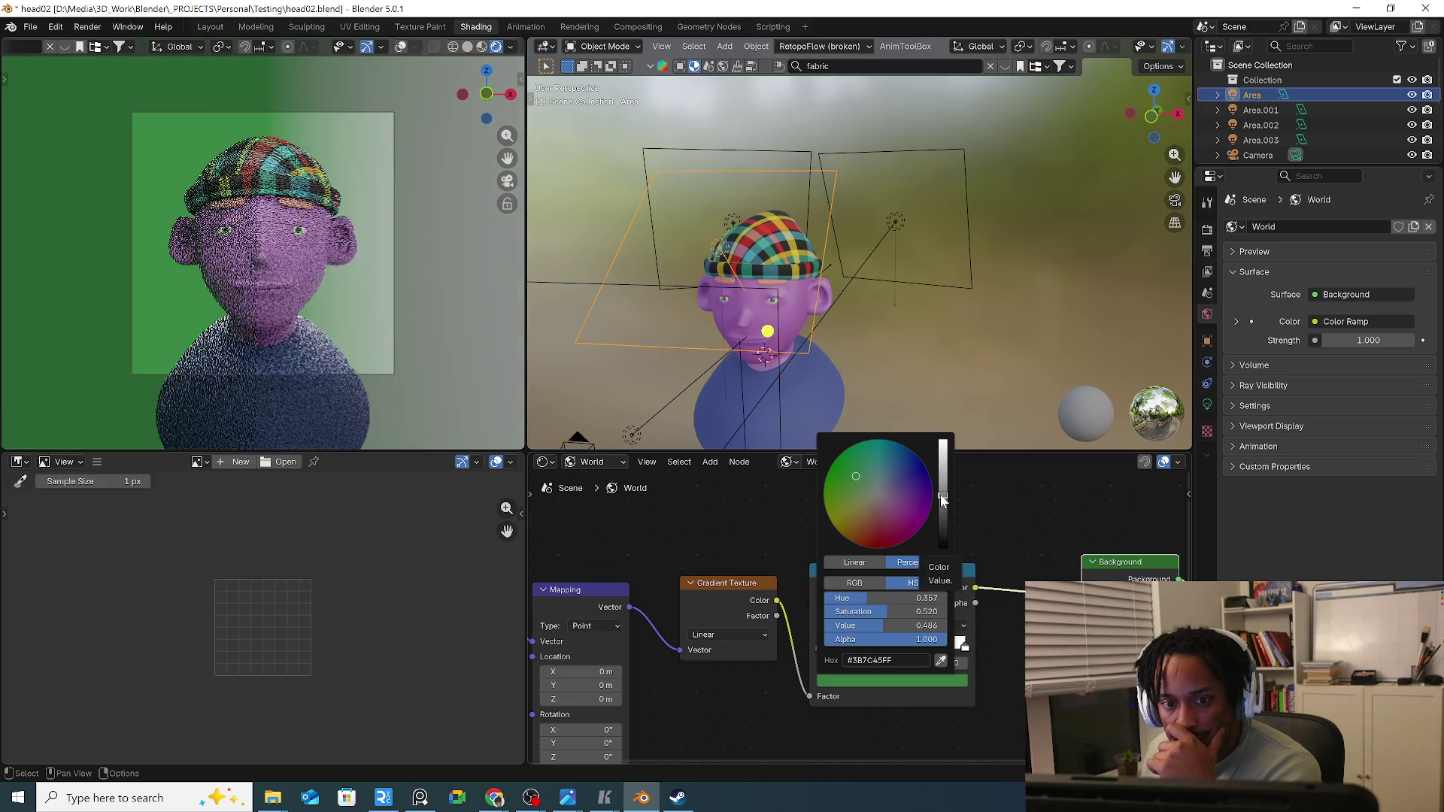
left_click(870, 483)
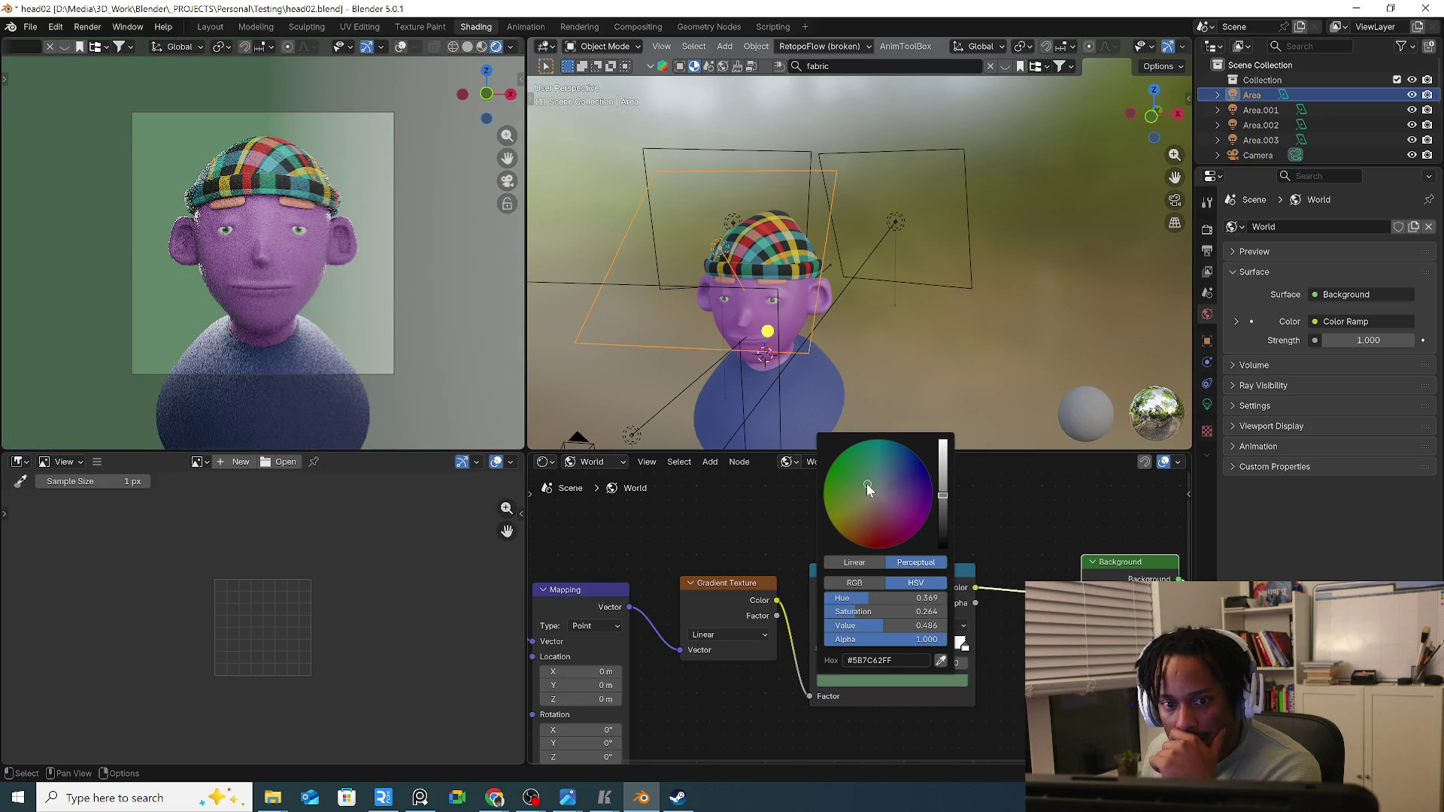
Set the right stop to bright yellow and start editing the Mapping Y rotation.
left_click(964, 648)
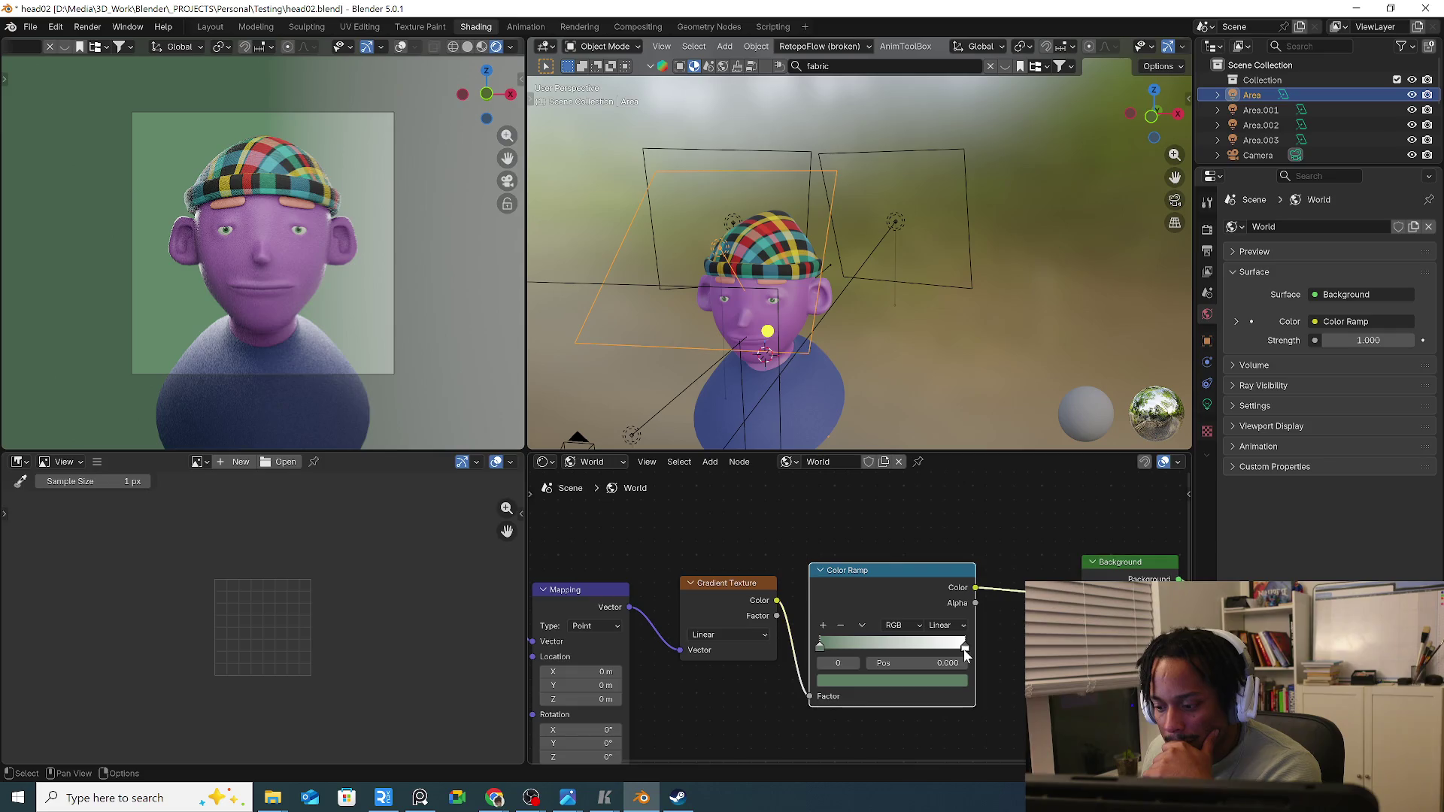
left_click(935, 684)
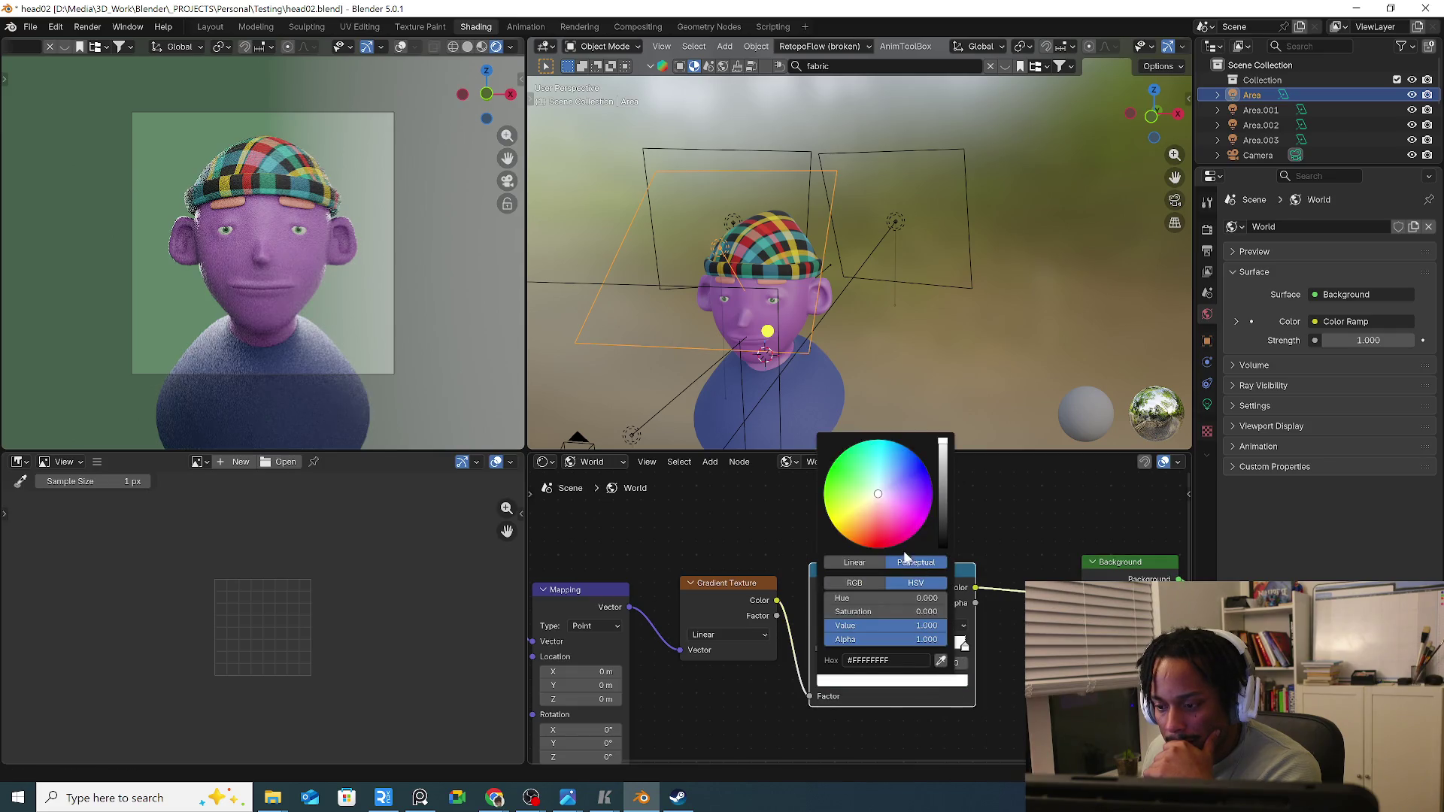
left_click(839, 528)
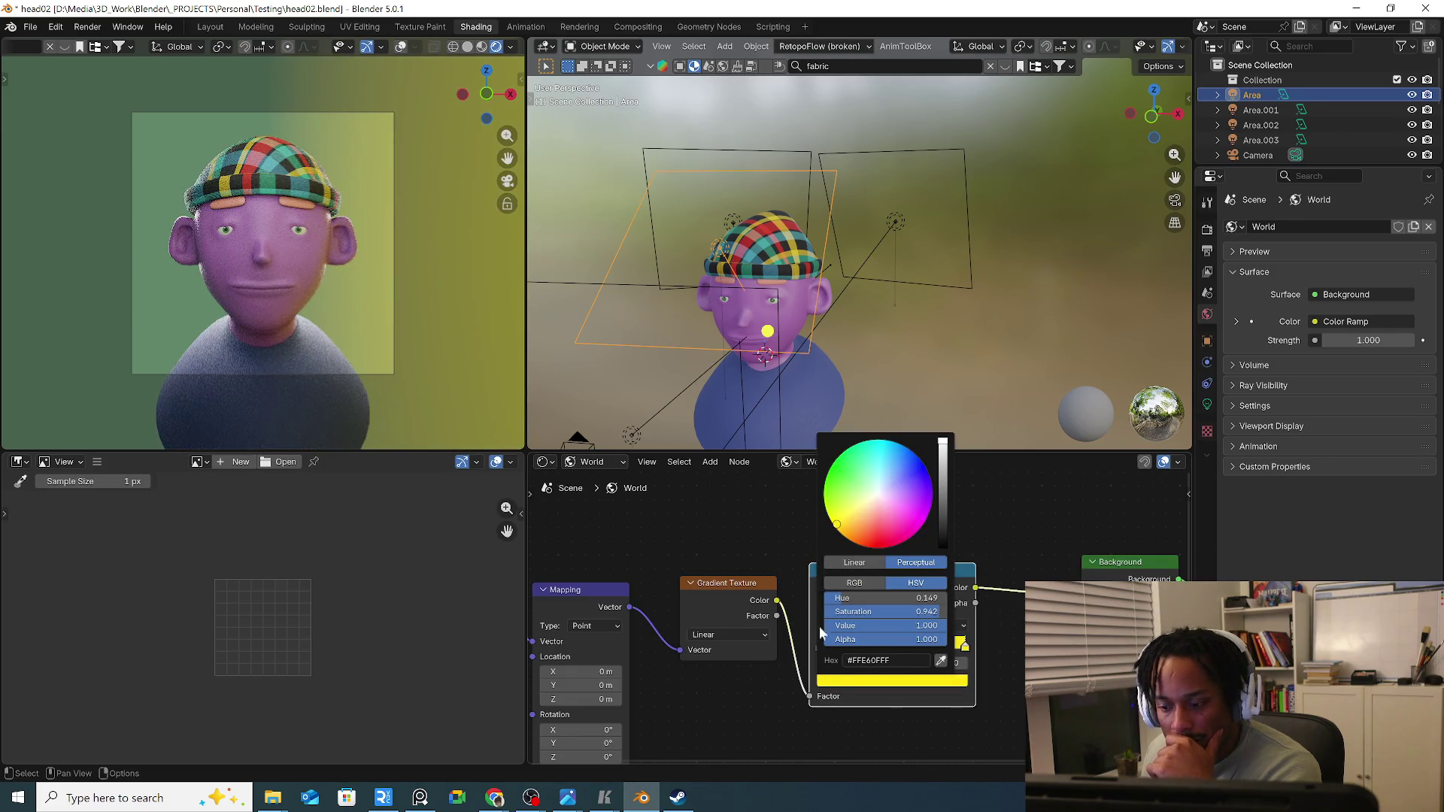
left_click(869, 709)
mouse_move(757, 694)
middle_mouse_down()
mouse_move(810, 662)
mouse_move(809, 589)
middle_mouse_up()
left_click_drag(723, 600, 723, 601)
type("90")
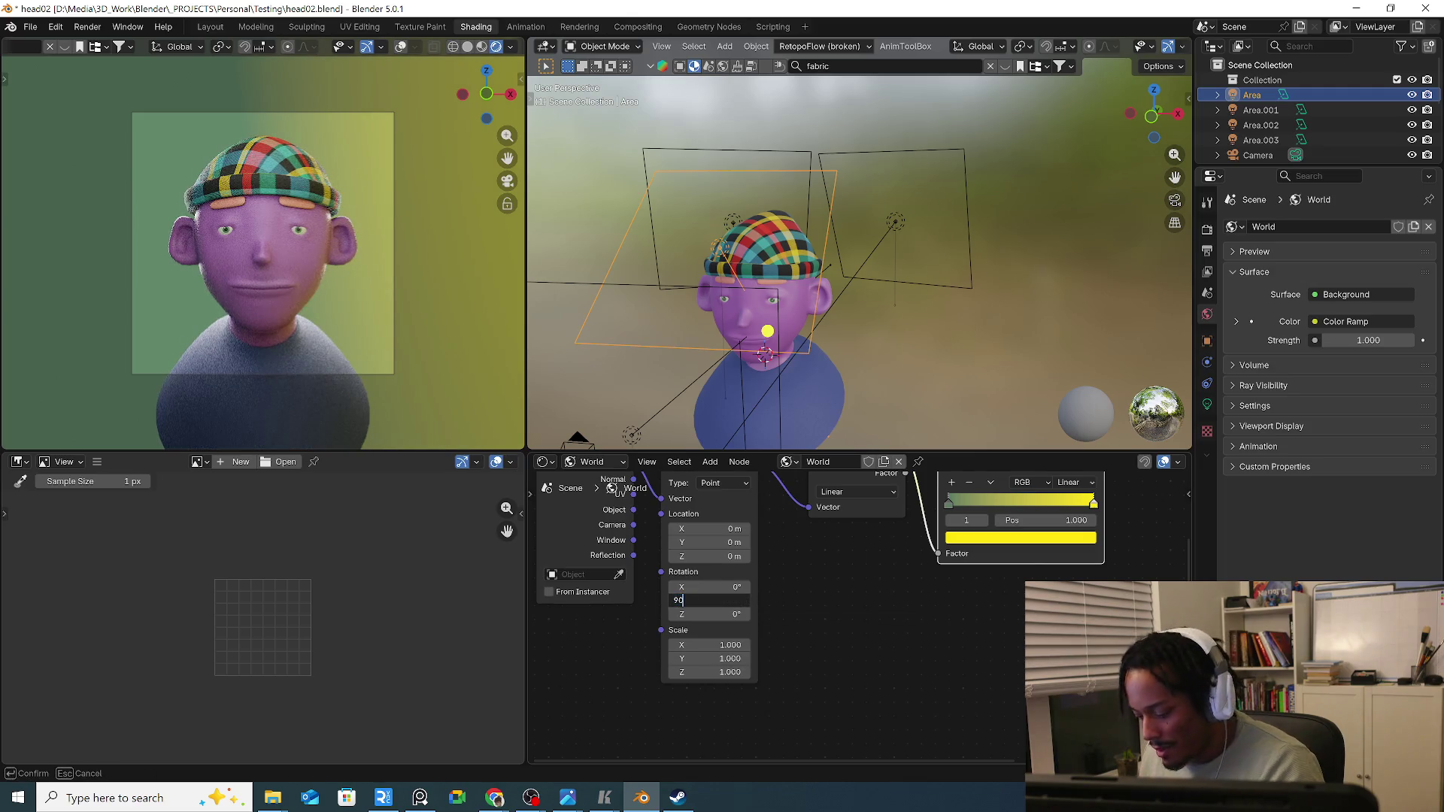
Rotate the world gradient's Mapping 90° on Y and stretch its Z scale to 1.6.
key("Return")
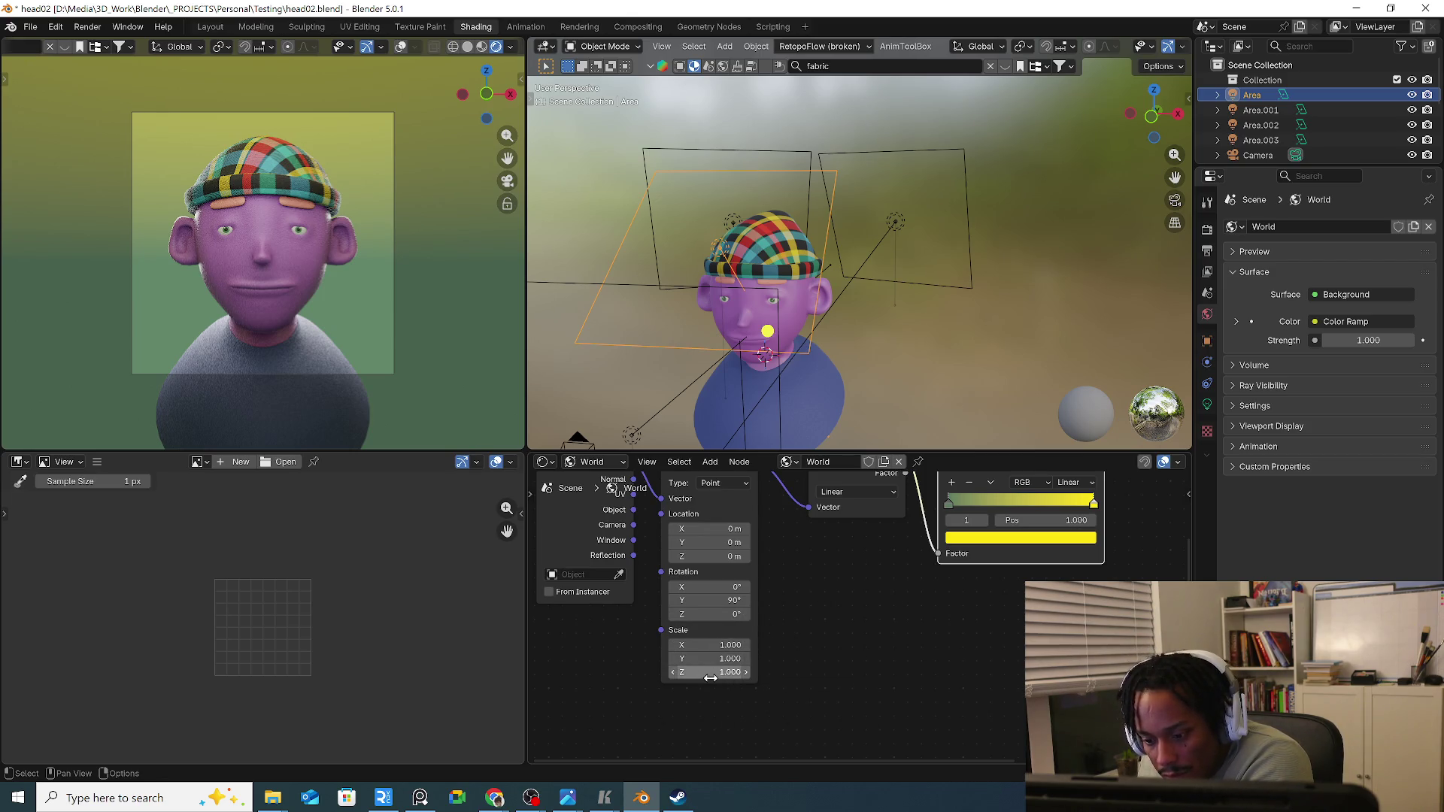
left_click_drag(710, 677, 710, 671)
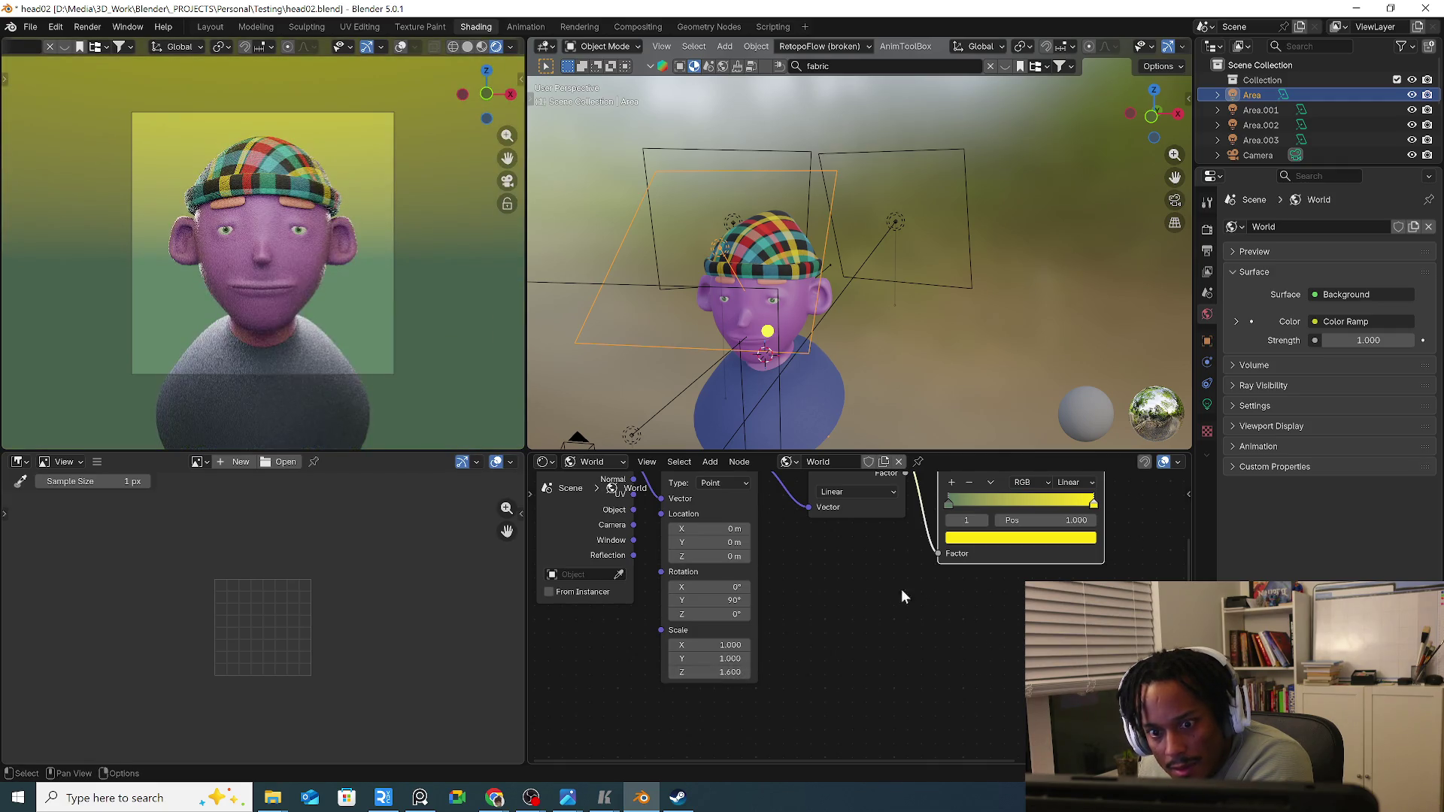
middle_click_drag(901, 589, 845, 624)
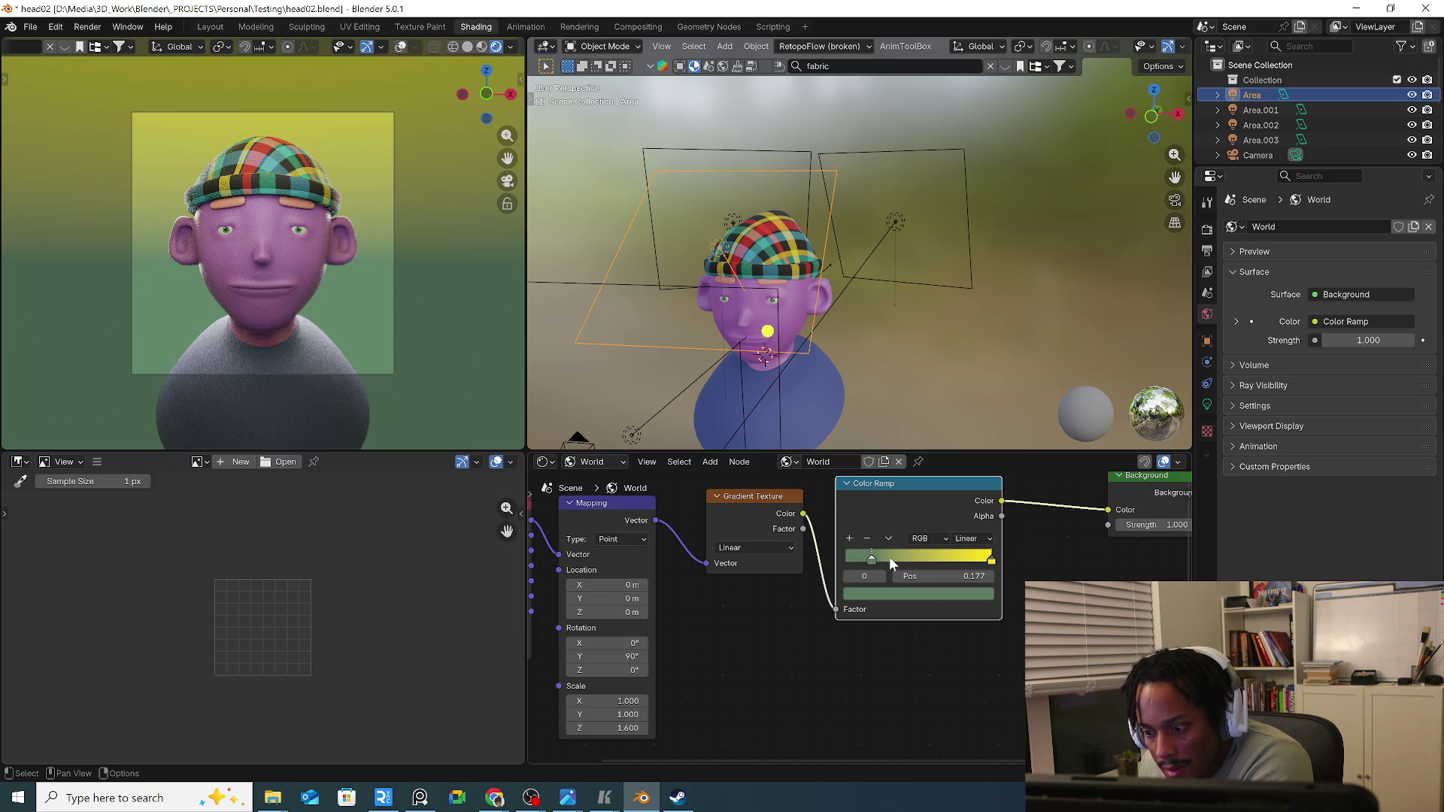
Reposition the green and yellow Color Ramp stops and switch the ramp to Ease blending.
left_click_drag(889, 557, 856, 561)
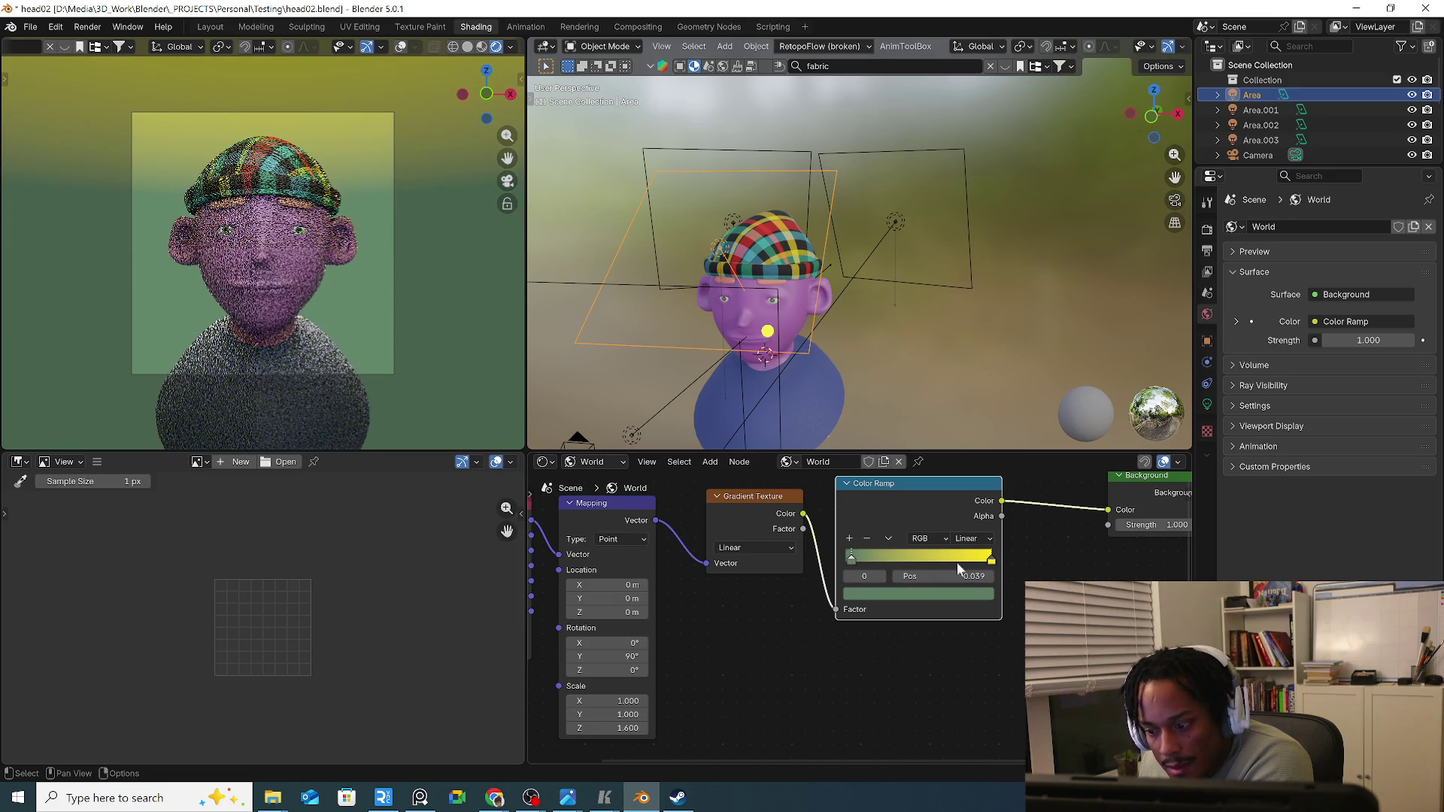
left_click_drag(991, 559, 921, 560)
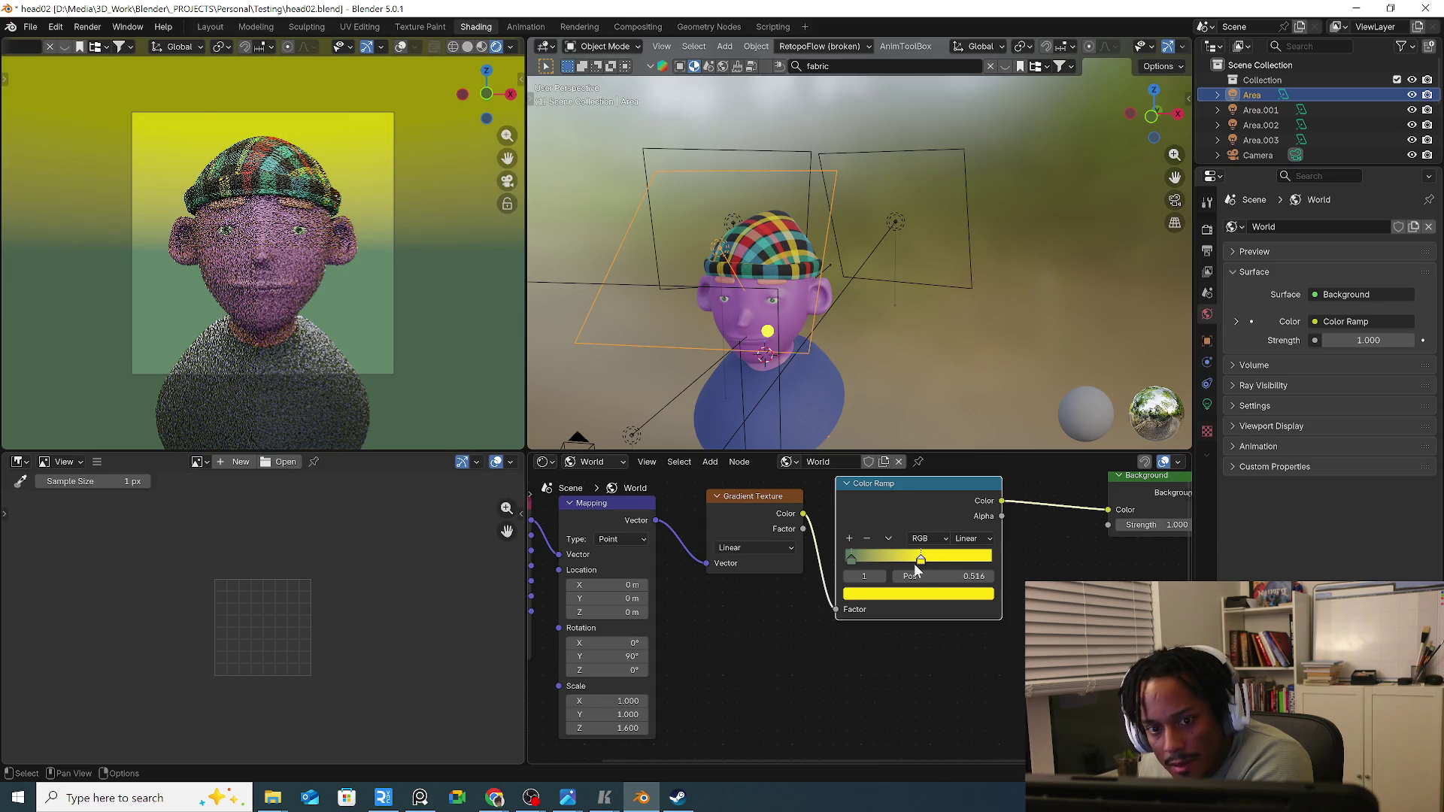
left_click_drag(913, 564, 1089, 573)
middle_click_drag(790, 654, 825, 629)
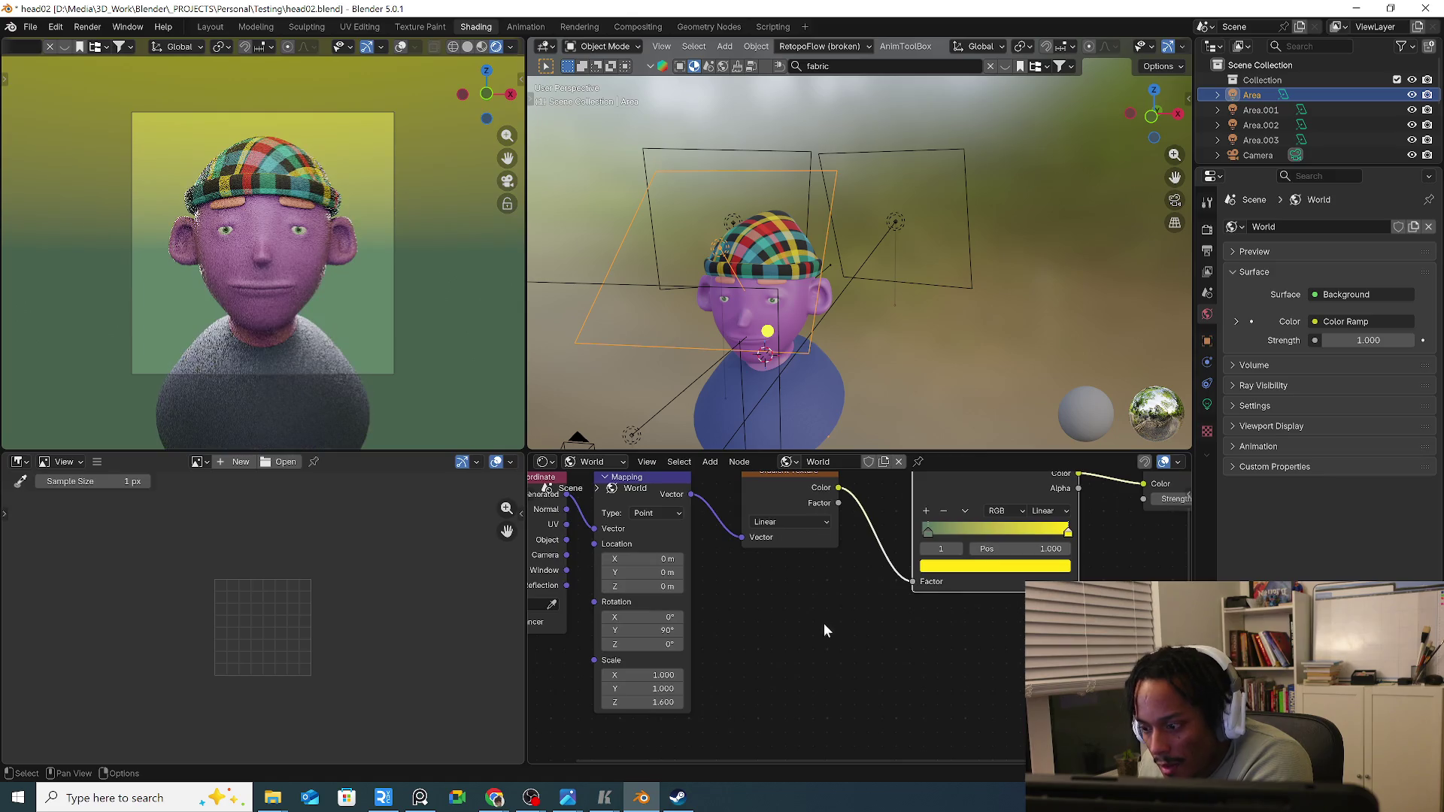
left_click(1049, 510)
left_click(1049, 547)
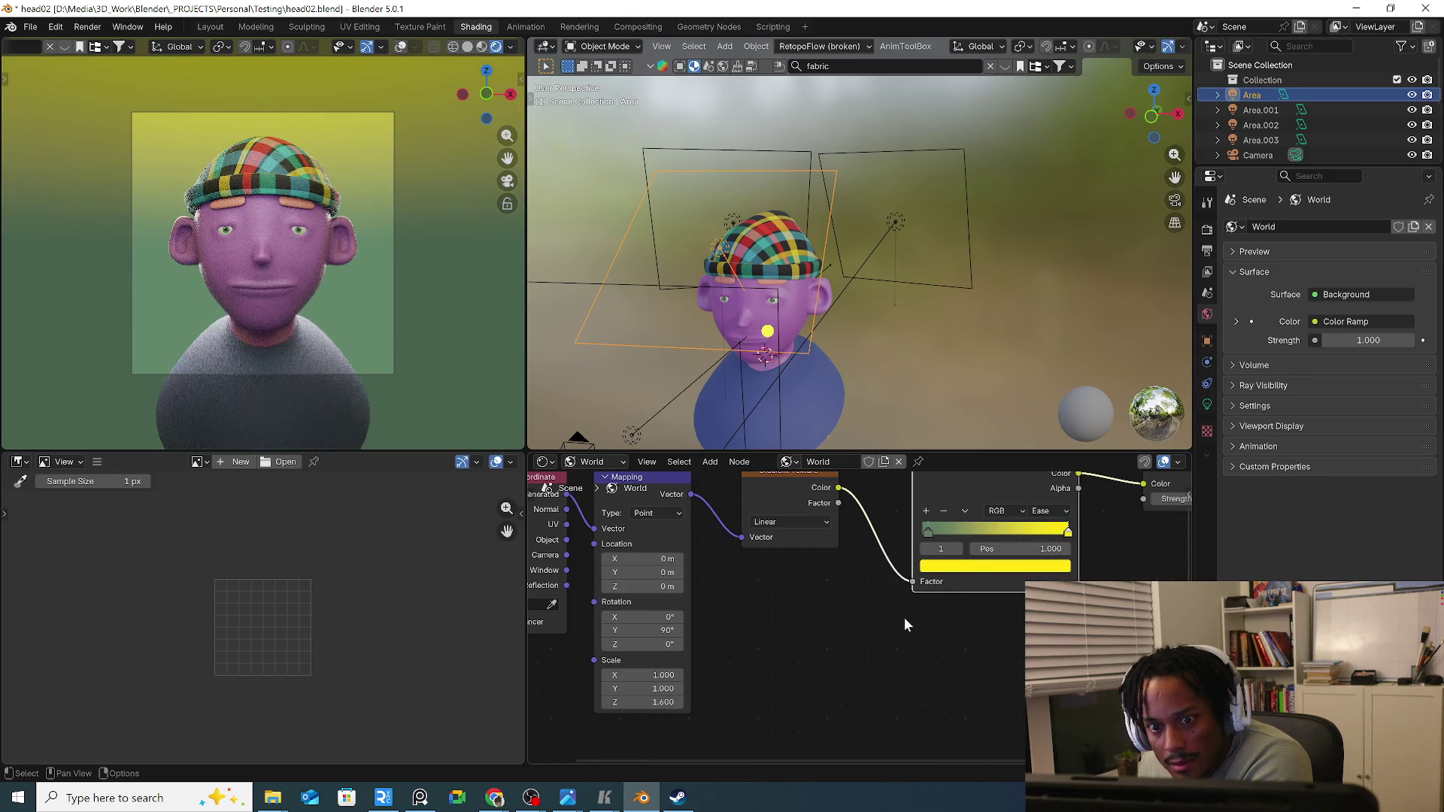
middle_click_drag(722, 618, 854, 599)
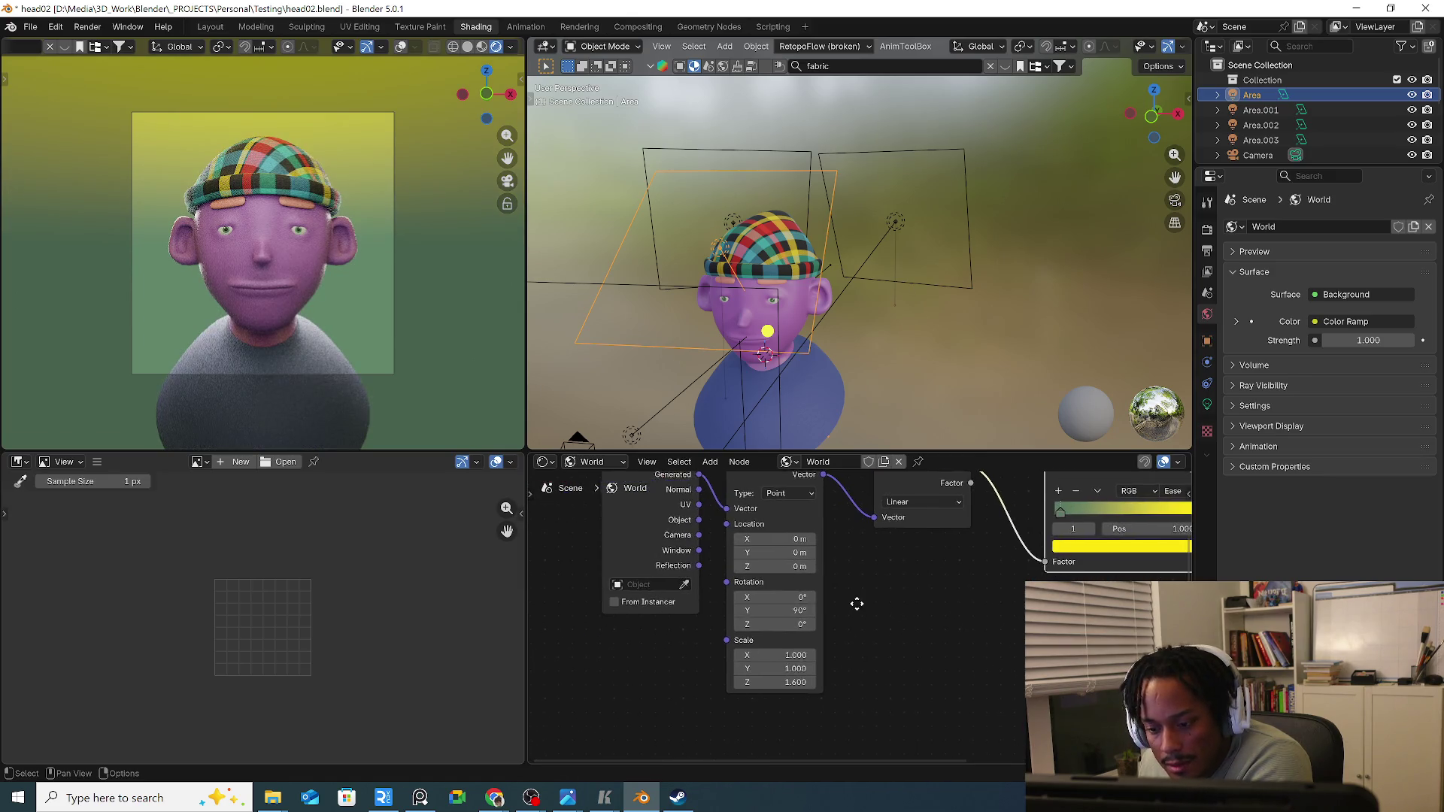
Reset the Mapping Z scale to 1 and try raising the gradient's Z location.
left_click(792, 684)
key("Return")
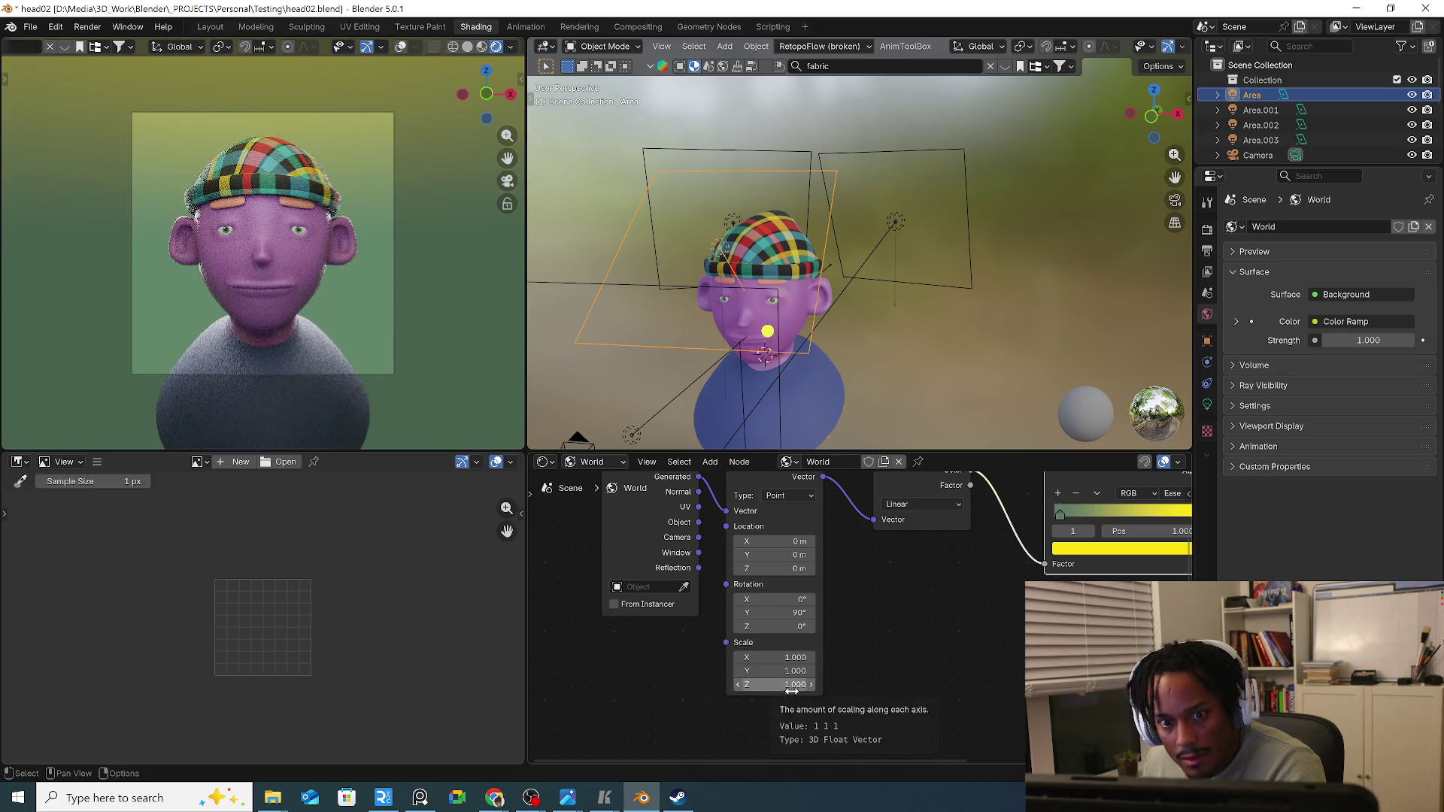
left_click_drag(784, 568, 946, 567)
mouse_move(795, 567)
left_mouse_down()
mouse_move(858, 568)
mouse_move(786, 573)
left_mouse_up()
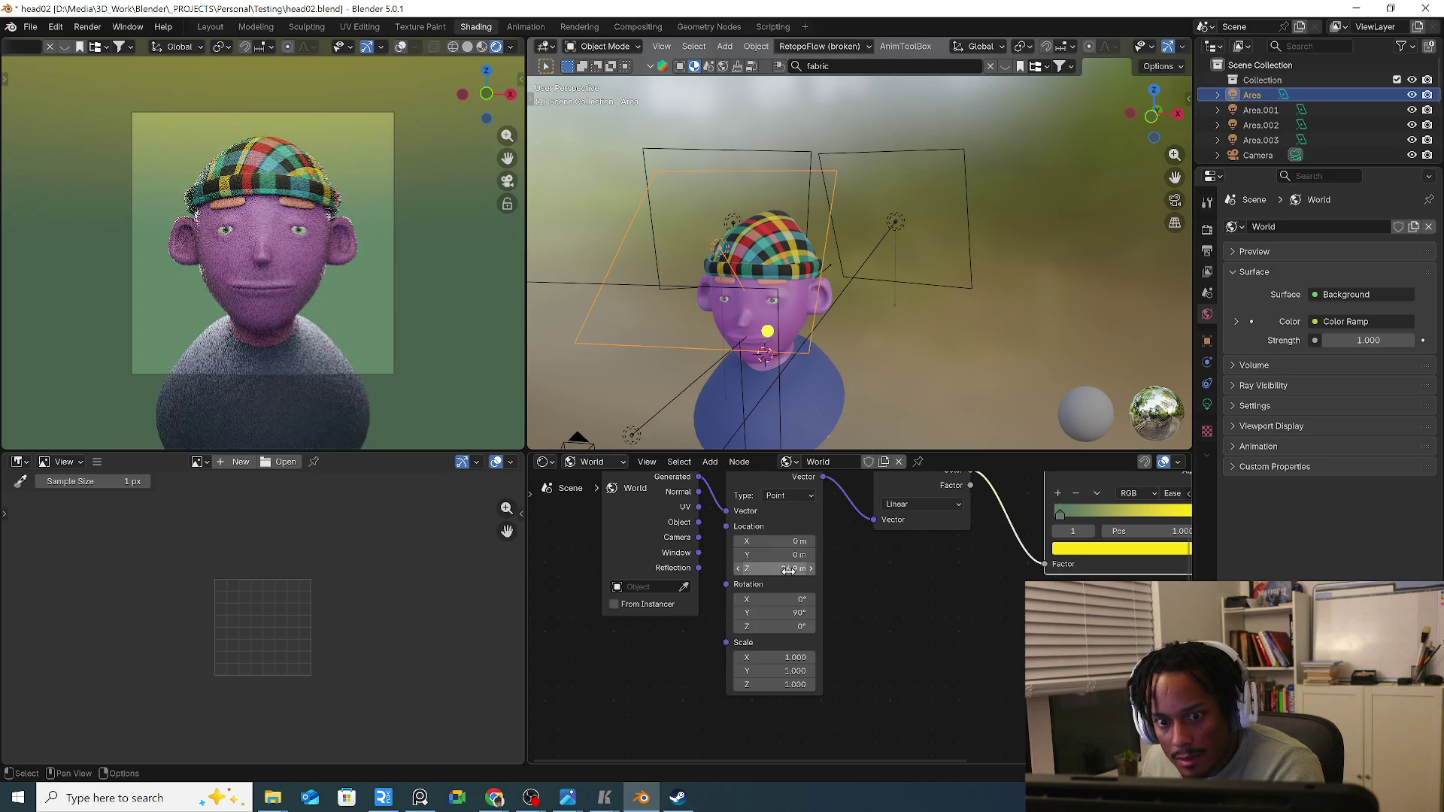
scroll(904, 255, "down", 3)
scroll(914, 296, "down", 2)
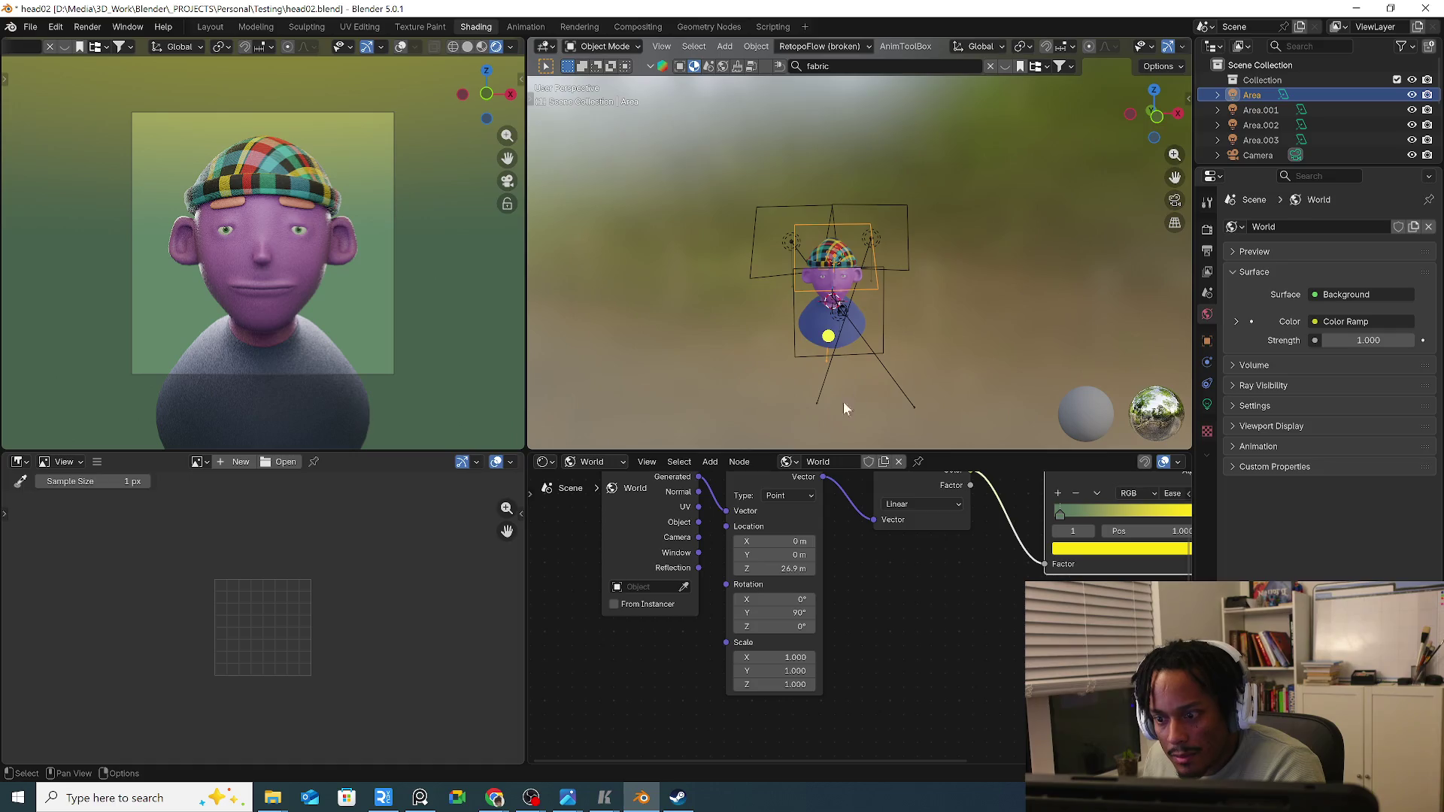
Return the Z location to 0 and start offsetting the gradient along Y instead.
left_click(786, 568)
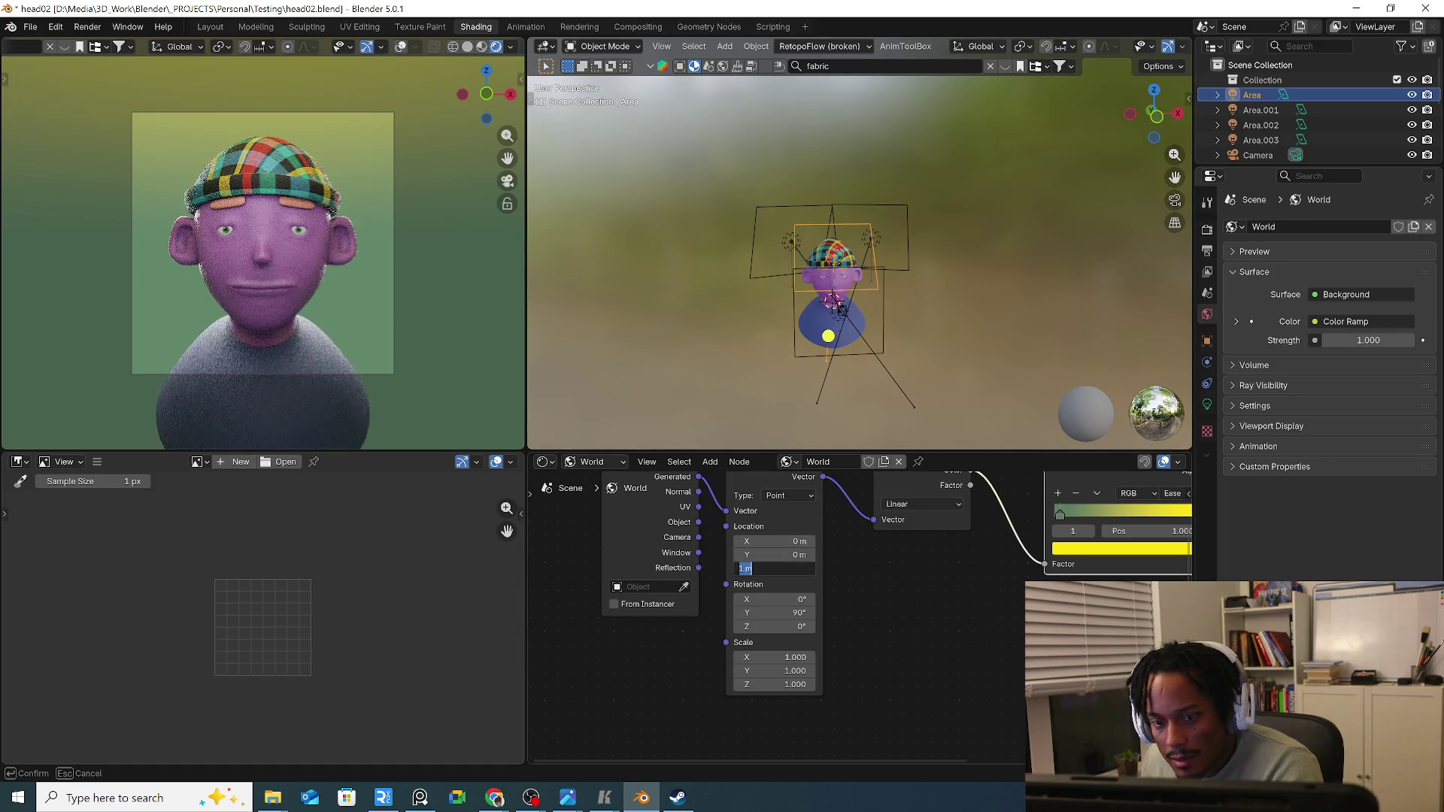
key("Return")
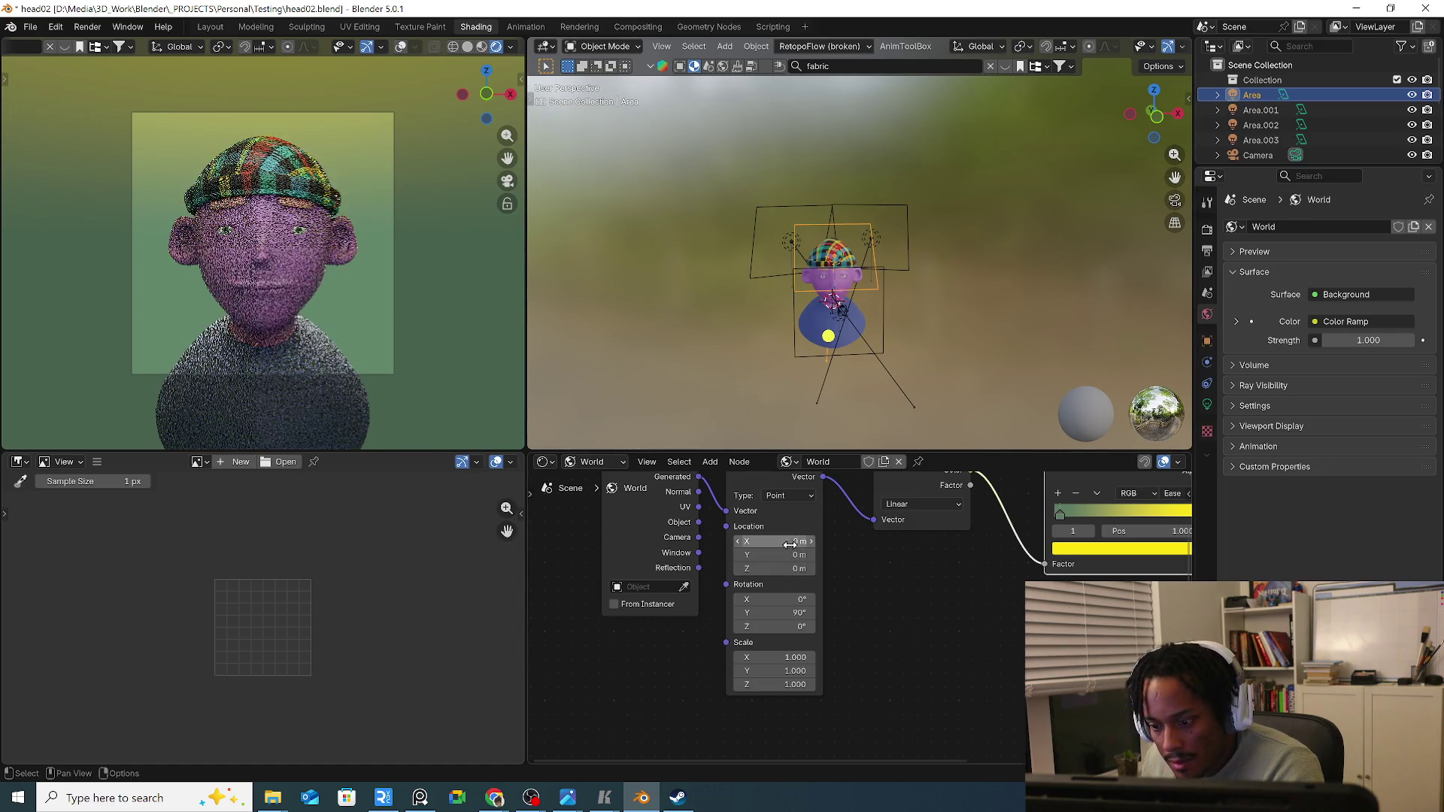
left_click_drag(787, 554, 803, 554)
left_click(780, 554)
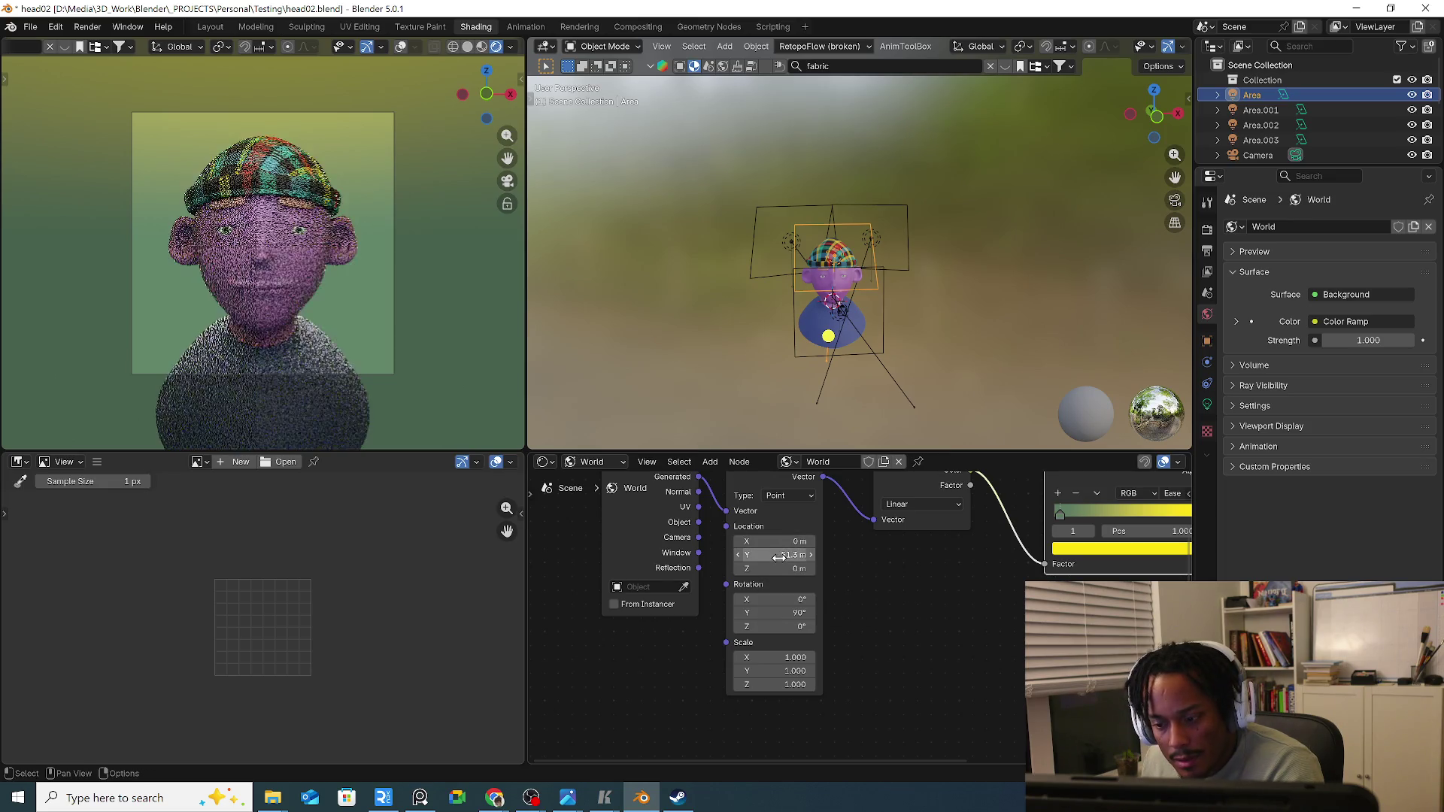
type("0")
Zero the Y location and add a Plain Axes Empty to the scene.
key("Return")
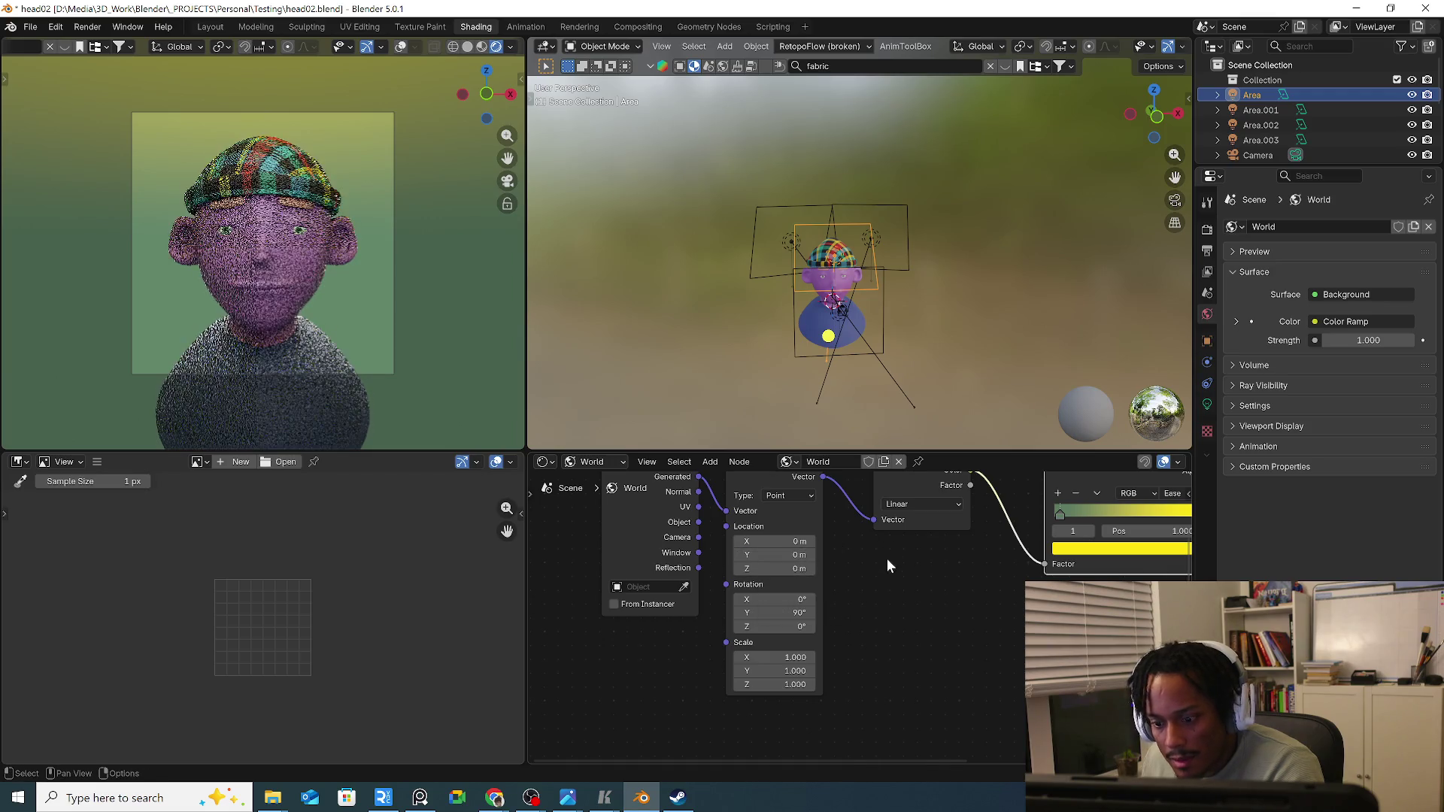
middle_click_drag(913, 304, 899, 354)
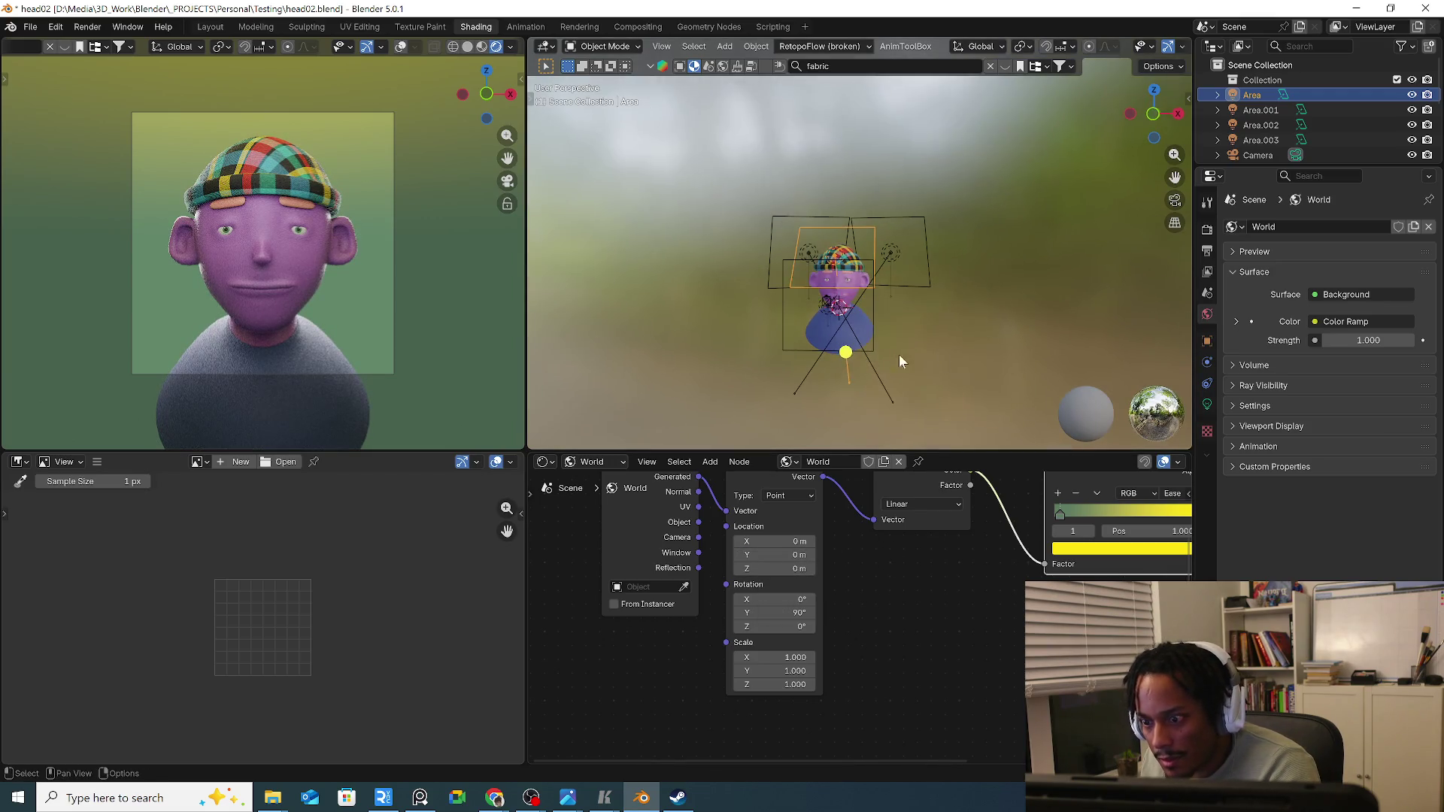
key("shift+a")
mouse_move(882, 531)
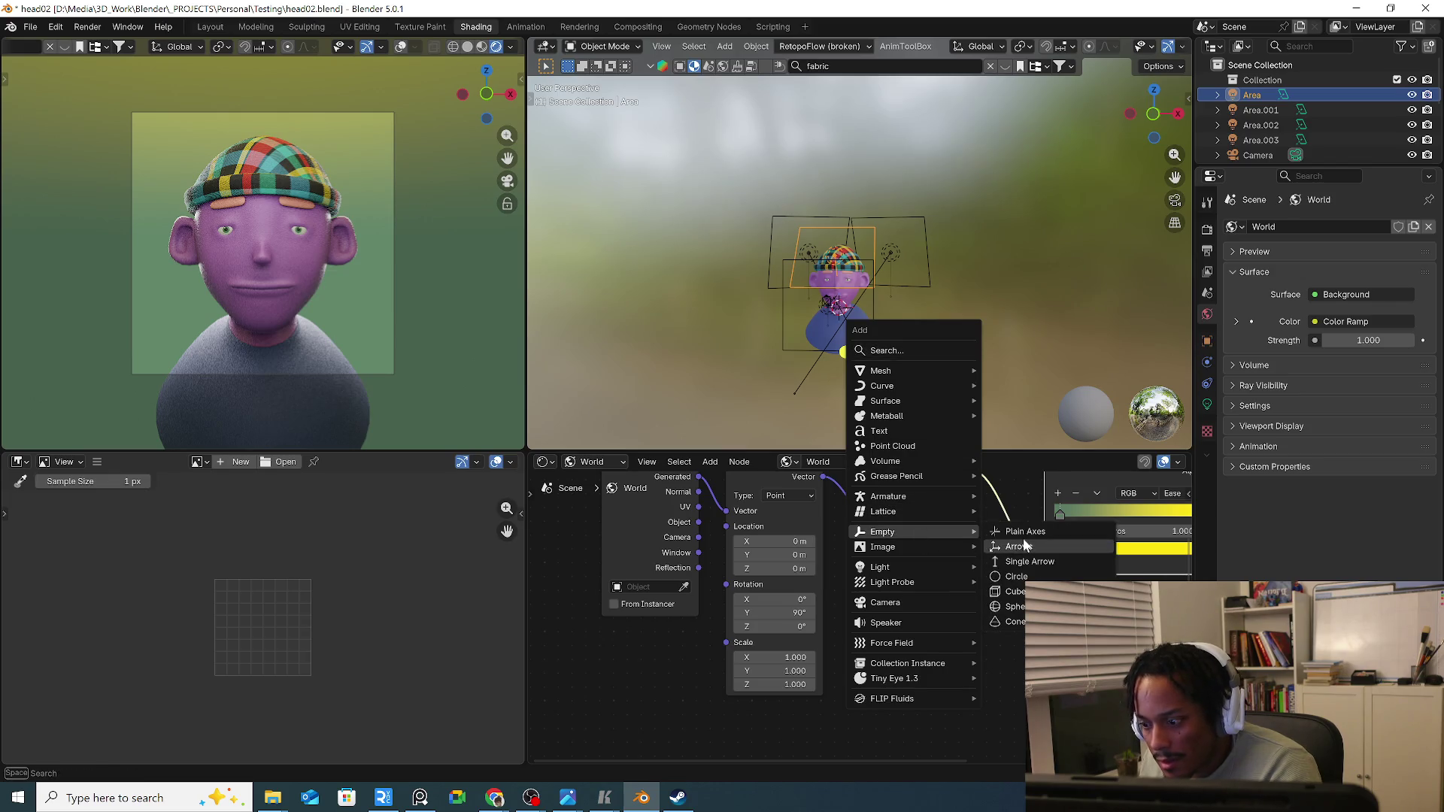
left_click(1021, 527)
left_click(650, 587)
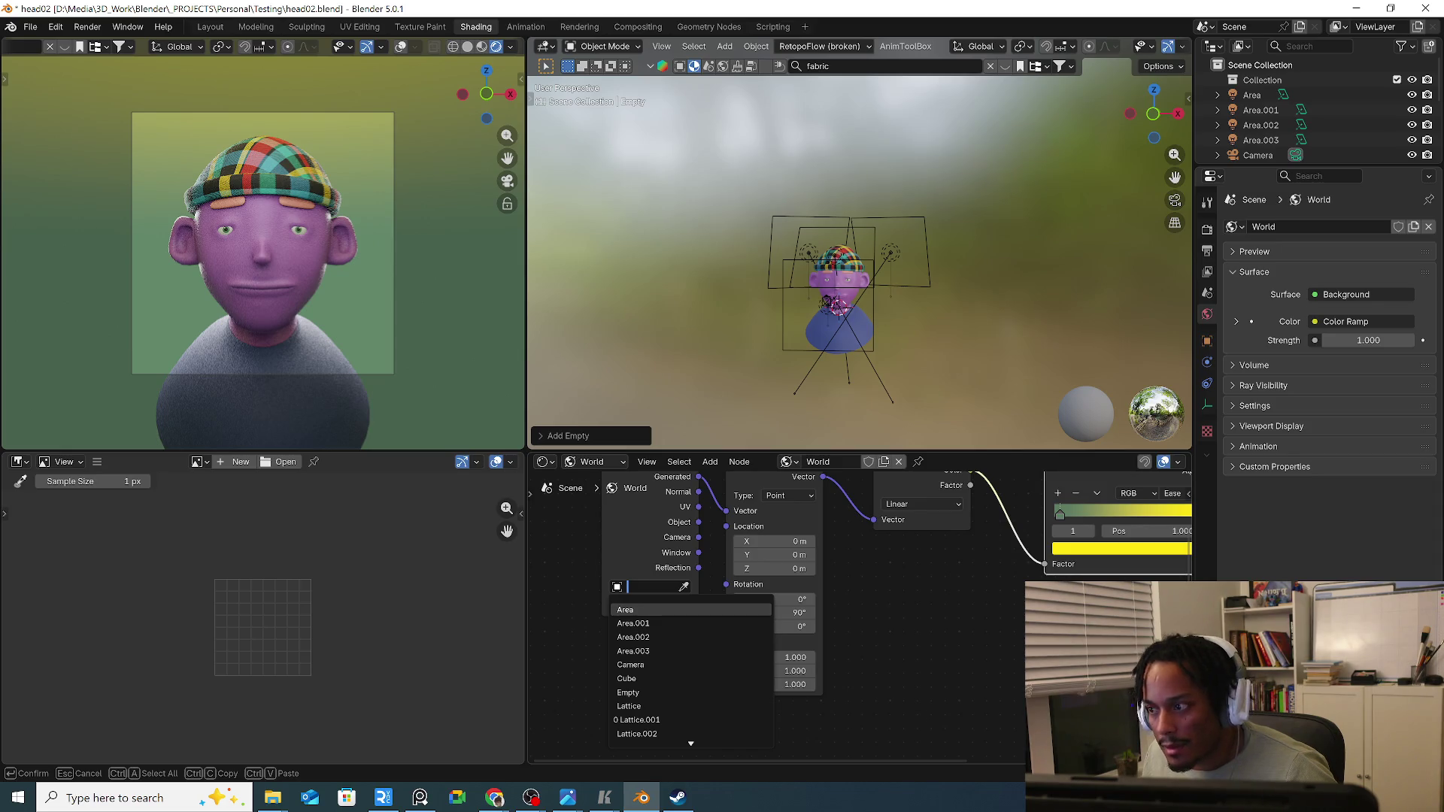
scroll(1240, 139, "down", 3)
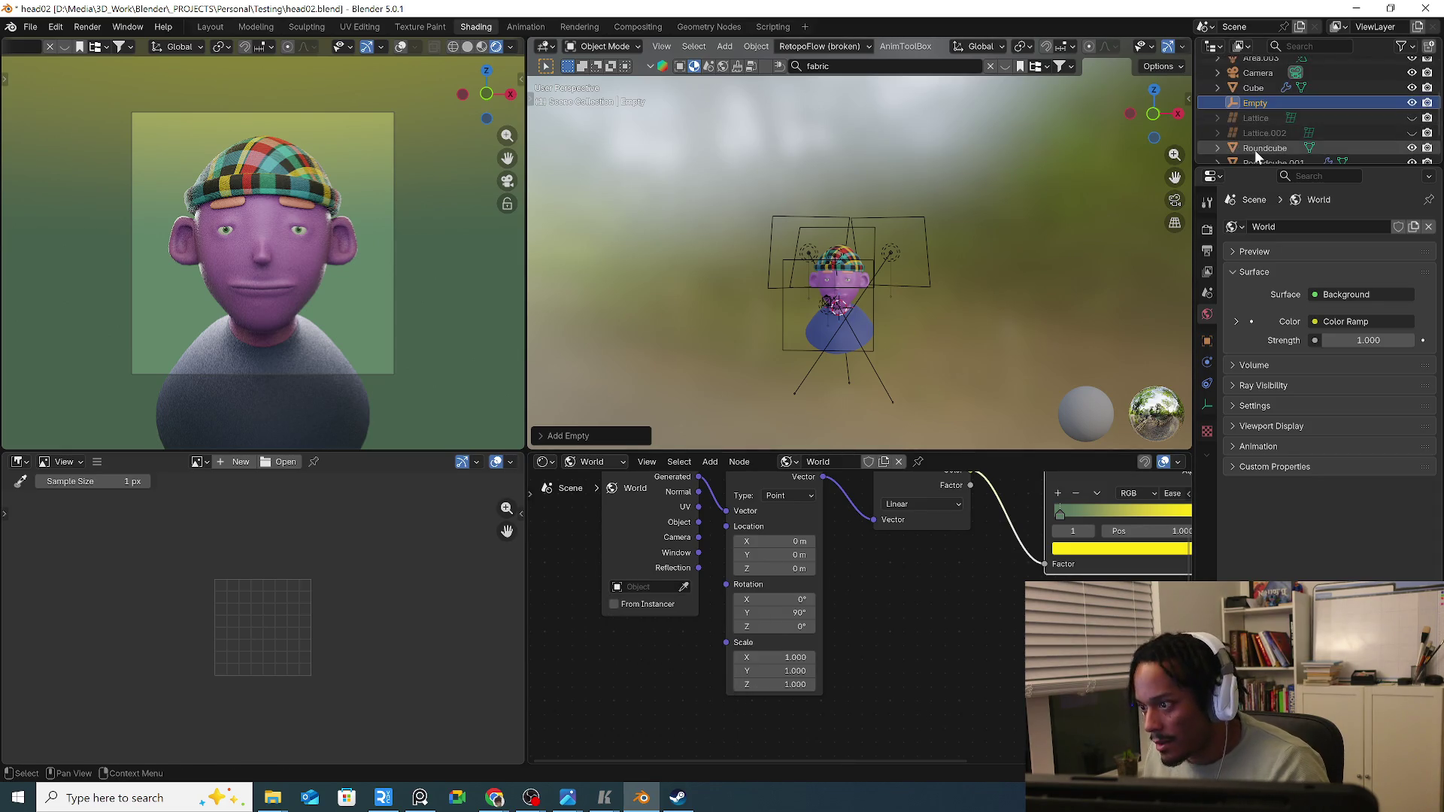
Make the Empty the Texture Coordinate node's object for the world gradient.
key("w")
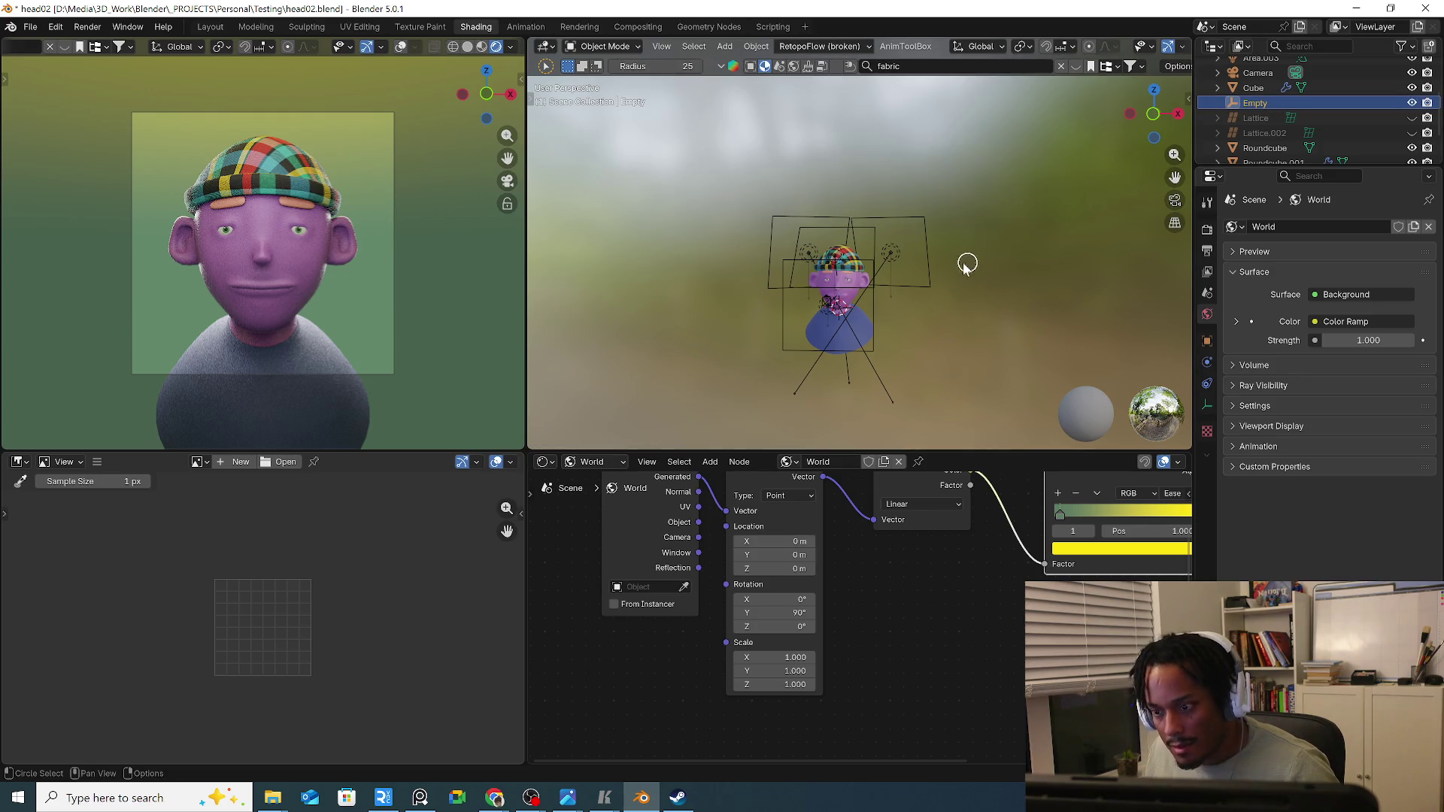
key("w")
key("w")
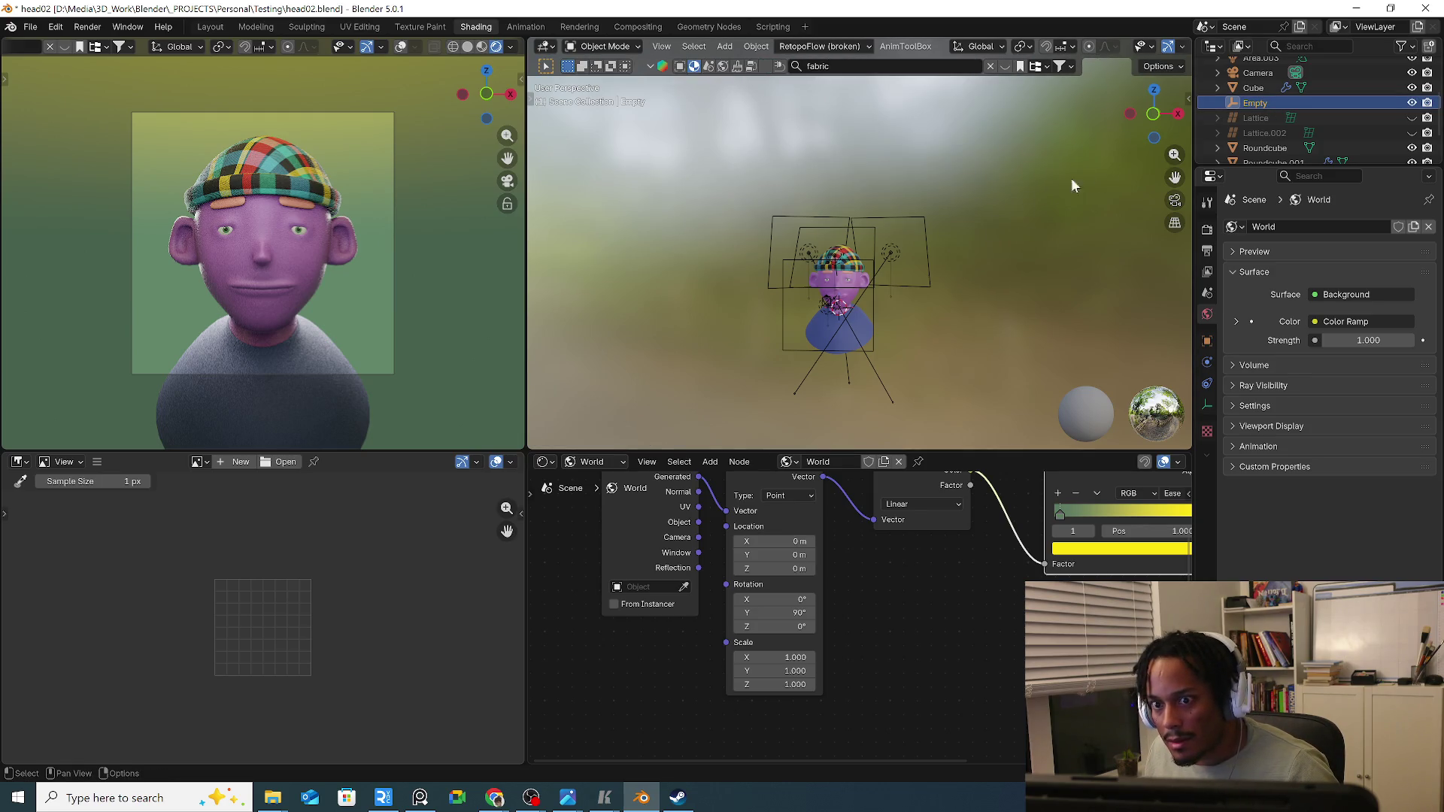
mouse_move(1029, 208)
middle_mouse_down()
mouse_move(970, 260)
mouse_move(833, 230)
mouse_move(876, 239)
middle_mouse_up()
scroll(833, 230, "down", 5)
key("alt+z")
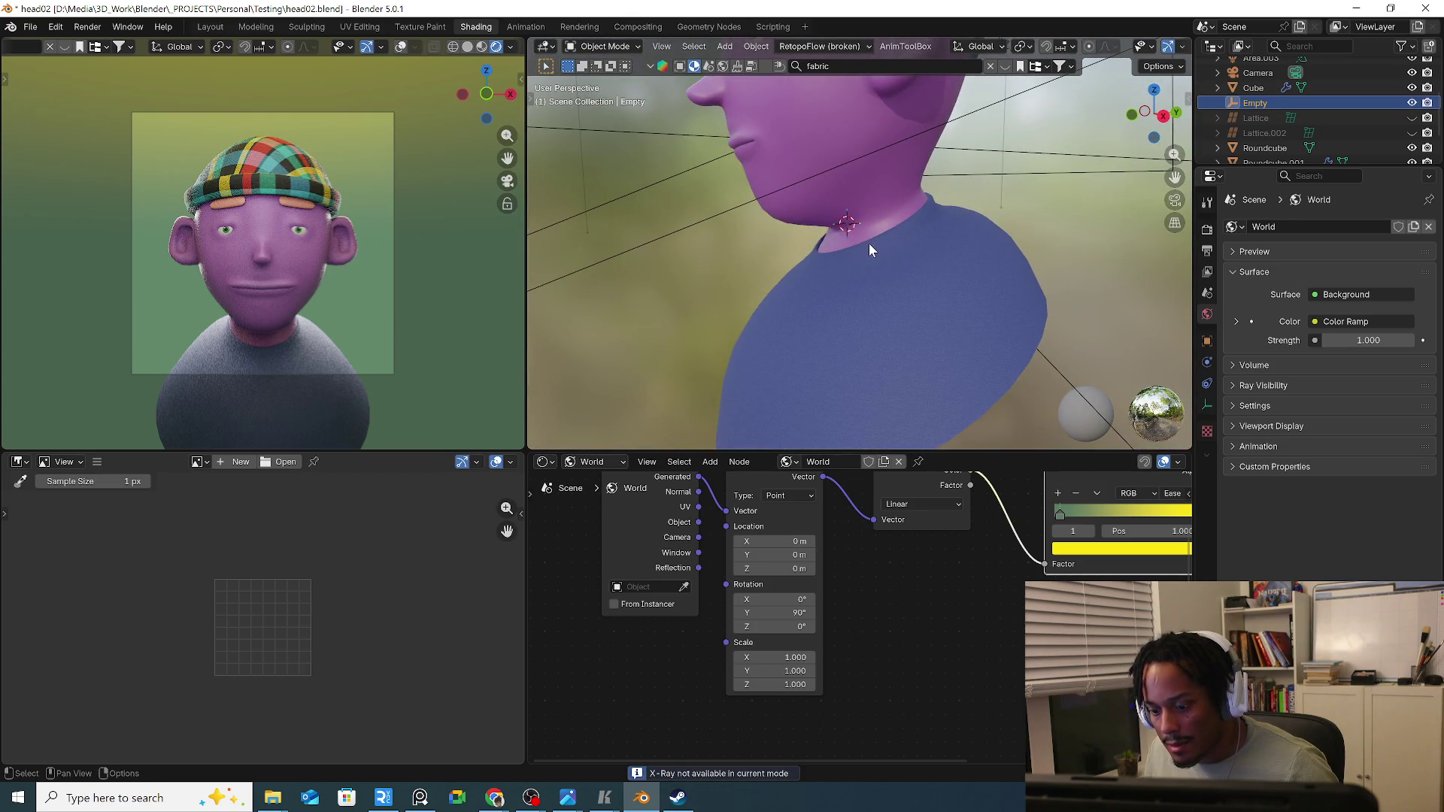
scroll(1033, 147, "down", 4)
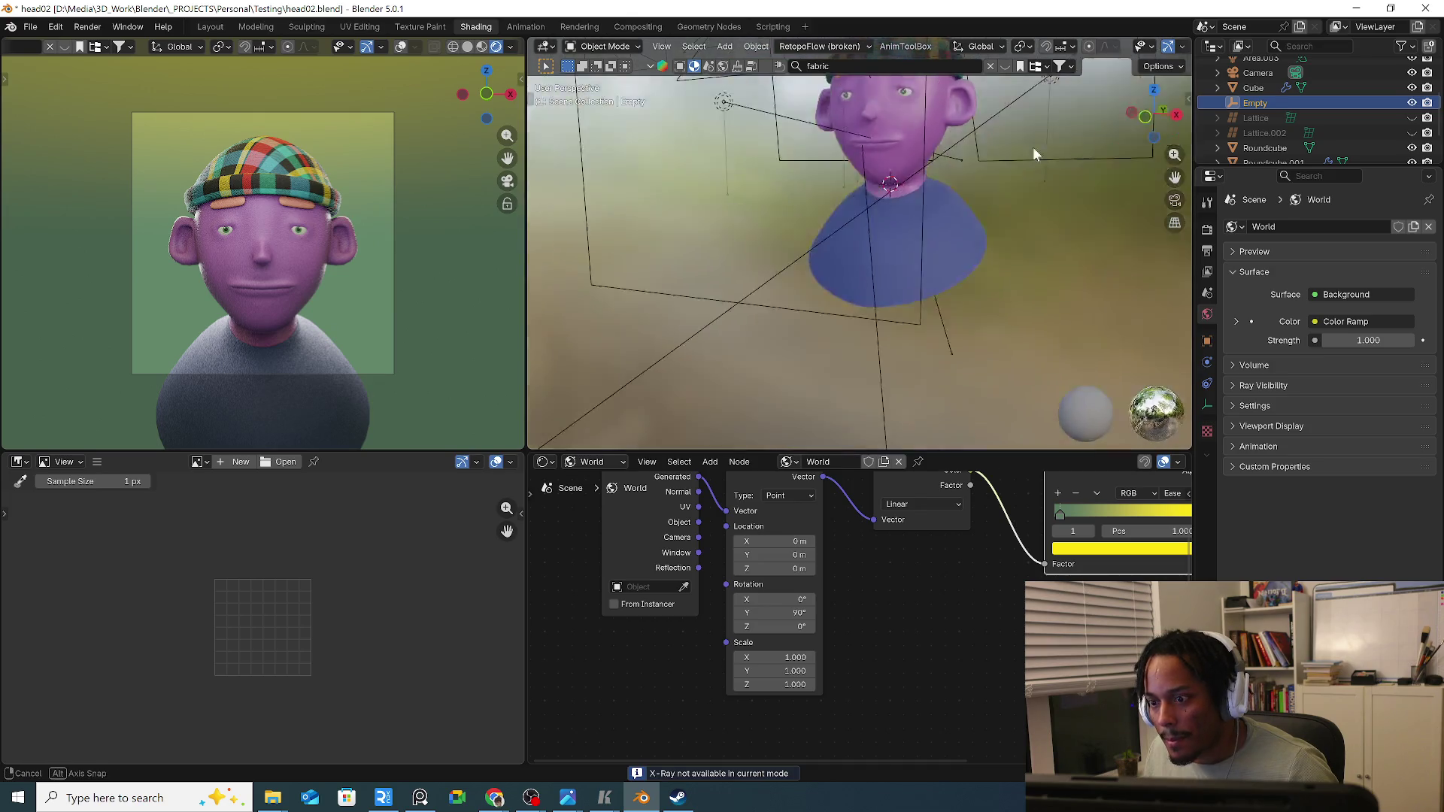
mouse_move(1033, 146)
middle_mouse_down()
mouse_move(909, 166)
mouse_move(937, 215)
middle_mouse_up()
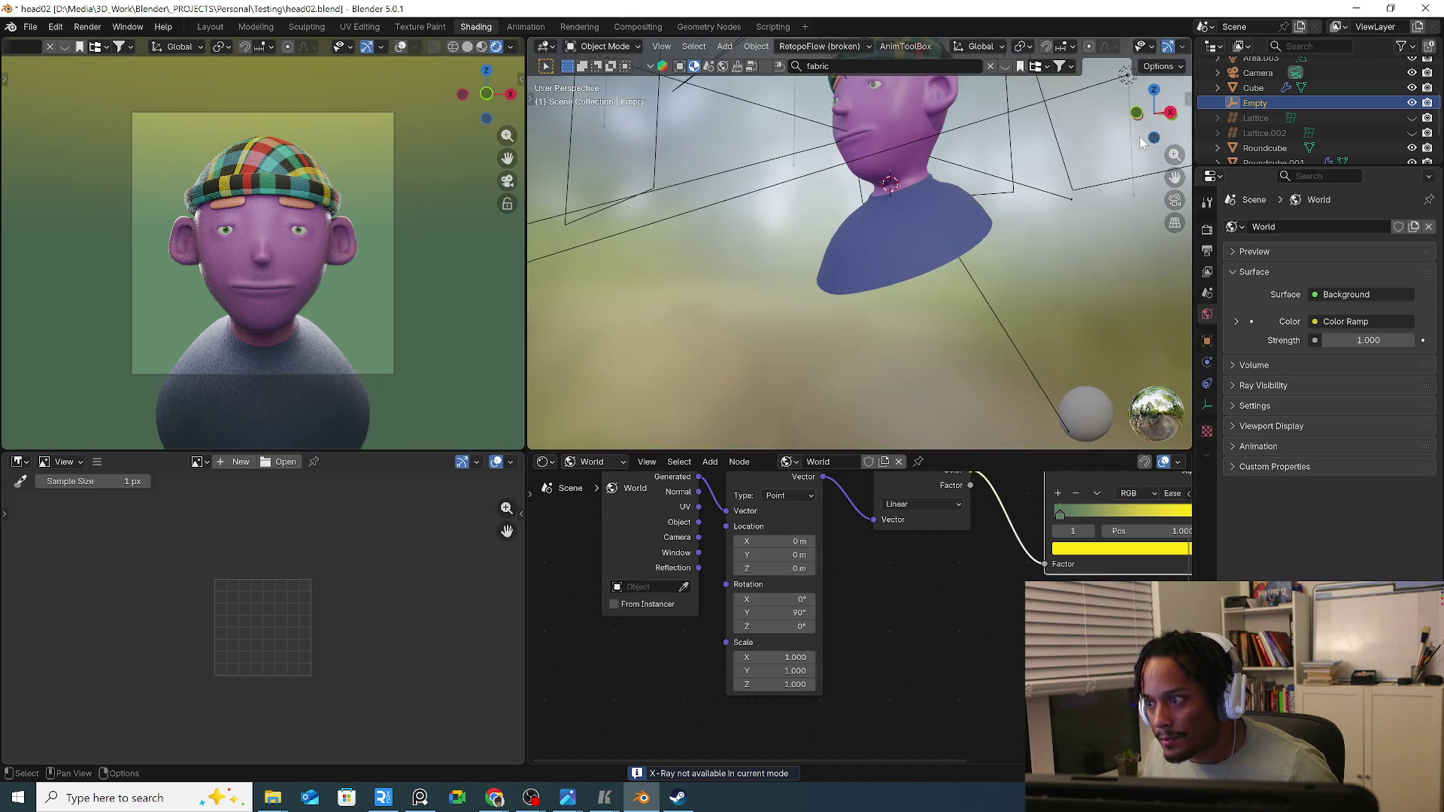
scroll(1270, 142, "up", 3)
scroll(1238, 157, "up", 2)
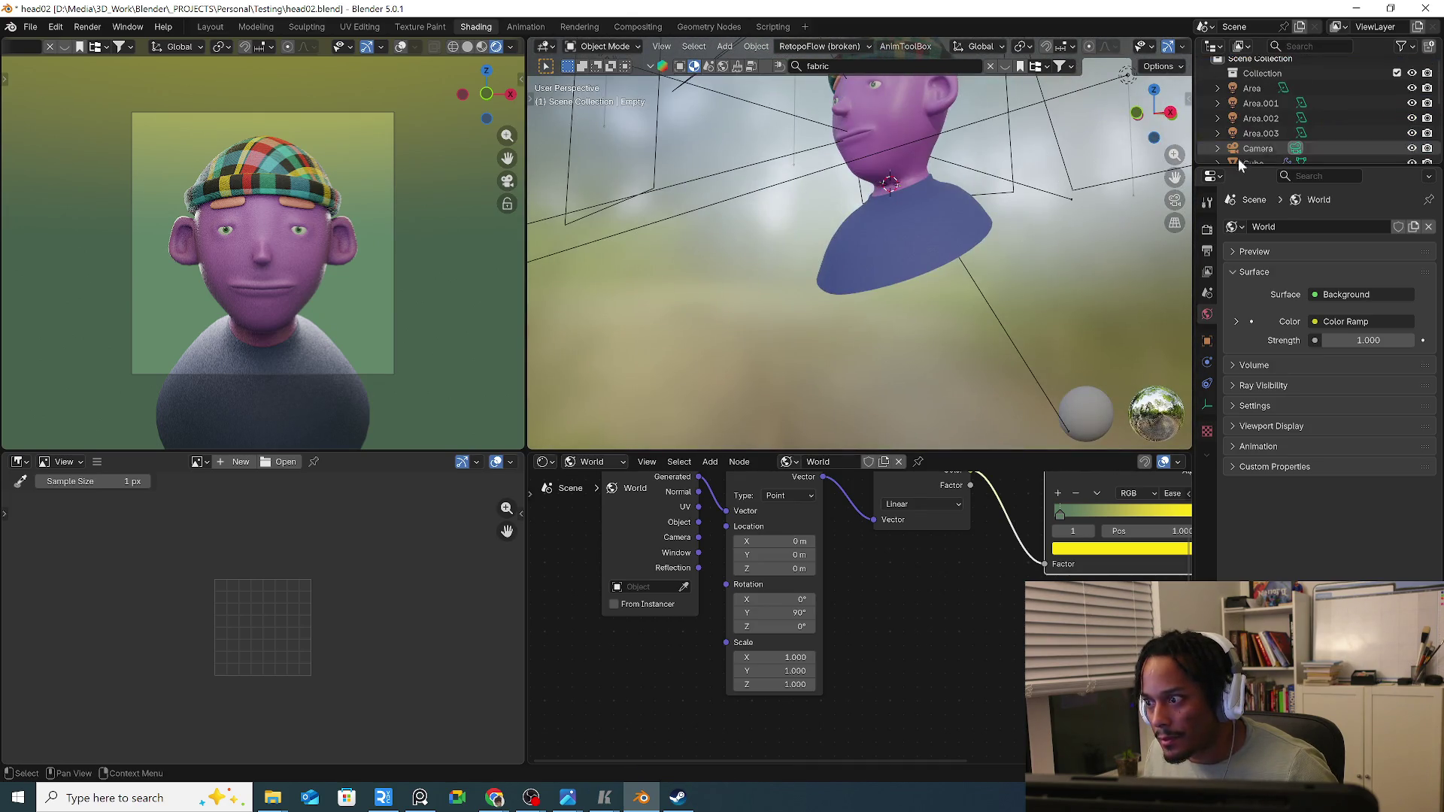
left_click(652, 585)
left_click(638, 613)
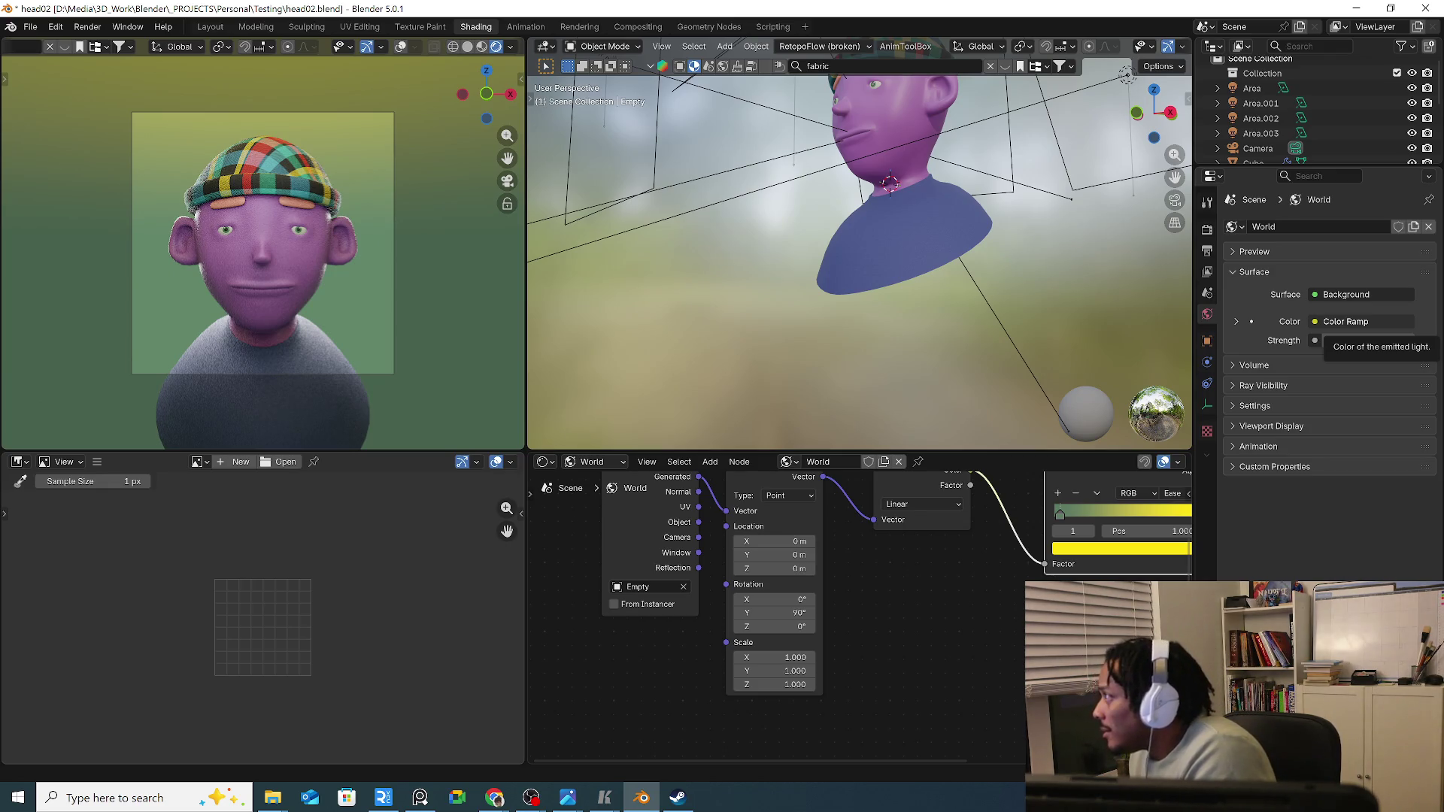
Move the Empty along Z and feed Object coordinates into the Mapping Vector input.
key("alt+Tab")
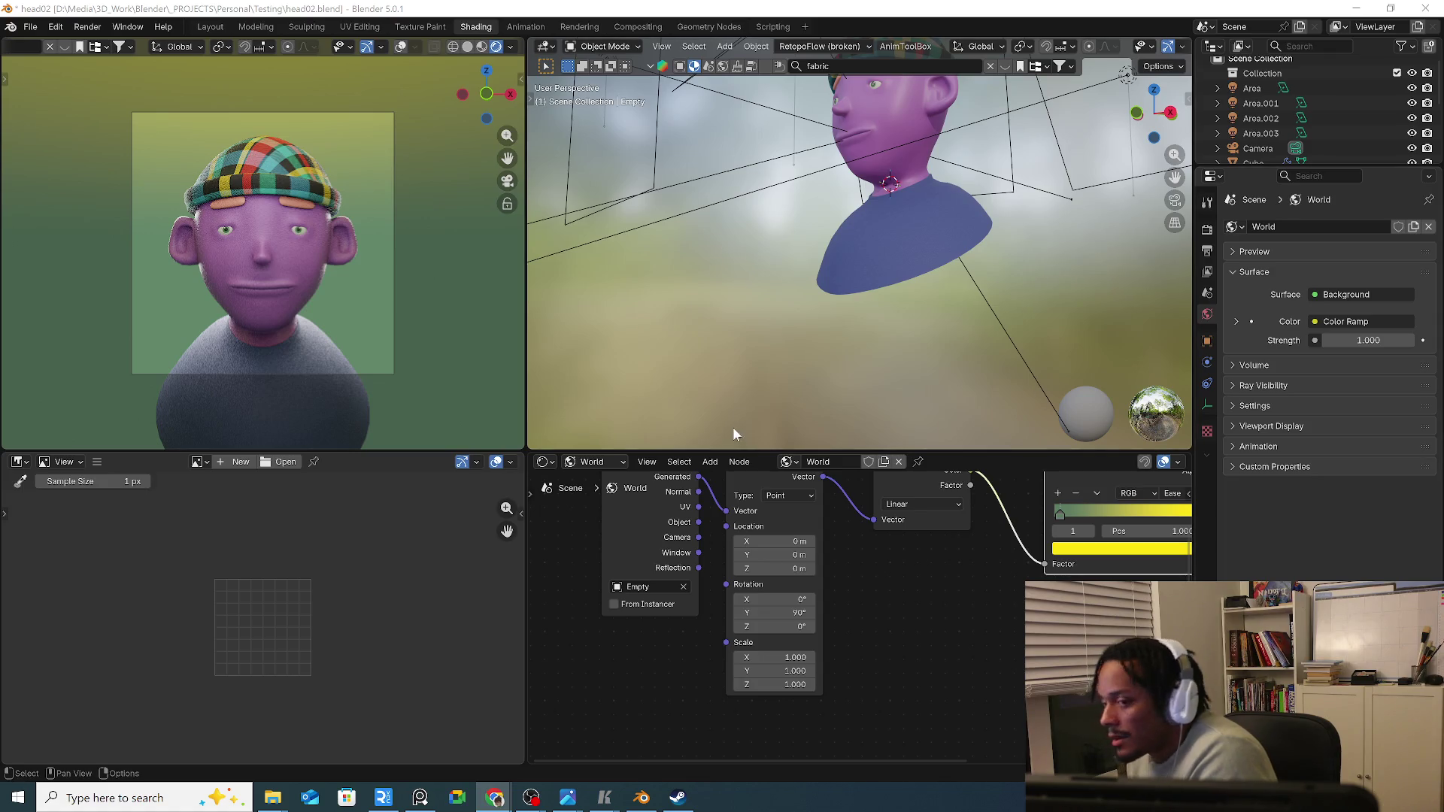
scroll(1265, 107, "down", 2)
scroll(1265, 108, "down", 3)
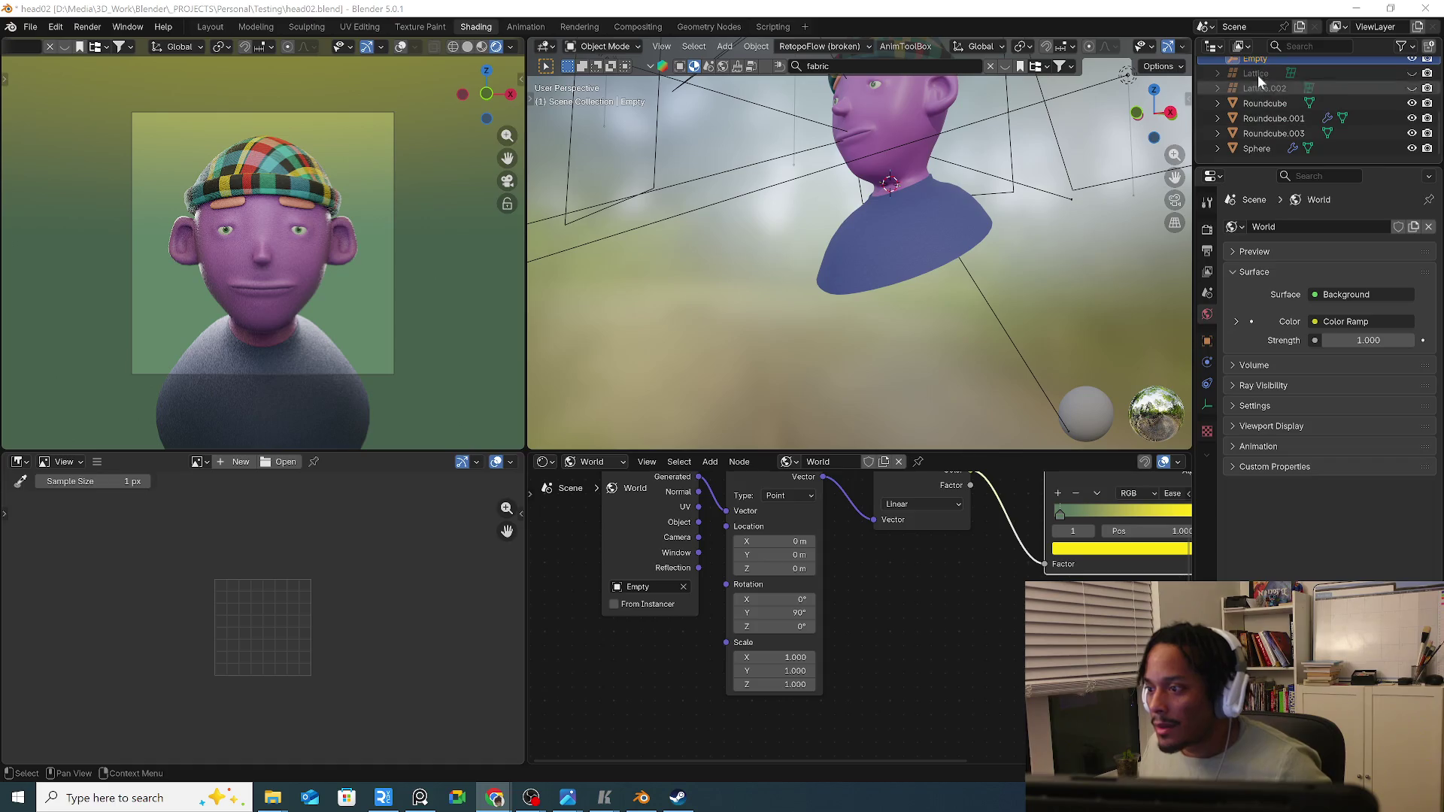
scroll(1258, 74, "down", 2)
key("g")
key("z")
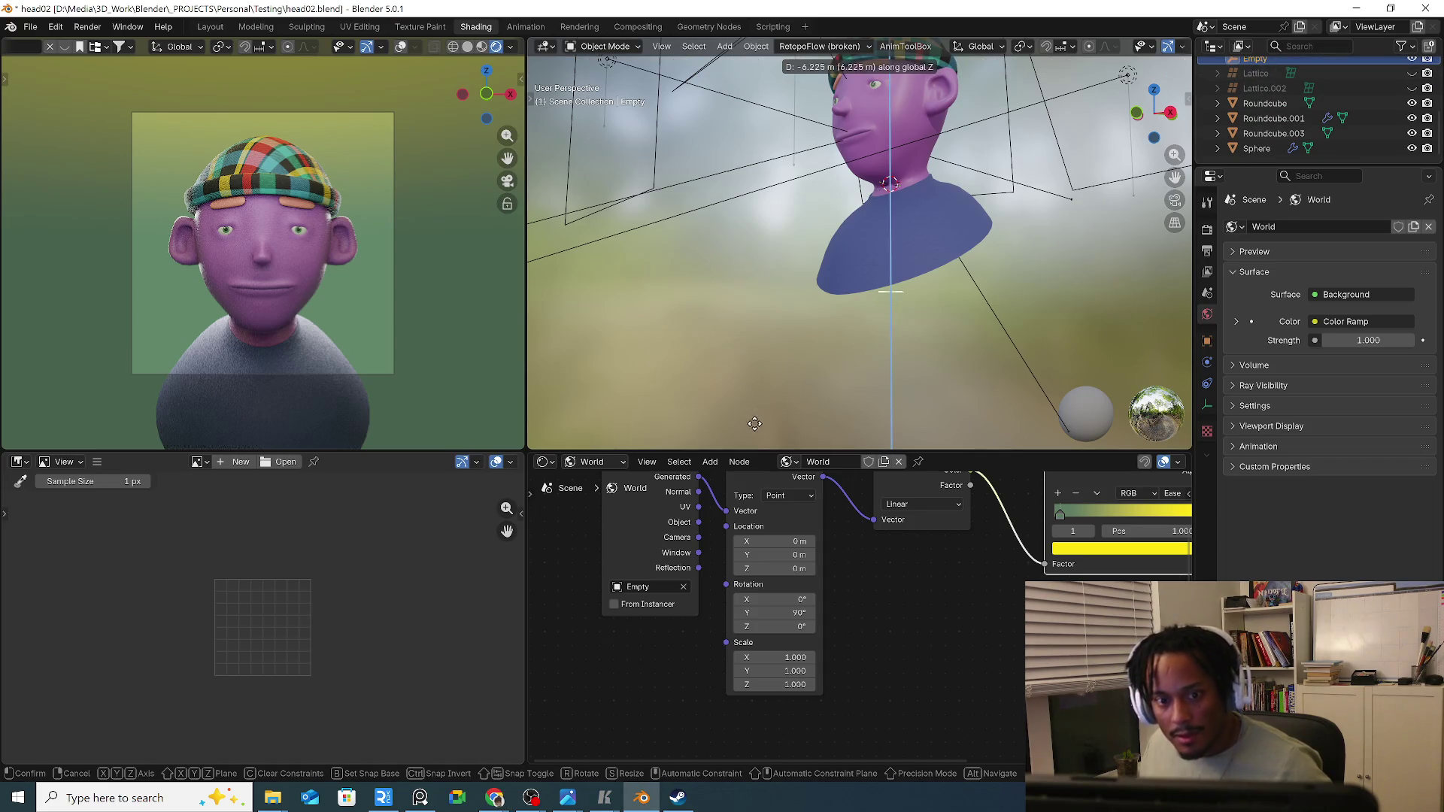
left_click(863, 408)
middle_click_drag(612, 542, 562, 595)
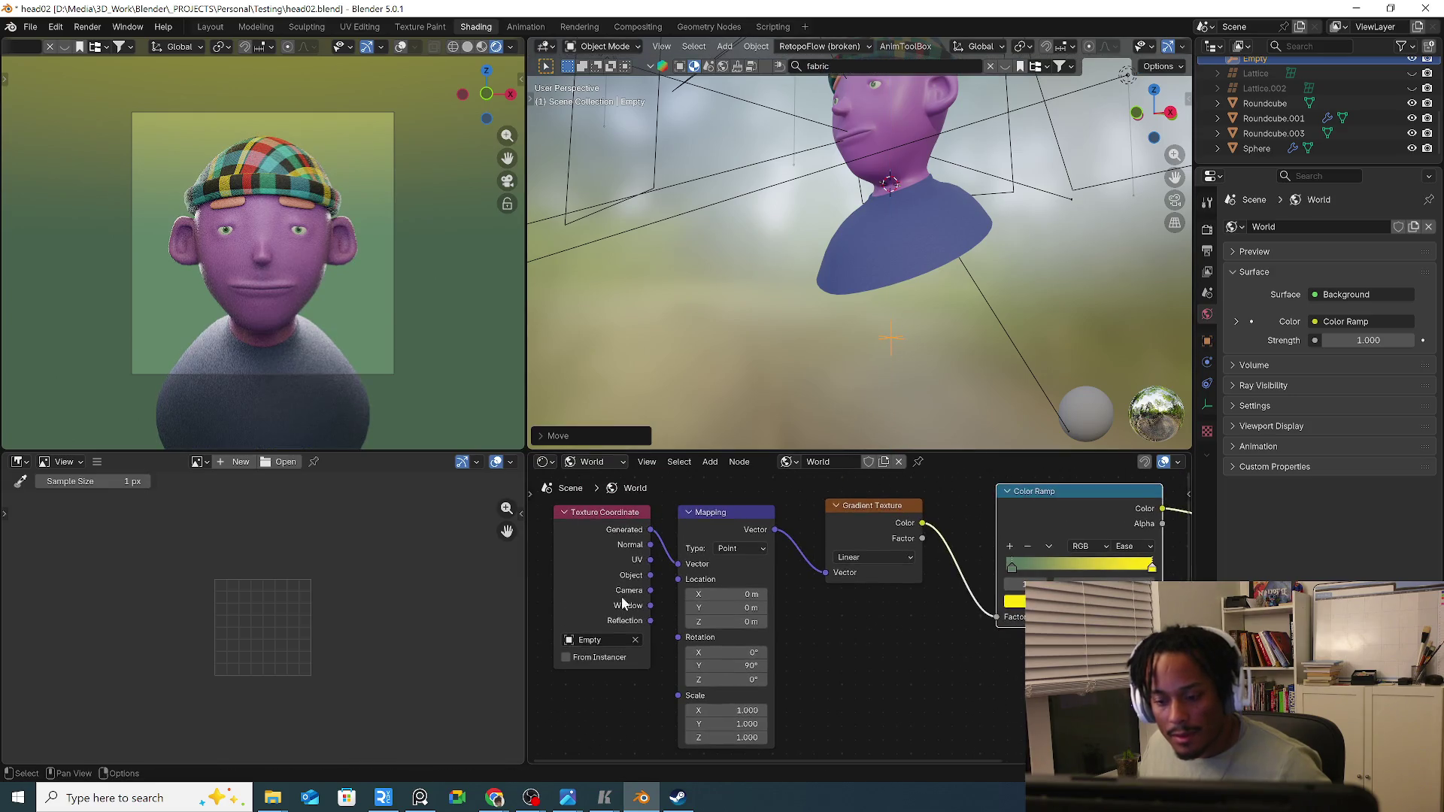
left_click_drag(650, 575, 678, 564)
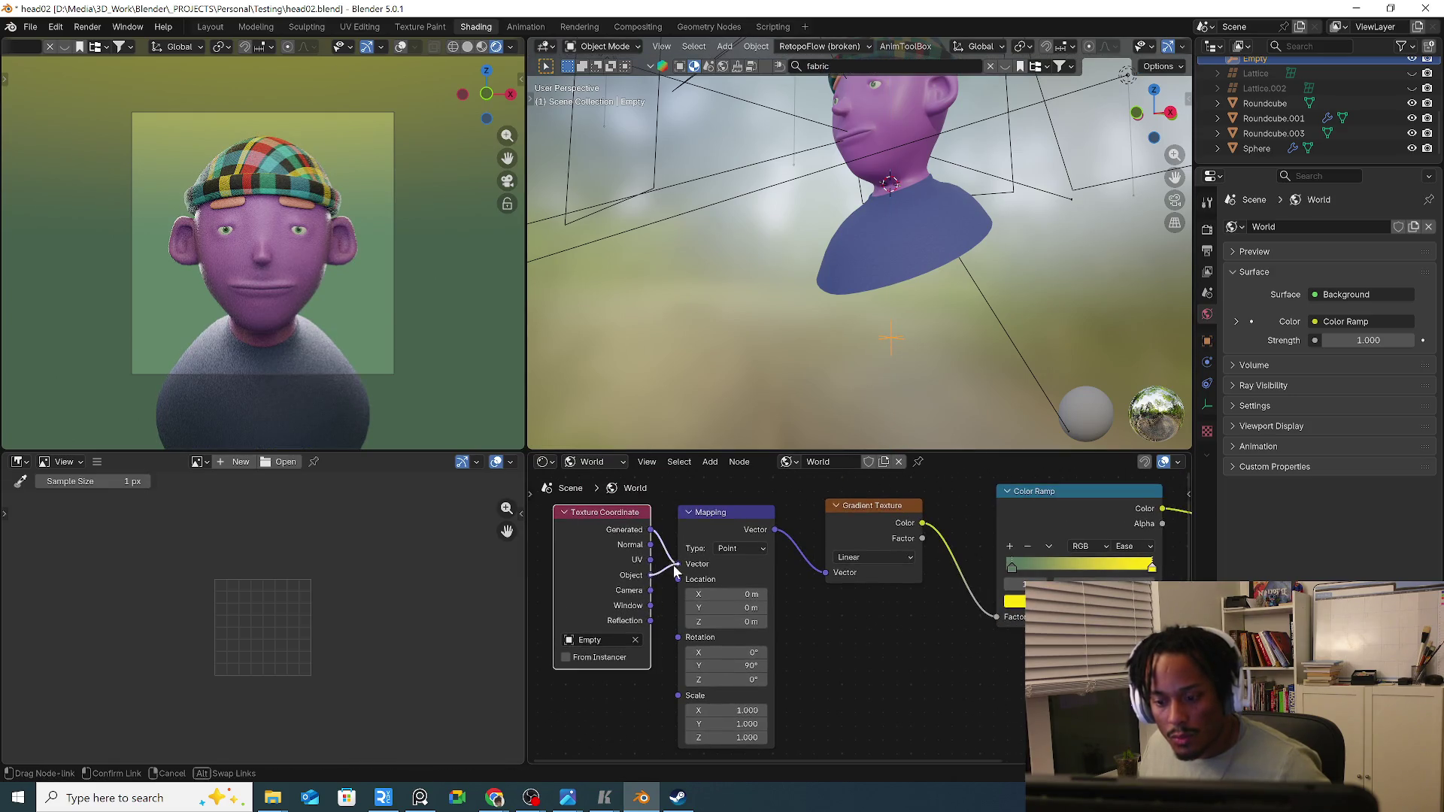
Move and stretch the Empty vertically to place the gradient behind the bust.
key("g")
key("z")
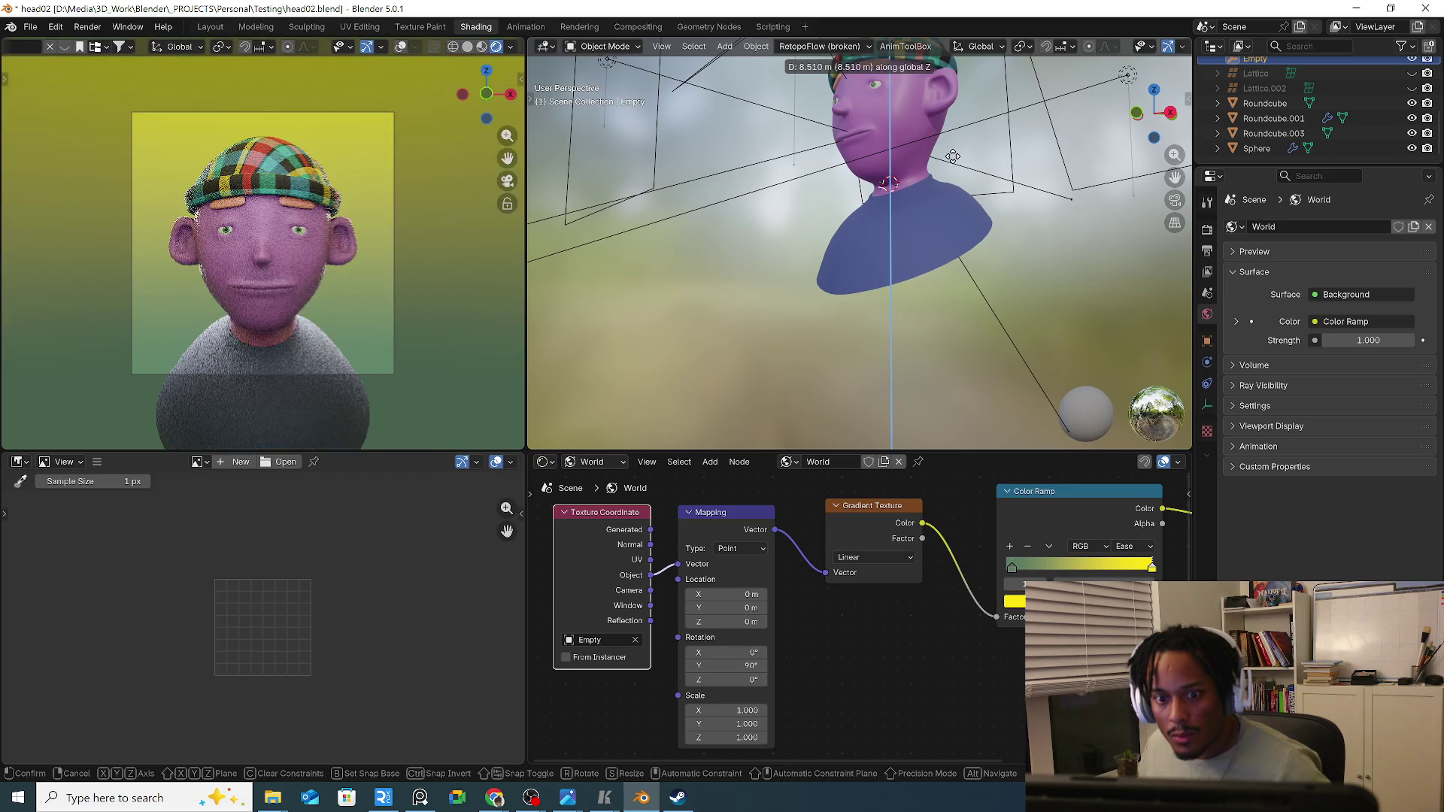
left_click(954, 158)
key("s")
key("z")
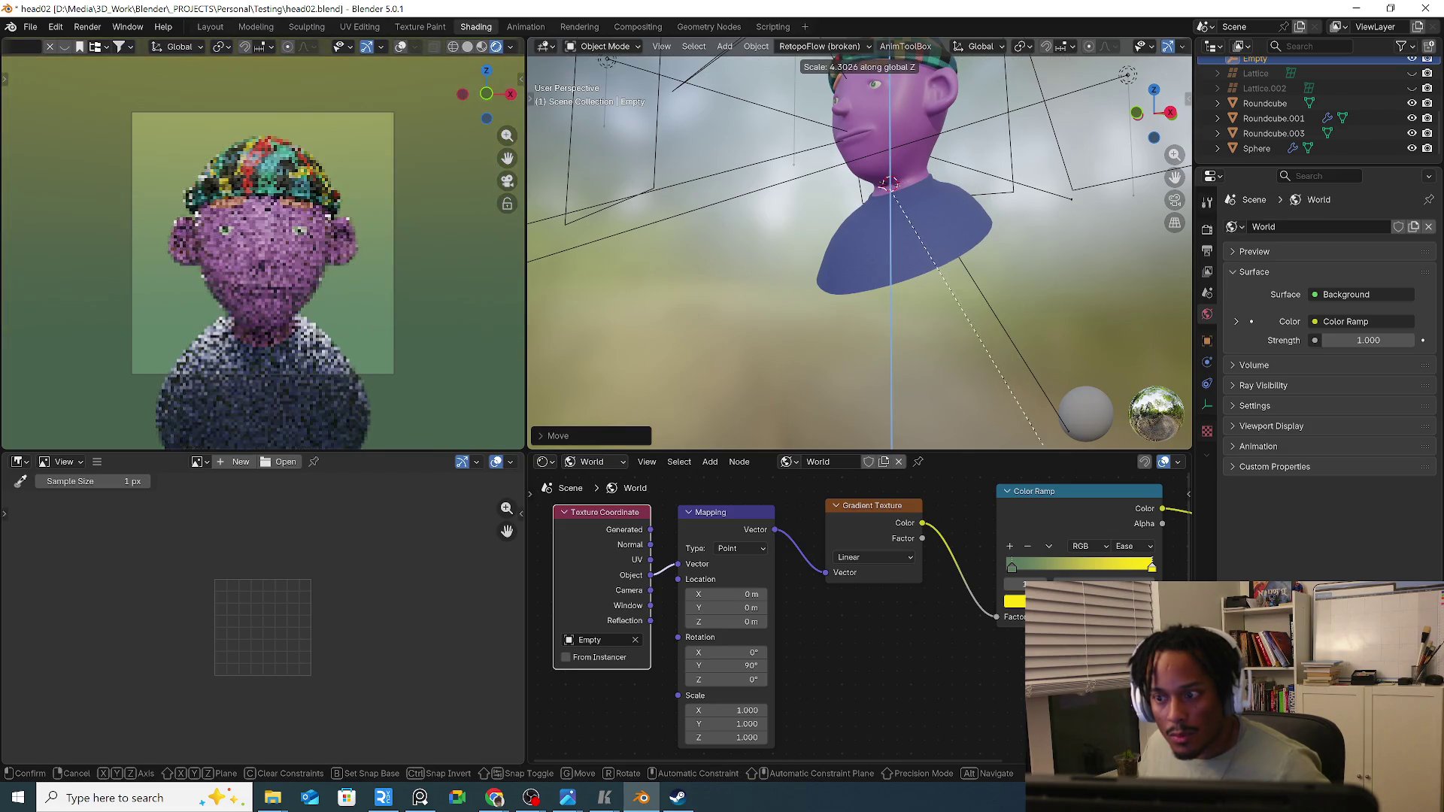
left_click(1017, 357)
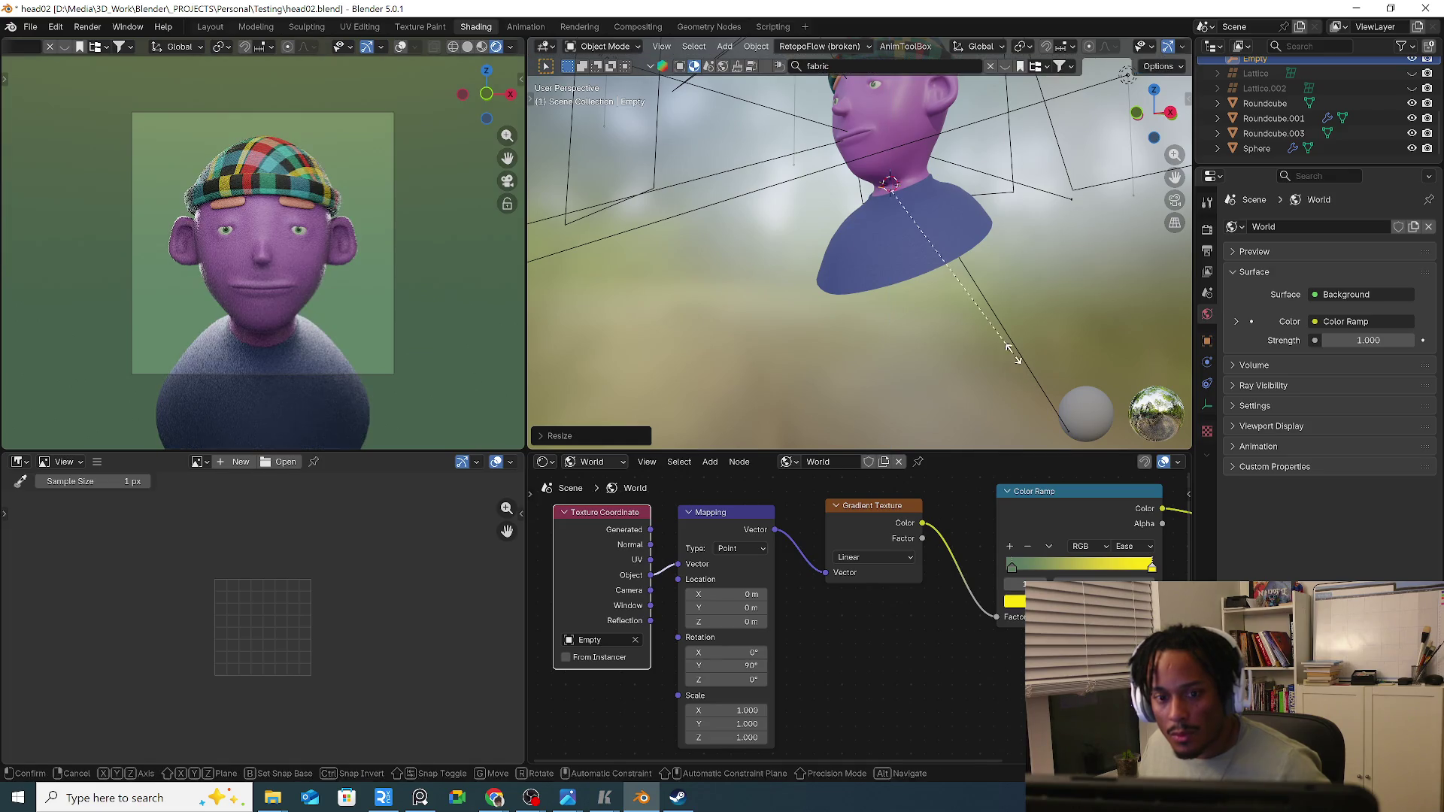
key("s")
key("z")
key("g")
key("z")
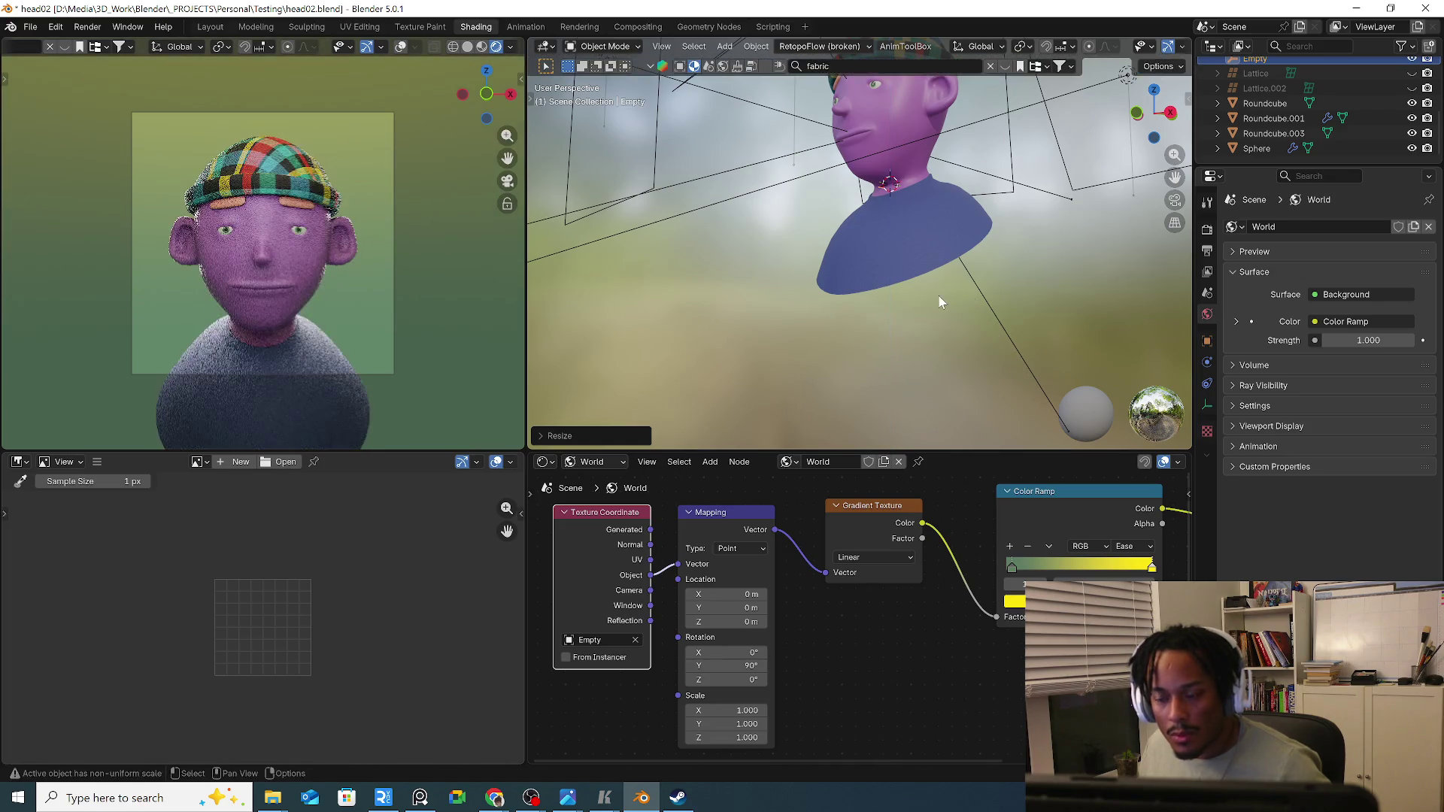
middle_click_drag(938, 295, 969, 294, "alt")
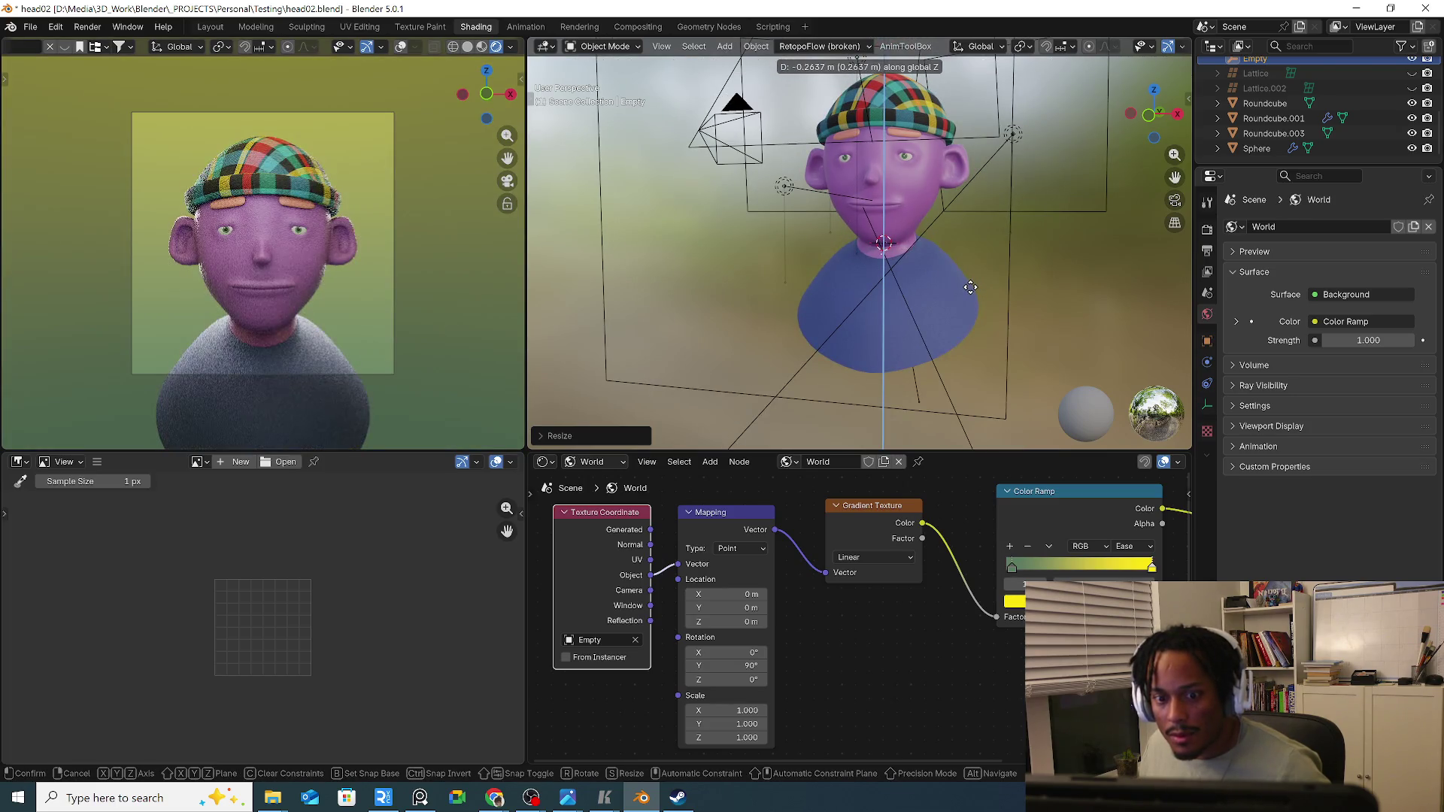
left_click(968, 285)
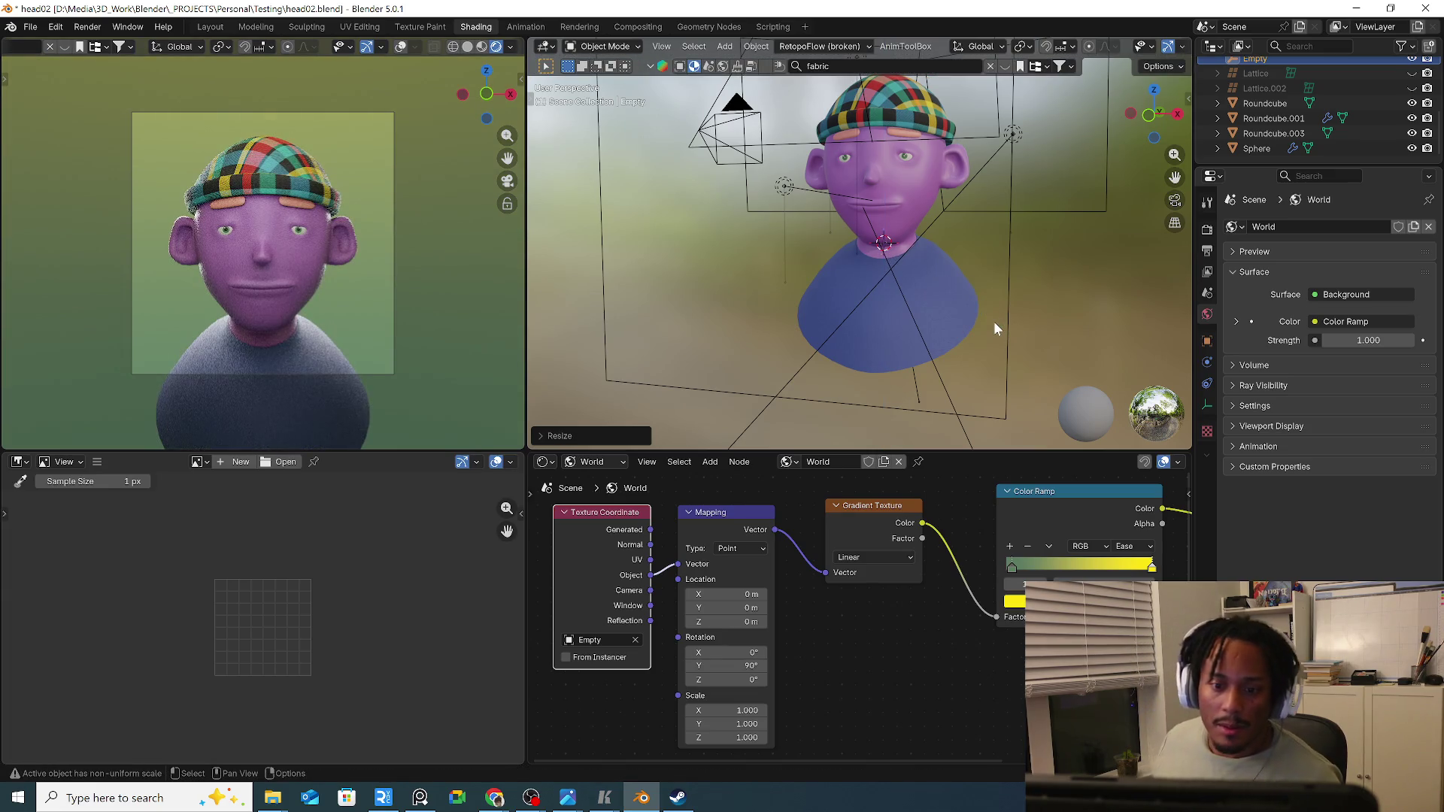
Set the world background Strength to 0.5, then settle on 0.7.
left_click(1354, 339)
key("BackSpace")
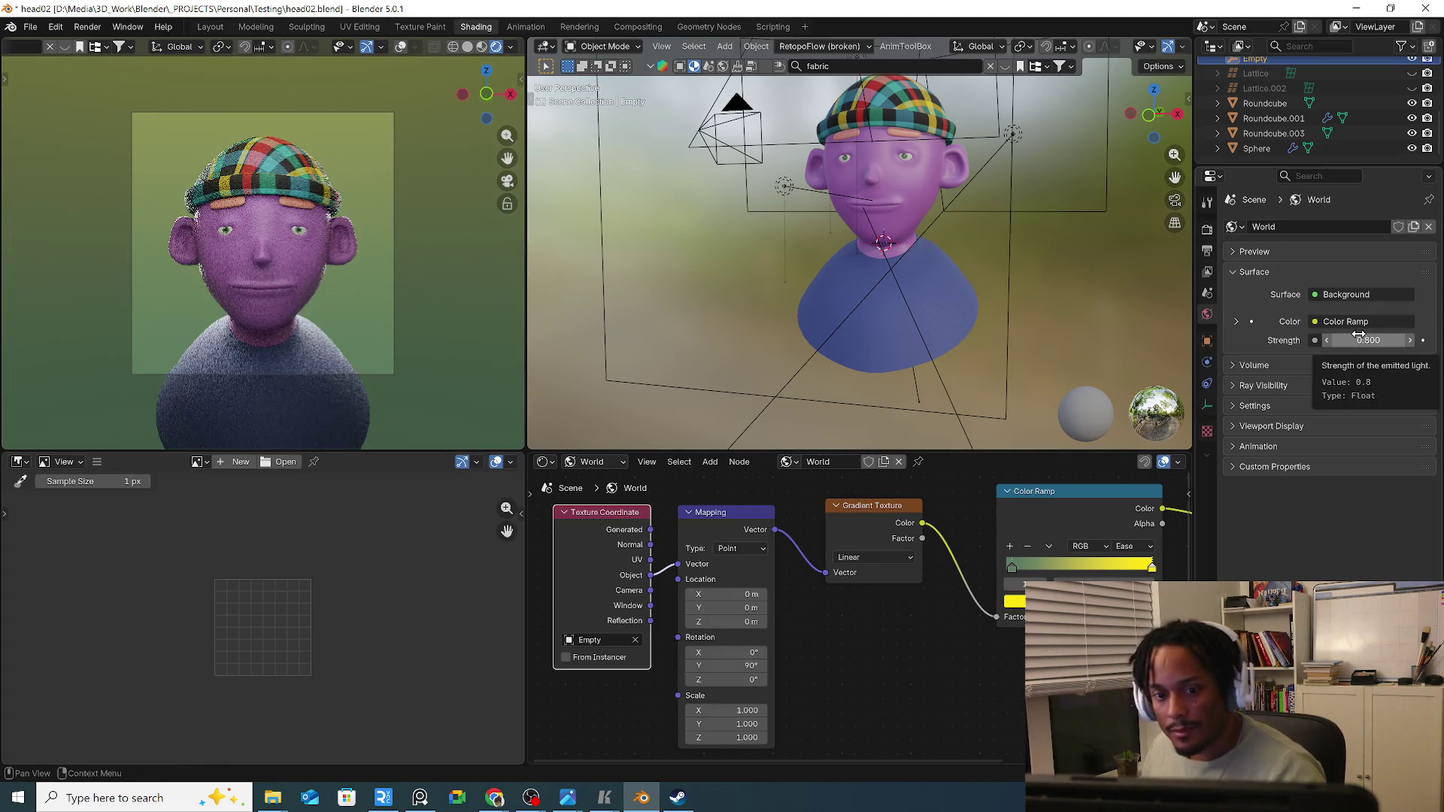
left_click(1360, 335)
type(".5")
key("Return")
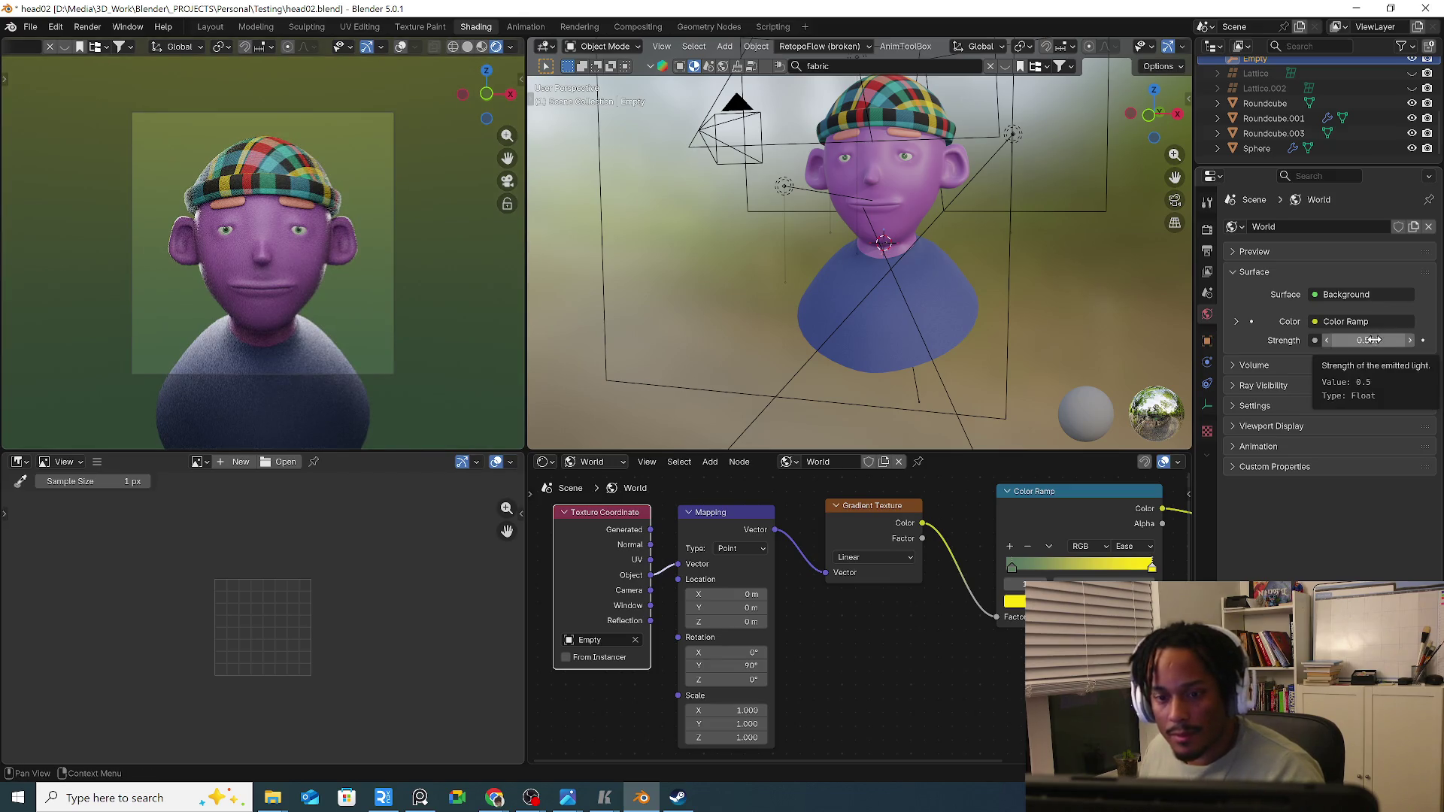
double_click(1373, 339)
type("0.700")
key("Return")
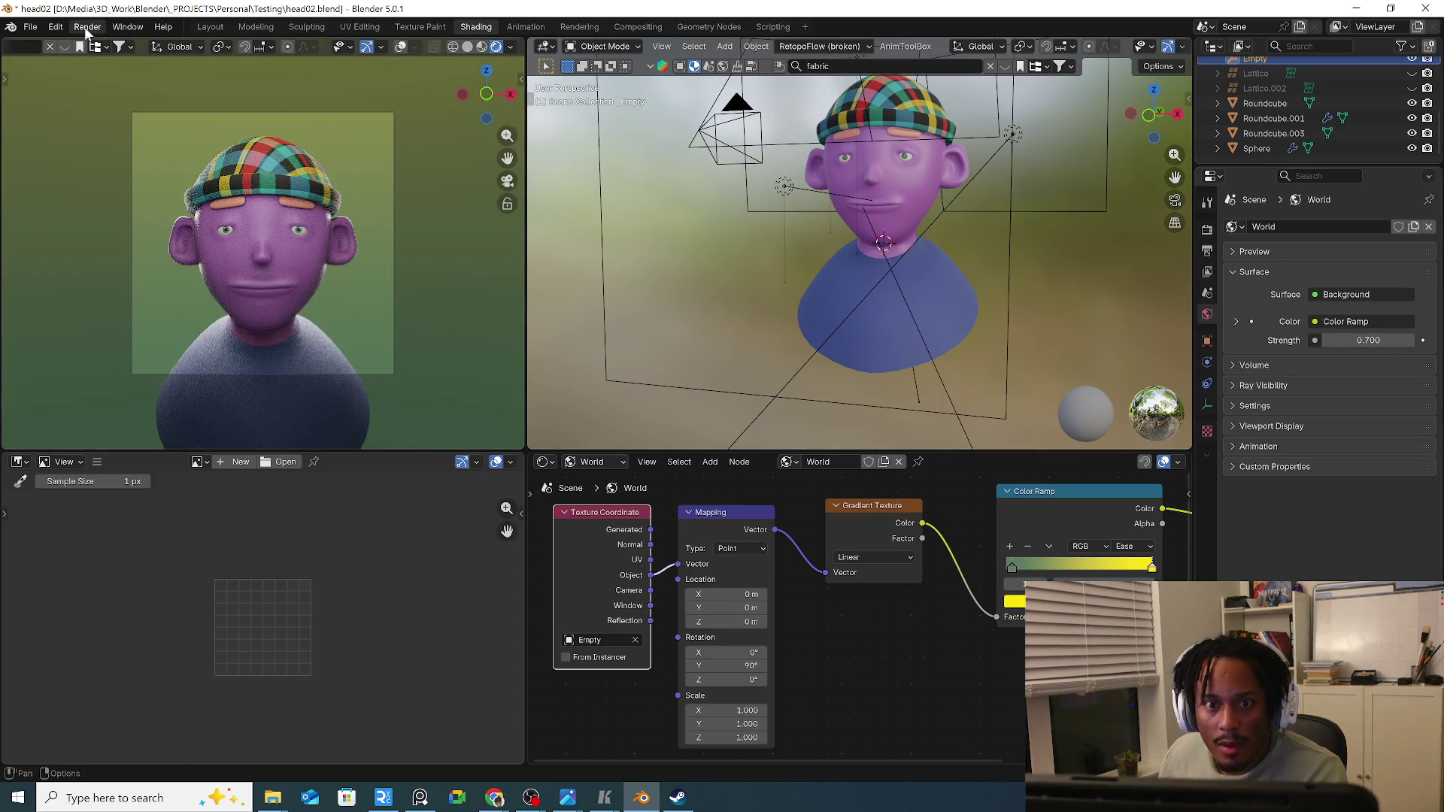
left_click(86, 26)
Render the final image (F12), pan around the result, and close the render window.
left_click(113, 46)
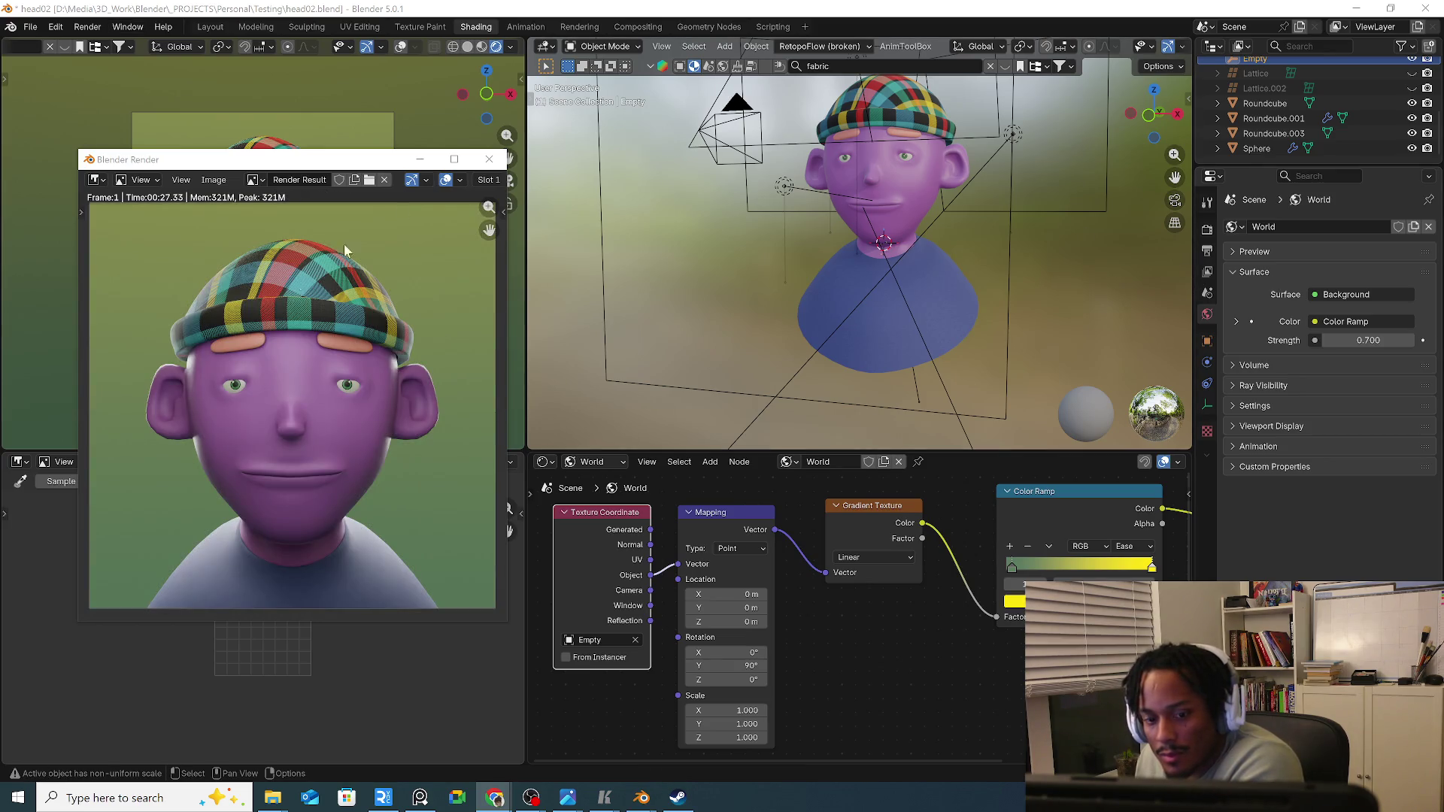
scroll(203, 383, "up", 3)
scroll(213, 380, "down", 2)
scroll(258, 386, "up", 4)
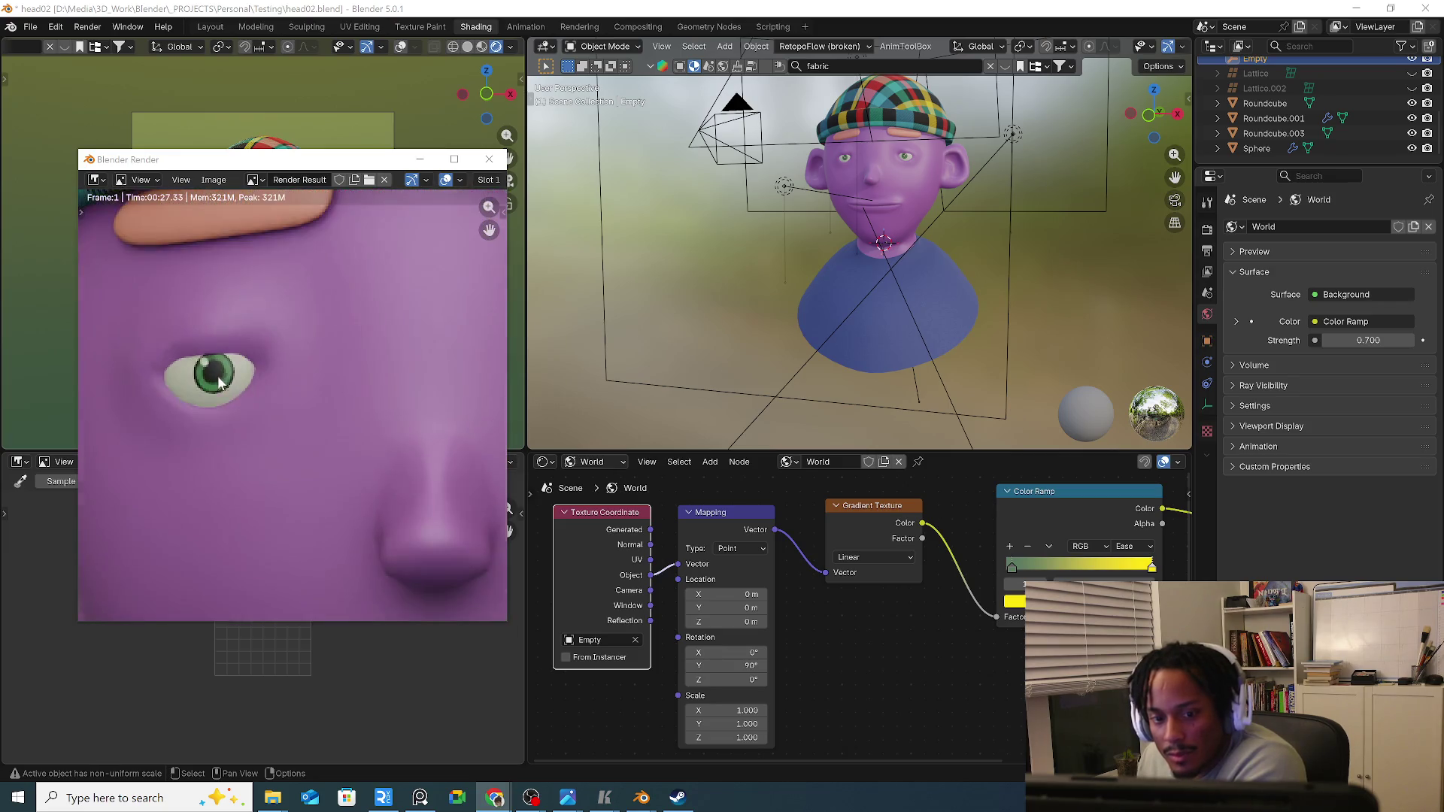
scroll(203, 370, "up", 2)
scroll(185, 362, "down", 5)
scroll(179, 378, "down", 3)
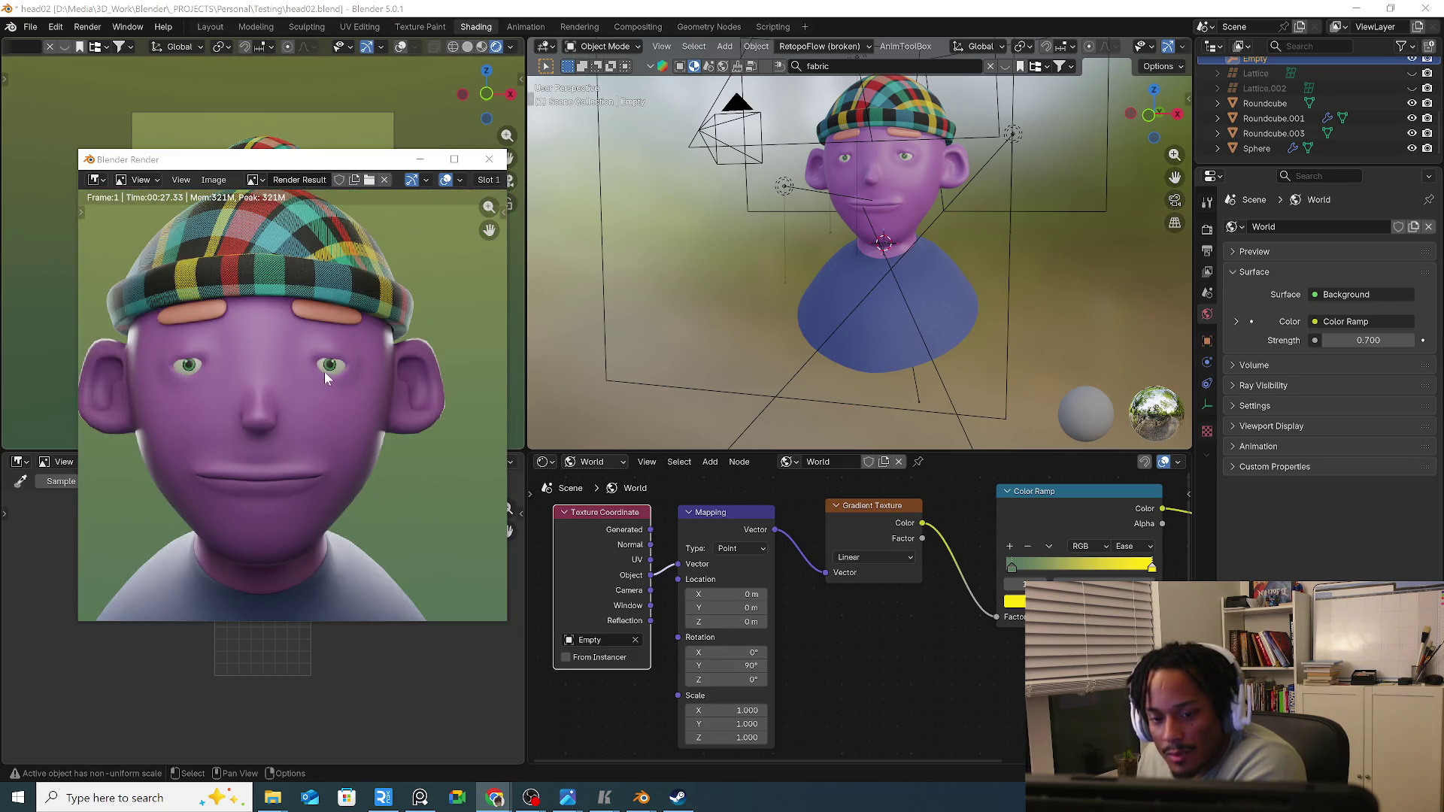
middle_click_drag(347, 393, 318, 349)
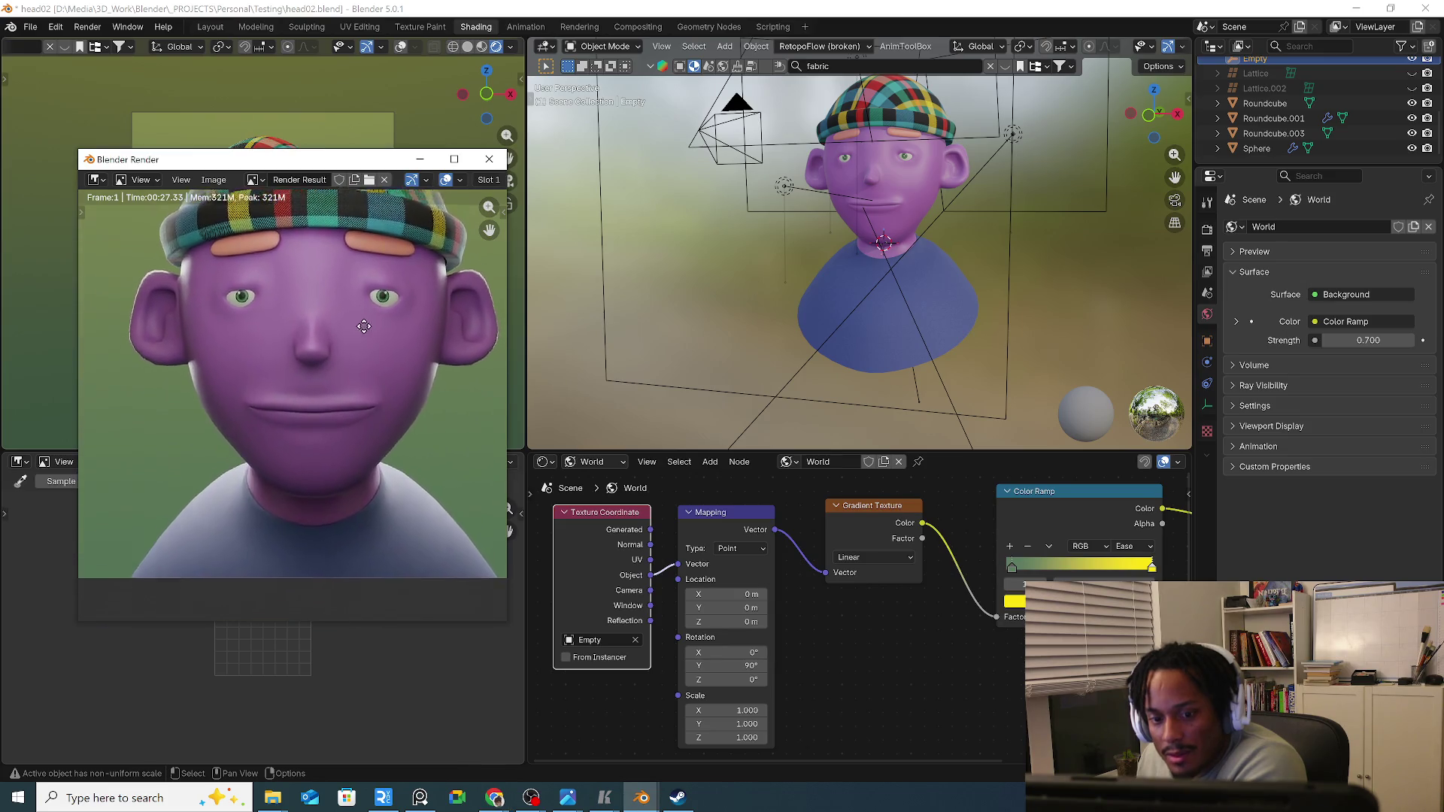
scroll(338, 384, "down", 2)
middle_click_drag(402, 412, 349, 424)
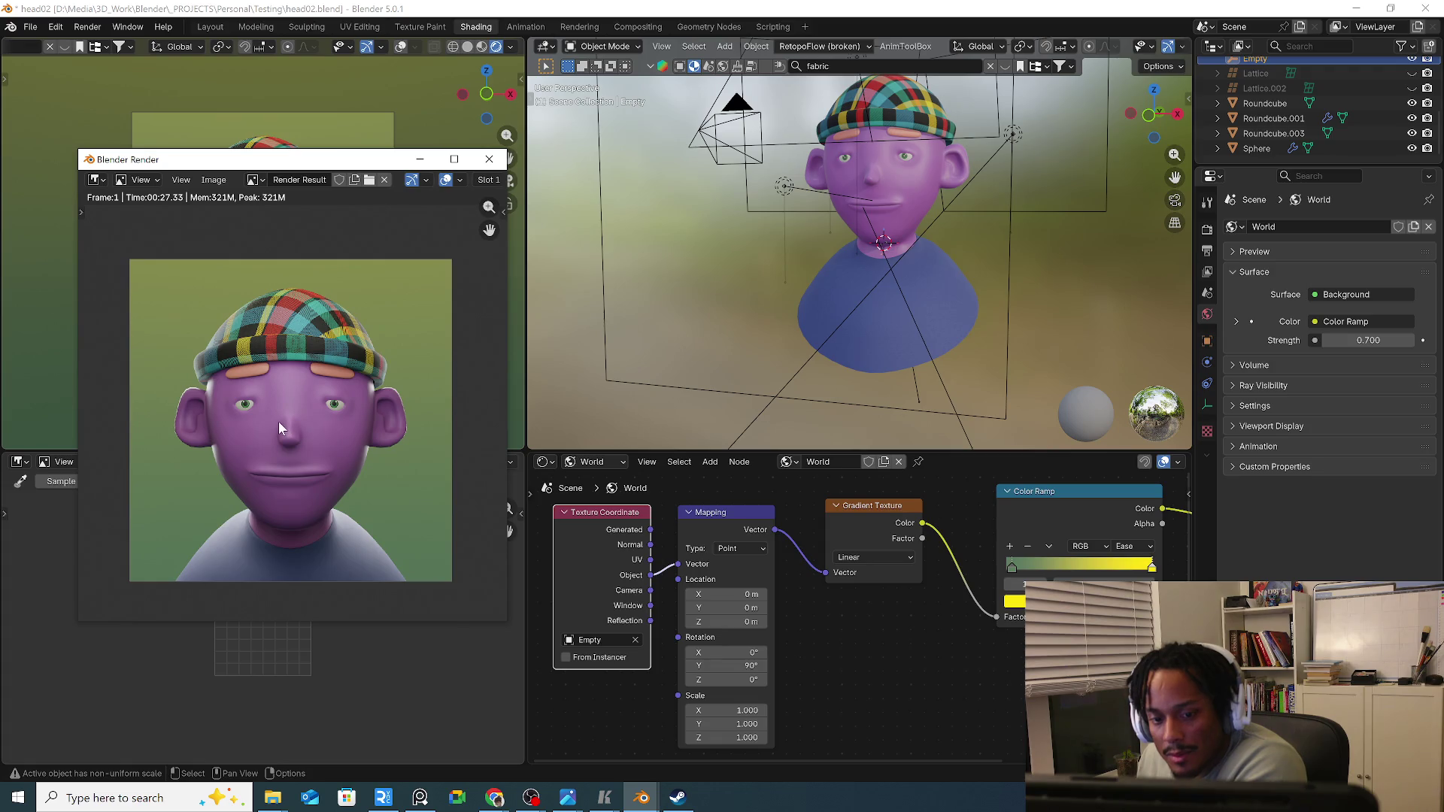
scroll(268, 415, "up", 1)
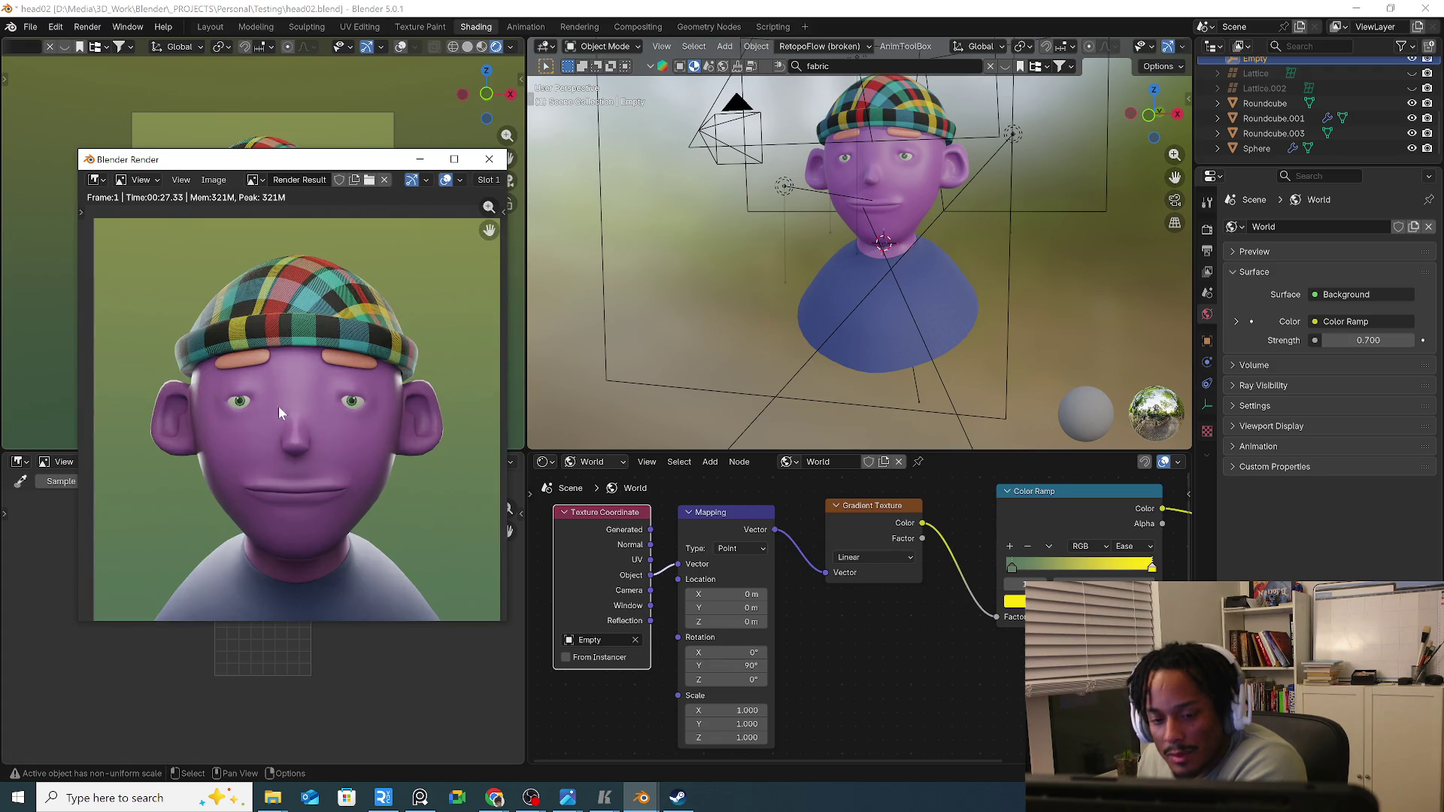
left_click(489, 159)
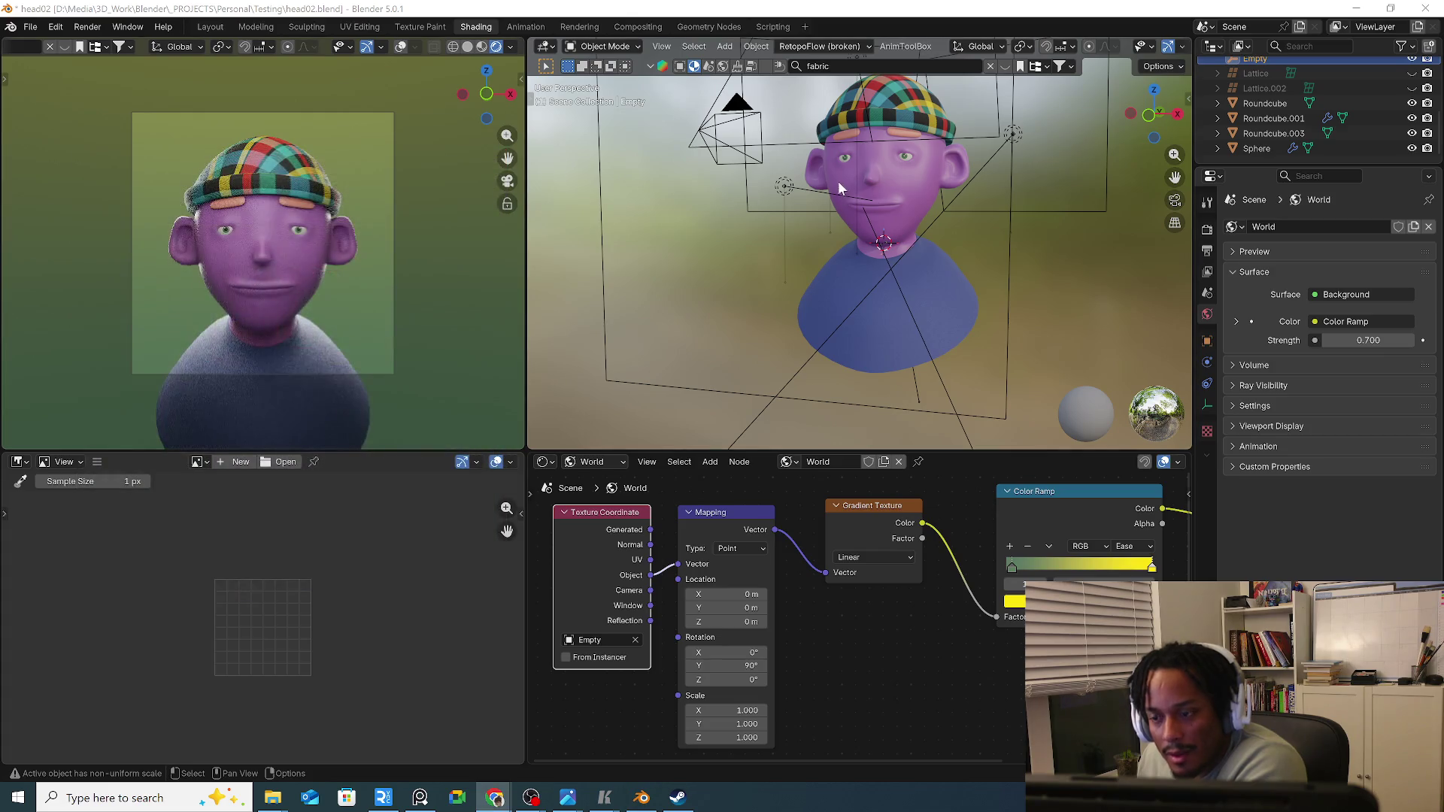
scroll(849, 205, "up", 1)
scroll(858, 199, "up", 1)
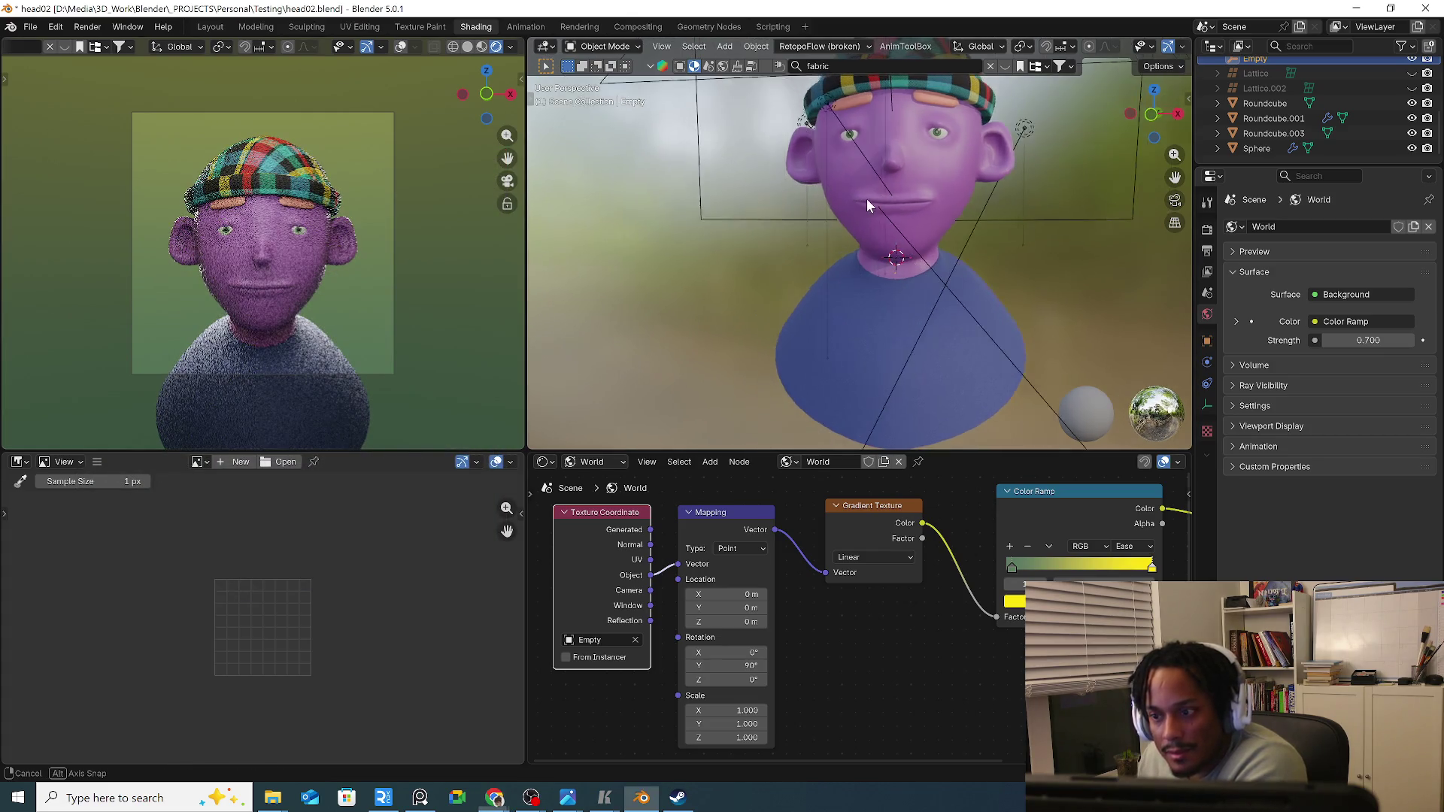
scroll(880, 203, "up", 1)
scroll(902, 186, "up", 1)
scroll(881, 164, "up", 1)
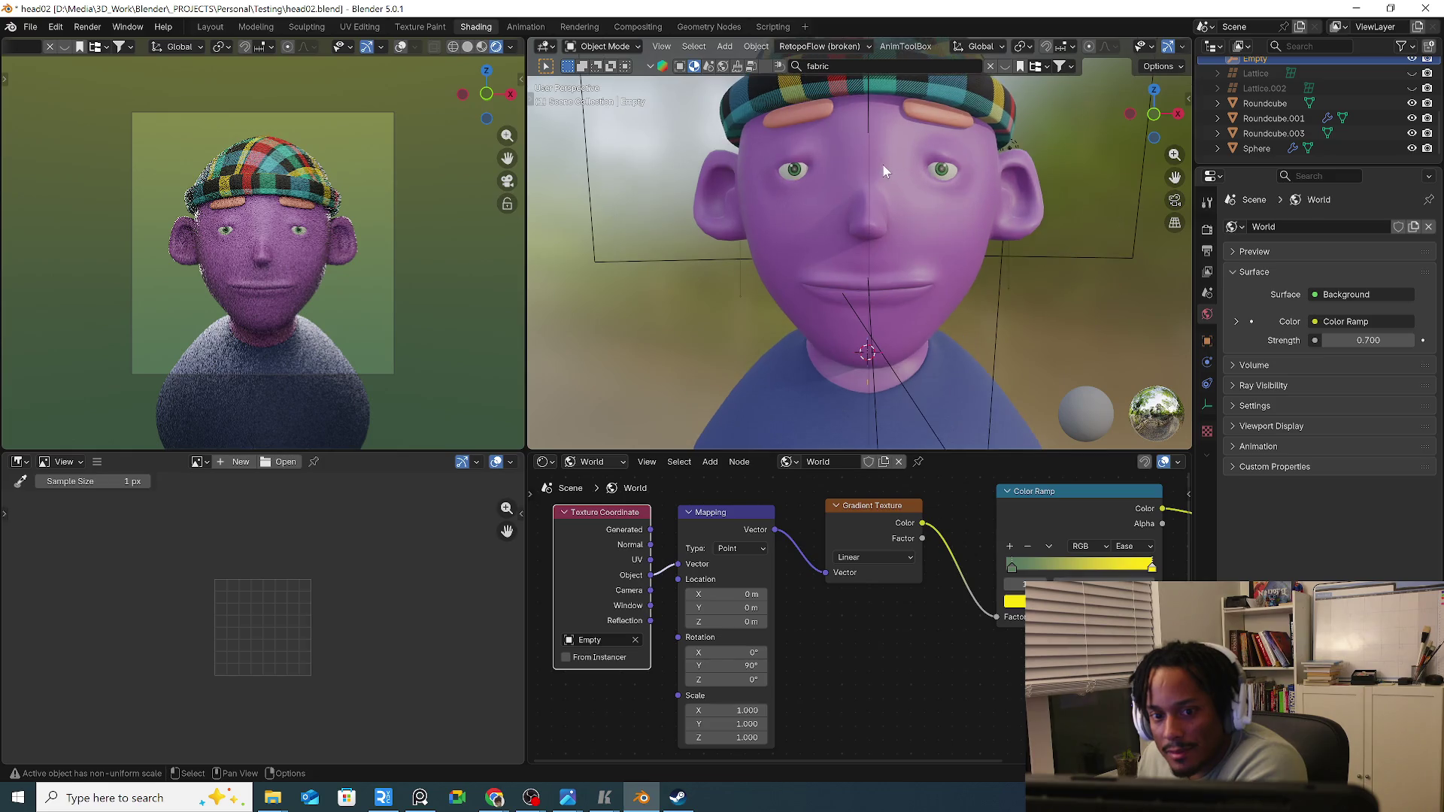
Frame the face in front orthographic view and select the Roundcube head mesh.
middle_click_drag(881, 164, 880, 263, "shift")
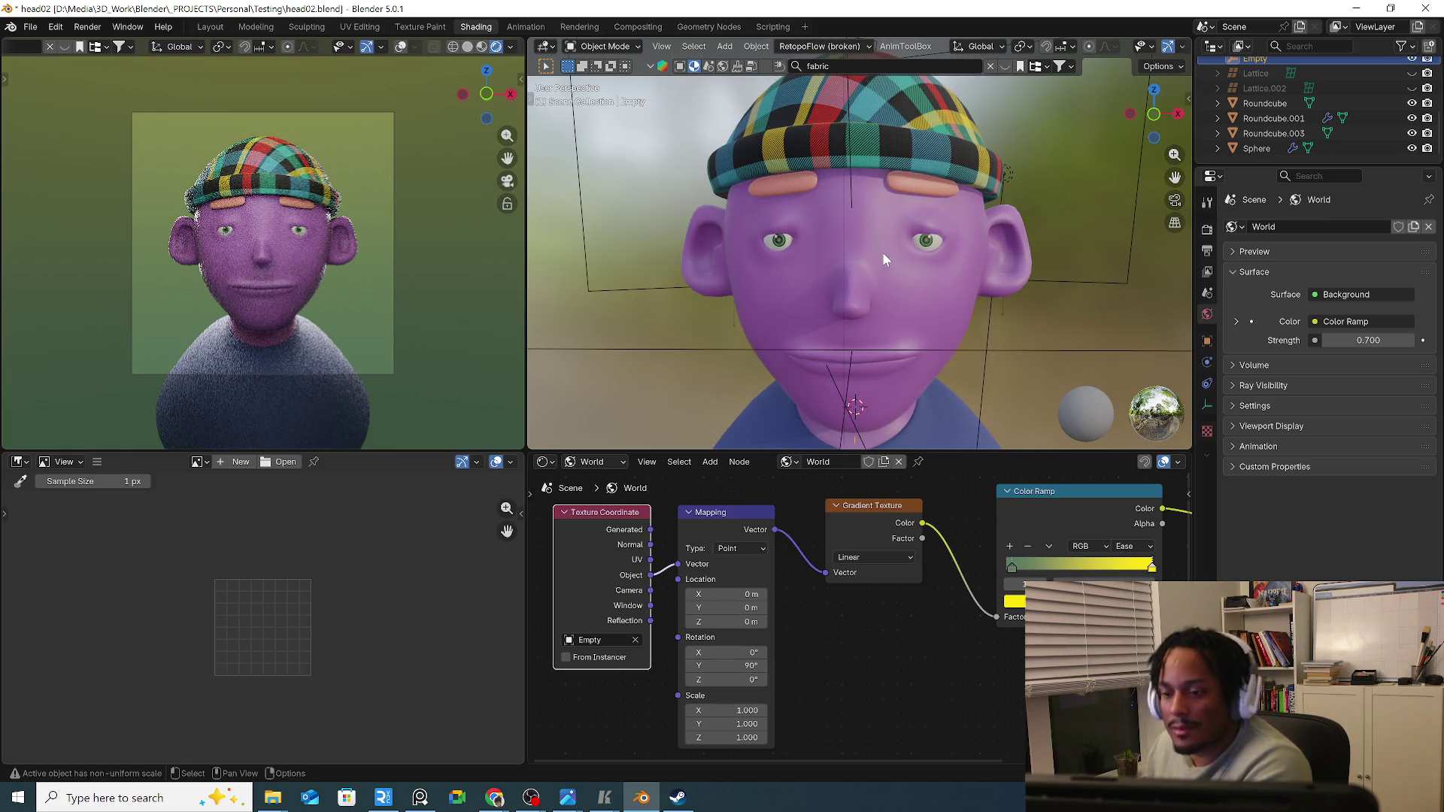
key("KP_1")
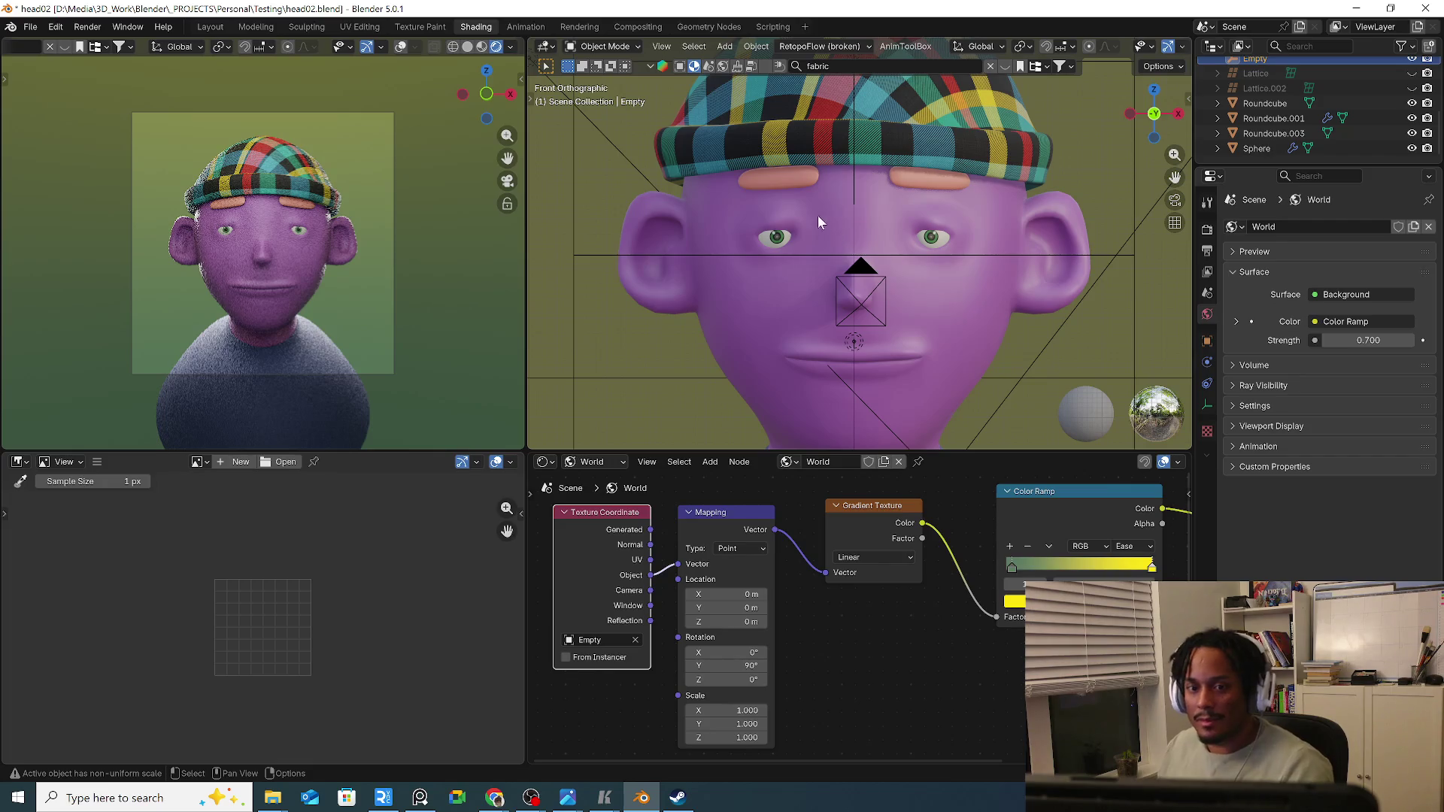
scroll(790, 200, "up", 1)
middle_click_drag(866, 200, 827, 152, "shift")
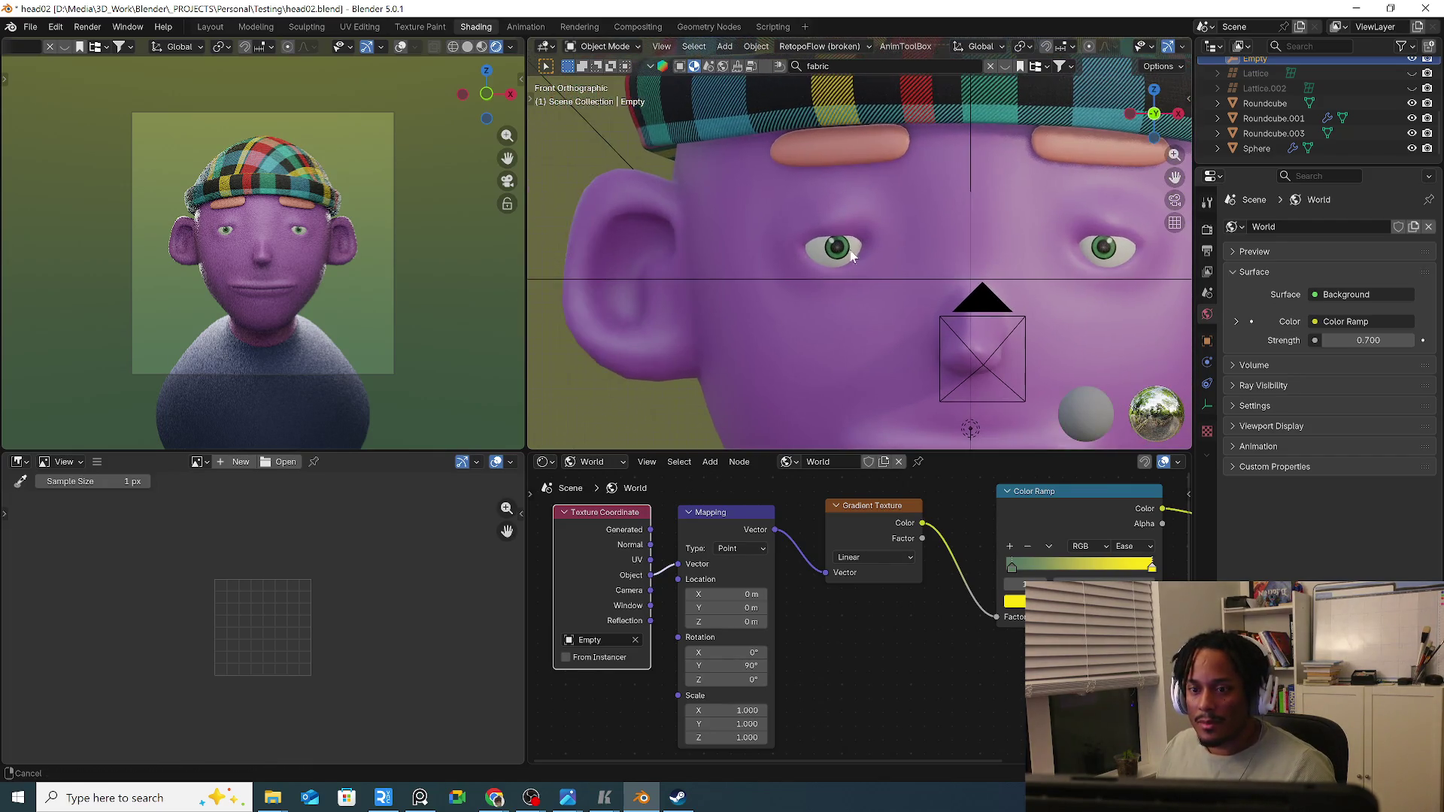
left_click(847, 168)
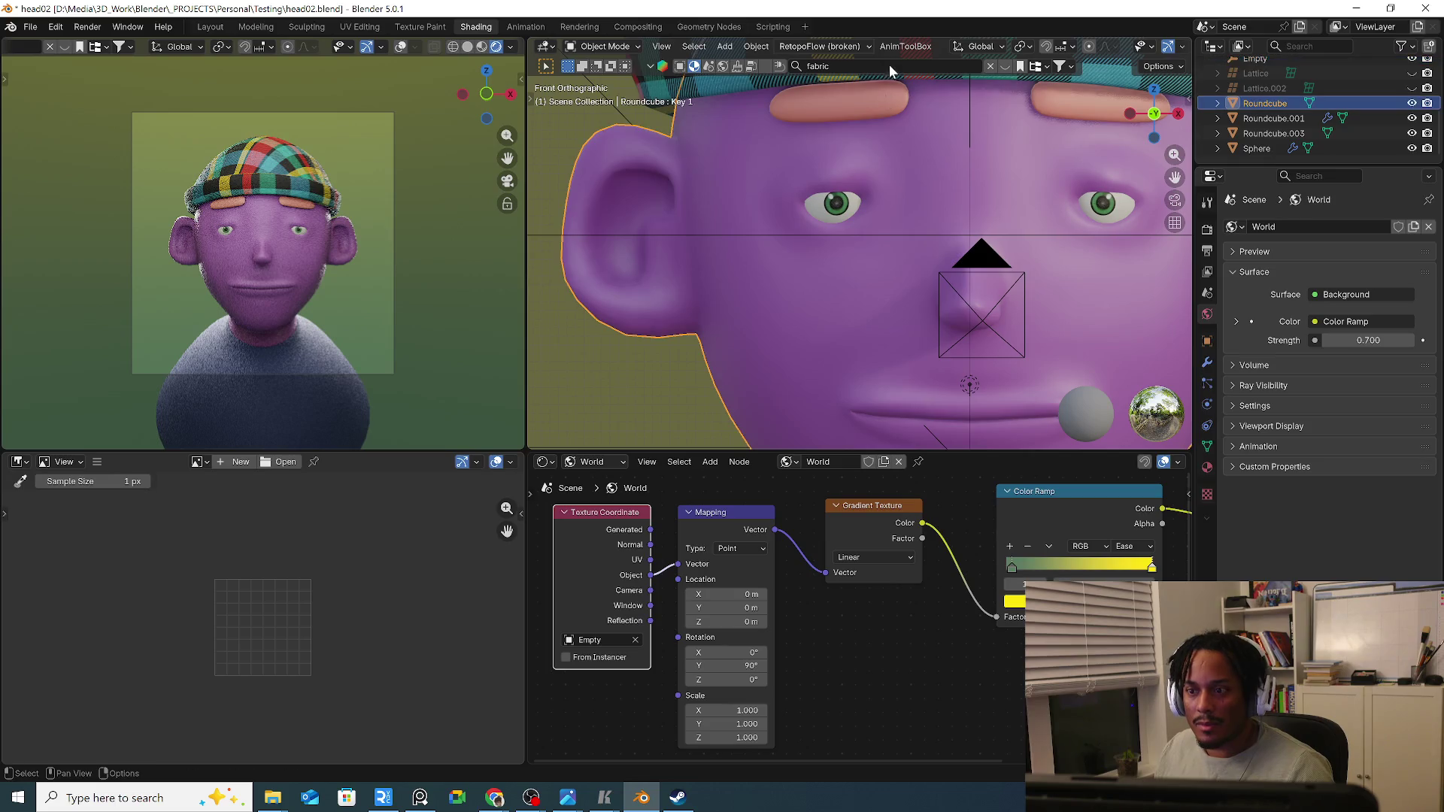
Search the asset library for 'skin' and open the skin material results.
left_click(890, 65)
type("skin")
key("Return")
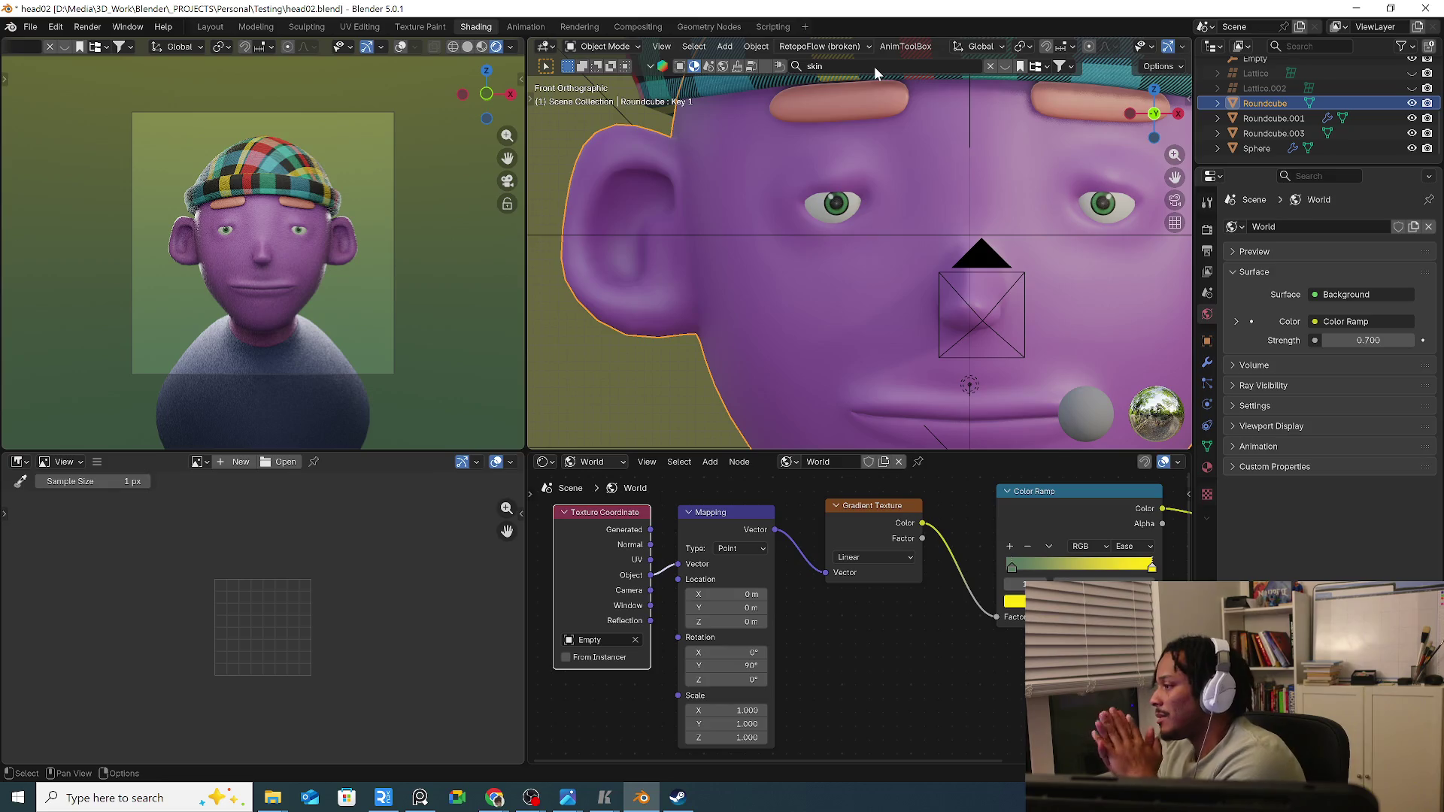
scroll(903, 47, "down", 2)
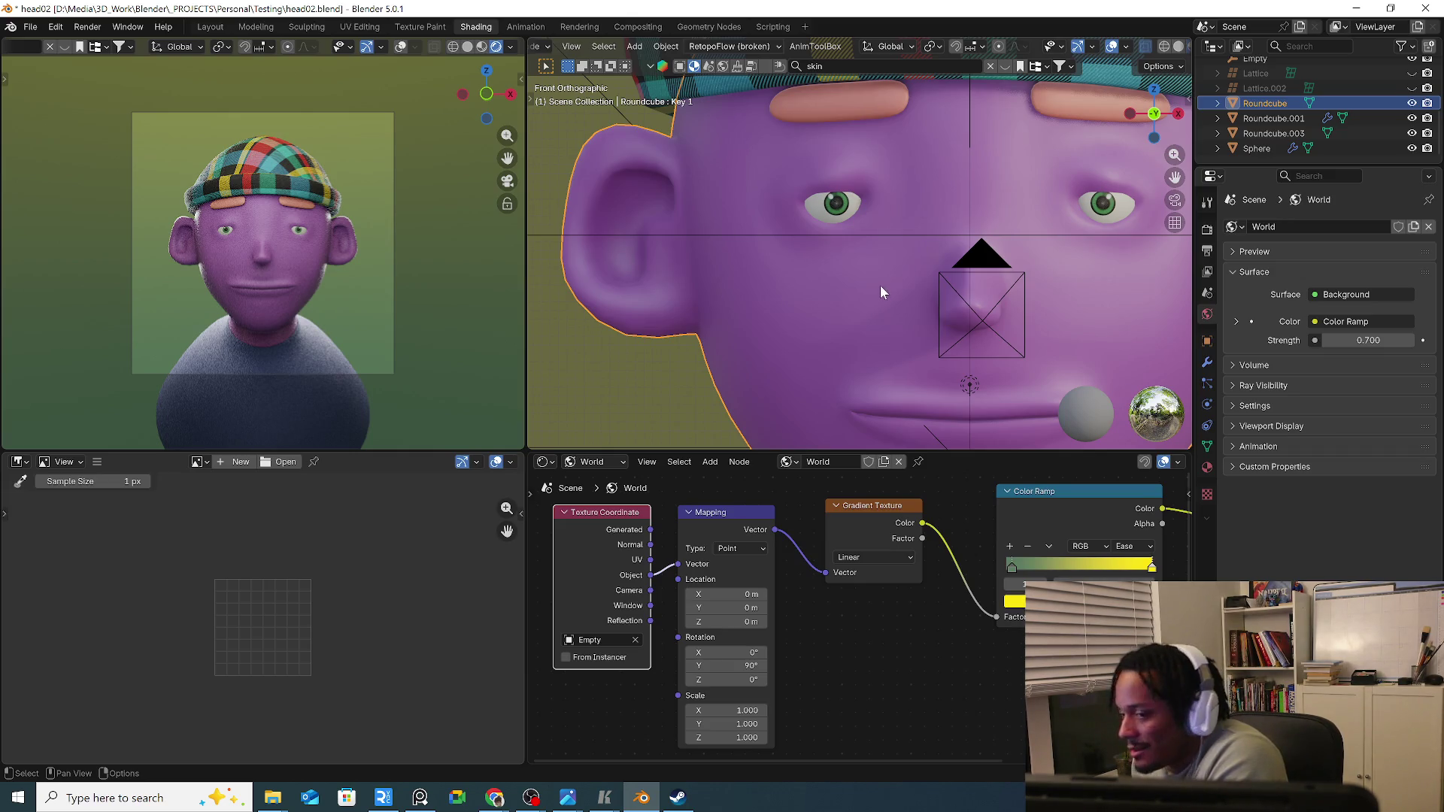
scroll(935, 248, "down", 2)
left_click(1008, 68)
mouse_move(666, 166)
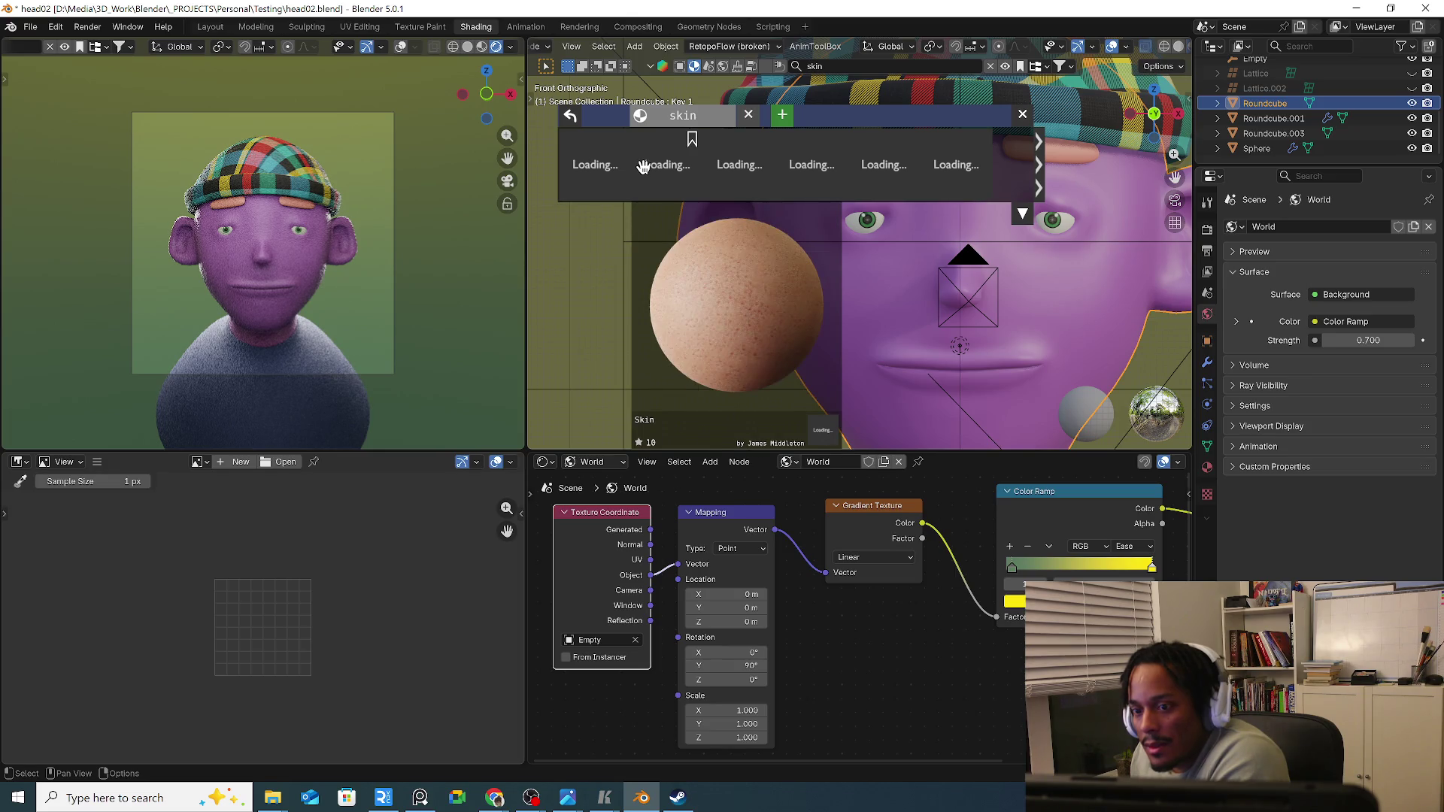
Apply the Skin.001 material from the asset popup to the head.
left_click(822, 66)
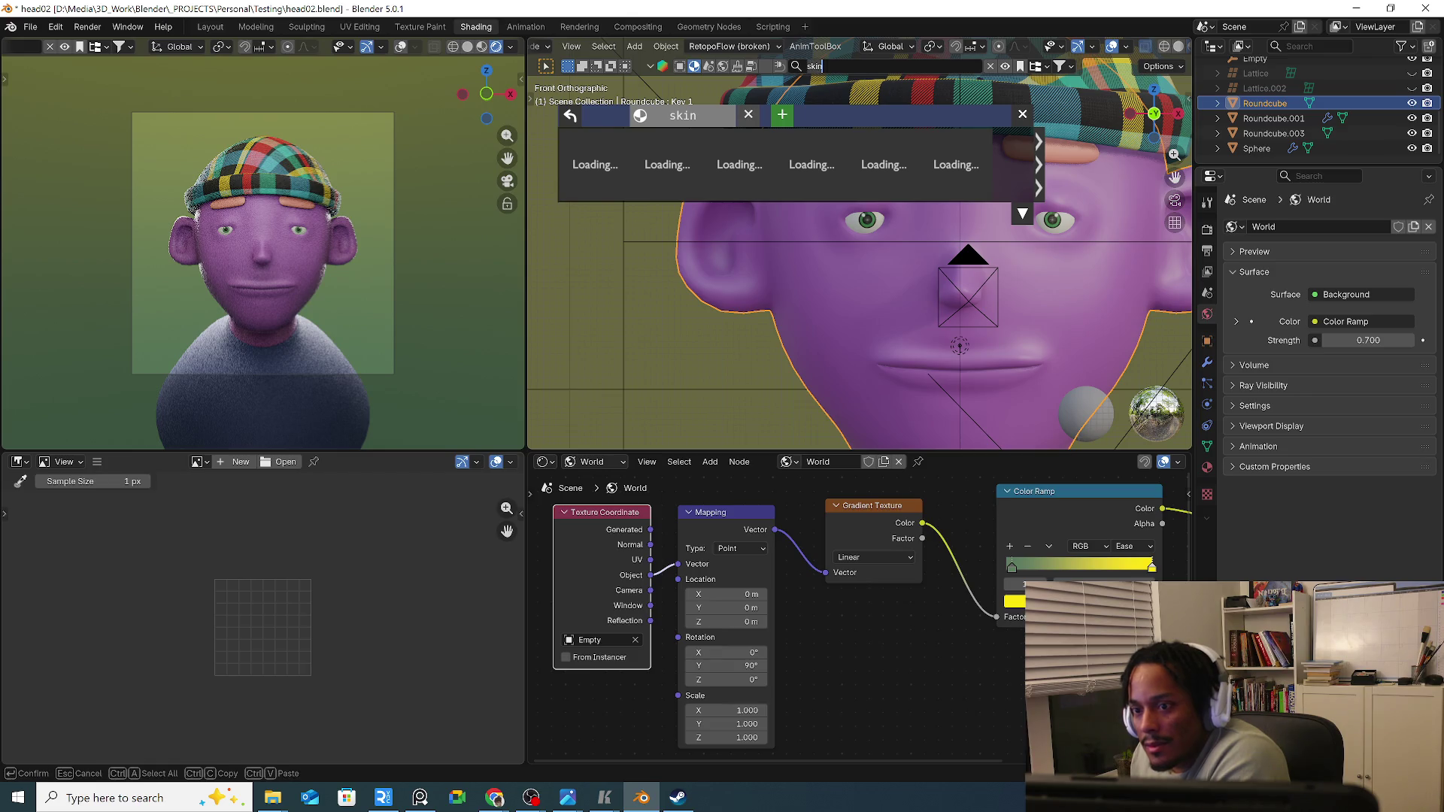
left_click_drag(527, 258, 451, 259)
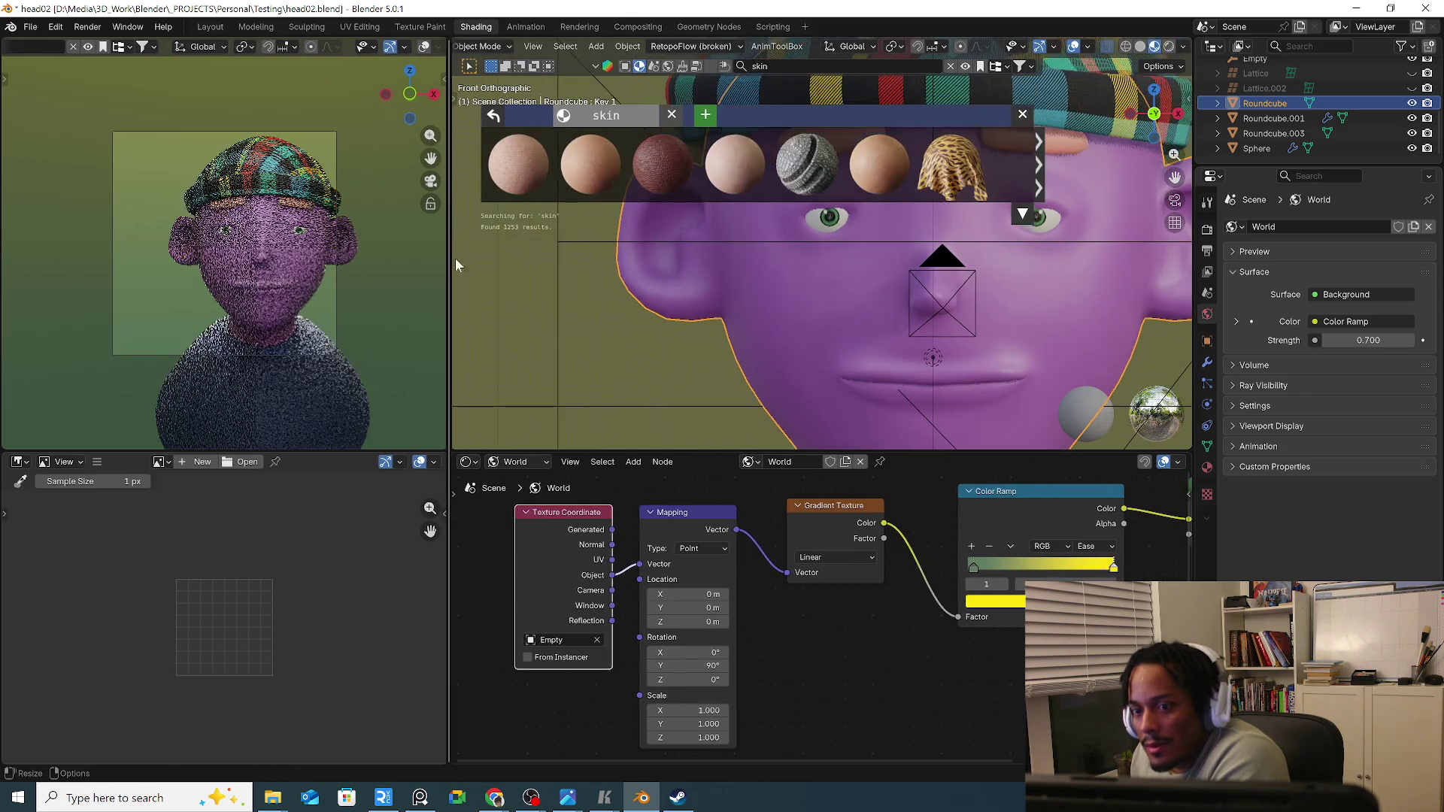
mouse_move(879, 164)
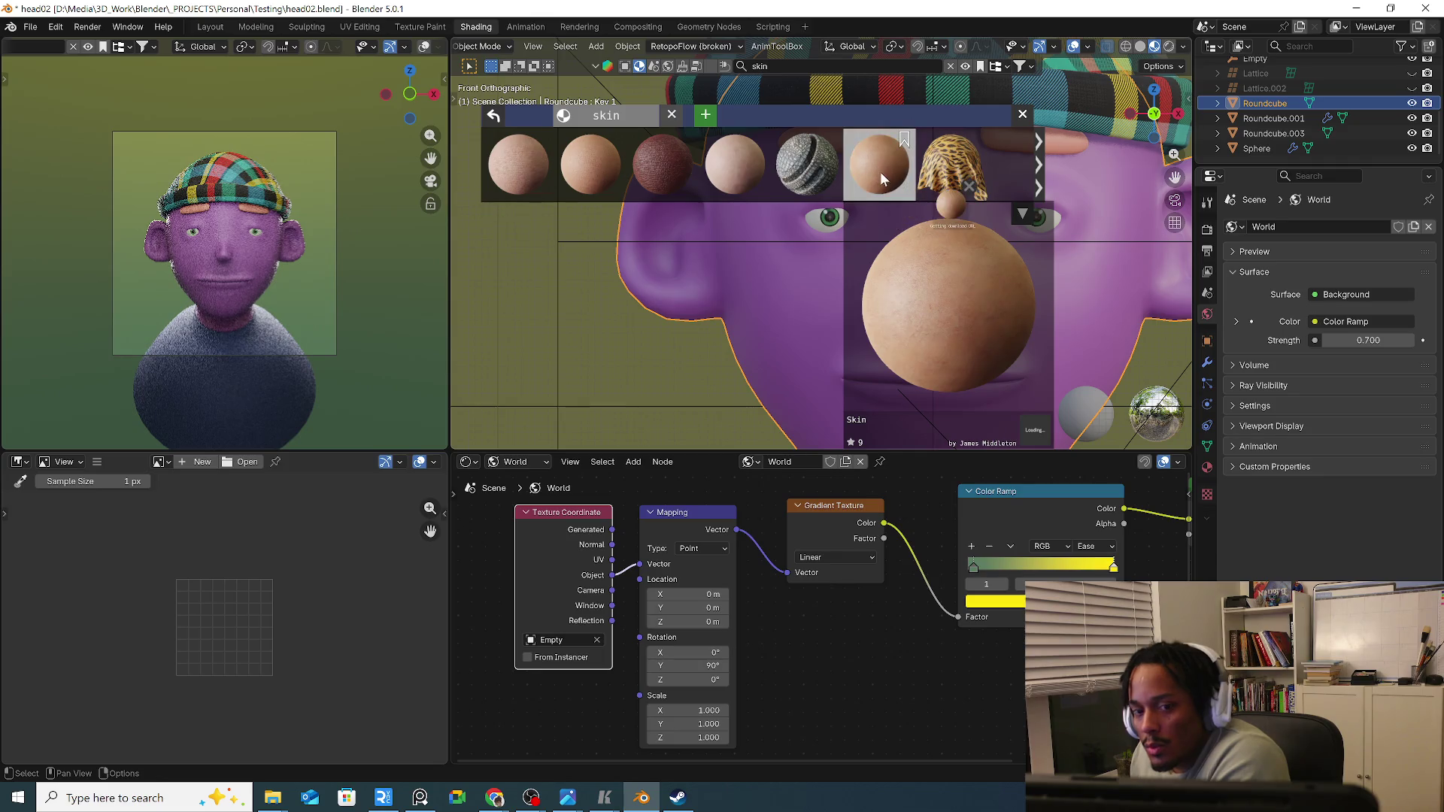
left_click(881, 172)
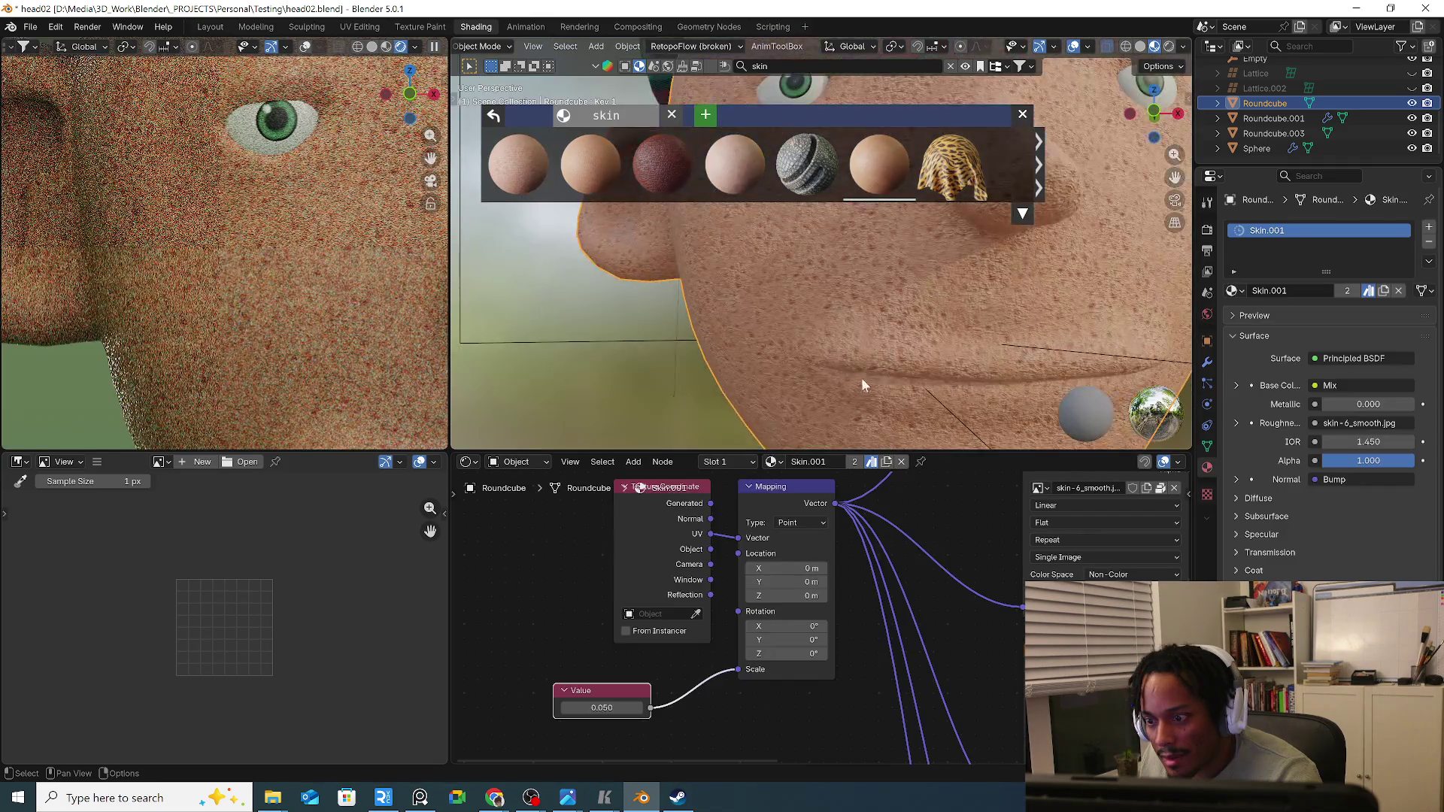
left_click(601, 708)
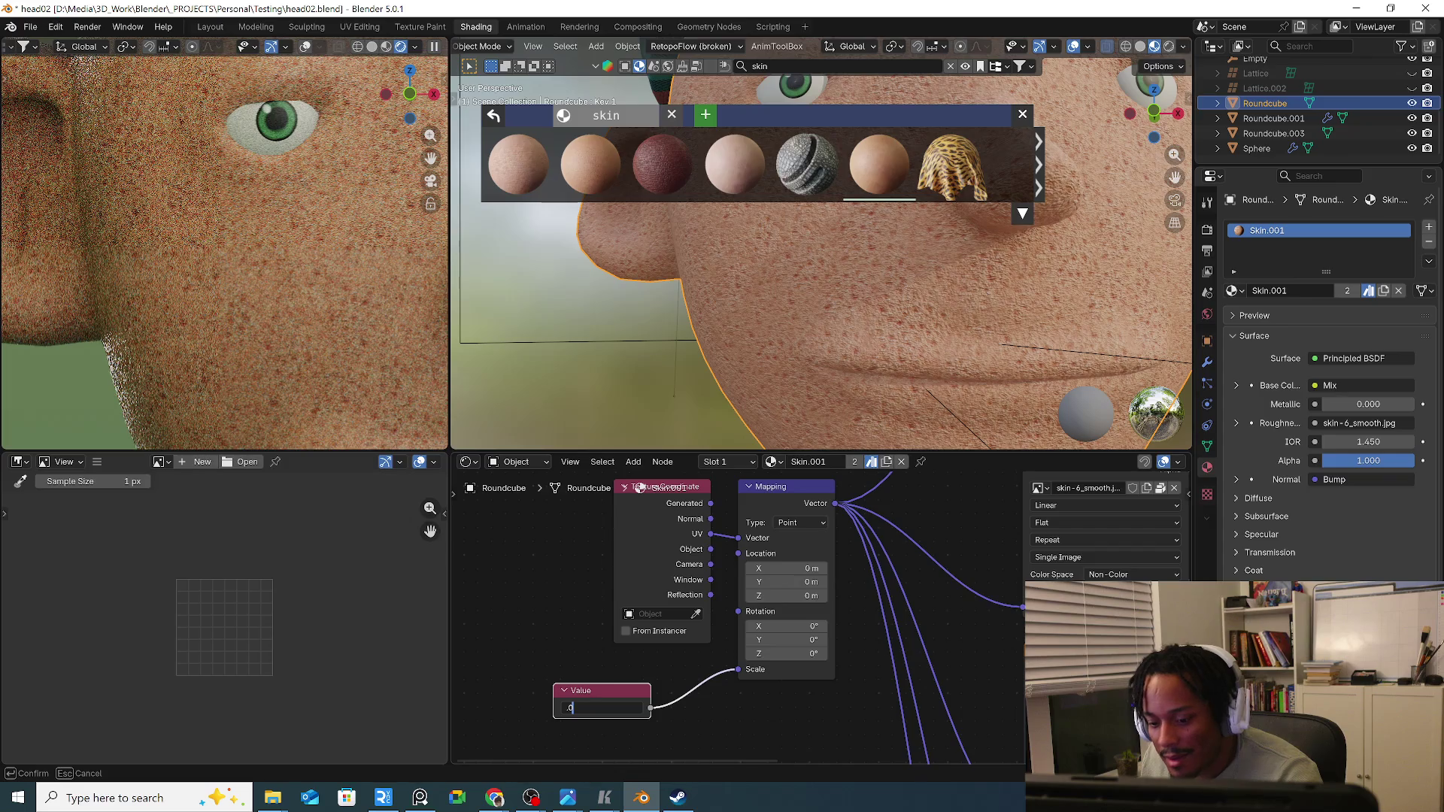
type("0.020")
Adjust the skin texture scale Value node, trying 0.100 while orbiting to check.
key("ctrl+a")
type(".0")
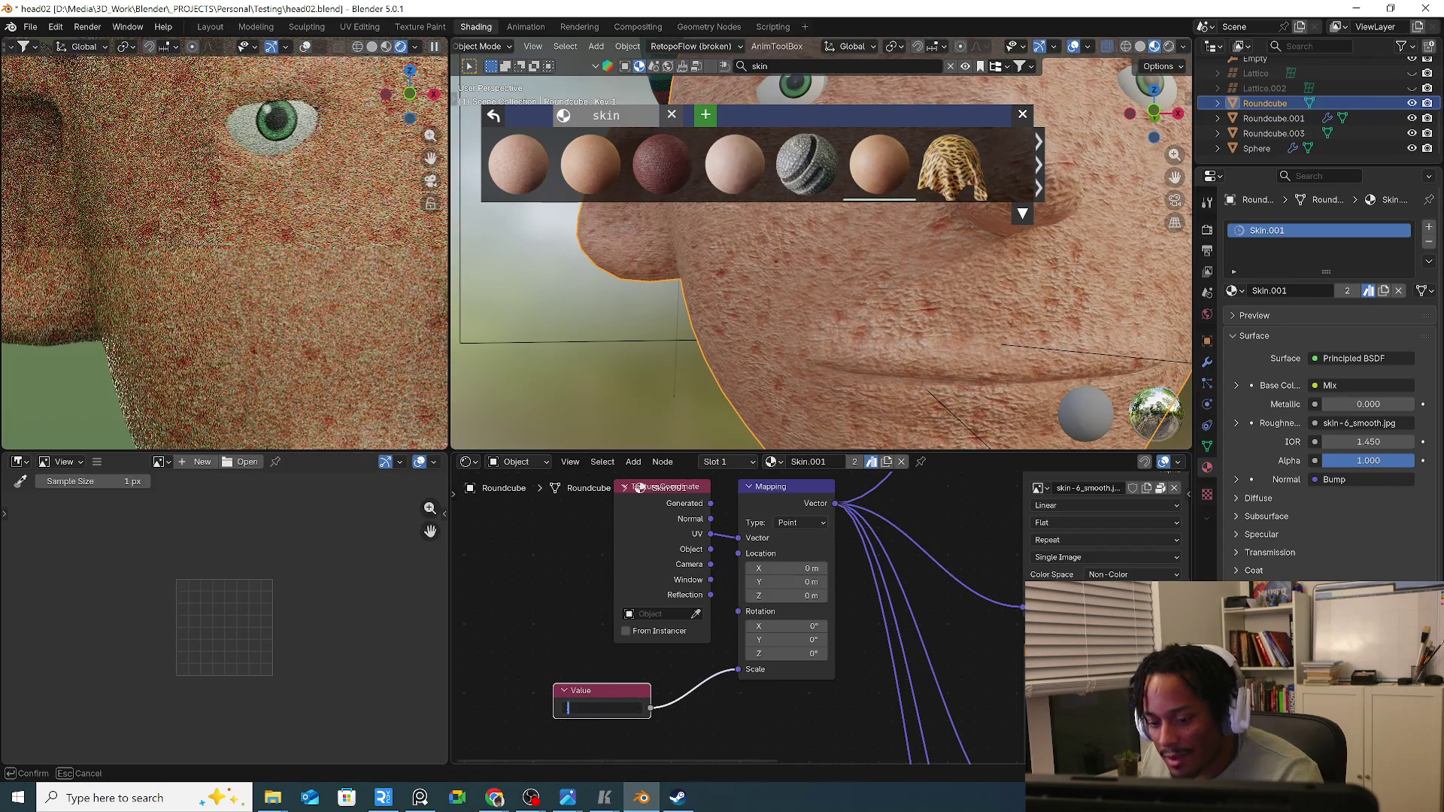
key("Return")
key("Return")
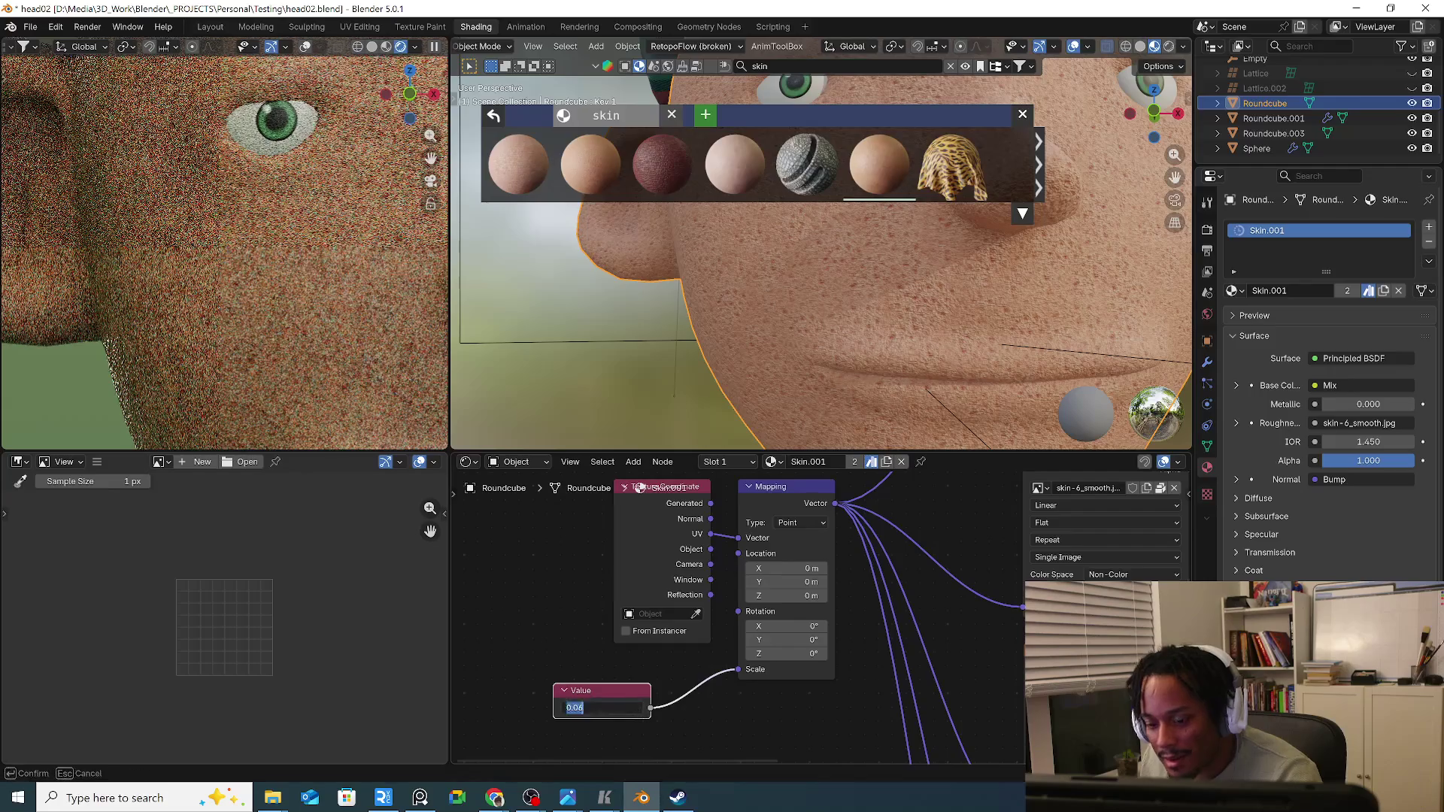
key("Return")
key("Return")
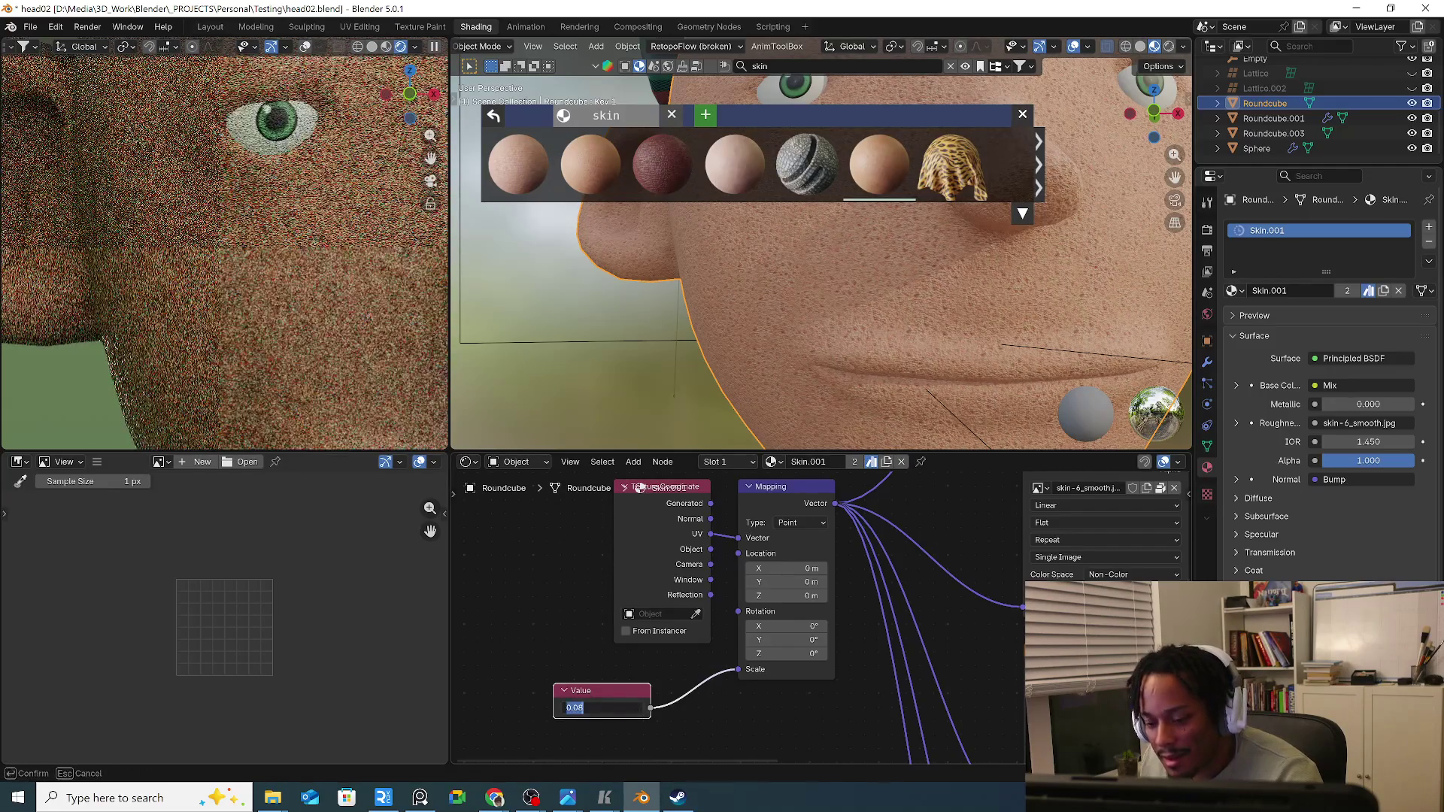
type("9")
key("Return")
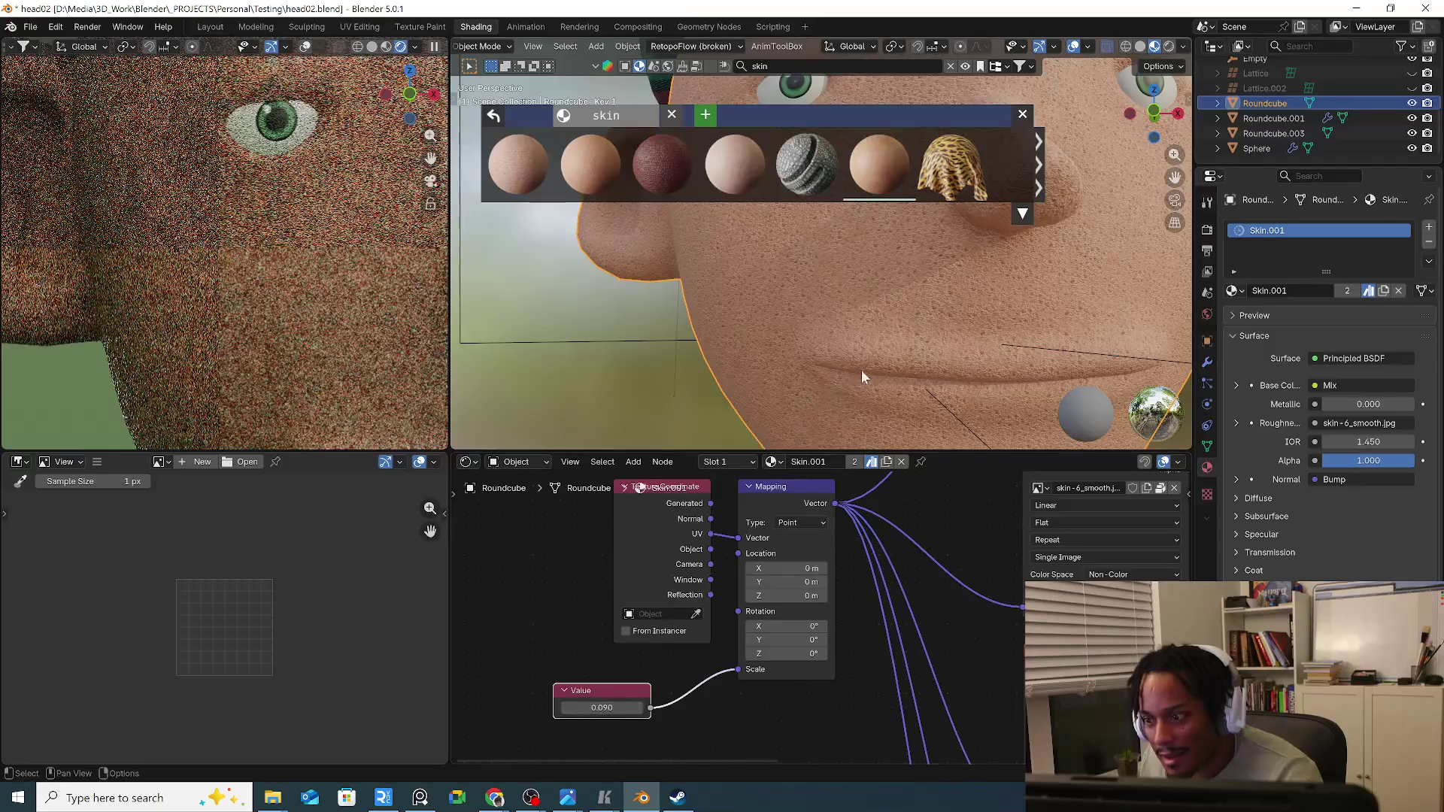
middle_click_drag(862, 370, 808, 373)
scroll(808, 367, "down", 5)
mouse_move(712, 376)
middle_mouse_down()
mouse_move(795, 389)
mouse_move(733, 433)
middle_mouse_up()
left_click(601, 708)
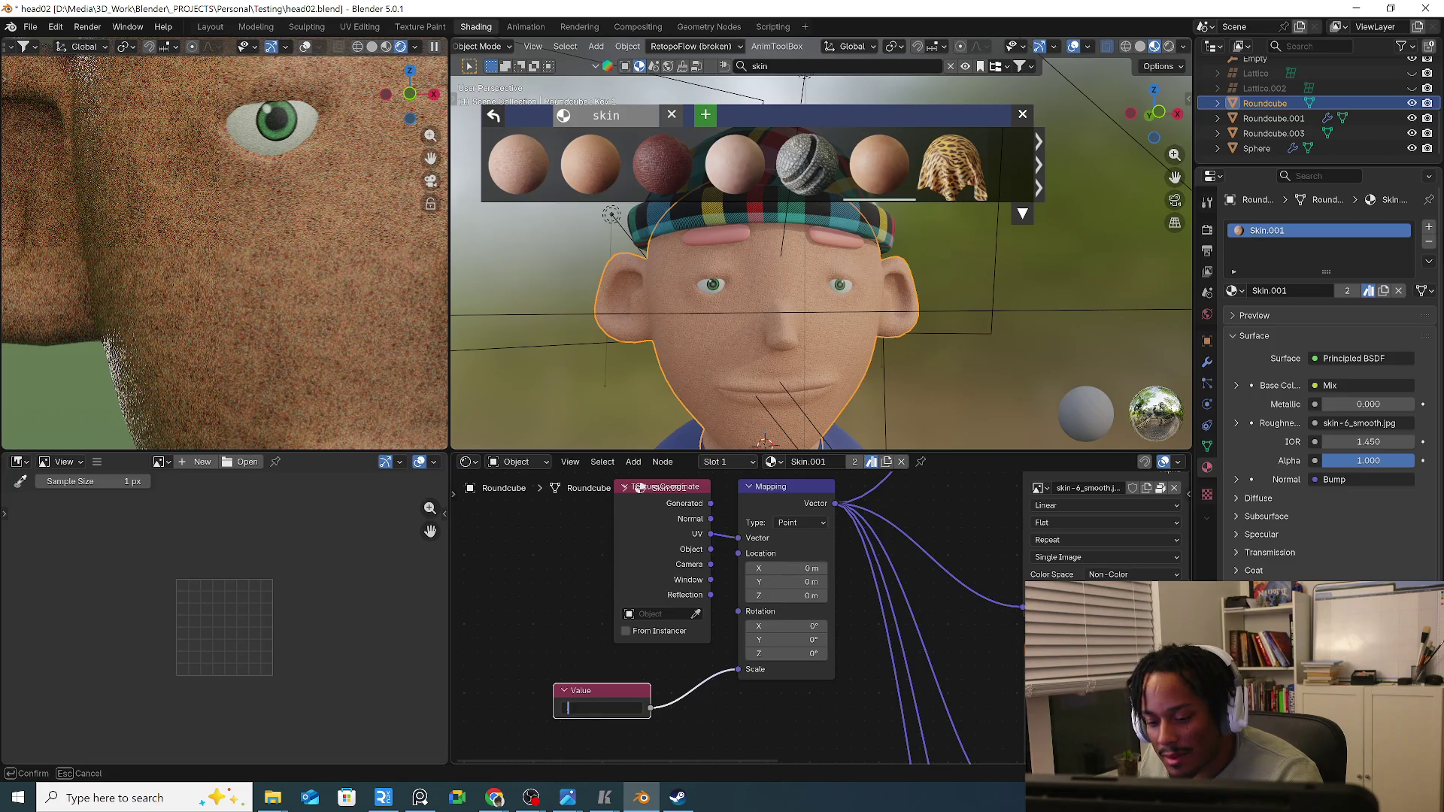
type("1")
key("Return")
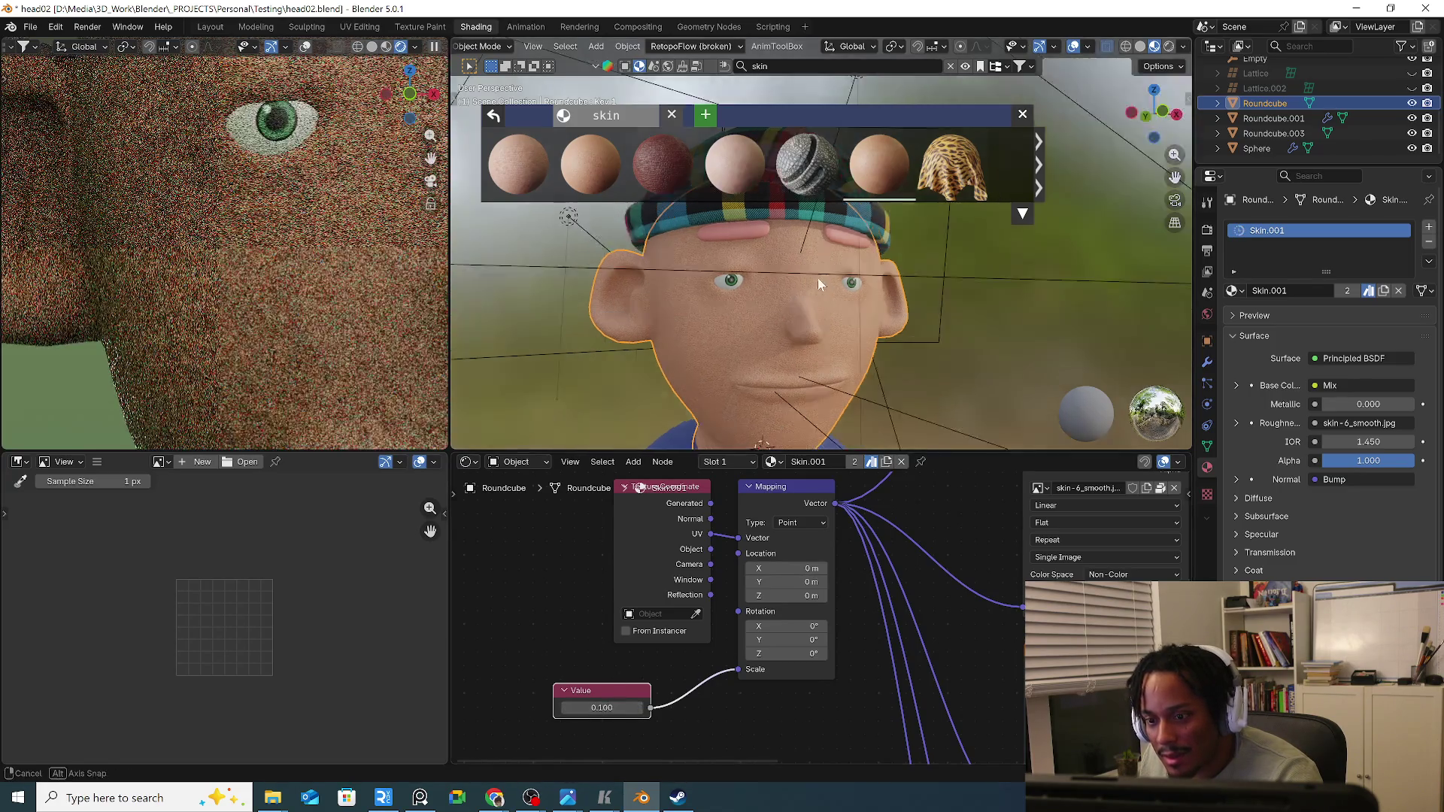
scroll(818, 278, "up", 3)
Settle the texture scale Value at 0.200 and inspect the head in profile.
mouse_move(818, 277)
middle_mouse_down()
mouse_move(795, 332)
mouse_move(635, 282)
middle_mouse_up()
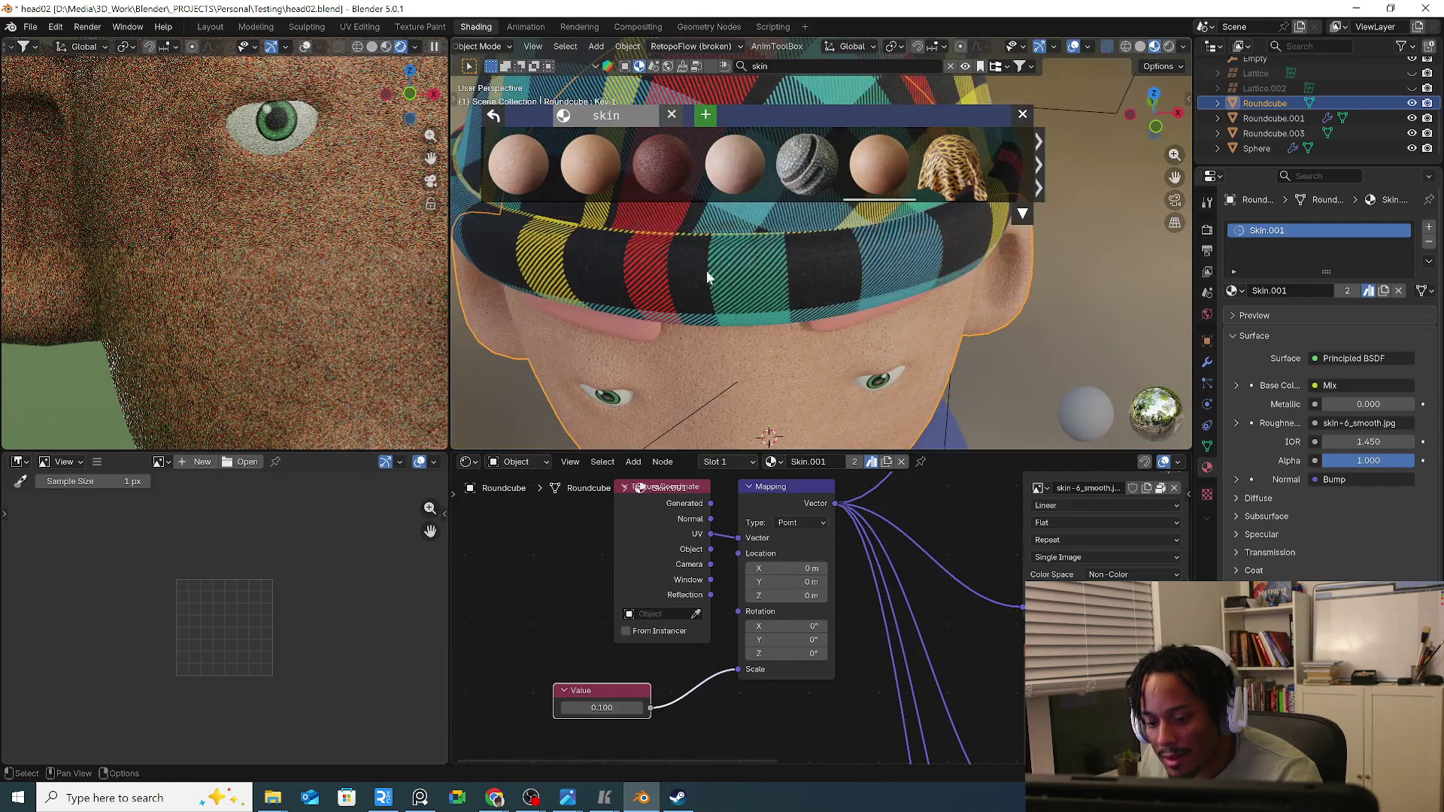
scroll(707, 270, "up", 2)
scroll(691, 373, "down", 2)
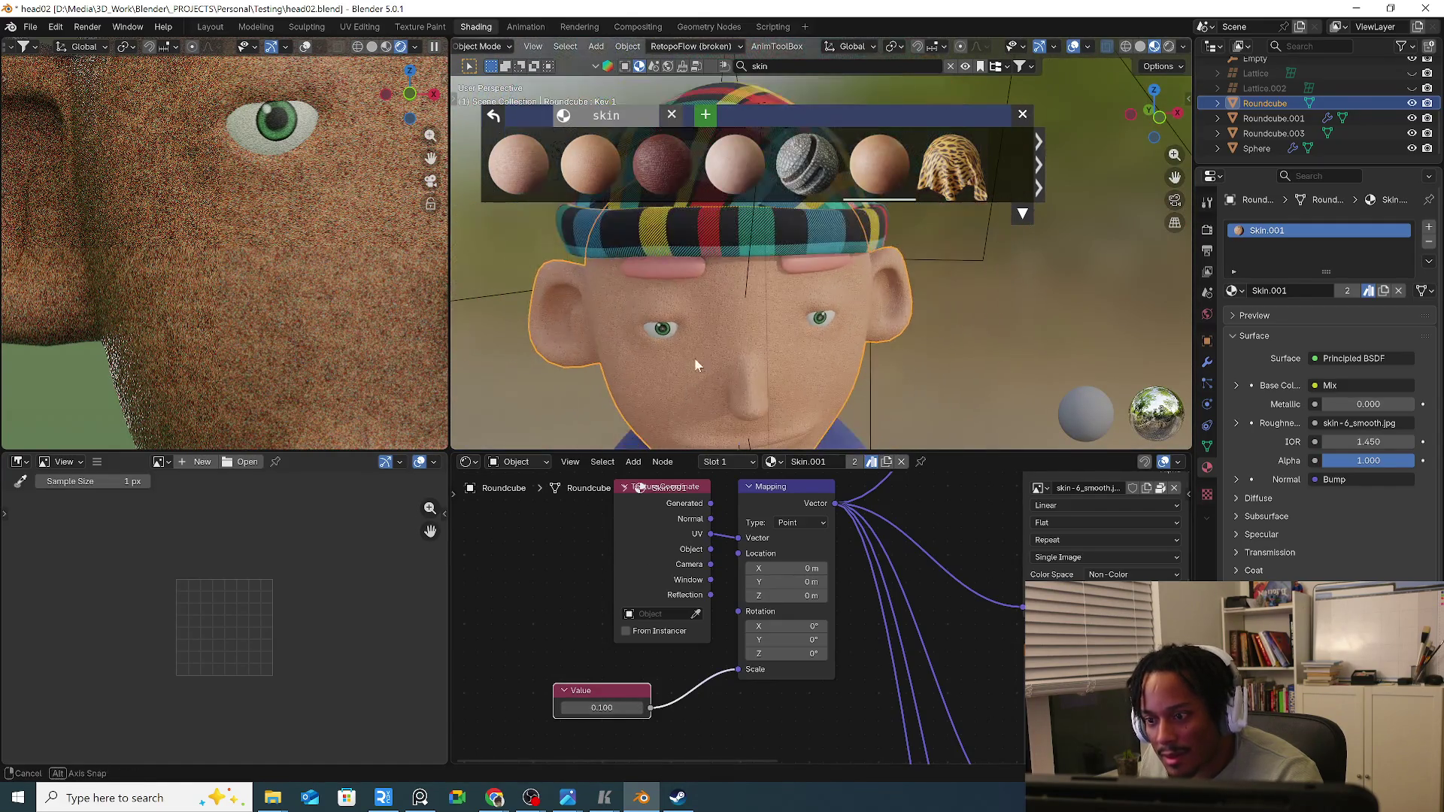
scroll(688, 351, "down", 2)
scroll(683, 322, "down", 2)
left_click(607, 710)
type("0.2")
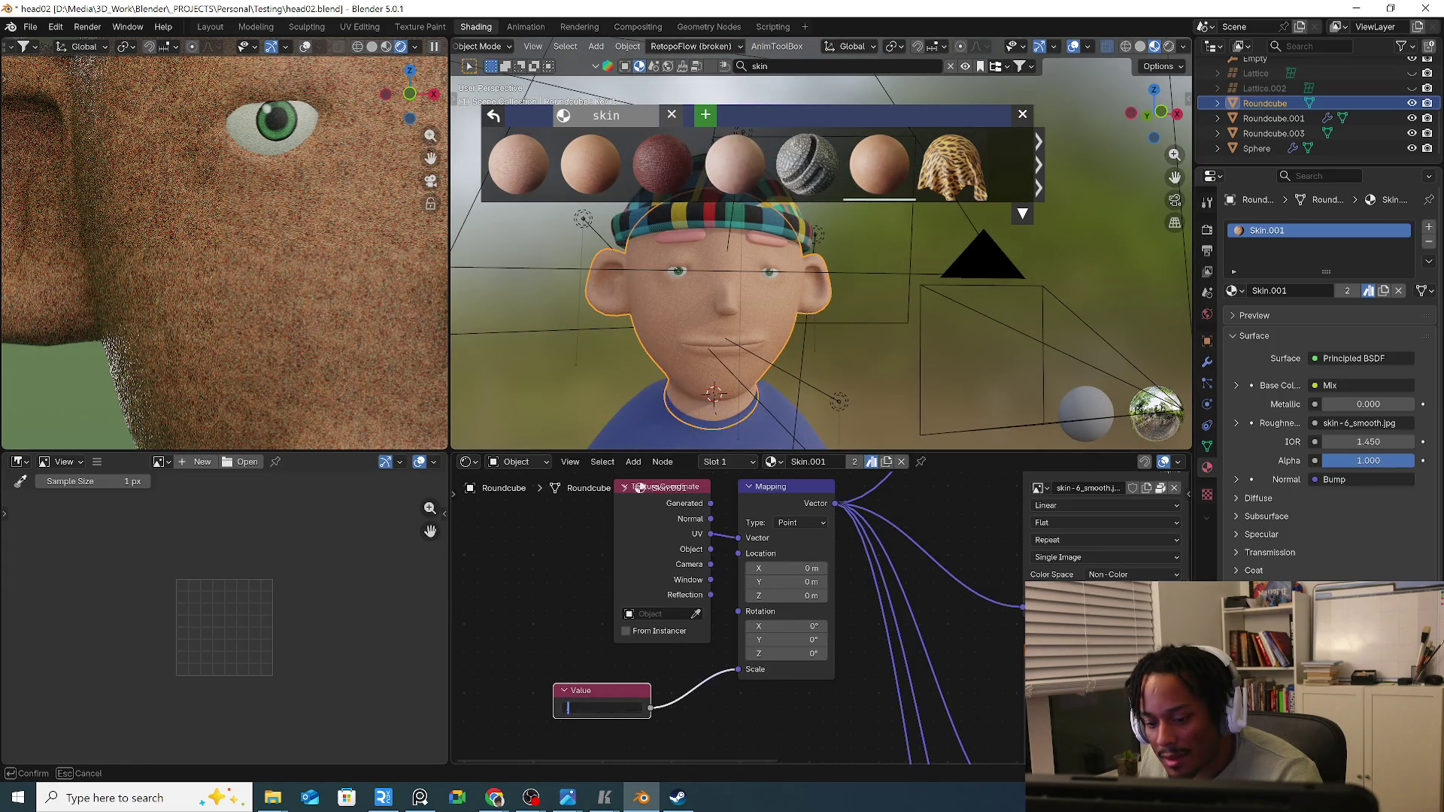
key("Return")
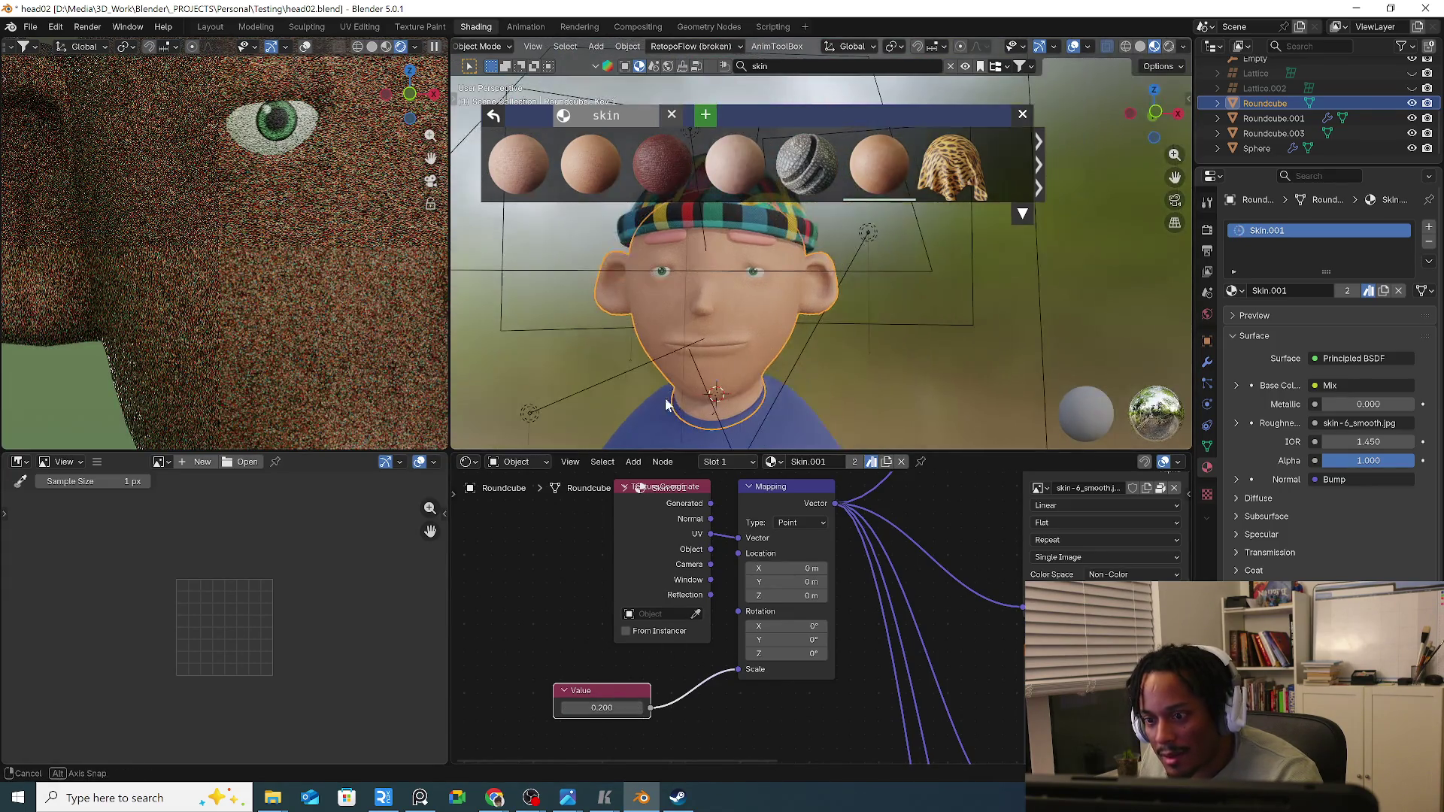
middle_click_drag(786, 411, 627, 396)
scroll(783, 594, "down", 2)
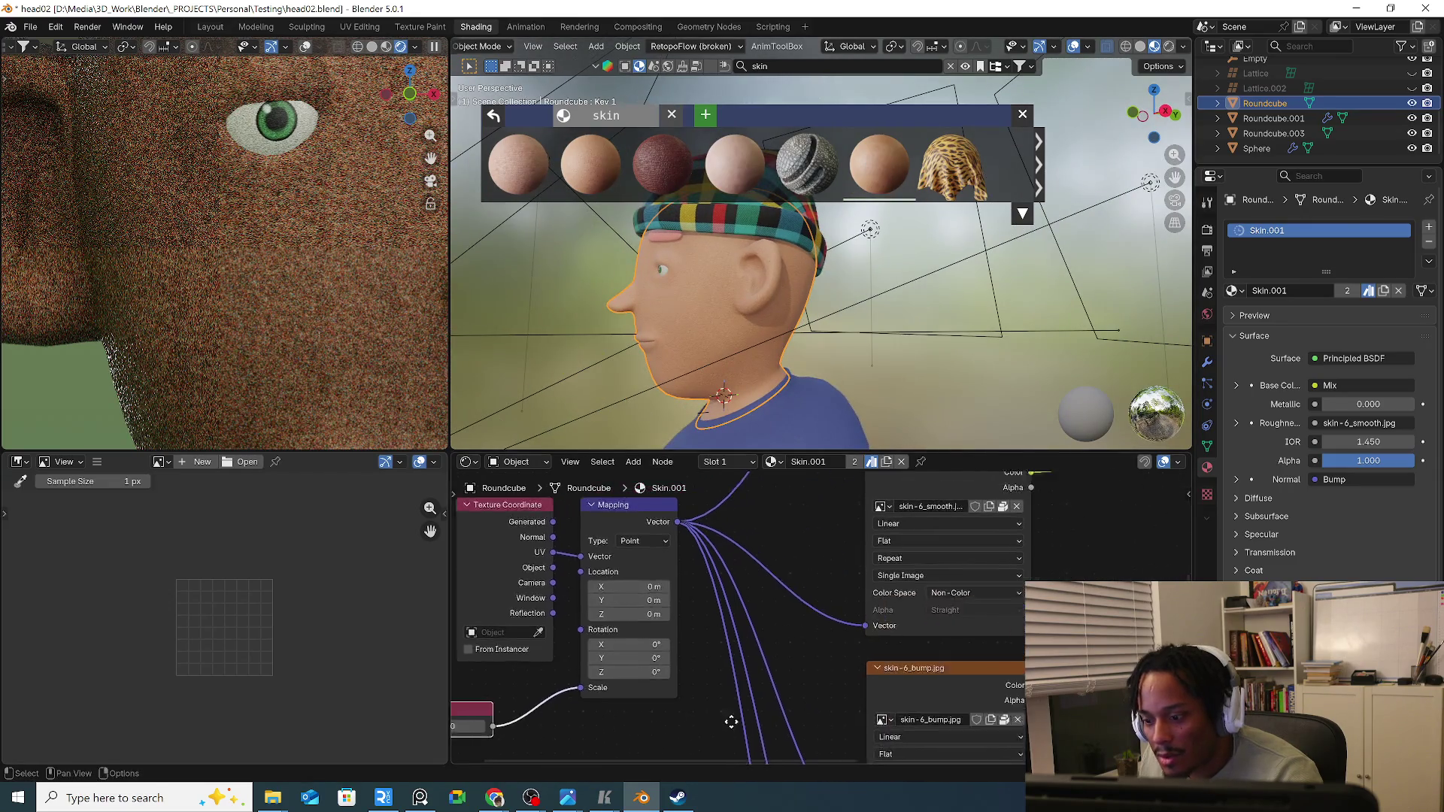
Bring the skin-6_diffuse.jpg texture node and the Mix node side by side.
middle_click_drag(782, 595, 691, 651)
scroll(692, 652, "down", 2)
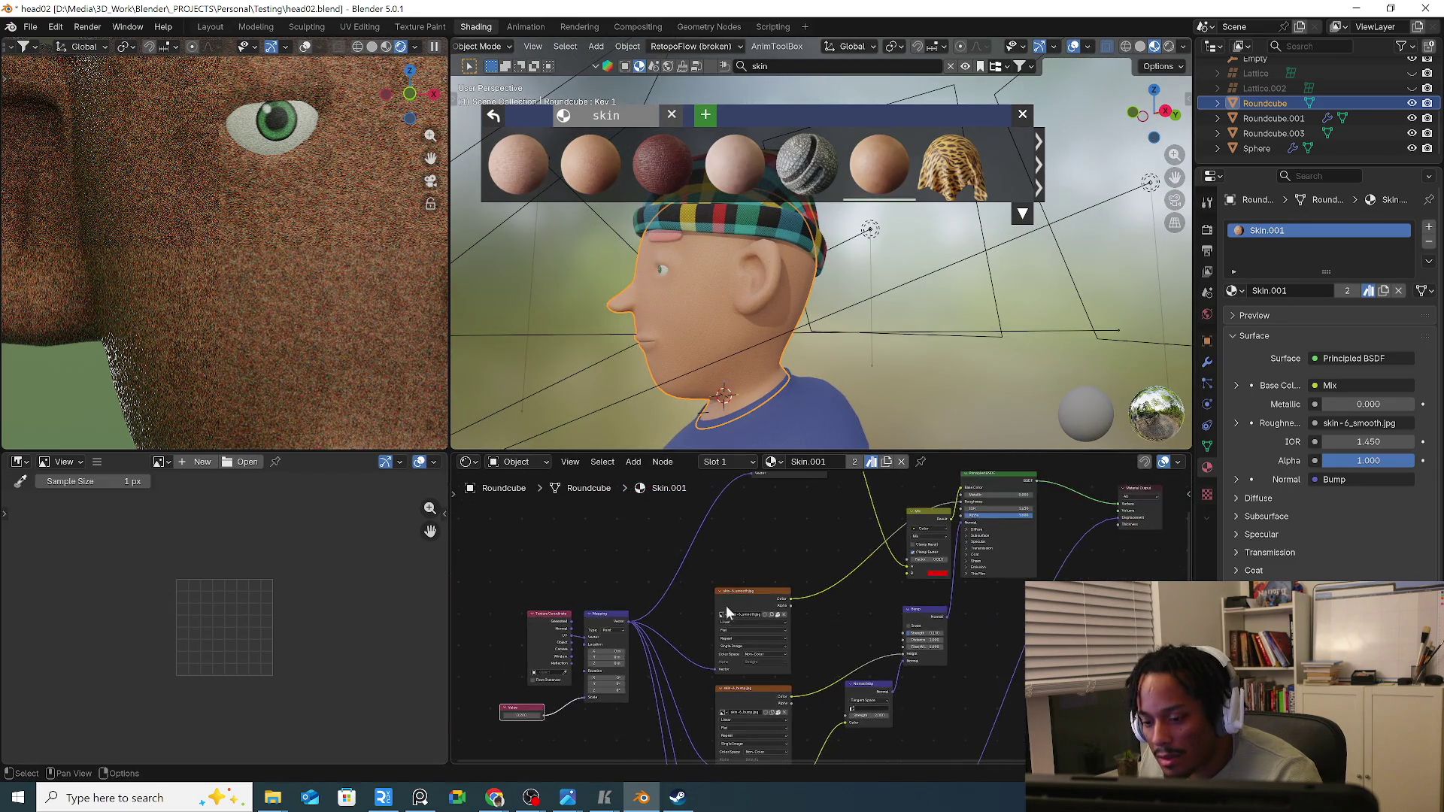
middle_click_drag(748, 590, 731, 643)
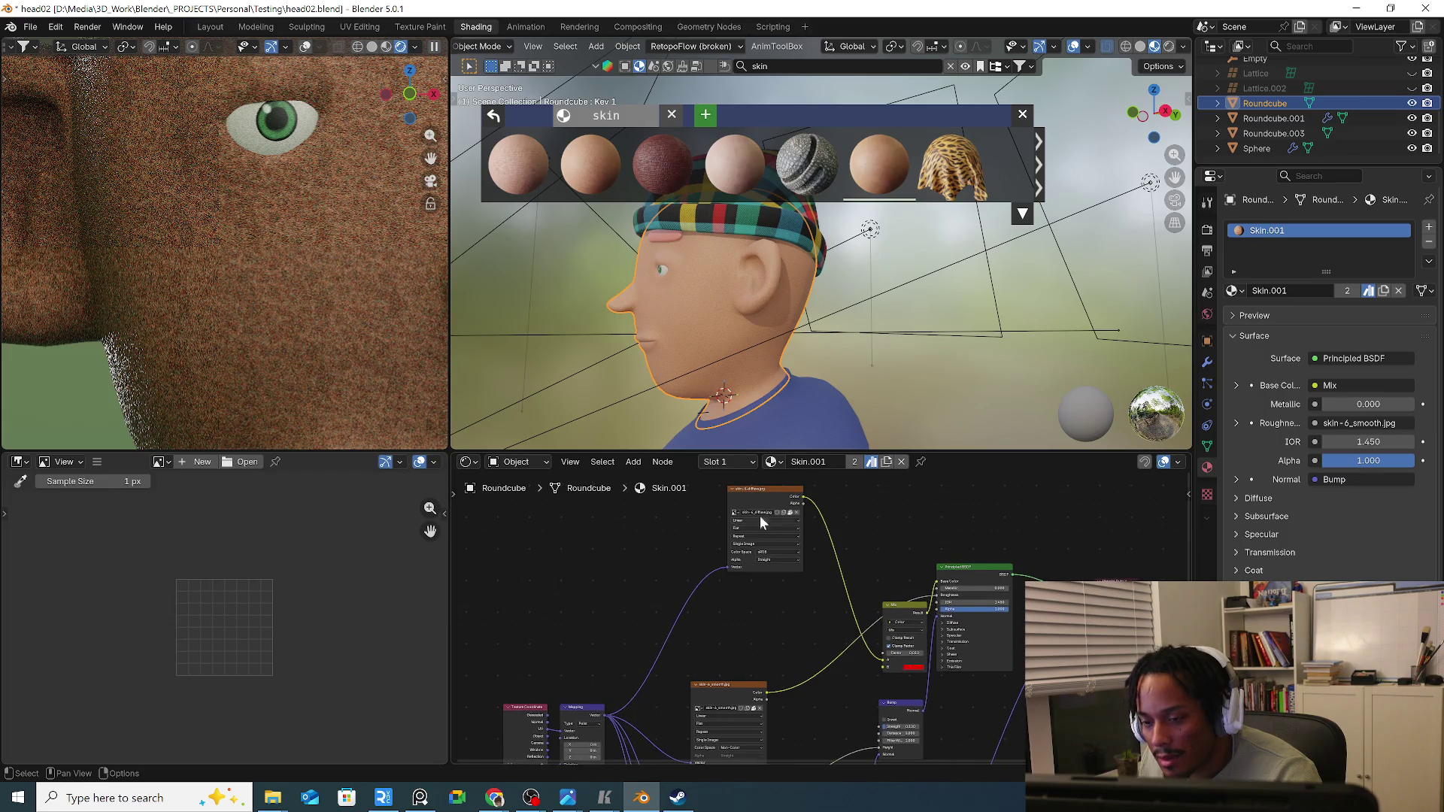
left_click_drag(760, 516, 690, 560)
left_click_drag(903, 632, 820, 580)
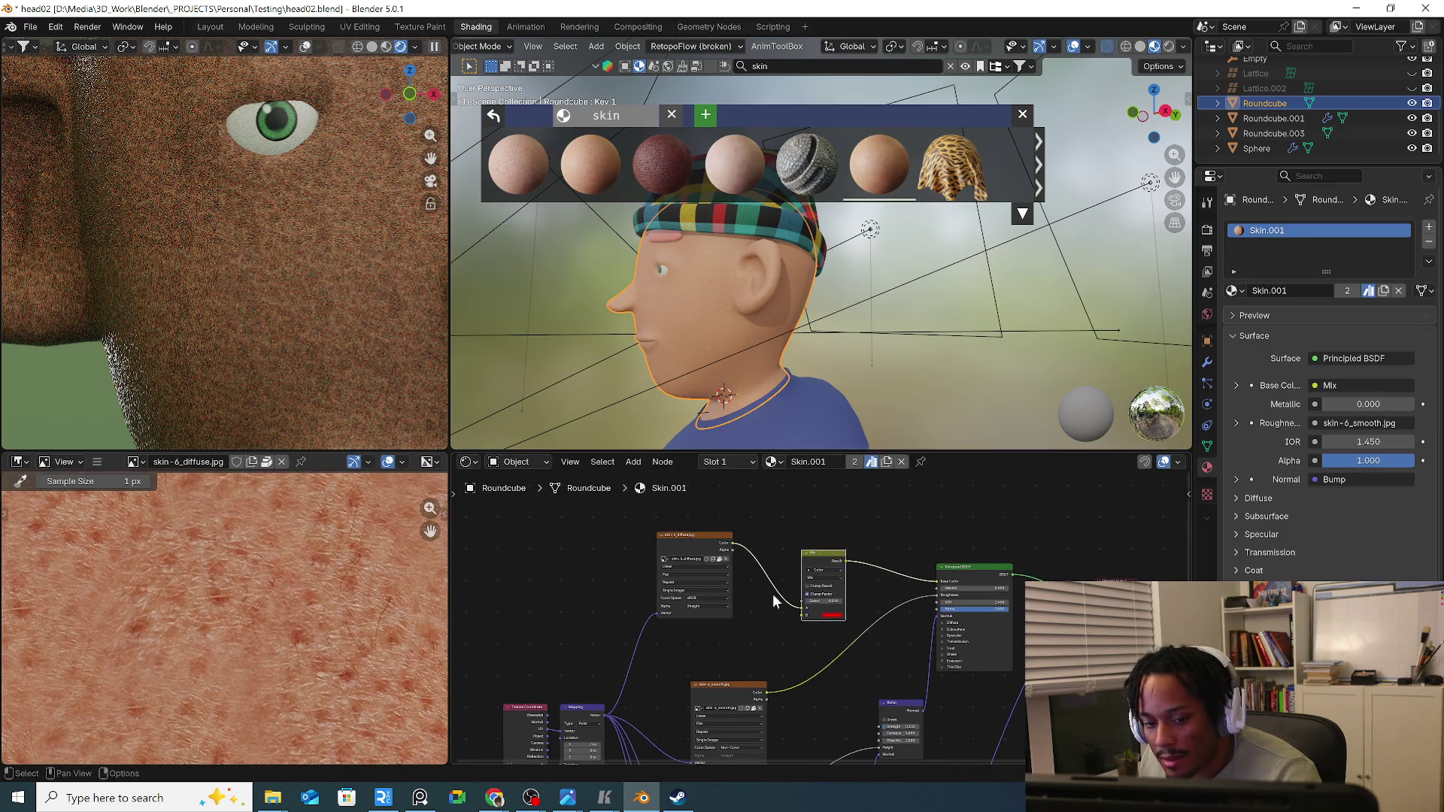
scroll(360, 624, "down", 3)
scroll(356, 622, "down", 4)
scroll(817, 643, "up", 2)
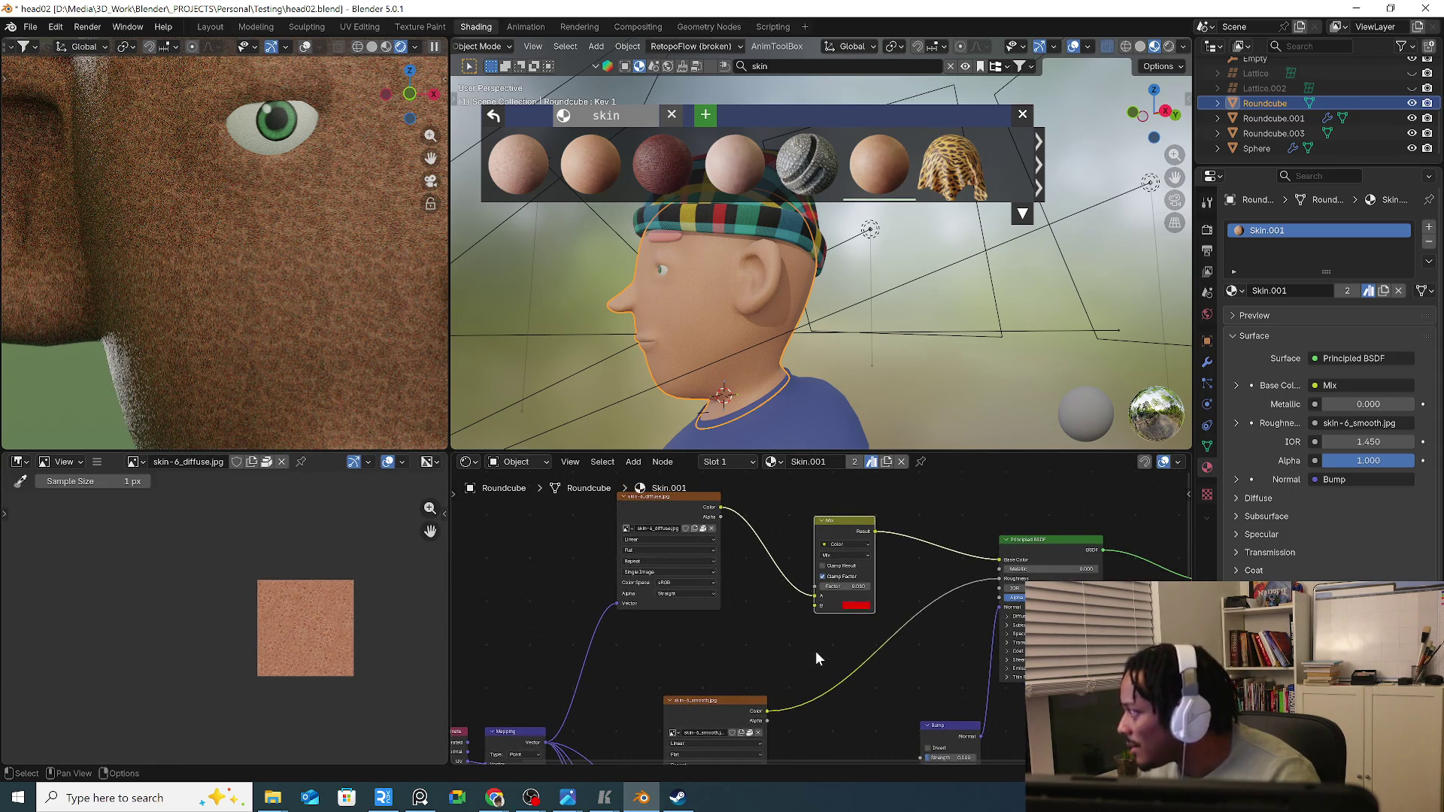
scroll(817, 684, "down", 1)
Open space between the diffuse texture and Mix node and start the add-node search.
mouse_move(817, 684)
middle_mouse_down()
mouse_move(814, 641)
mouse_move(837, 716)
middle_mouse_up()
scroll(770, 626, "down", 2)
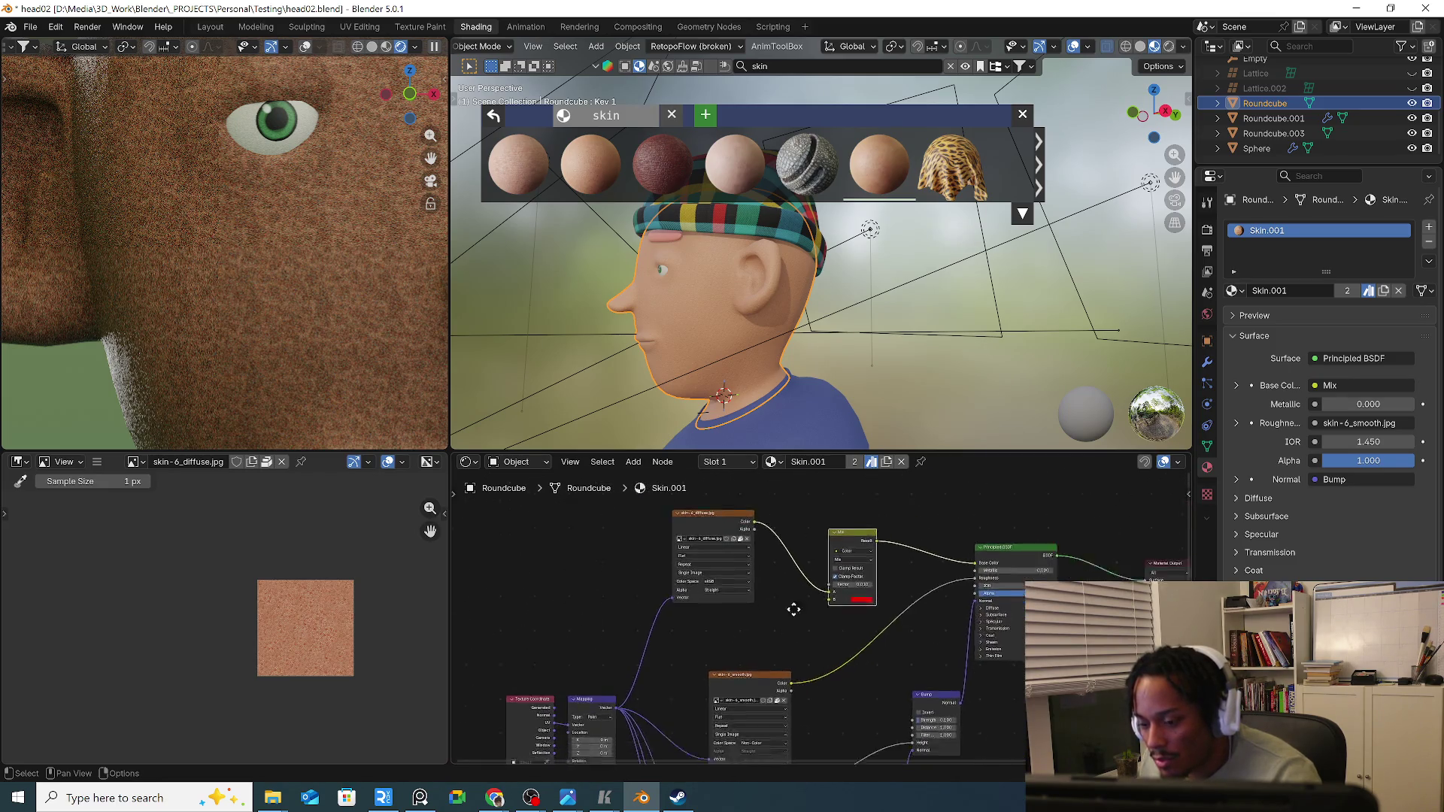
scroll(854, 553, "up", 2)
mouse_move(854, 555)
middle_mouse_down()
mouse_move(948, 615)
mouse_move(783, 665)
middle_mouse_up()
scroll(942, 617, "up", 1)
scroll(934, 619, "up", 1)
left_click_drag(880, 568, 948, 553)
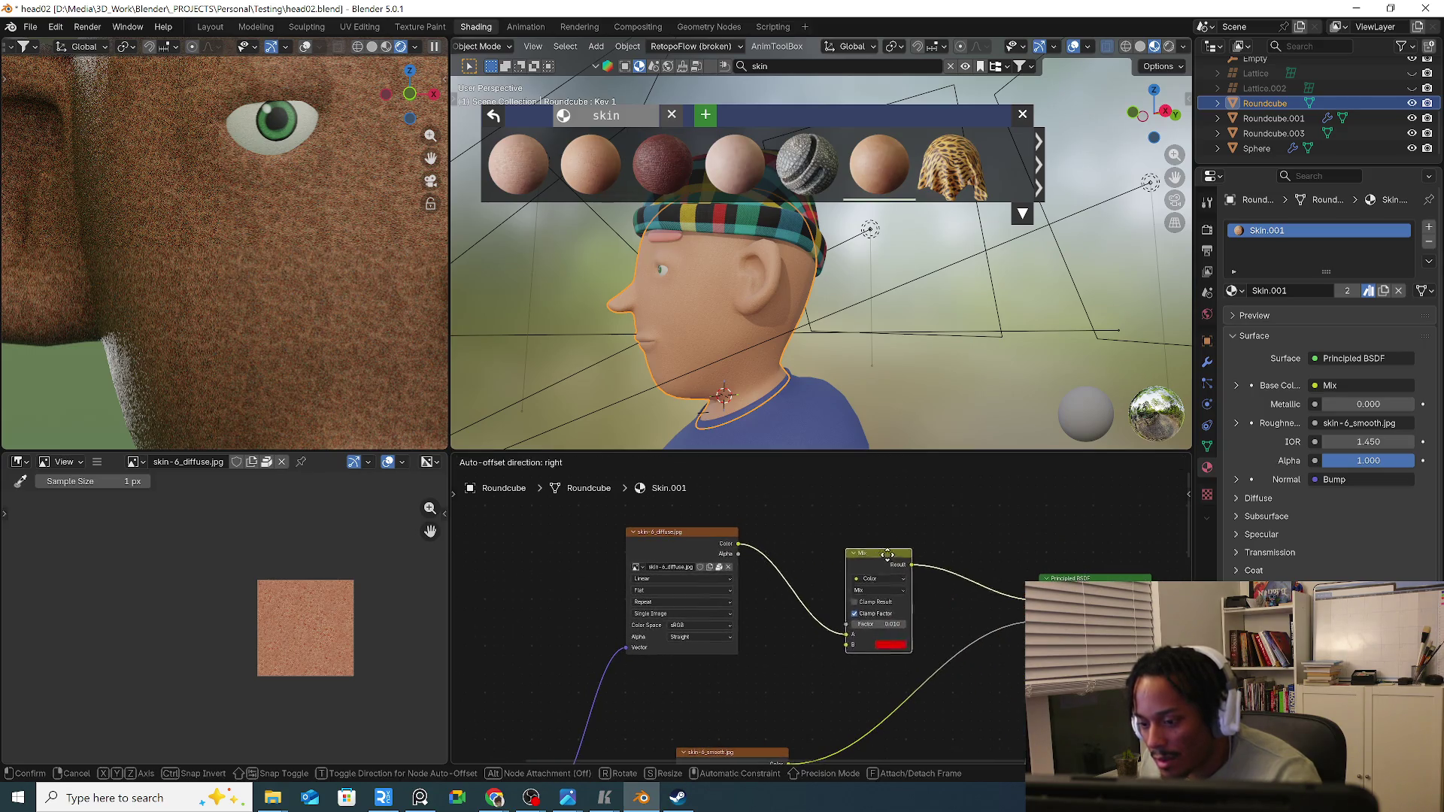
left_click(841, 533)
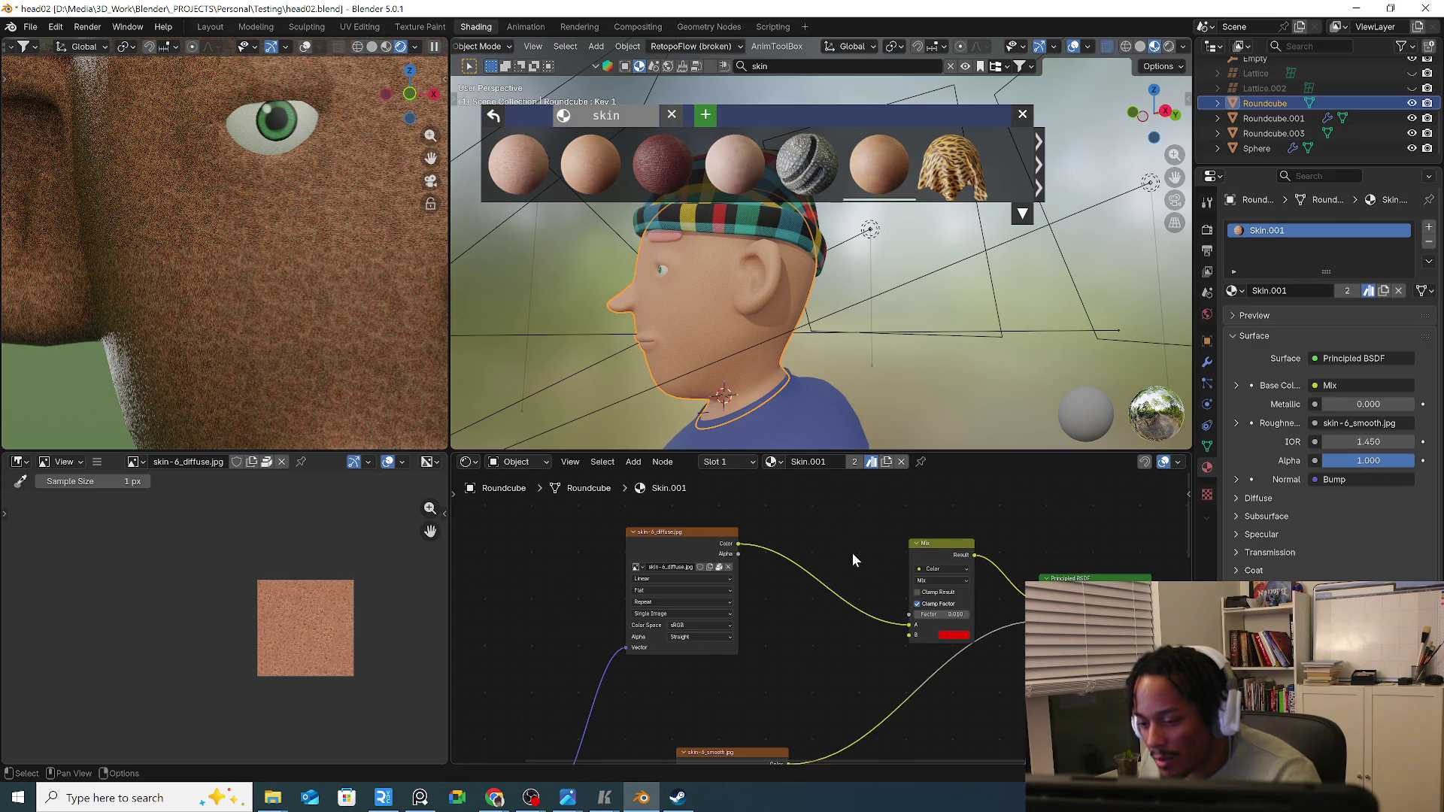
key("shift+a")
Try RGB Curves and a Color node from the search, then discard both.
left_click(843, 572)
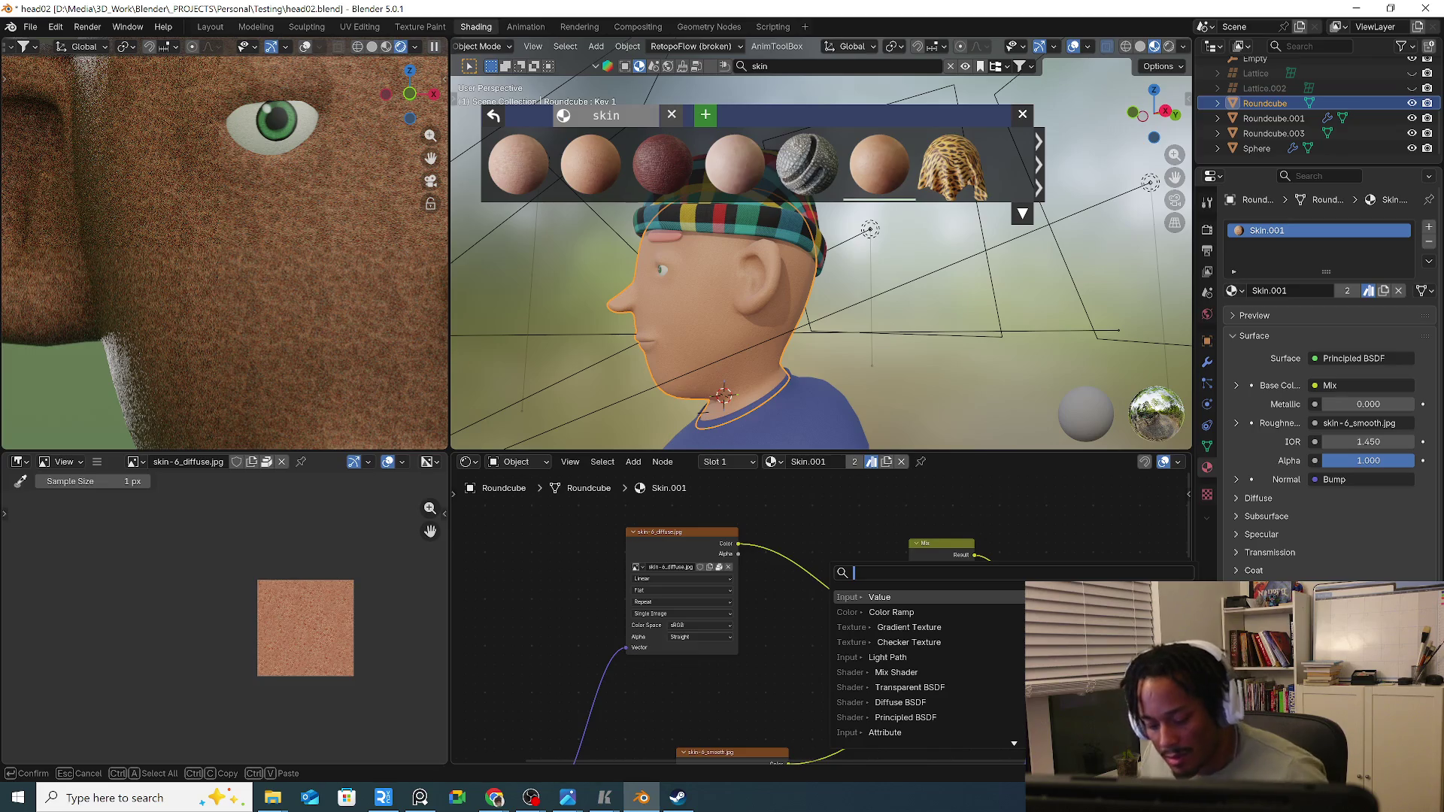
type("rb")
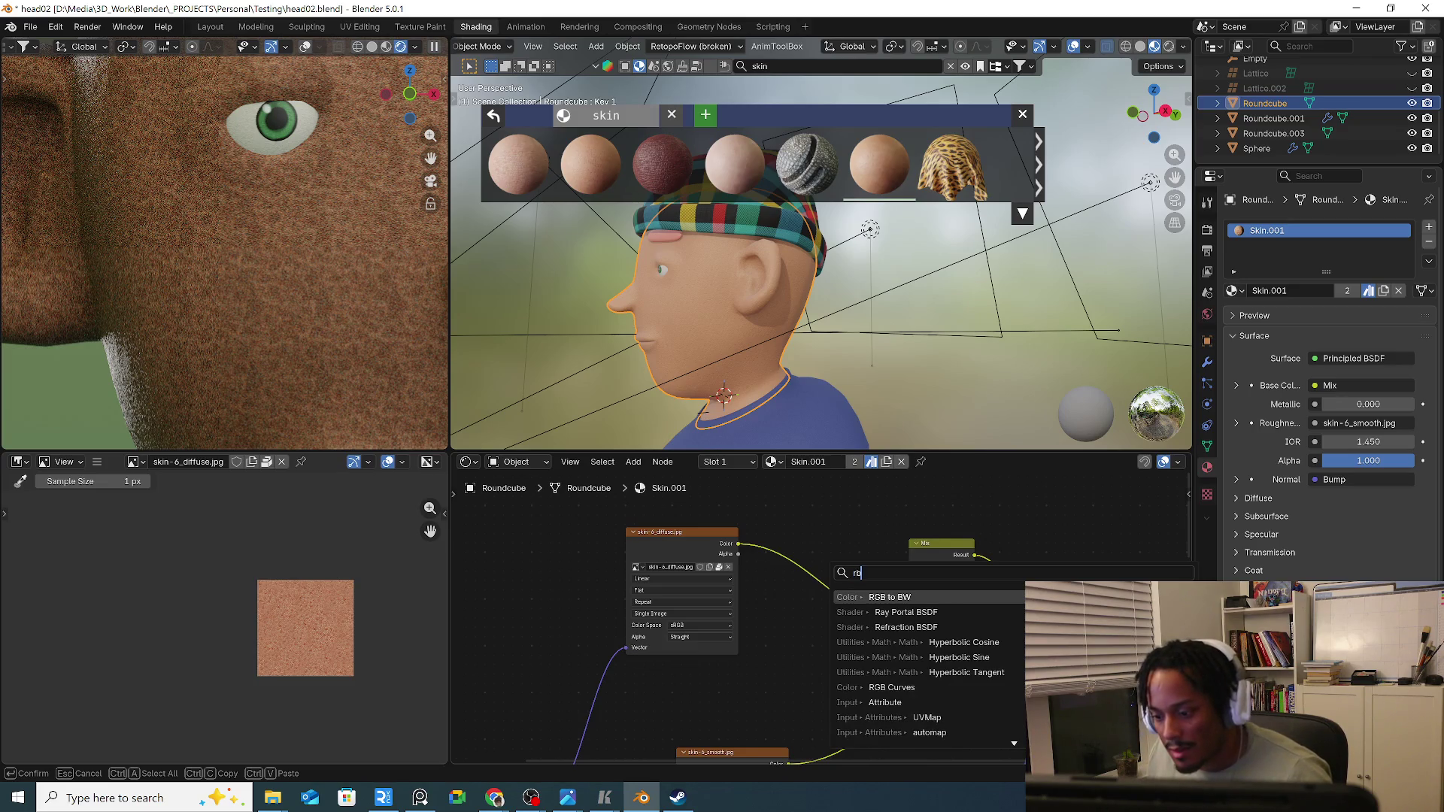
left_click(892, 687)
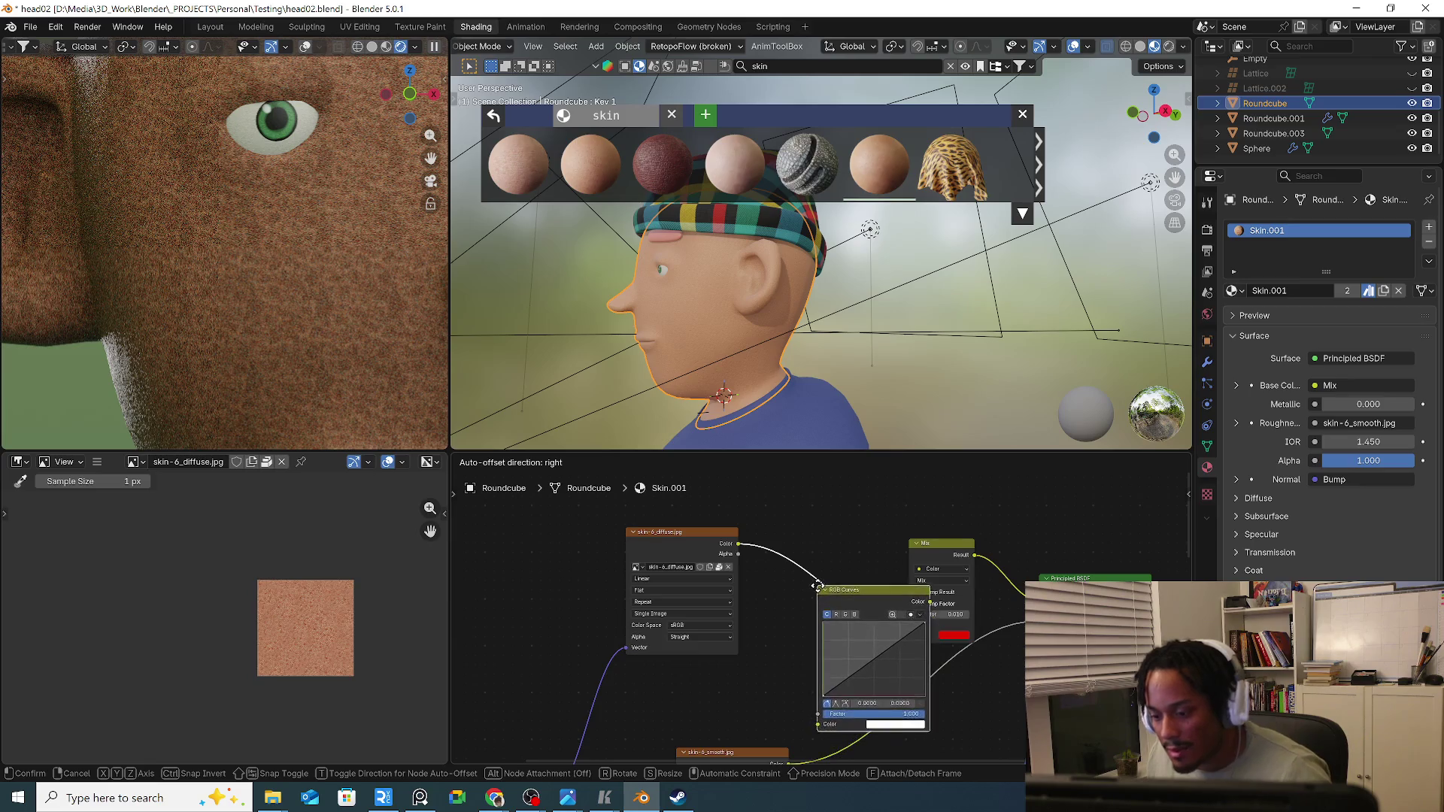
key("Escape")
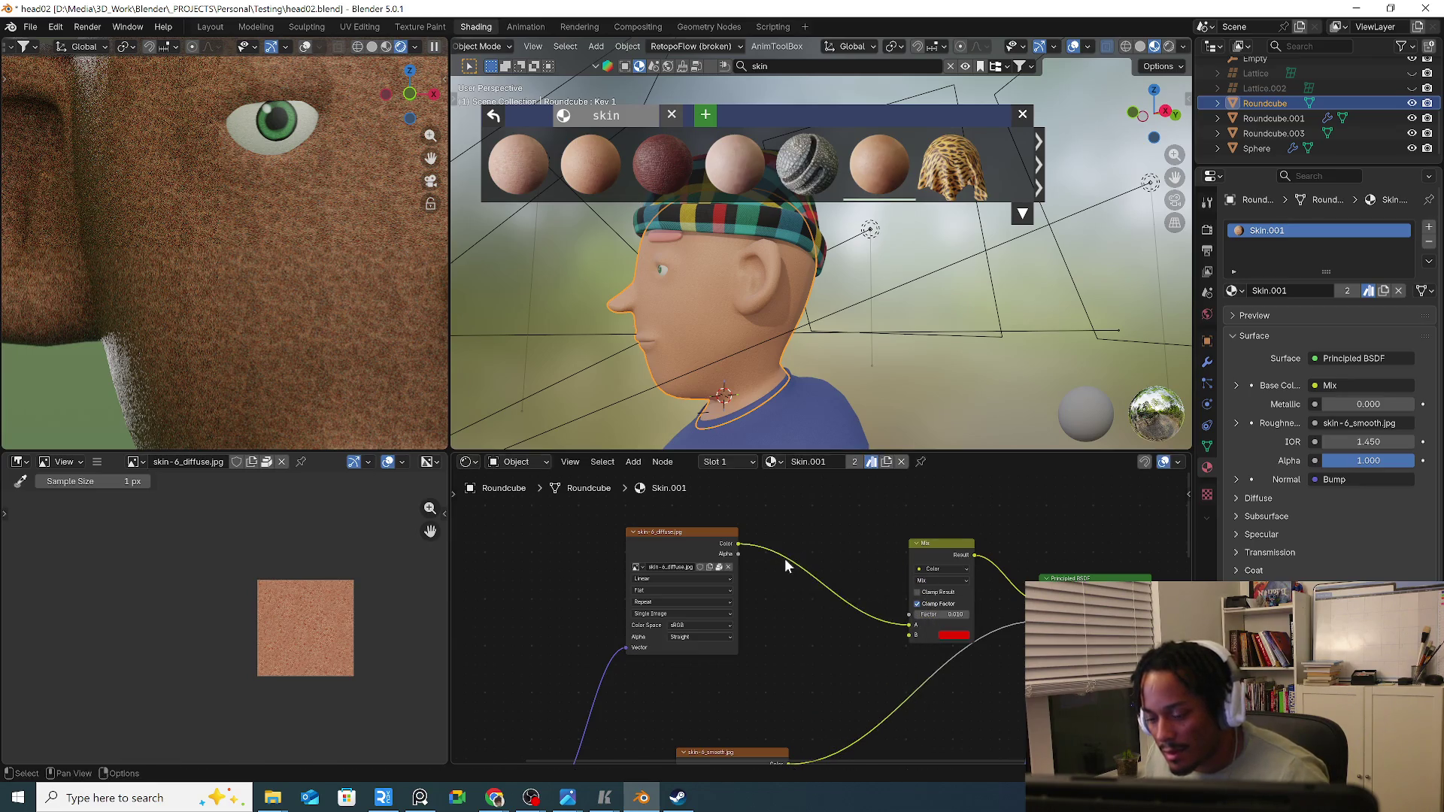
key("shift+a")
type("rb")
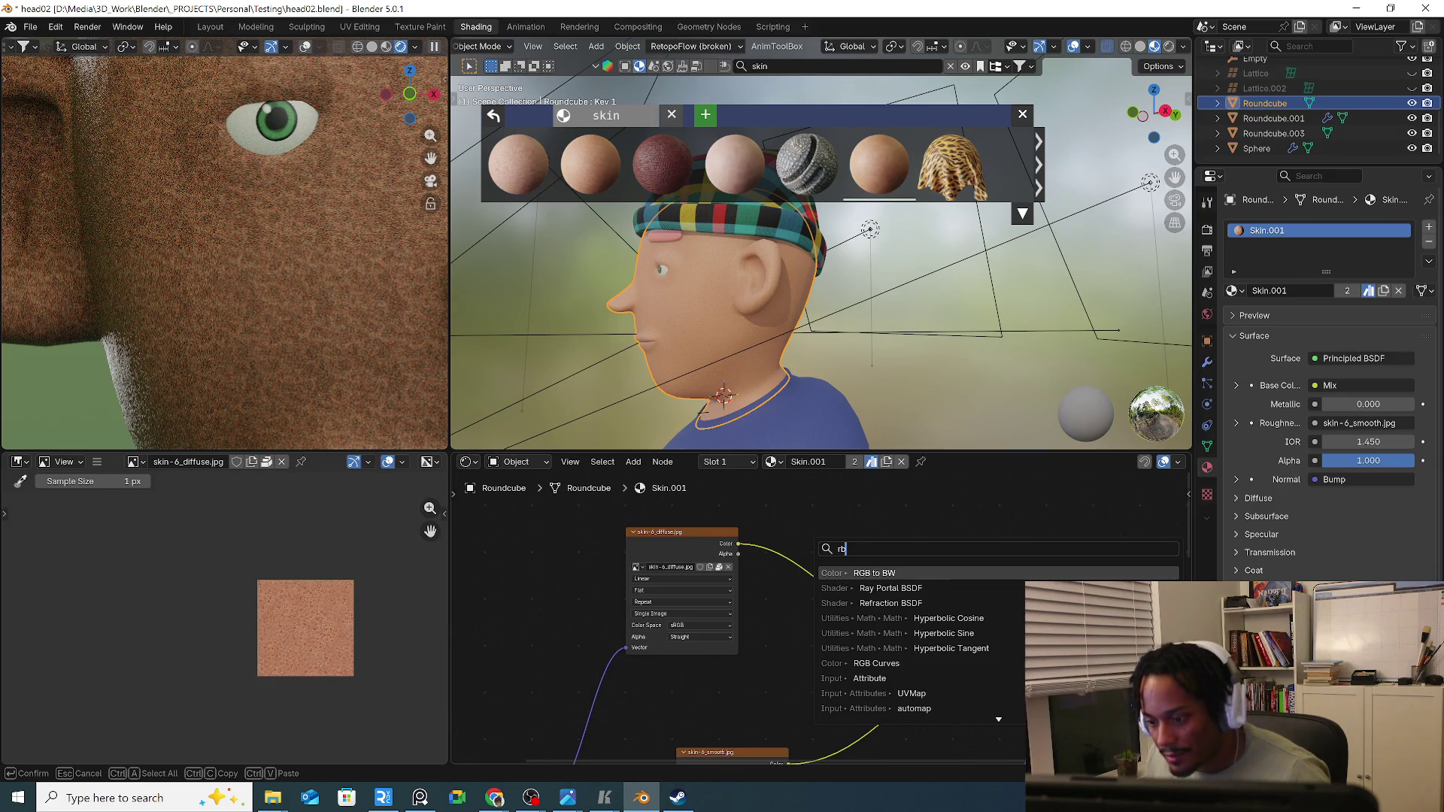
key("BackSpace")
type("col")
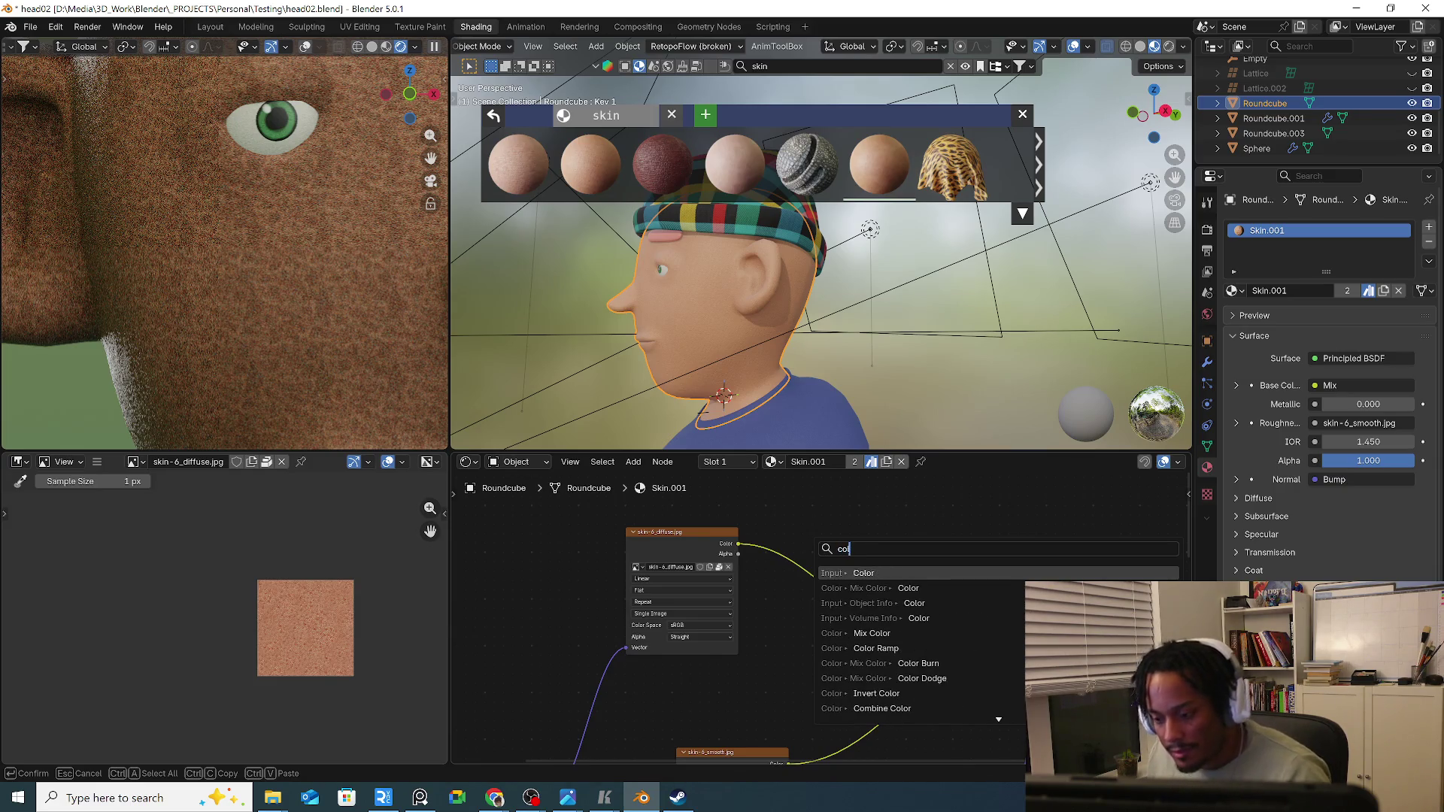
left_click(863, 573)
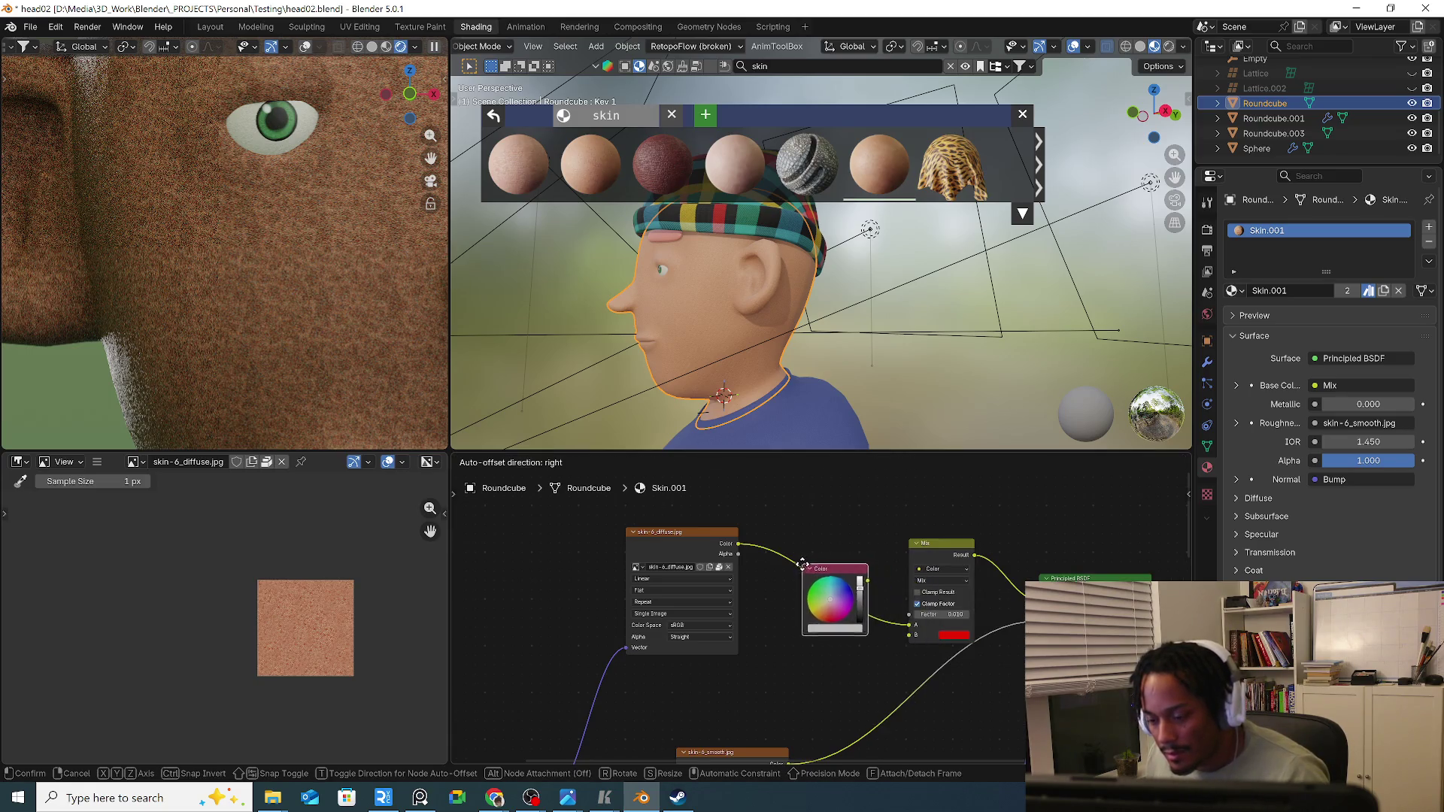
left_click(795, 555)
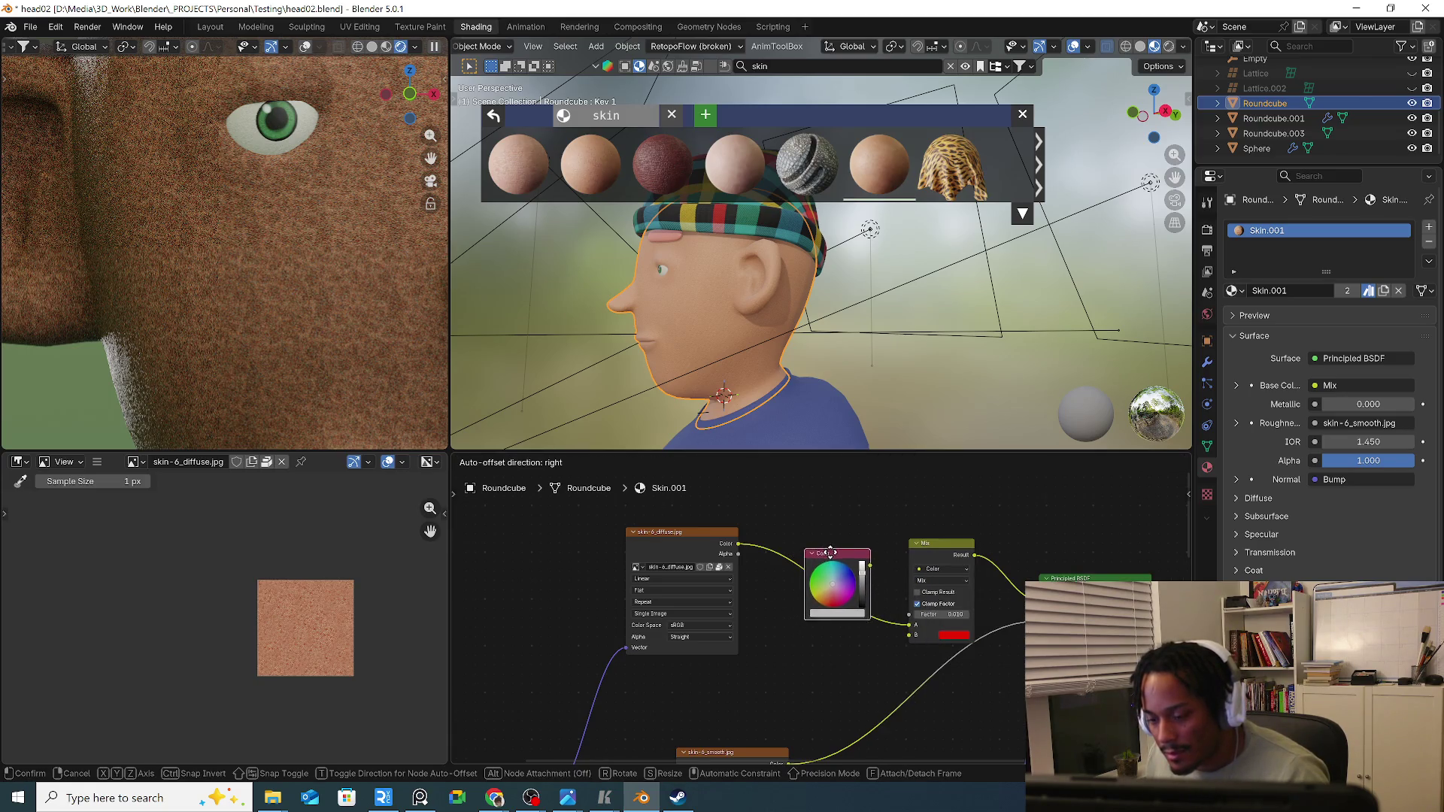
left_click_drag(807, 562, 781, 631)
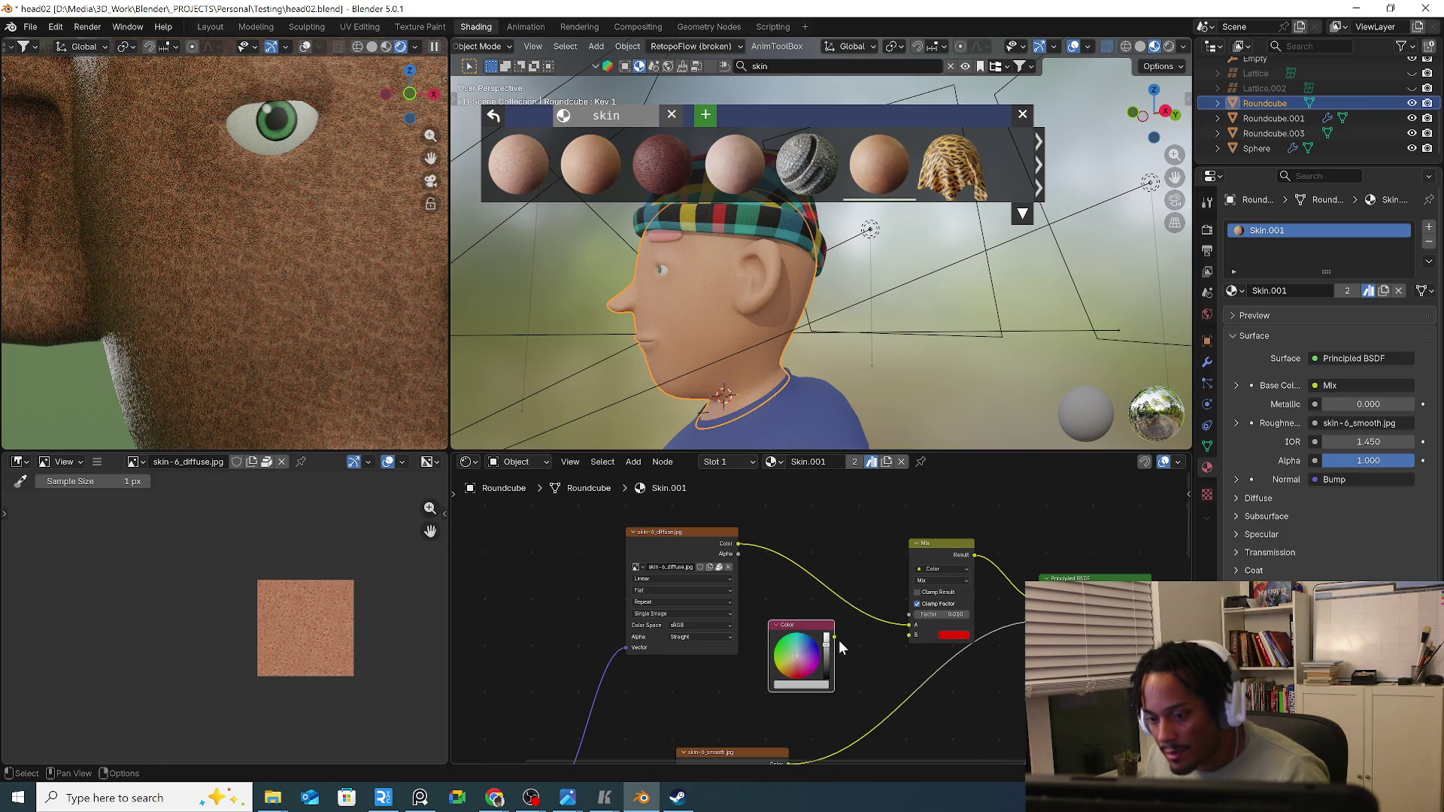
key("Delete")
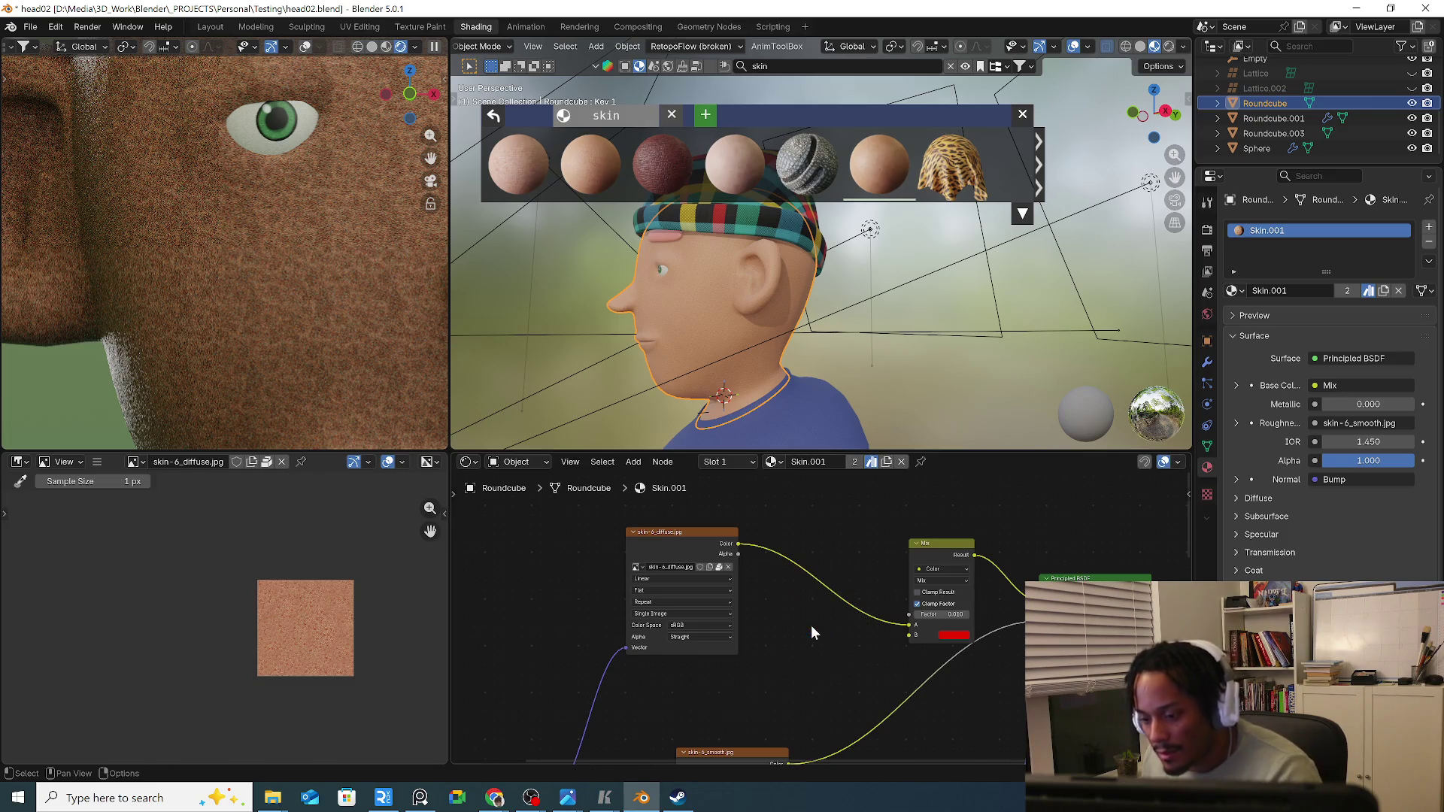
Cancel an Object Info node and add the Mix Color node below the existing Mix.
key("shift+a")
type("colo")
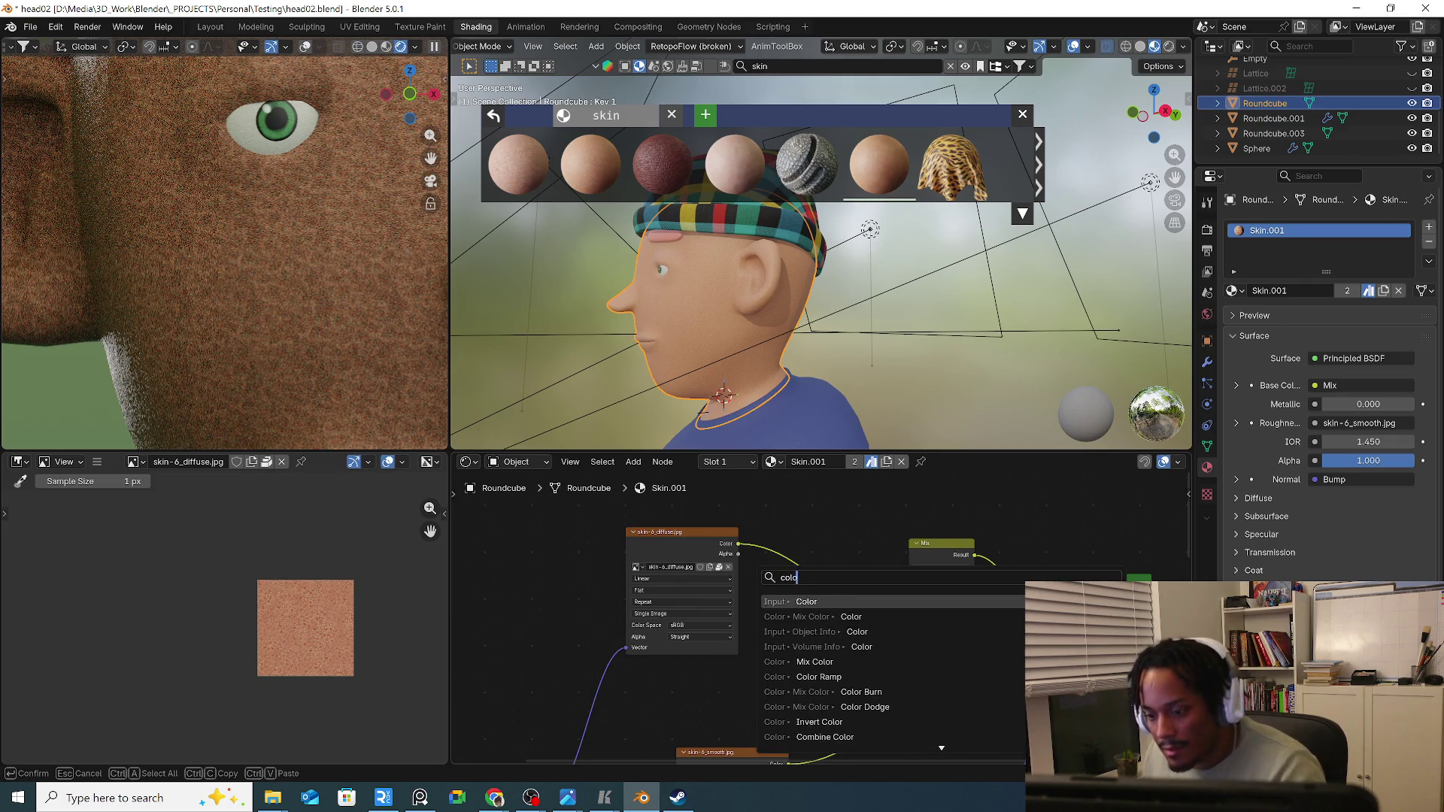
left_click(813, 631)
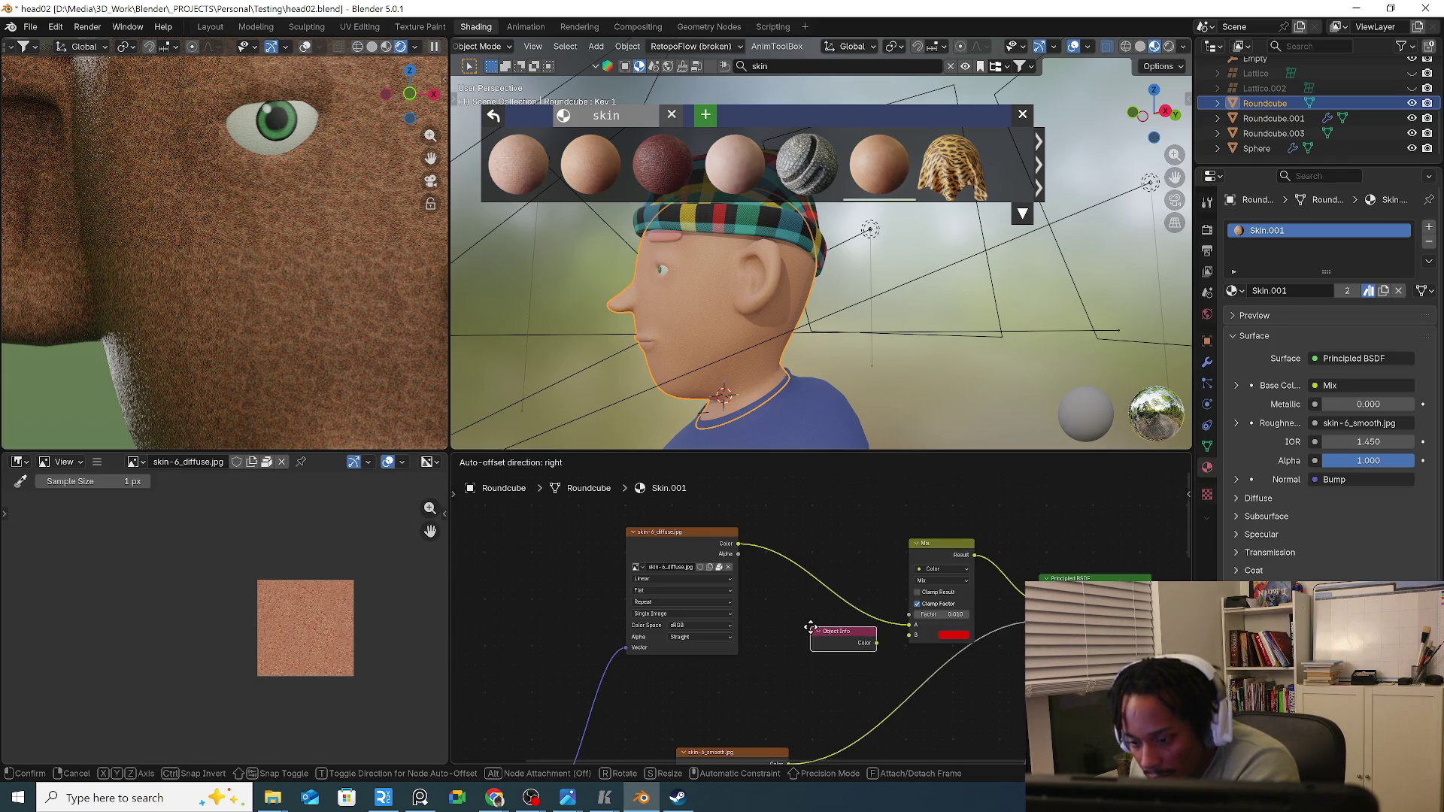
key("Escape")
key("shift+a")
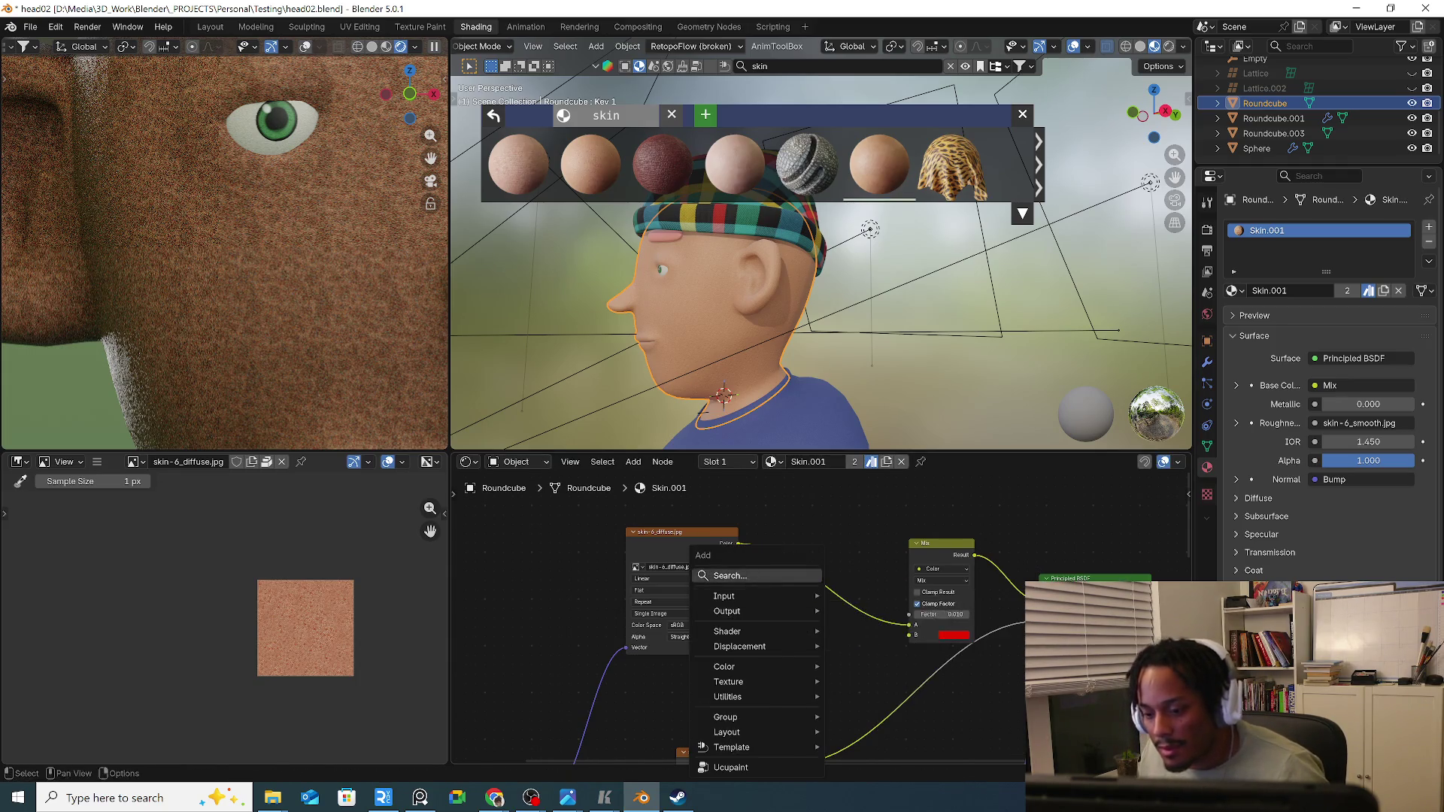
type("colo")
key("Down")
key("Down")
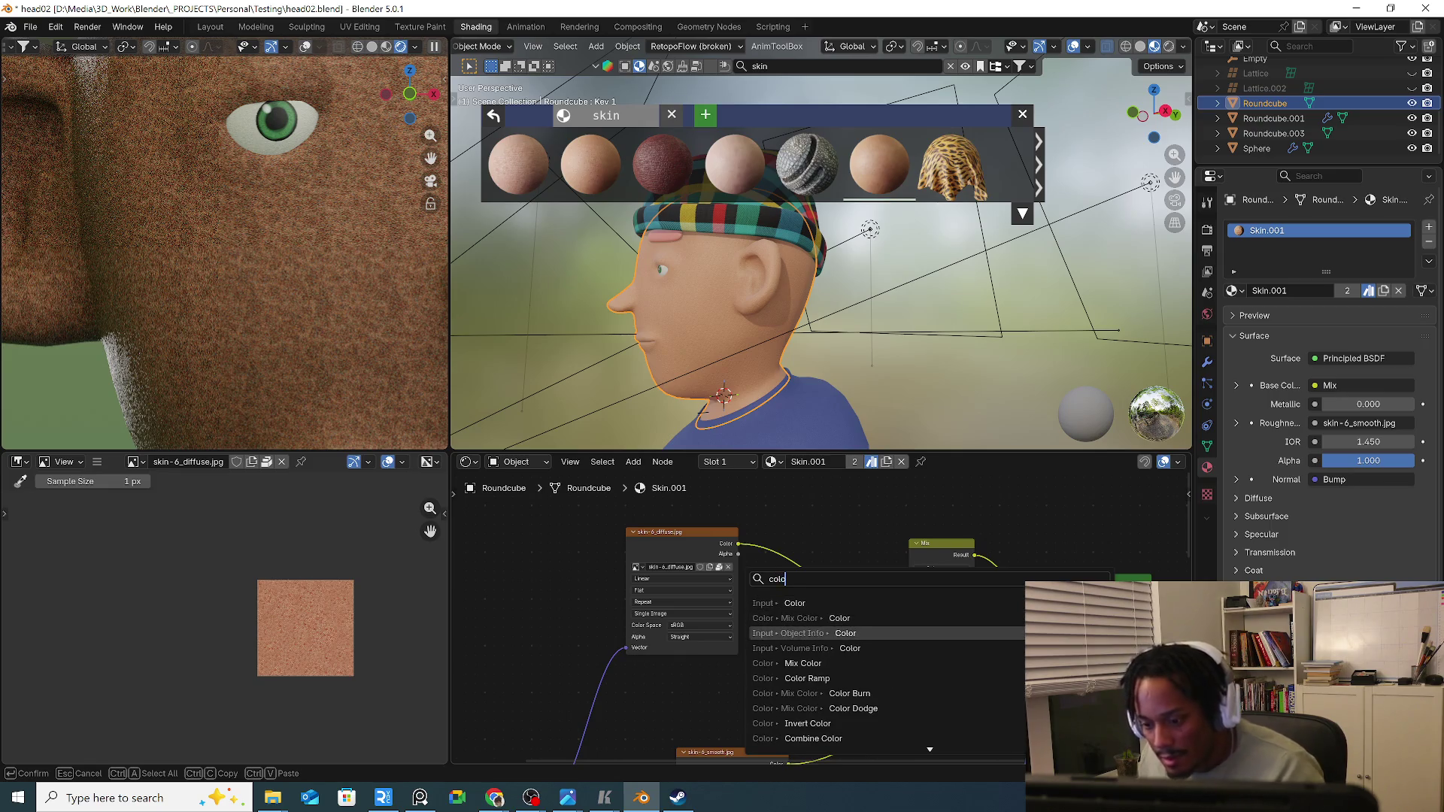
key("Down")
key("Down")
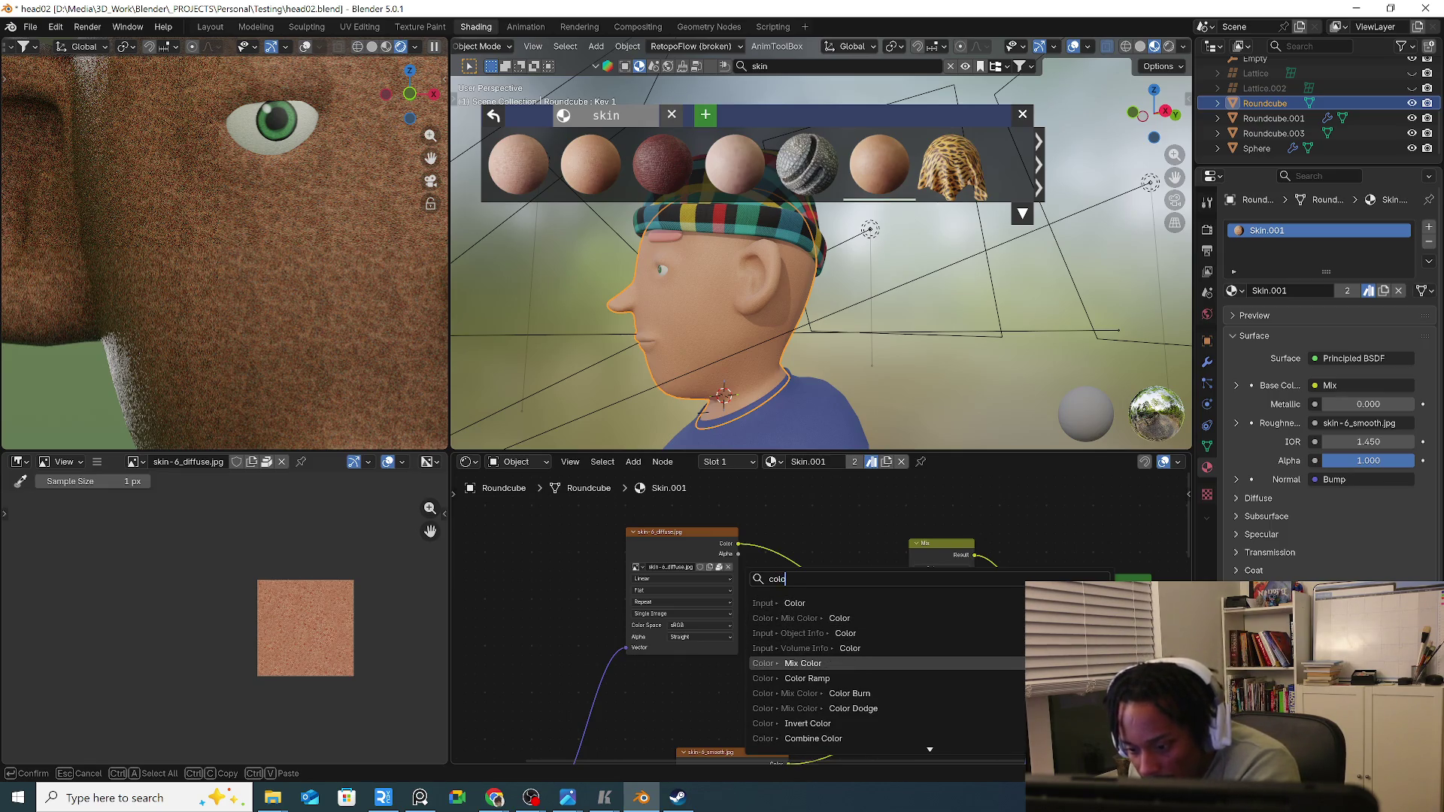
key("Return")
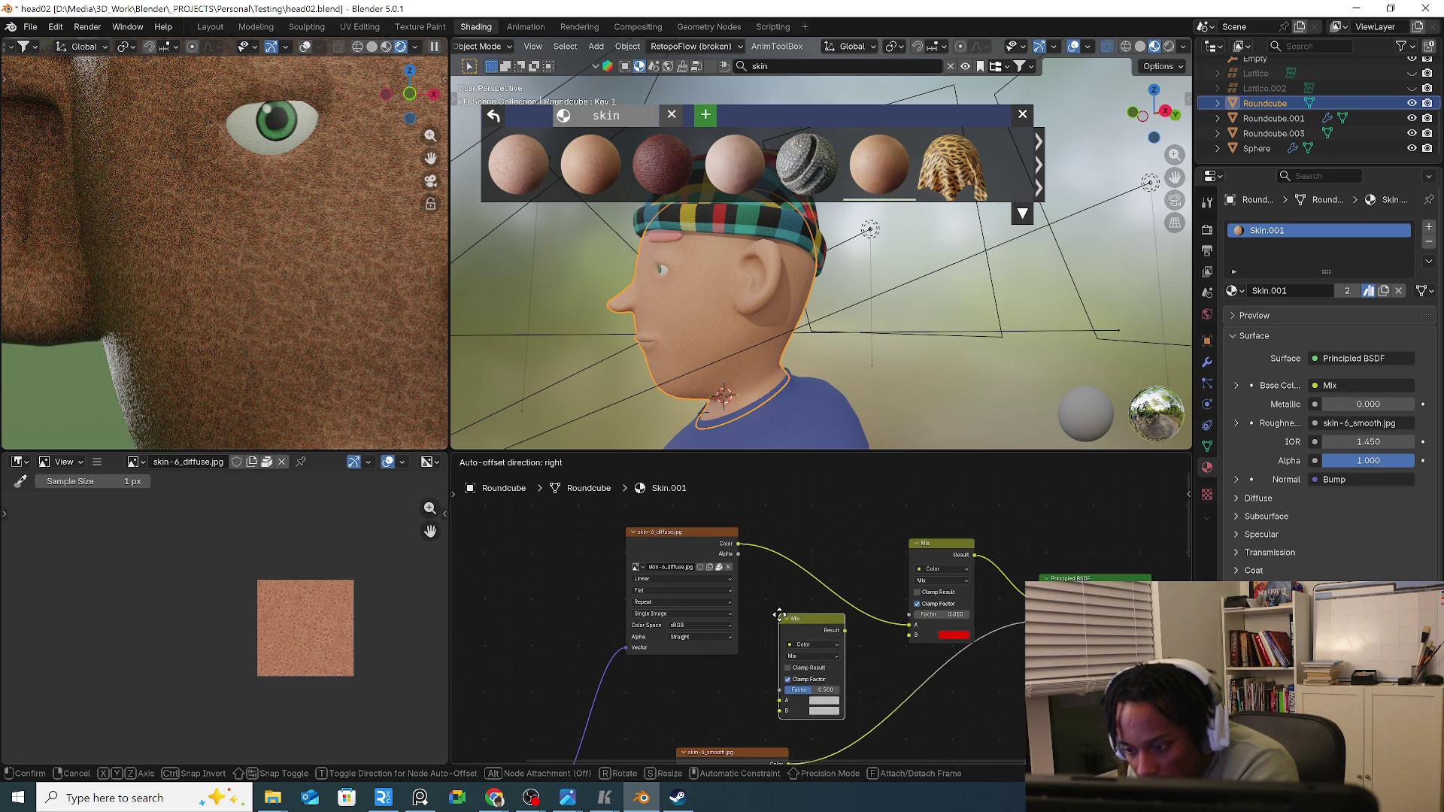
Wire the new Mix node between the red Mix node and the Principled BSDF.
left_click(778, 616)
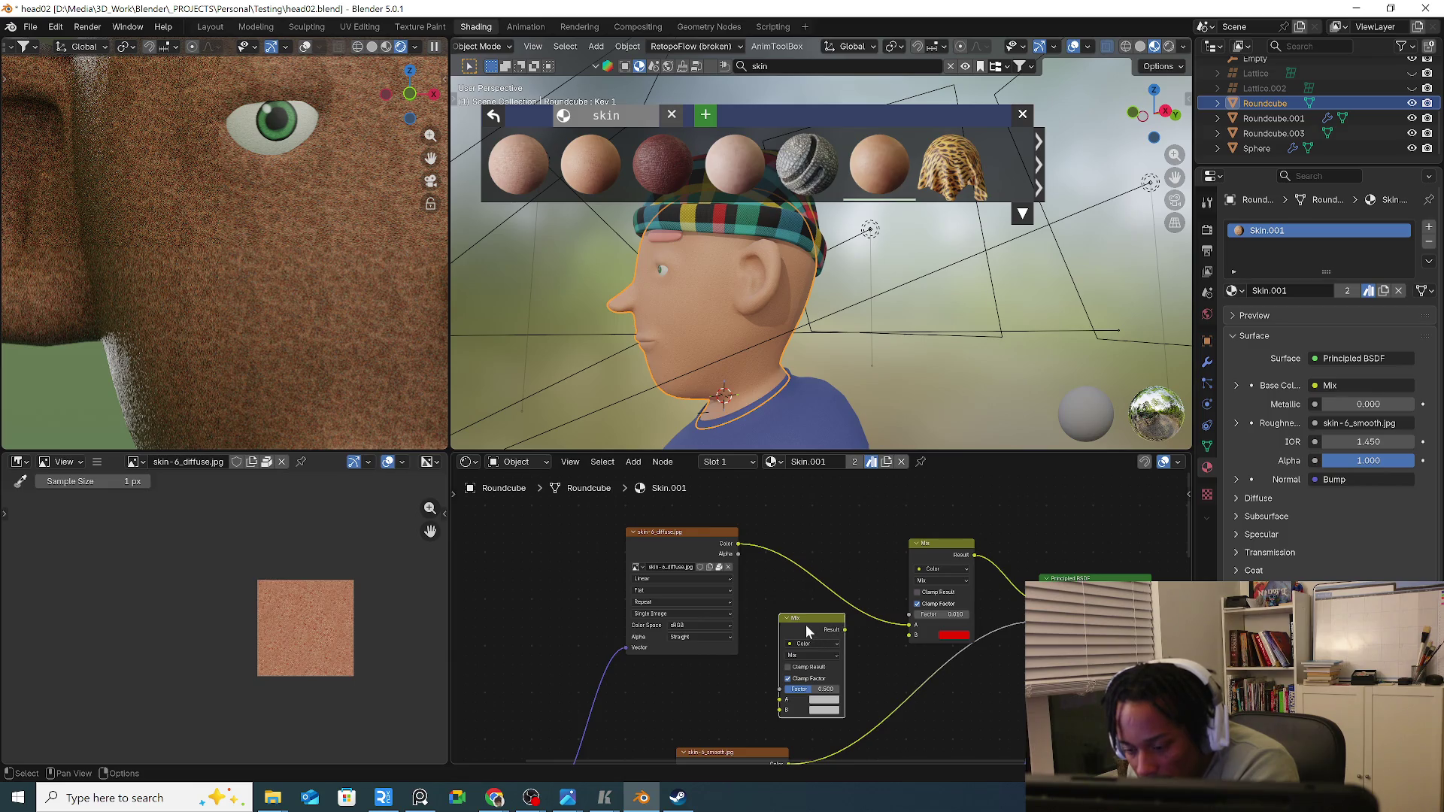
left_click_drag(929, 558, 829, 522)
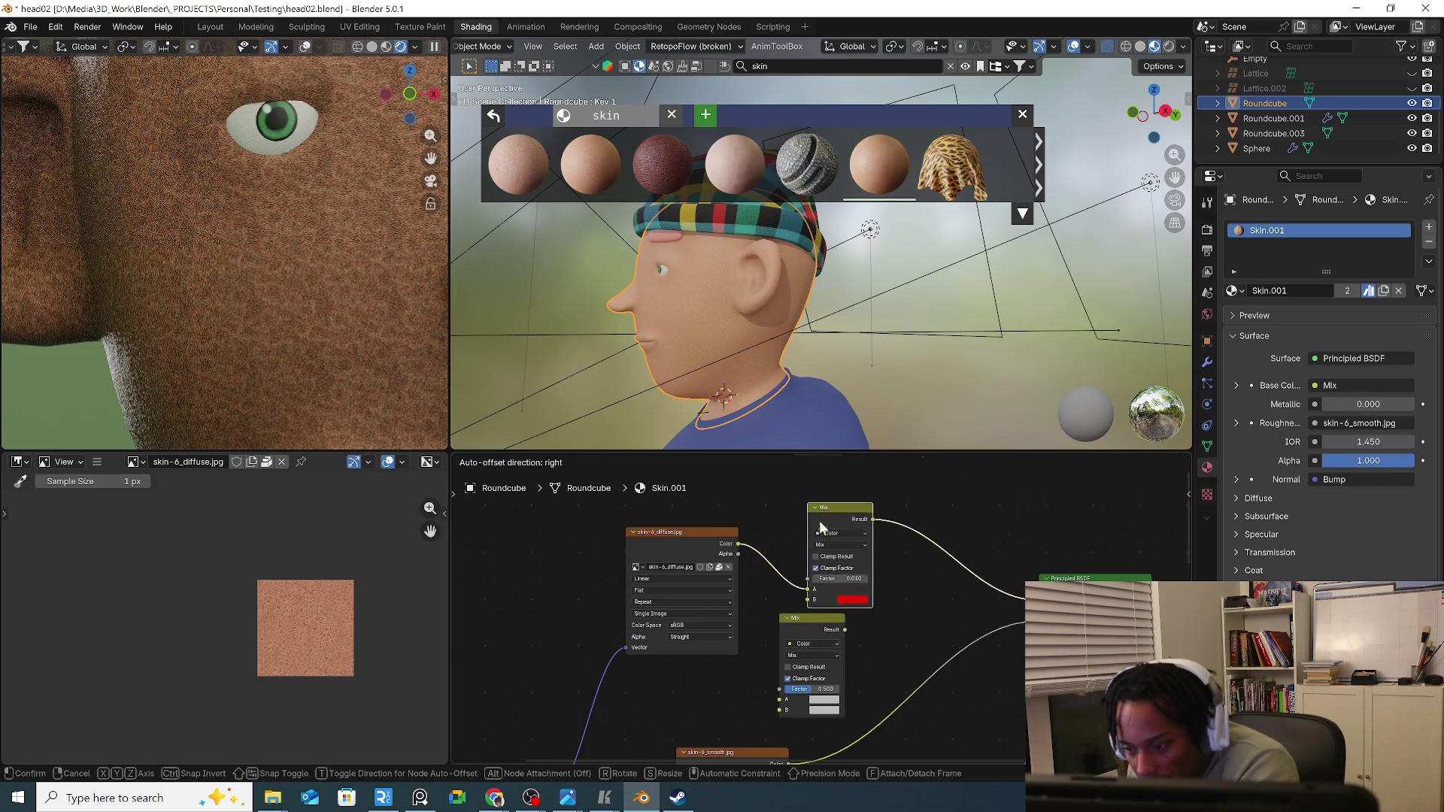
left_click_drag(813, 622, 937, 522)
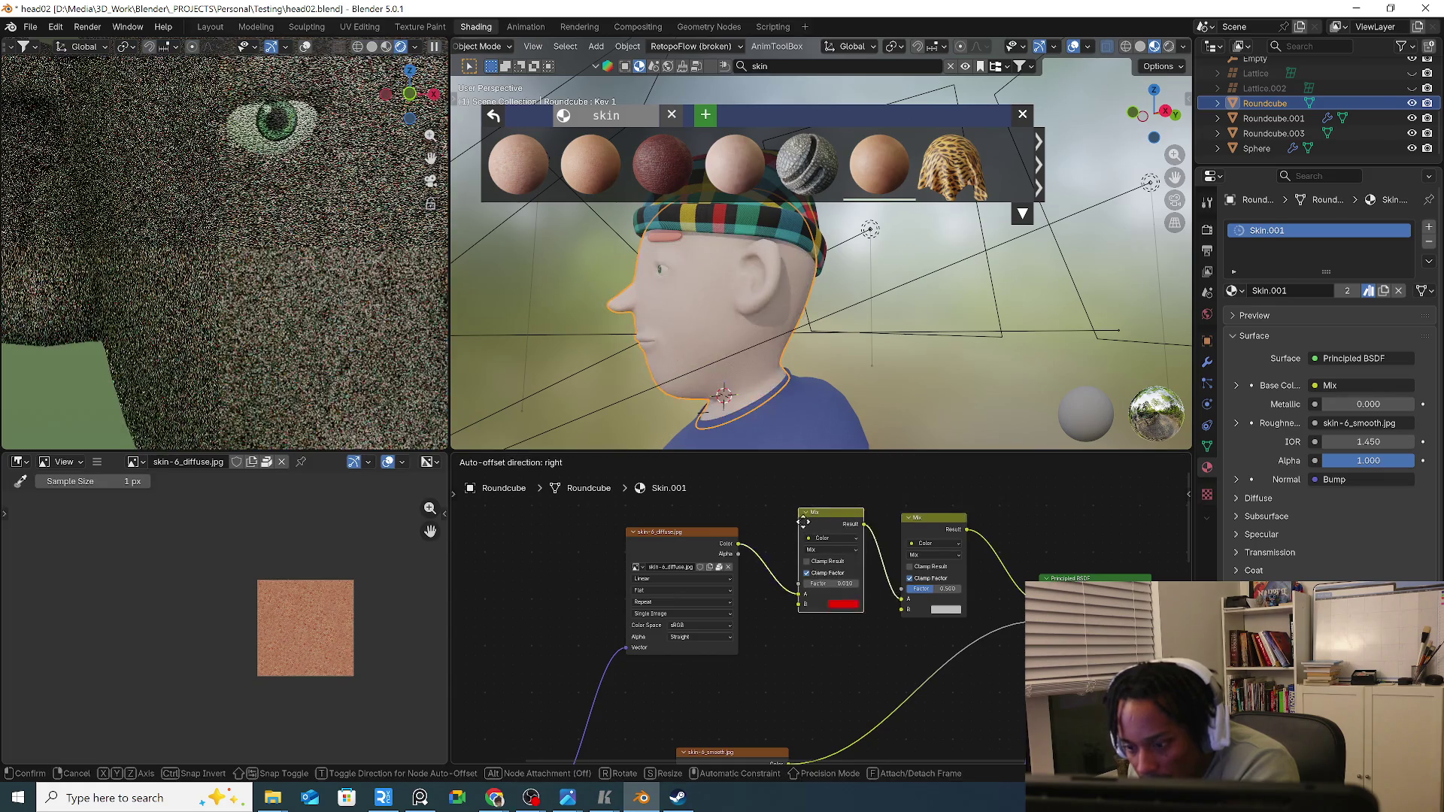
left_click_drag(820, 525, 812, 553)
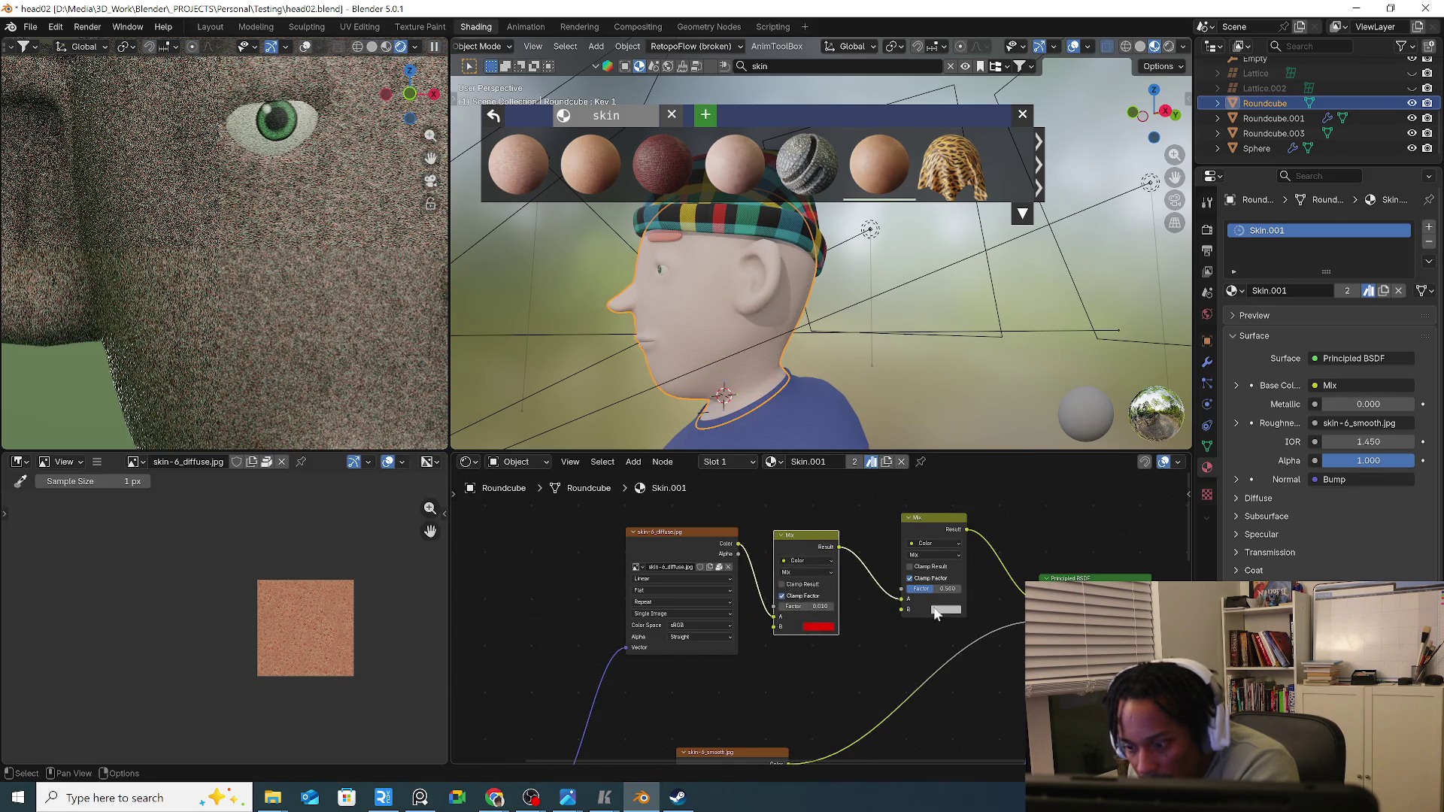
Set the new Mix node's B colour to a dark purple so the head tints purple.
left_click(945, 610)
left_click(953, 473)
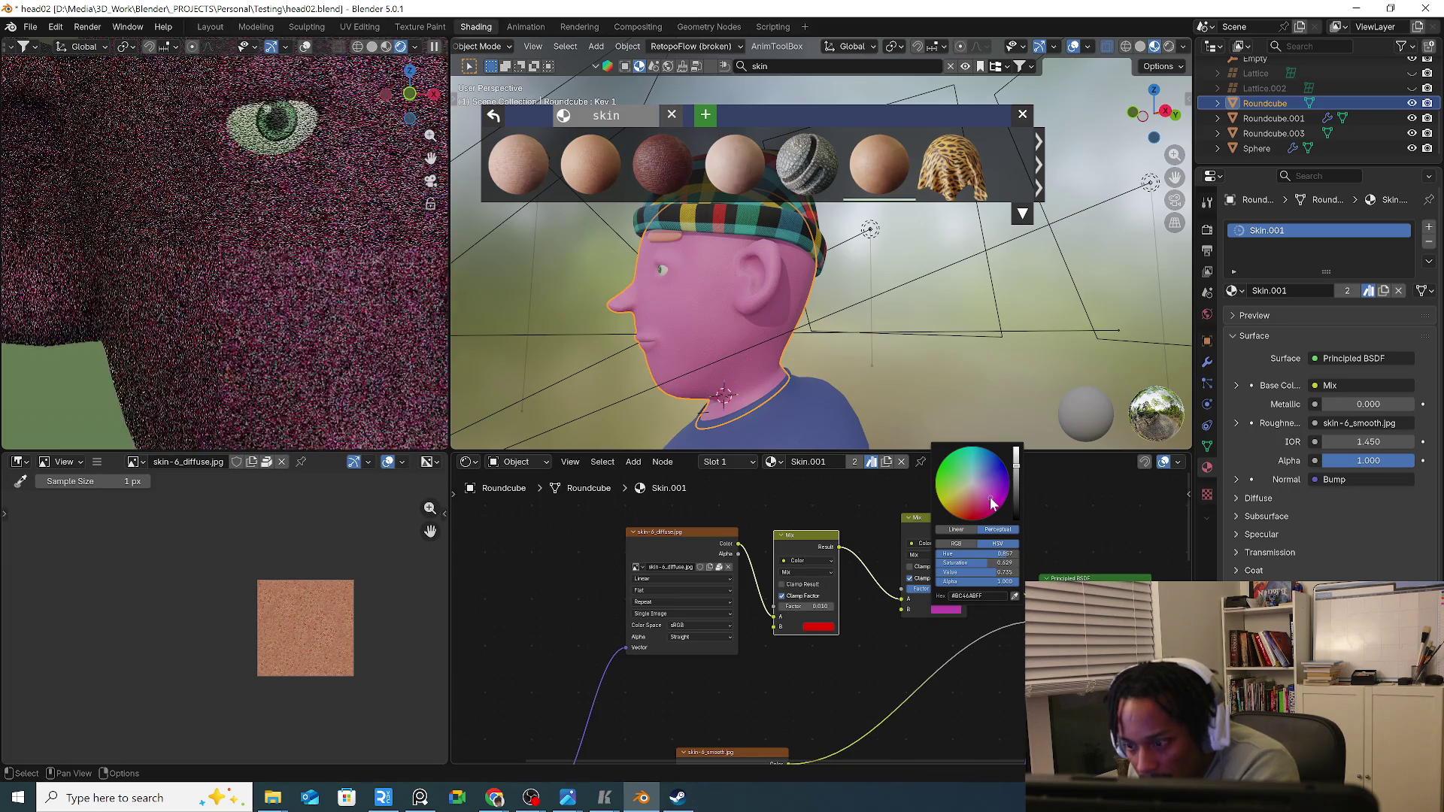
left_click_drag(1020, 468, 990, 498)
left_click(987, 489)
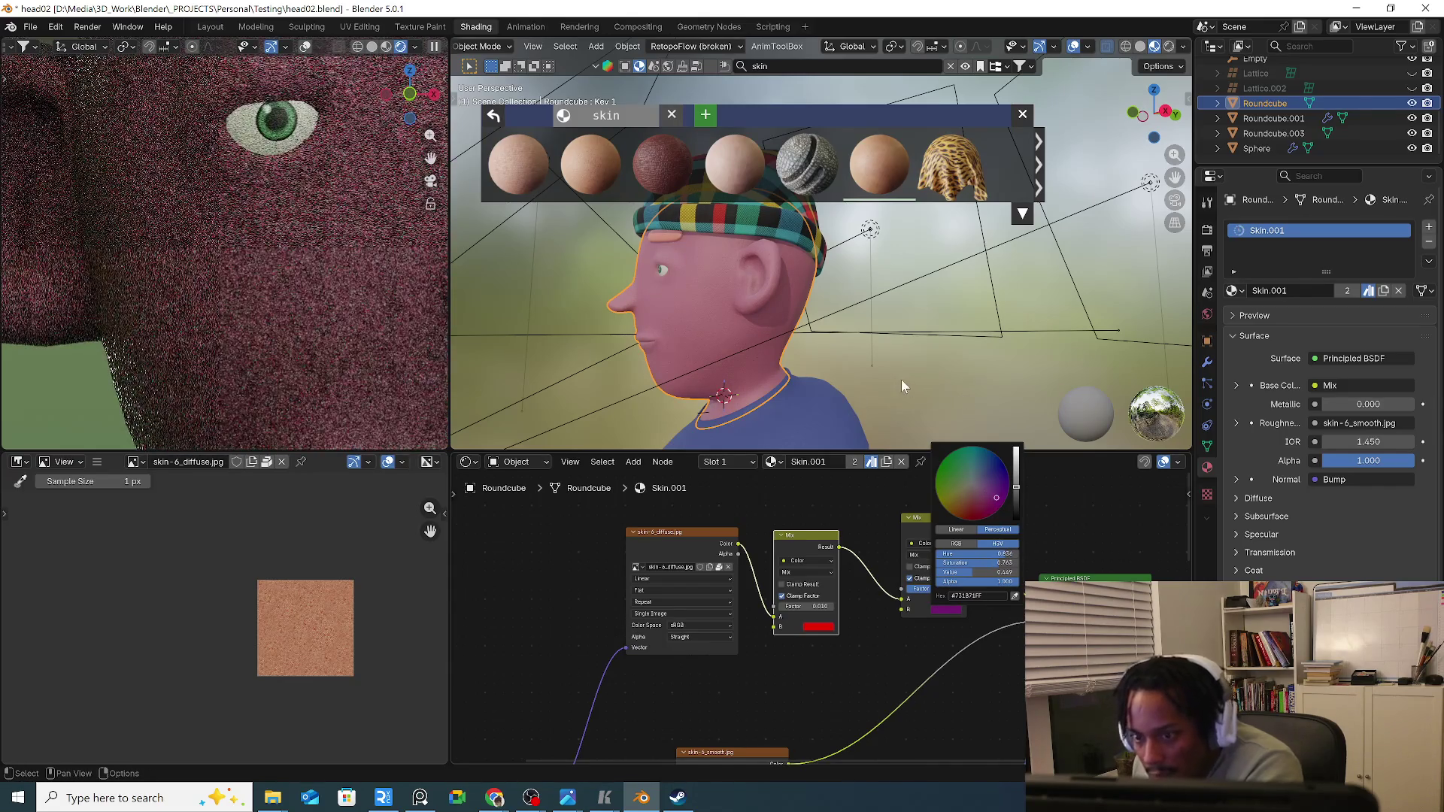
scroll(841, 388, "up", 2)
scroll(920, 385, "up", 1)
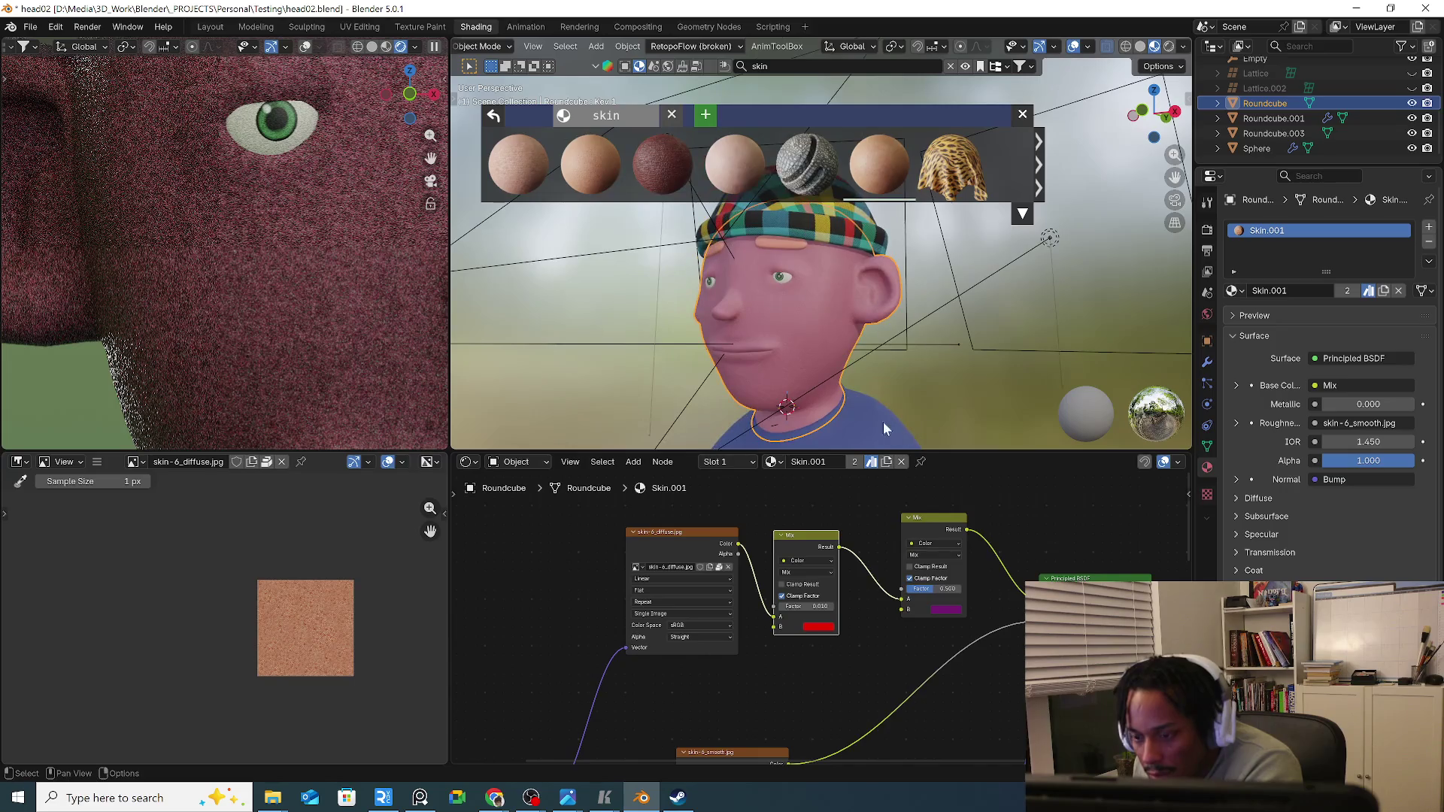
scroll(883, 422, "up", 2)
scroll(854, 384, "up", 2)
left_click(948, 612)
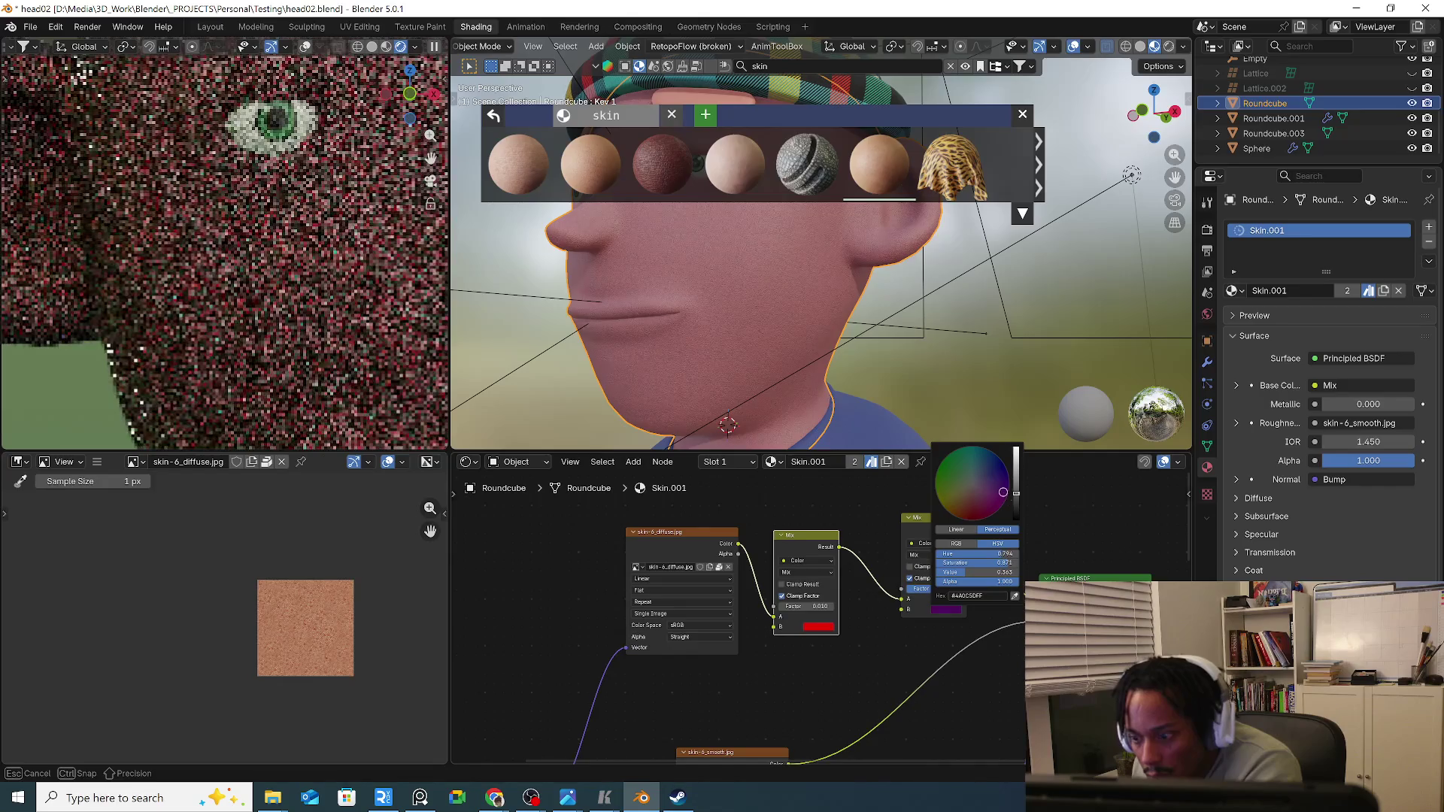
left_click_drag(997, 497, 1019, 482)
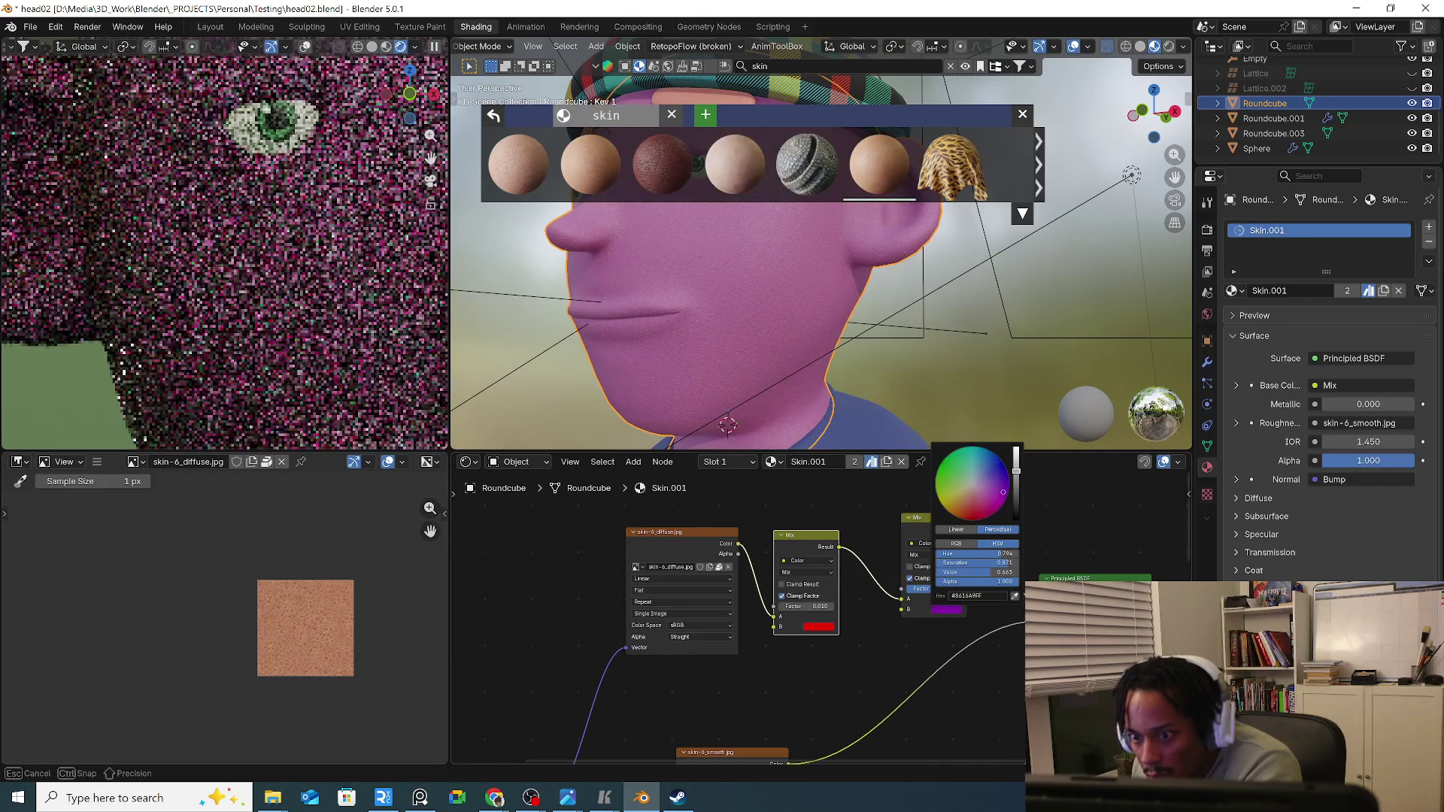
mouse_move(775, 365)
middle_mouse_down()
mouse_move(934, 409)
mouse_move(811, 375)
middle_mouse_up()
scroll(688, 368, "down", 2)
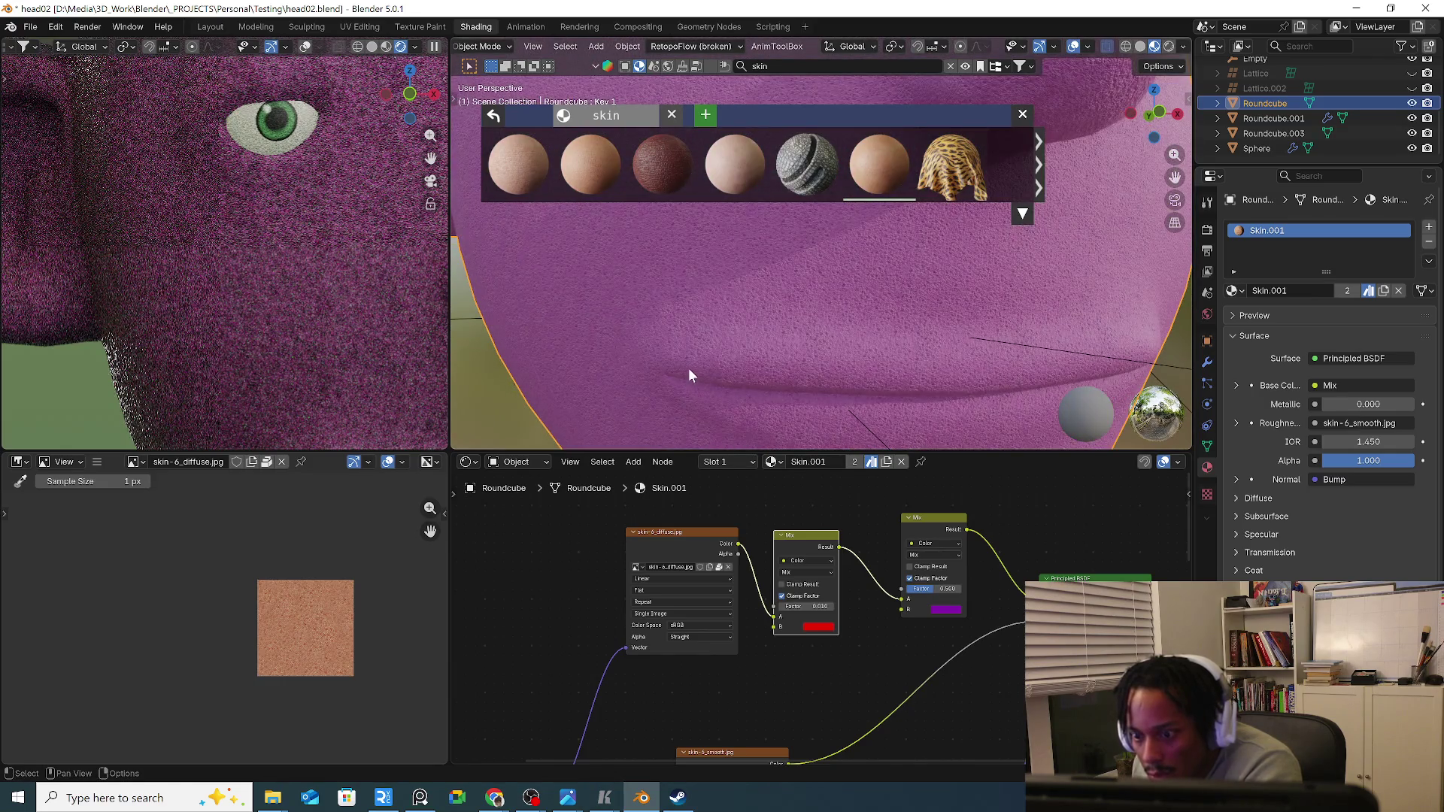
scroll(700, 370, "down", 3)
scroll(719, 385, "down", 2)
mouse_move(718, 386)
middle_mouse_down()
mouse_move(894, 389)
mouse_move(790, 396)
middle_mouse_up()
scroll(233, 231, "down", 3)
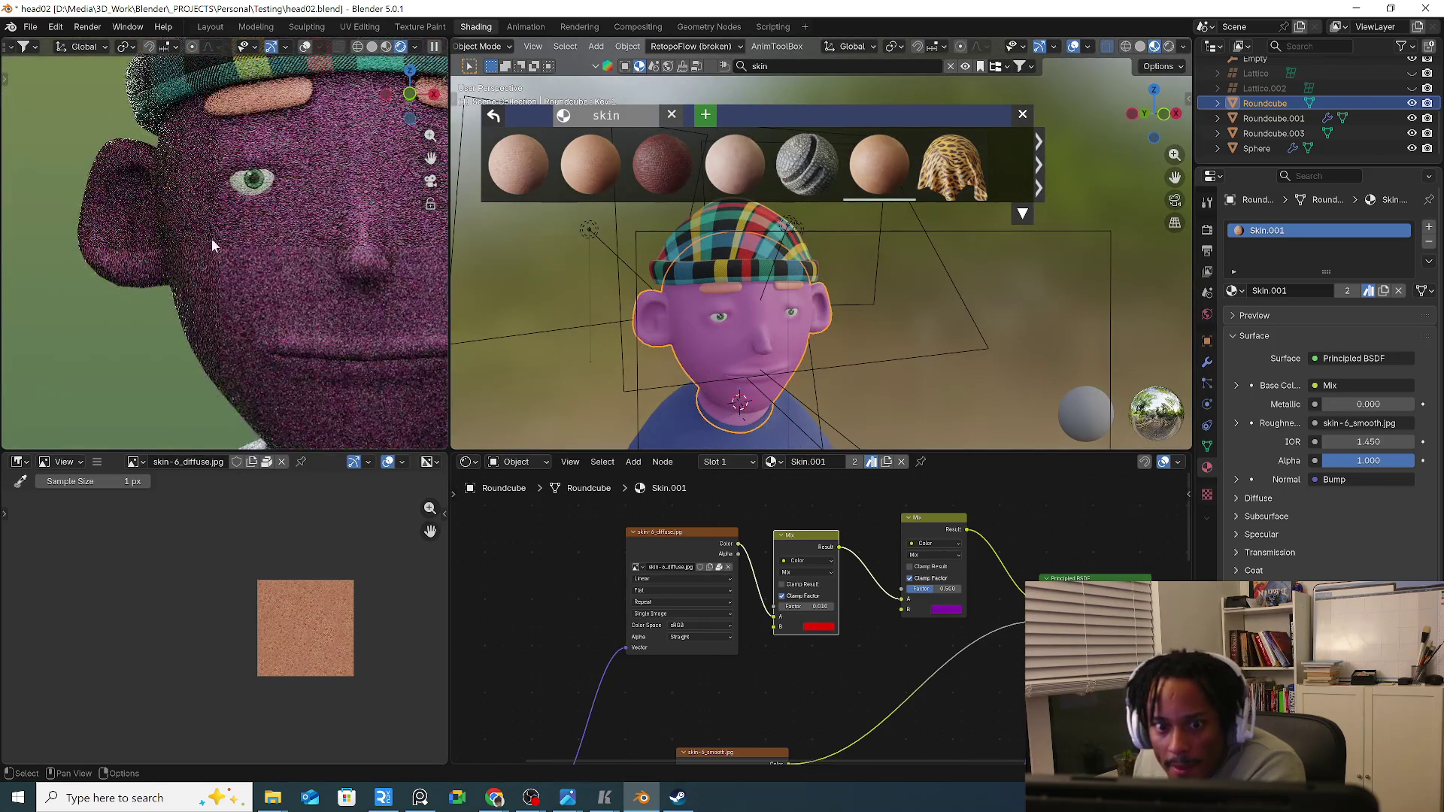
scroll(194, 247, "down", 2)
scroll(186, 258, "down", 2)
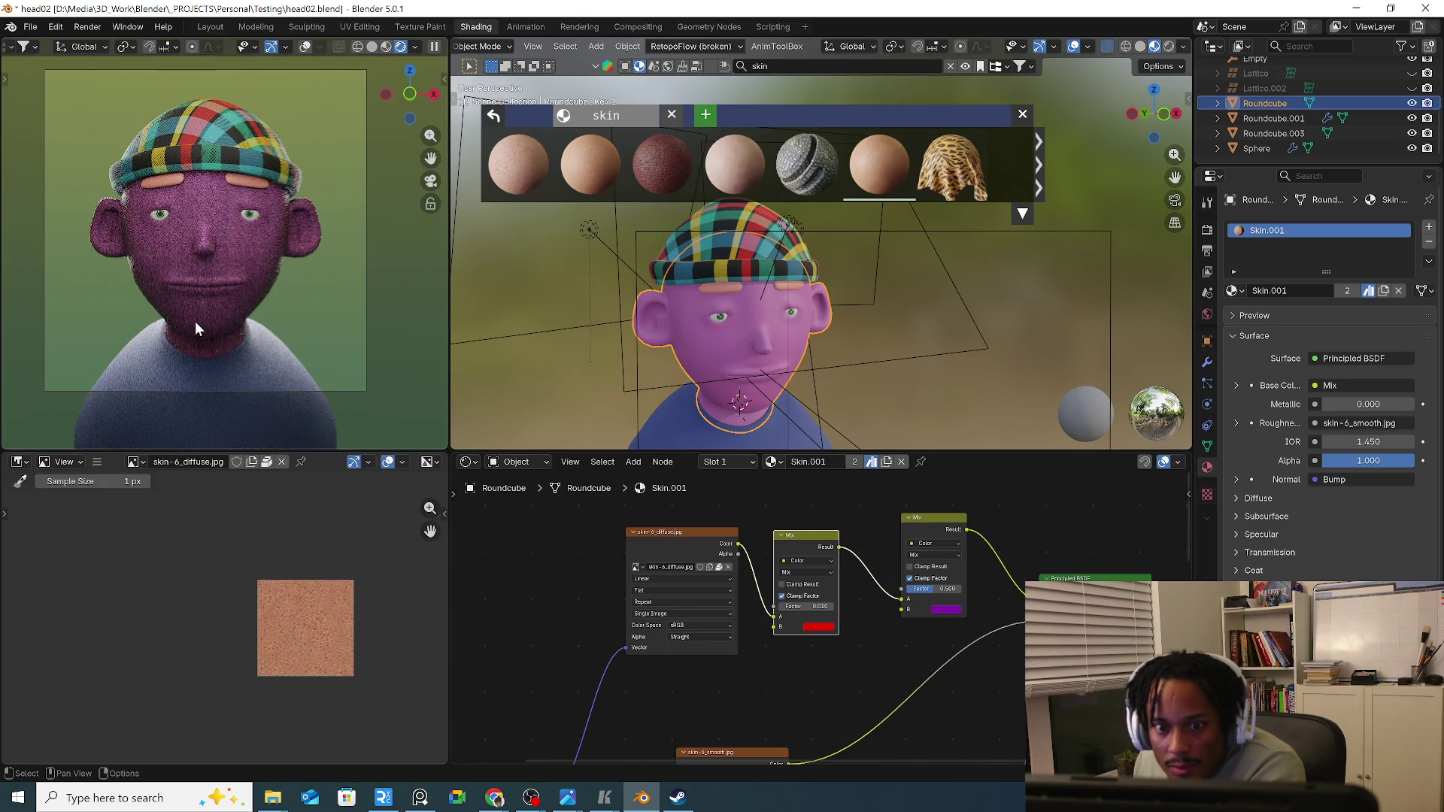
Centre the bust in the camera preview and orbit the main view to the head's side.
middle_click_drag(202, 319, 231, 322, "shift")
mouse_move(541, 319)
middle_mouse_down()
mouse_move(694, 317)
mouse_move(646, 330)
mouse_move(664, 332)
middle_mouse_up()
scroll(718, 336, "up", 4)
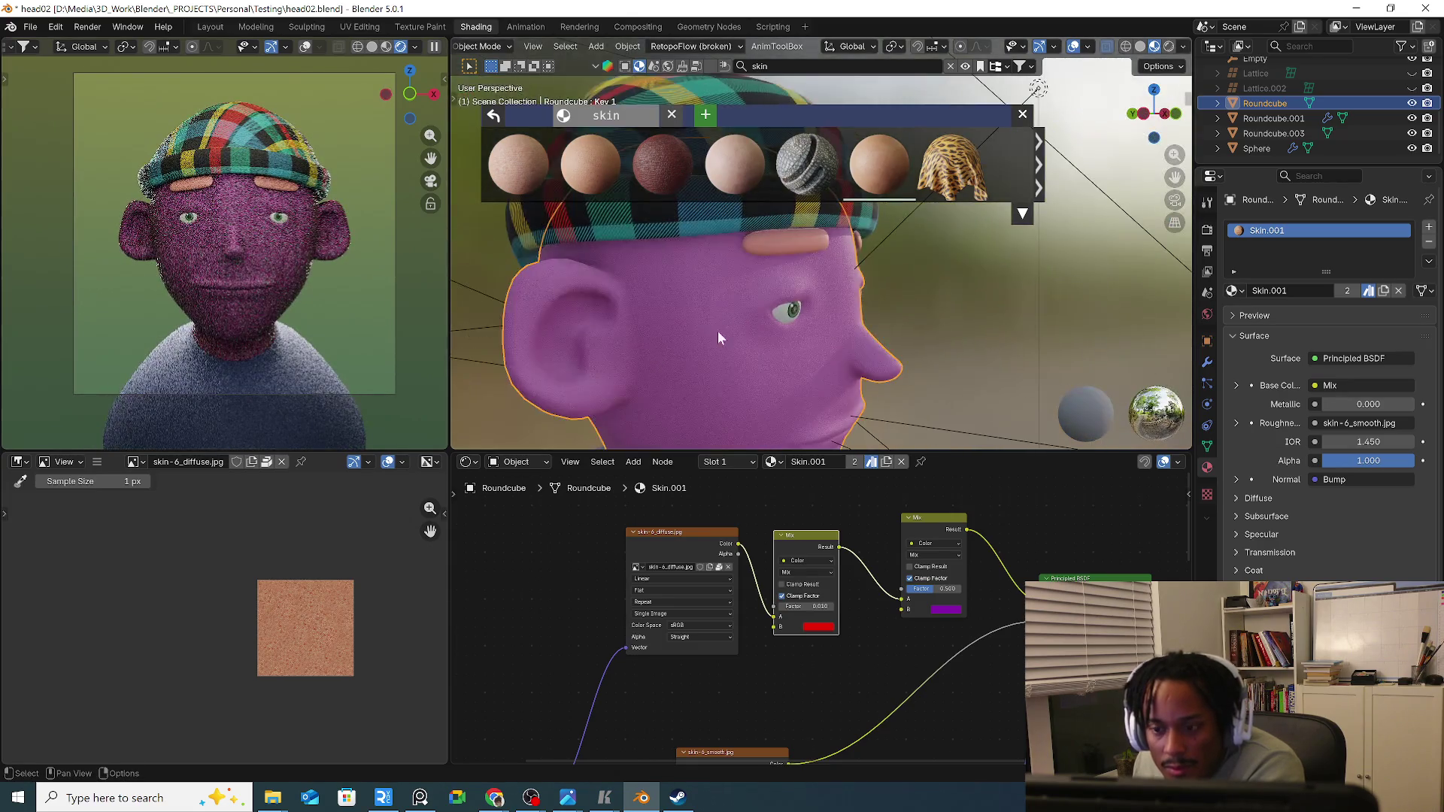
Select the eyebrow pieces and add a Frizz Hair Curves modifier via the F3 search.
left_click(651, 262)
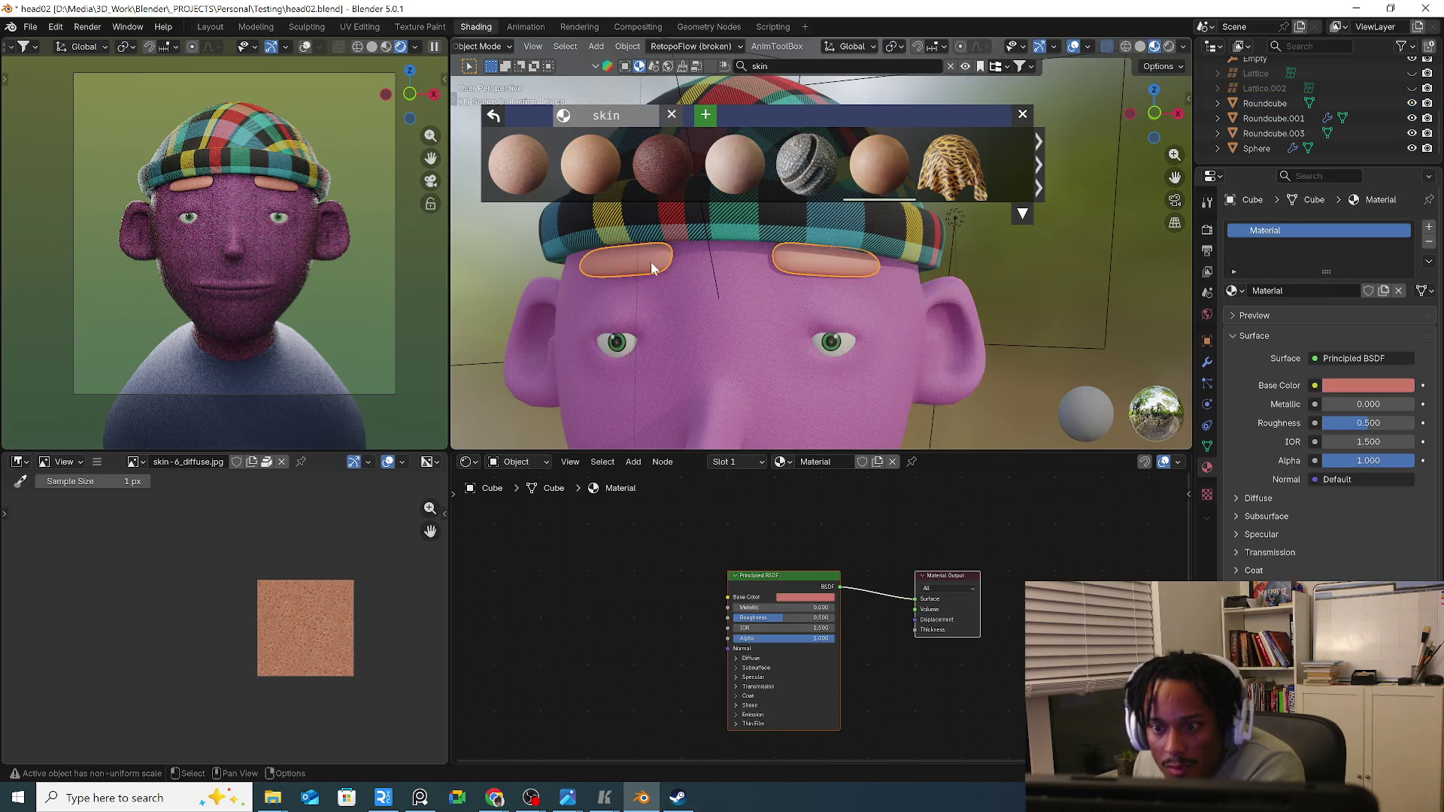
scroll(651, 274, "up", 3)
key("shift+a")
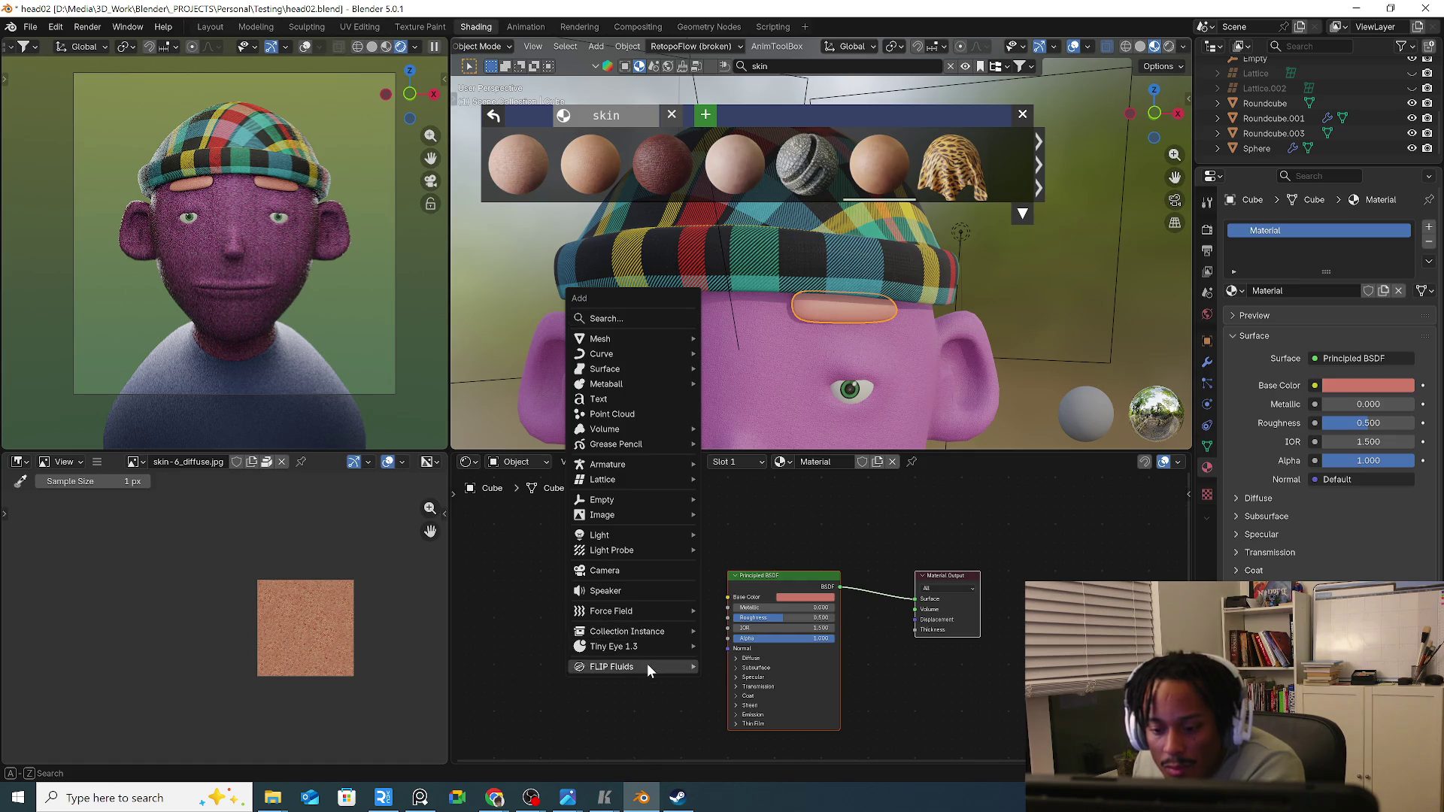
mouse_move(615, 611)
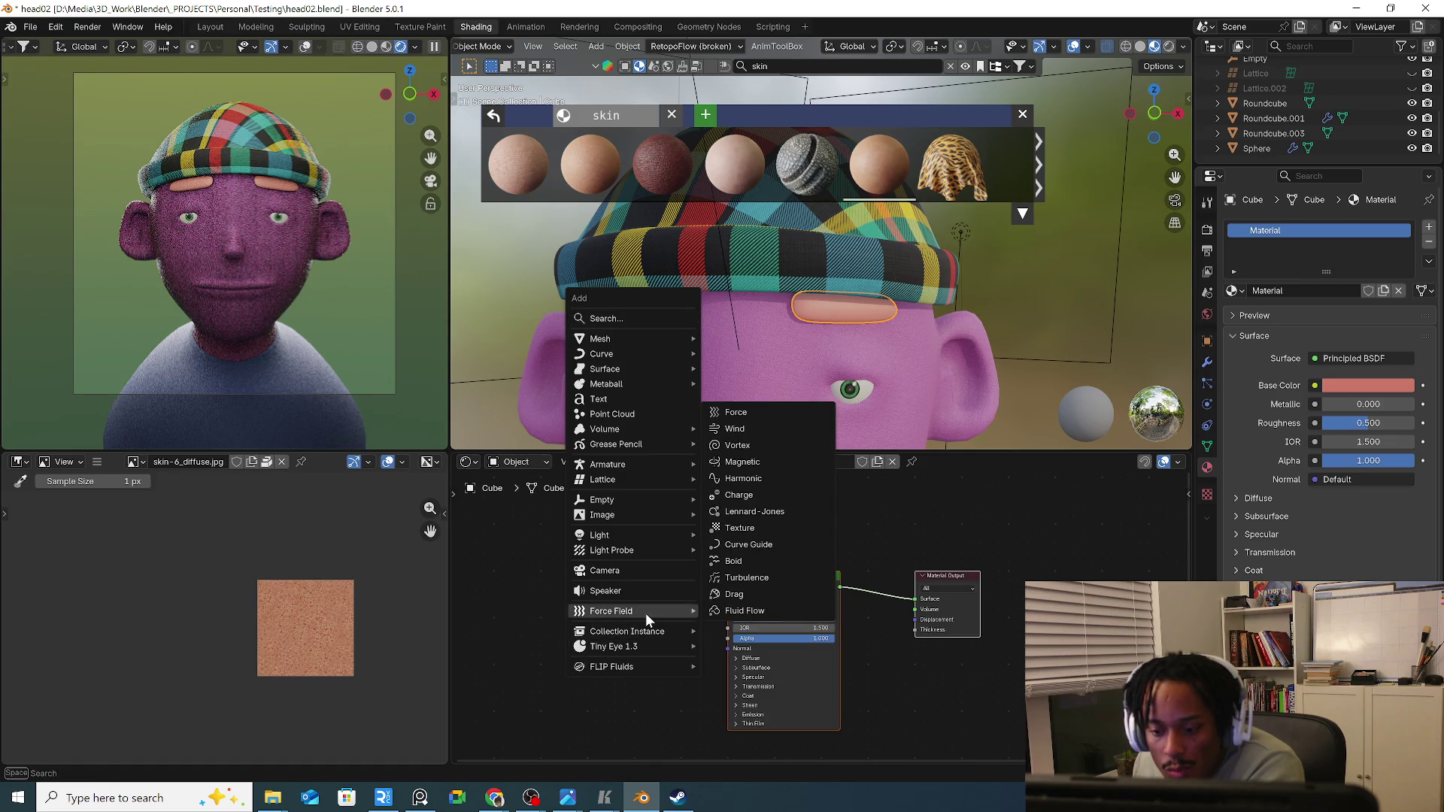
key("Escape")
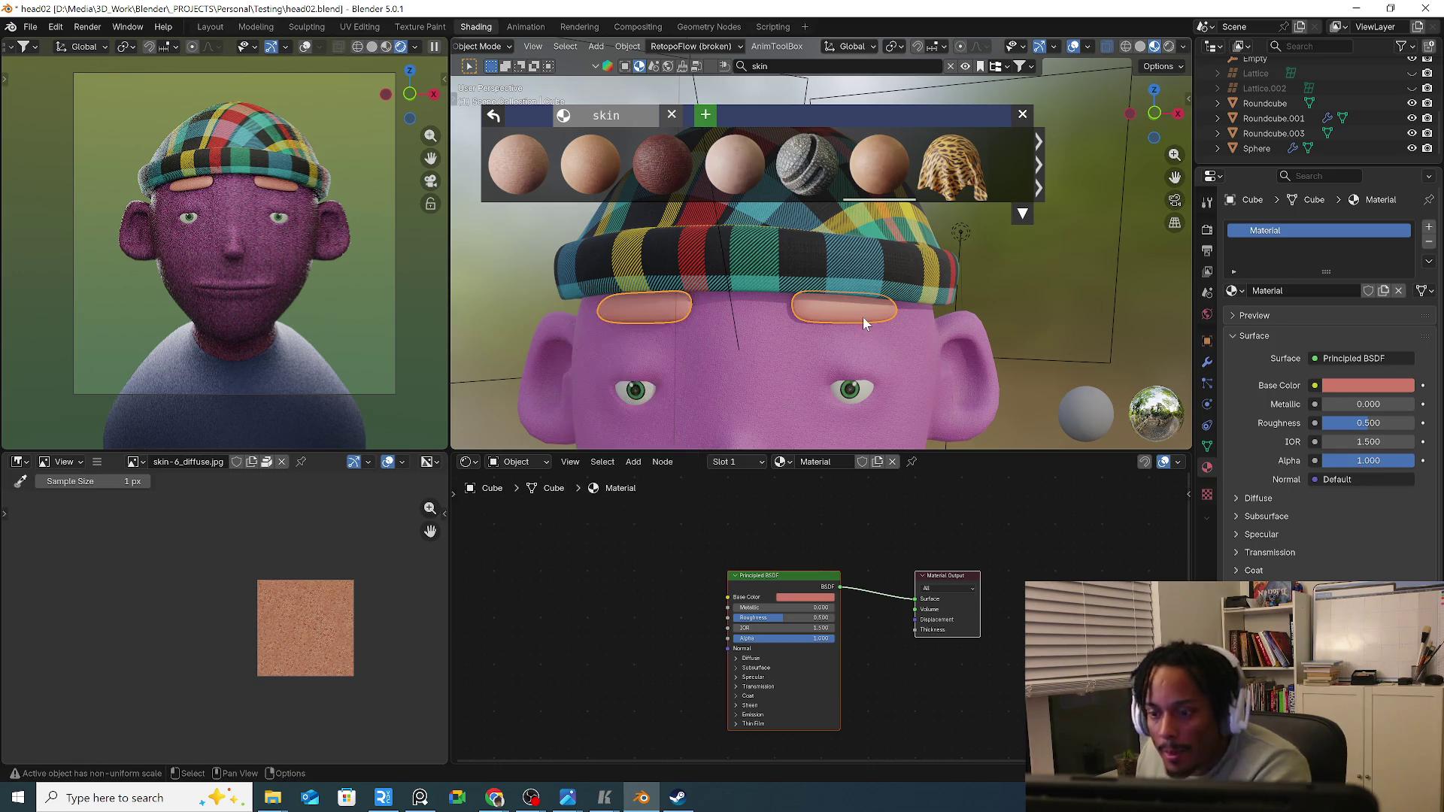
key("F3")
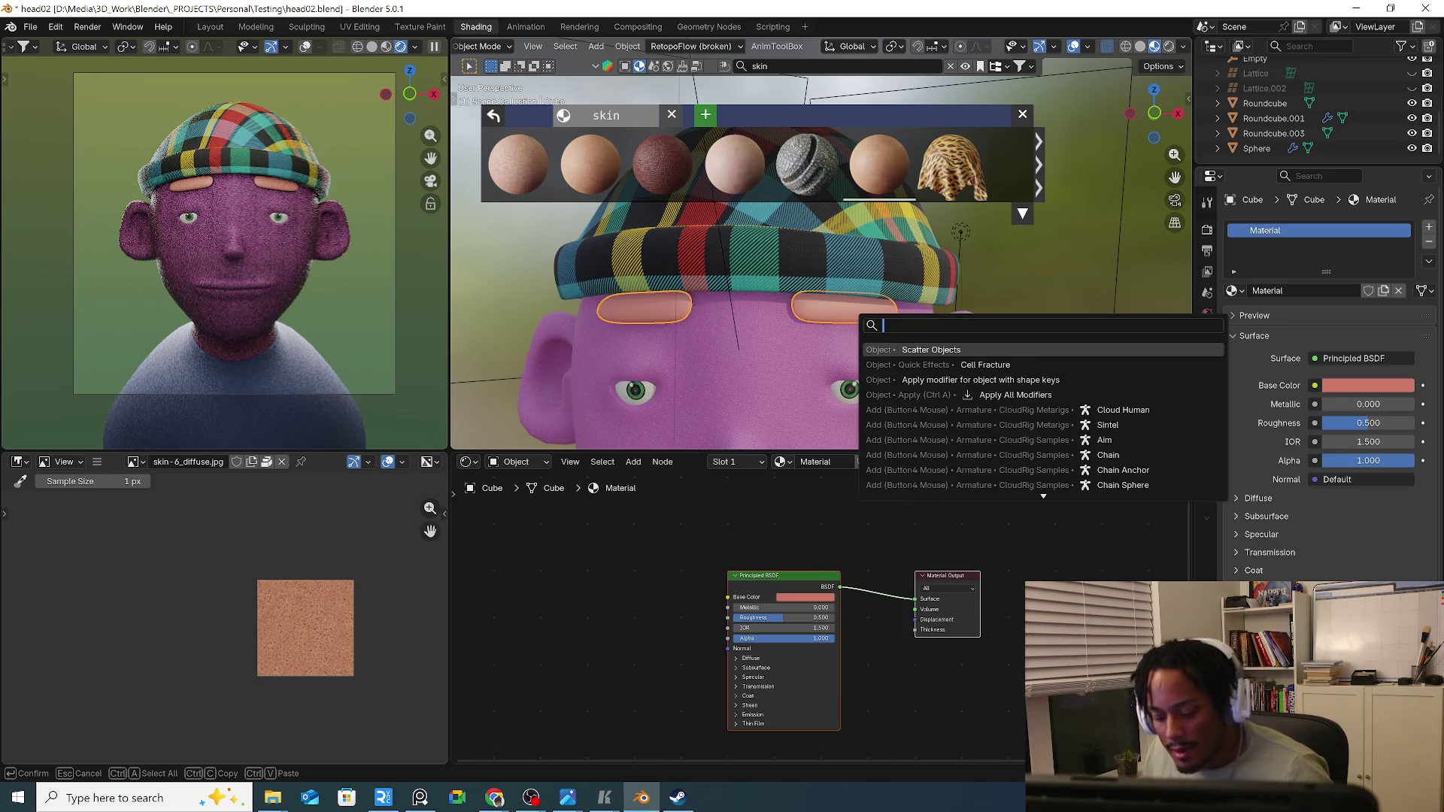
type("ha")
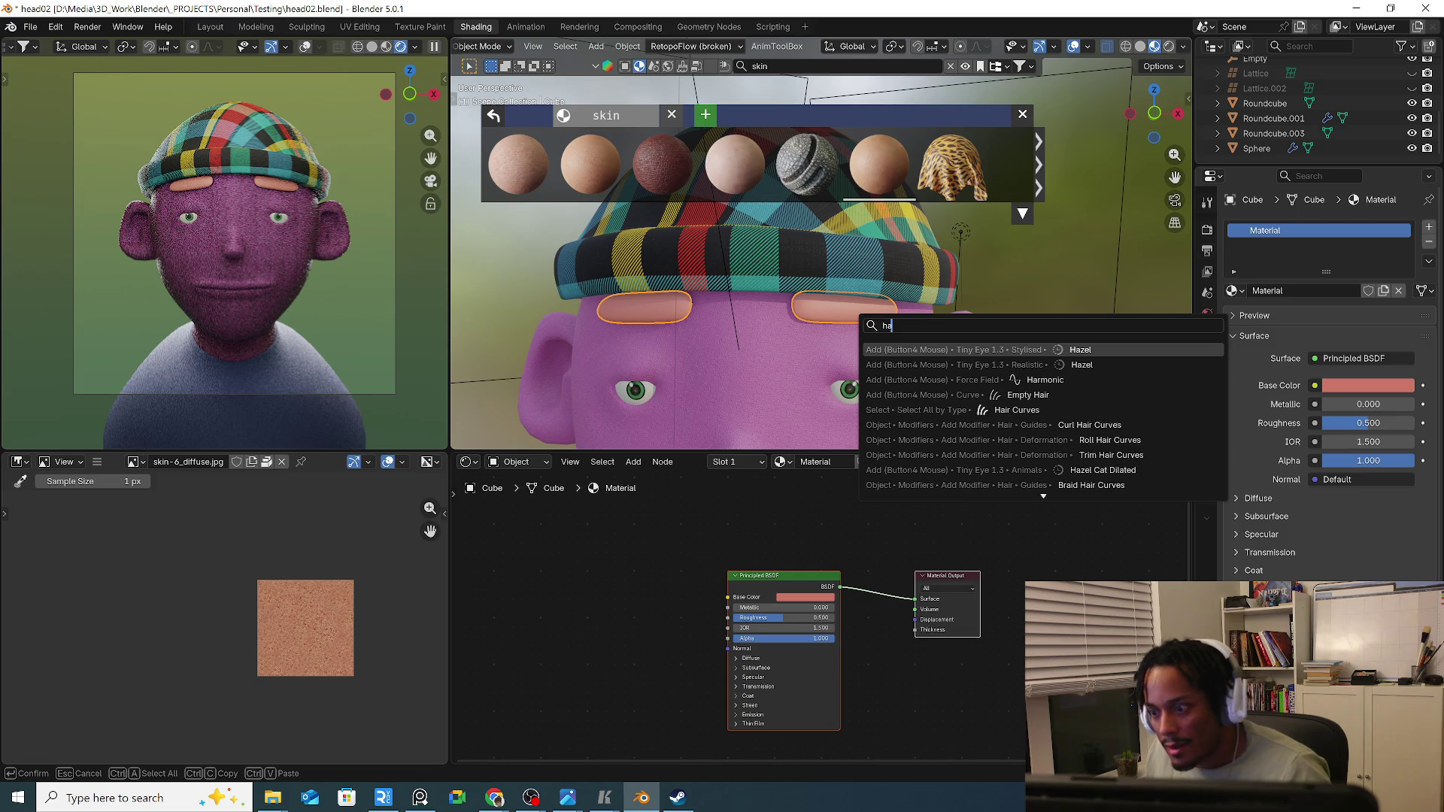
type("i")
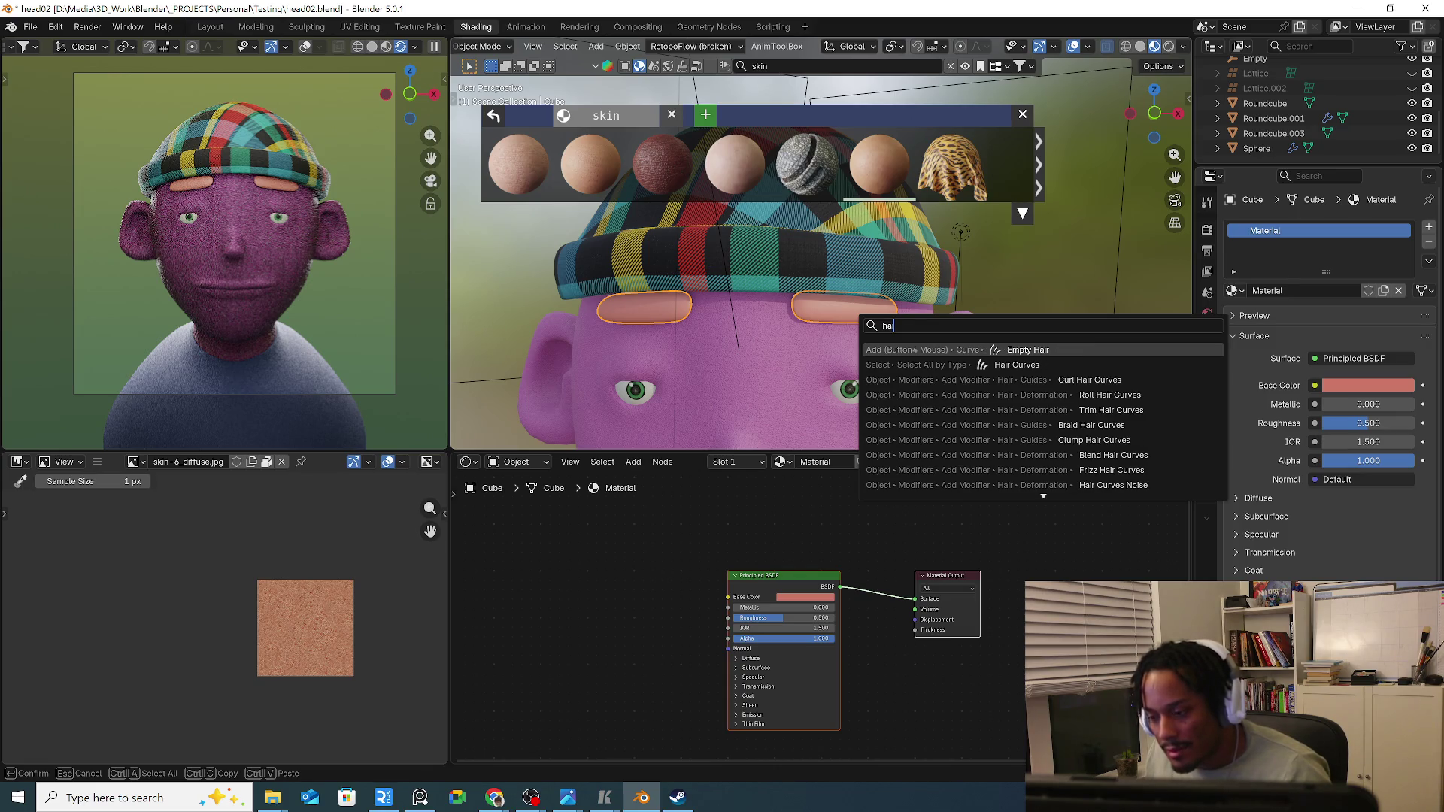
key("Down")
key("Down")
key("Up")
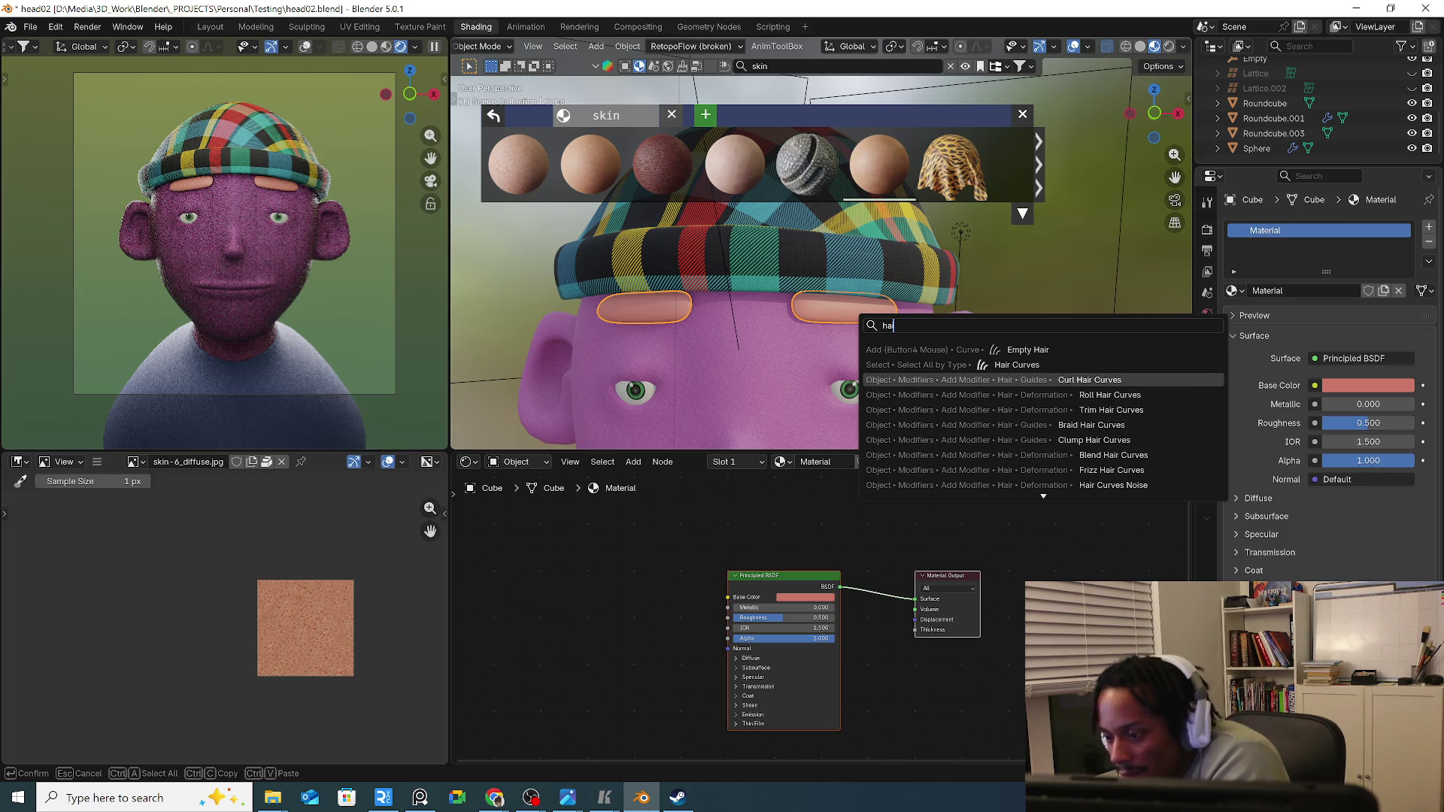
key("Down")
key("Down")
key("Down")
key("Down")
key("Down")
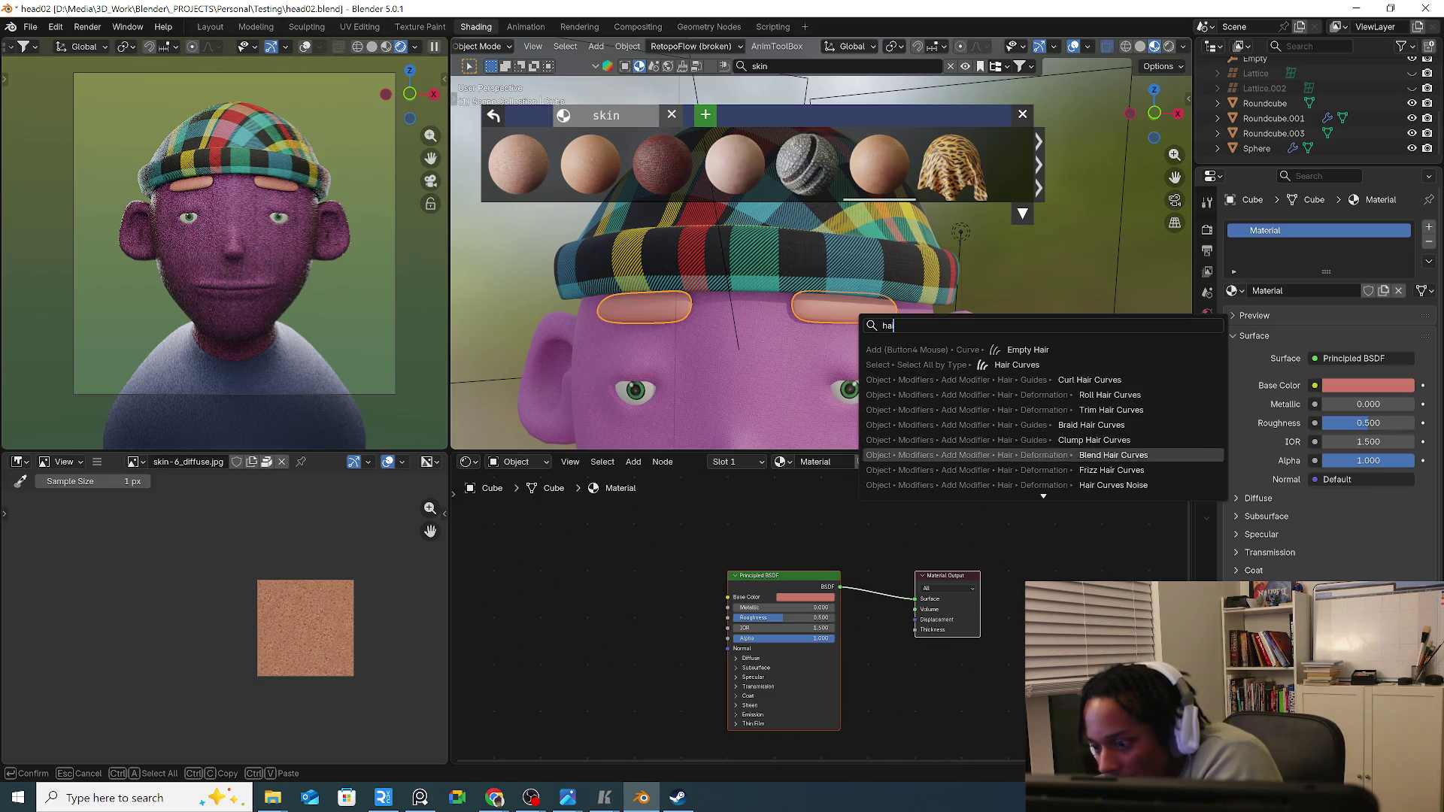
key("Down")
key("Down")
left_click(1132, 470)
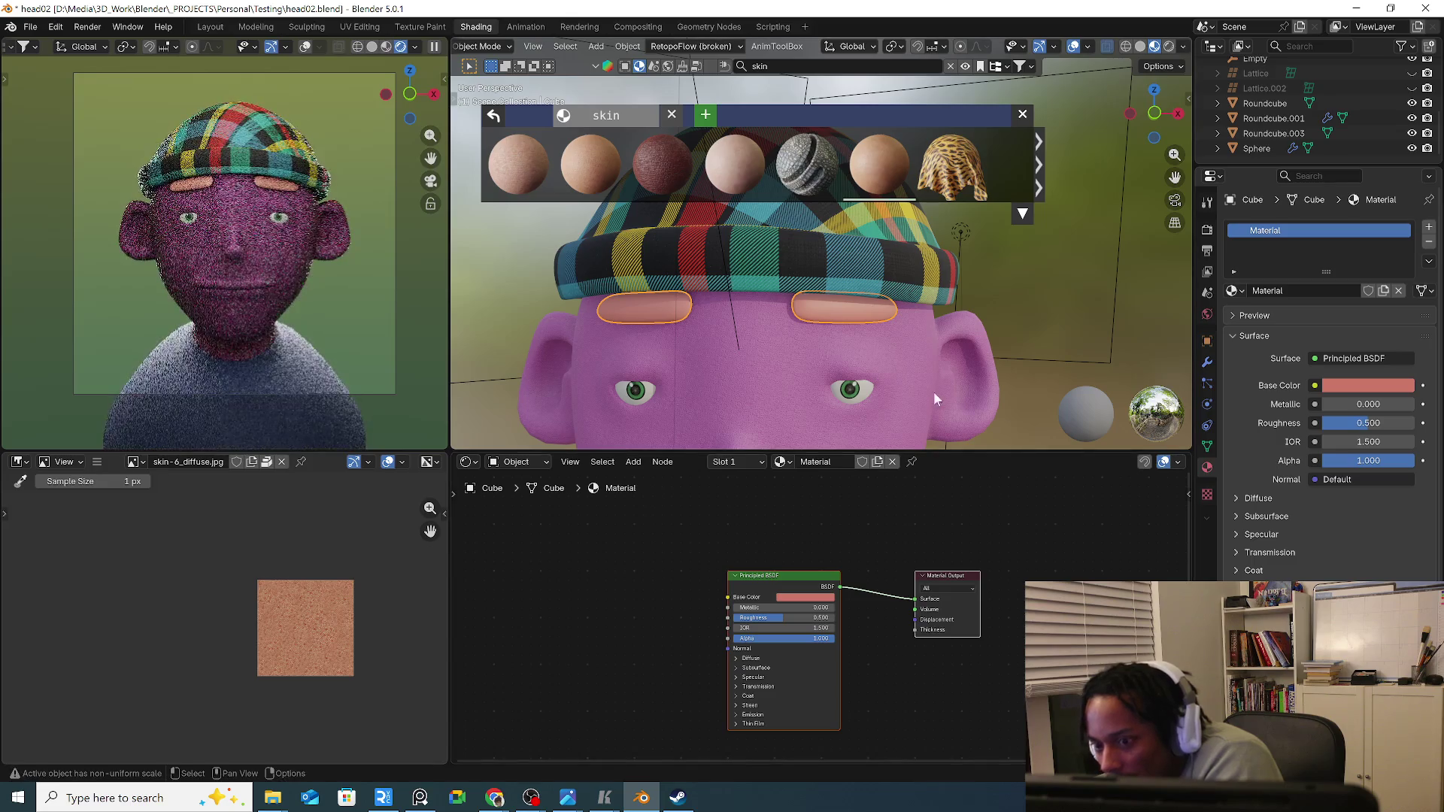
Show the eyebrows' modifier stack, isolate them in local view, then select the shirt Roundcube.003.
mouse_move(853, 341)
middle_mouse_down()
mouse_move(918, 321)
mouse_move(866, 328)
middle_mouse_up()
left_click(1208, 448)
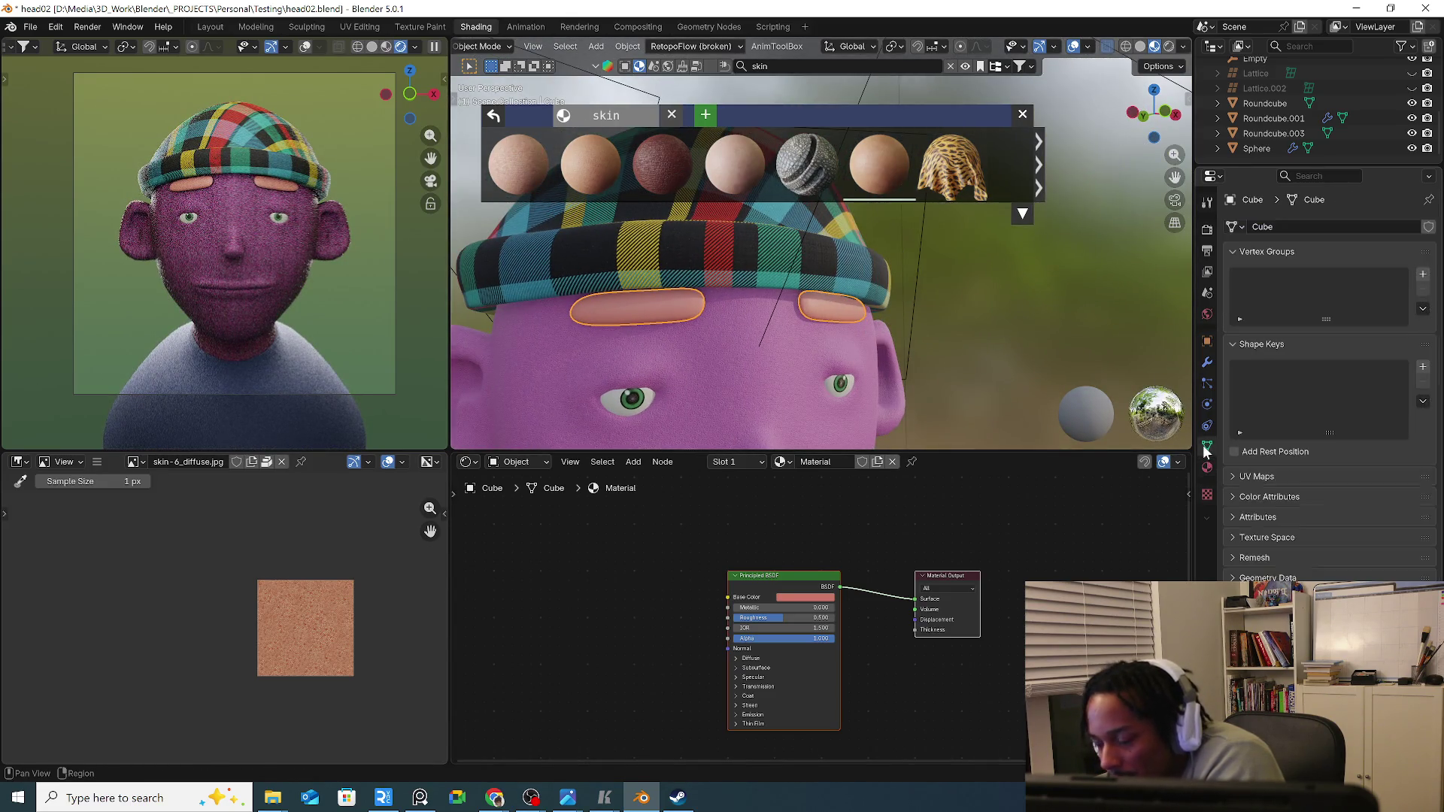
left_click(1208, 404)
left_click(1208, 361)
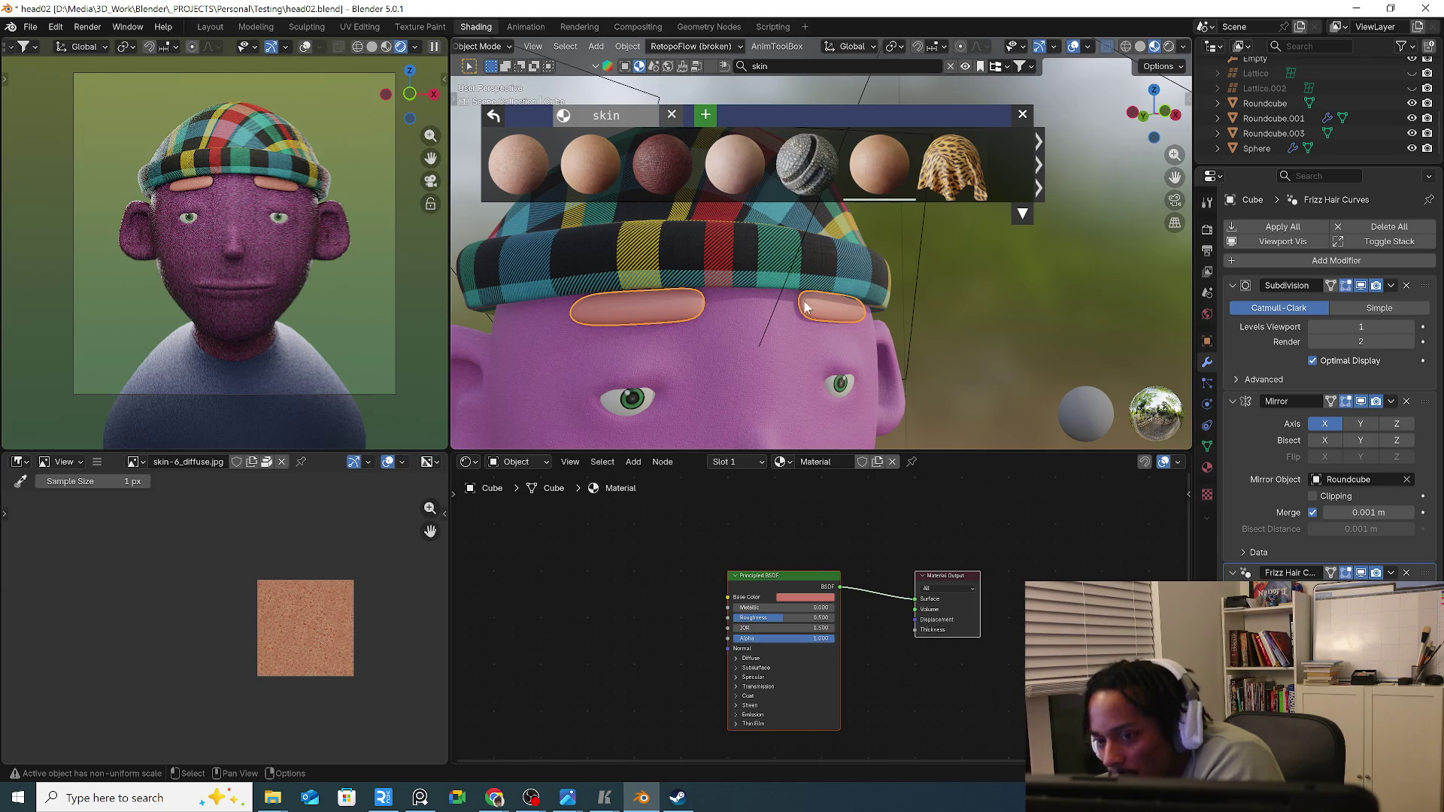
mouse_move(1015, 361)
middle_mouse_down()
mouse_move(700, 314)
mouse_move(866, 316)
middle_mouse_up()
key("KP_Divide")
left_click(1023, 114)
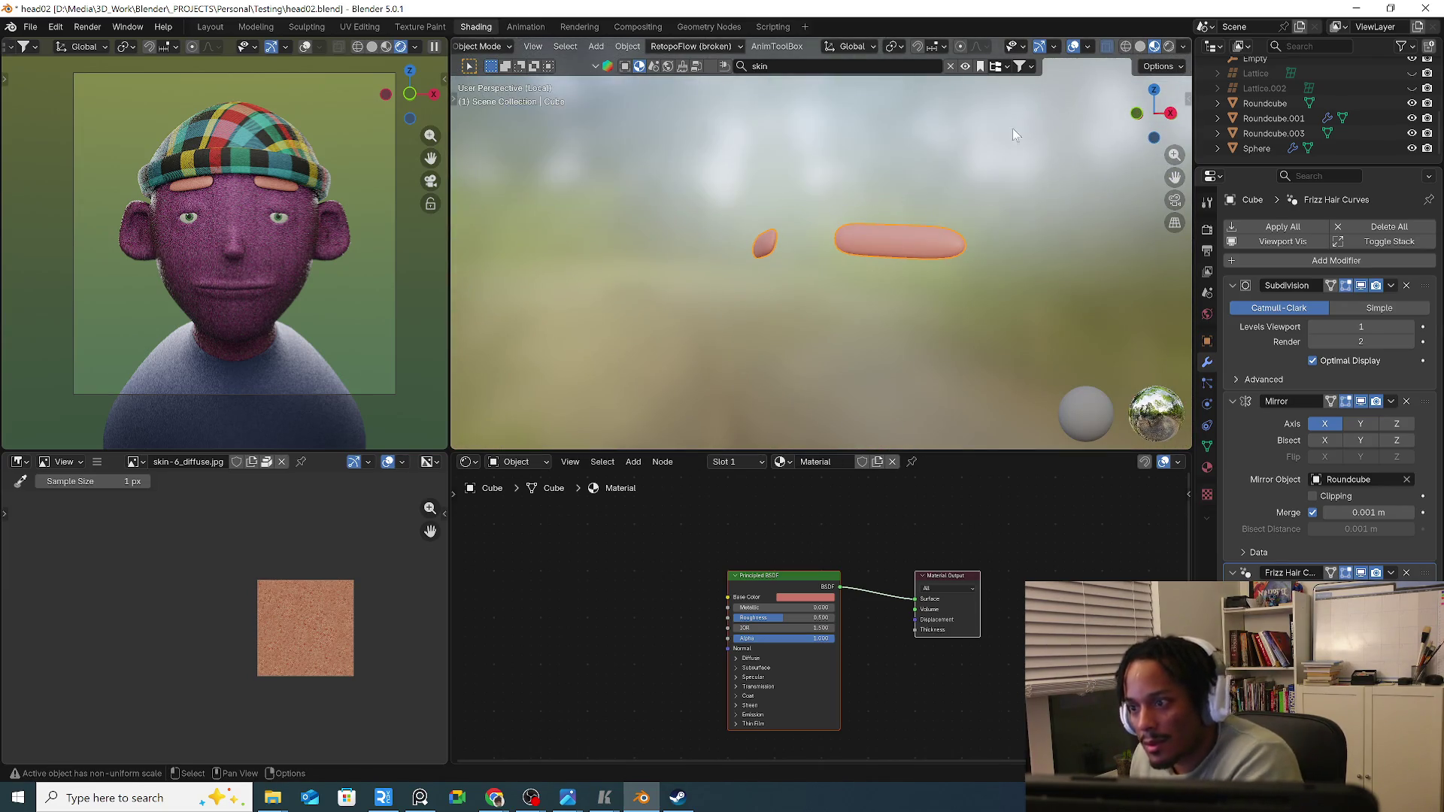
mouse_move(1013, 127)
middle_mouse_down()
mouse_move(868, 222)
mouse_move(884, 252)
mouse_move(919, 226)
mouse_move(945, 326)
middle_mouse_up()
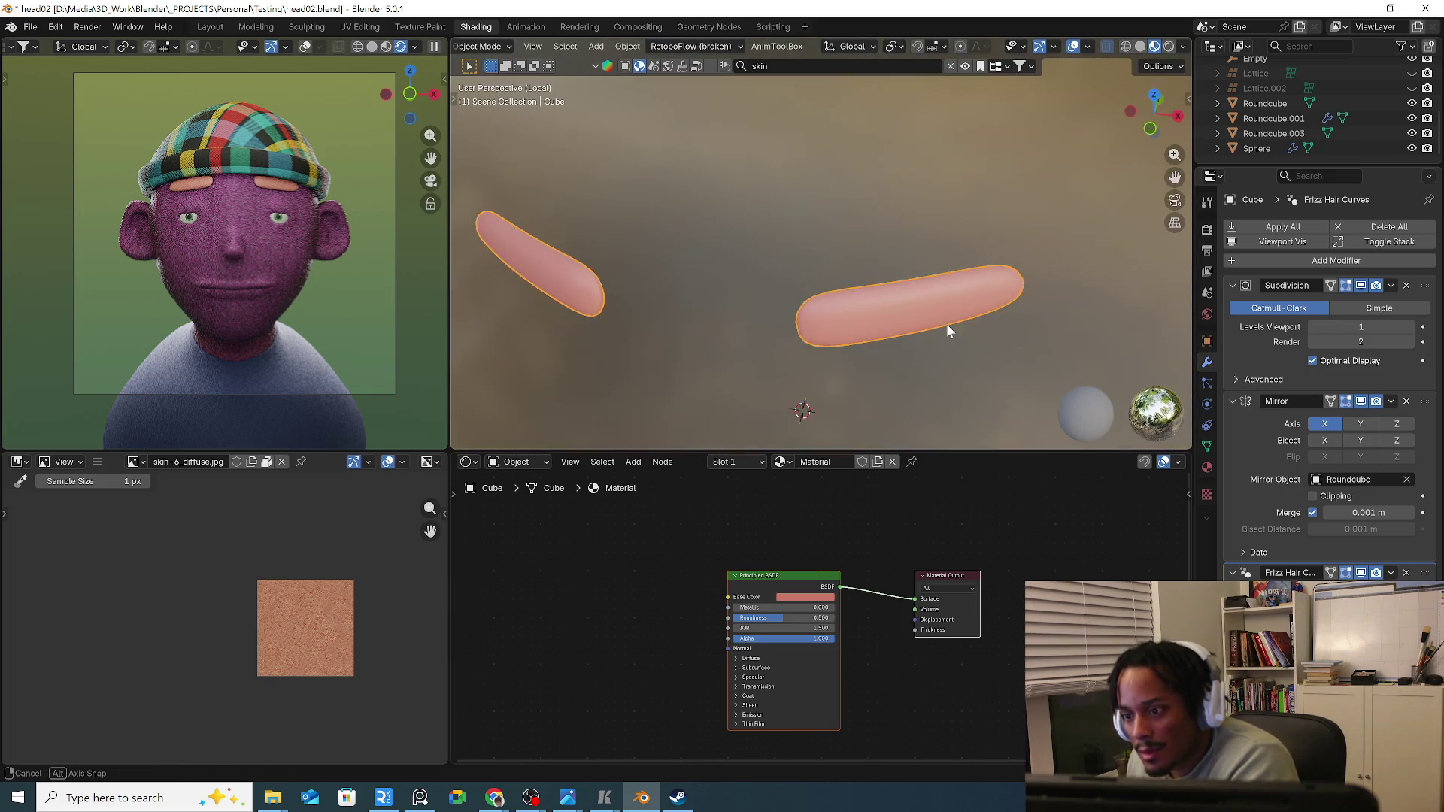
scroll(240, 254, "up", 4)
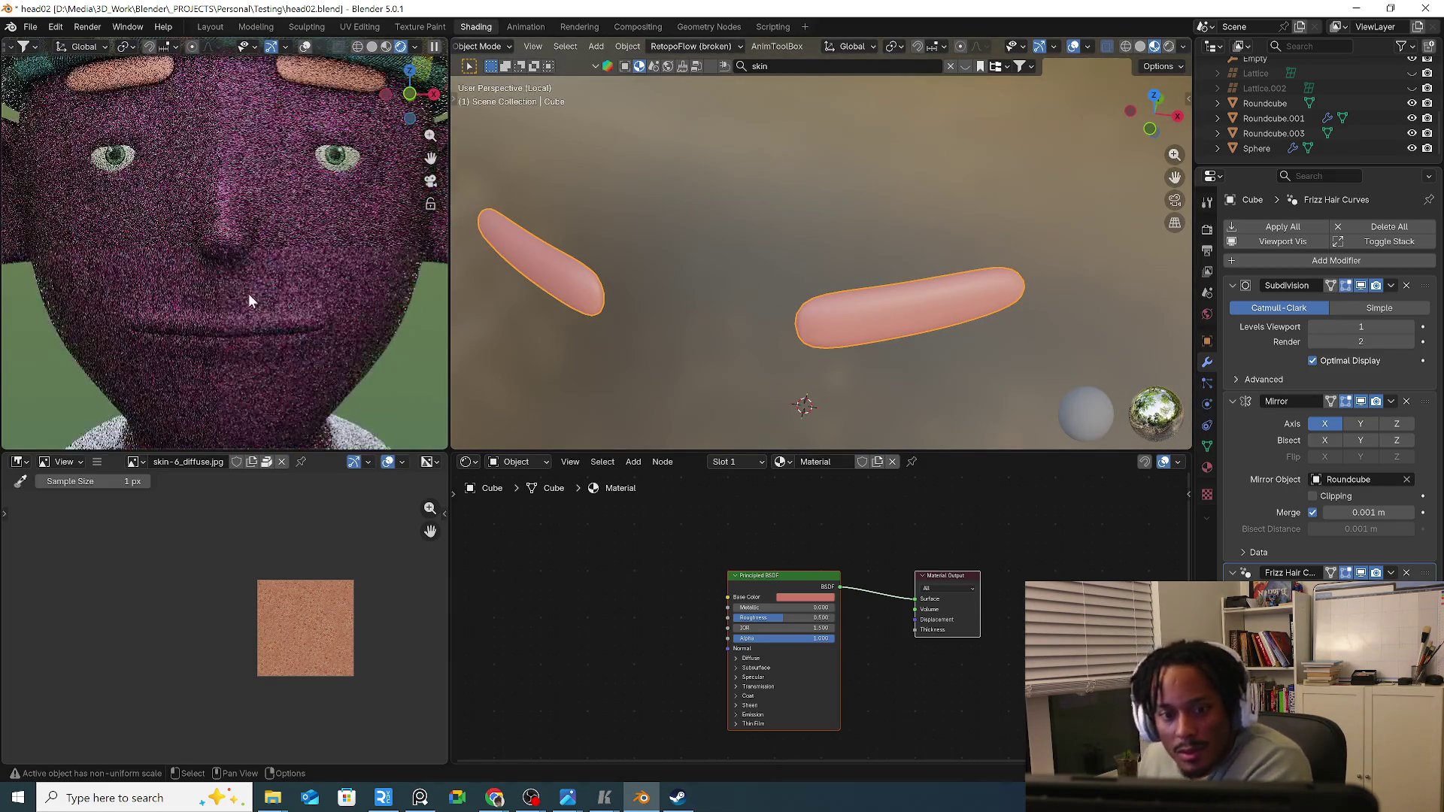
scroll(254, 309, "down", 5)
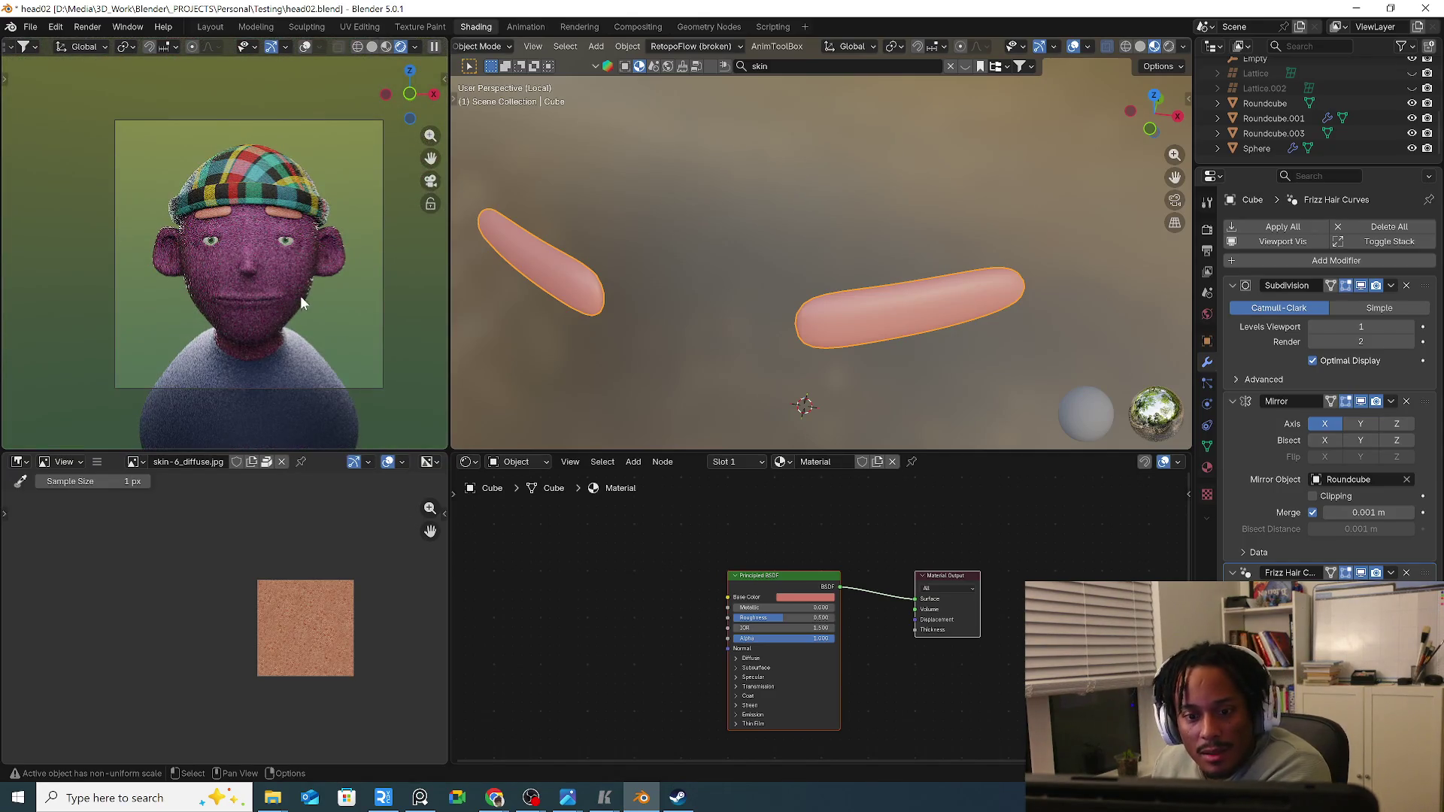
left_click(672, 354)
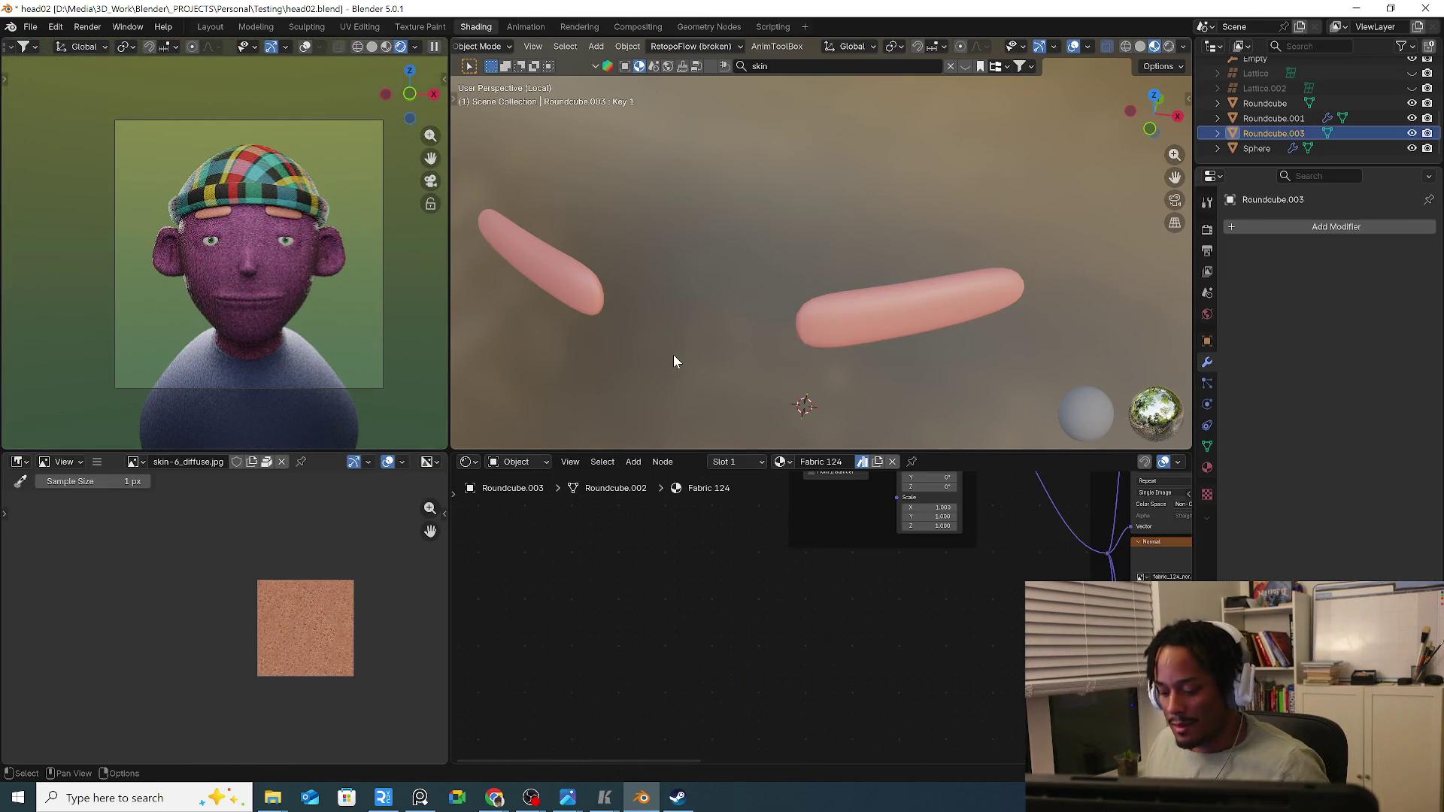
Edit the shirt mesh in the full scene and slide one neckline edge loop into place.
key("KP_Divide")
mouse_move(780, 329)
middle_mouse_down()
mouse_move(833, 366)
mouse_move(841, 396)
mouse_move(824, 414)
middle_mouse_up()
key("Tab")
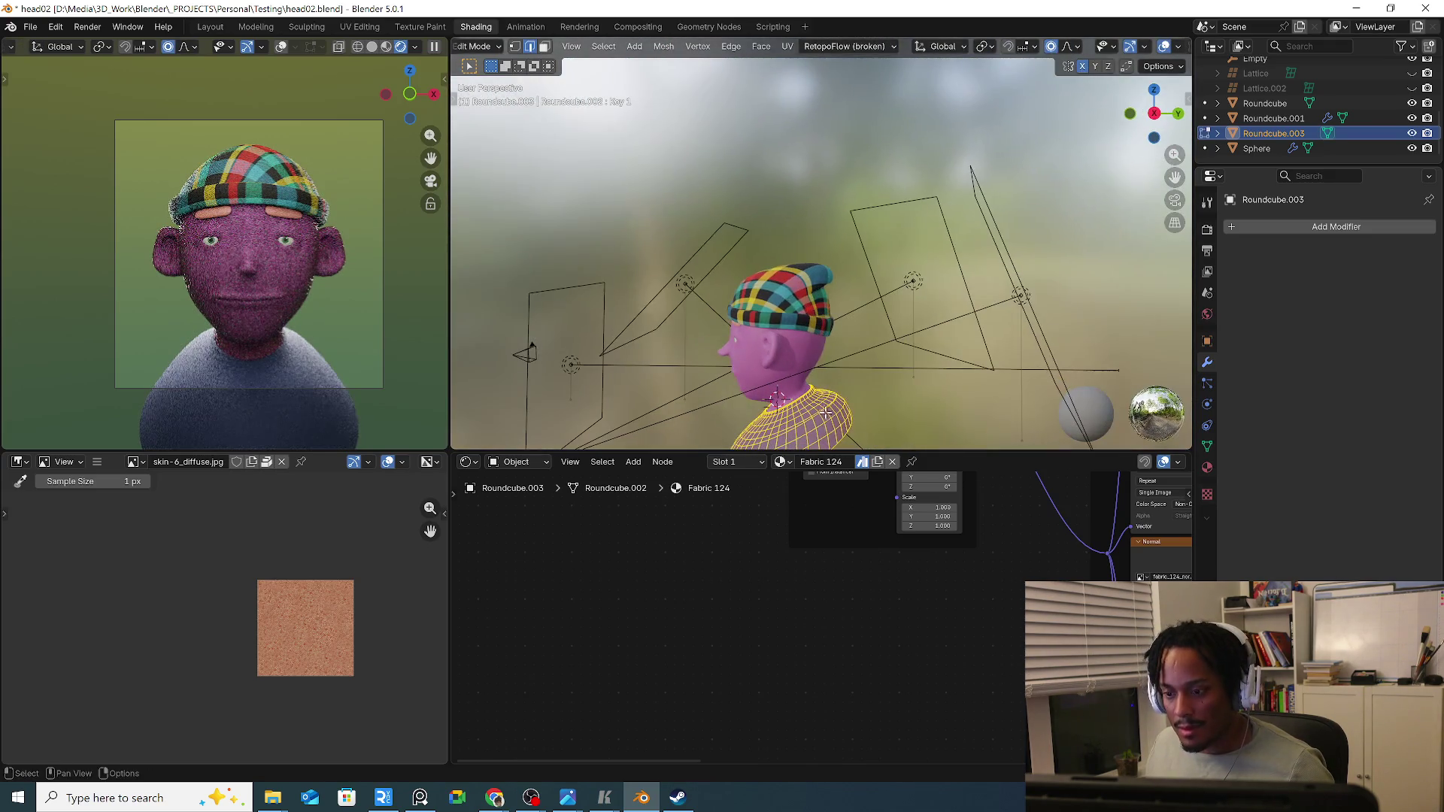
scroll(734, 339, "up", 5)
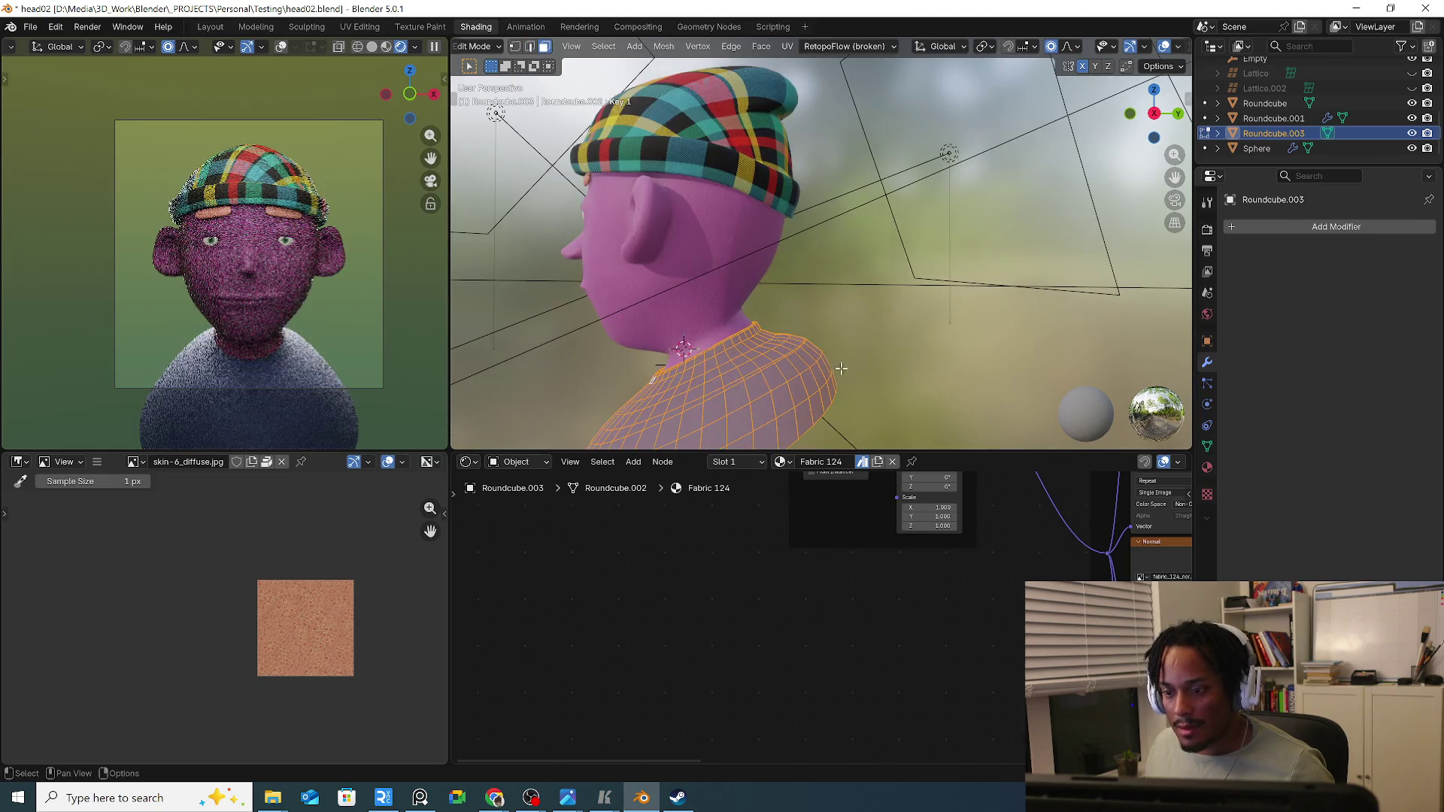
left_click(745, 372)
middle_click_drag(746, 373, 751, 339)
scroll(751, 328, "up", 4)
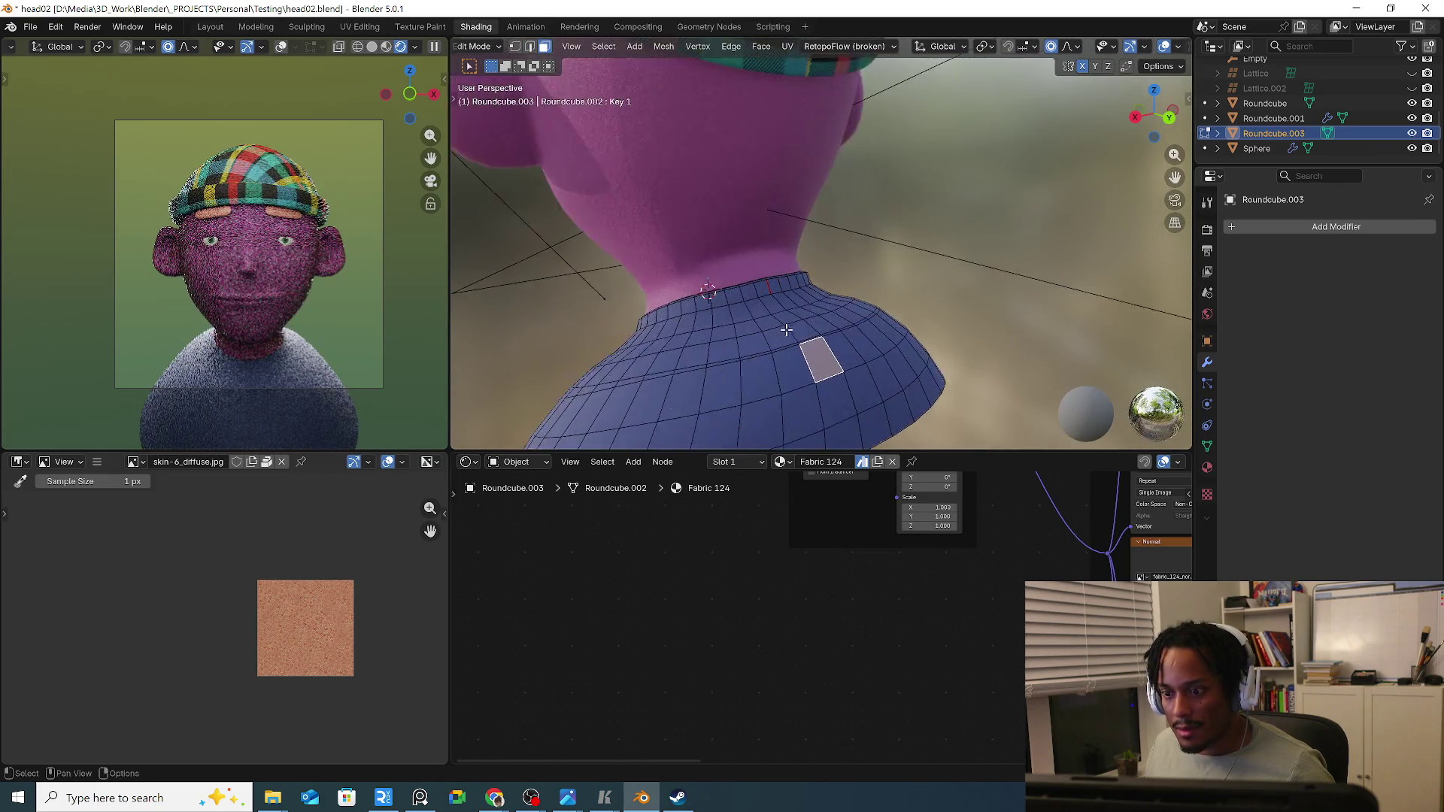
scroll(765, 297, "up", 2)
scroll(762, 271, "down", 2)
middle_click_drag(762, 270, 891, 333)
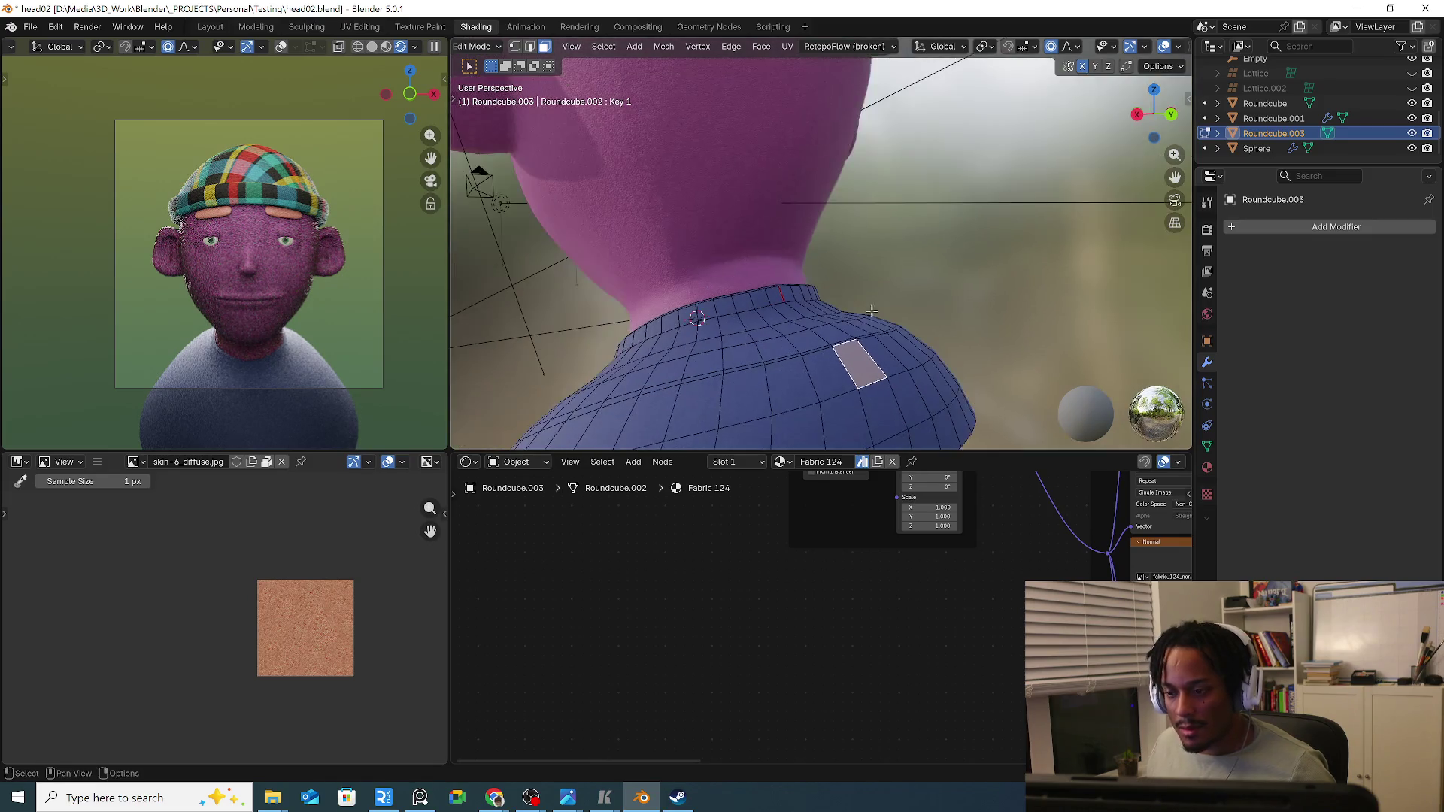
scroll(892, 333, "down", 3)
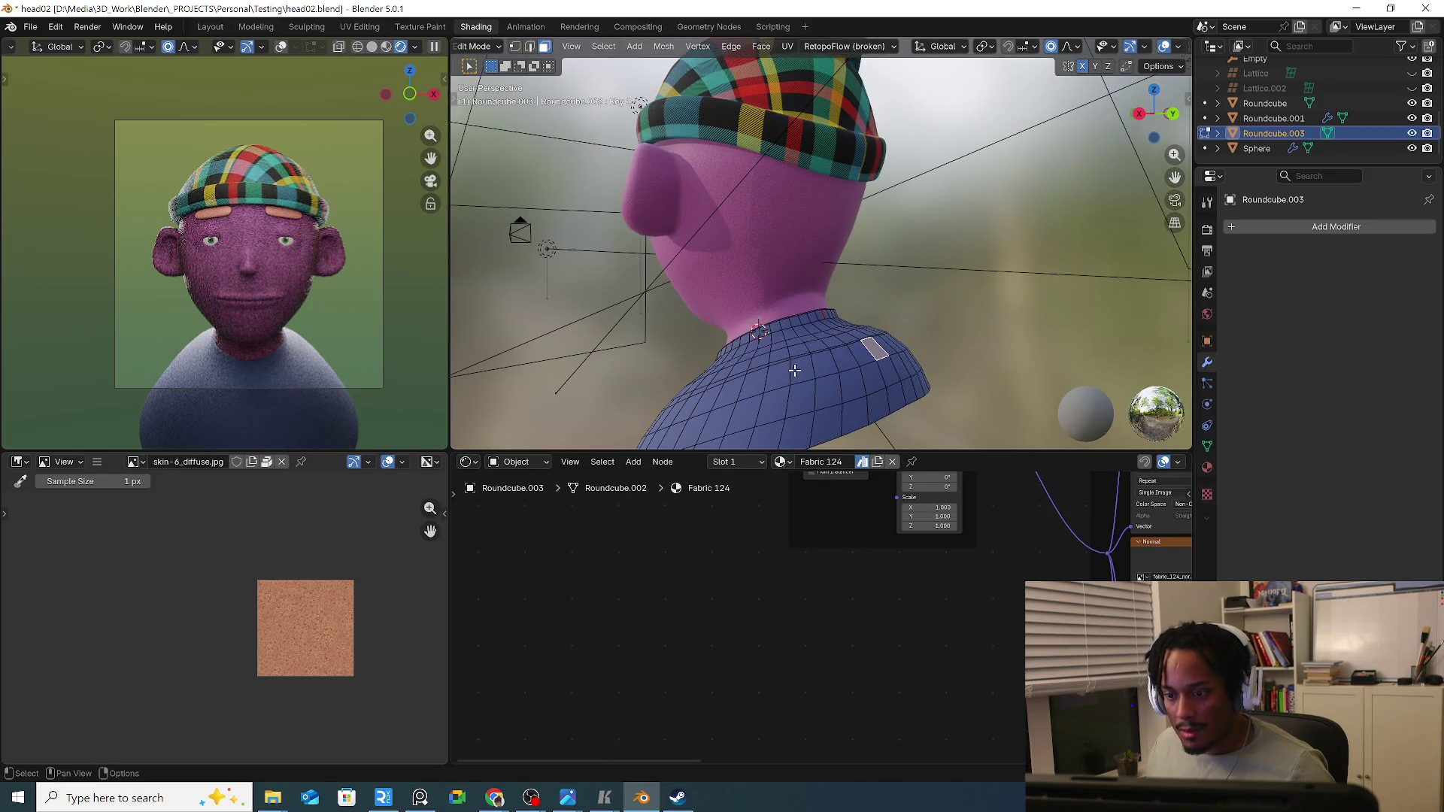
left_click(801, 364, "alt")
key("g")
key("g")
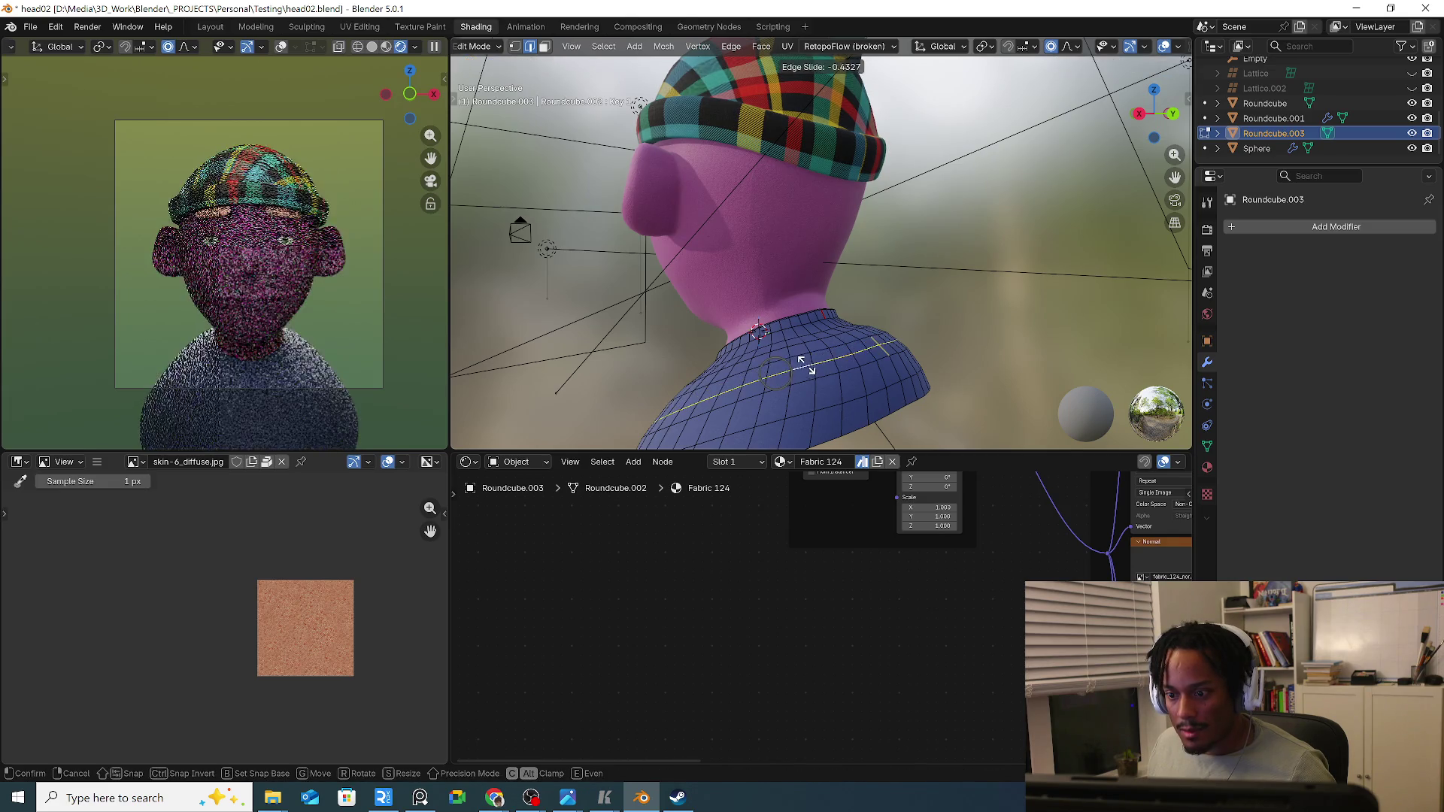
left_click(885, 352)
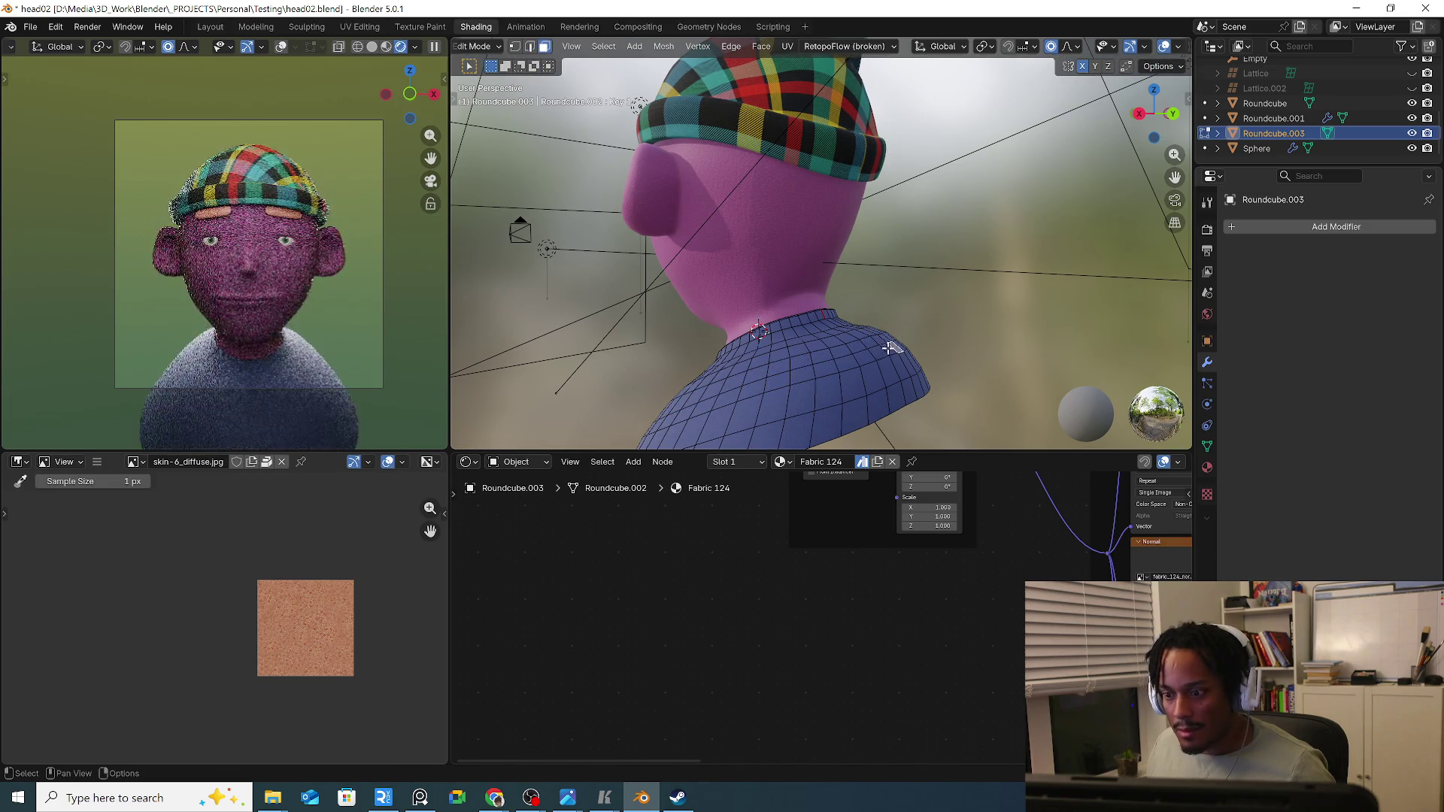
Move the collar selection twice with proportional smooth falloff.
mouse_move(887, 352)
middle_mouse_down()
mouse_move(923, 341)
mouse_move(1002, 151)
middle_mouse_up()
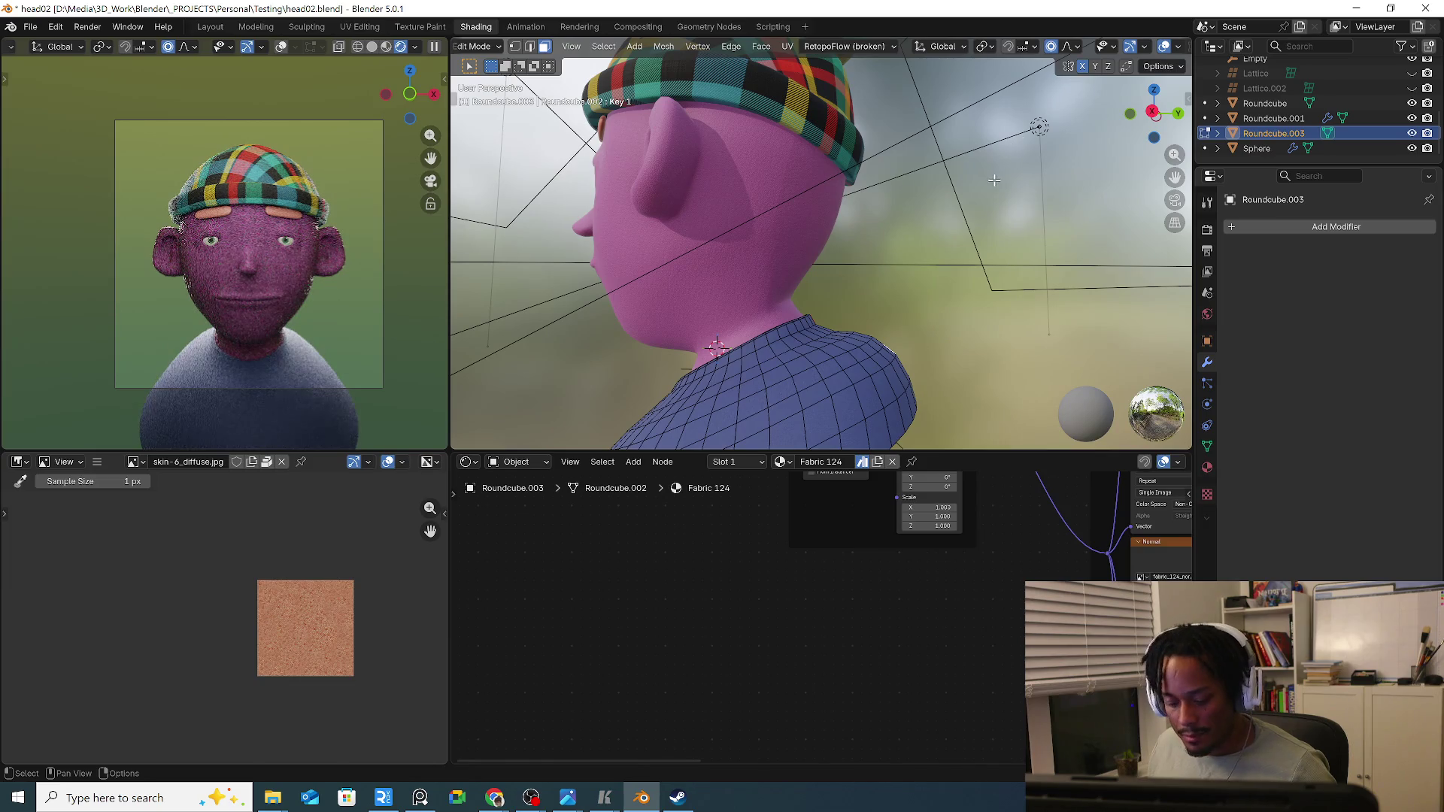
middle_click_drag(994, 180, 949, 230)
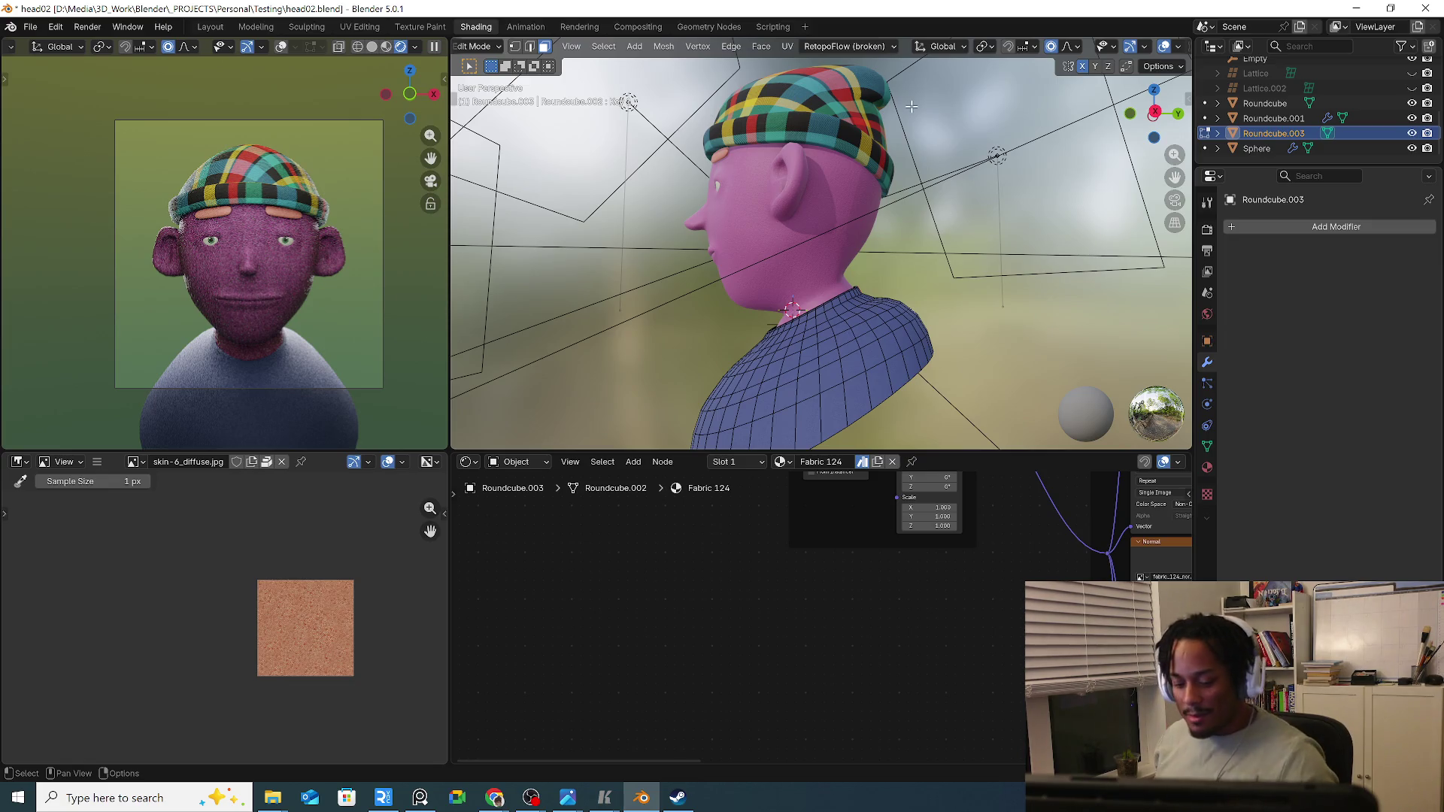
key("g")
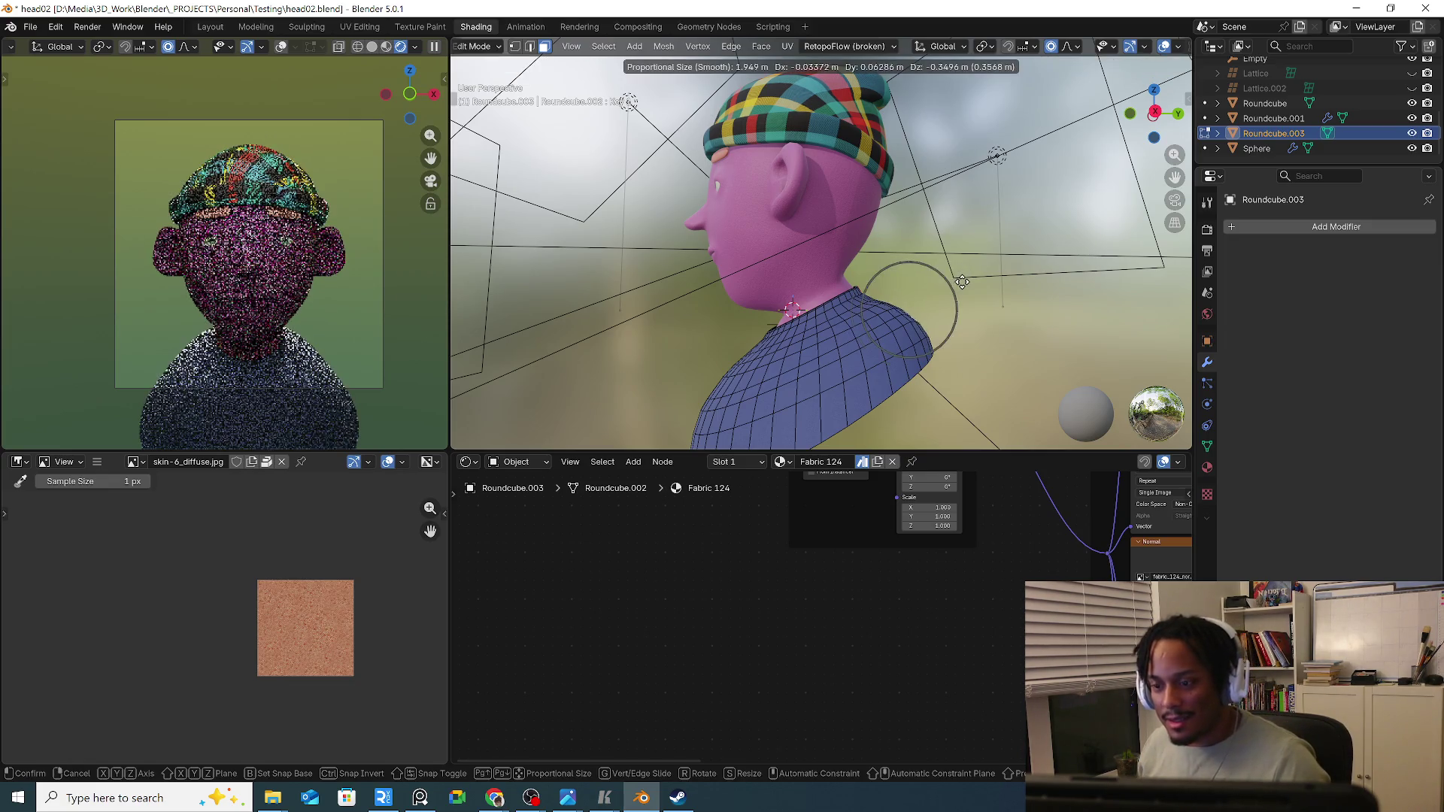
key("Escape")
key("g")
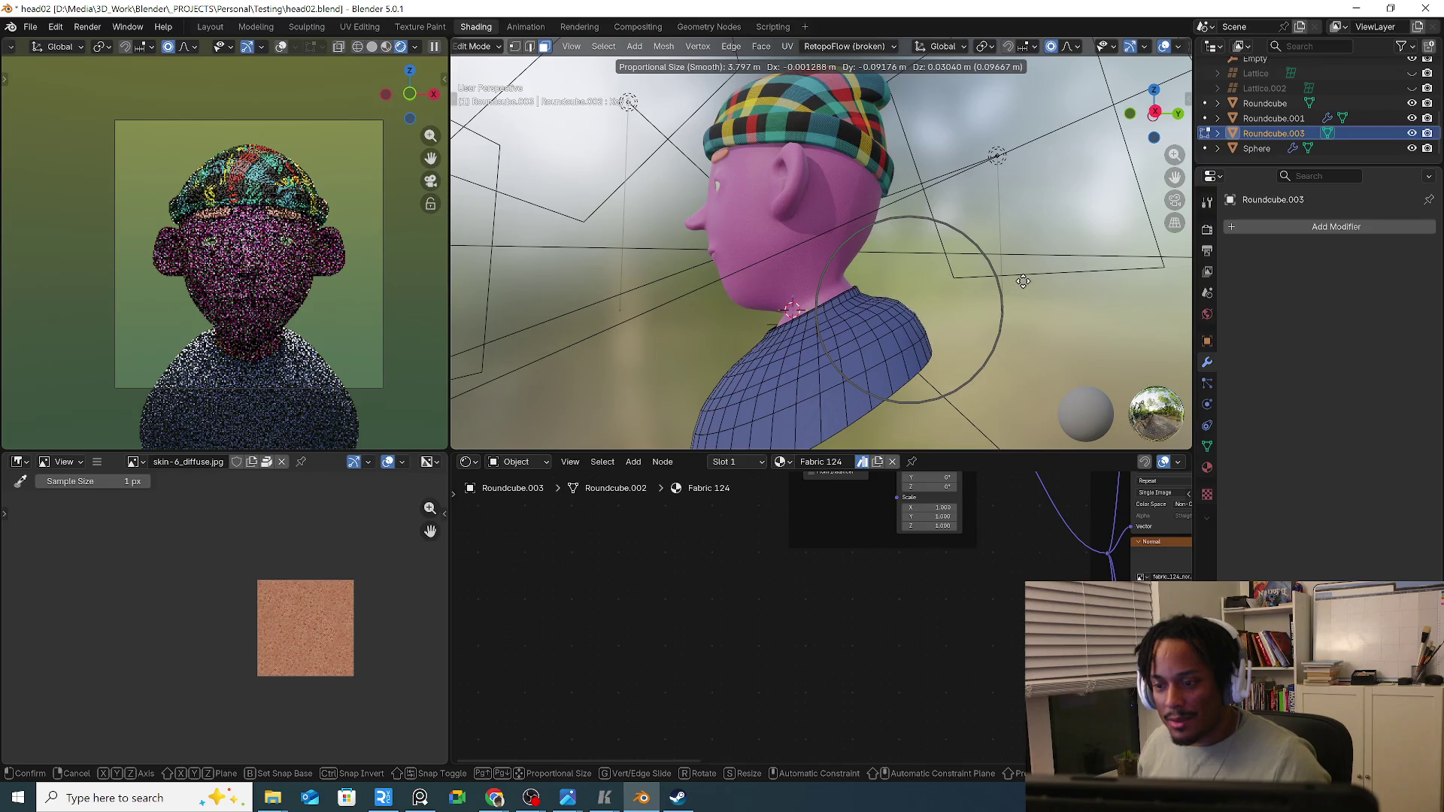
left_click(1022, 281)
mouse_move(1022, 282)
middle_mouse_down()
mouse_move(928, 317)
mouse_move(986, 312)
mouse_move(781, 320)
mouse_move(951, 318)
middle_mouse_up()
key("g")
left_click(984, 313)
Lower parts of the collar vertically (G Z) with smooth falloff.
key("g")
key("z")
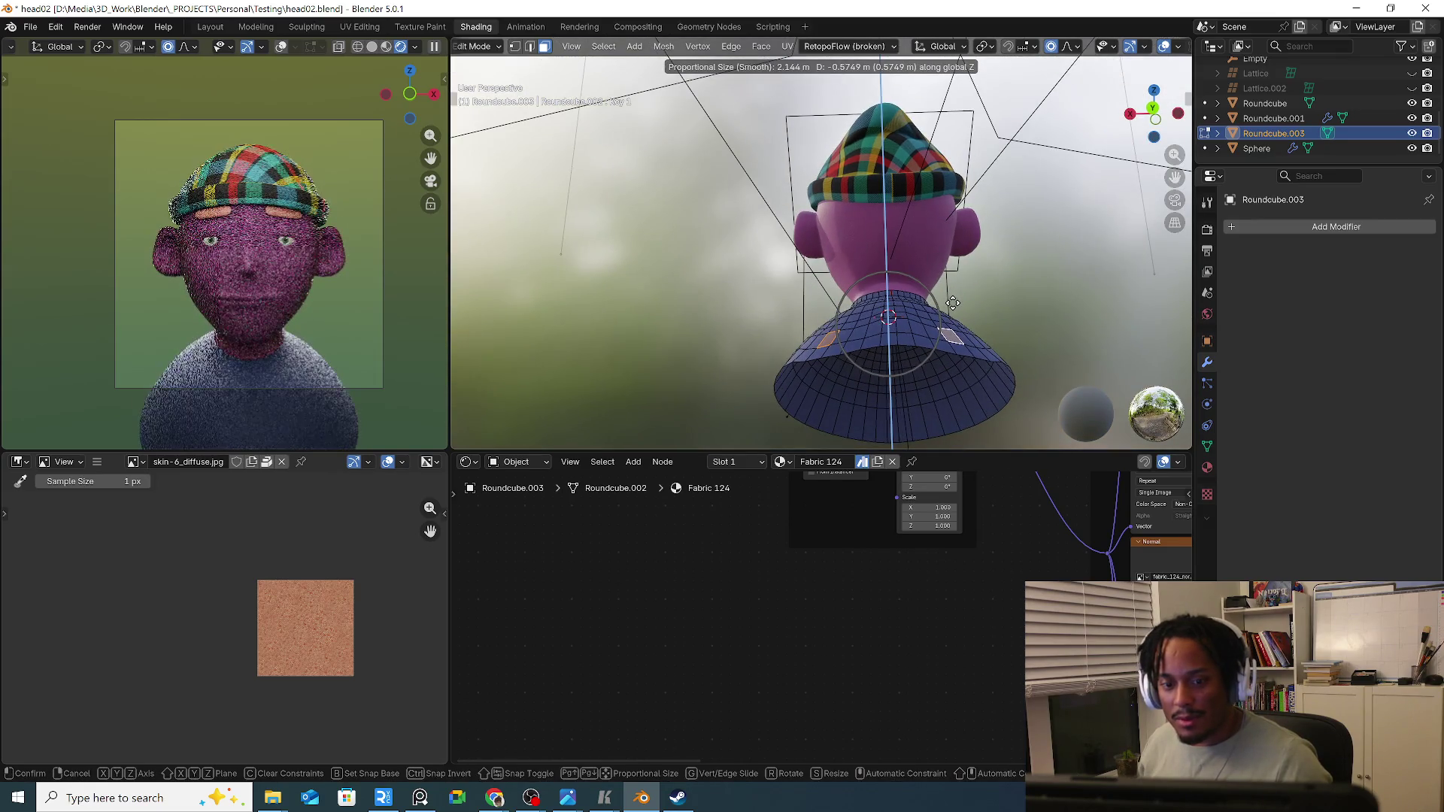
left_click(952, 303)
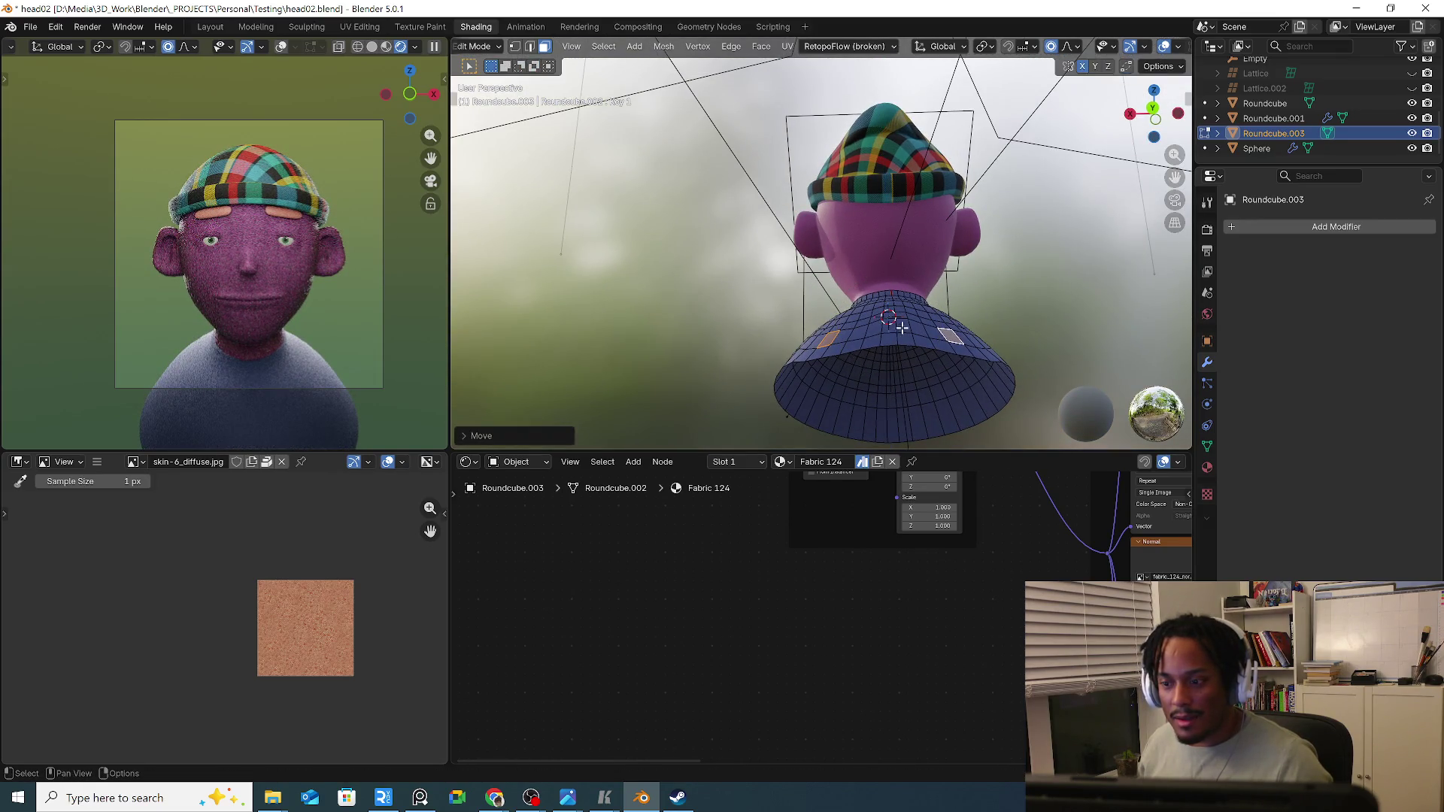
key("g")
key("z")
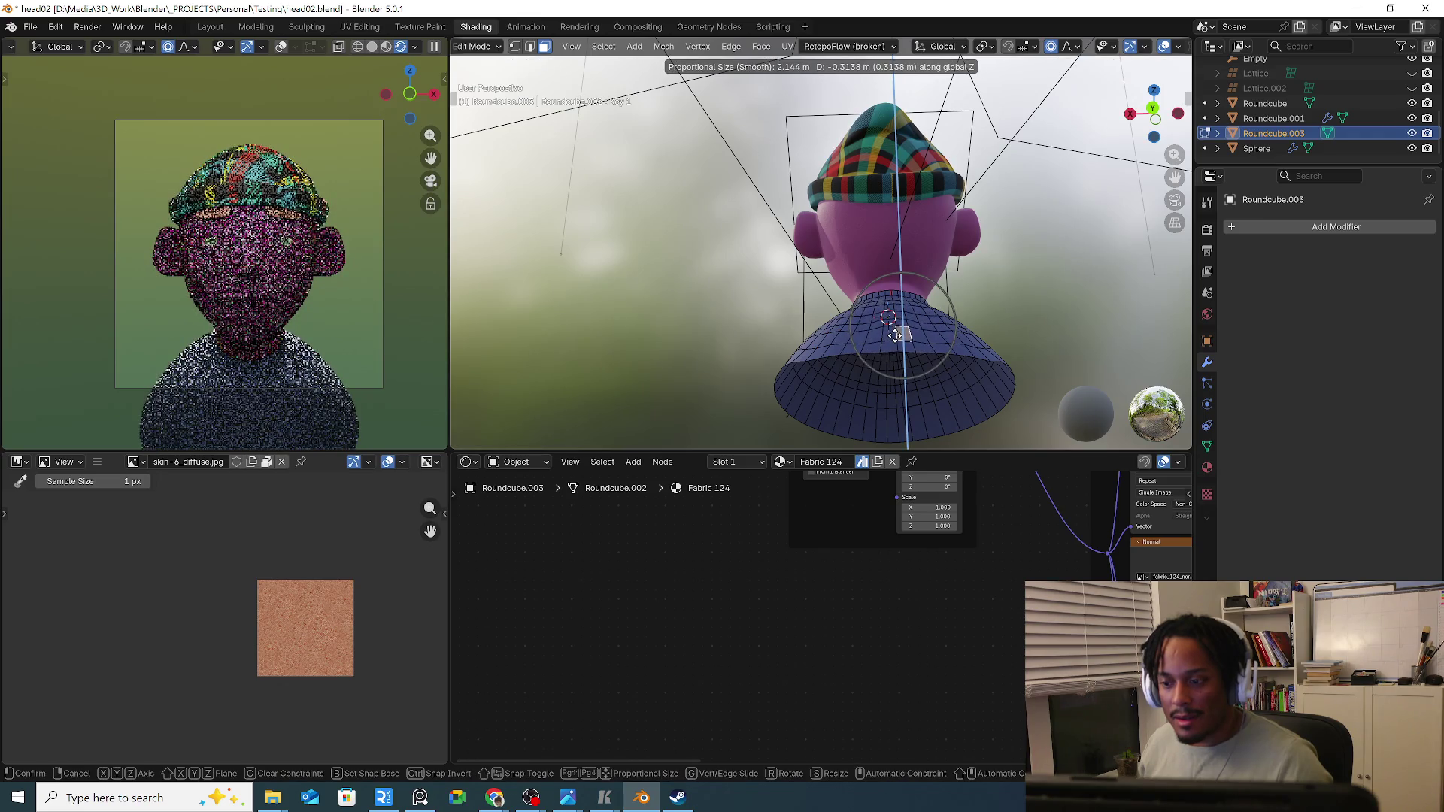
left_click(895, 334)
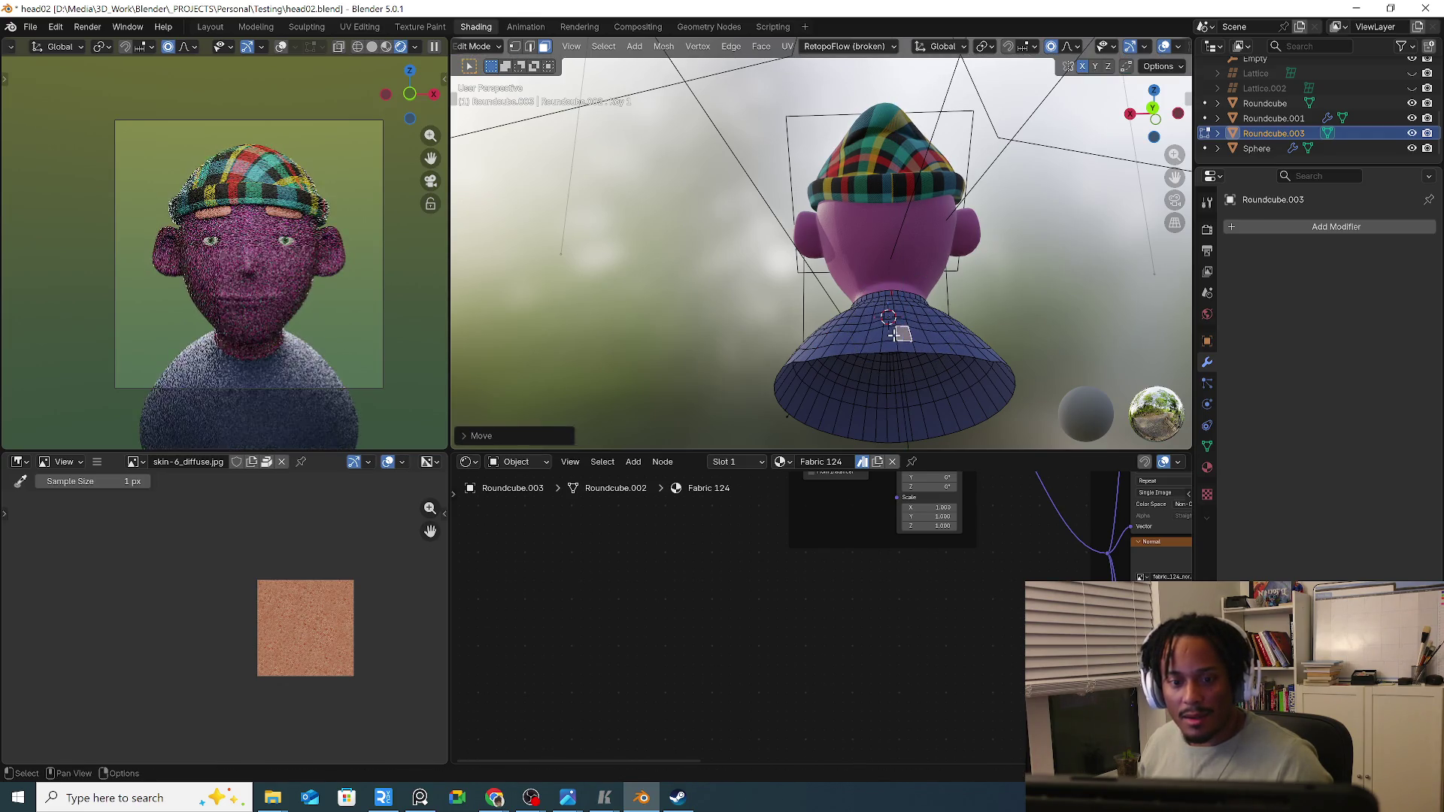
Render the frame into the second render slot, review the purple bust, and close the render window.
left_click(87, 25)
left_click(146, 100)
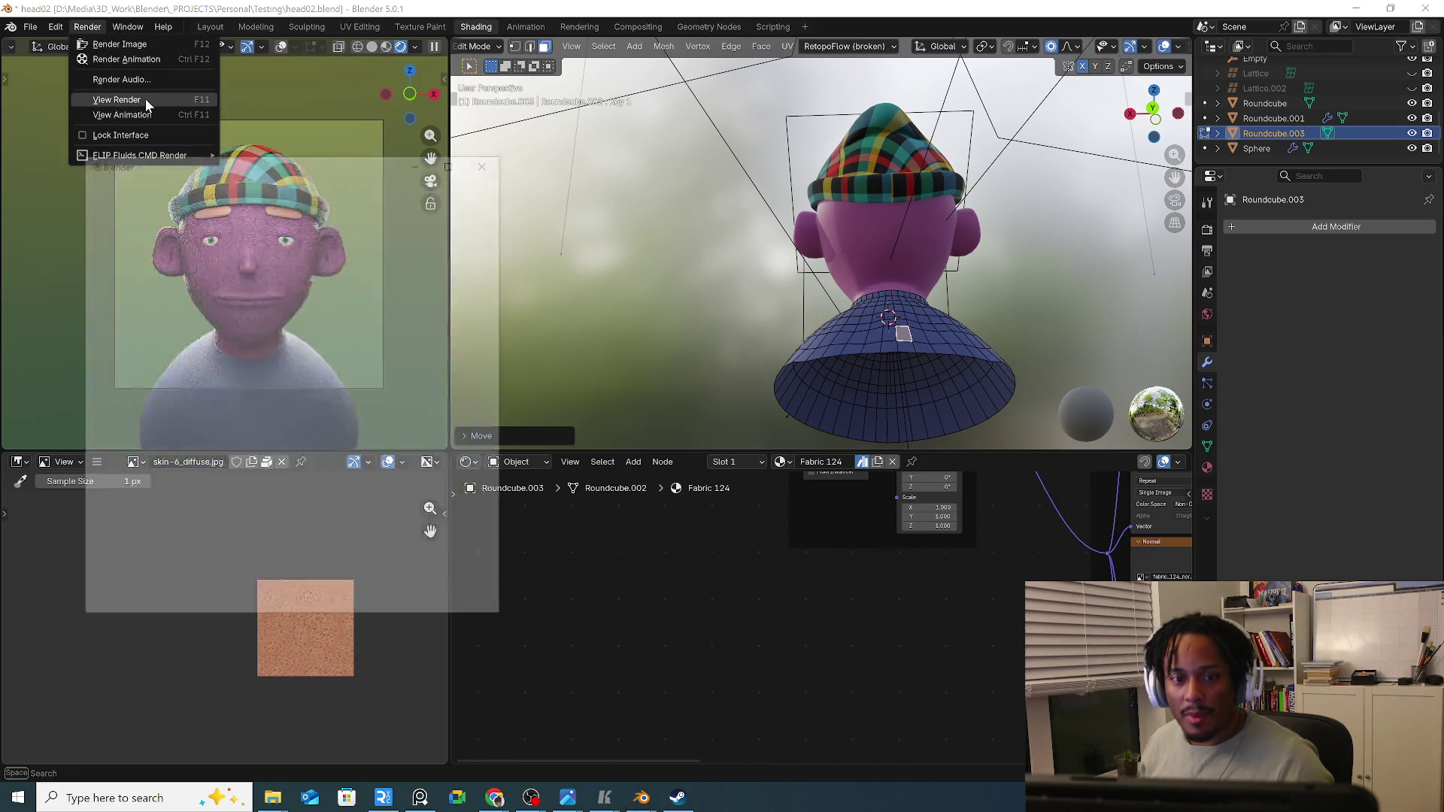
left_click(487, 181)
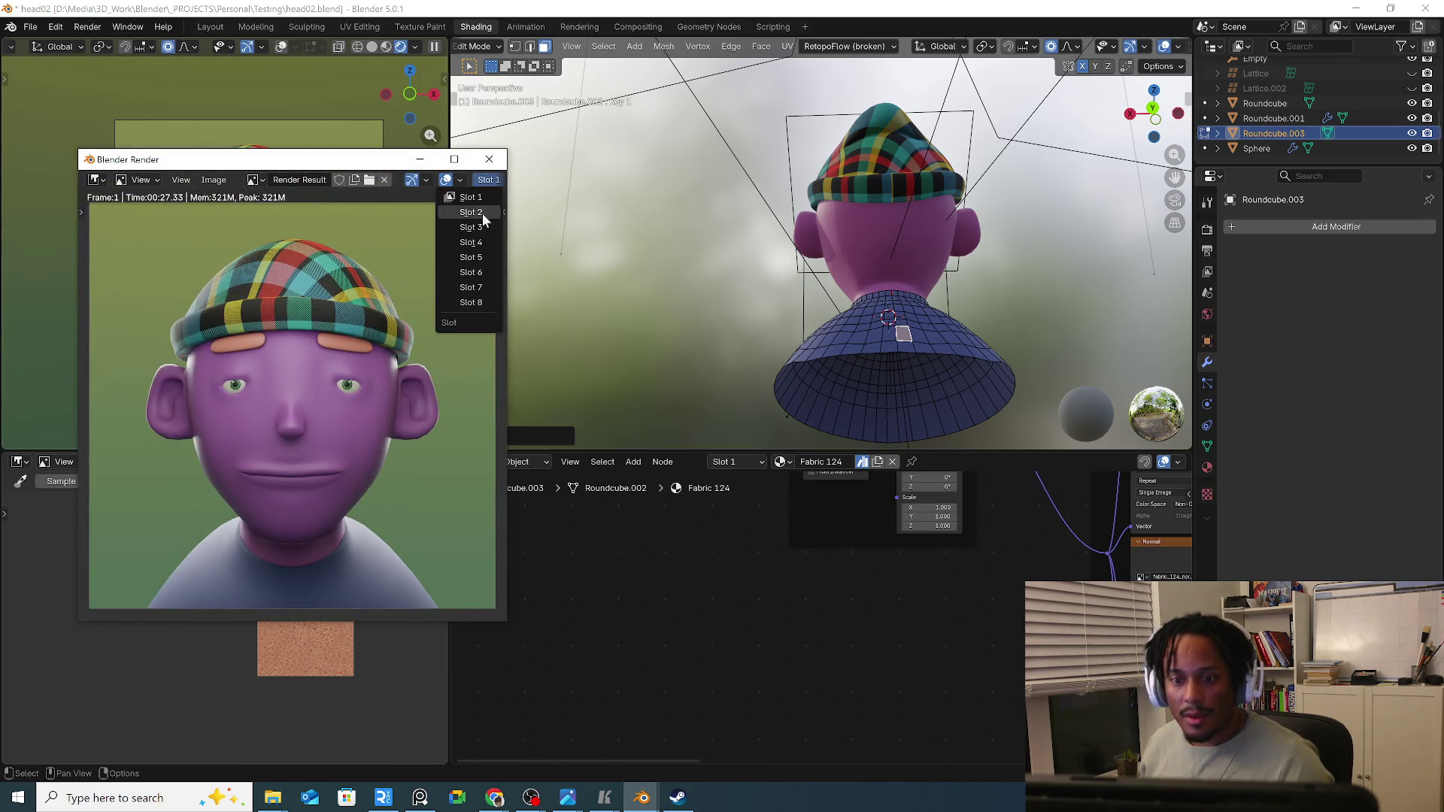
left_click(482, 214)
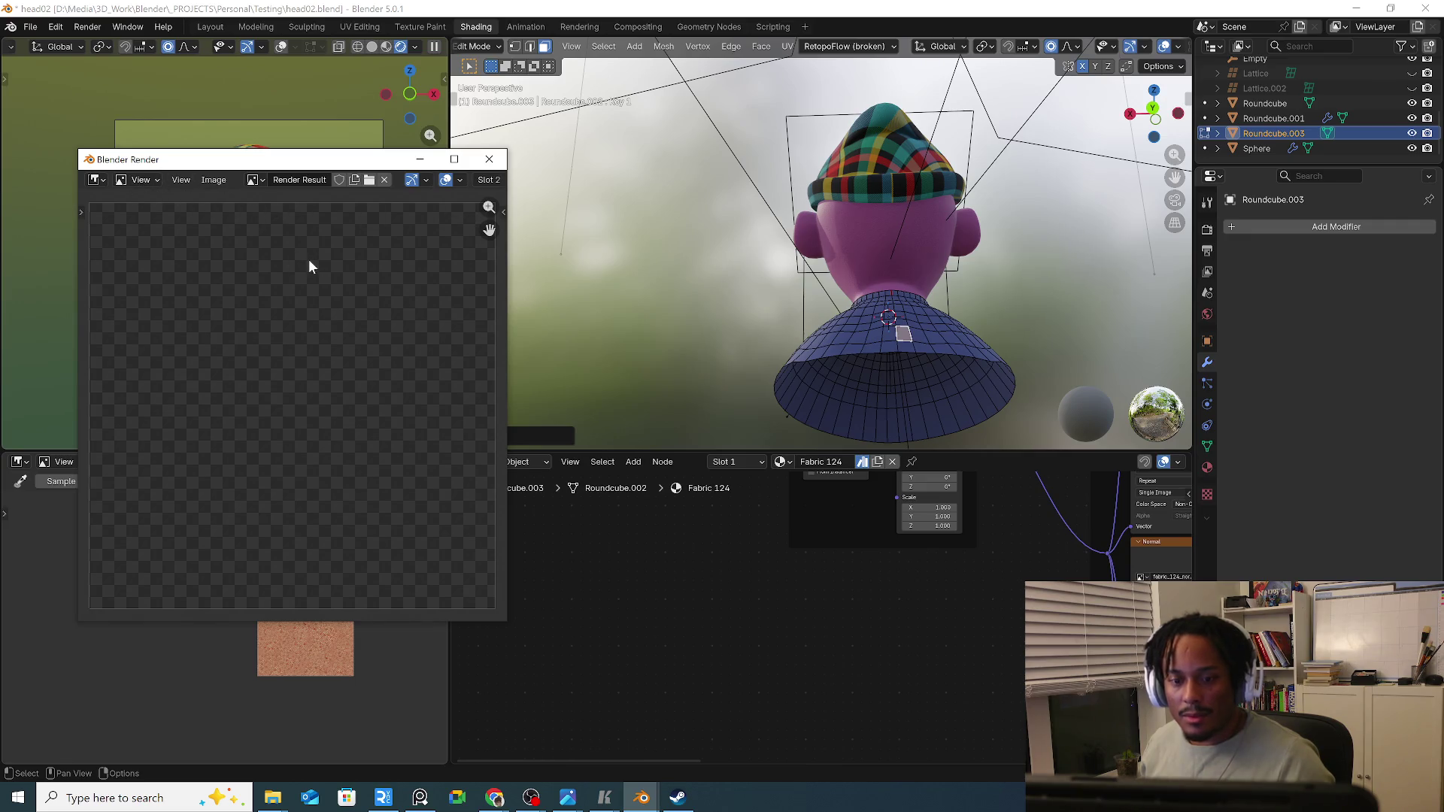
key("F12")
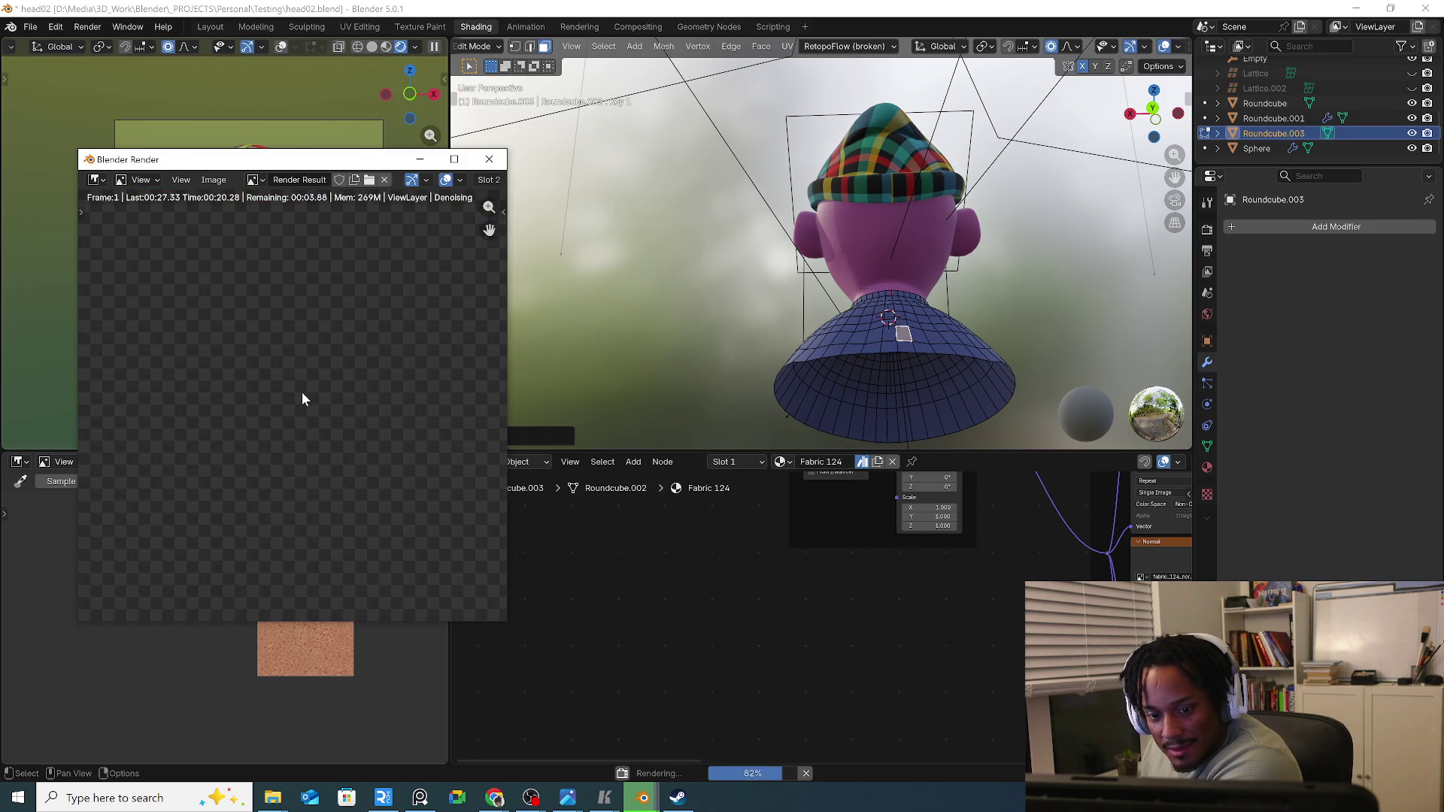
scroll(300, 392, "down", 2)
scroll(306, 391, "down", 1)
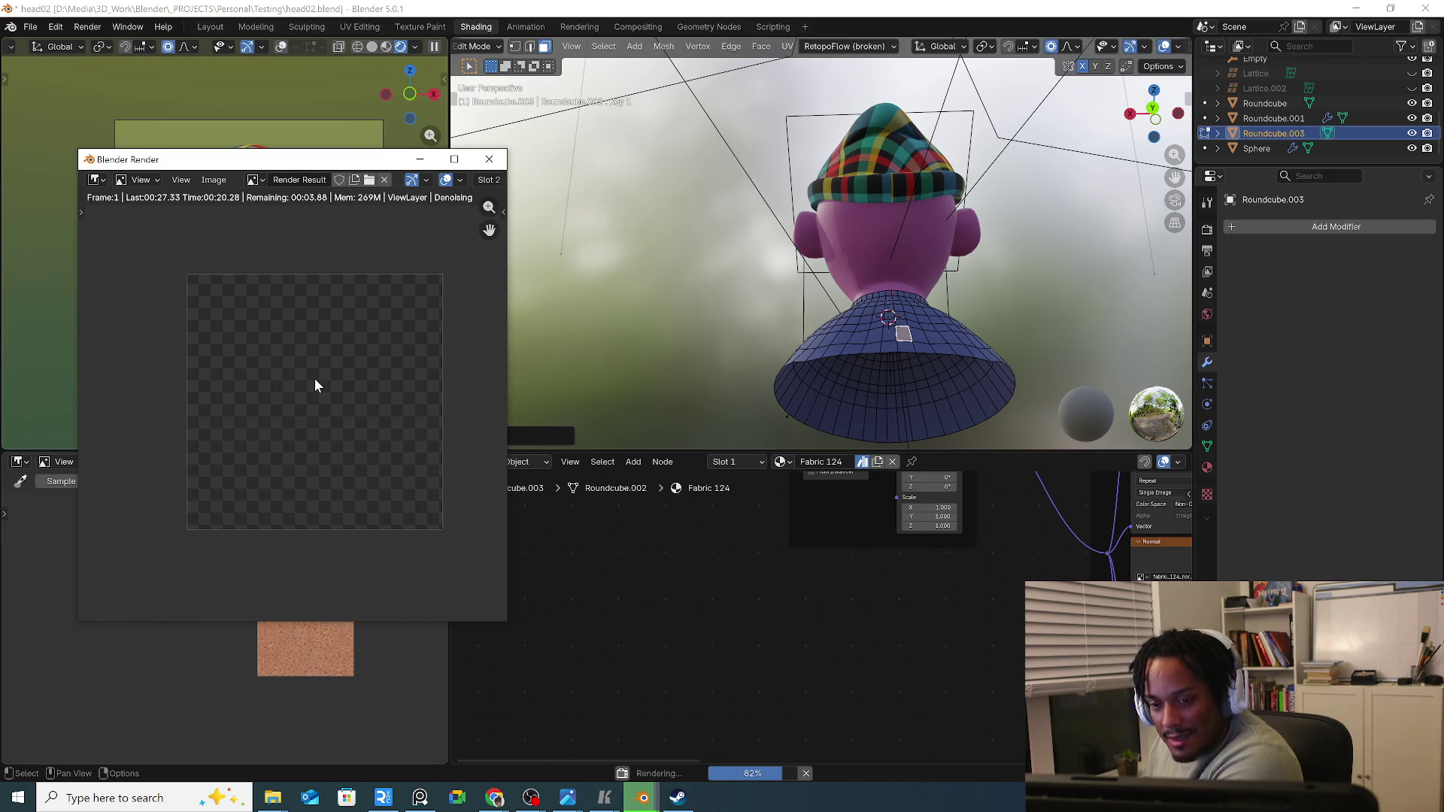
scroll(315, 376, "up", 2)
scroll(314, 379, "up", 2)
scroll(311, 379, "up", 2)
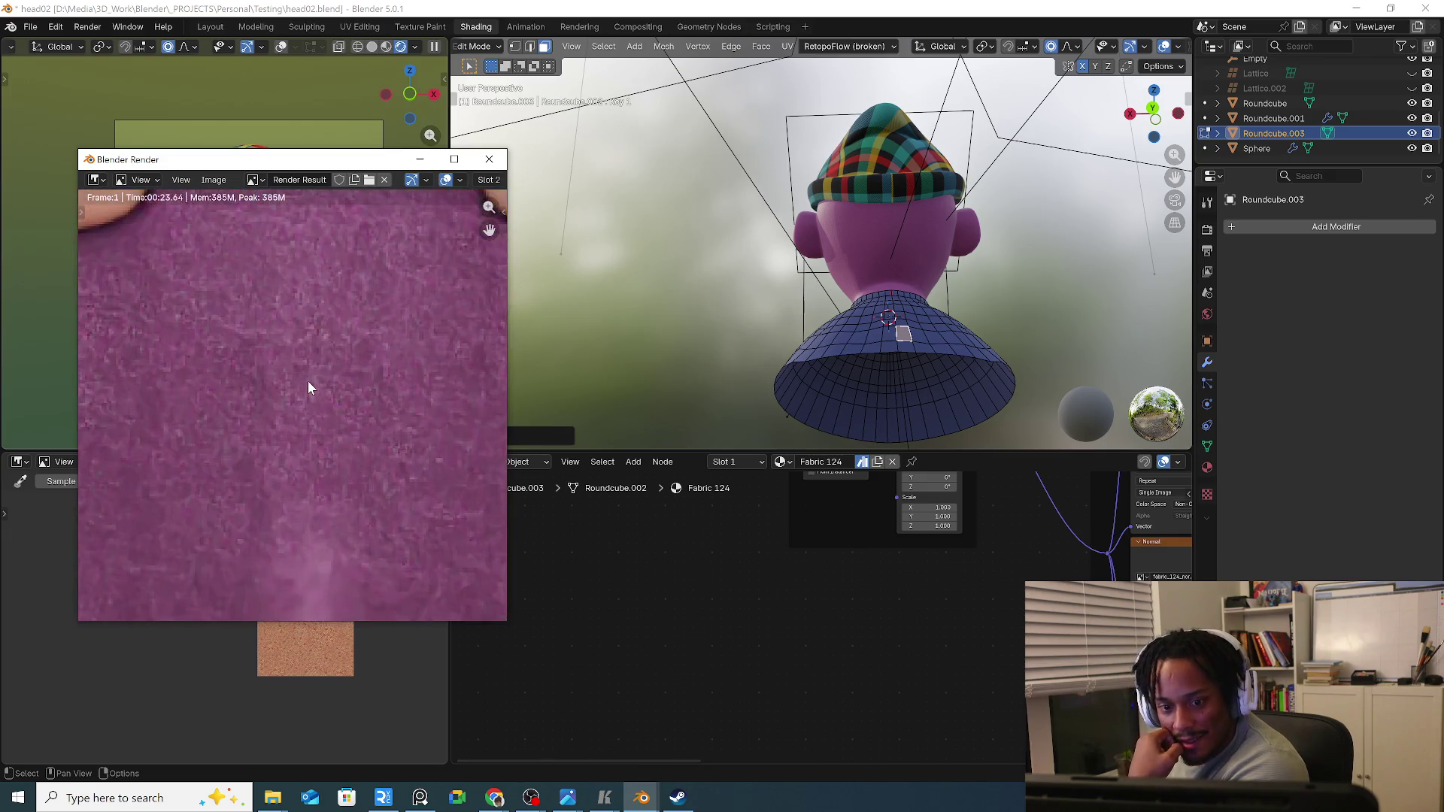
scroll(308, 380, "down", 3)
scroll(308, 381, "down", 2)
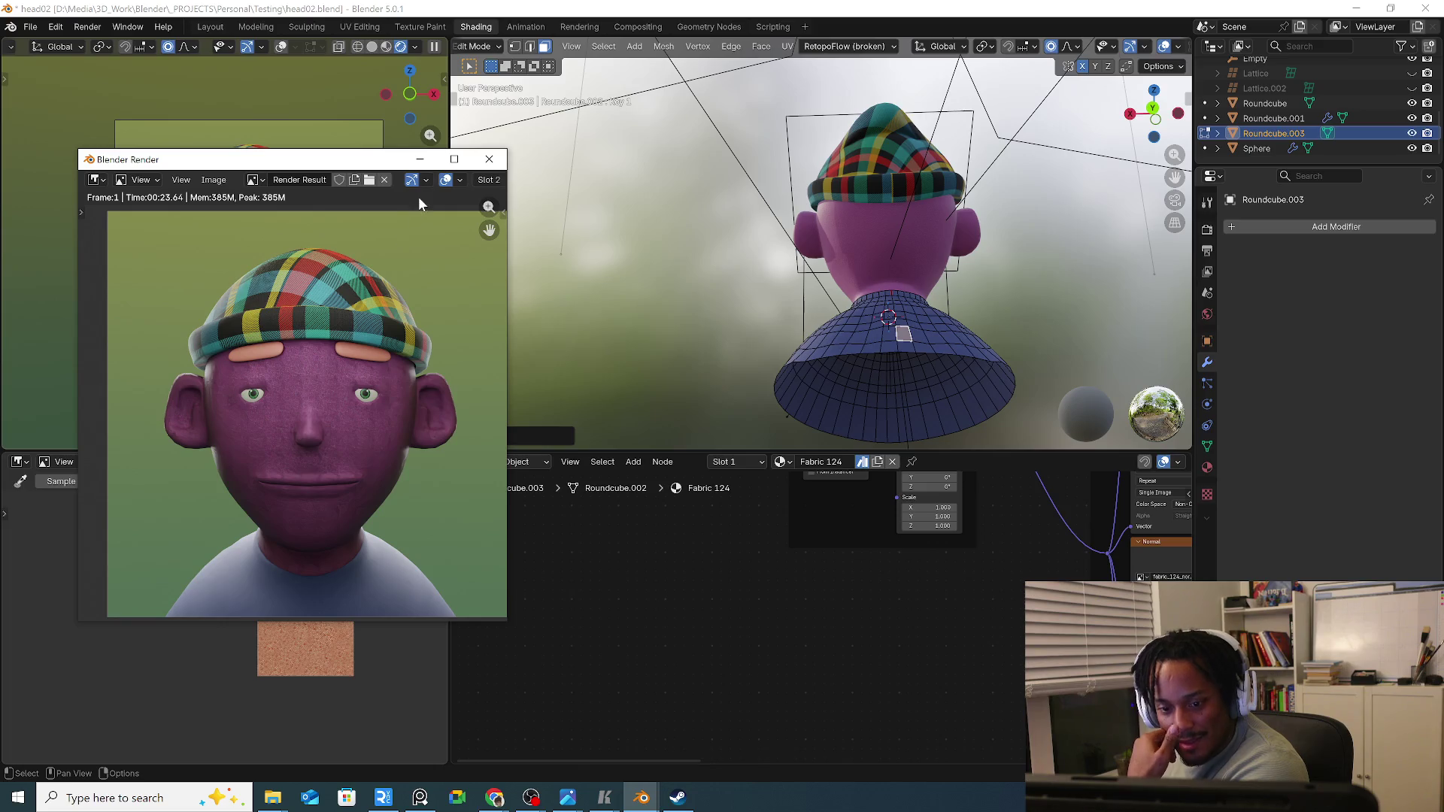
left_click(489, 162)
mouse_move(697, 134)
middle_mouse_down()
mouse_move(633, 214)
mouse_move(829, 271)
mouse_move(526, 25)
middle_mouse_up()
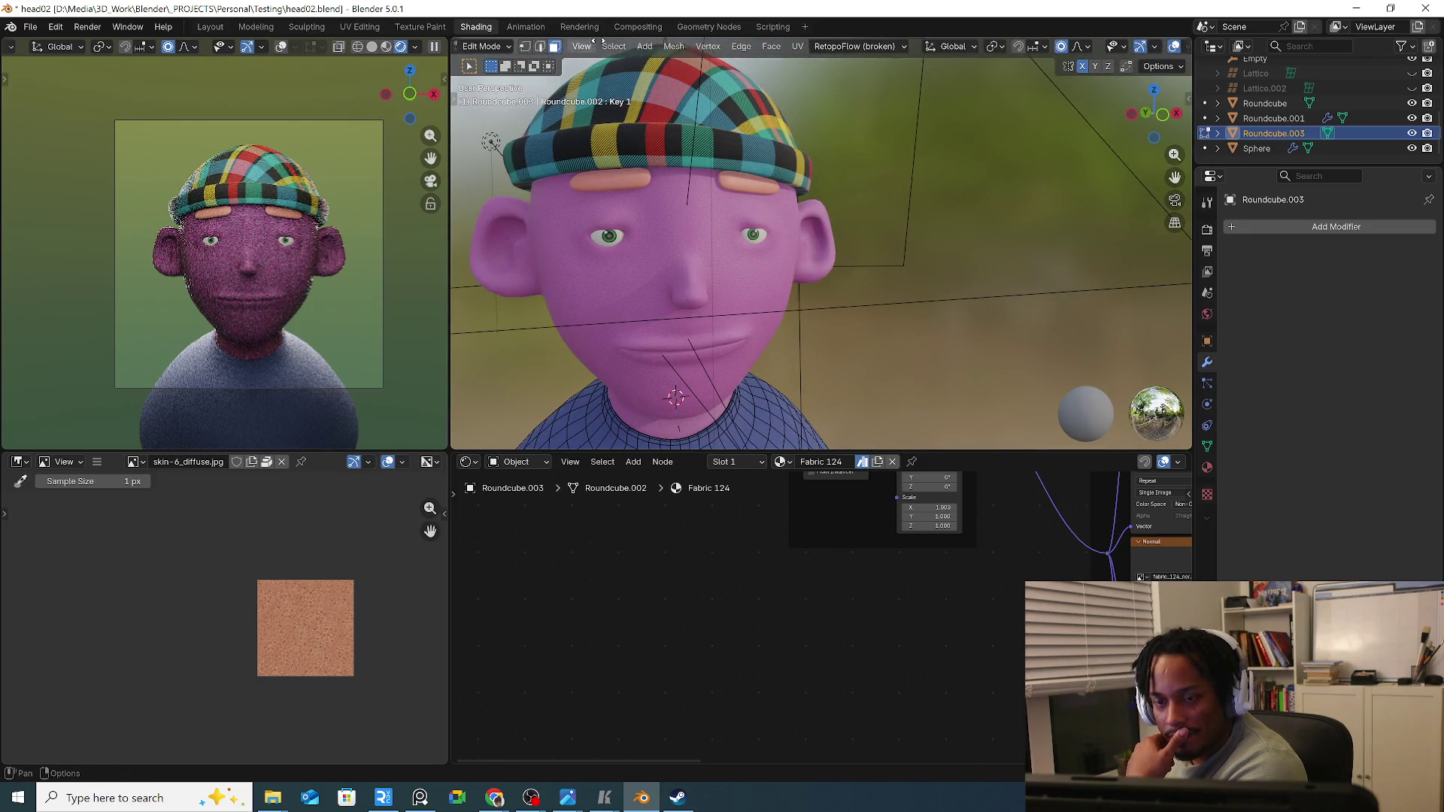
Return to Object Mode, select the head, and bring its texture coordinate and mapping nodes into view.
left_click(485, 47)
left_click(533, 66)
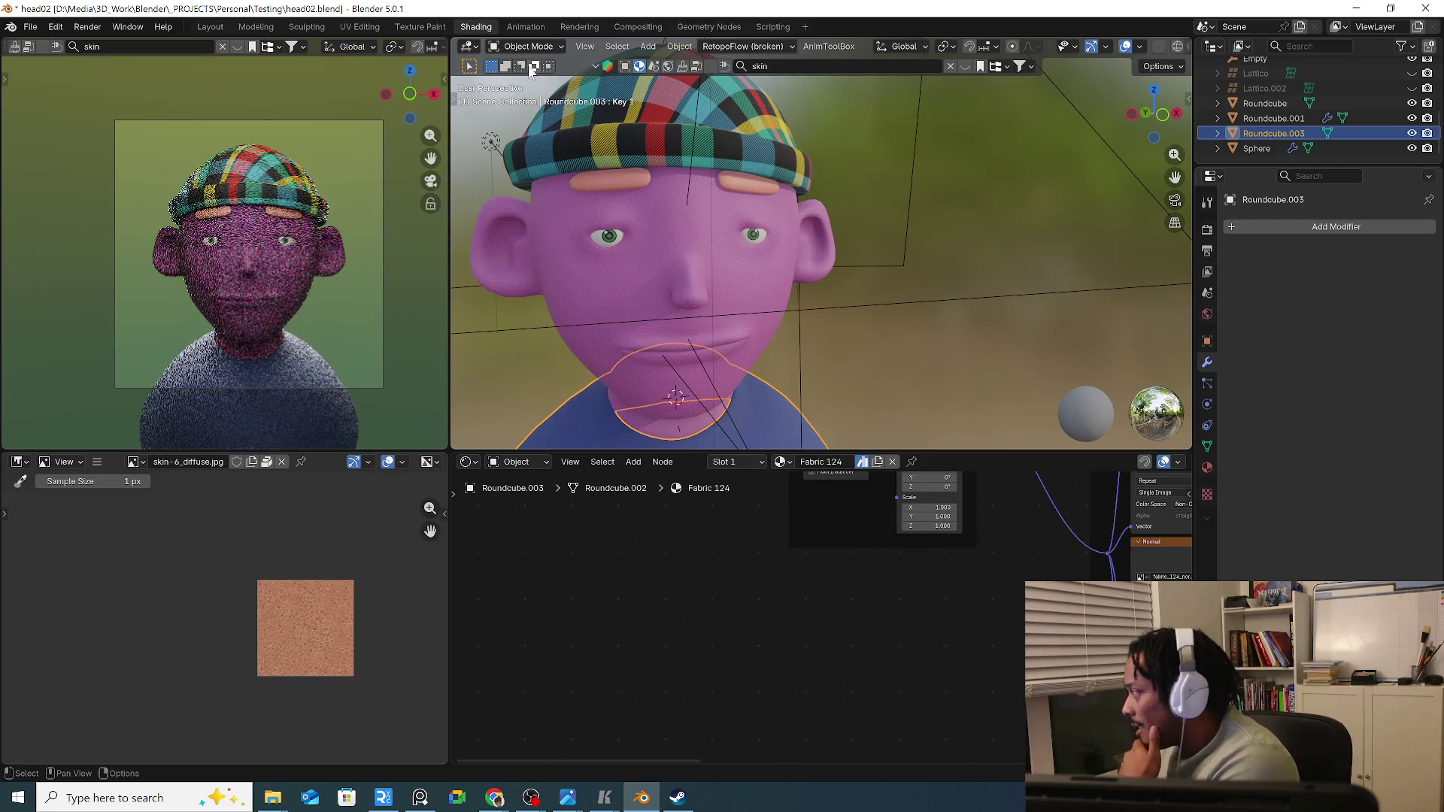
left_click(615, 282)
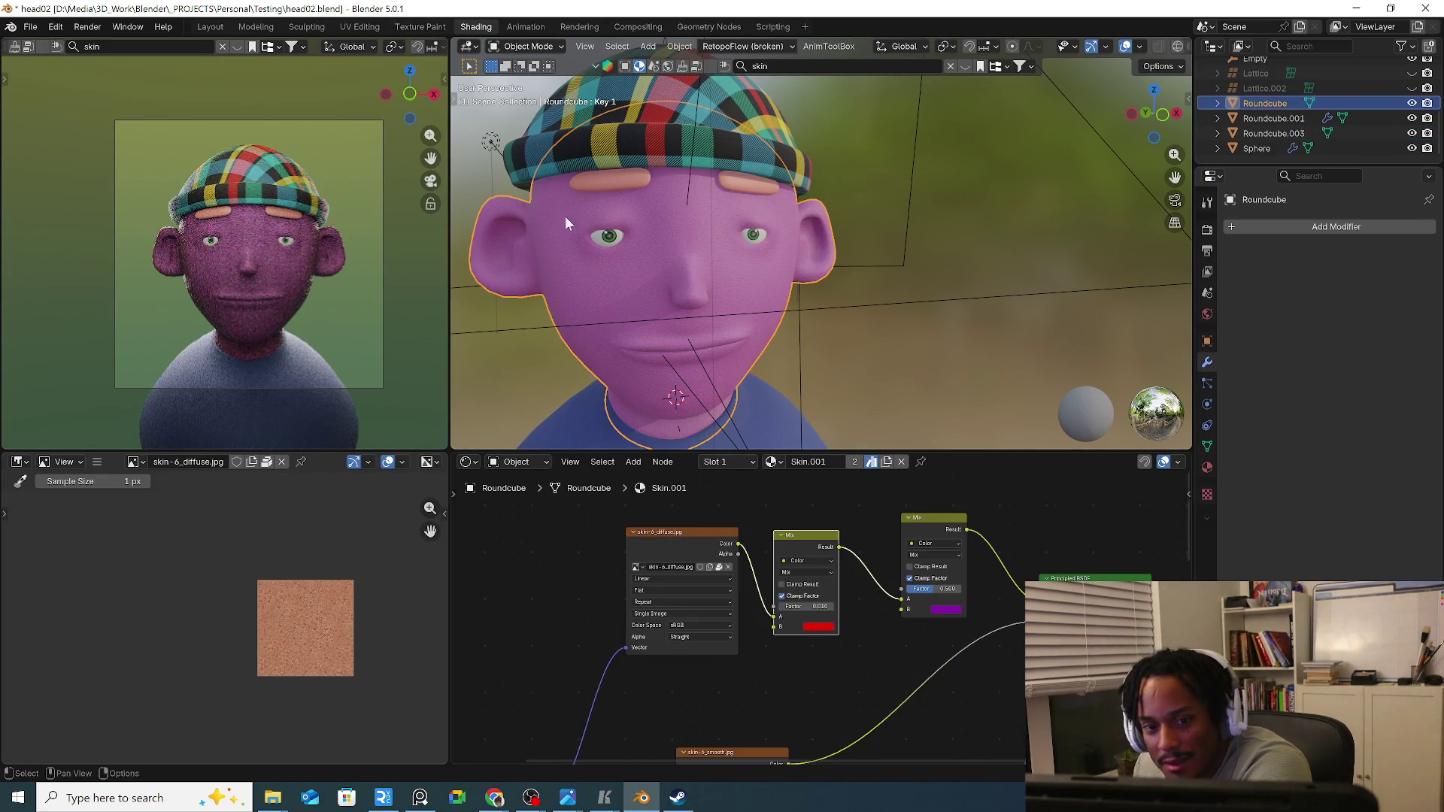
mouse_move(644, 191)
middle_mouse_down()
mouse_move(731, 244)
mouse_move(644, 220)
middle_mouse_up()
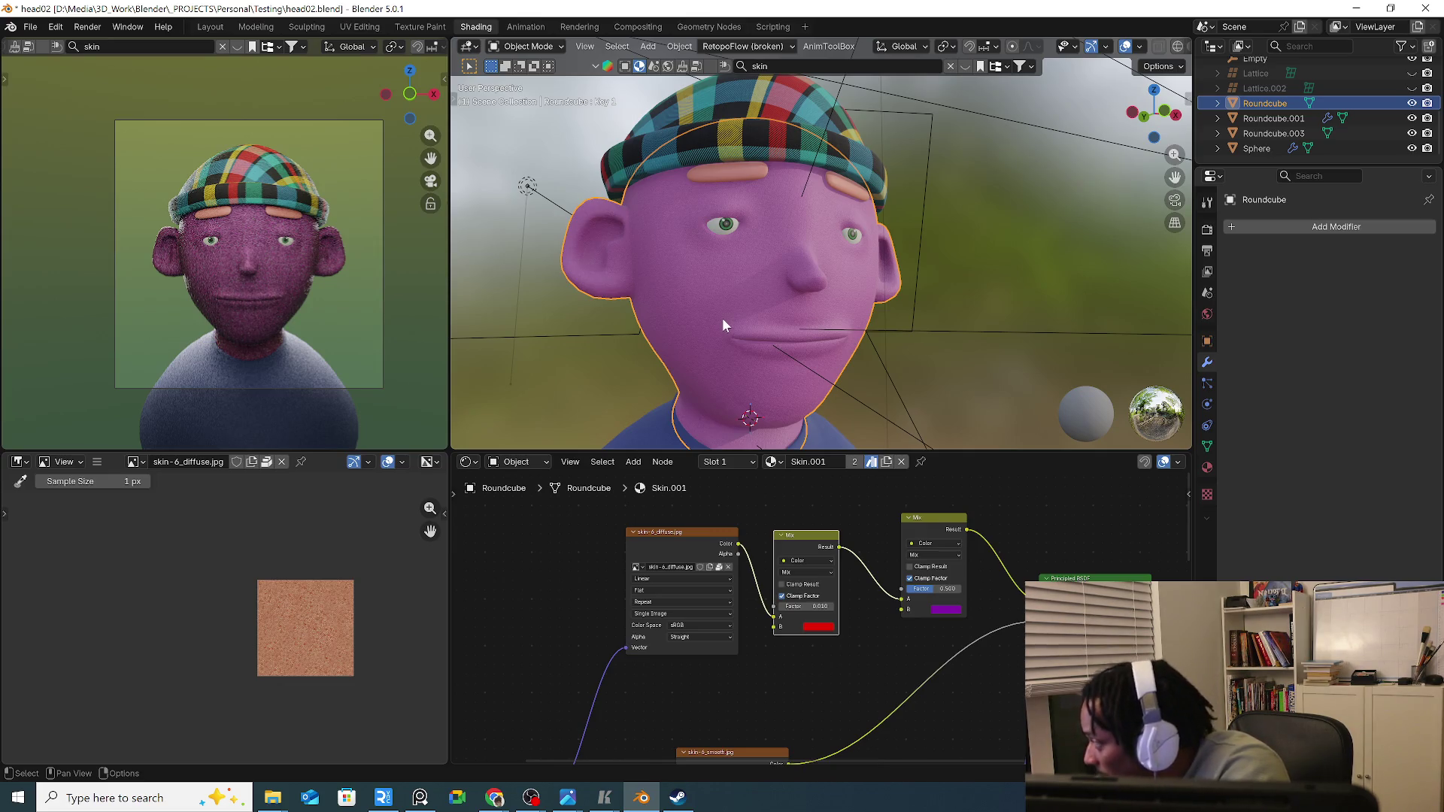
mouse_move(761, 309)
middle_mouse_down()
mouse_move(673, 323)
mouse_move(727, 331)
middle_mouse_up()
scroll(719, 288, "up", 2)
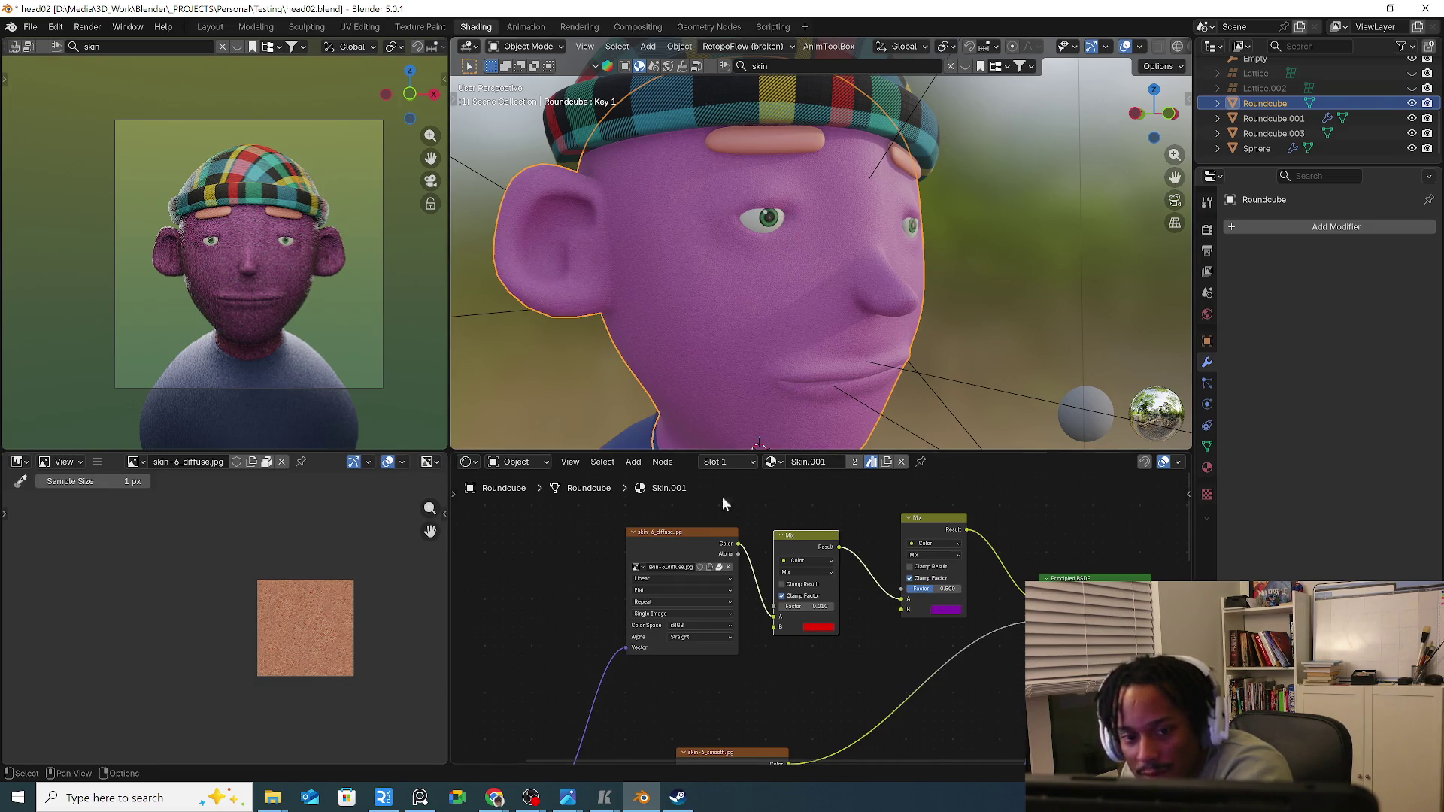
middle_click_drag(723, 496, 723, 759)
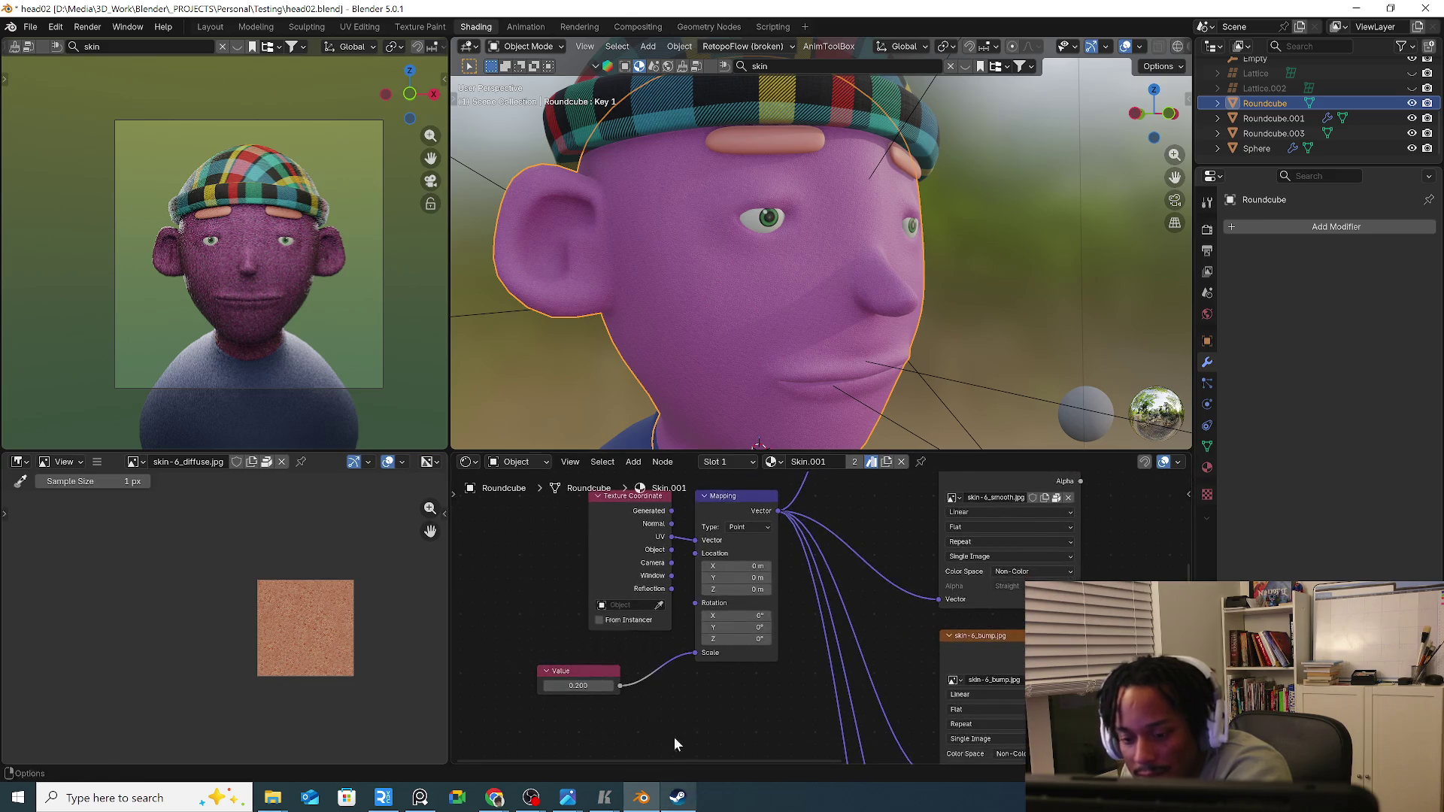
scroll(617, 704, "up", 3)
scroll(700, 418, "up", 3)
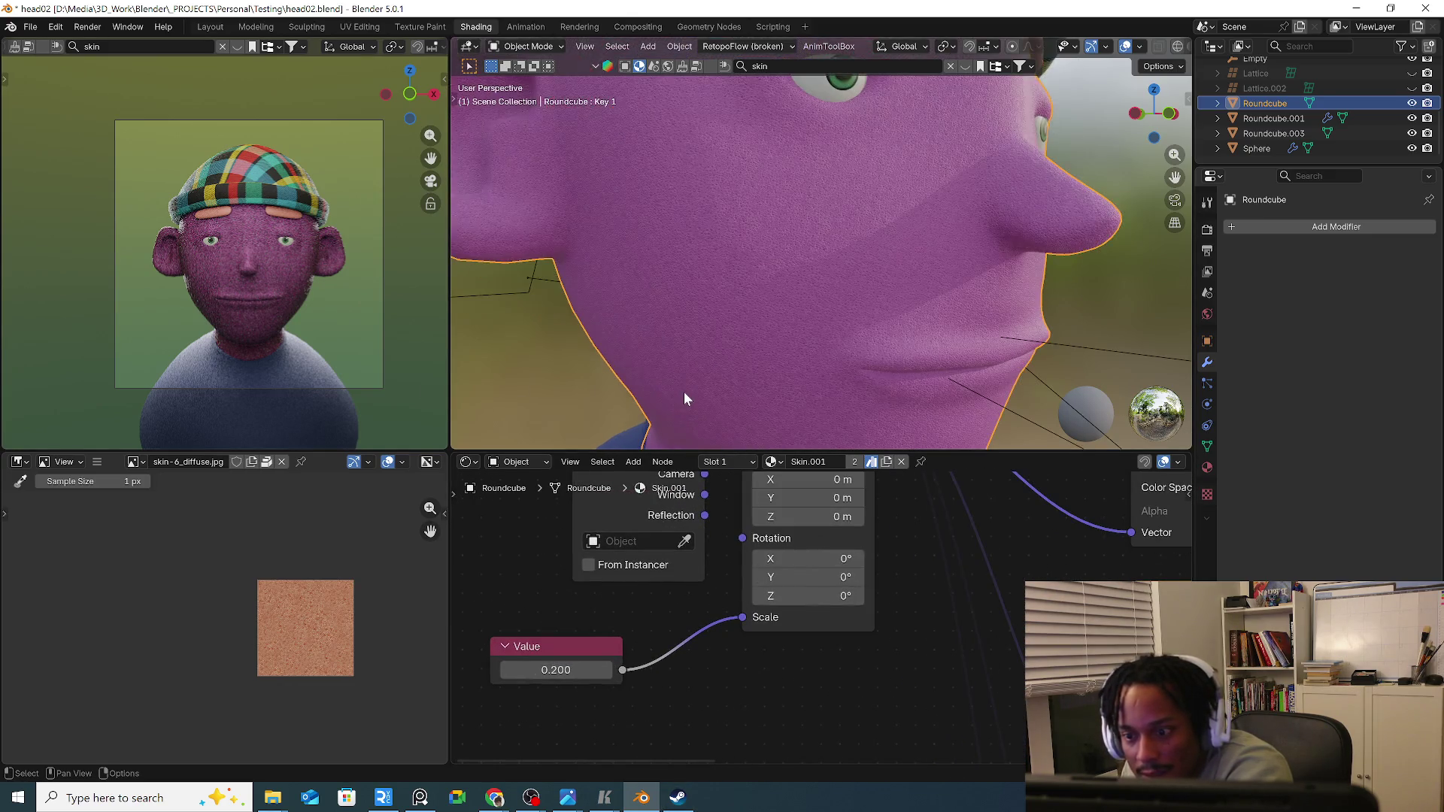
Feed Object coordinates into the Mapping vector and reset the scale value to 1.
middle_click_drag(723, 520, 628, 641)
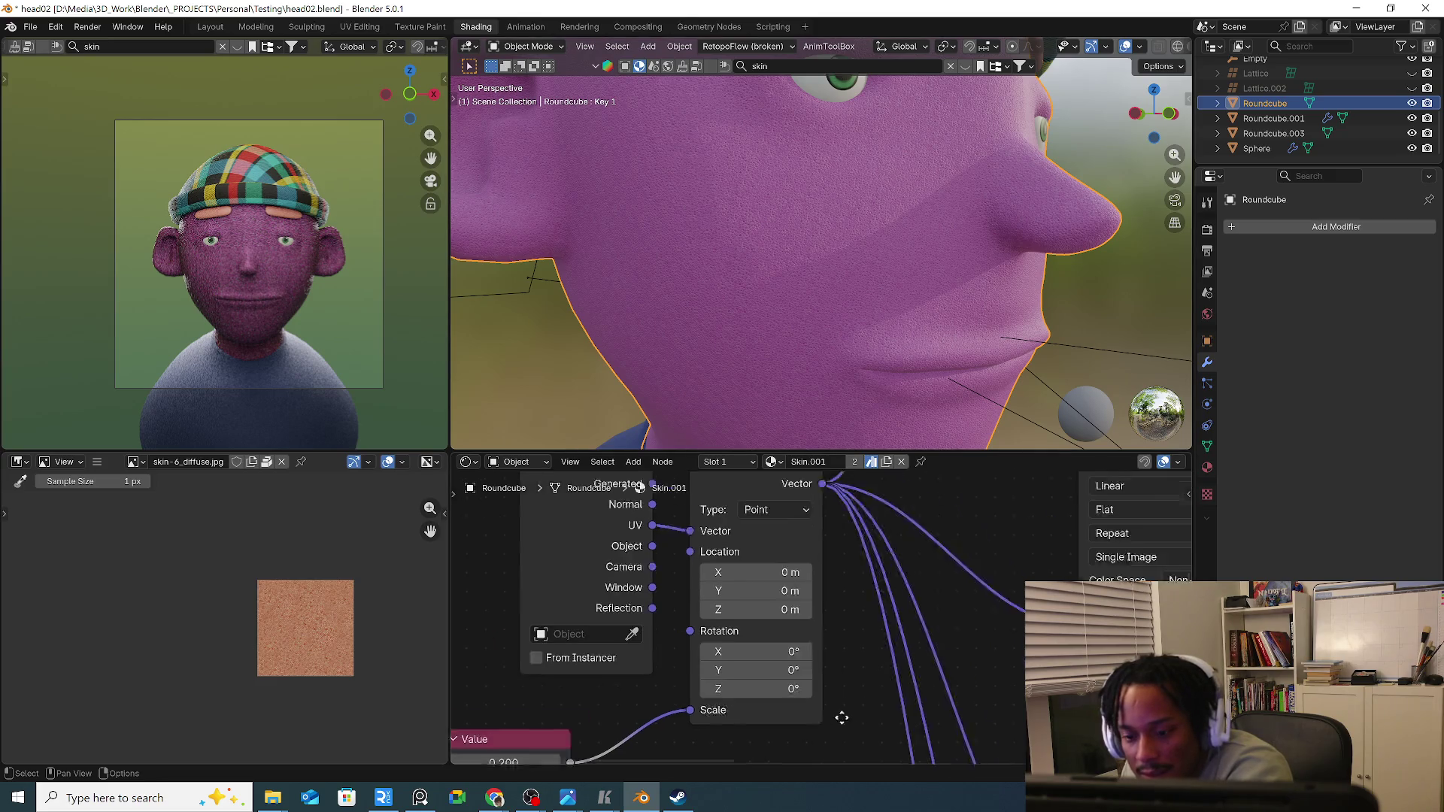
left_click_drag(614, 566, 626, 561)
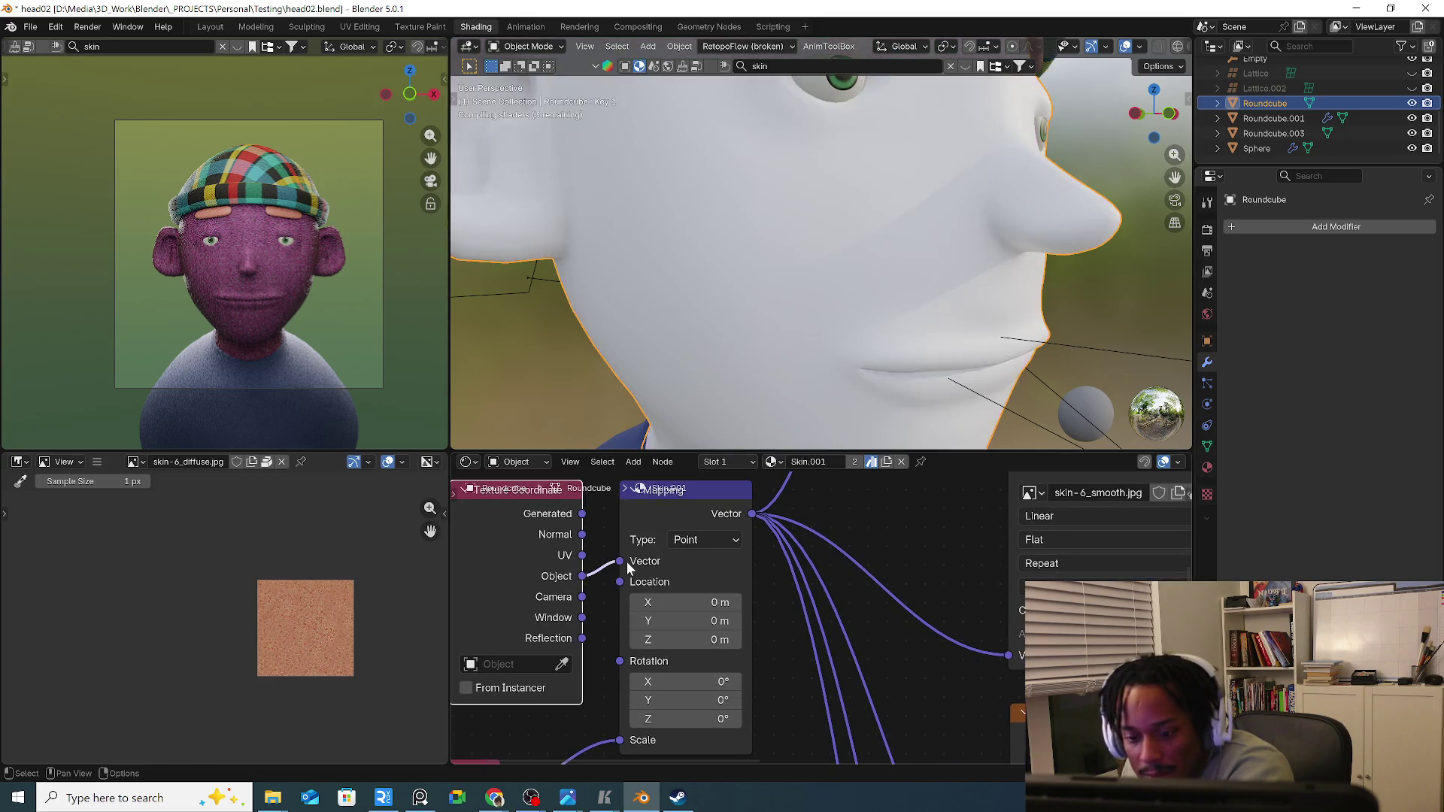
middle_click_drag(853, 695, 942, 579)
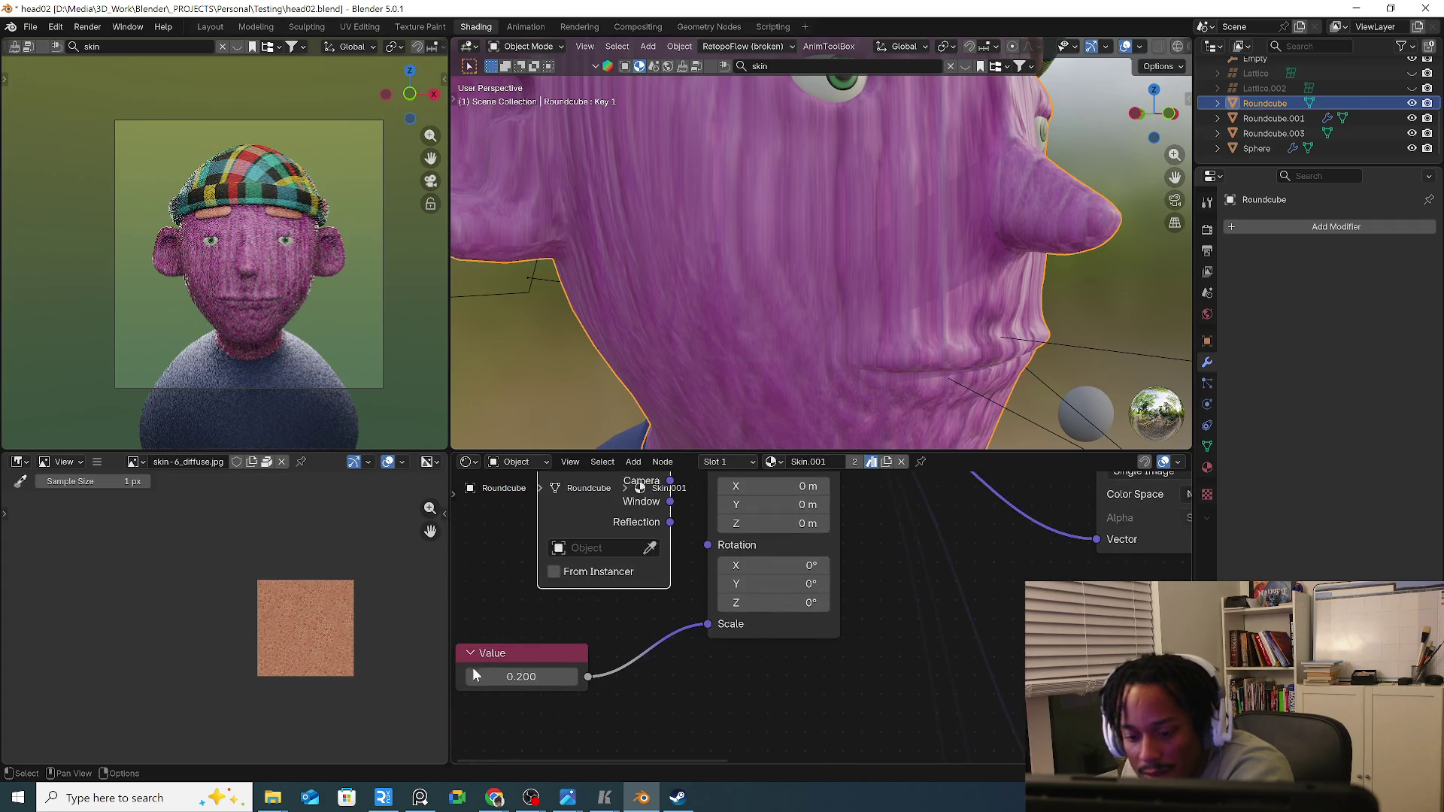
left_click_drag(522, 676, 564, 676)
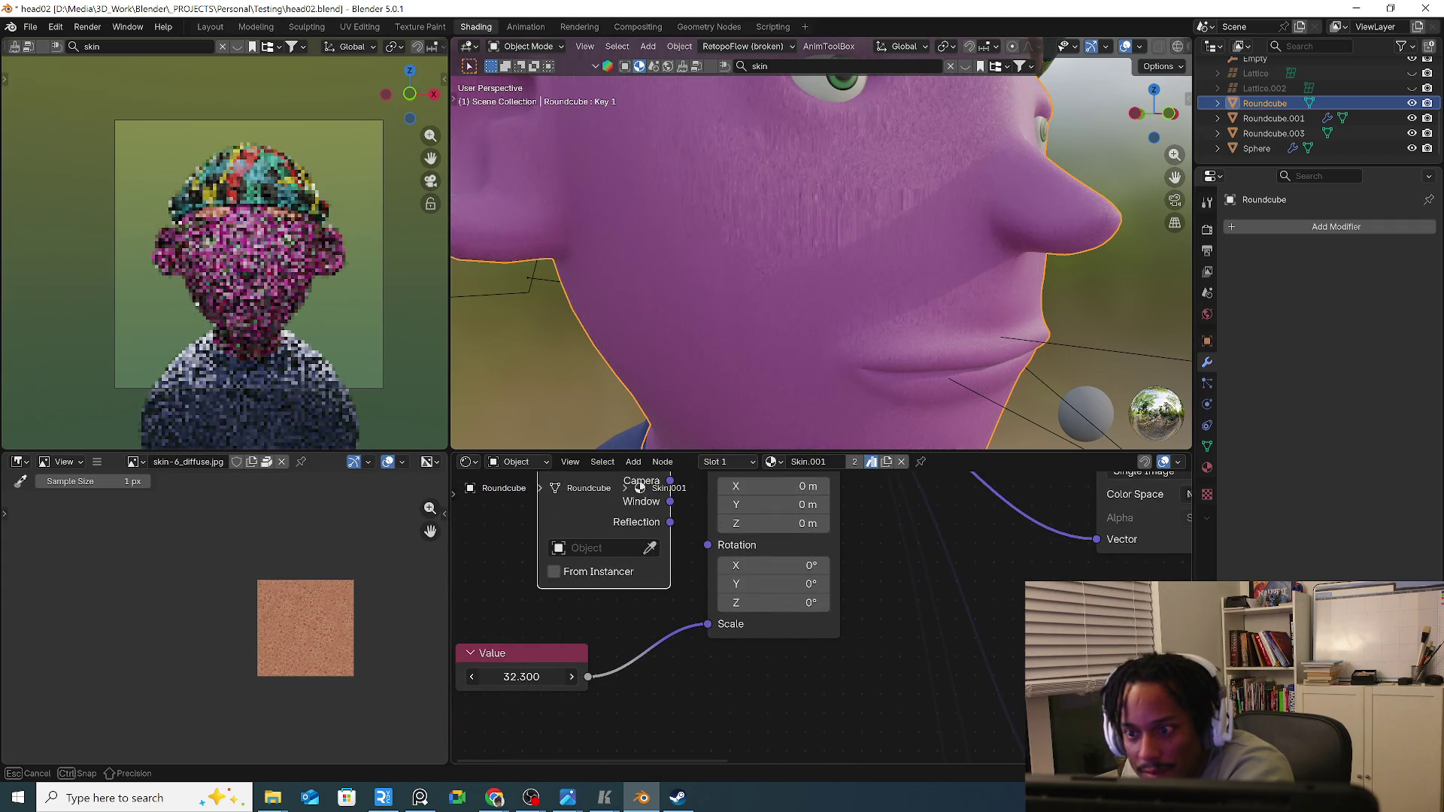
left_click_drag(564, 676, 485, 677)
right_click(484, 676)
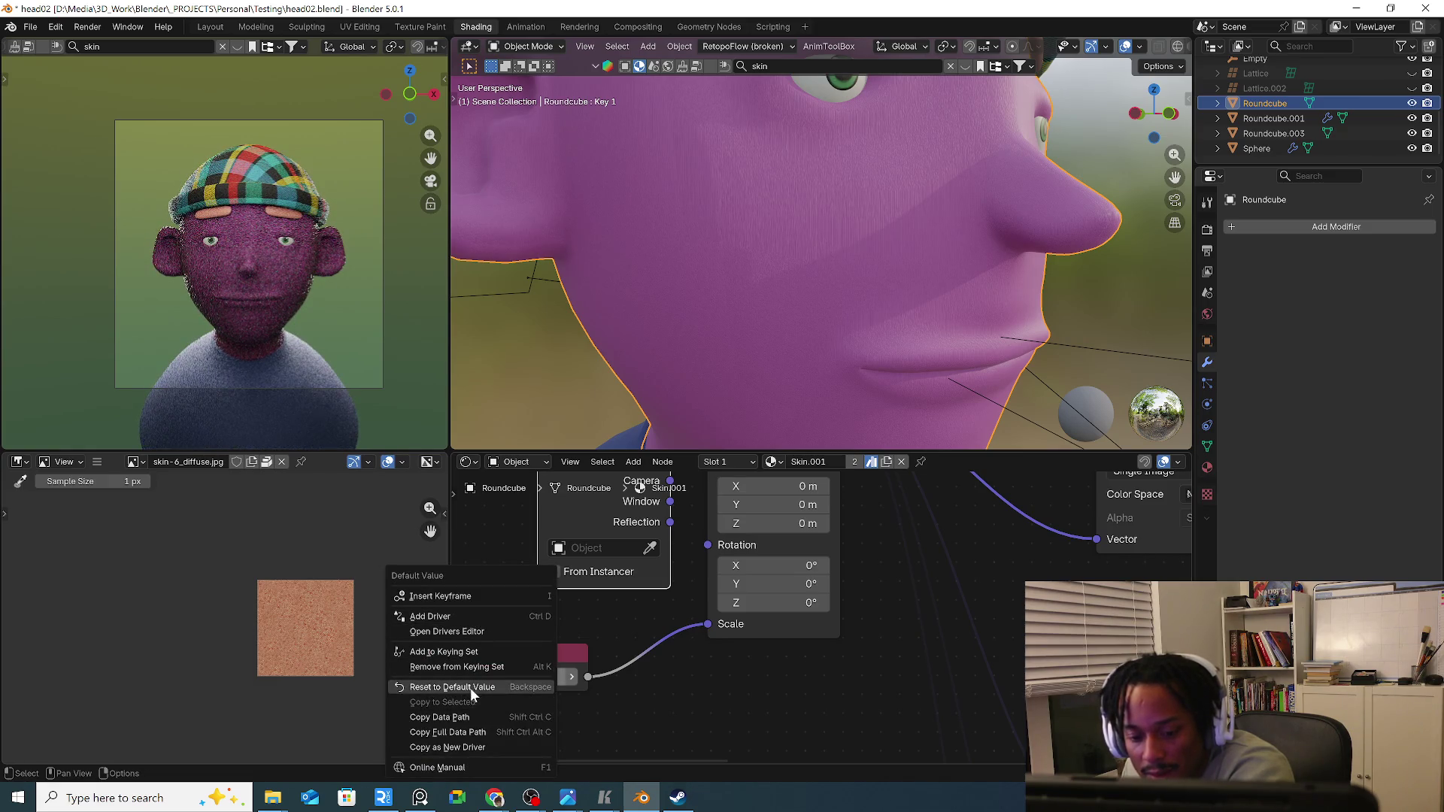
left_click(470, 687)
left_click(534, 690)
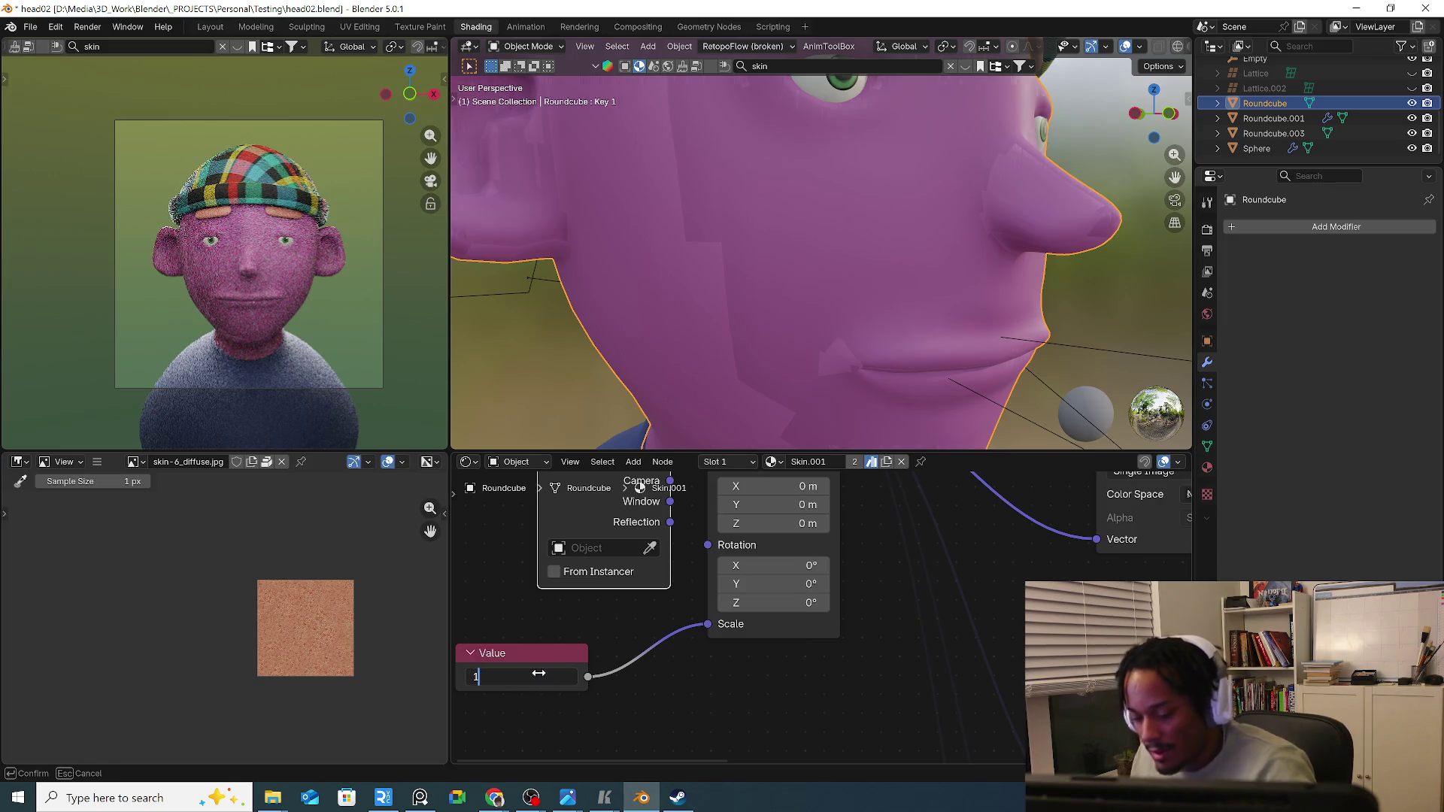
type("1")
key("Return")
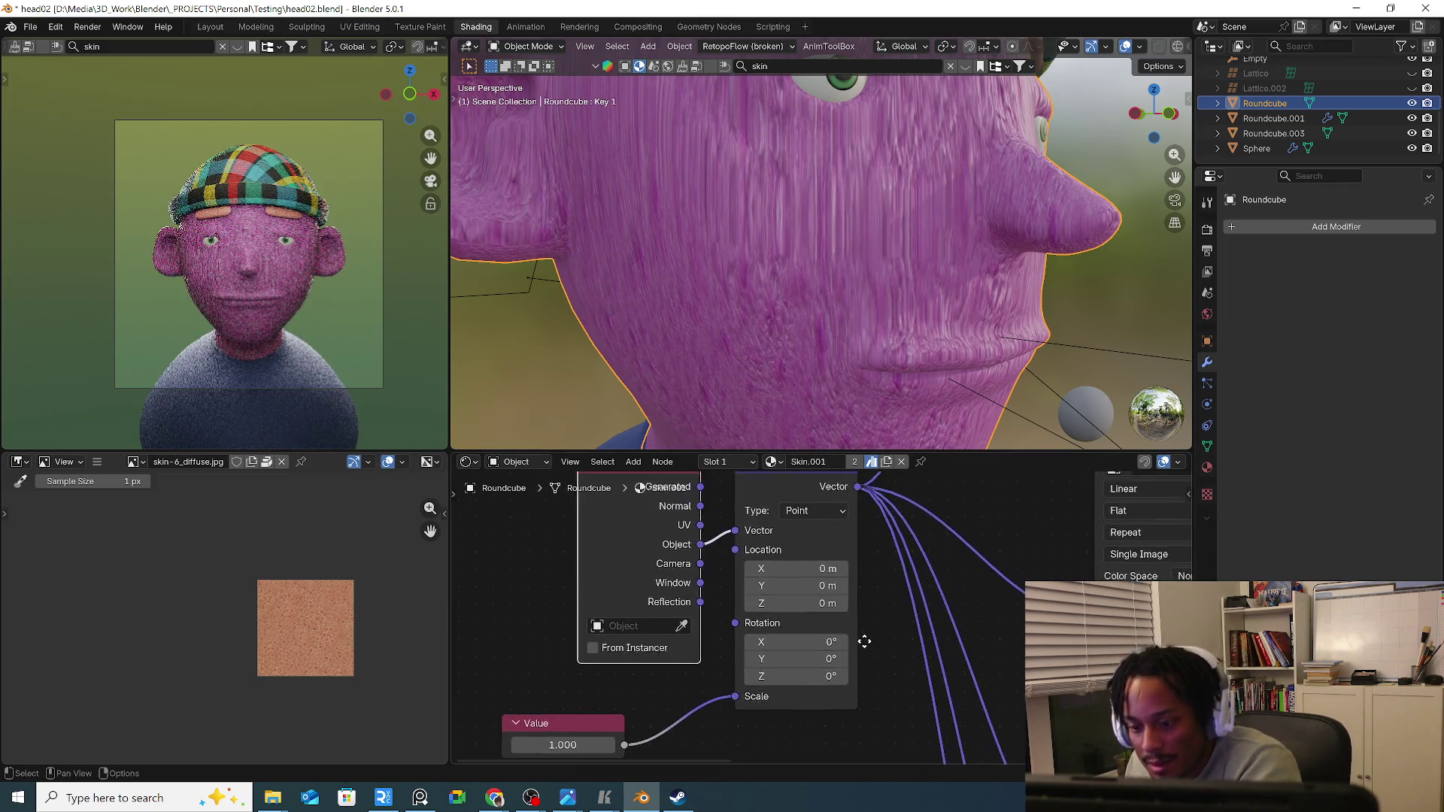
Switch the Mapping input to Generated coordinates and raise the skin scale to about 49.1.
middle_click_drag(836, 554, 846, 682)
left_click_drag(688, 595, 722, 585)
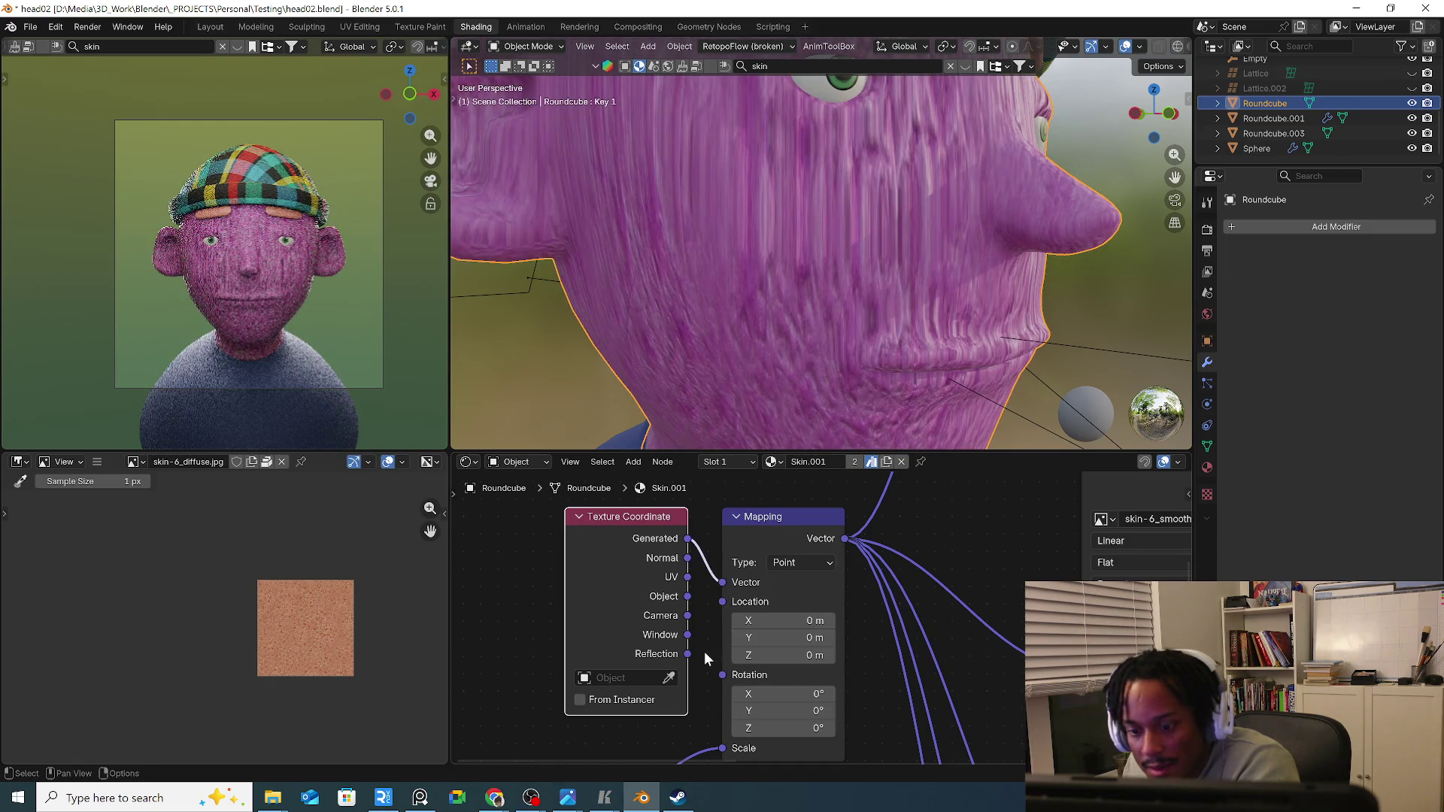
scroll(704, 651, "down", 2, "shift")
left_click_drag(570, 714, 558, 712)
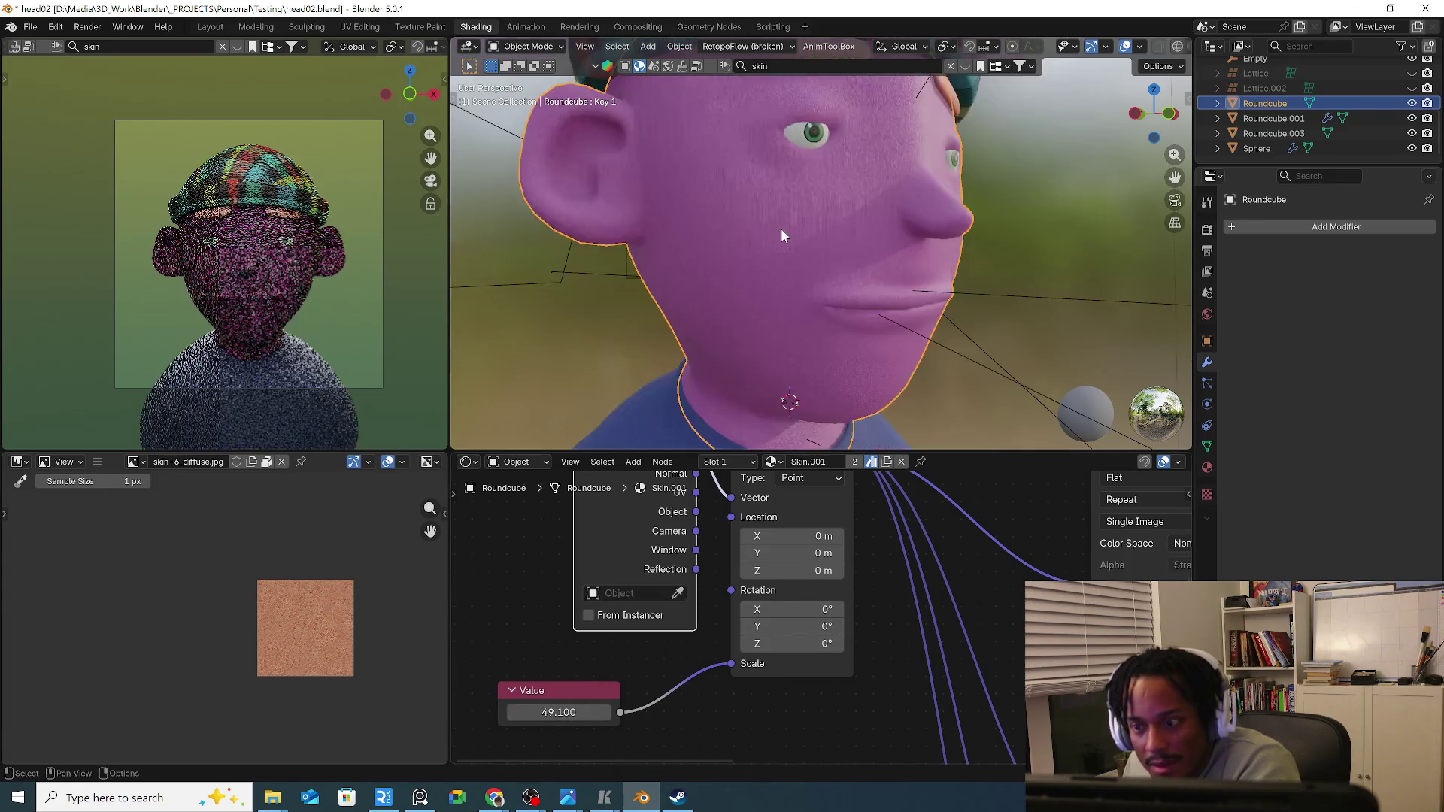
middle_click_drag(781, 228, 844, 247)
scroll(844, 247, "up", 5)
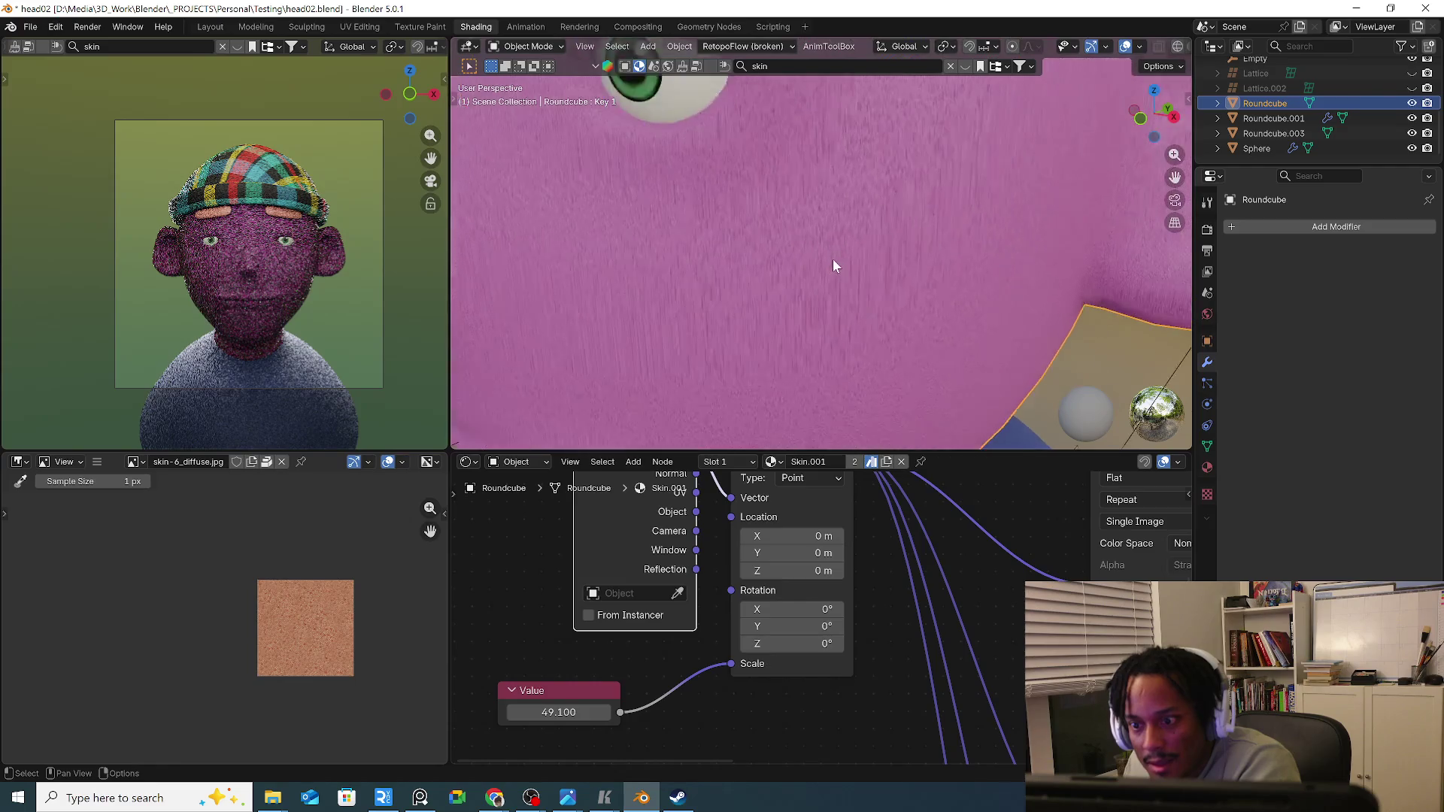
scroll(831, 254, "down", 4)
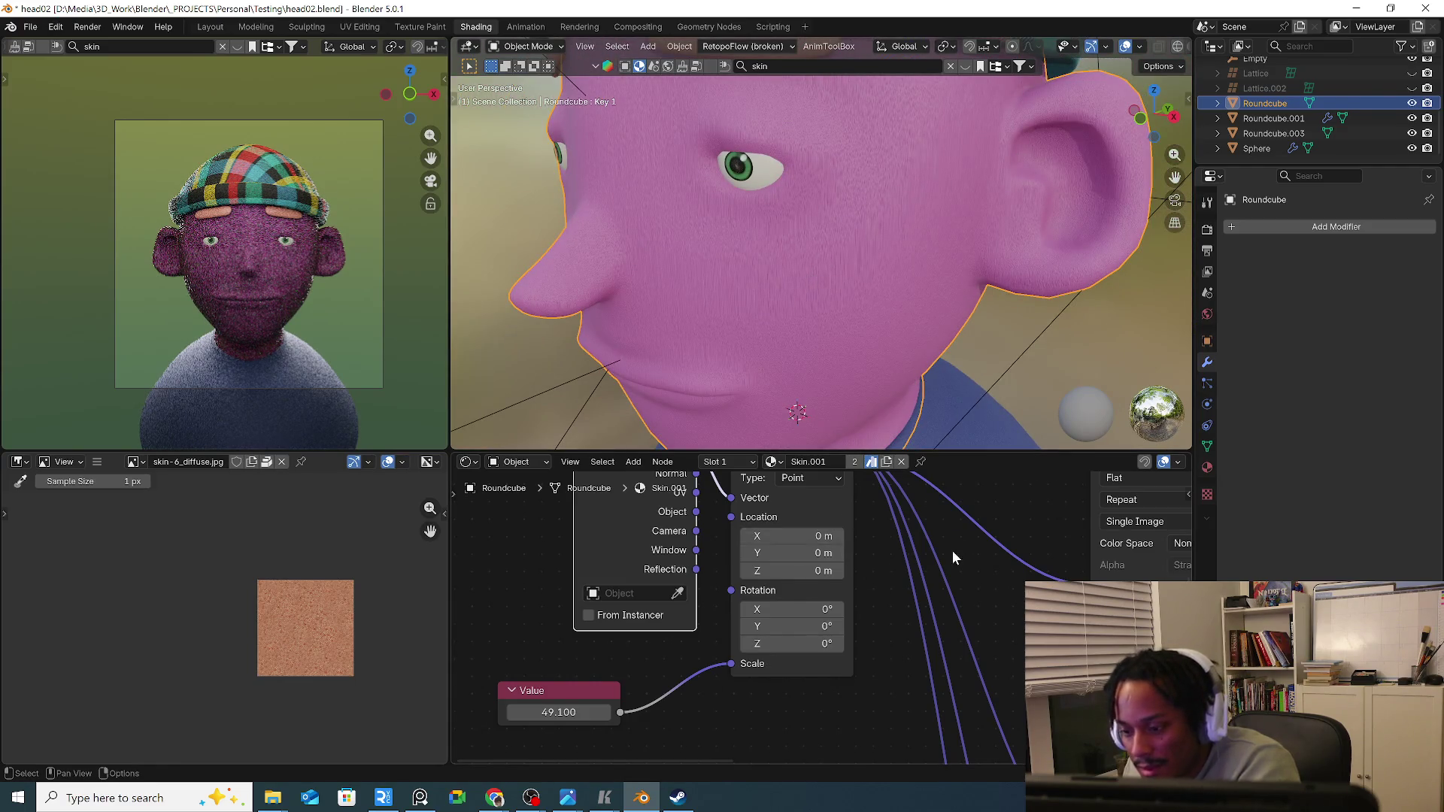
scroll(952, 557, "down", 1)
scroll(814, 623, "down", 2)
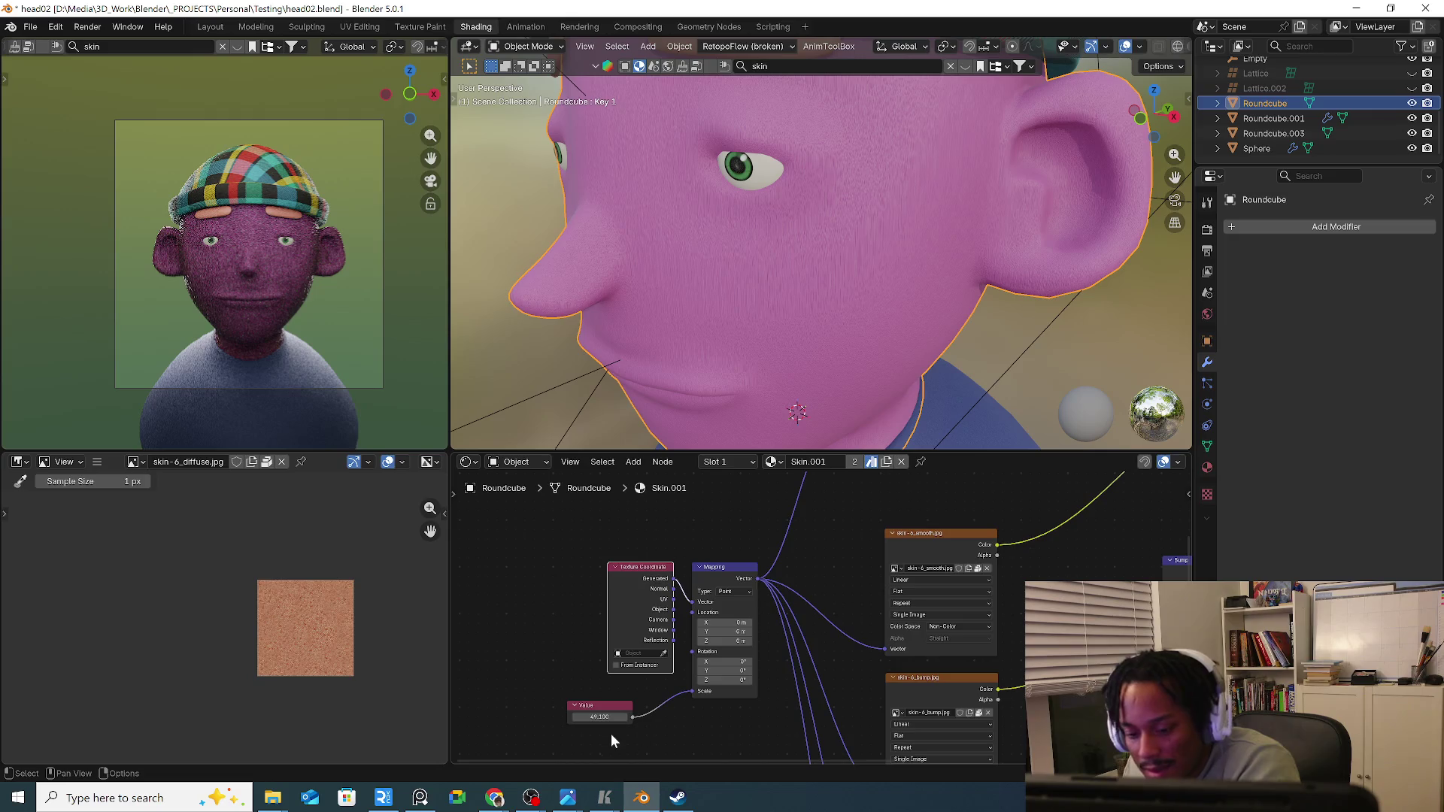
left_click_drag(599, 717, 607, 706)
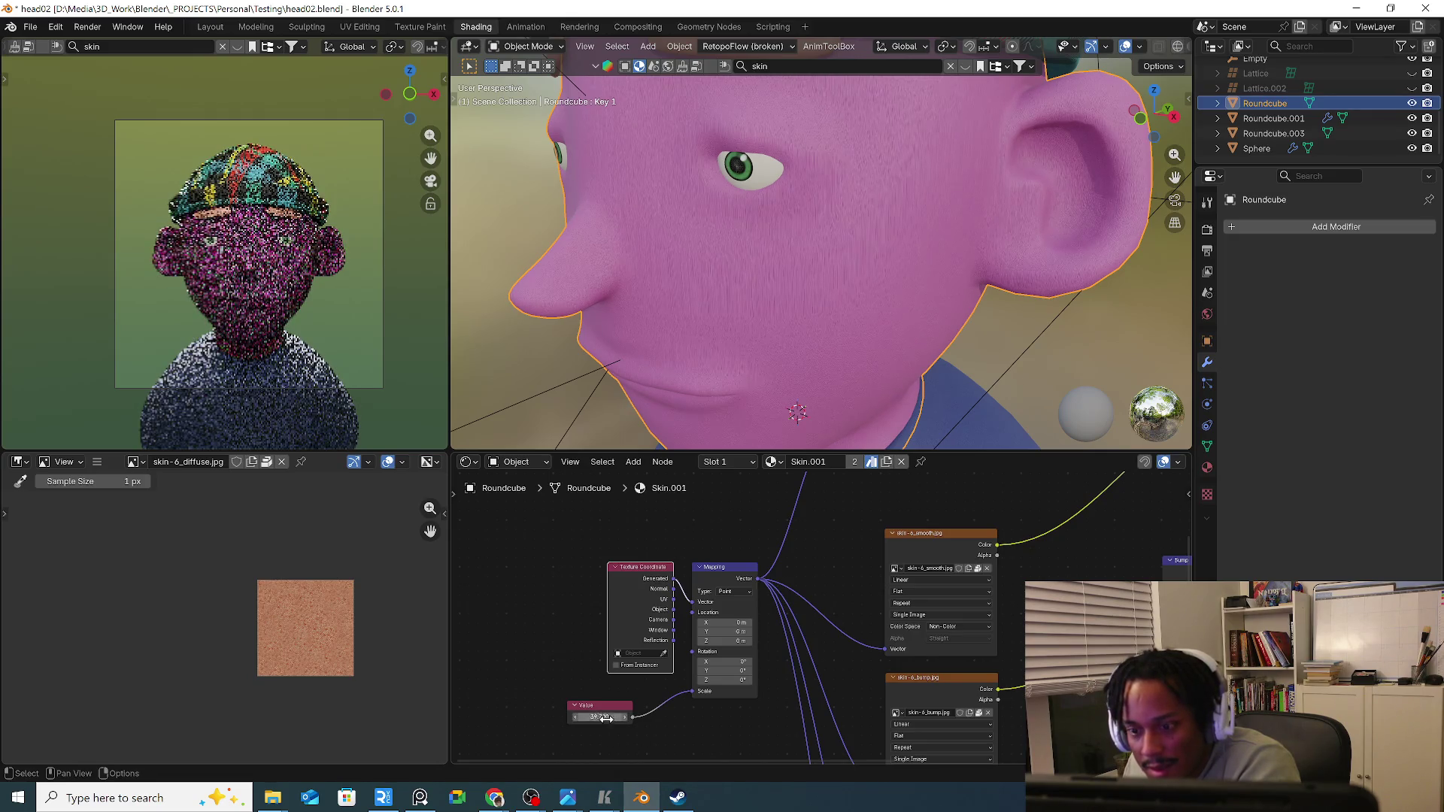
Remove the purple Skin.001 material and apply Human Skin.002 from the asset picker.
key("semicolon")
left_click(1207, 467)
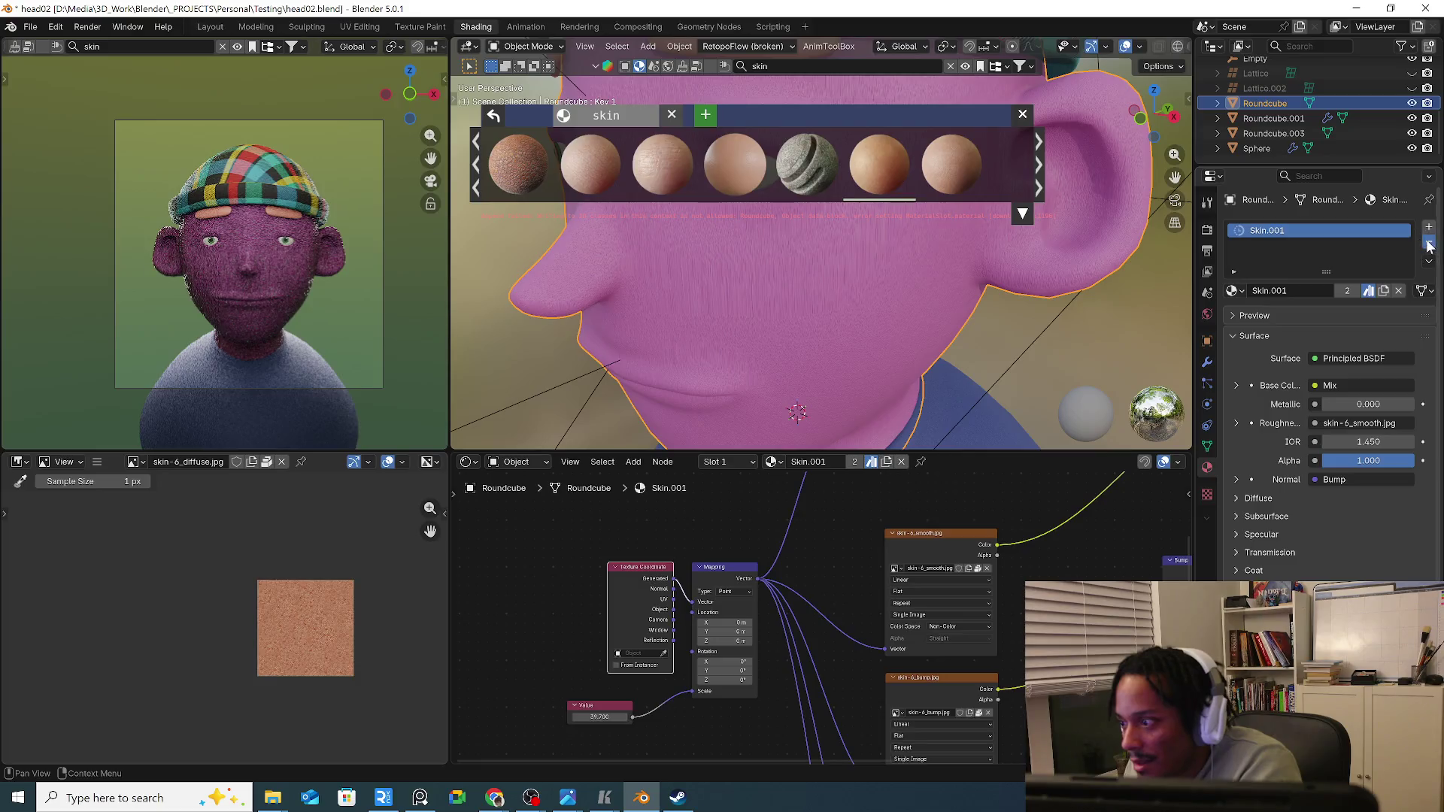
left_click(1430, 248)
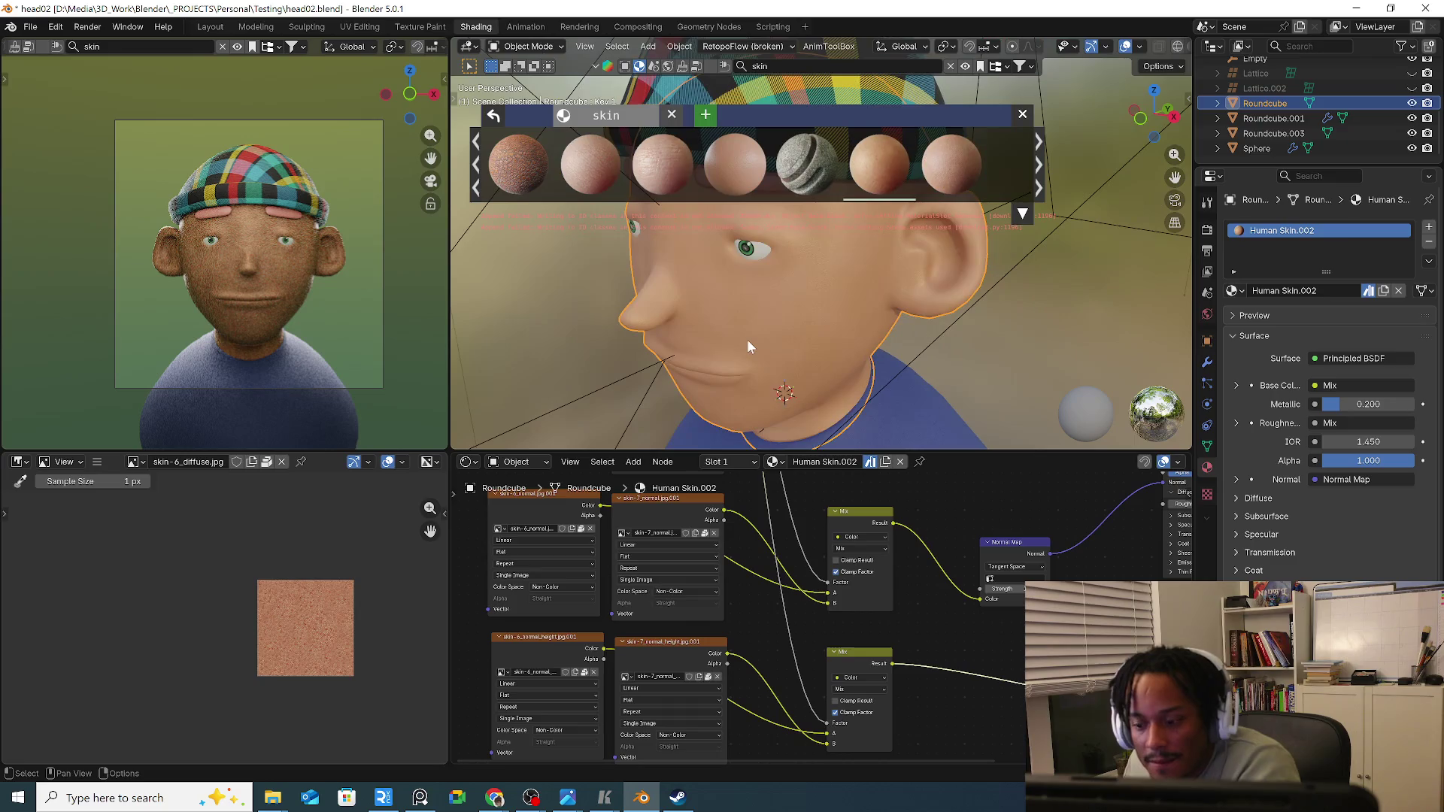
mouse_move(747, 340)
middle_mouse_down()
mouse_move(821, 306)
mouse_move(763, 296)
mouse_move(853, 307)
mouse_move(767, 318)
mouse_move(756, 349)
middle_mouse_up()
scroll(830, 309, "down", 5)
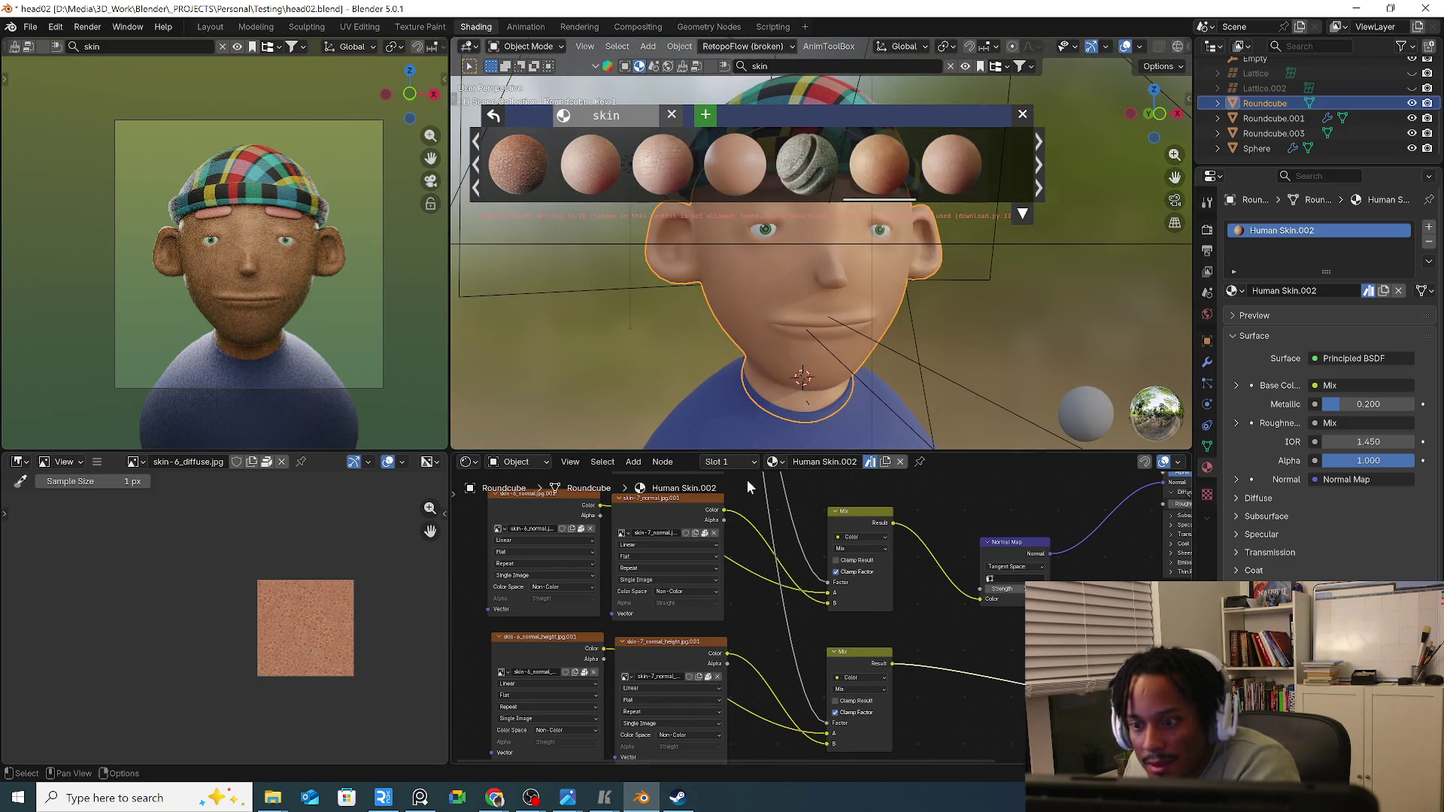
mouse_move(471, 523)
middle_mouse_down()
mouse_move(883, 523)
mouse_move(1004, 461)
middle_mouse_up()
scroll(903, 531, "down", 3)
scroll(1297, 395, "down", 2)
scroll(918, 540, "down", 2)
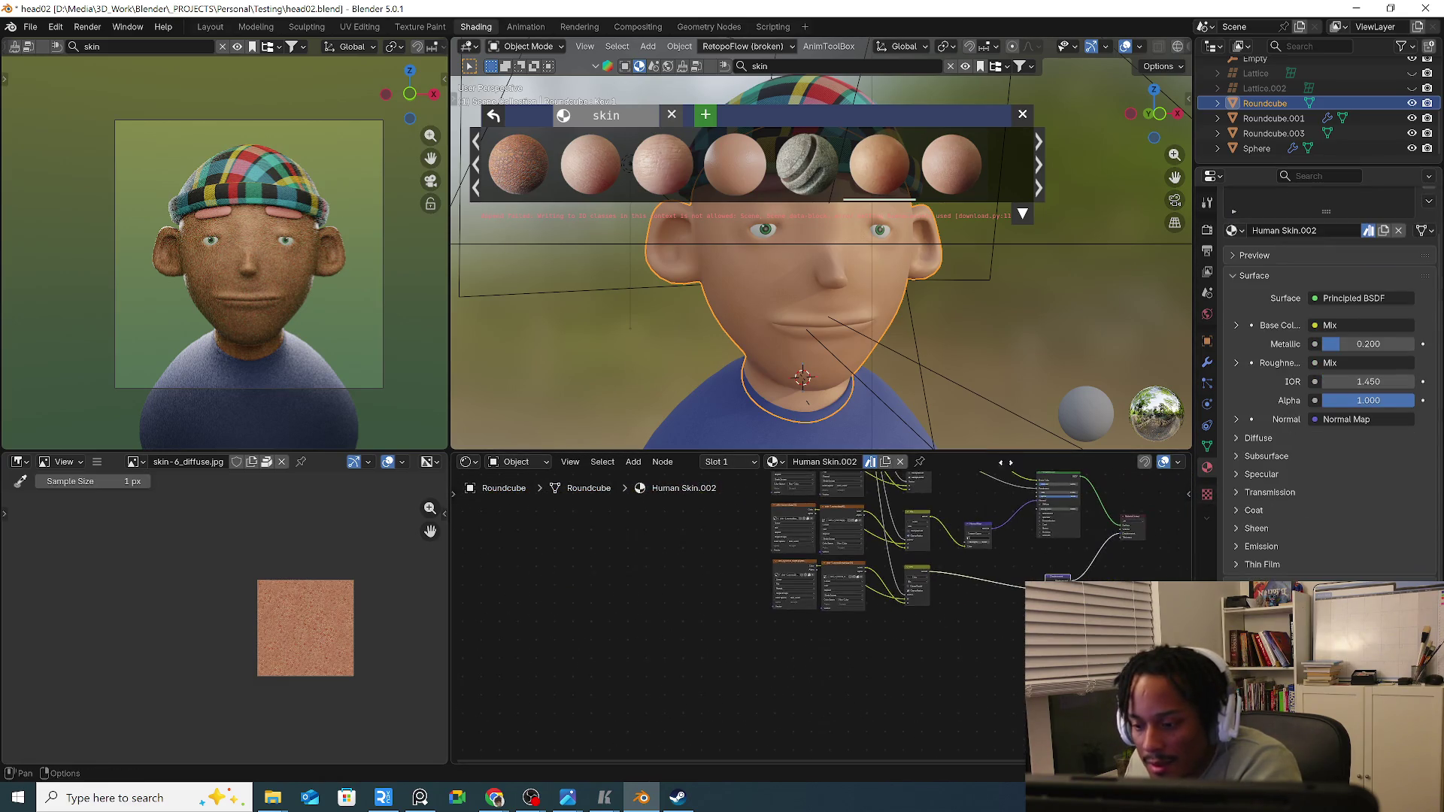
scroll(945, 513, "up", 2)
scroll(903, 564, "up", 2)
scroll(958, 590, "up", 2)
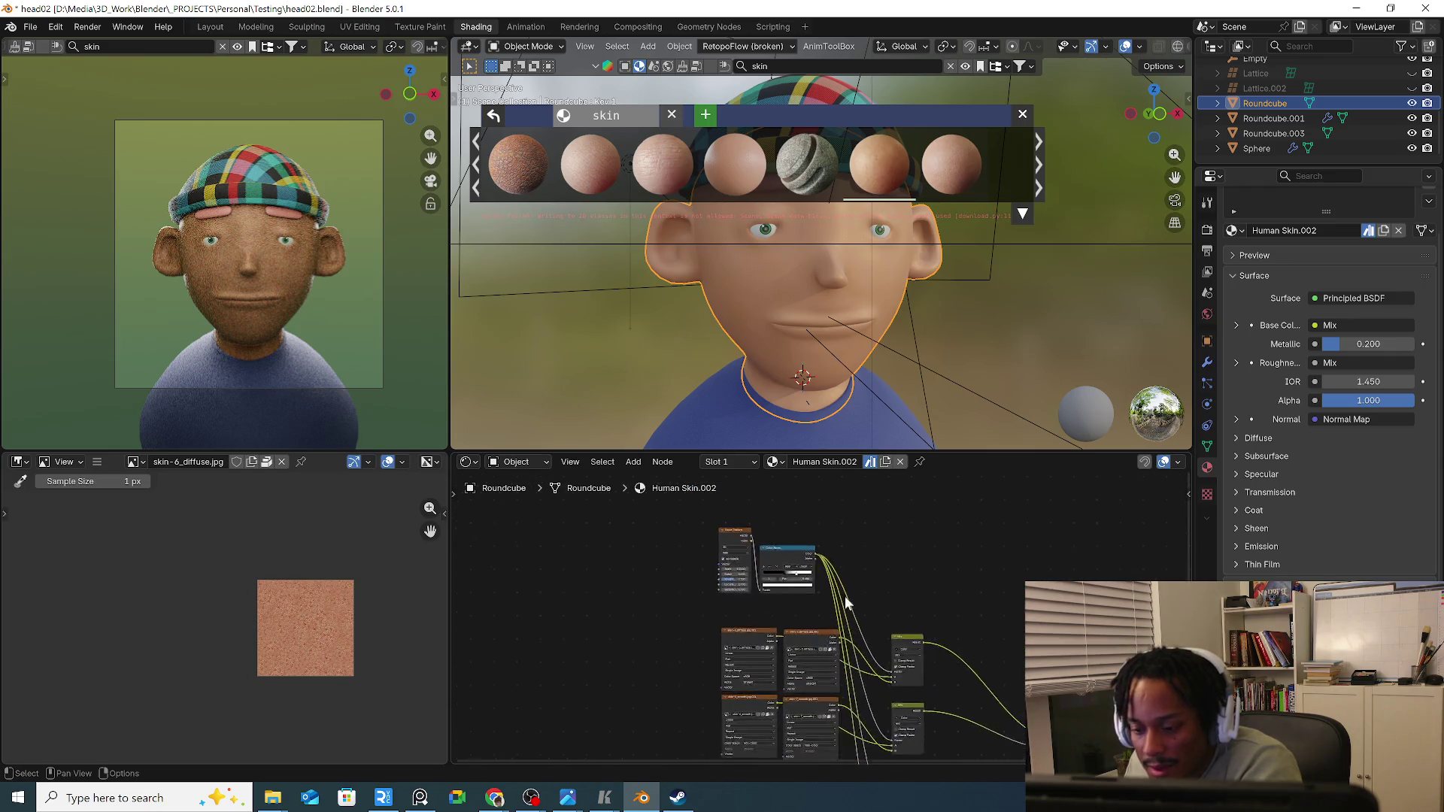
scroll(867, 602, "up", 2)
Pan the node editor across the Human Skin.002 noise and image texture nodes.
middle_click_drag(904, 589, 1046, 605)
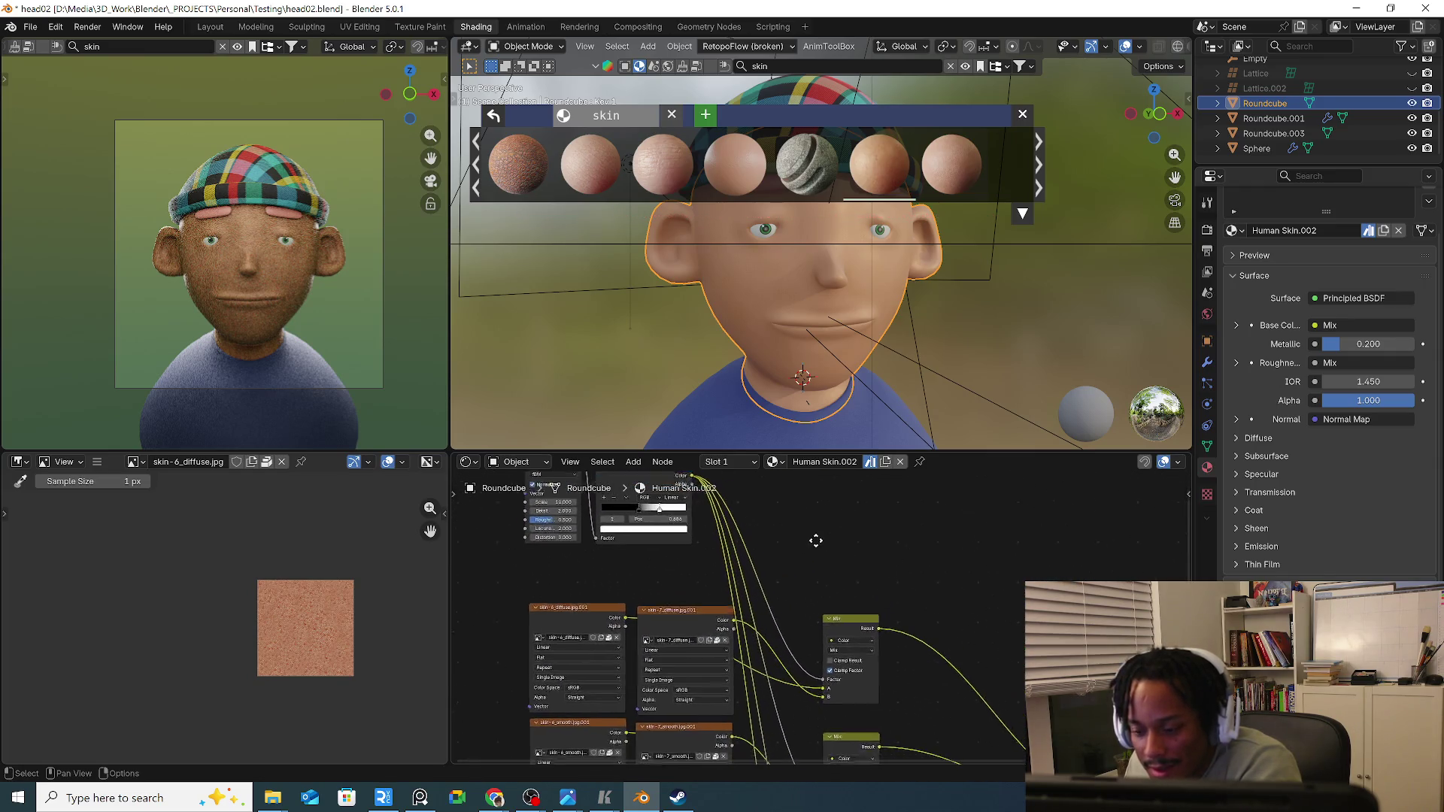
middle_click_drag(891, 629, 912, 634)
scroll(762, 509, "up", 2)
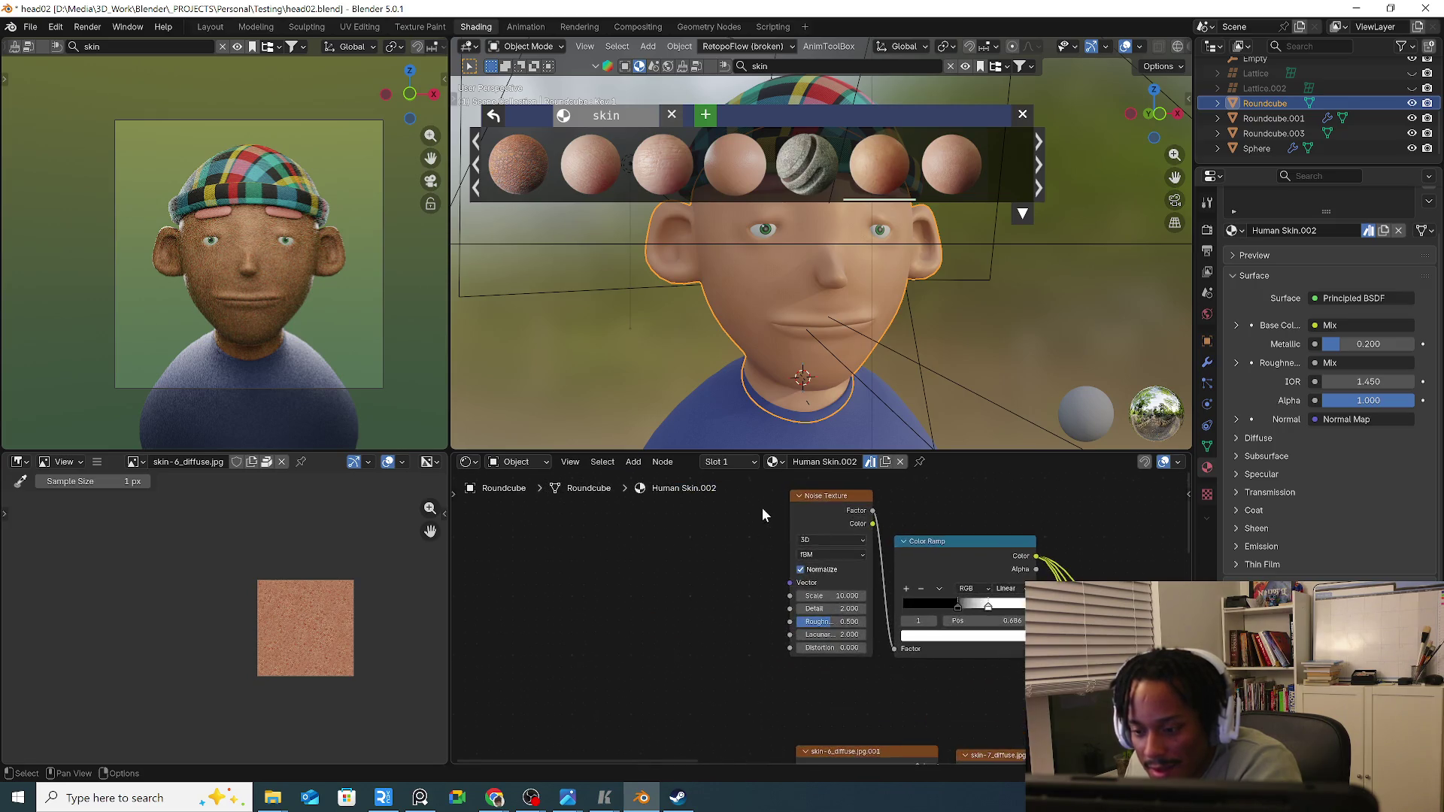
mouse_move(1186, 682)
middle_mouse_down()
mouse_move(907, 514)
mouse_move(909, 494)
middle_mouse_up()
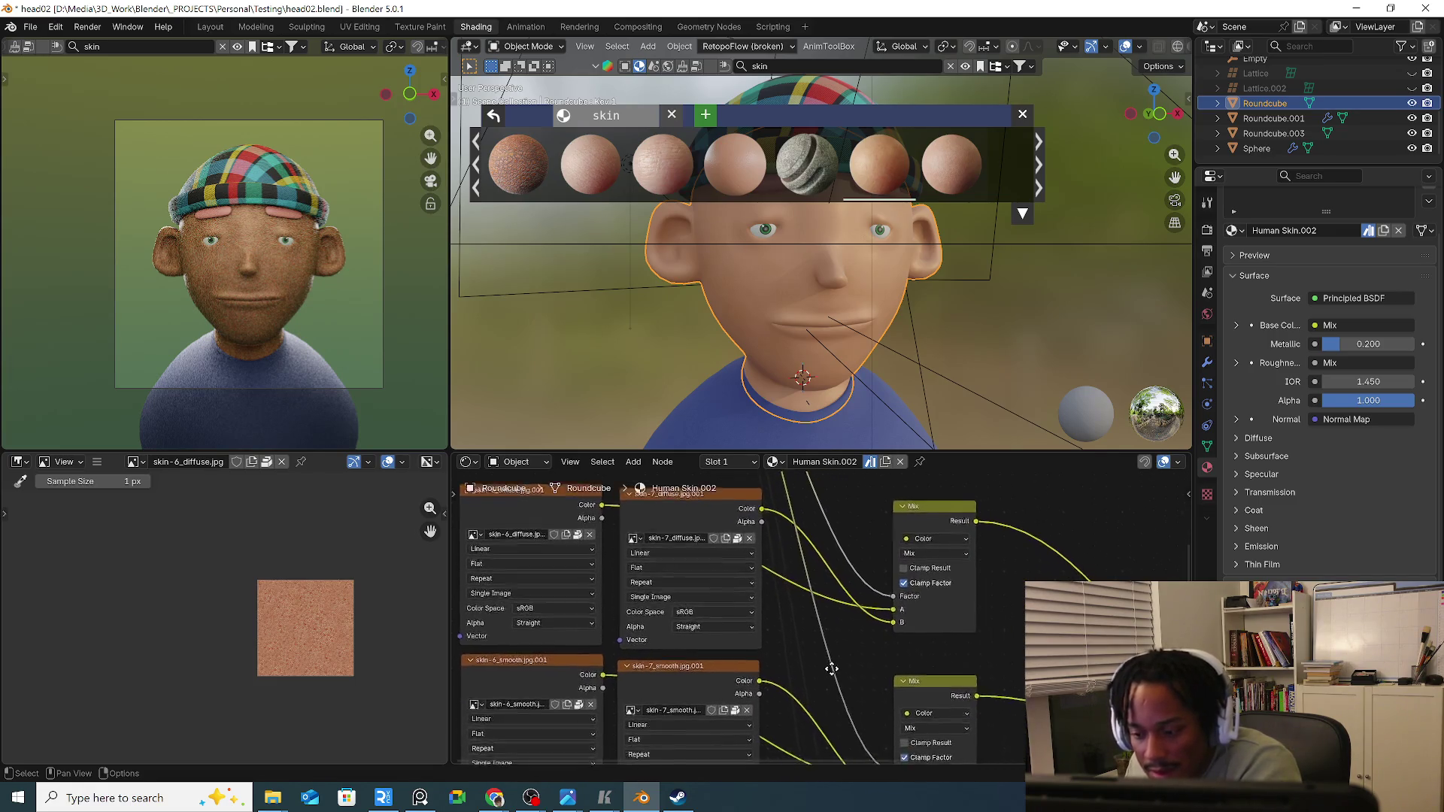
scroll(959, 711, "down", 3)
middle_click_drag(998, 688, 913, 645)
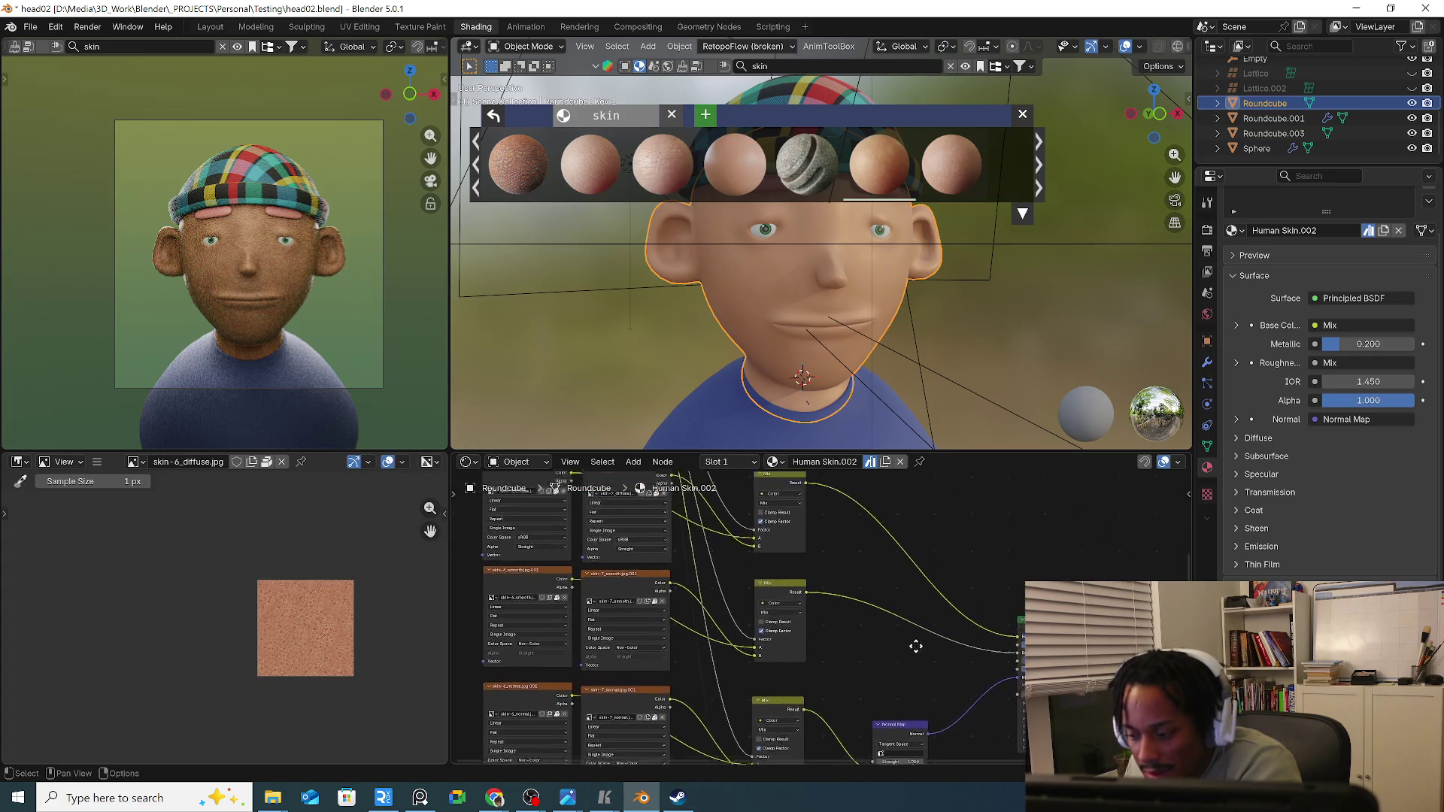
Insert a Mix Color node on the base colour link with a pink B colour.
key("shift+a")
left_click(970, 547)
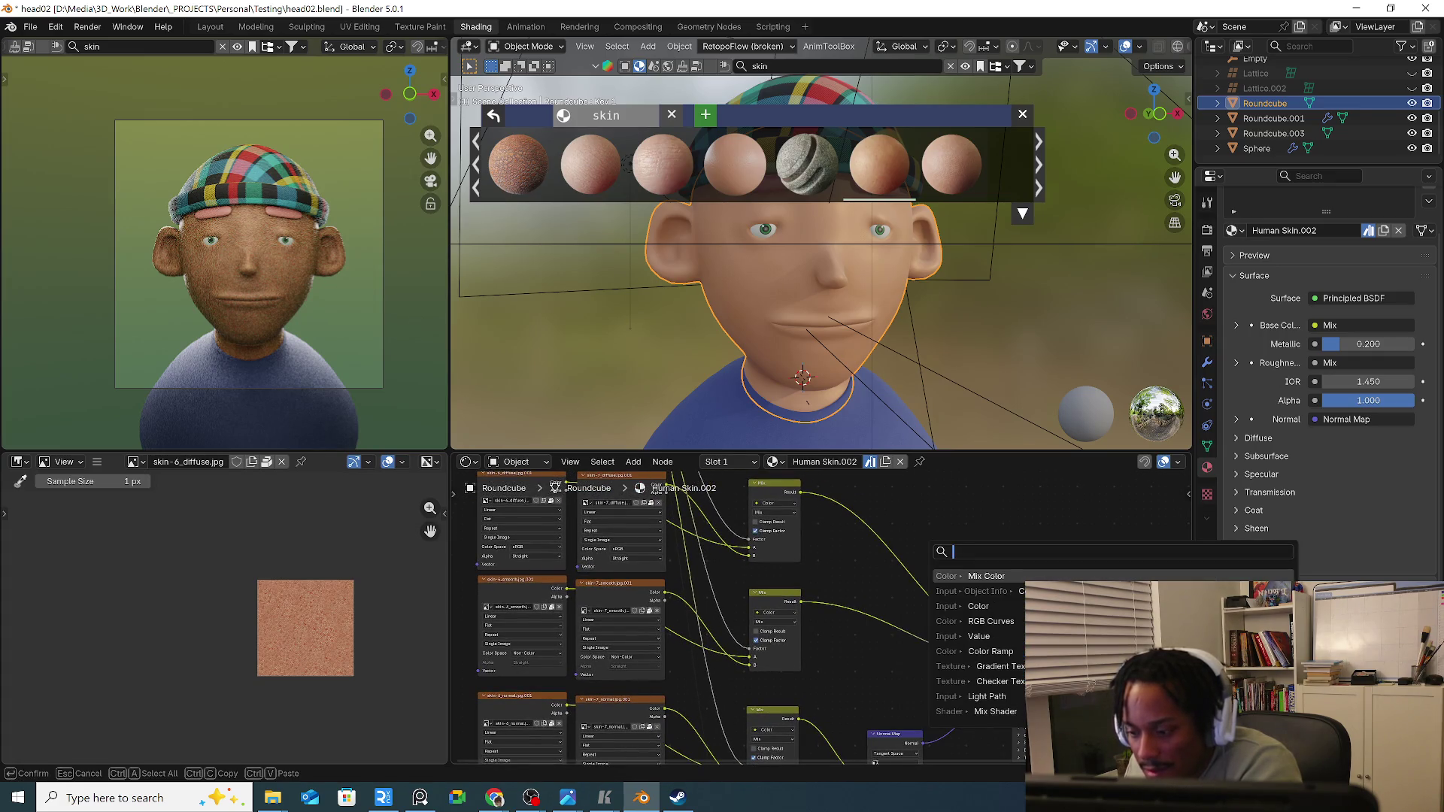
key("Return")
left_click(939, 564)
scroll(944, 620, "up", 1)
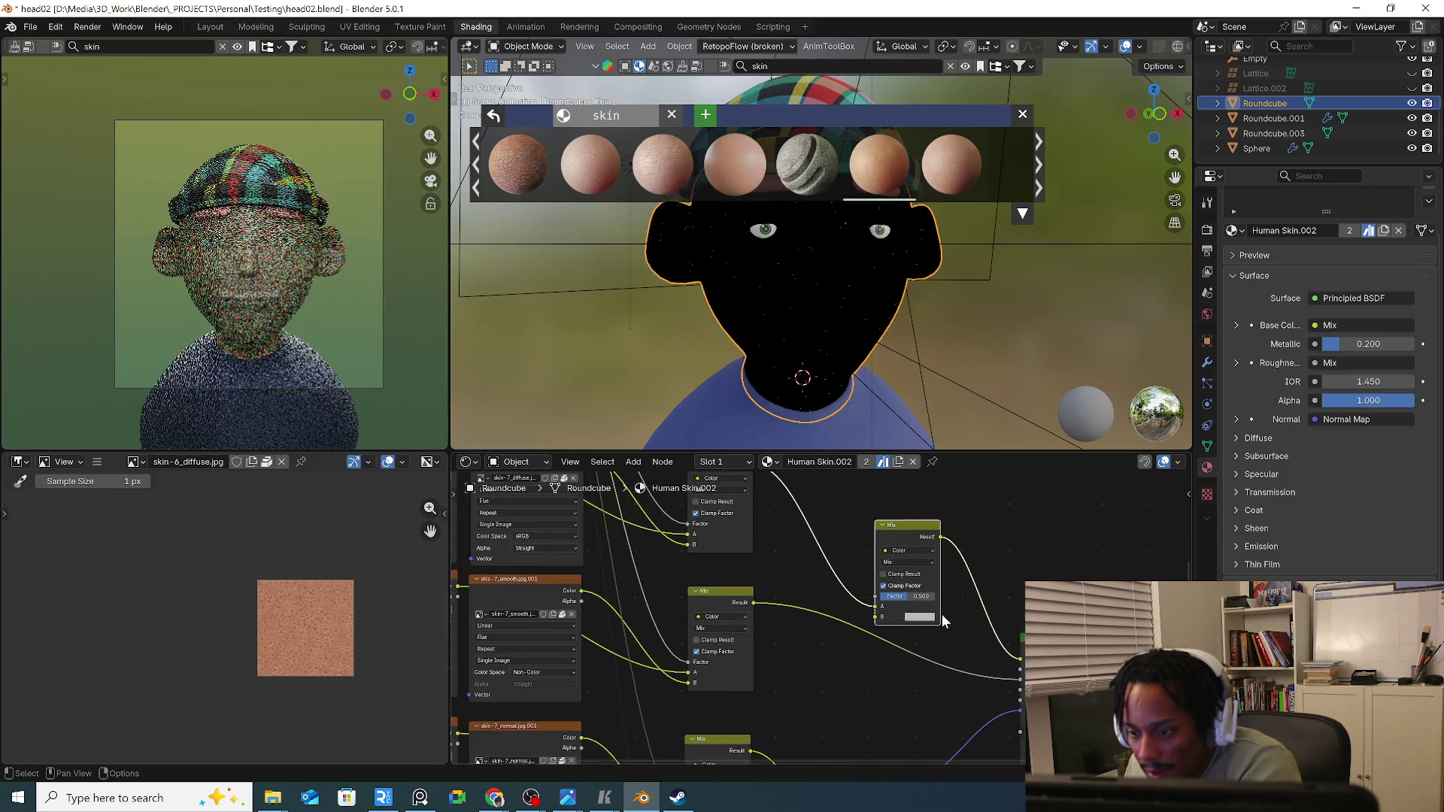
left_click(919, 617)
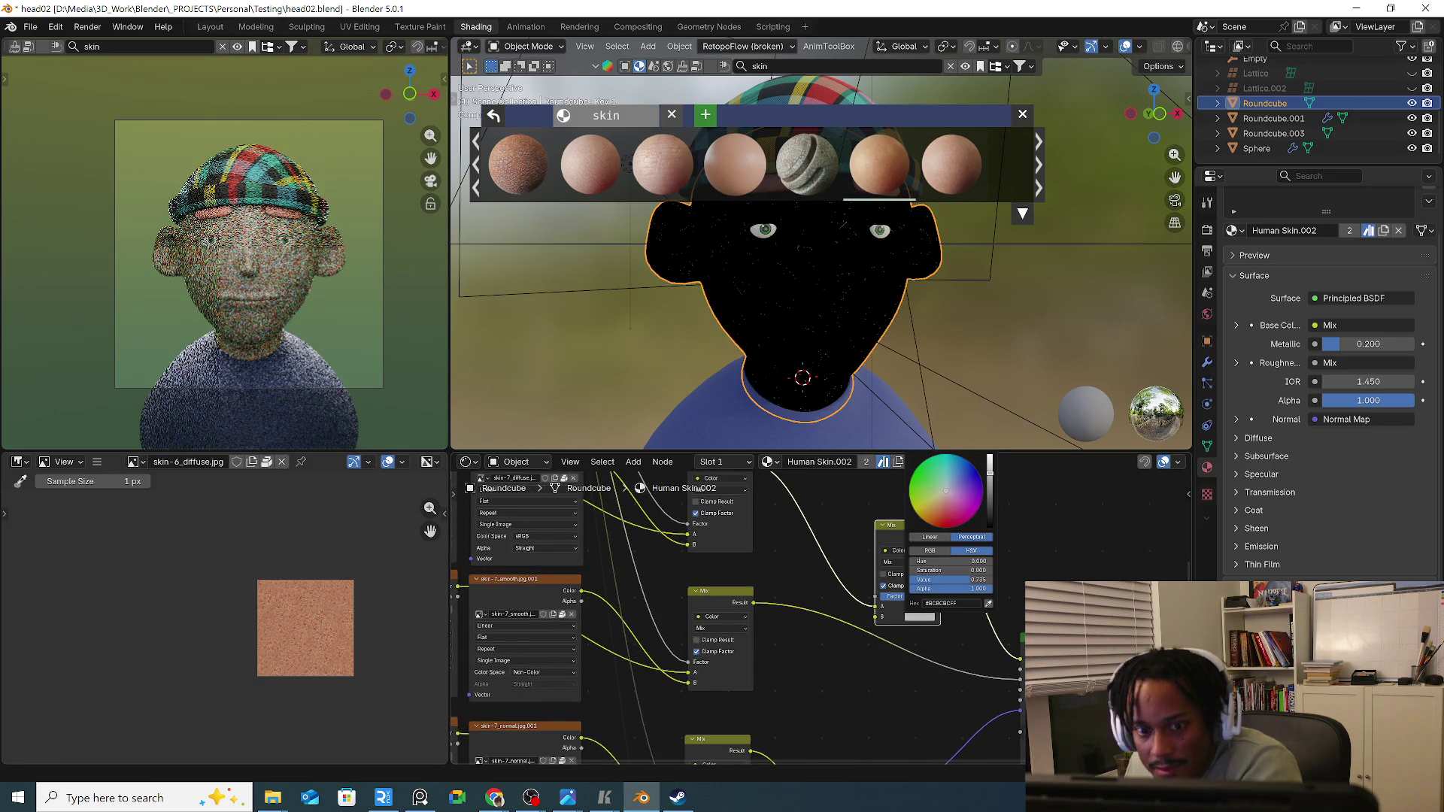
left_click(959, 515)
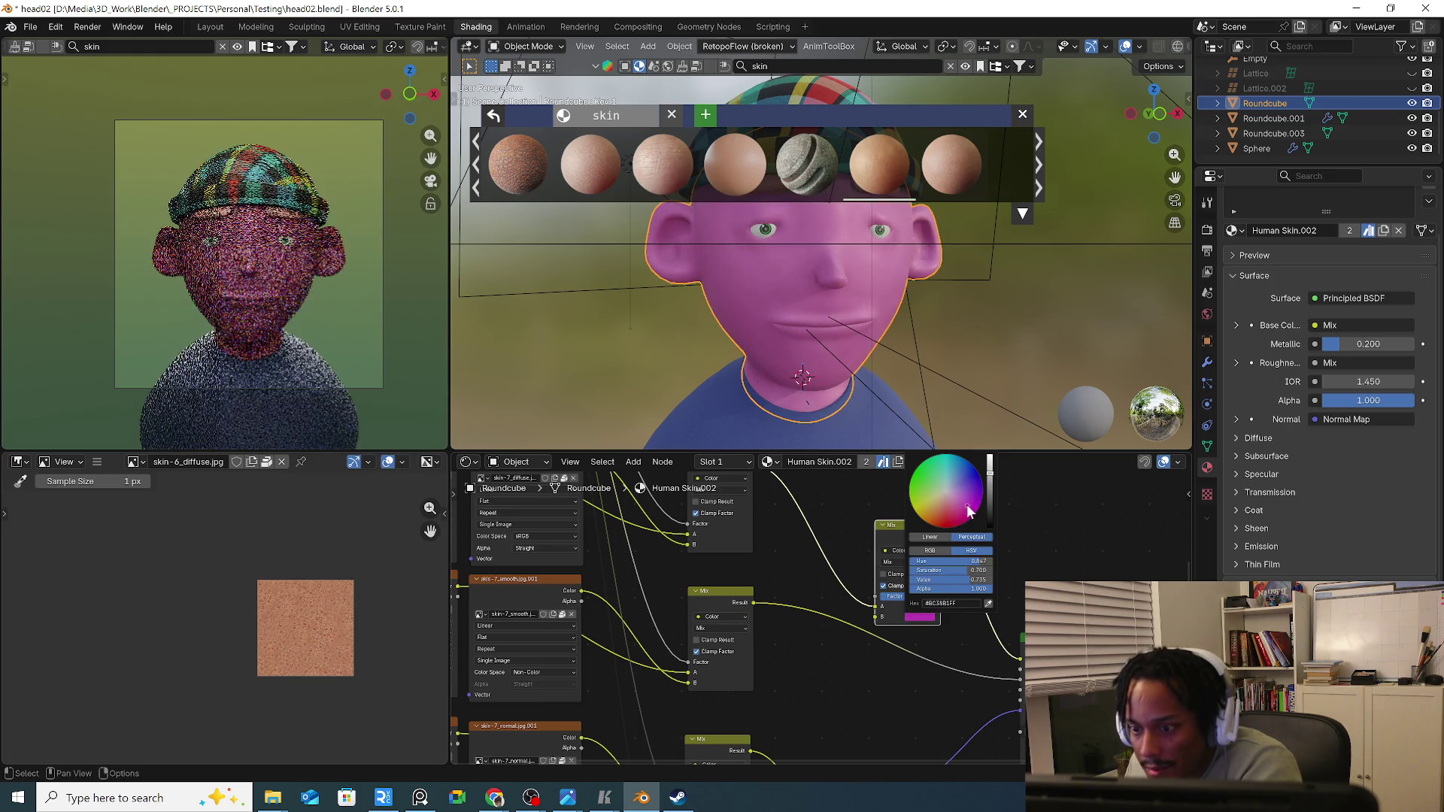
scroll(725, 322, "up", 2)
scroll(725, 321, "up", 4)
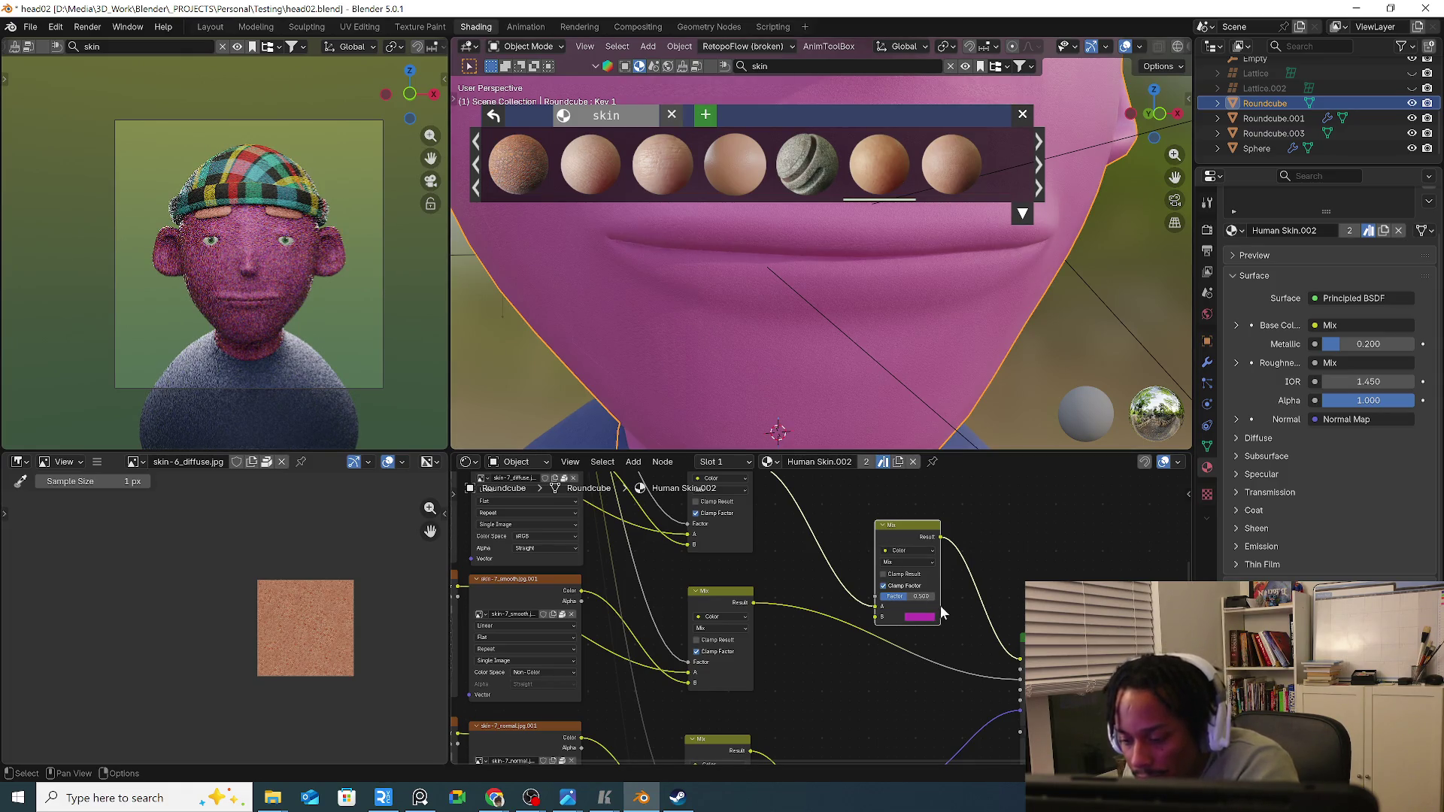
Try Multiply and Add blending, darken the colour to purple, and settle on Mix mode.
left_click(930, 563)
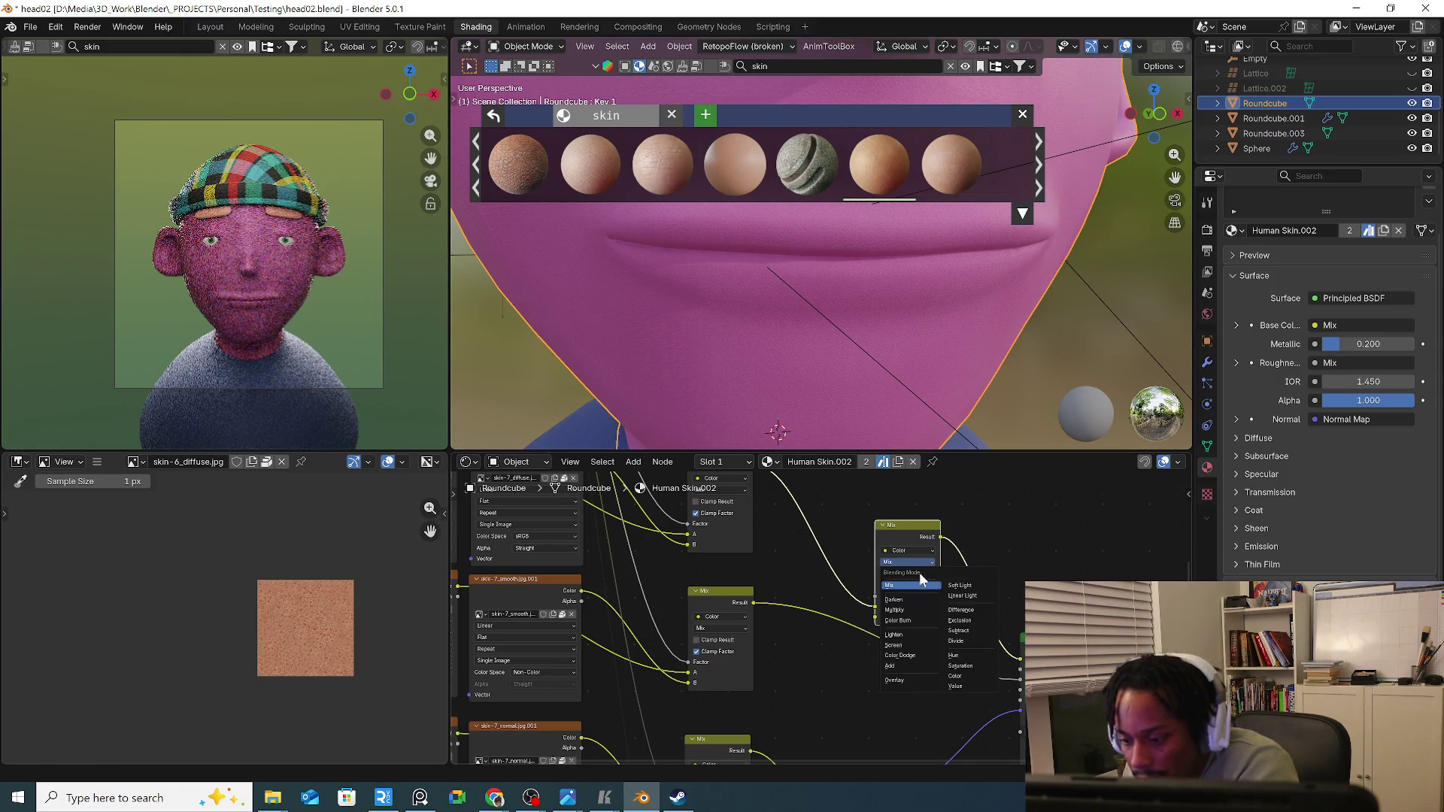
left_click(908, 612)
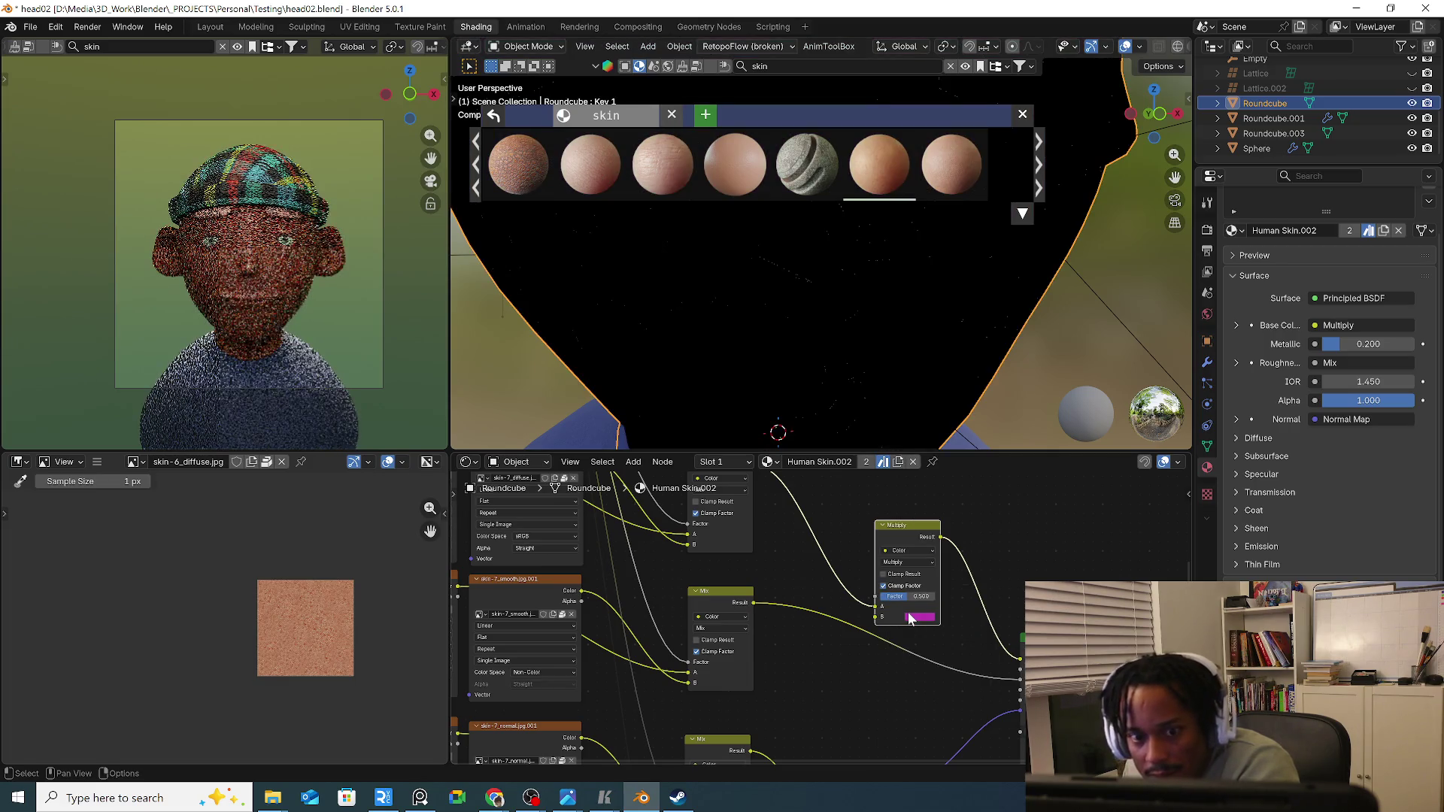
left_click(918, 564)
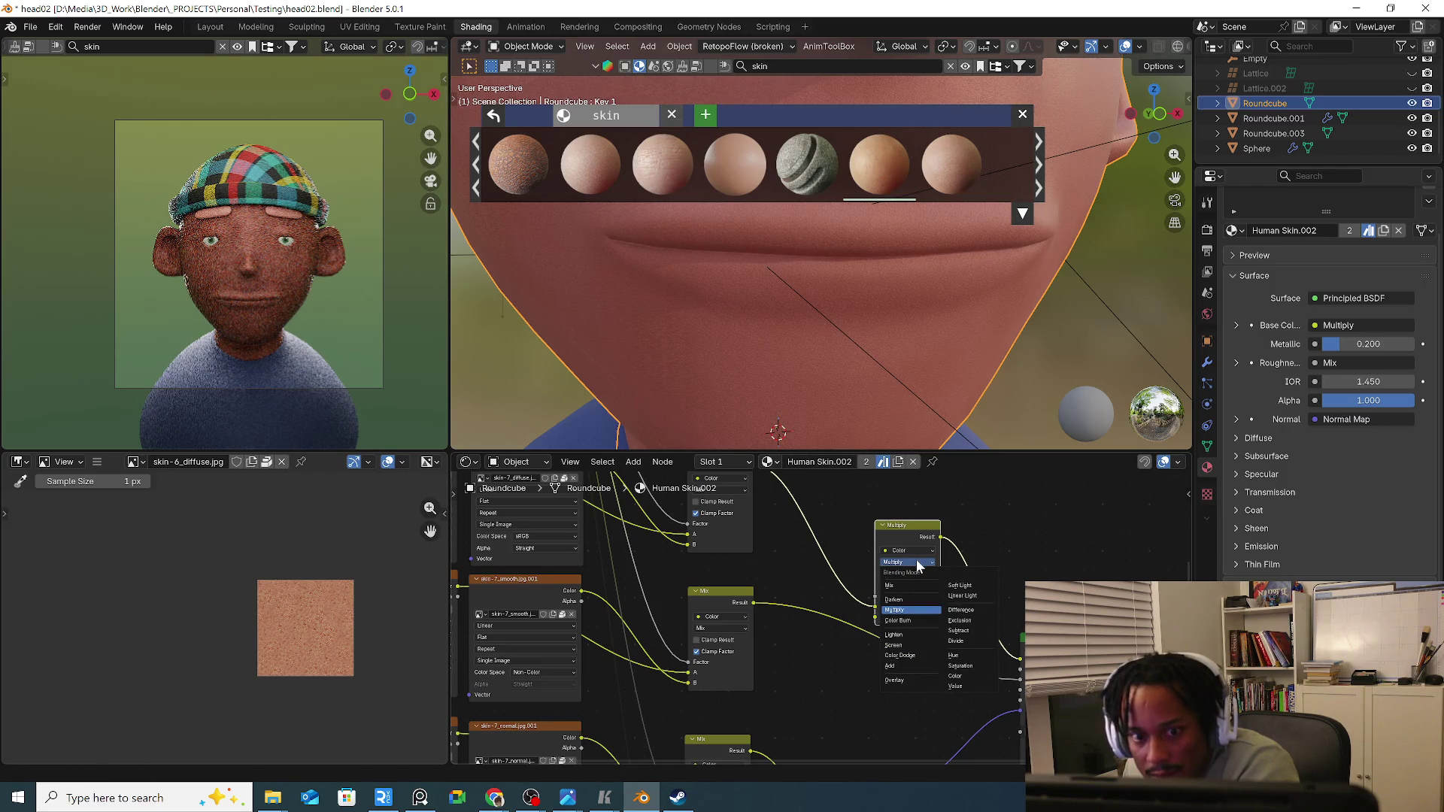
left_click(900, 668)
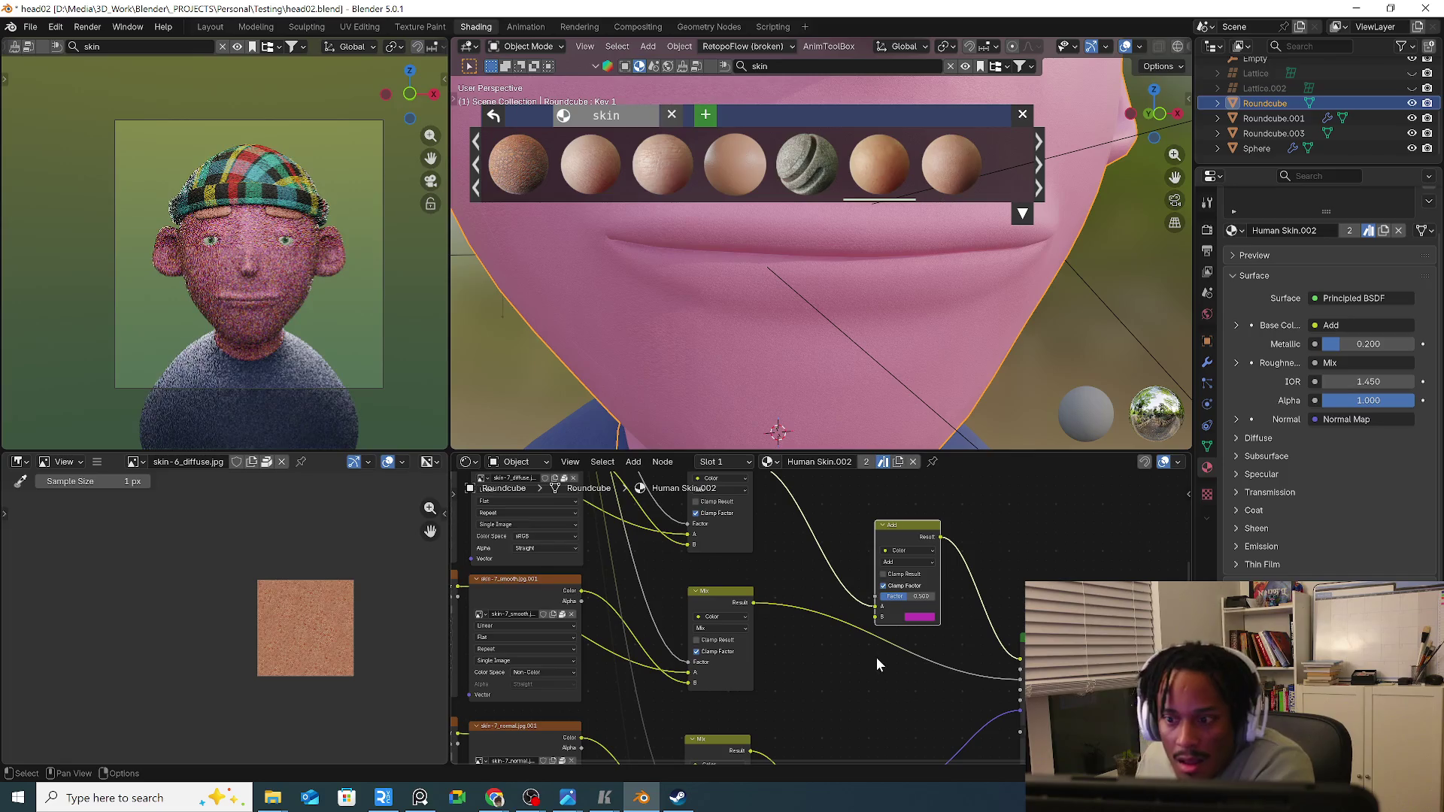
left_click(909, 617)
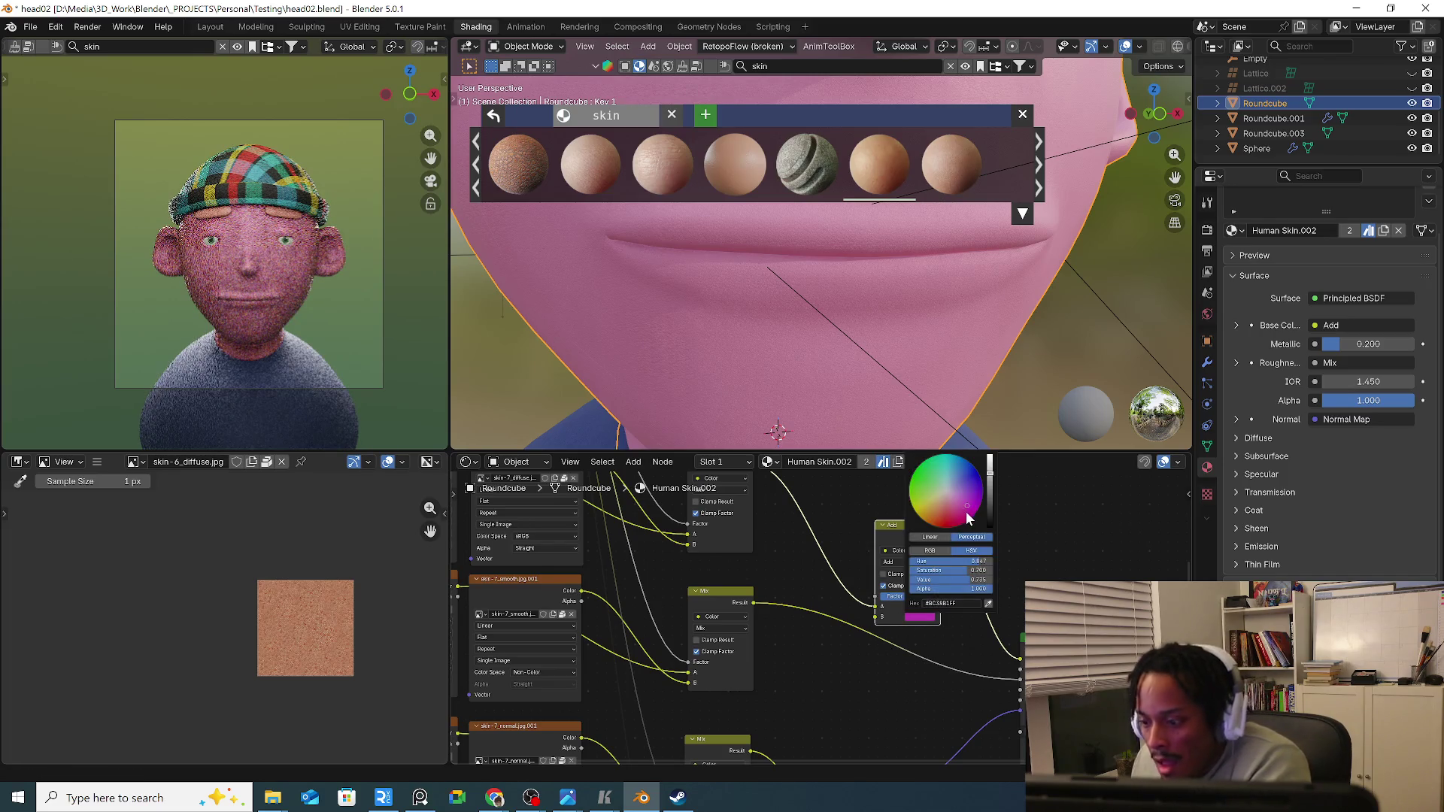
left_click_drag(968, 498, 992, 466)
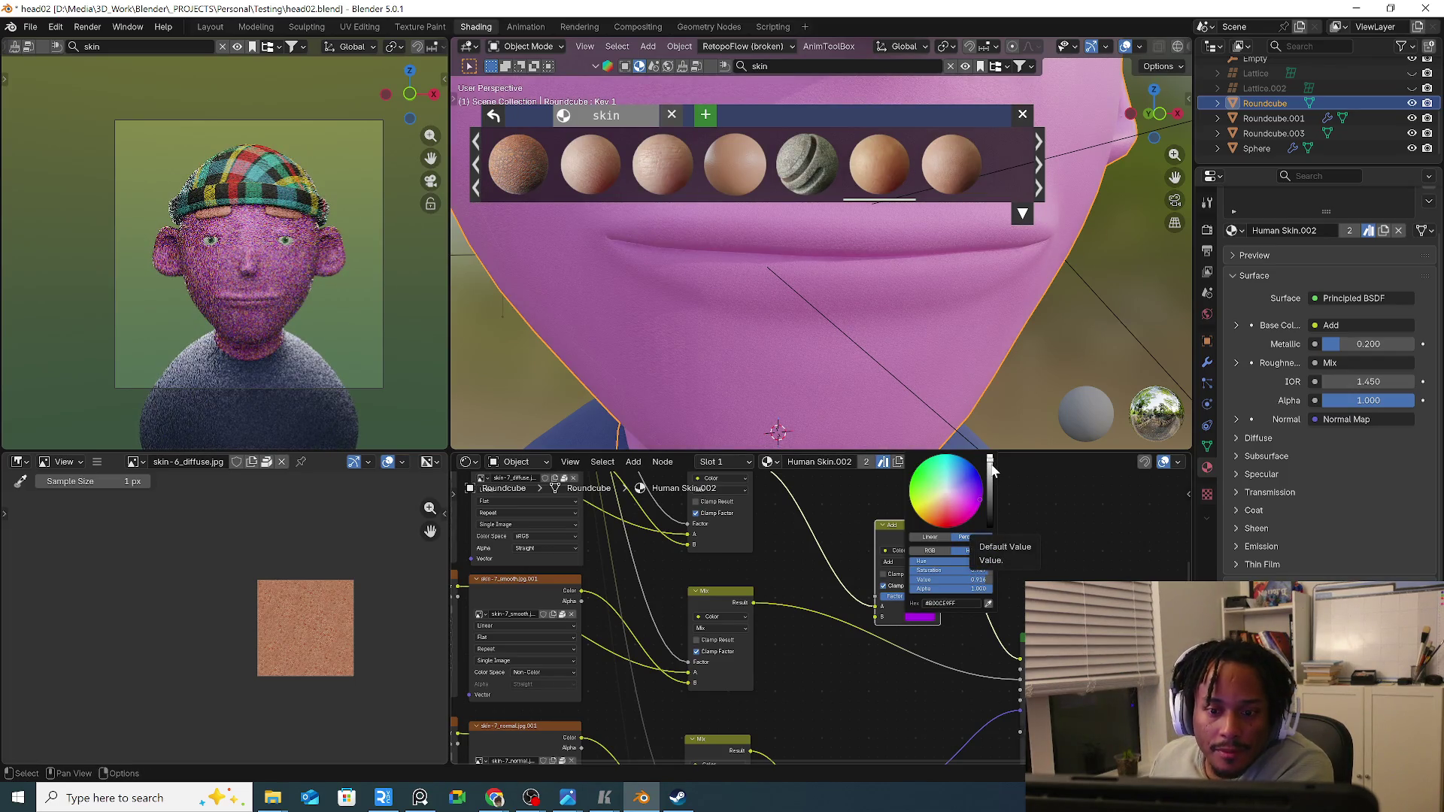
left_click(989, 507)
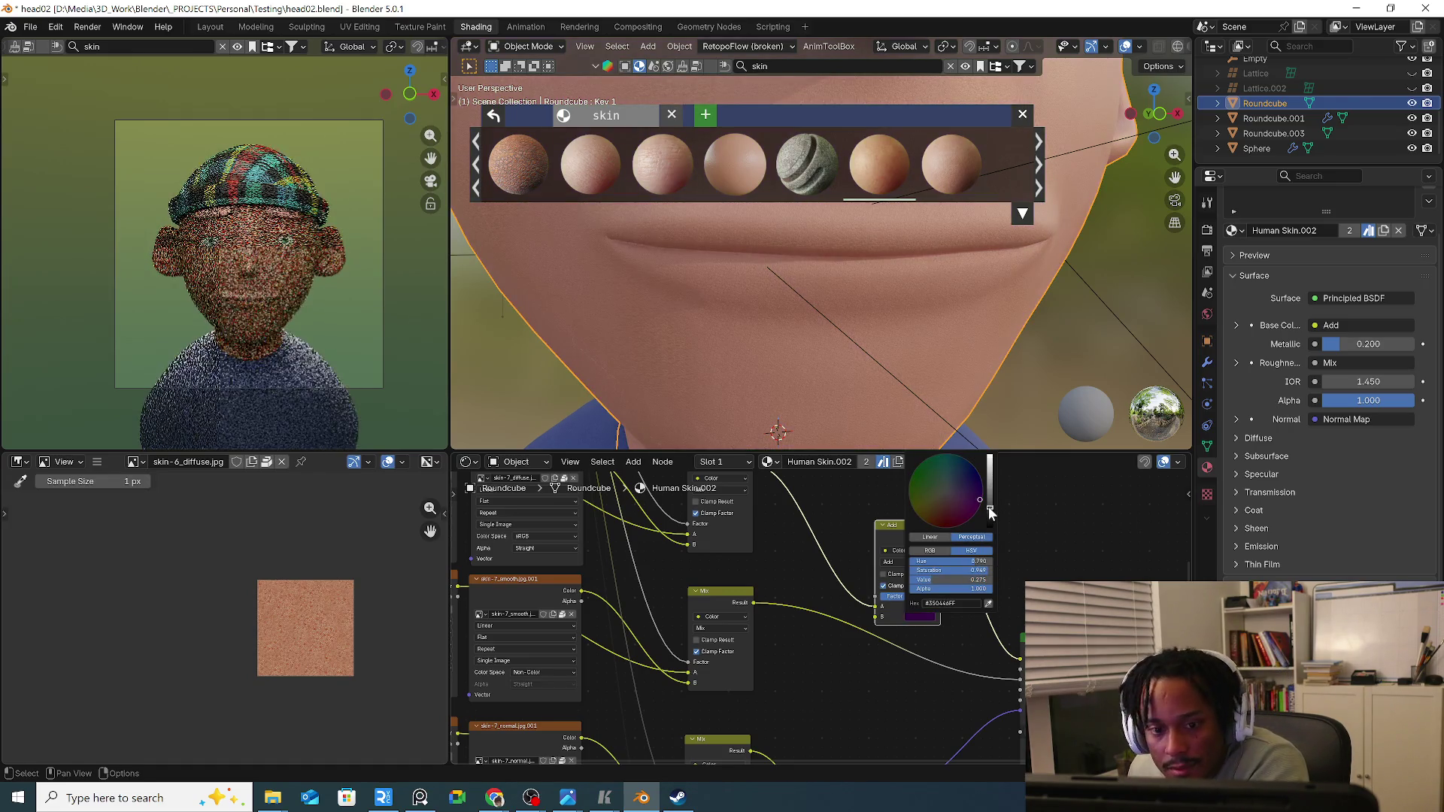
left_click(913, 561)
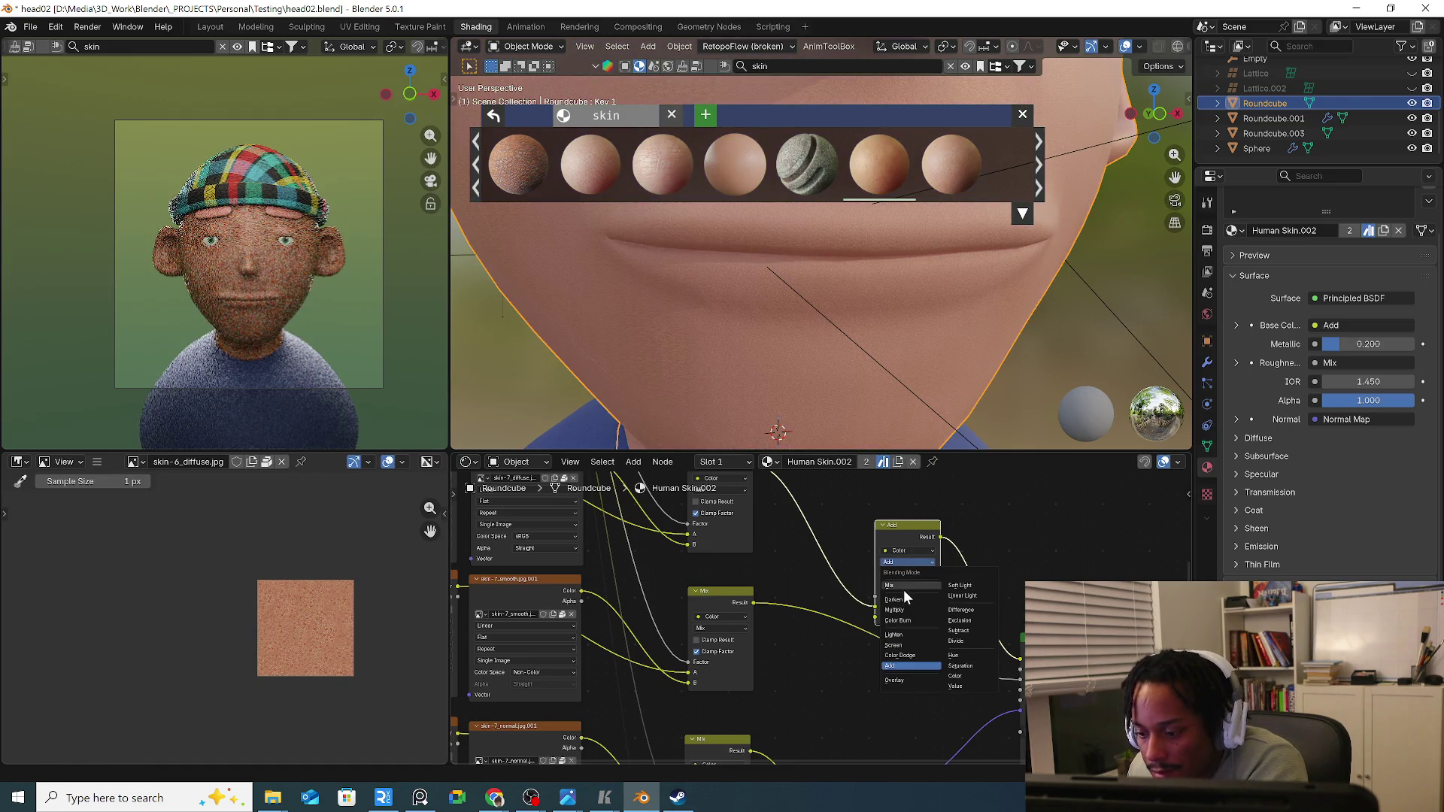
left_click(903, 589)
left_click(921, 614)
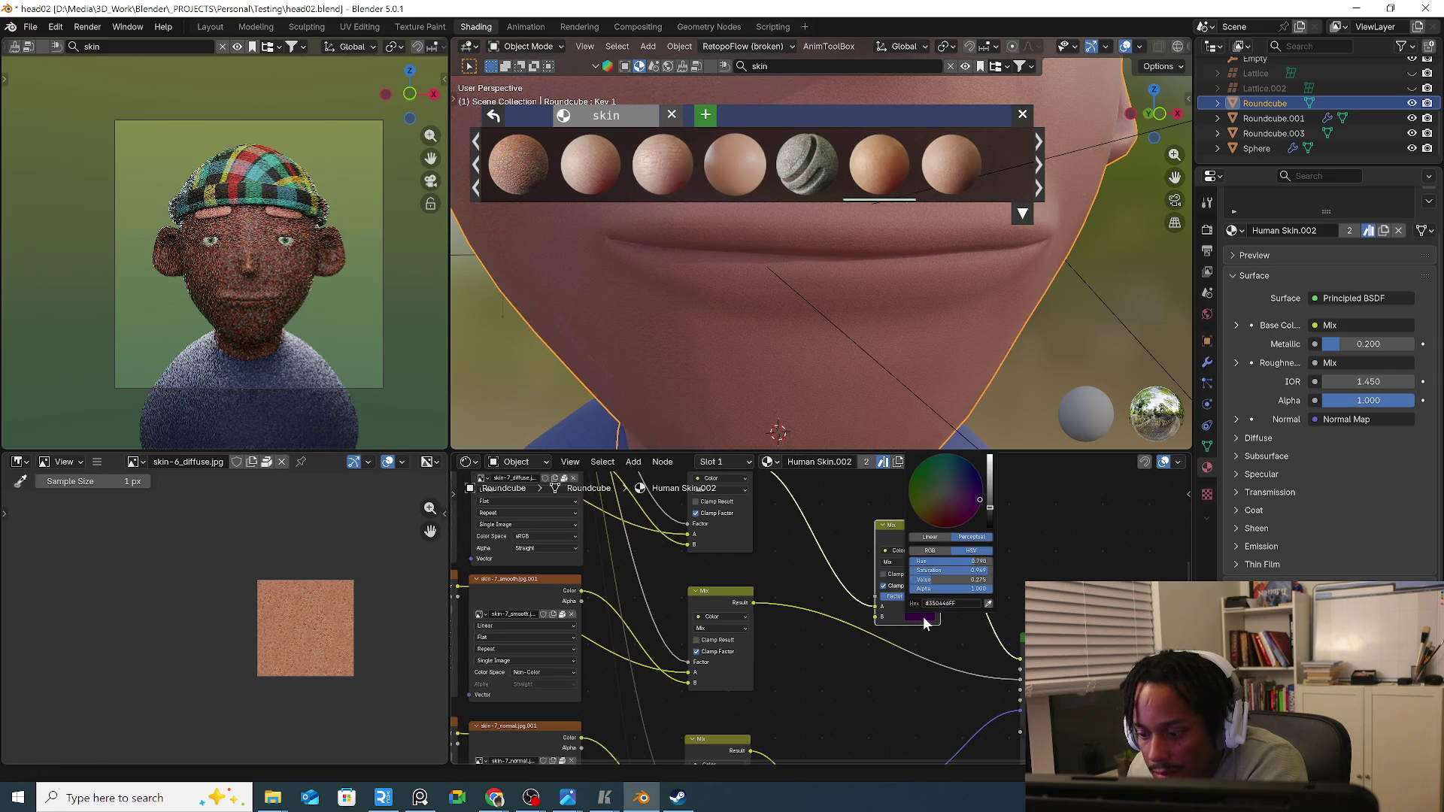
Enable Clamp Result on the Mix node and brighten the purple tint to a vivid magenta.
left_click_drag(911, 530, 935, 510)
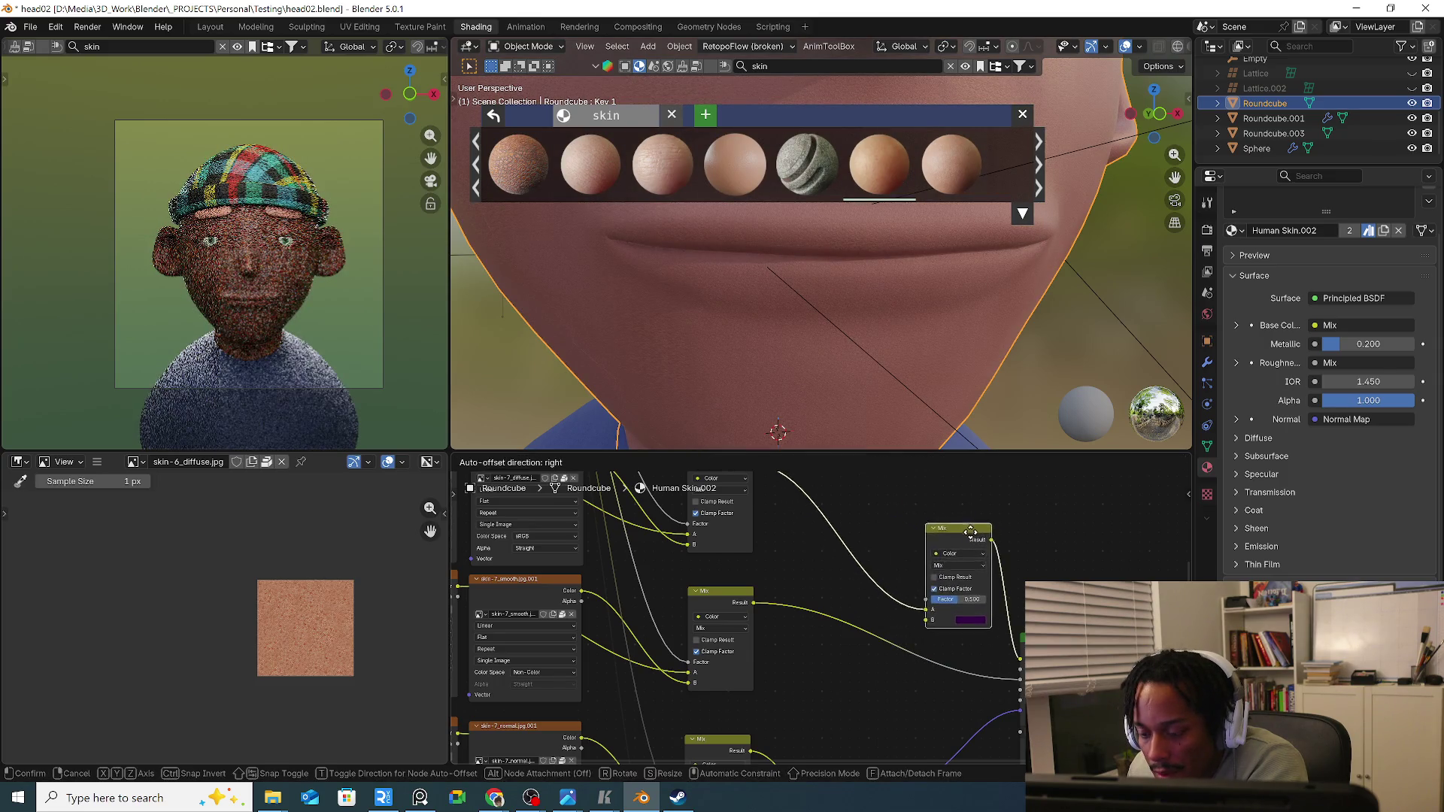
middle_click_drag(936, 511, 944, 572)
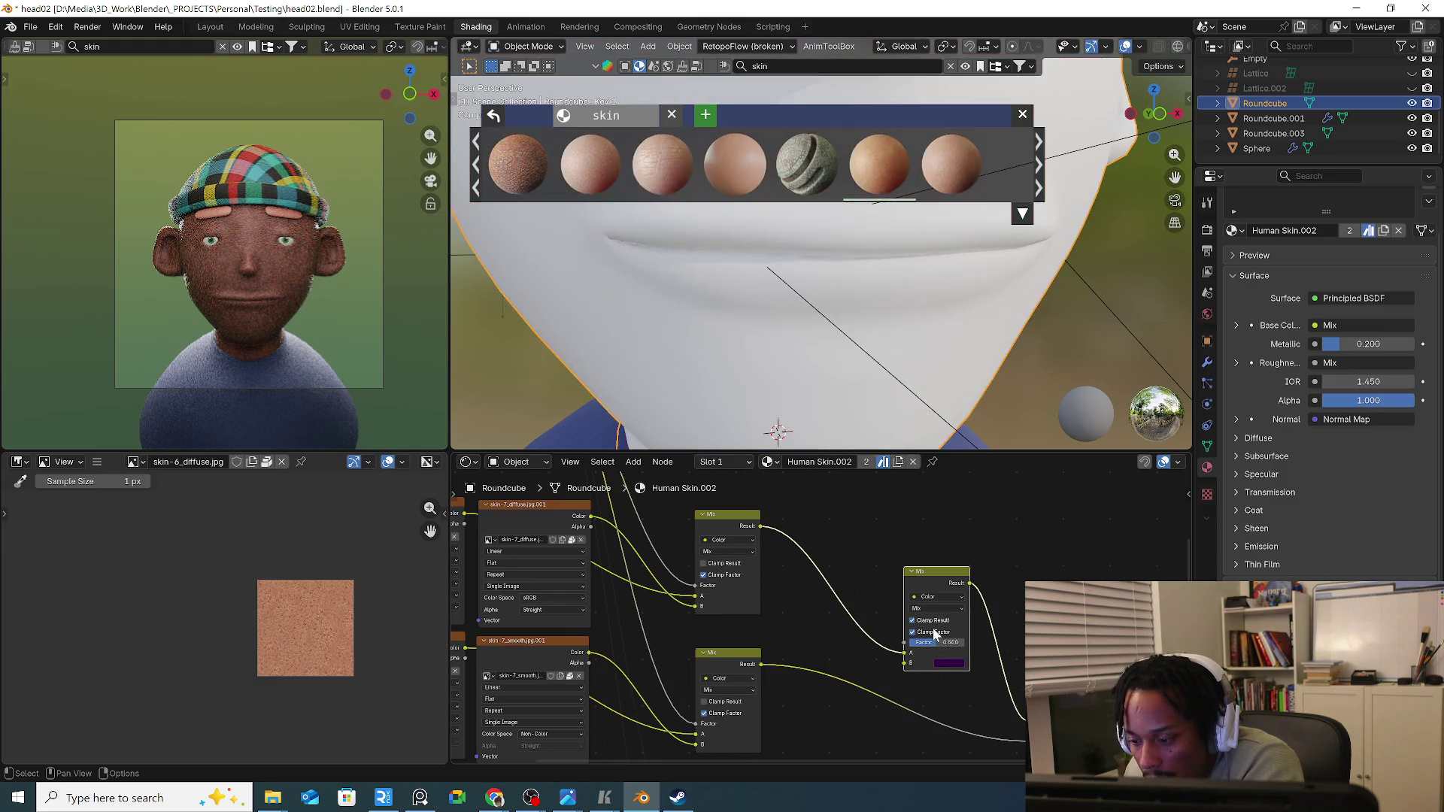
left_click(935, 633)
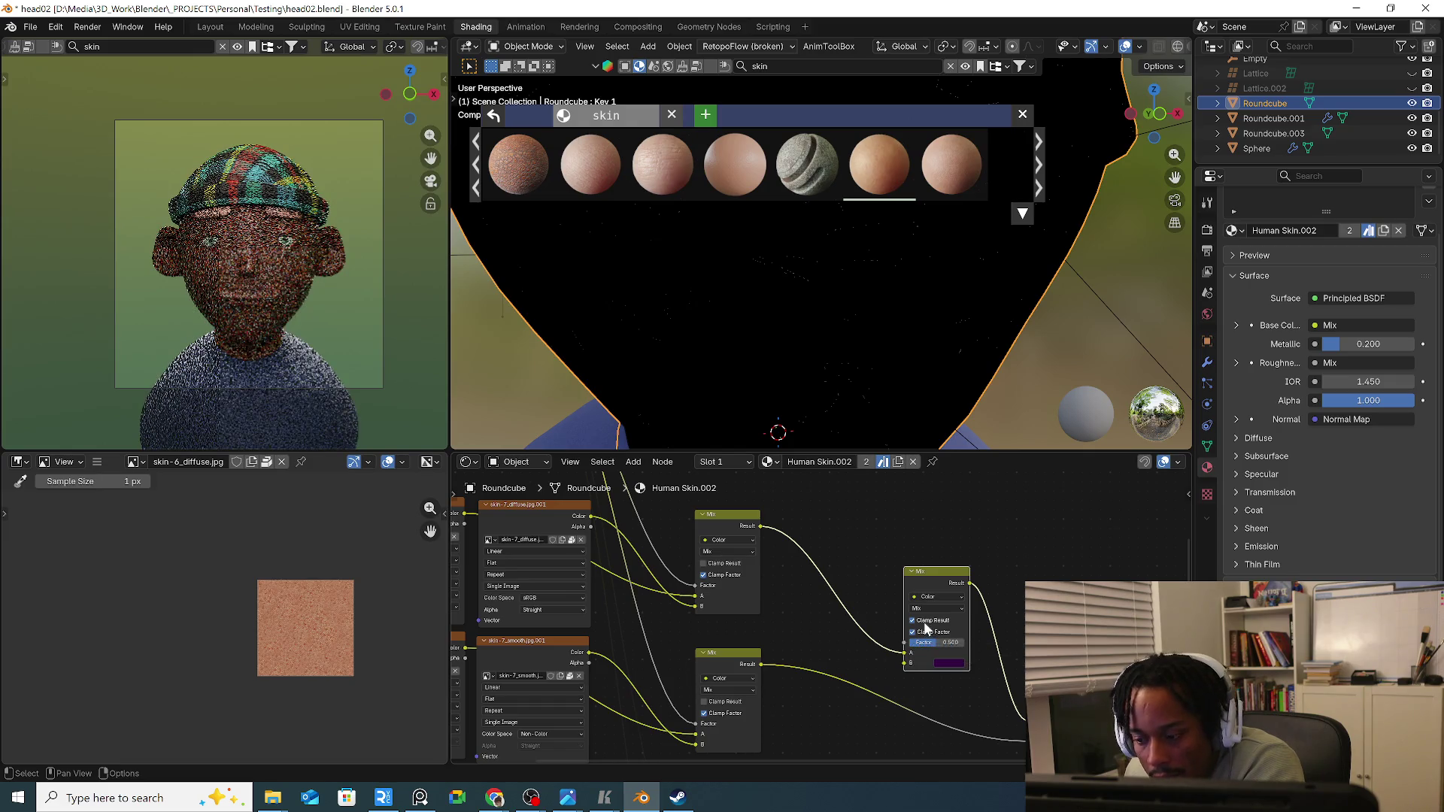
left_click(950, 665)
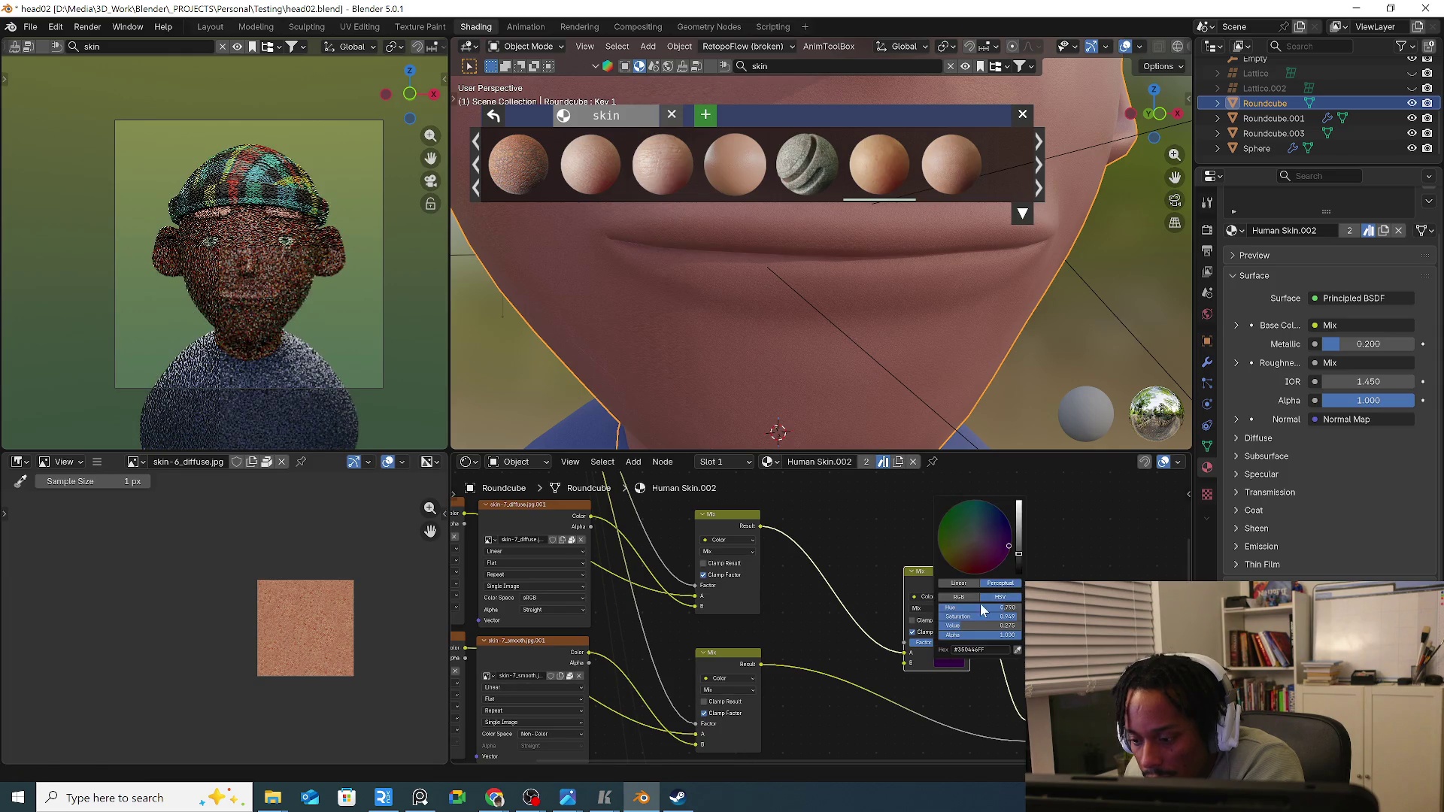
mouse_move(981, 625)
left_mouse_down()
mouse_move(1020, 625)
mouse_move(1004, 625)
left_mouse_up()
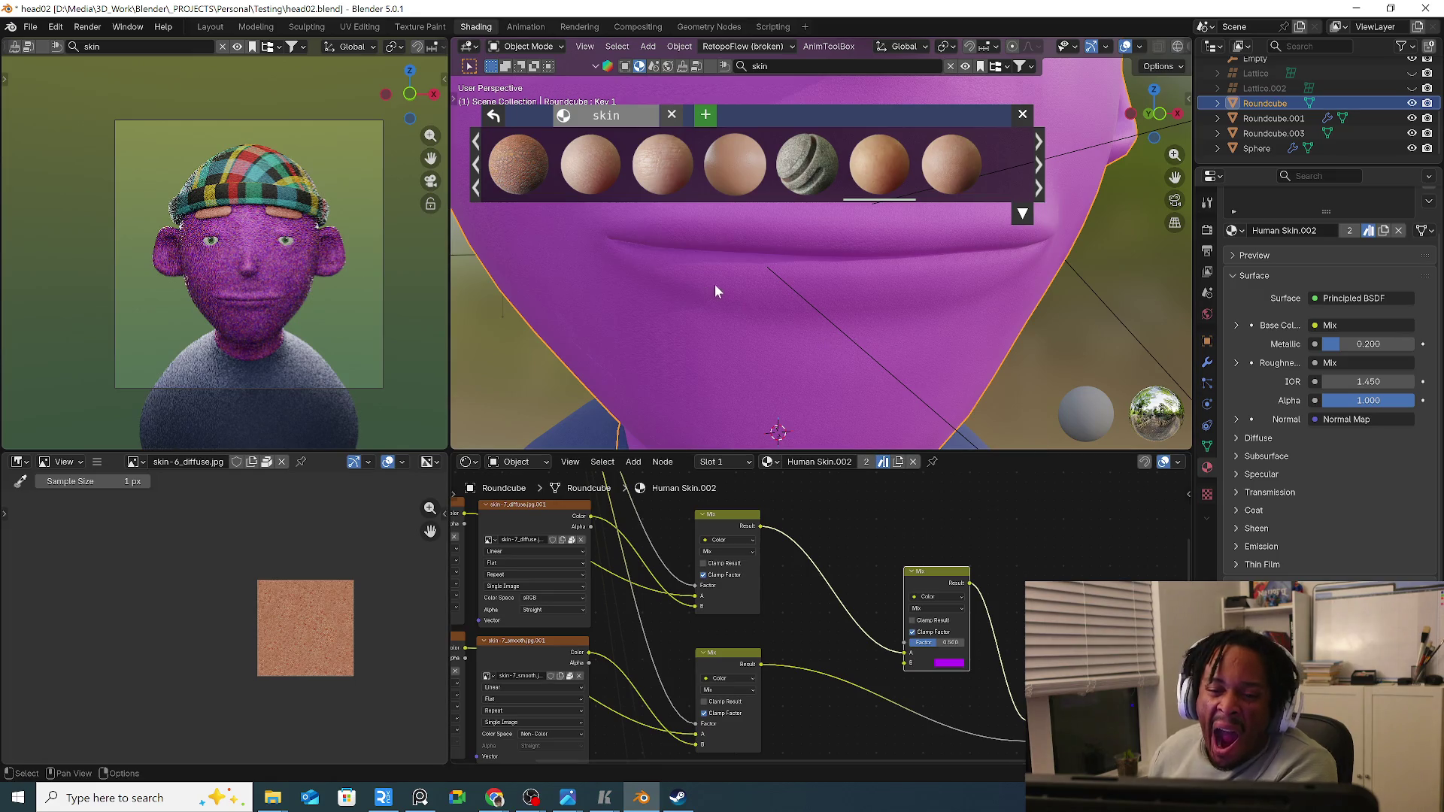
scroll(837, 321, "down", 3)
scroll(906, 309, "down", 2)
scroll(882, 330, "down", 2)
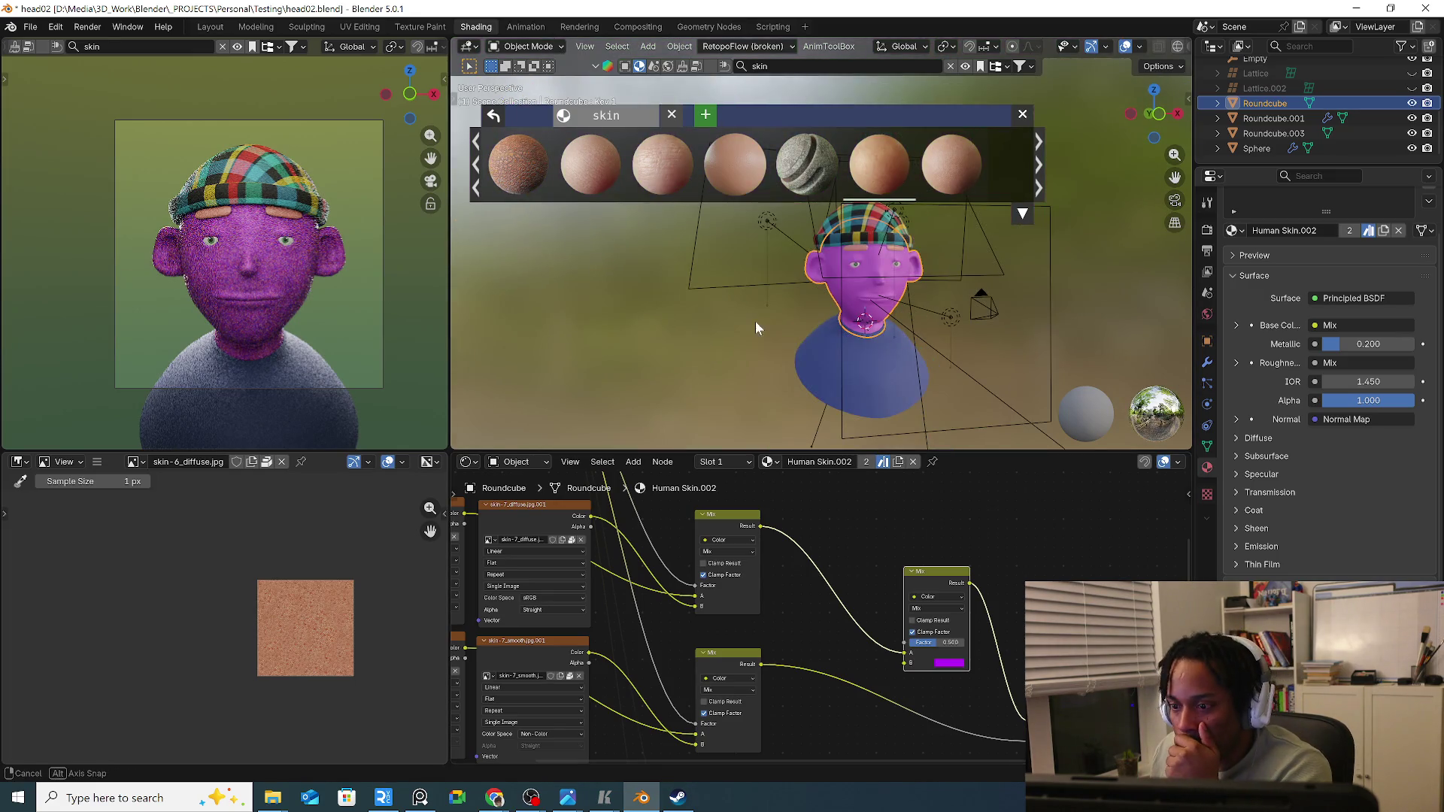
middle_click_drag(755, 322, 662, 322)
Select Area.003 and raise its exposure, first to 0.1 and then to 1.000.
left_click(662, 322)
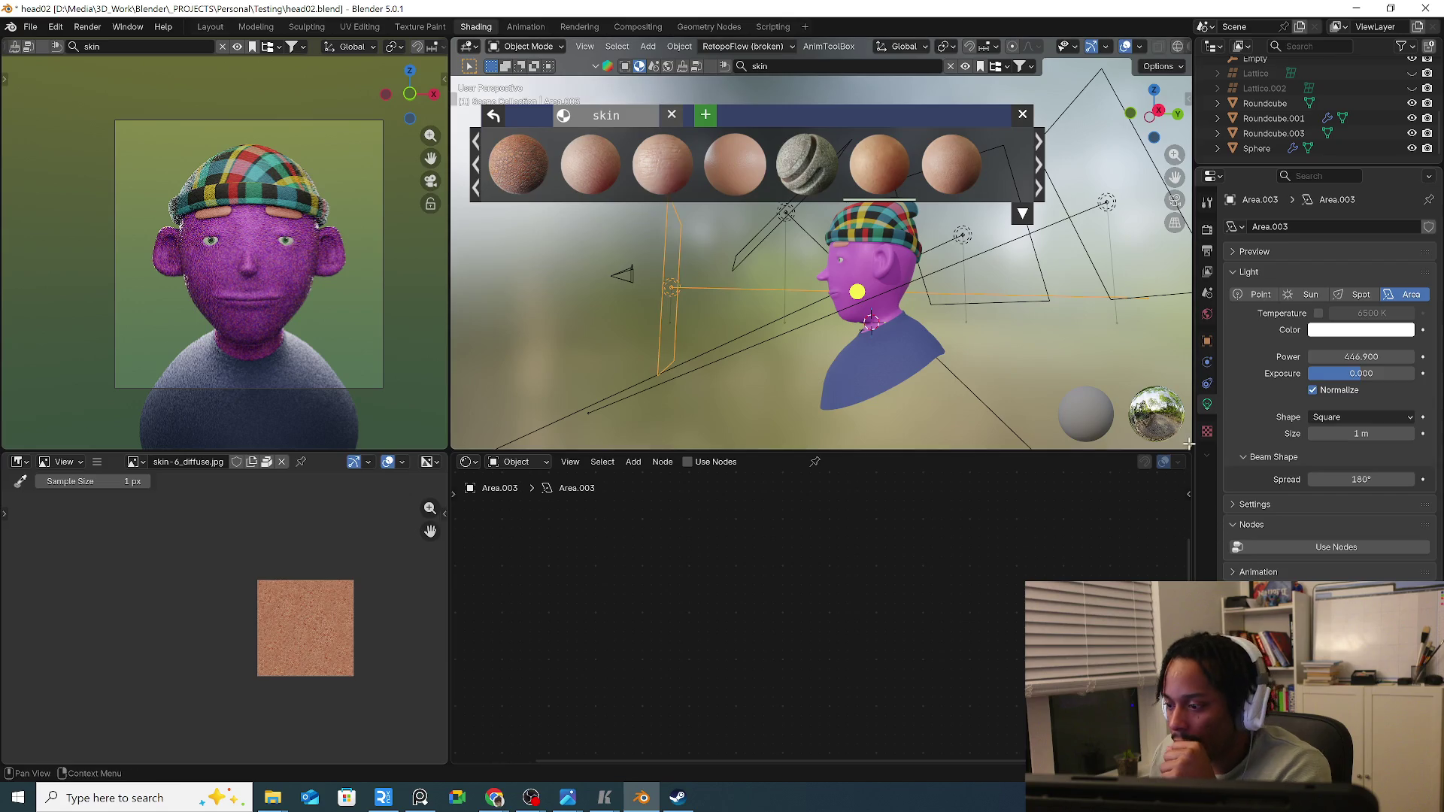
left_click(1368, 373)
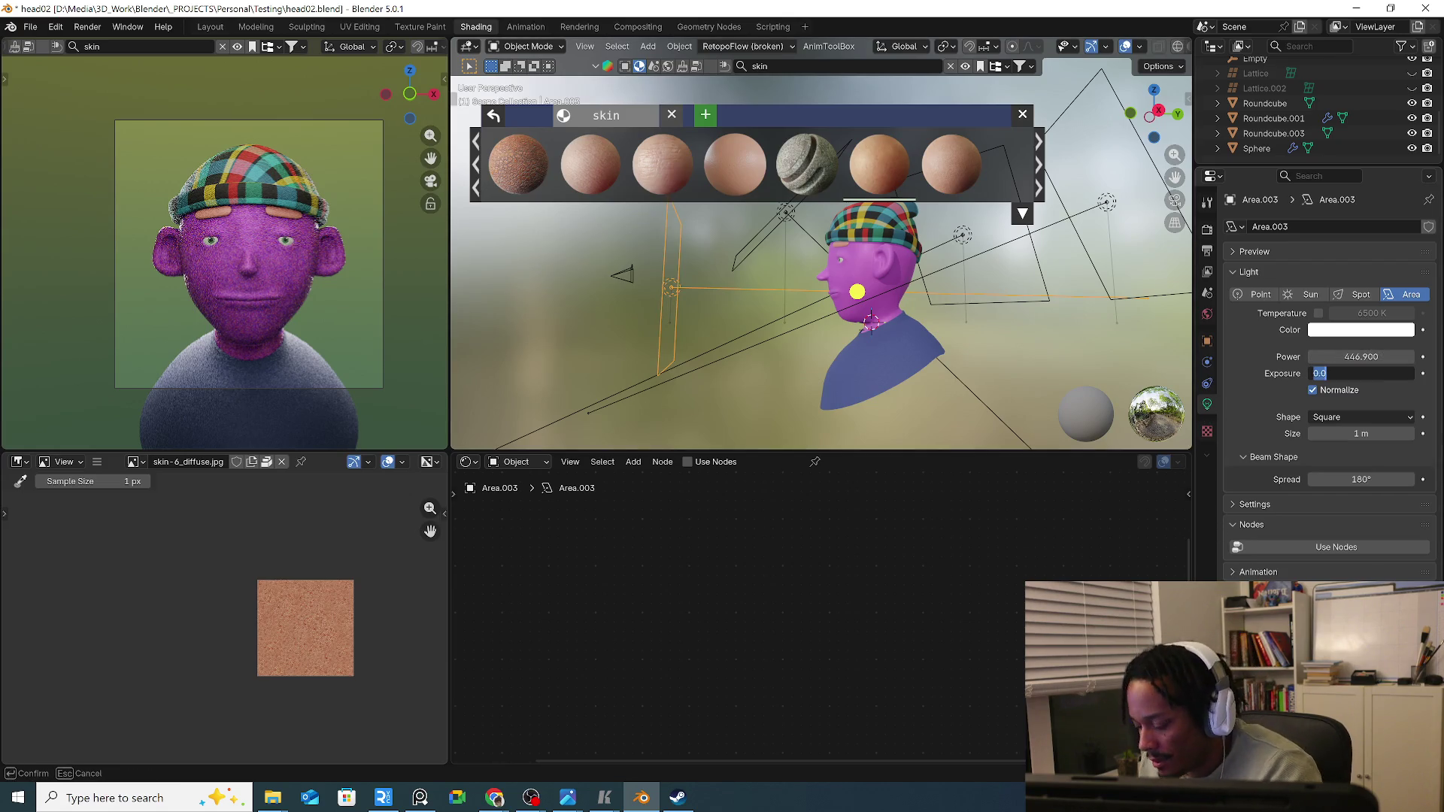
type(".1")
key("Return")
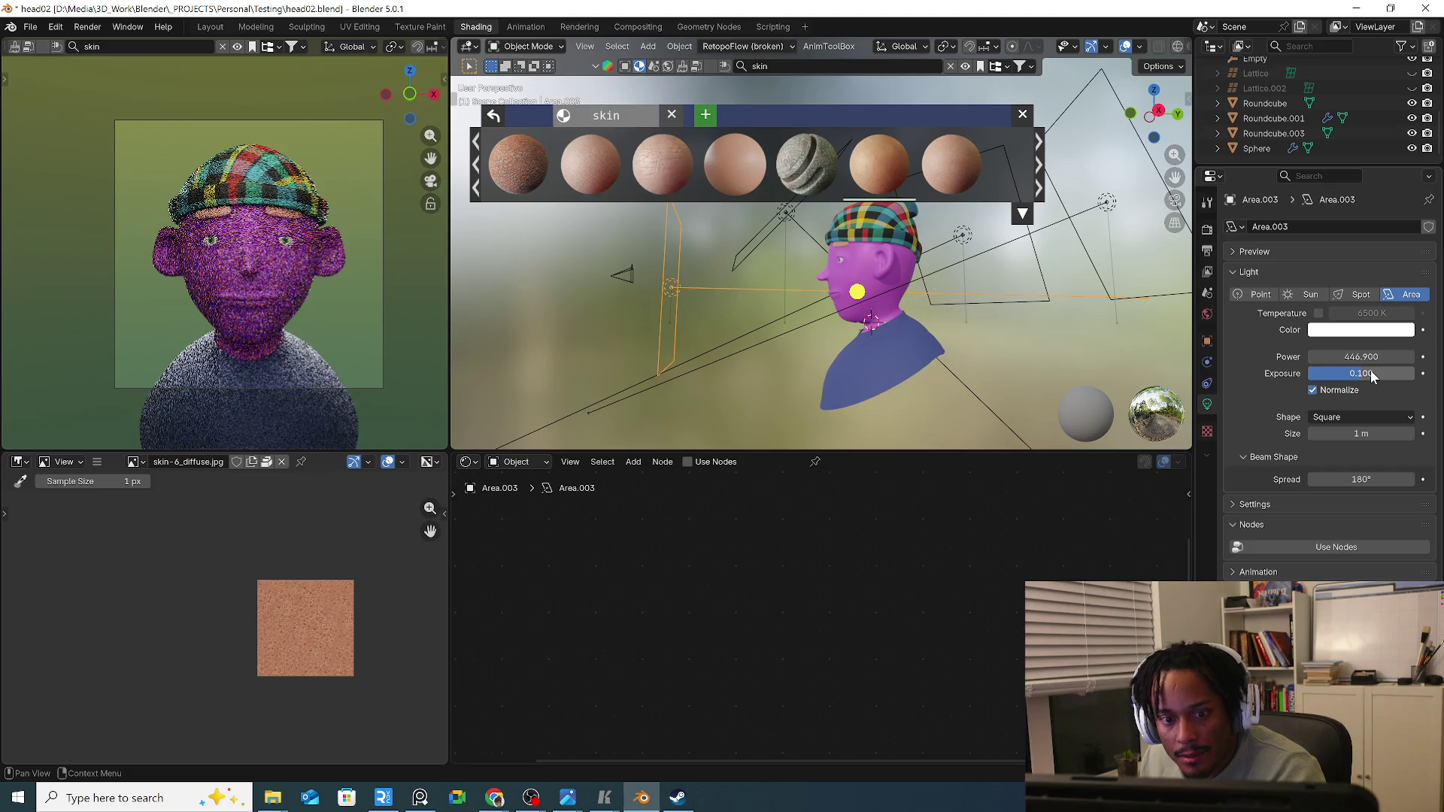
middle_click_drag(1038, 352, 1010, 347)
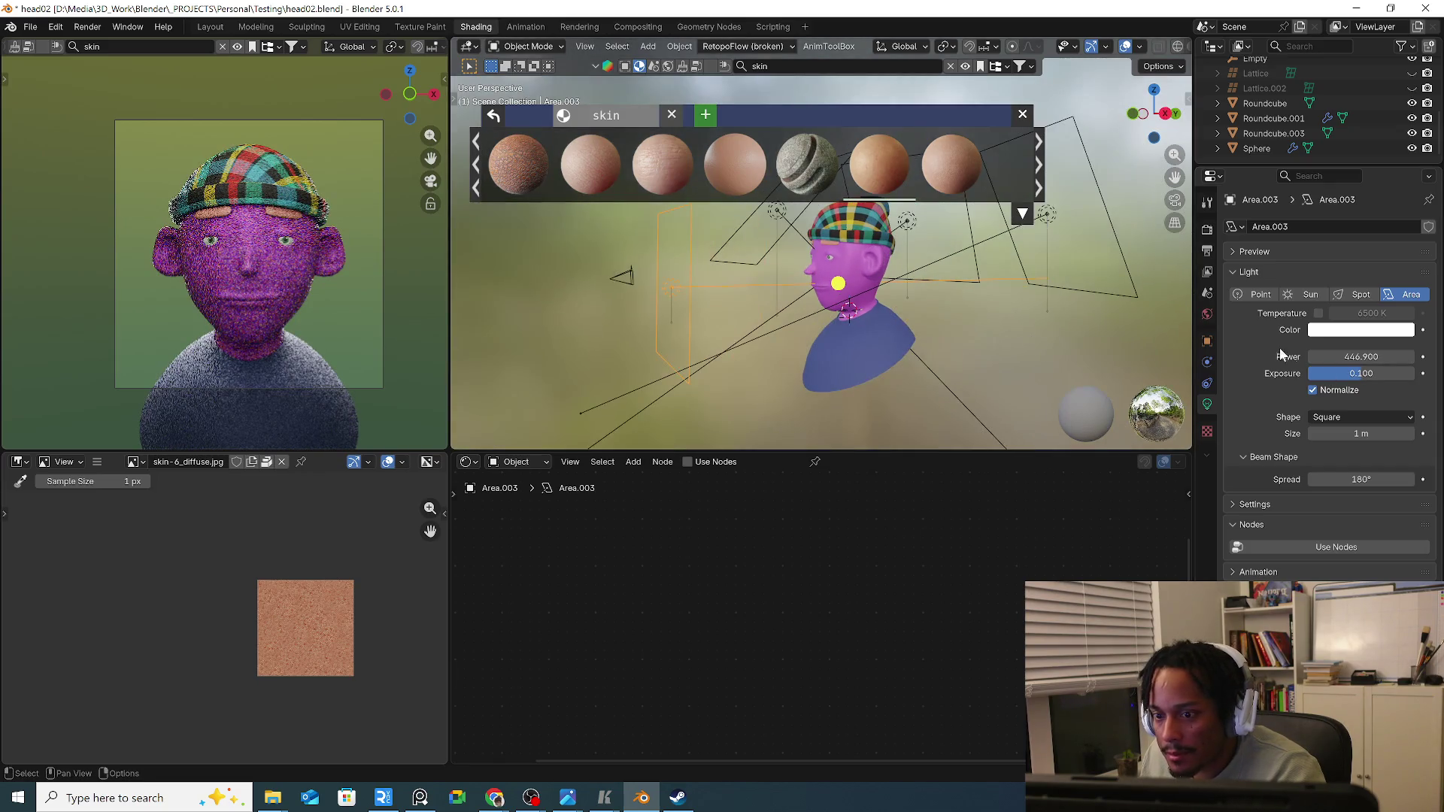
left_click(1379, 374)
type("1")
key("Return")
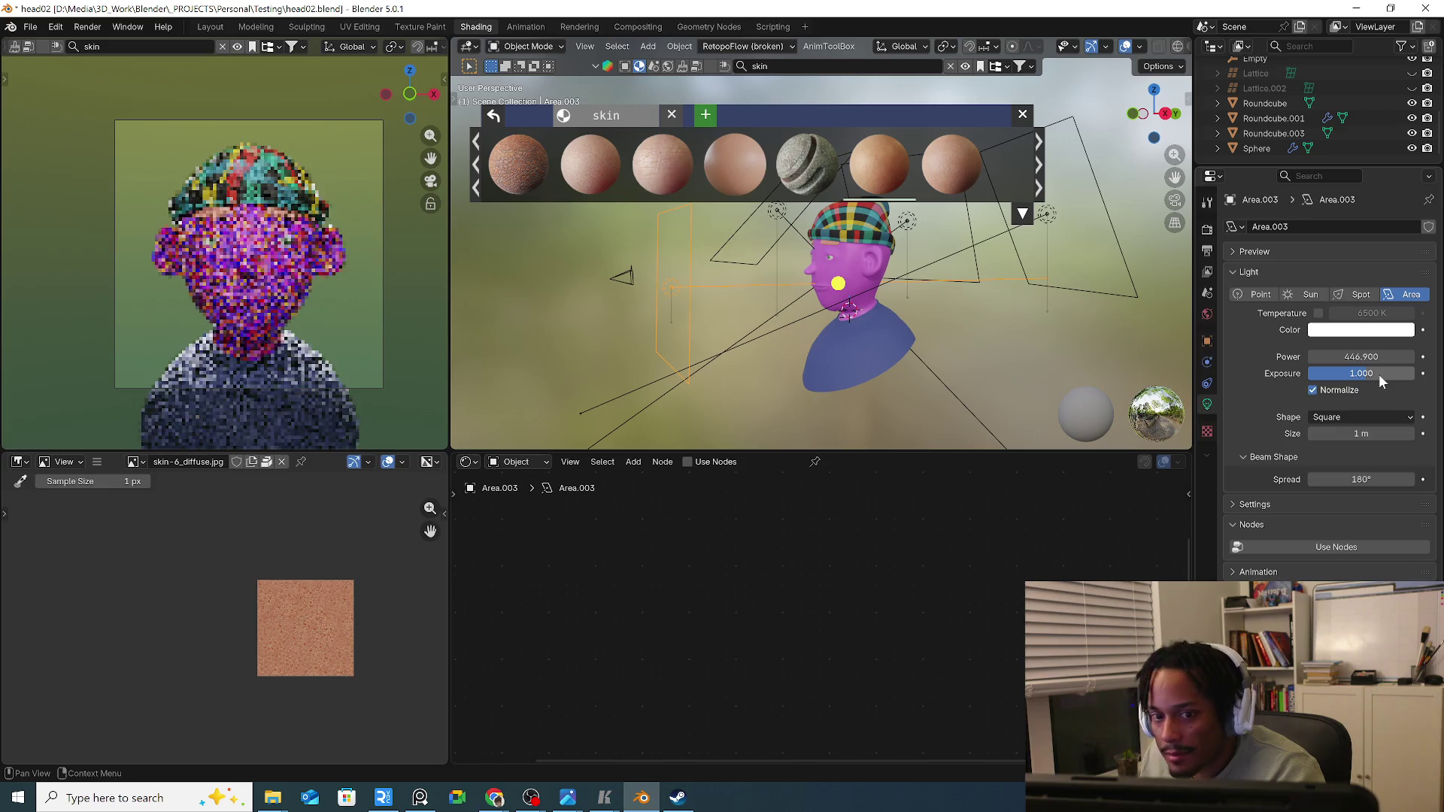
Set the light's power to 550 W.
left_click(1377, 357)
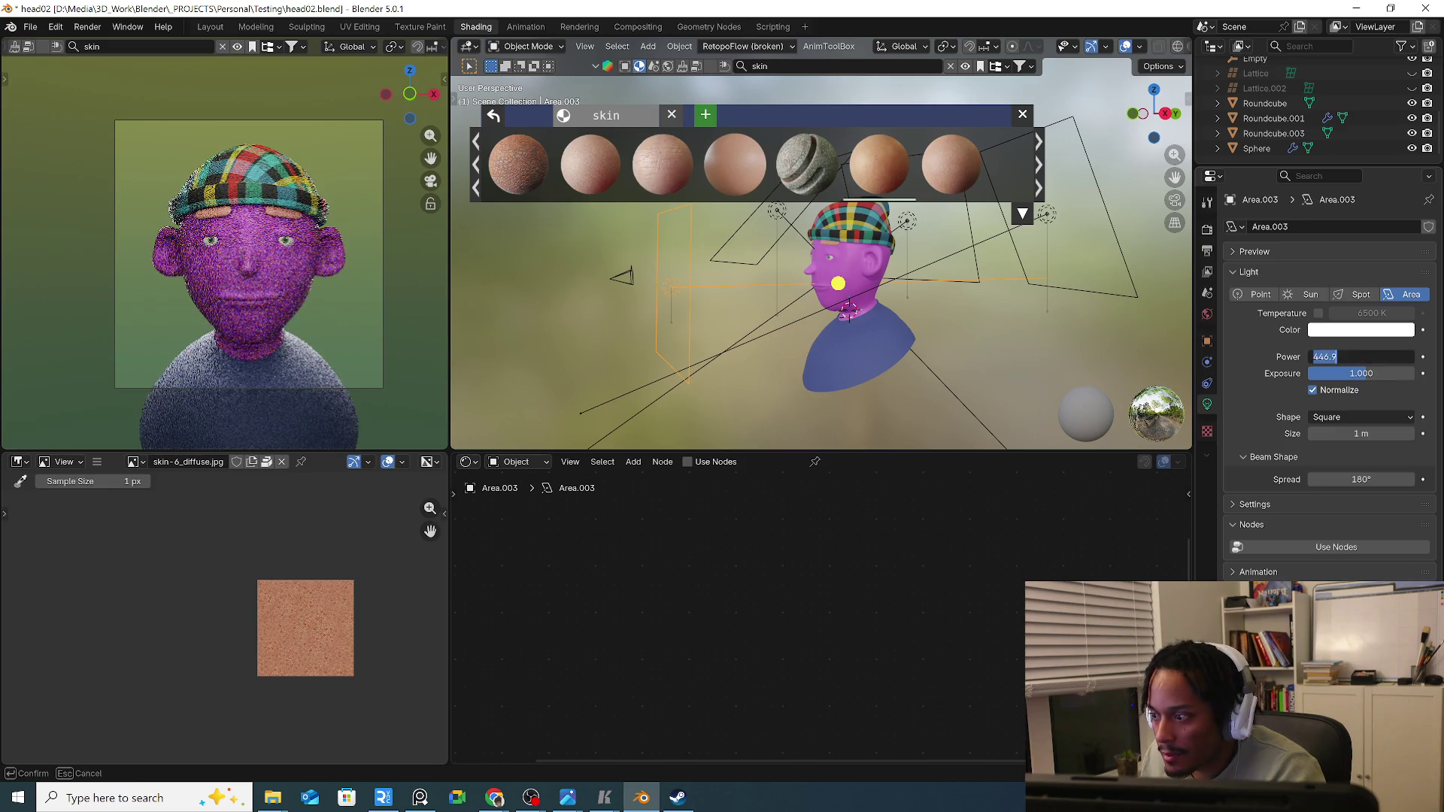
type("550")
key("Return")
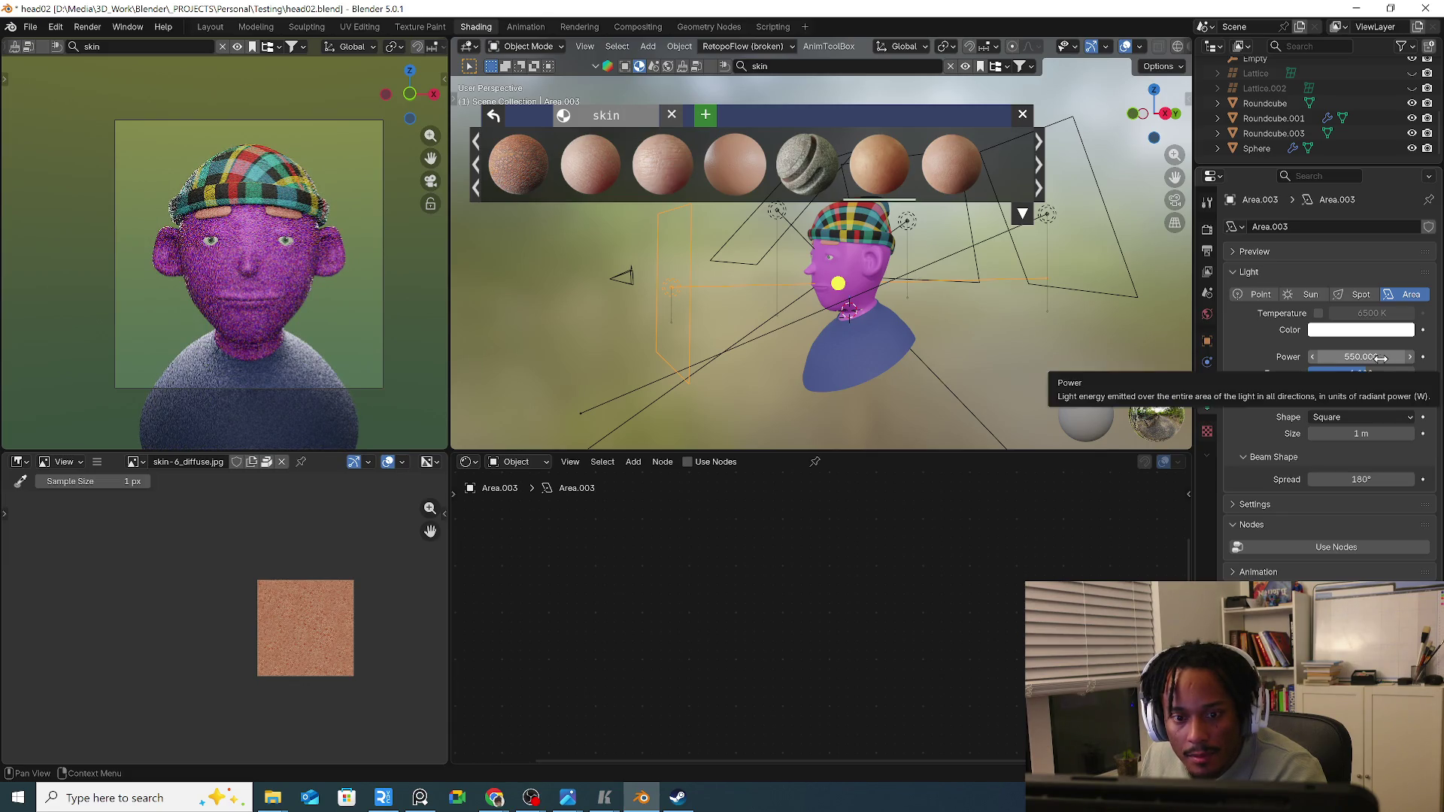
left_click(87, 26)
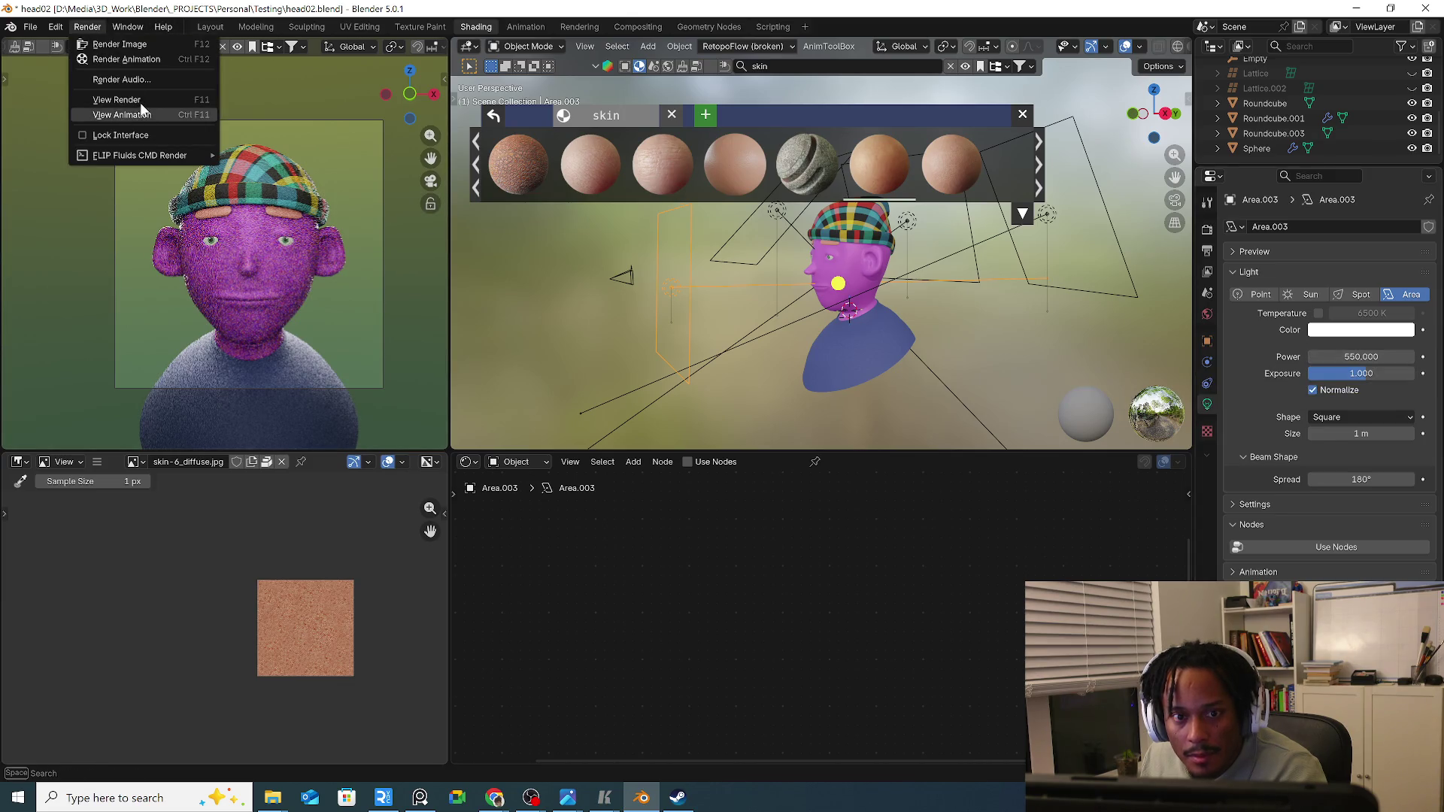
View the render result, switch from Slot 1 to the empty Slot 3 and start a new render (F12).
left_click(141, 101)
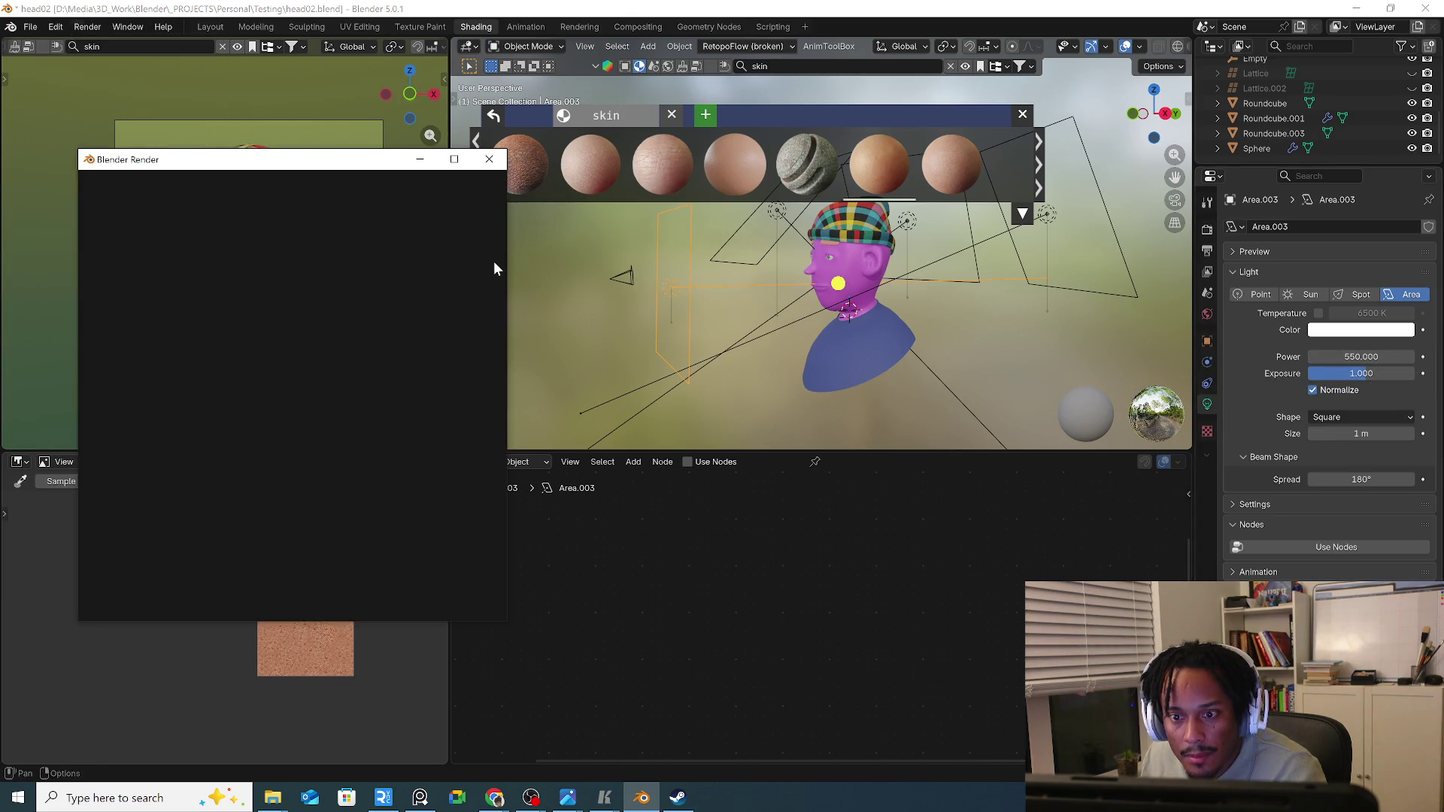
left_click(486, 180)
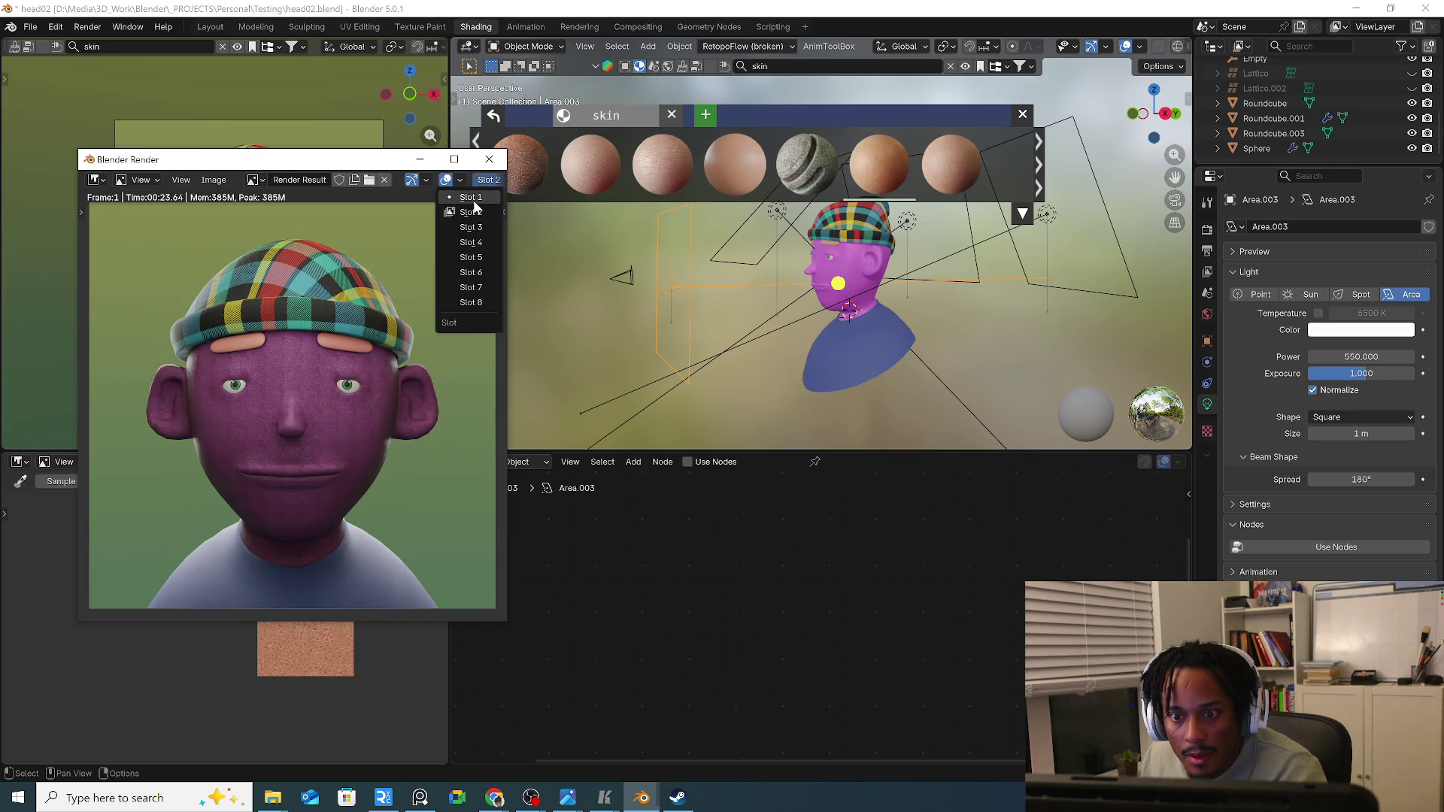
left_click(480, 185)
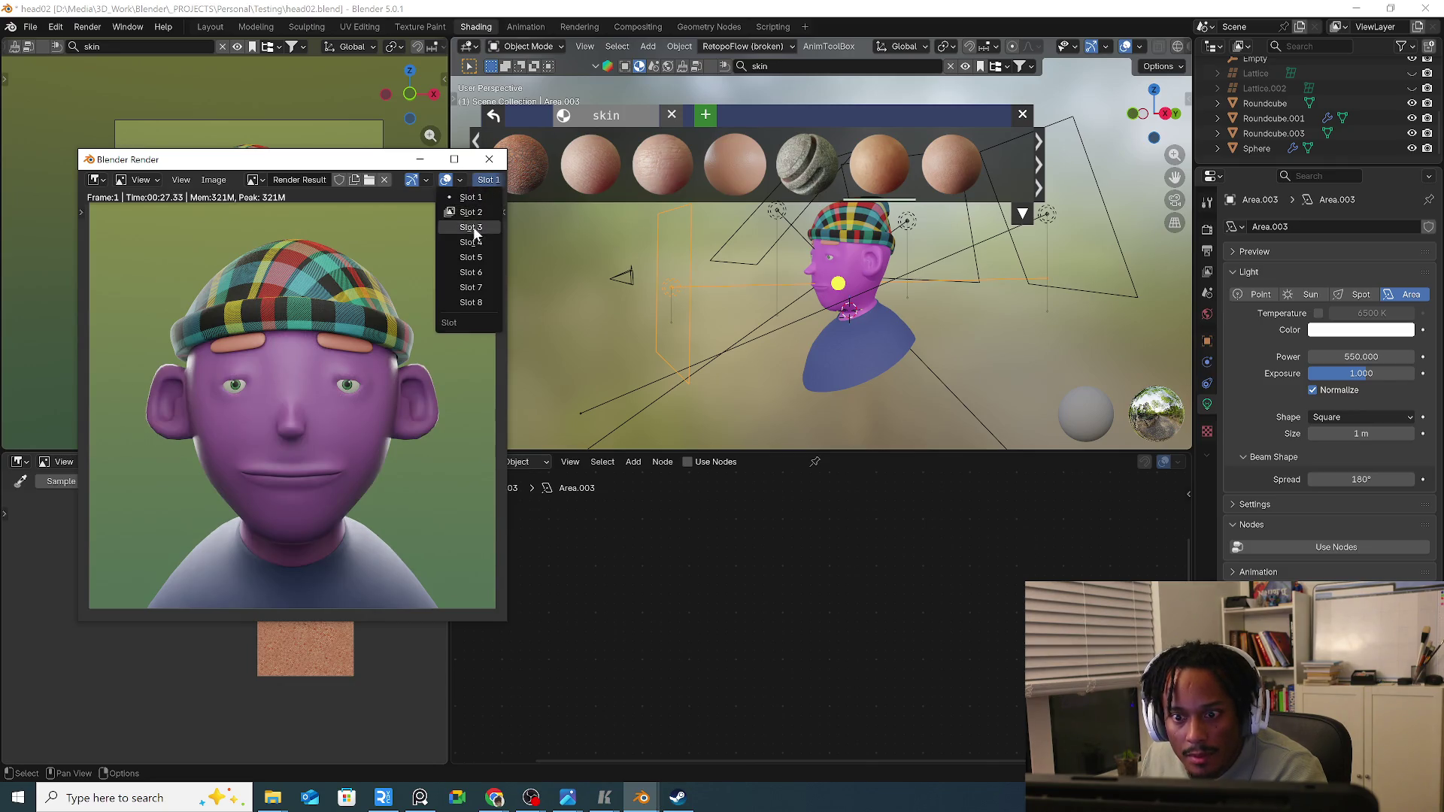
left_click(480, 235)
key("F12")
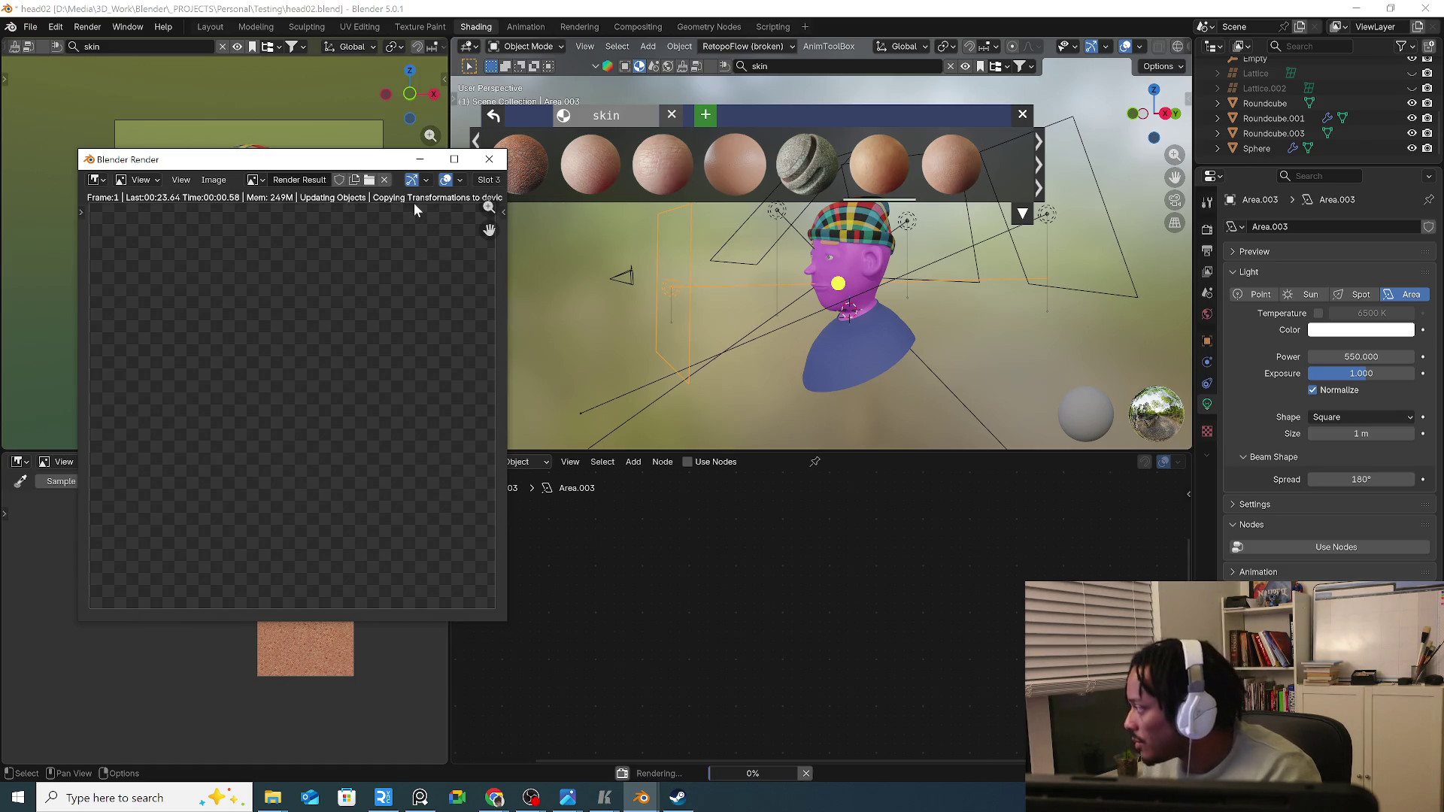
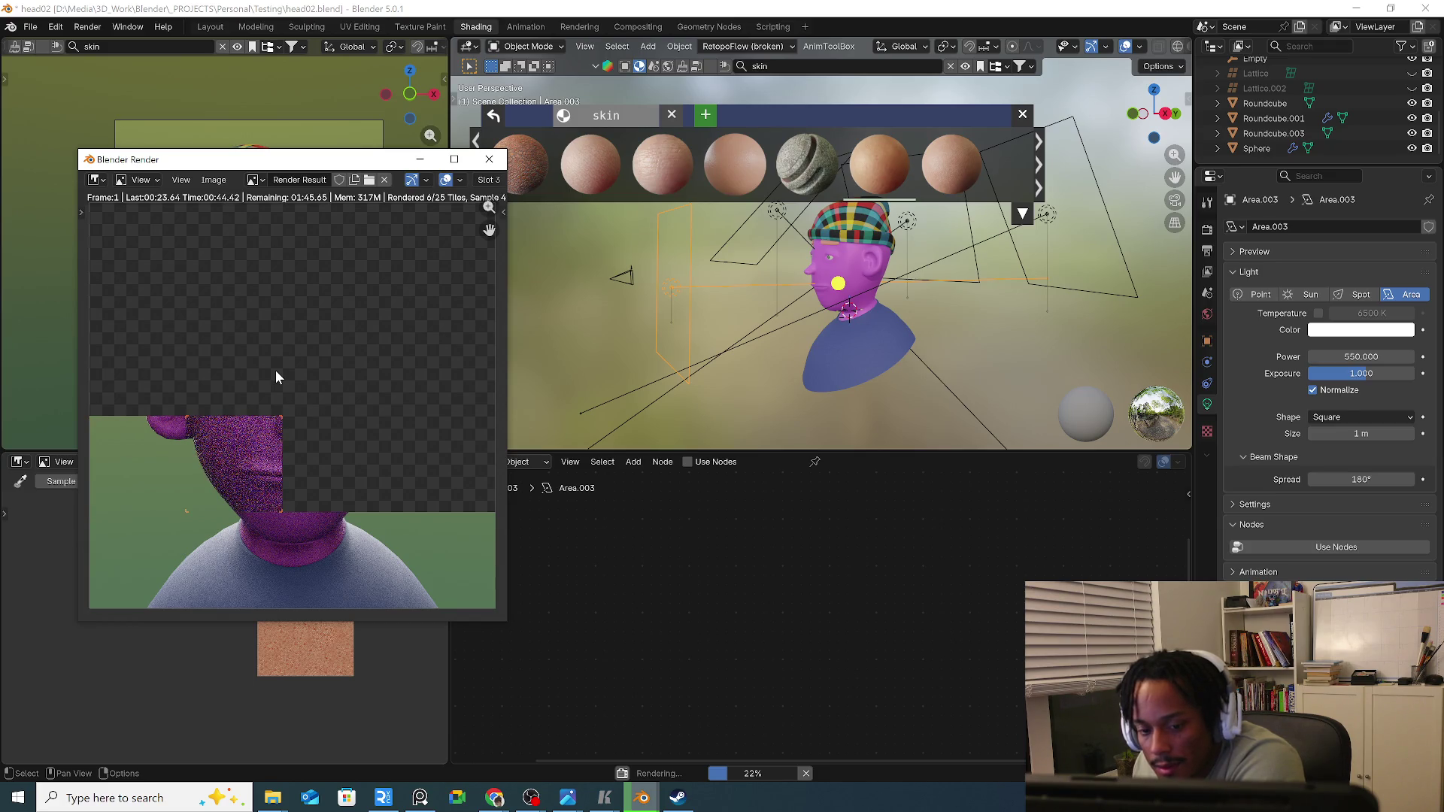
Select the body mesh Roundcube.003 and search the asset library for 'fabric' materials.
middle_click_drag(808, 350, 862, 356)
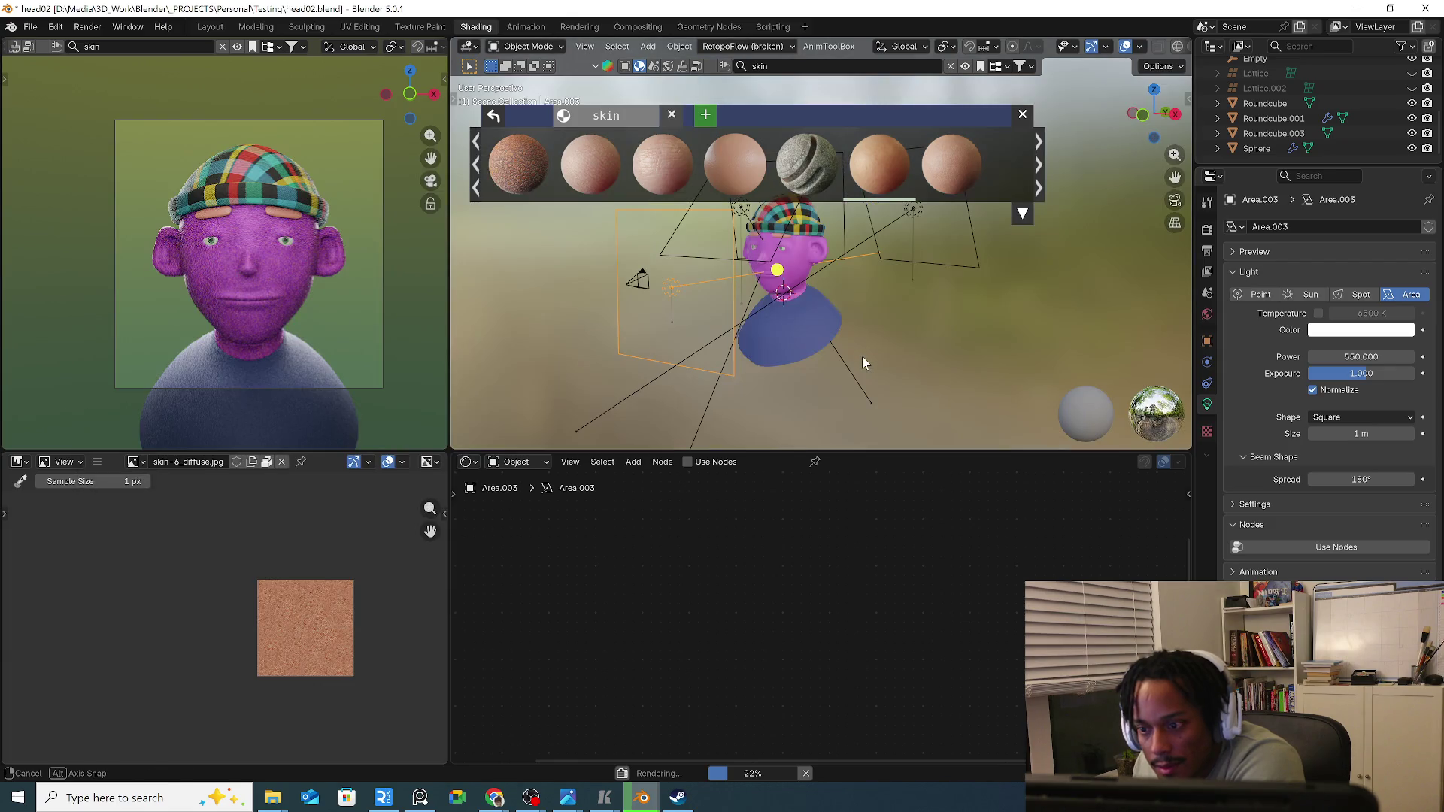
scroll(881, 403, "up", 3)
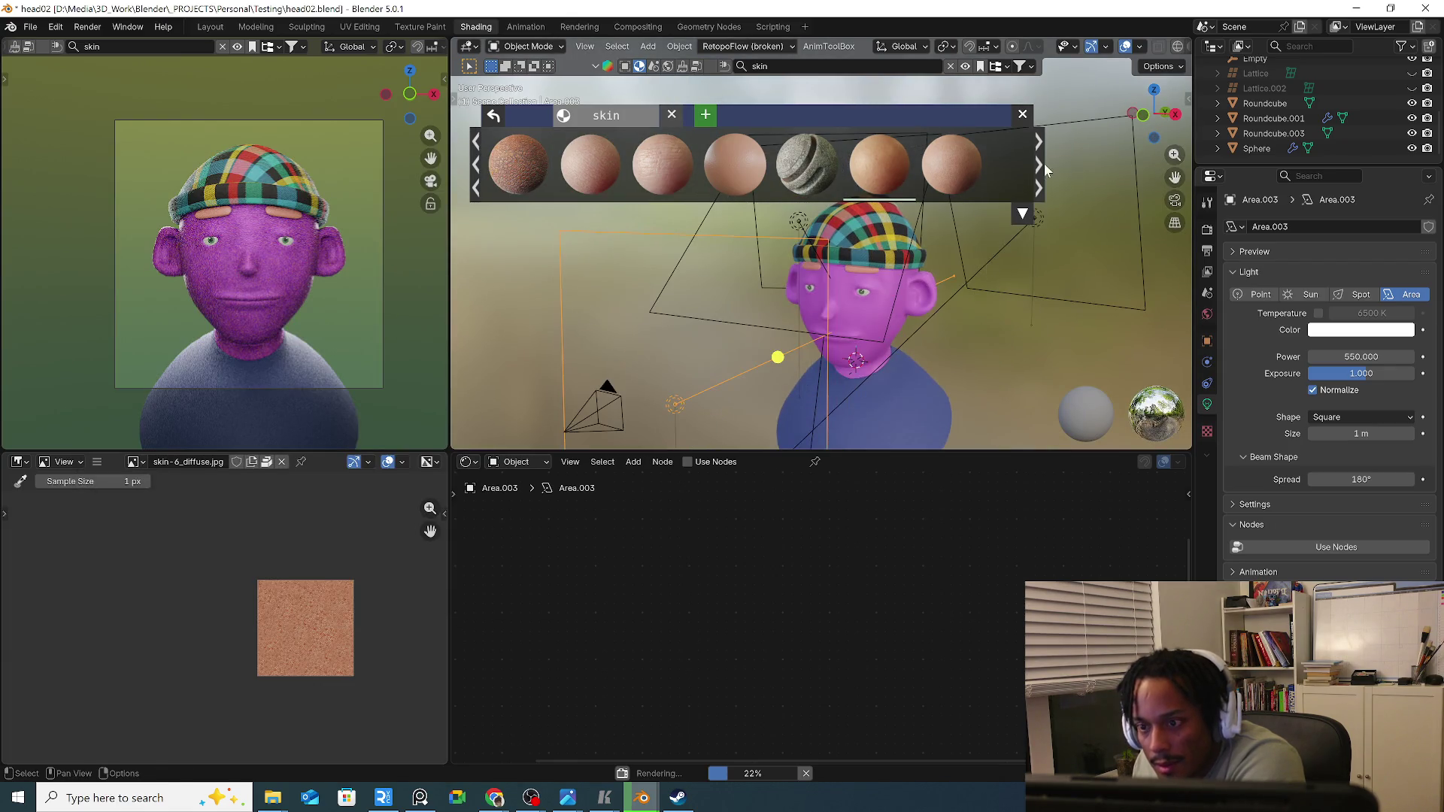
left_click(1022, 114)
left_click(893, 385)
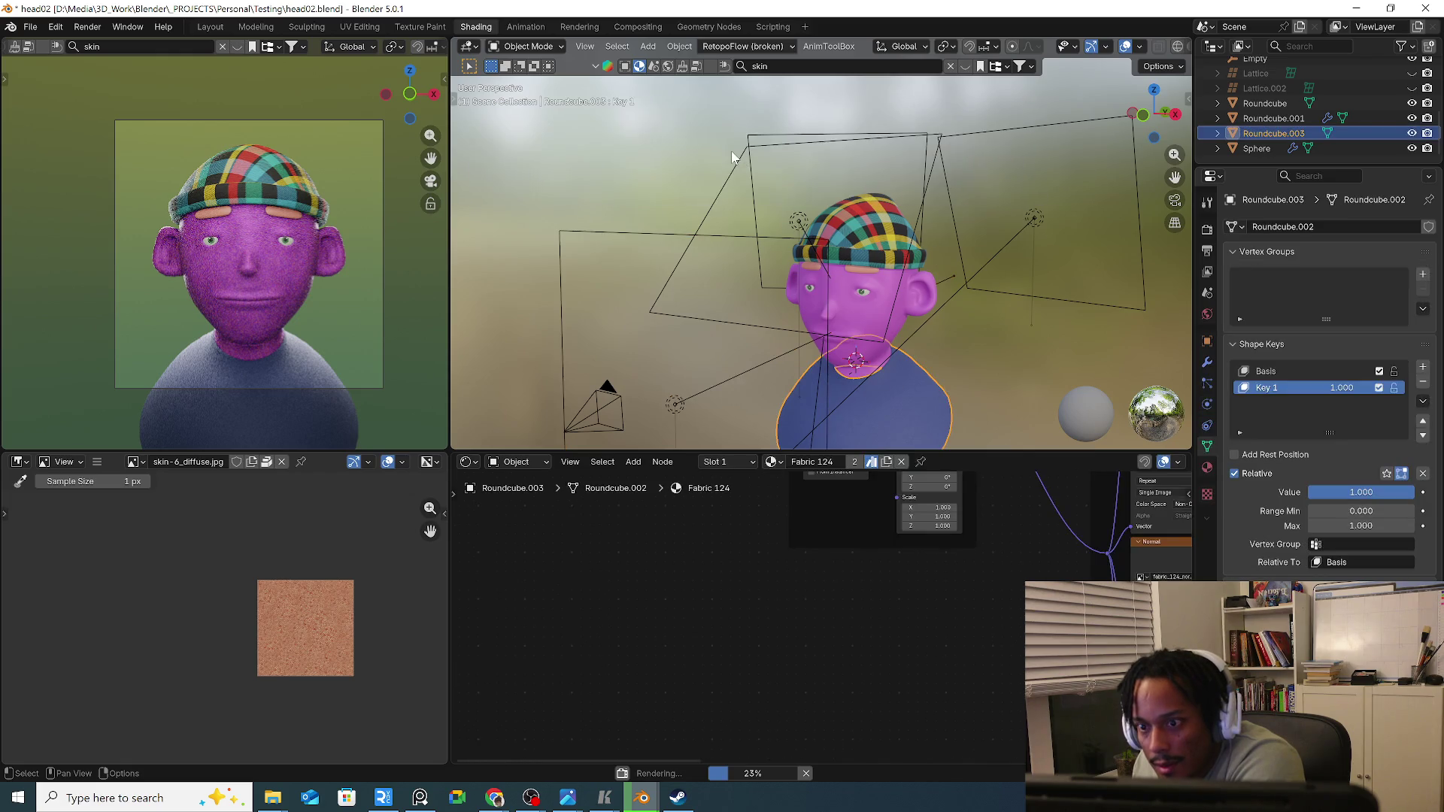
left_click(786, 67)
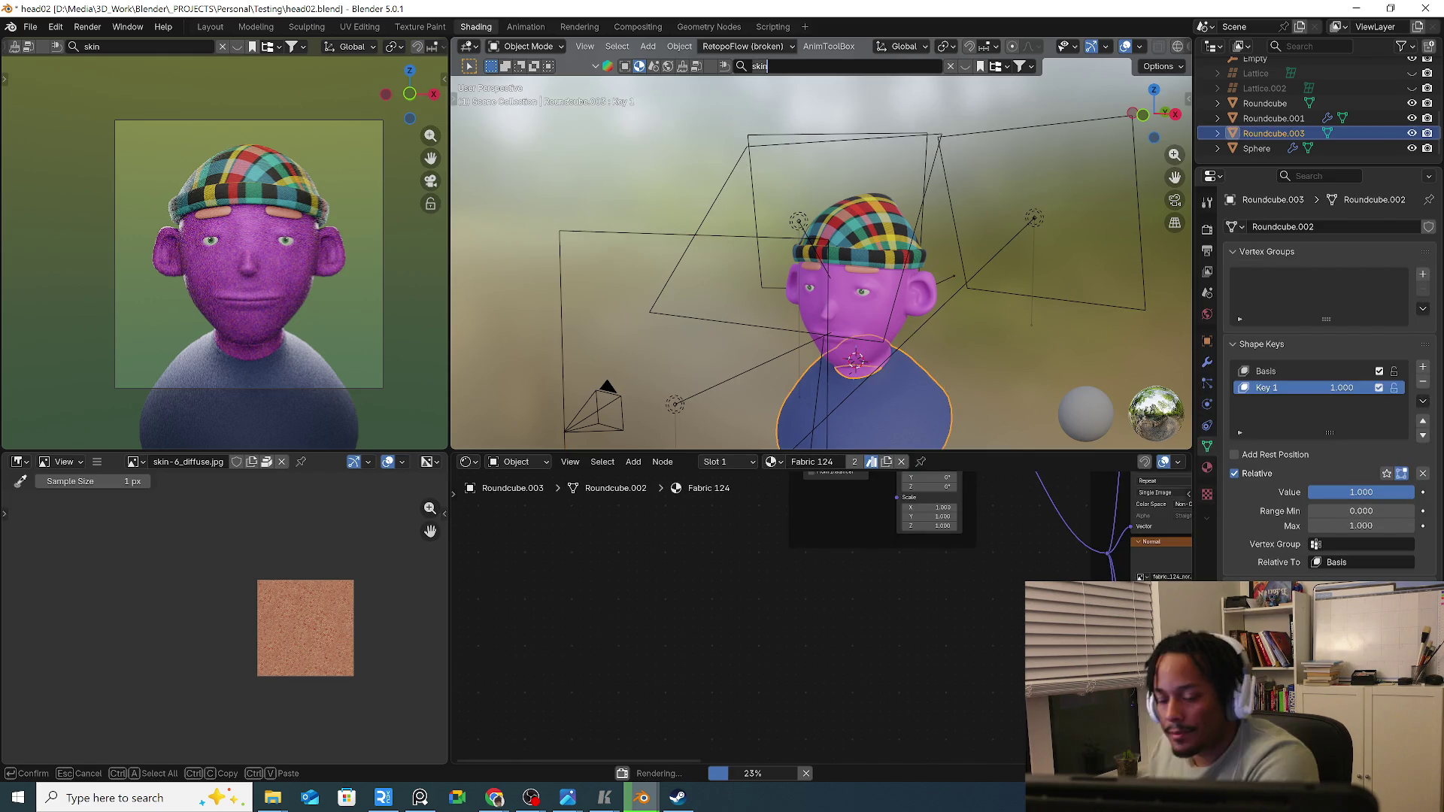
type("fabric")
key("Return")
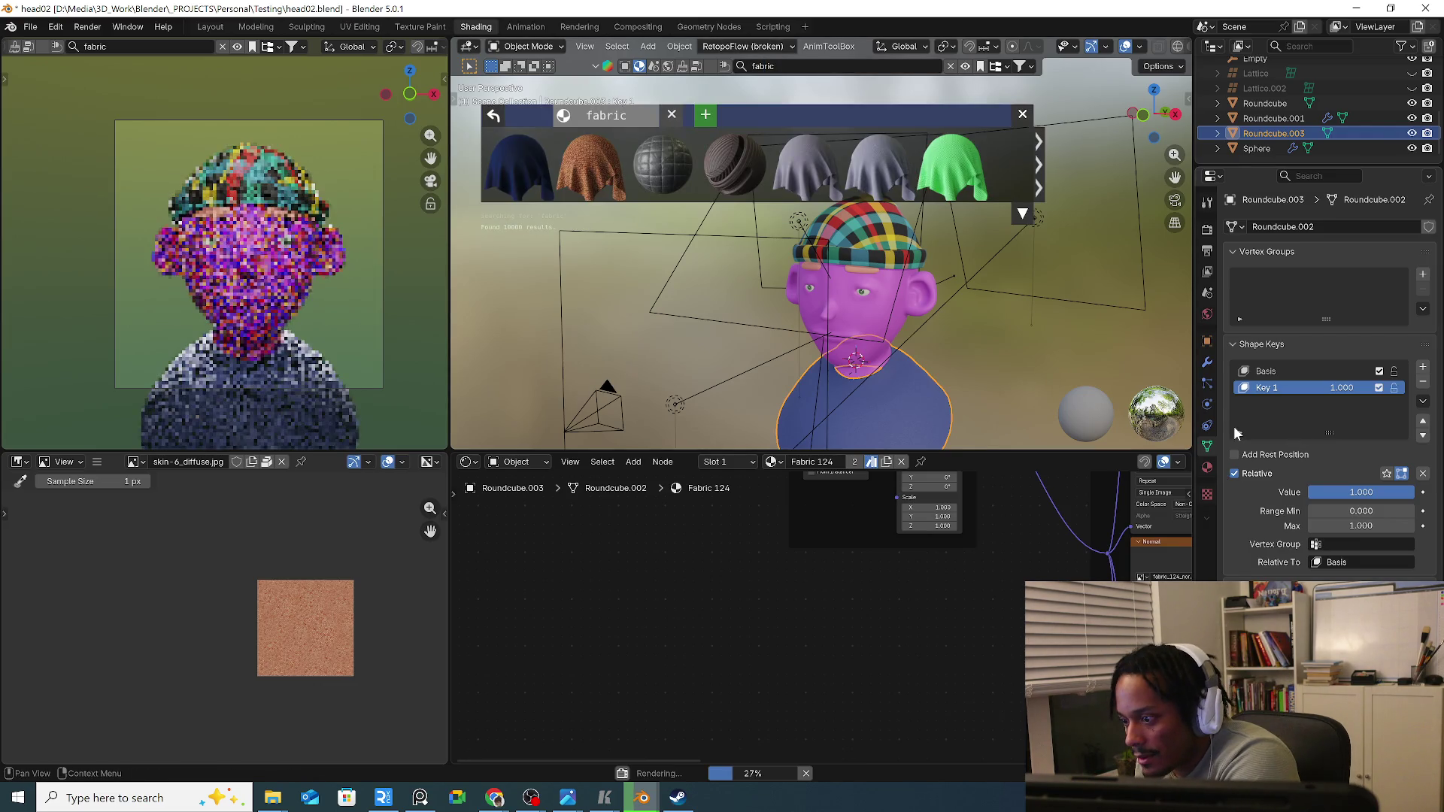
Show the body's Fabric 124 material settings and bring its Texture Coordinate and Mapping nodes into view.
left_click(1281, 373)
left_click(1215, 470)
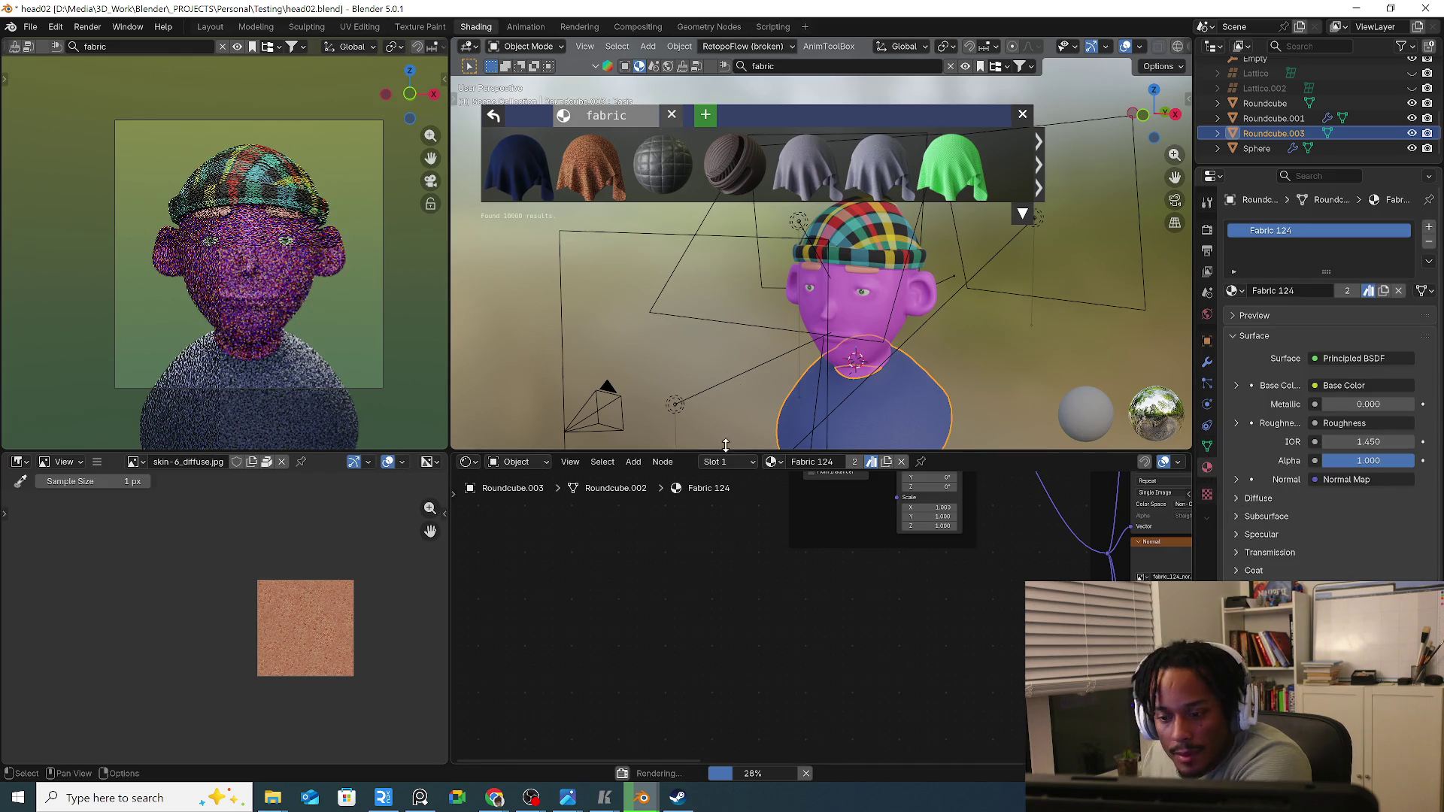
mouse_move(565, 500)
middle_mouse_down()
mouse_move(738, 581)
mouse_move(647, 682)
middle_mouse_up()
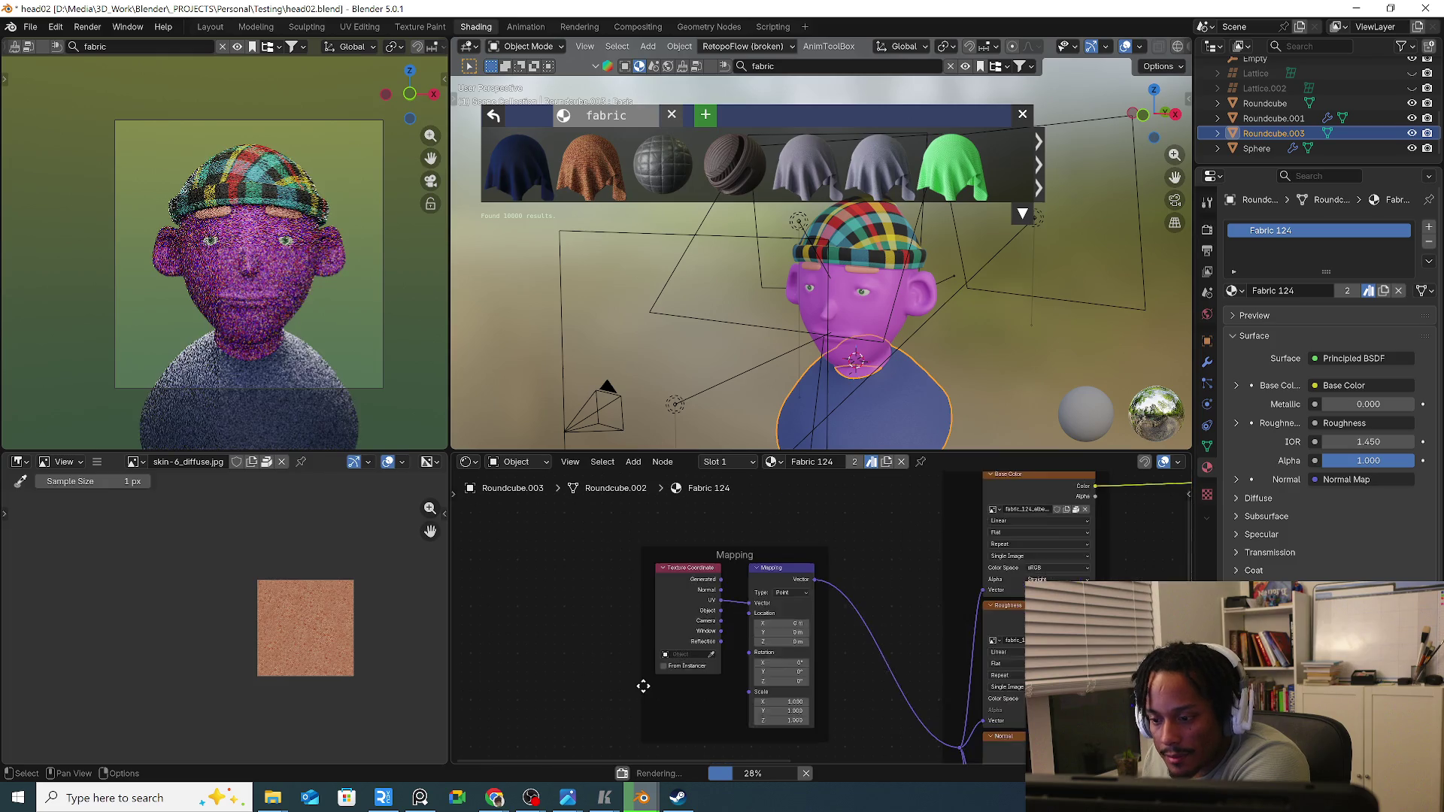
Rewire the Texture Coordinate node's Object output into the Mapping node for the shirt fabric.
middle_click_drag(887, 522, 752, 588)
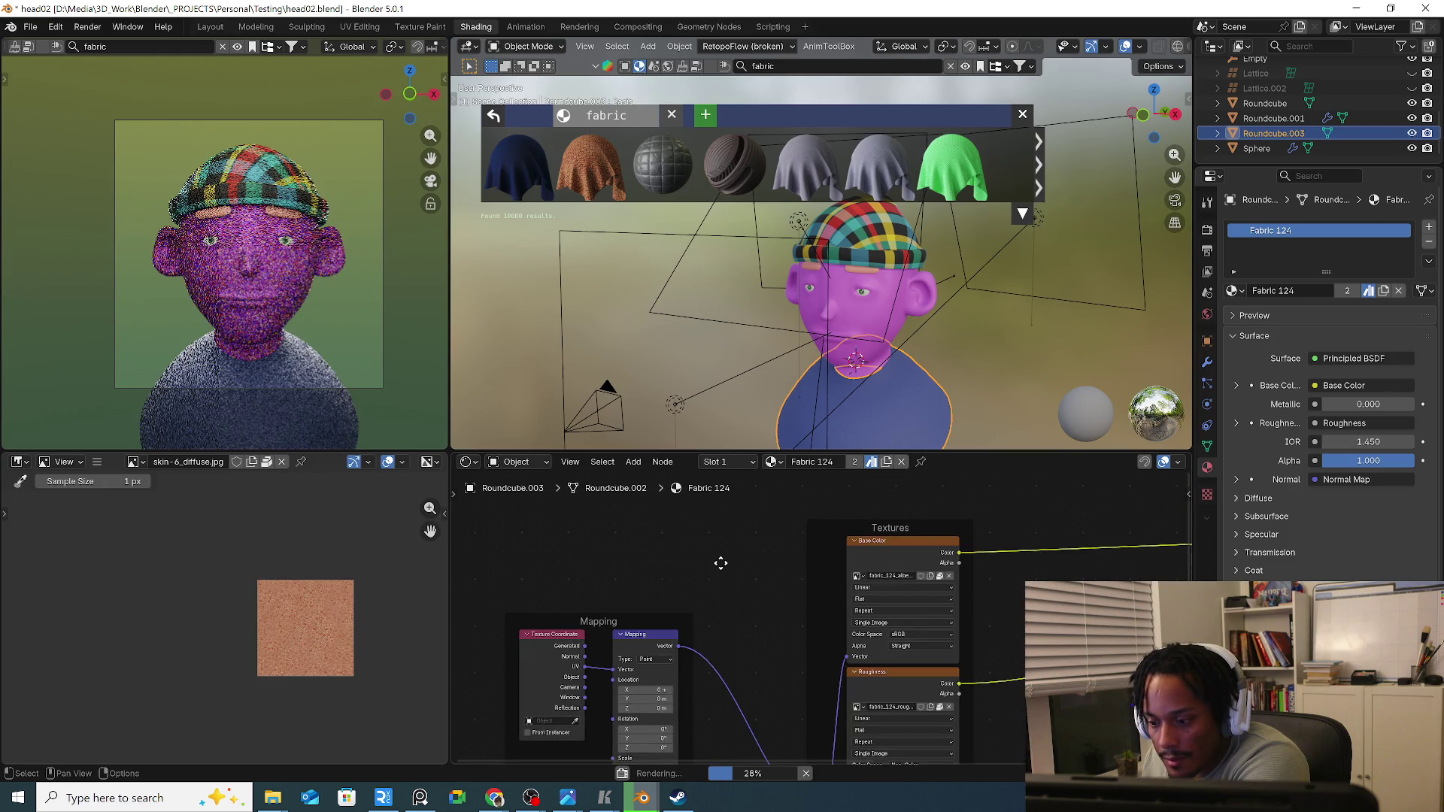
scroll(910, 406, "up", 4)
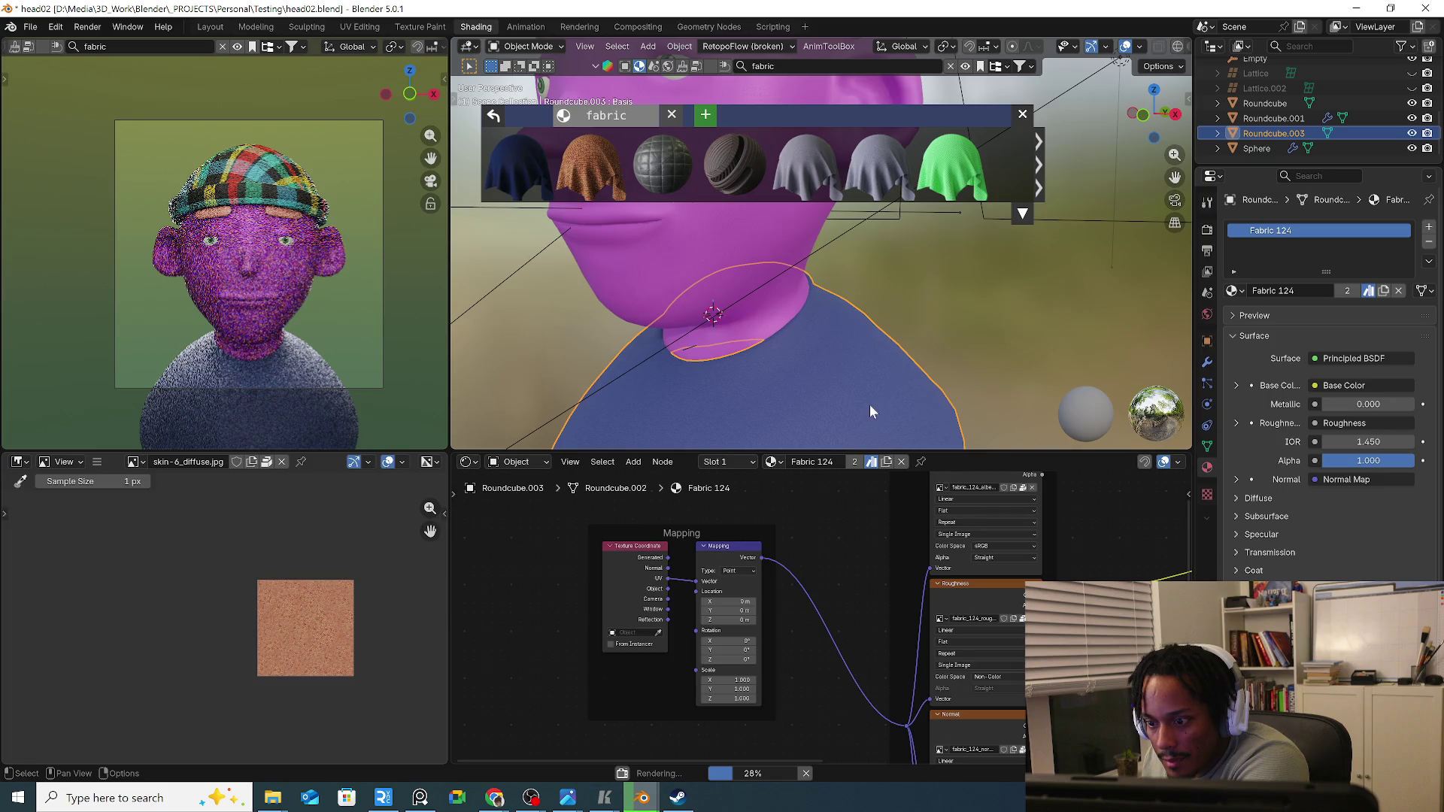
scroll(870, 411, "up", 4)
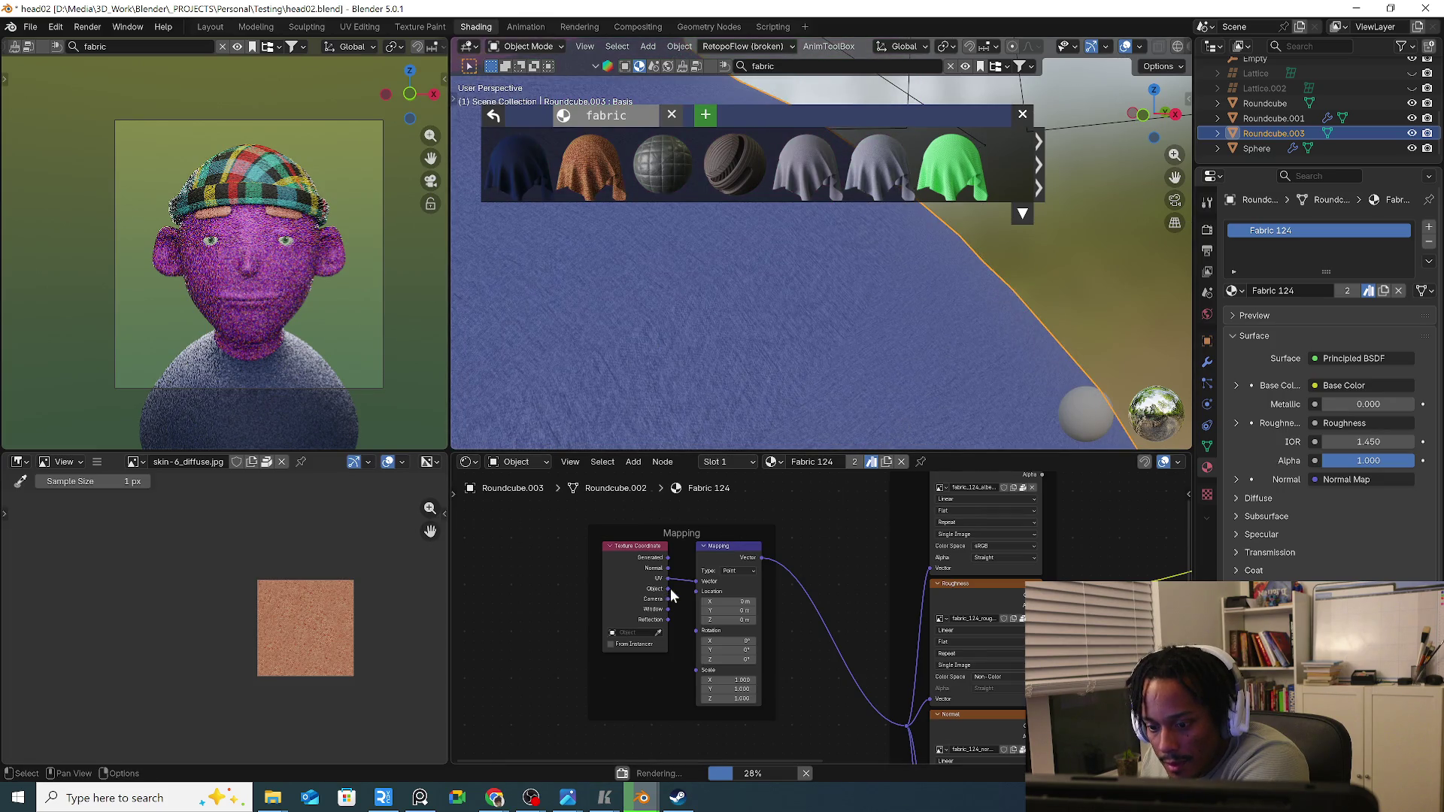
left_click_drag(671, 595, 700, 587)
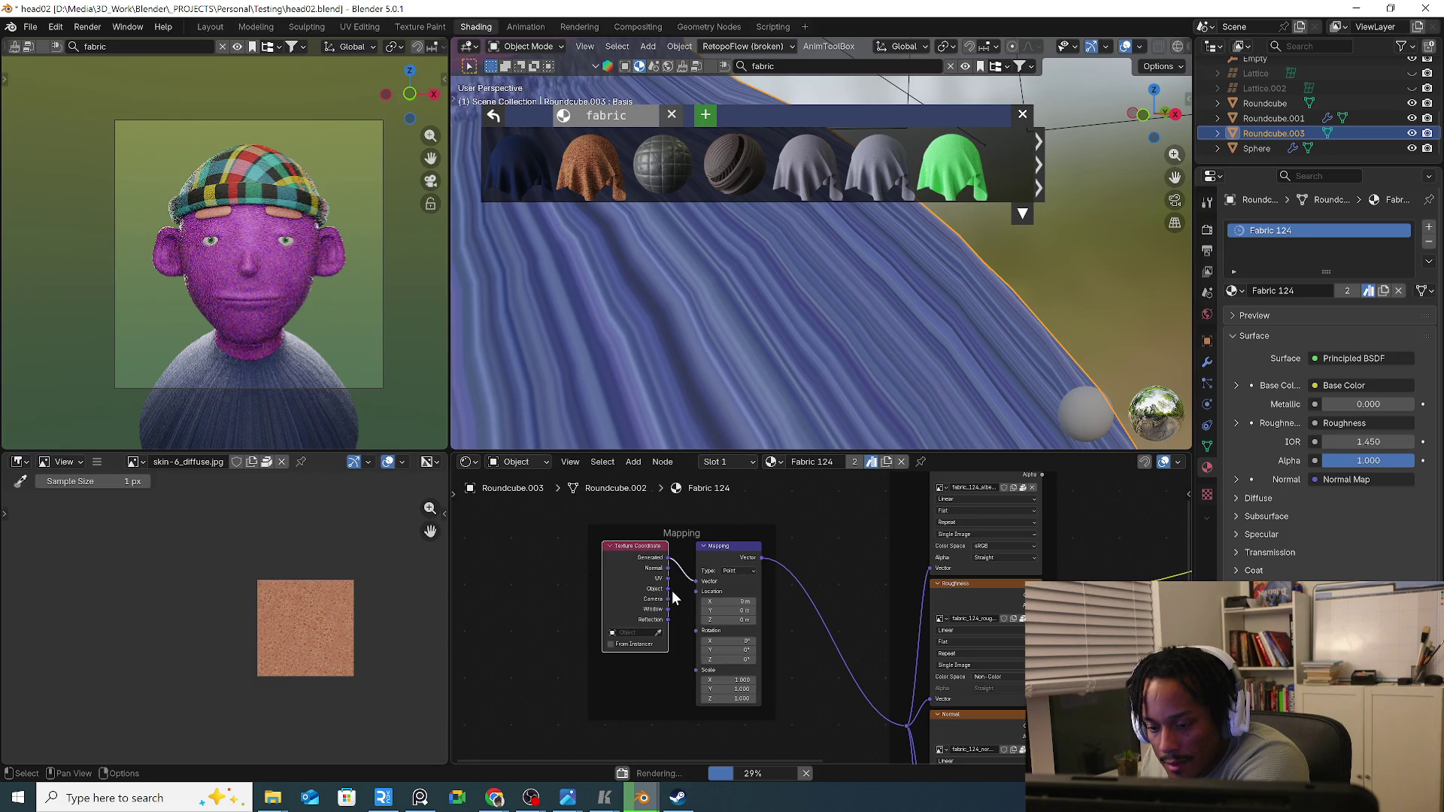
left_click_drag(669, 589, 689, 594)
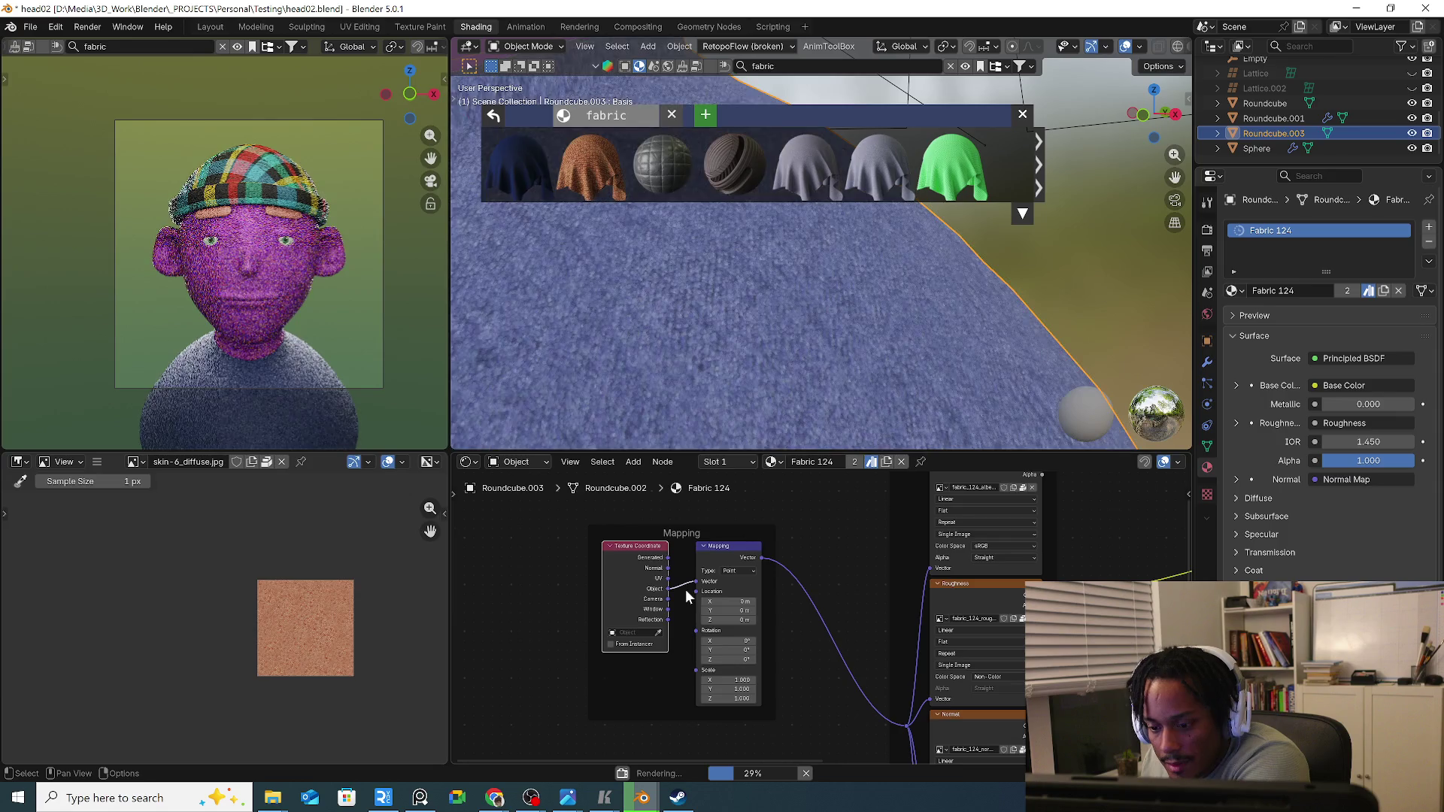
scroll(764, 377, "down", 3)
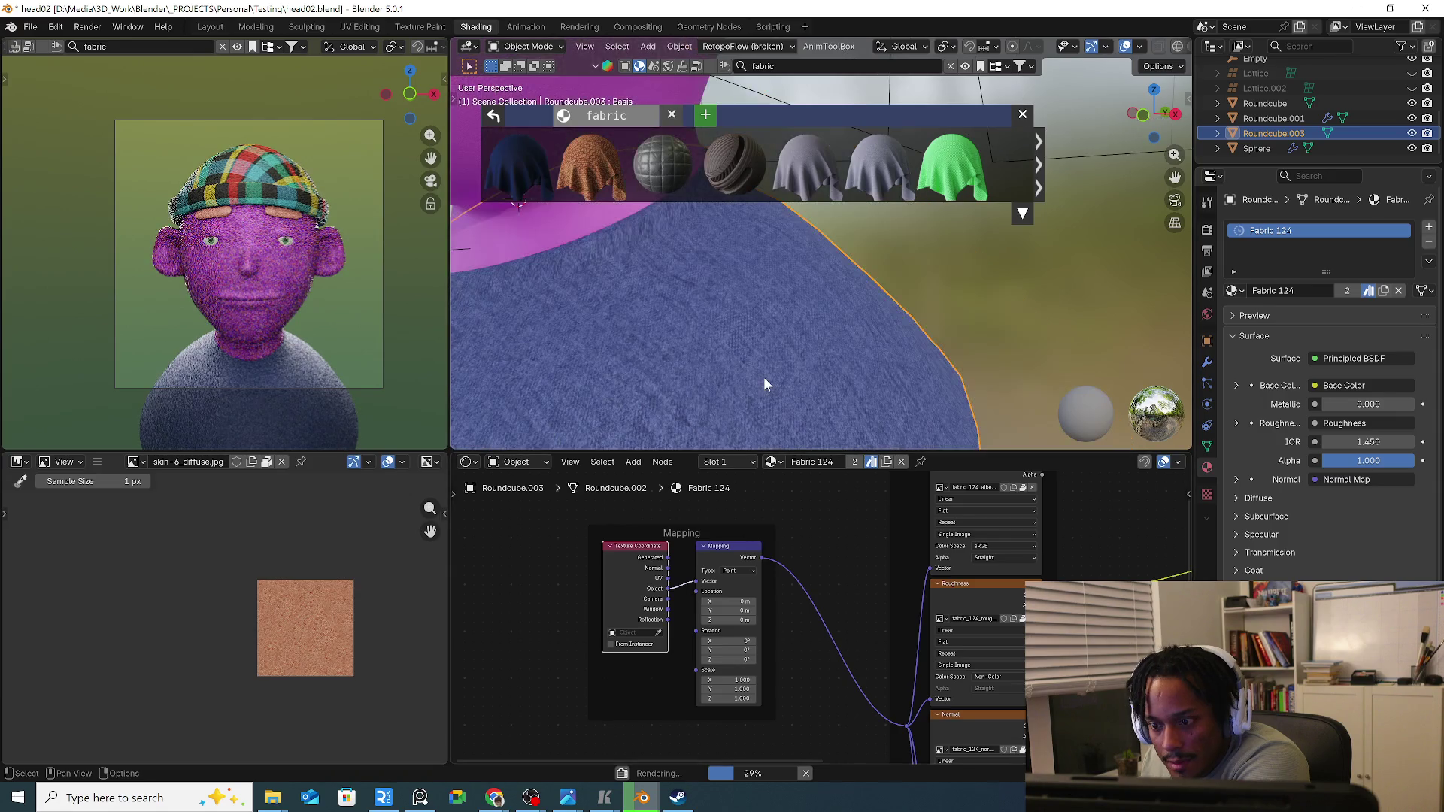
Check the shirt and neck in the viewport and bring up the add-node list with Shift+A.
middle_click_drag(765, 376, 719, 395)
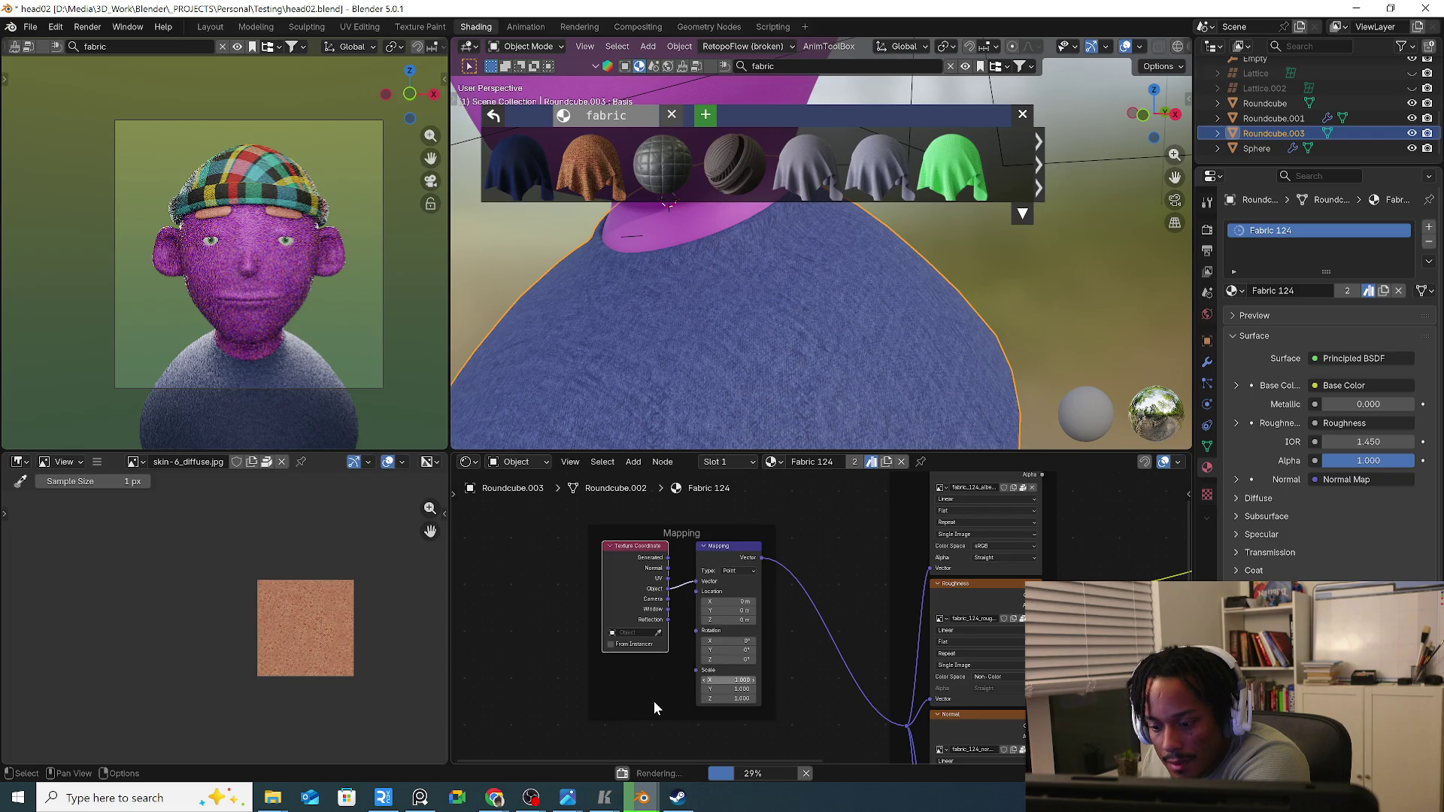
key("shift+a")
key("Escape")
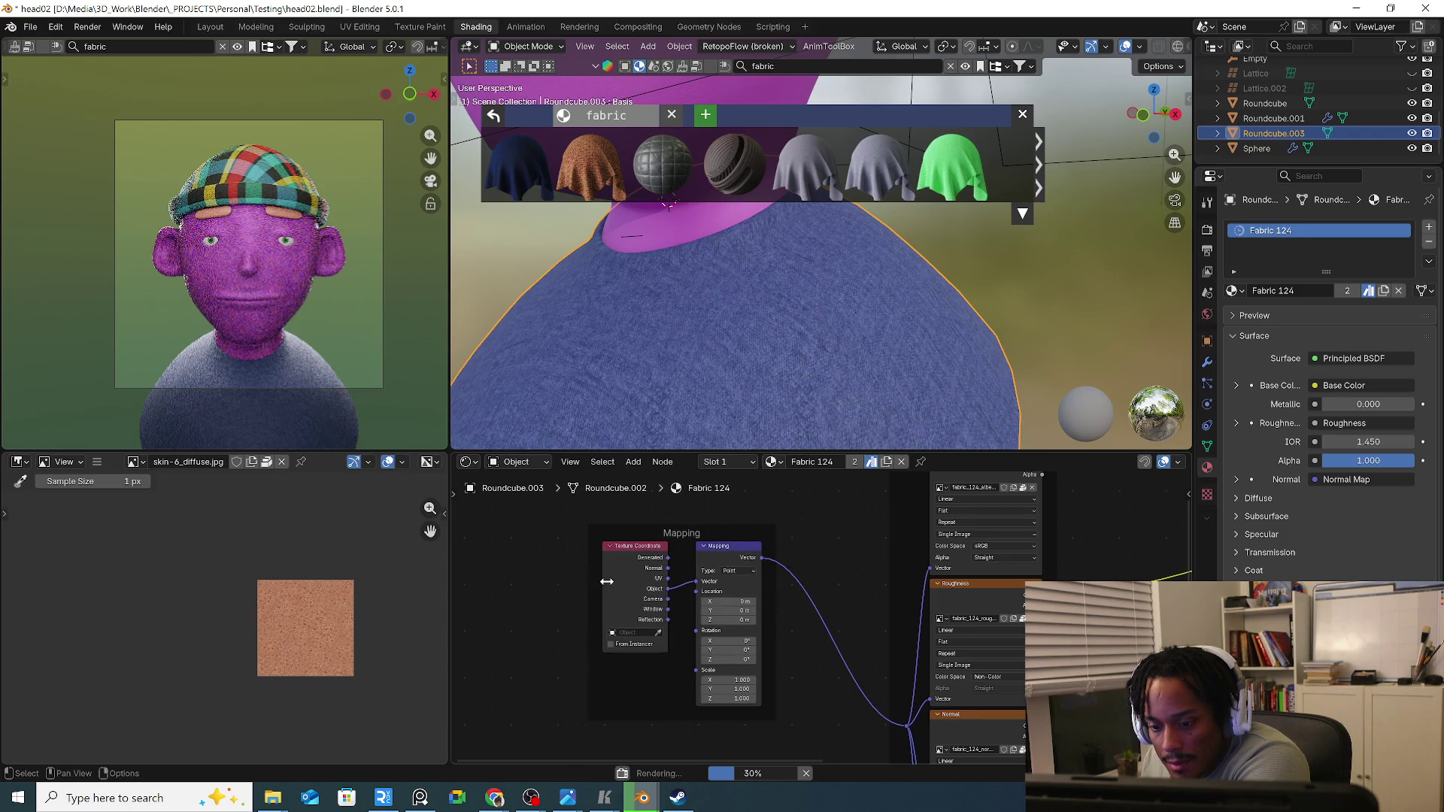
key("shift+a")
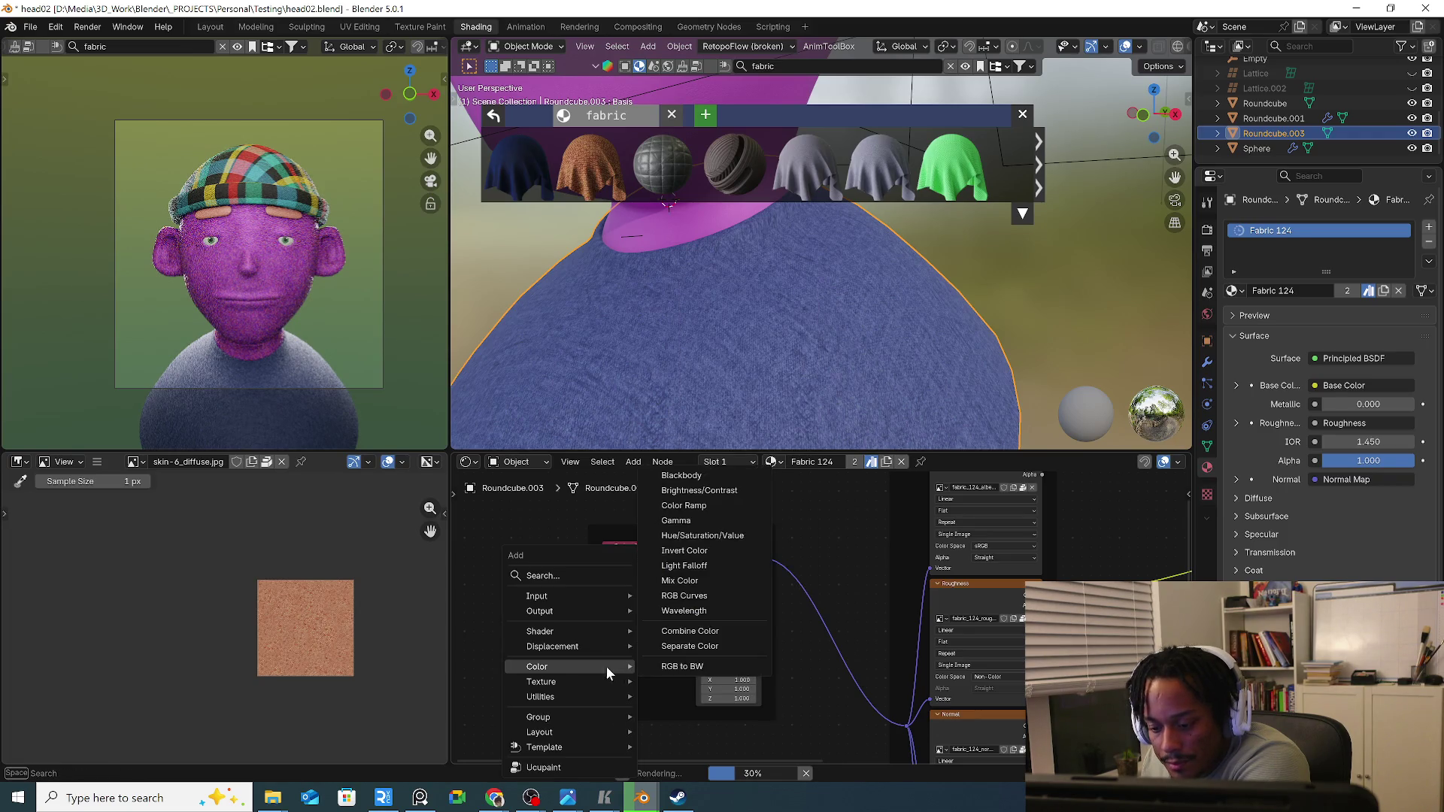
Add a Value node below the mapping nodes and connect it to Mapping's Scale input.
left_click(551, 576)
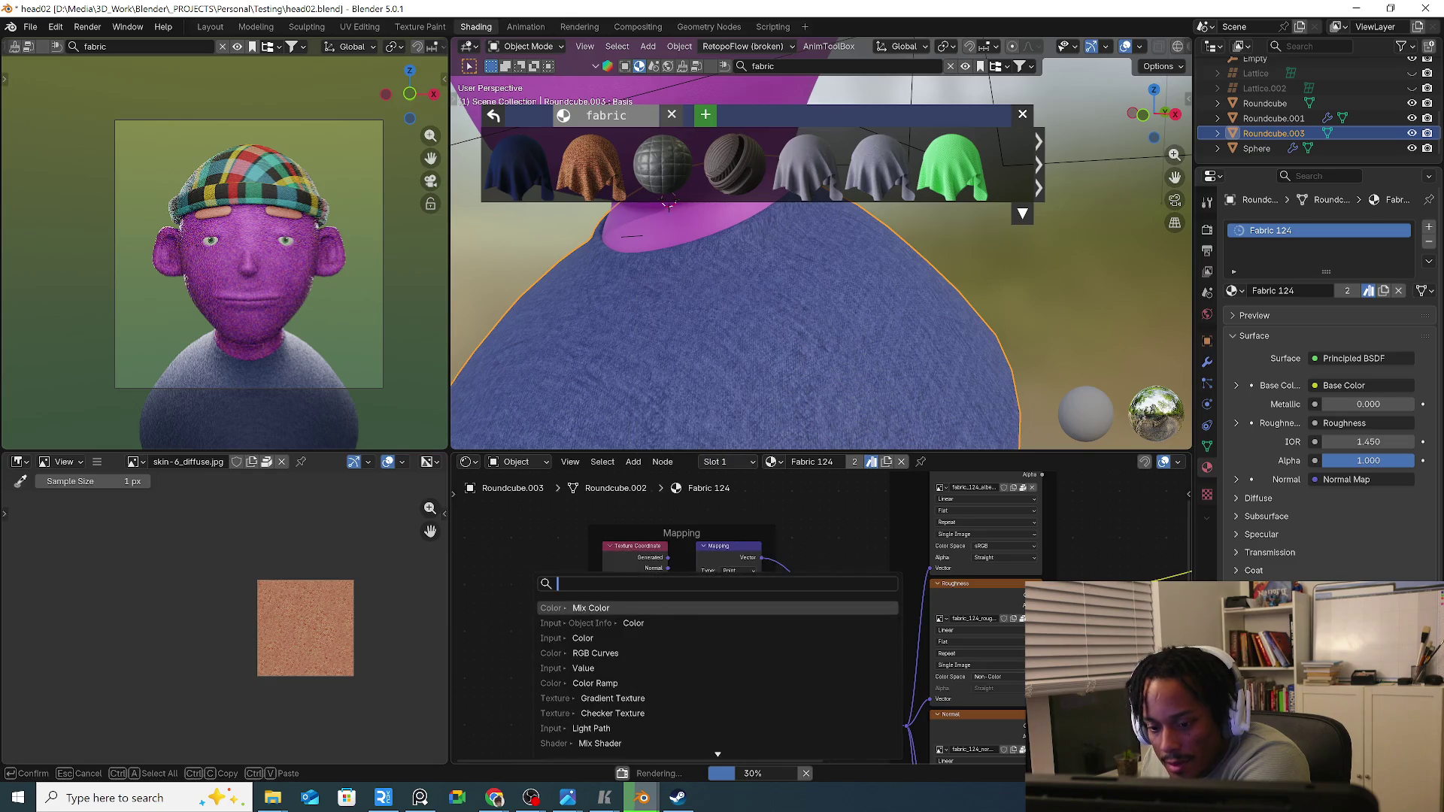
left_click(591, 670)
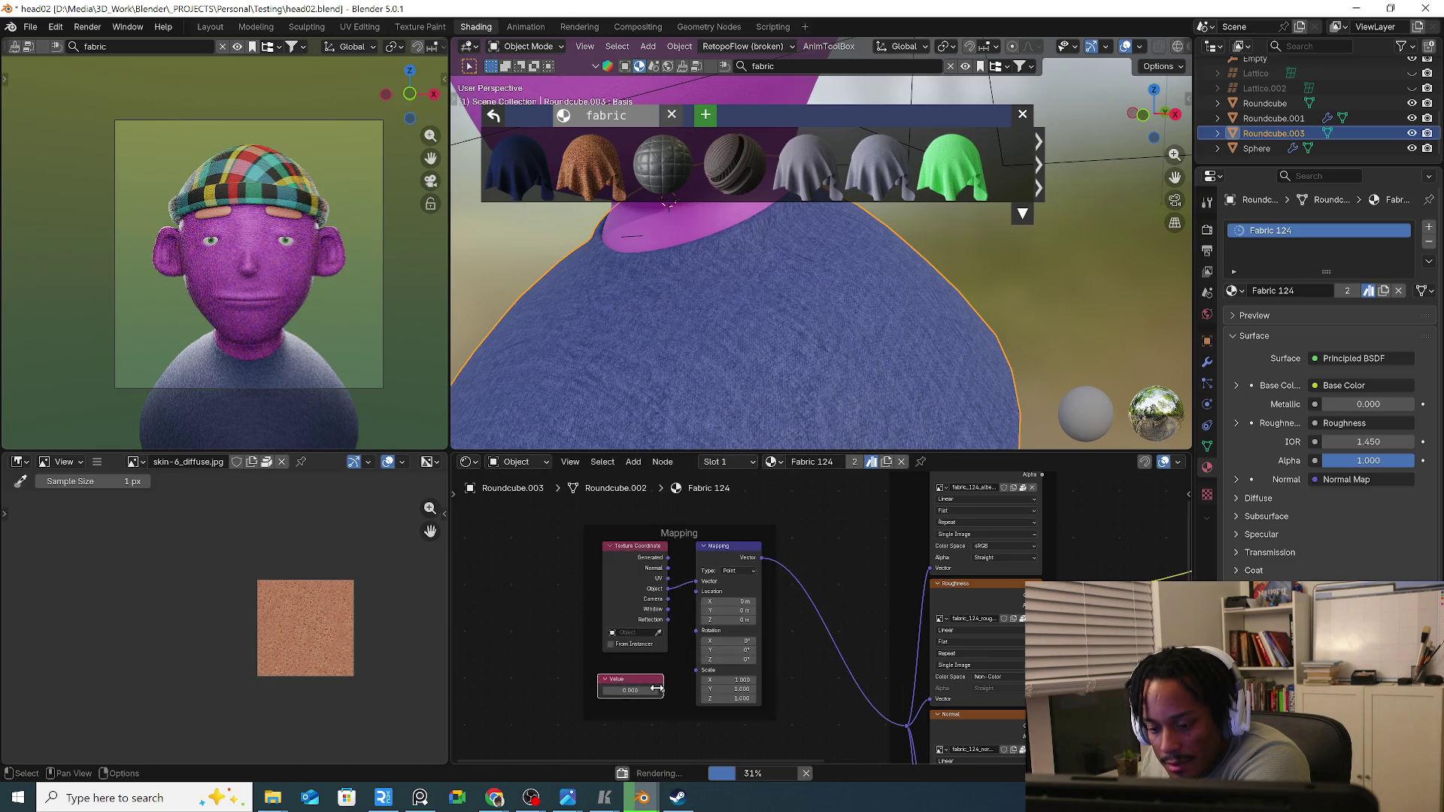
left_click(659, 700)
left_click_drag(664, 690, 698, 671)
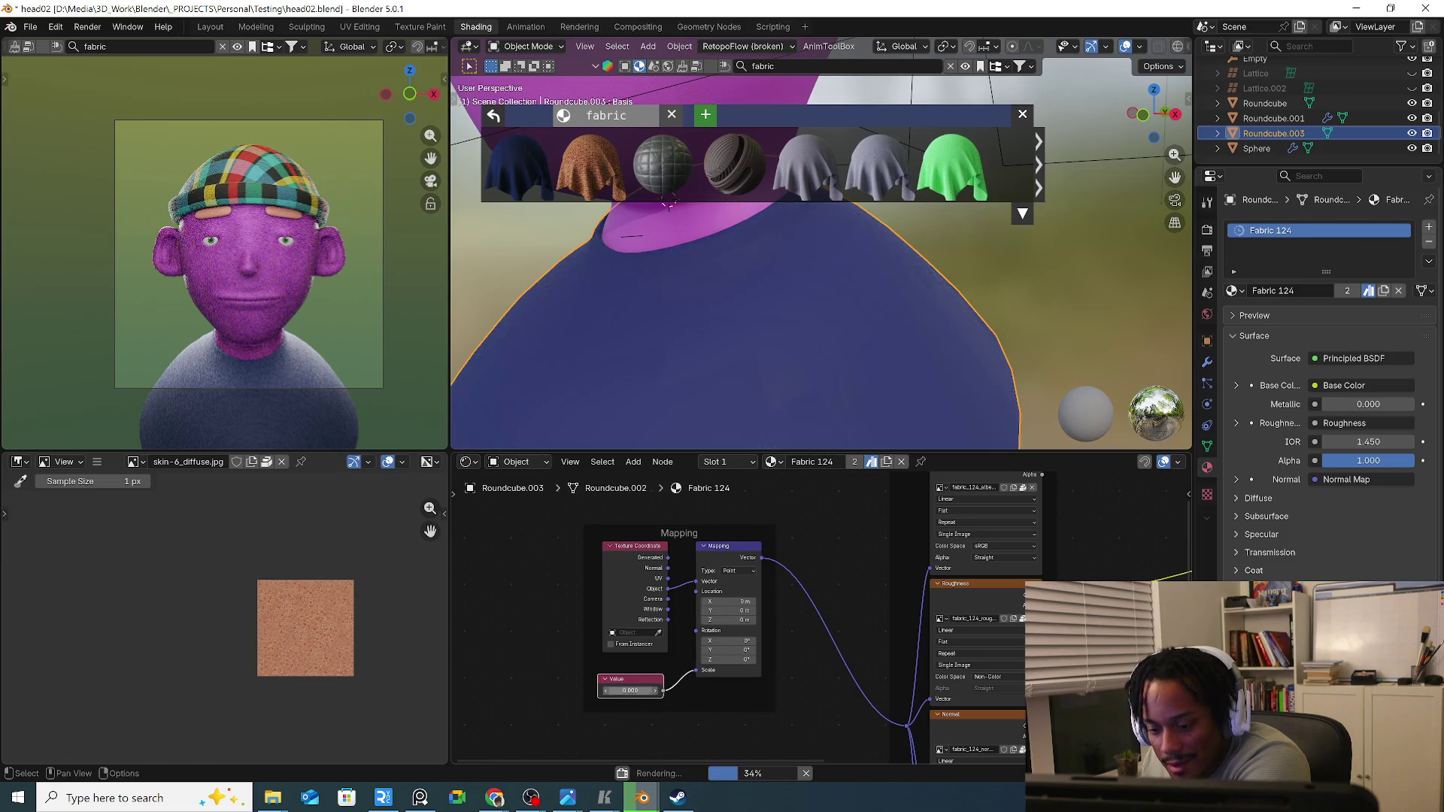
Adjust the Value node's number several times to tune the shirt fabric's mapping scale.
left_click(631, 690)
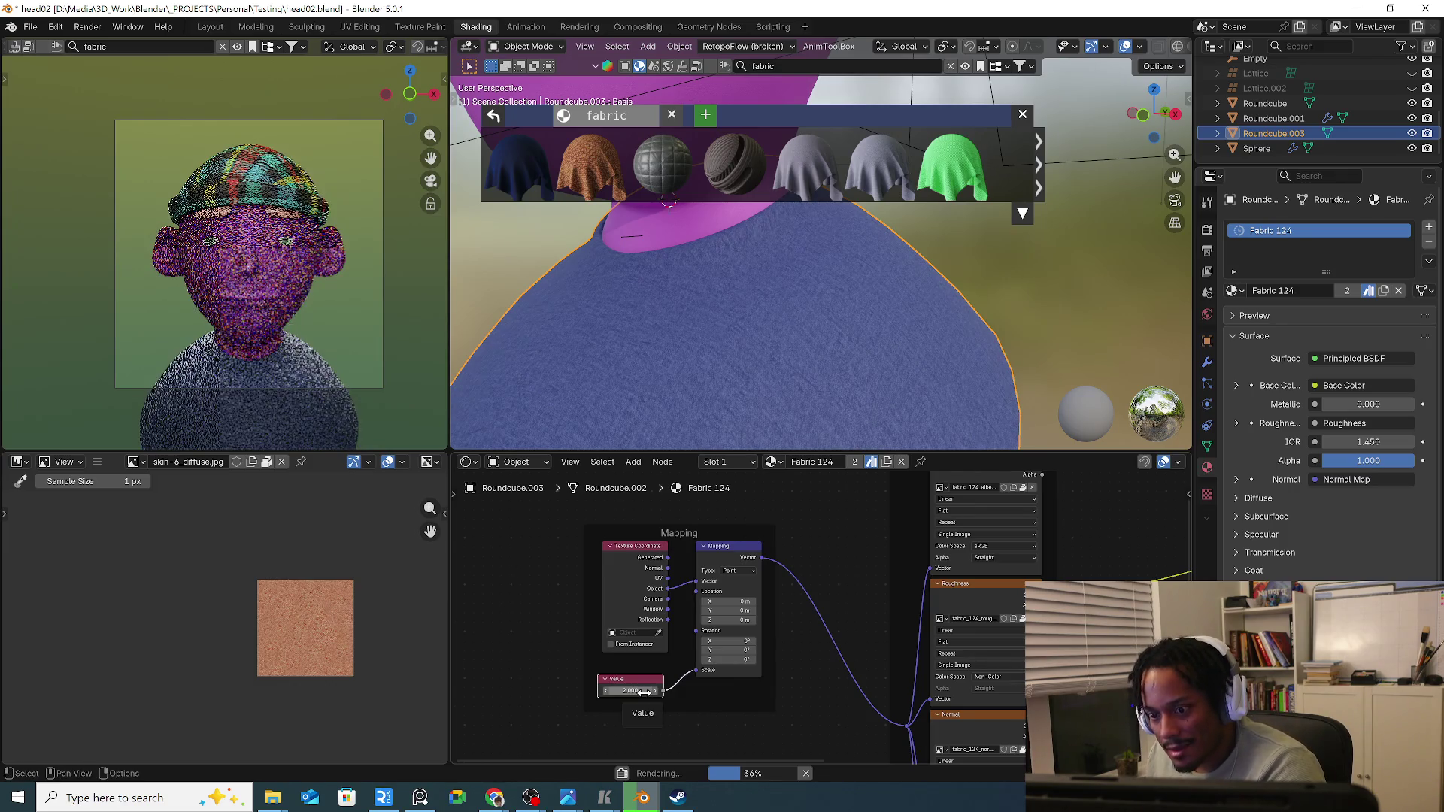
type("0.003")
key("Return")
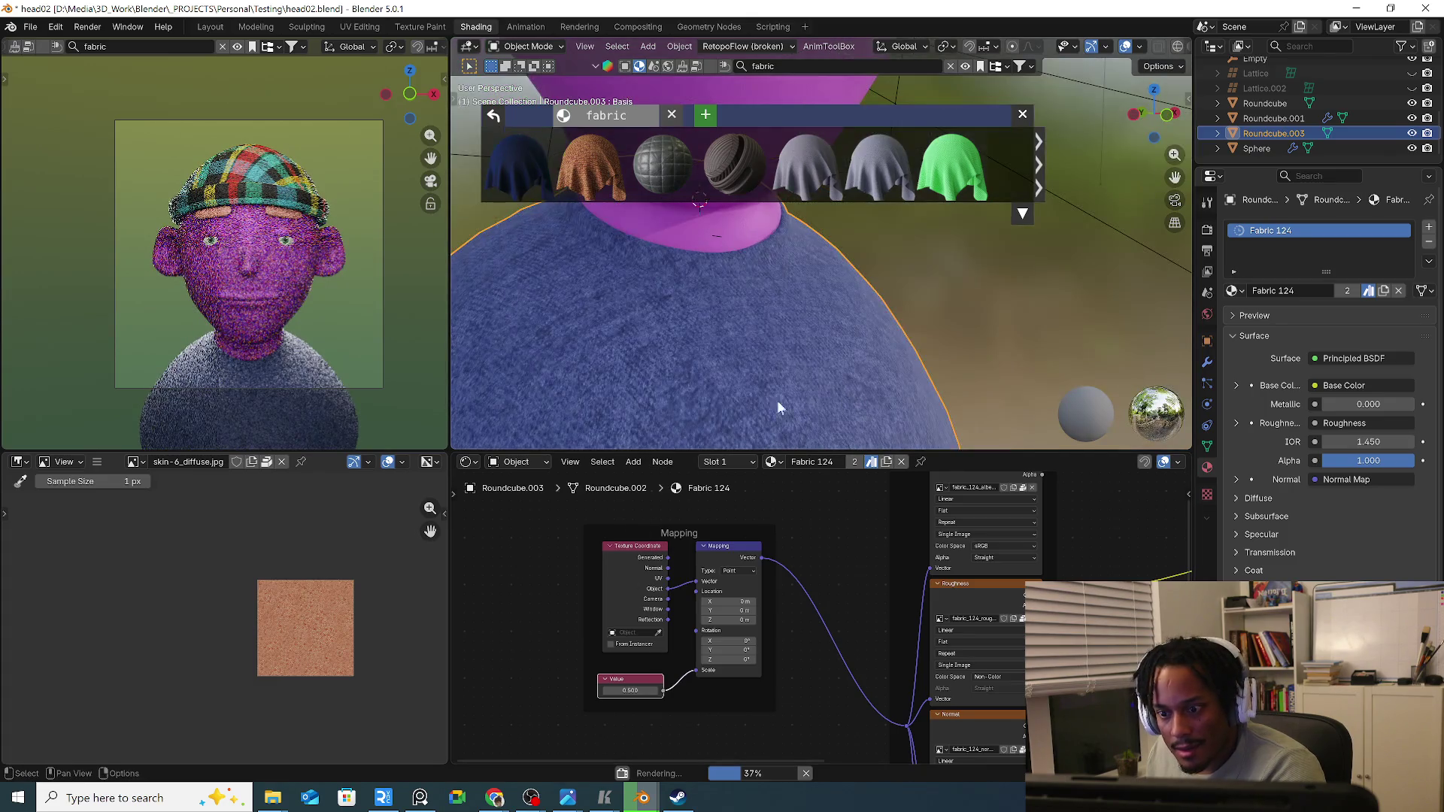
middle_click_drag(777, 400, 763, 358)
left_click(639, 690)
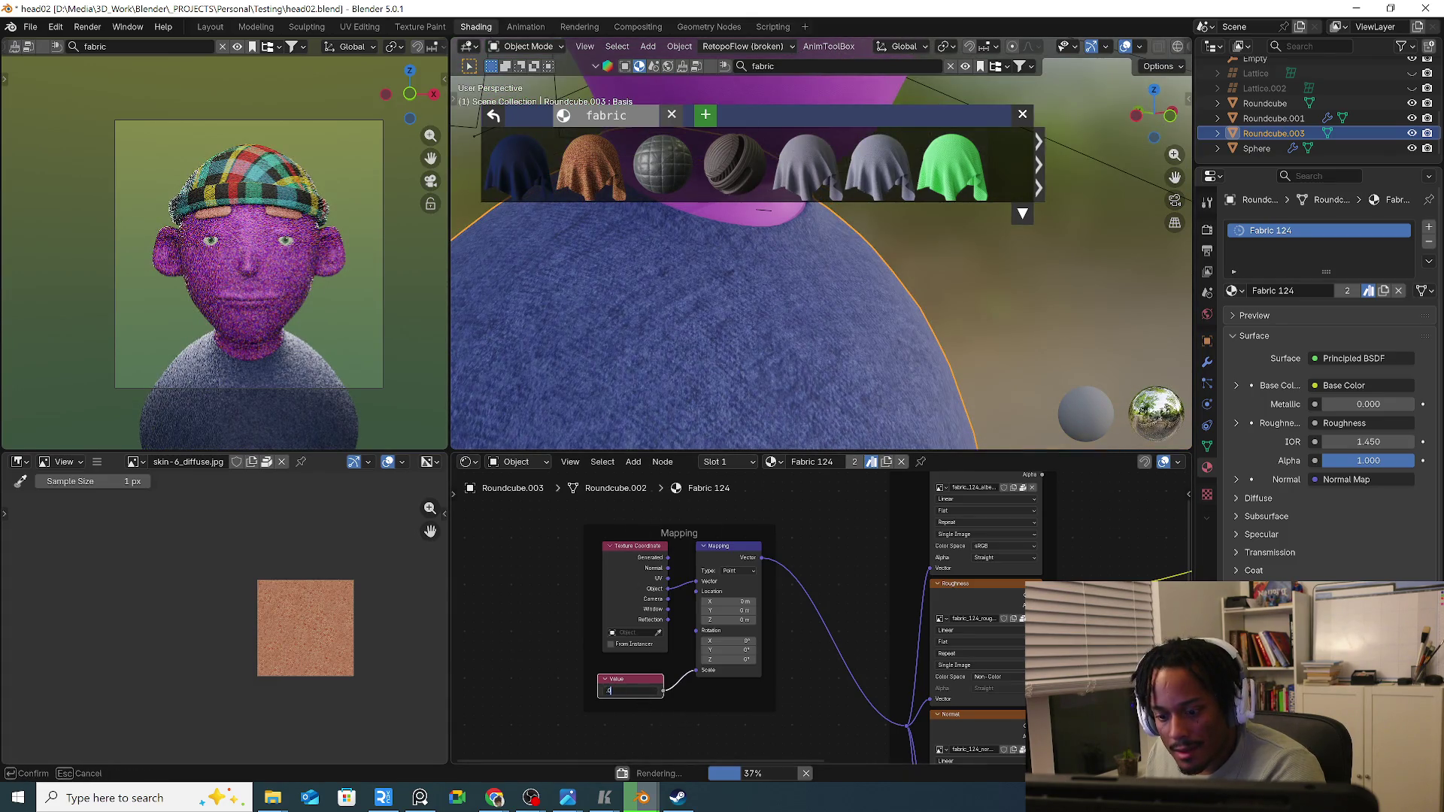
type("003")
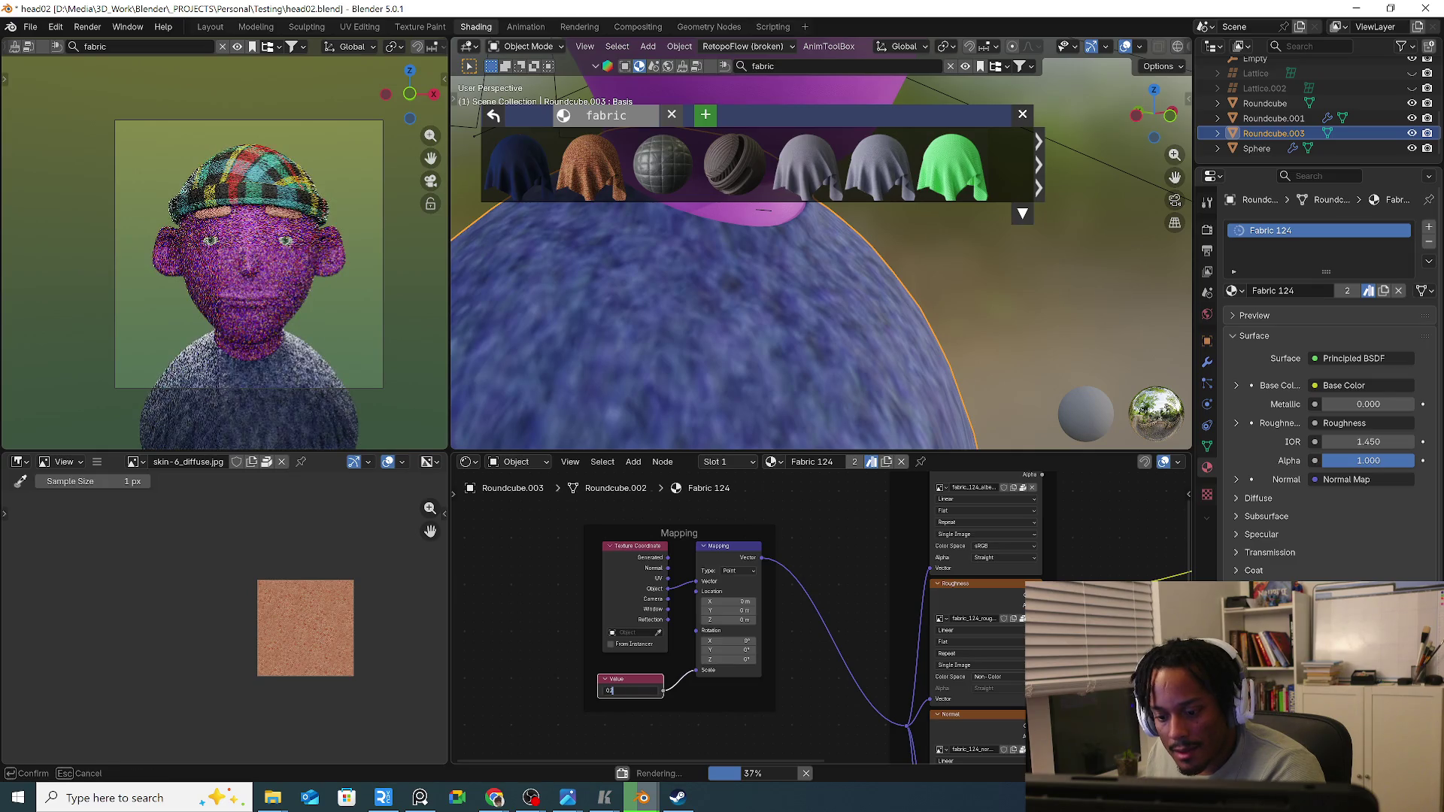
key("Return")
left_click(632, 691)
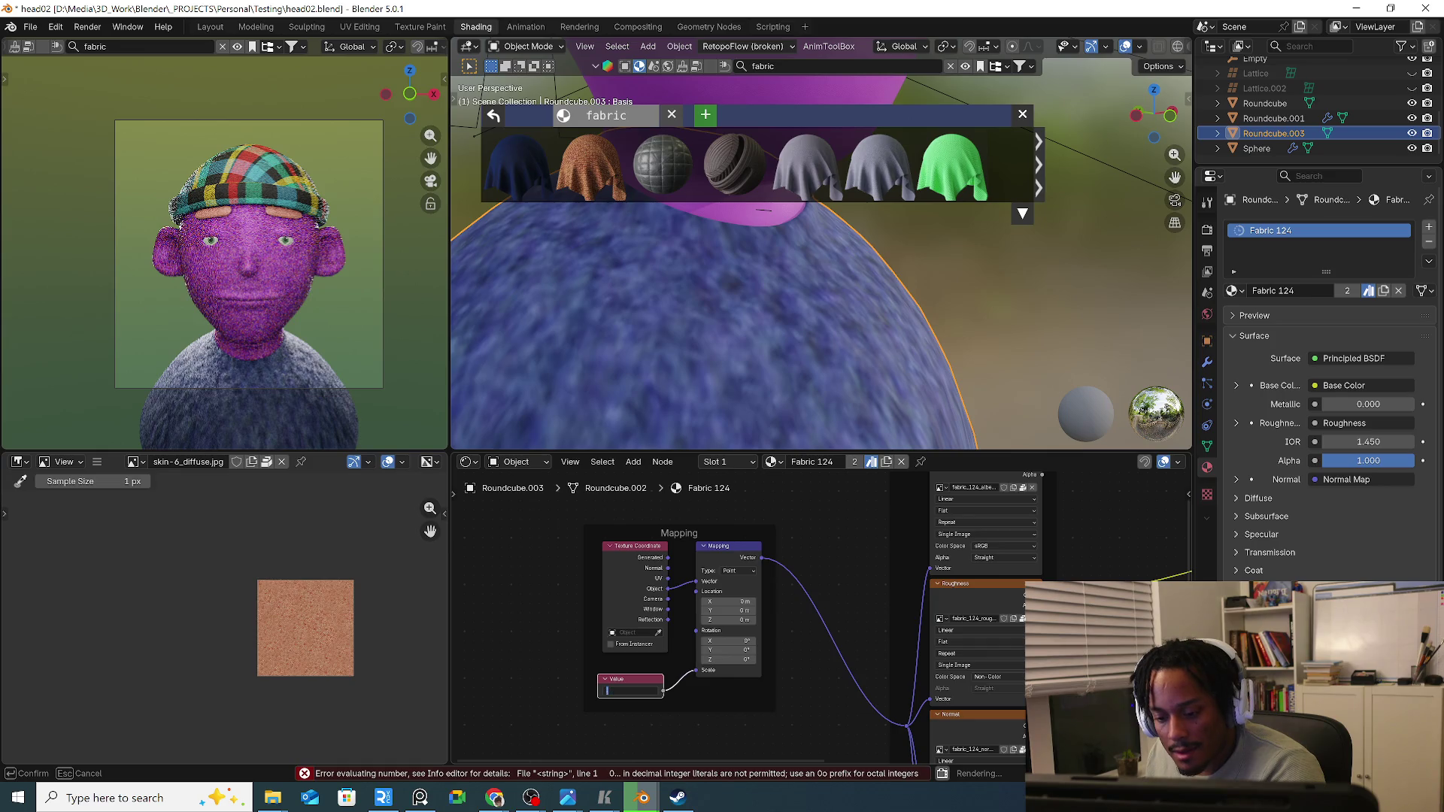
key("Return")
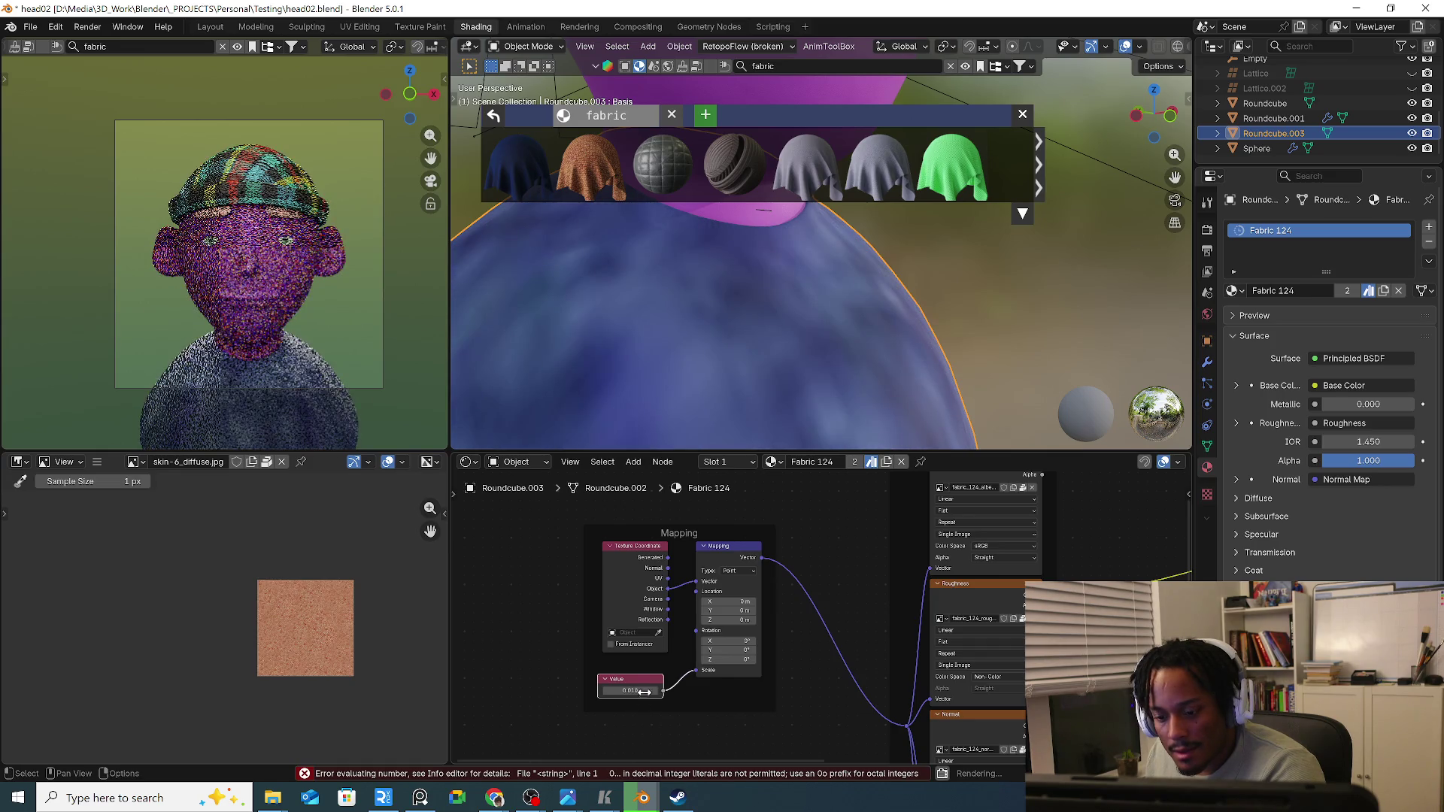
left_click(642, 691)
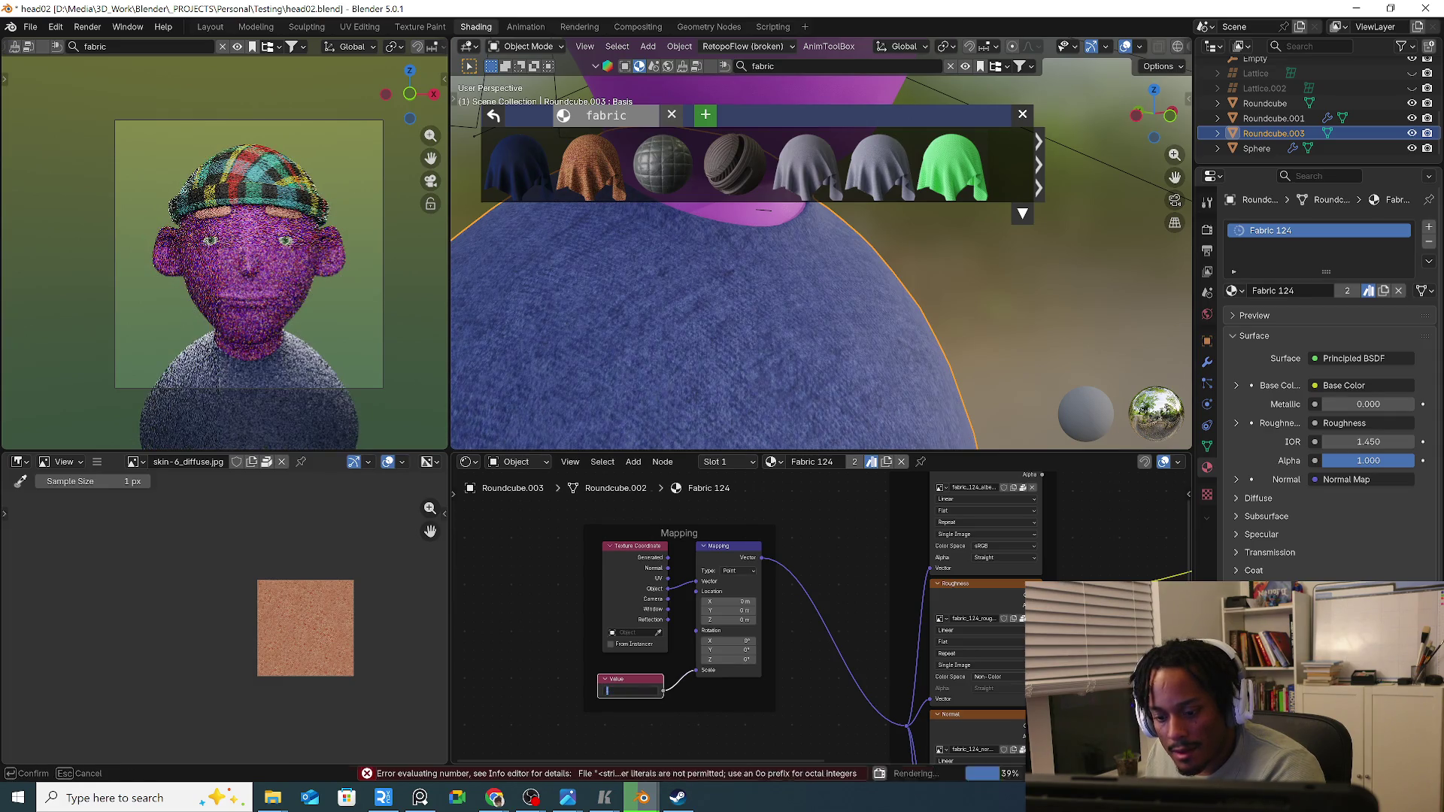
key("Return")
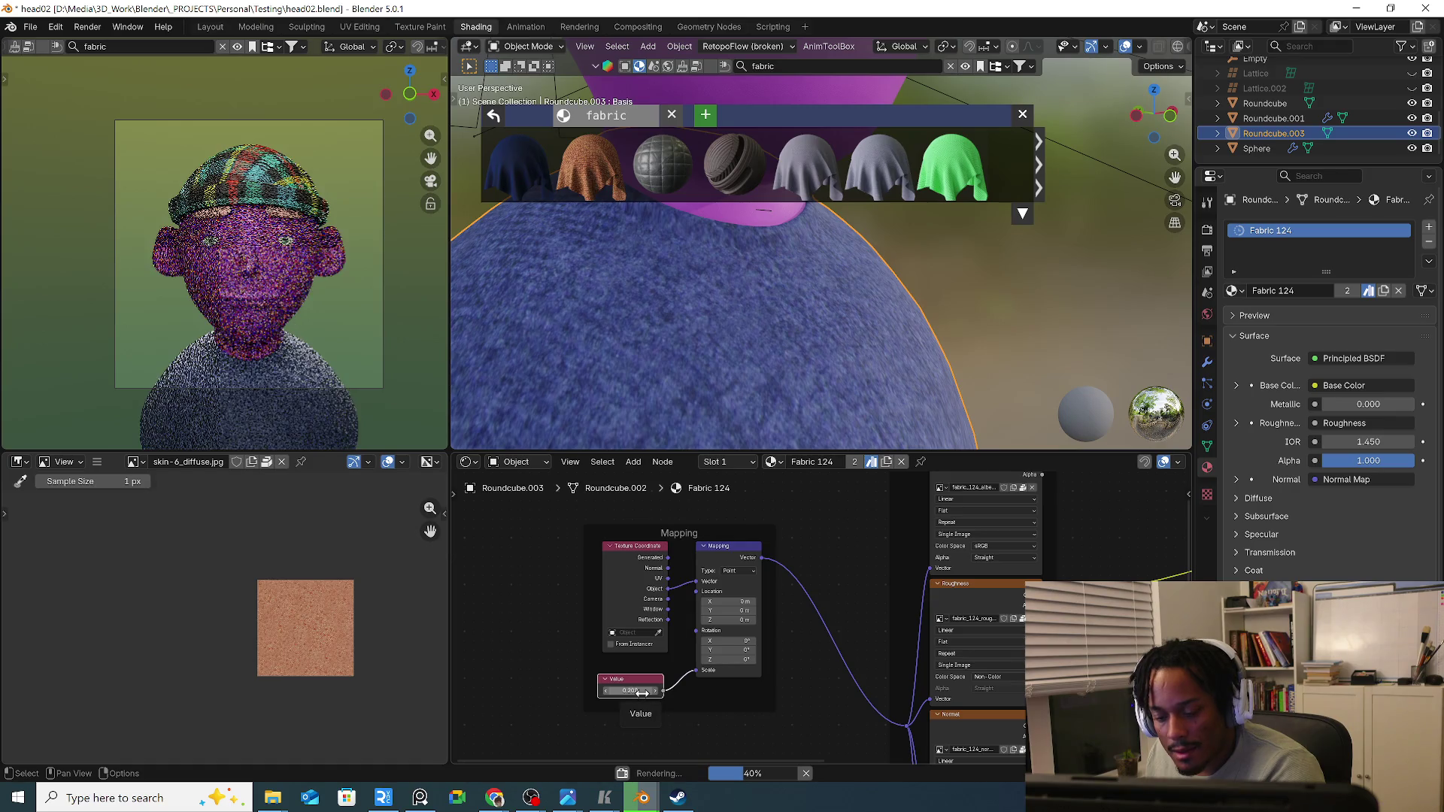
scroll(734, 312, "down", 3)
Look over the body and head, then bring the Blender Render result window back up.
mouse_move(741, 346)
middle_mouse_down()
mouse_move(661, 344)
mouse_move(697, 343)
middle_mouse_up()
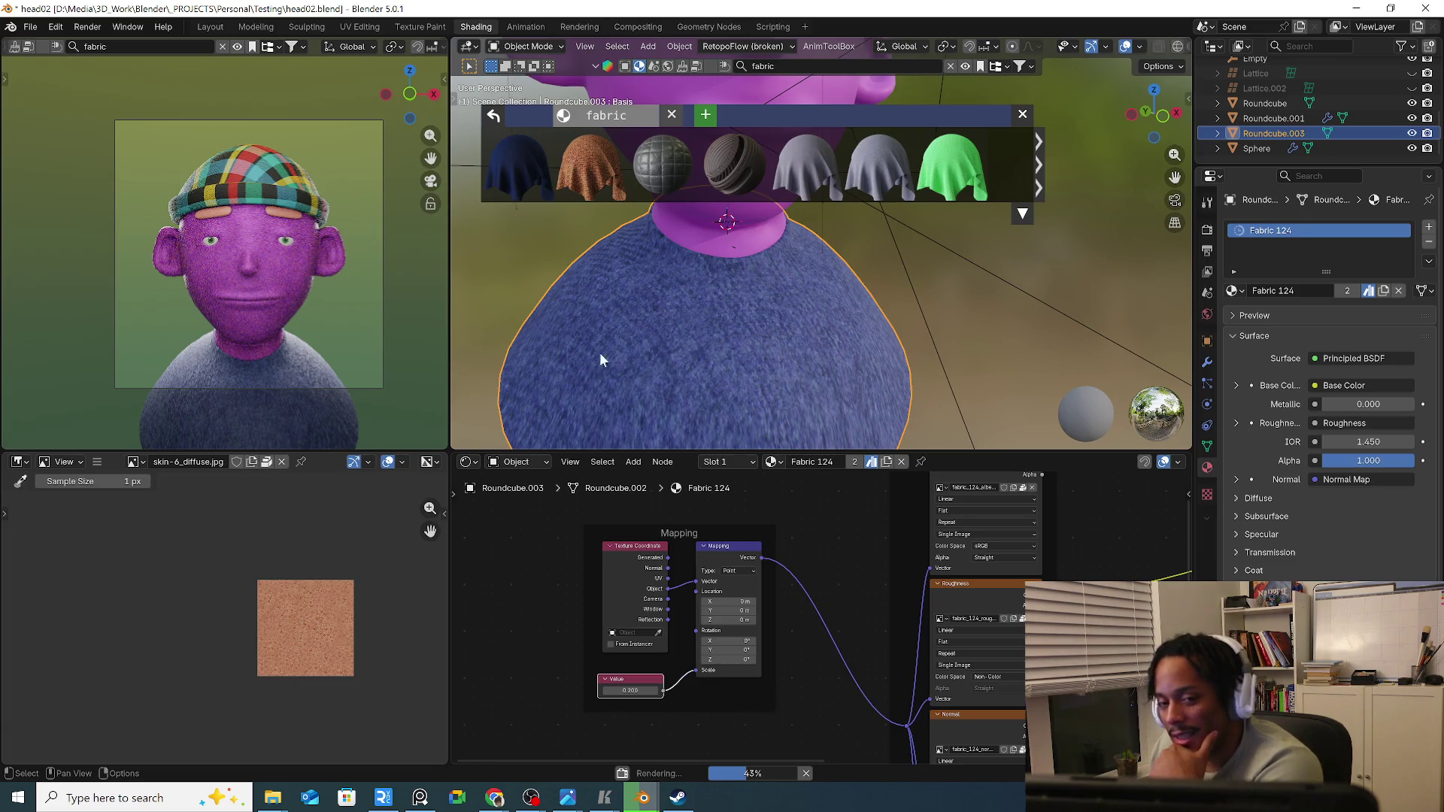
scroll(610, 355, "down", 1)
scroll(613, 352, "down", 1)
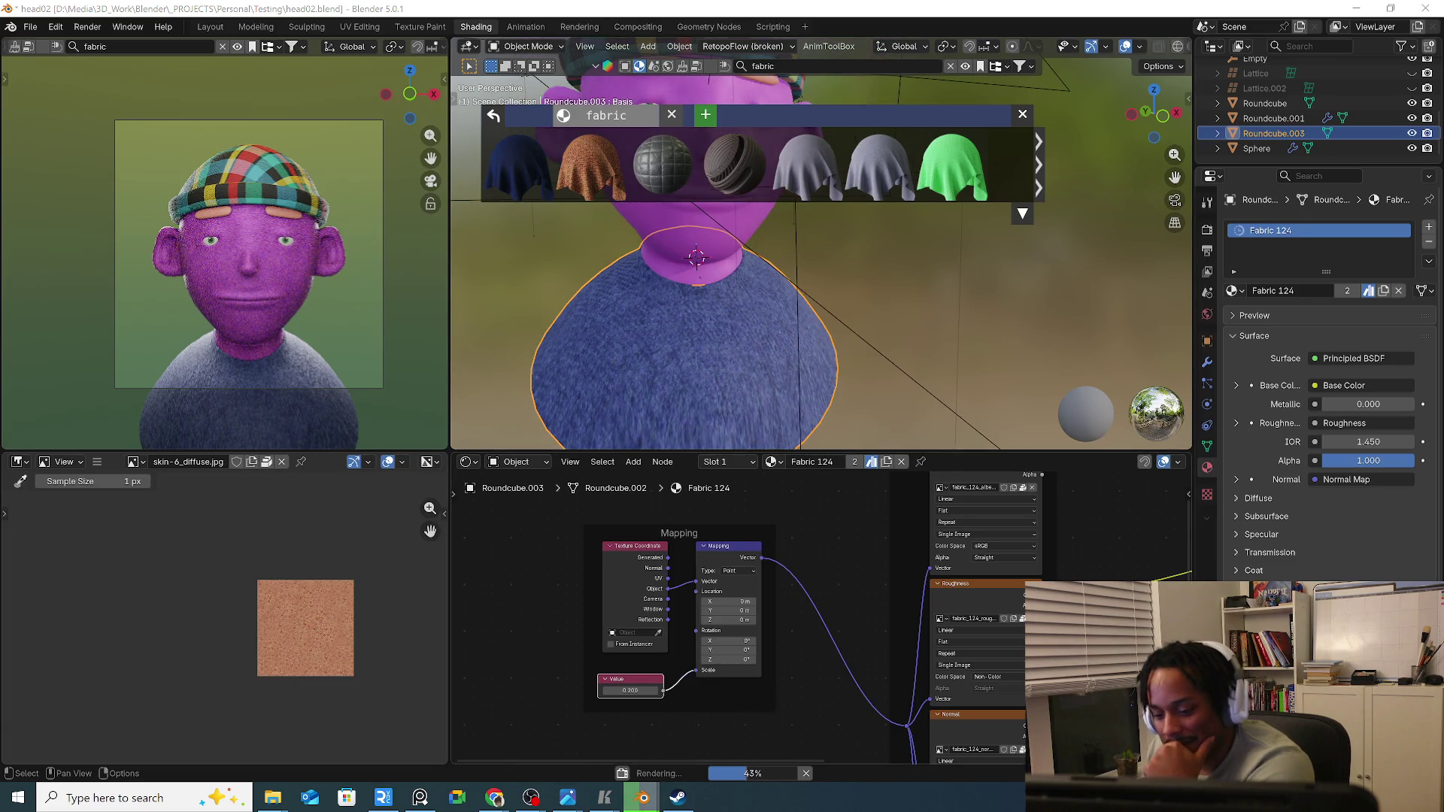
mouse_move(643, 798)
left_click(717, 734)
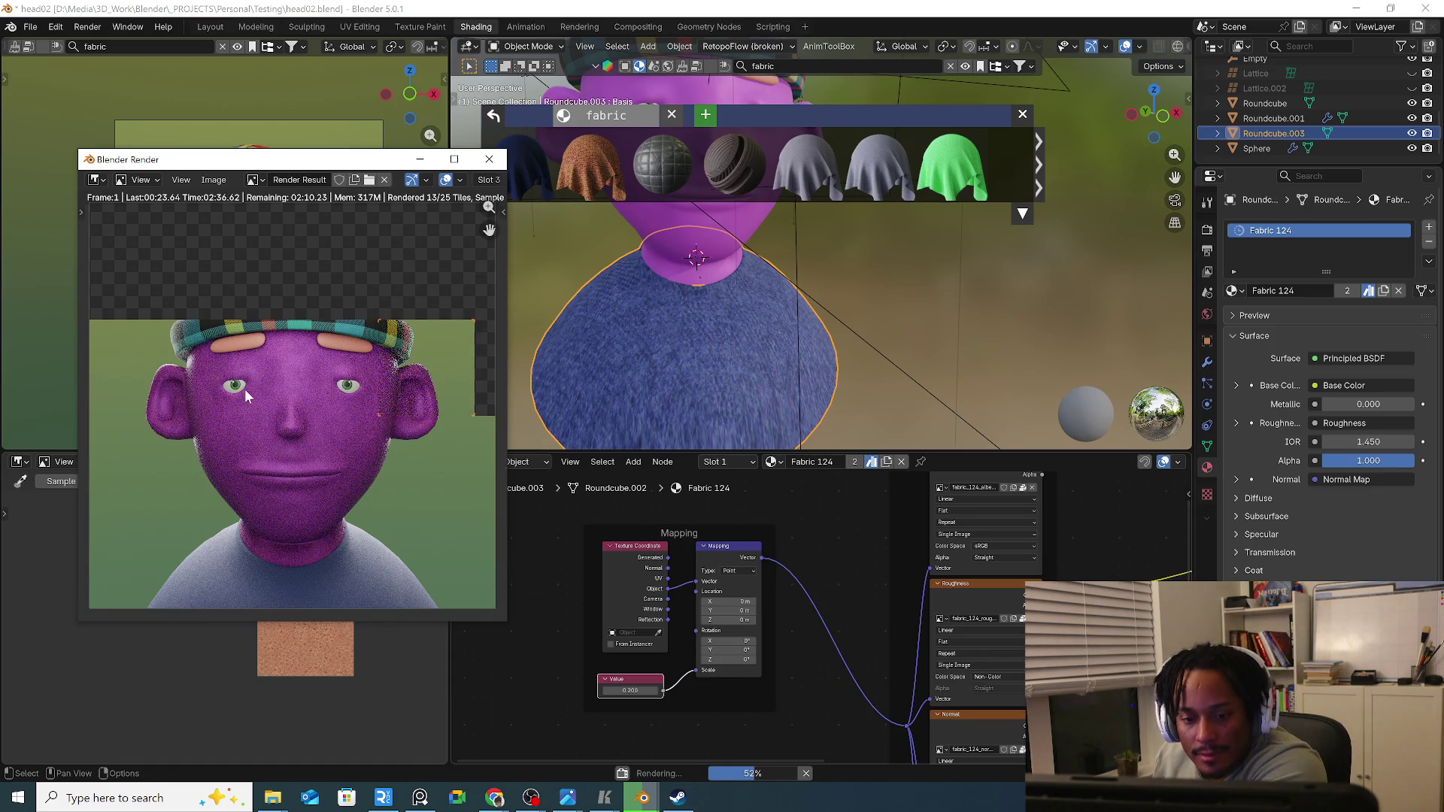
scroll(249, 400, "up", 3)
scroll(248, 402, "up", 1)
scroll(246, 400, "down", 4)
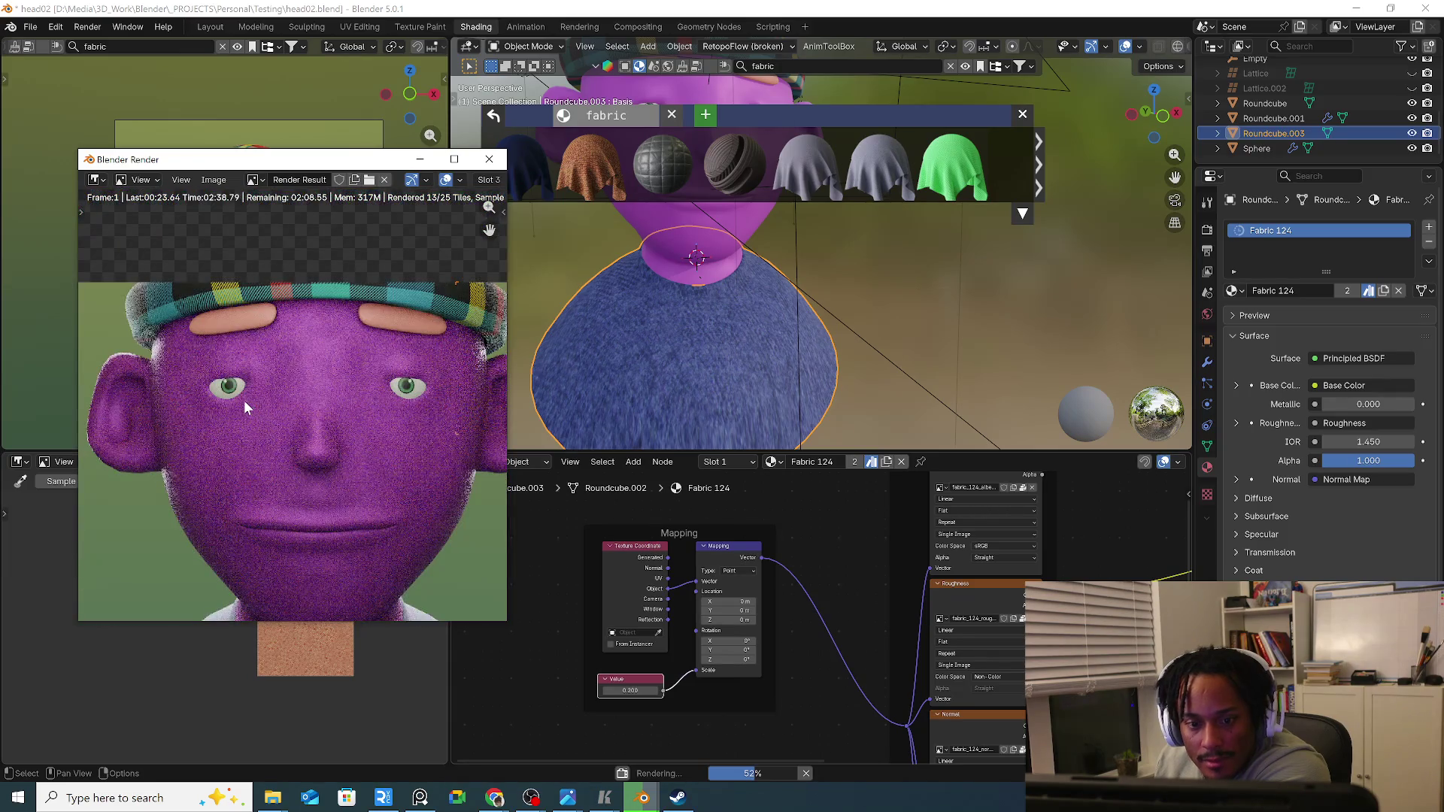
scroll(244, 401, "down", 2)
scroll(192, 348, "up", 5)
scroll(193, 350, "down", 7)
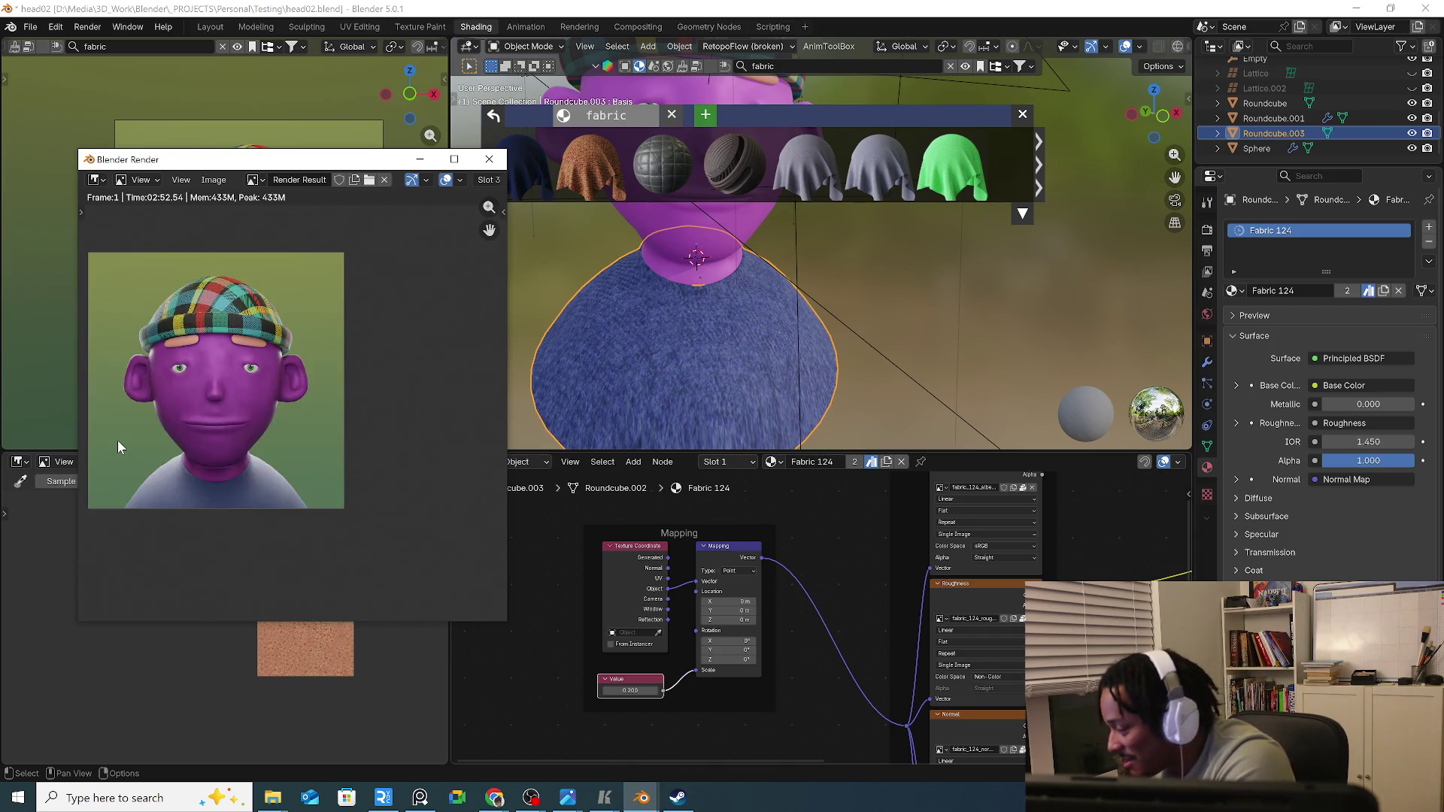
scroll(236, 374, "up", 3)
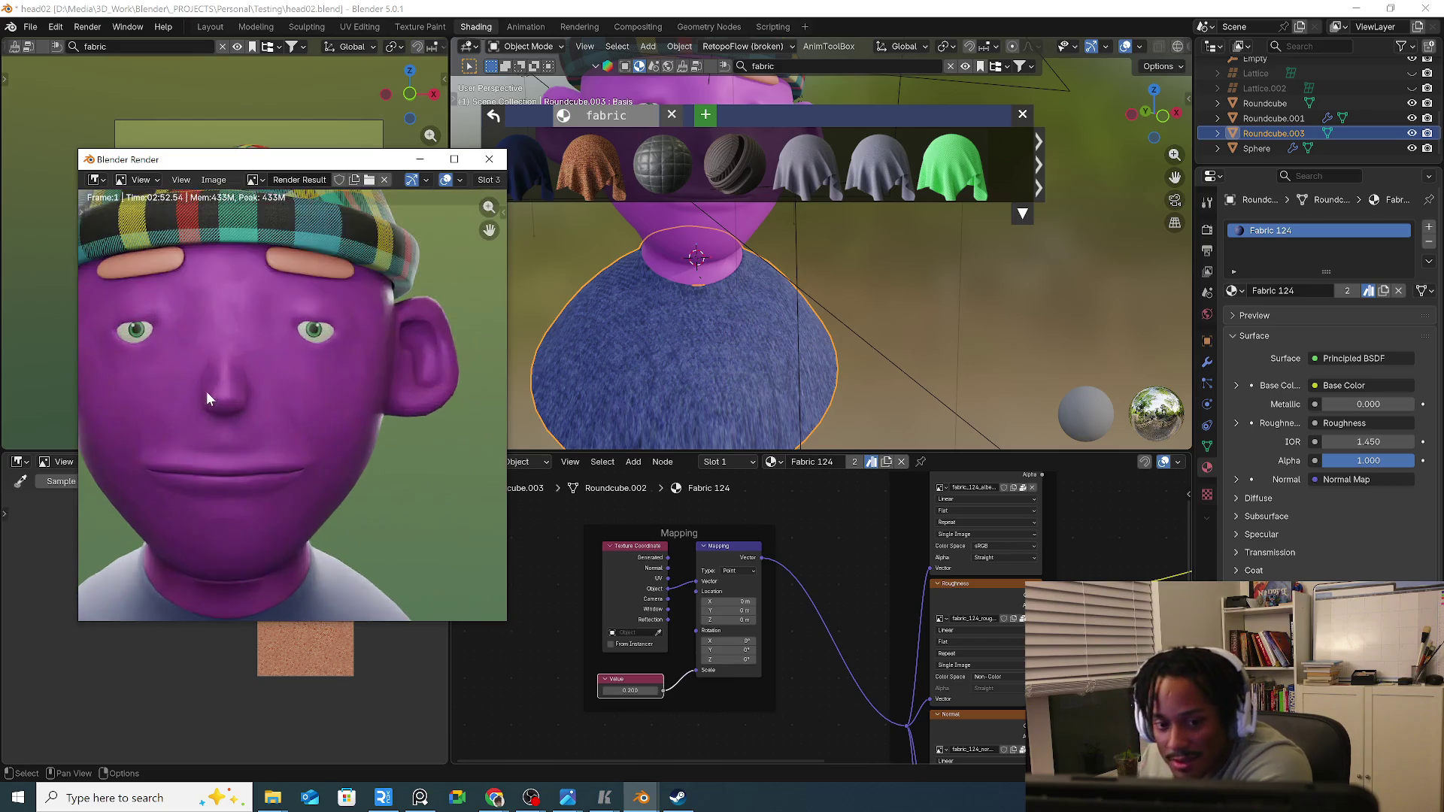
Pan the finished render over the face and neck, then close the render window.
middle_click_drag(206, 392, 314, 415)
scroll(282, 411, "up", 1)
scroll(277, 407, "down", 3)
scroll(279, 411, "down", 2)
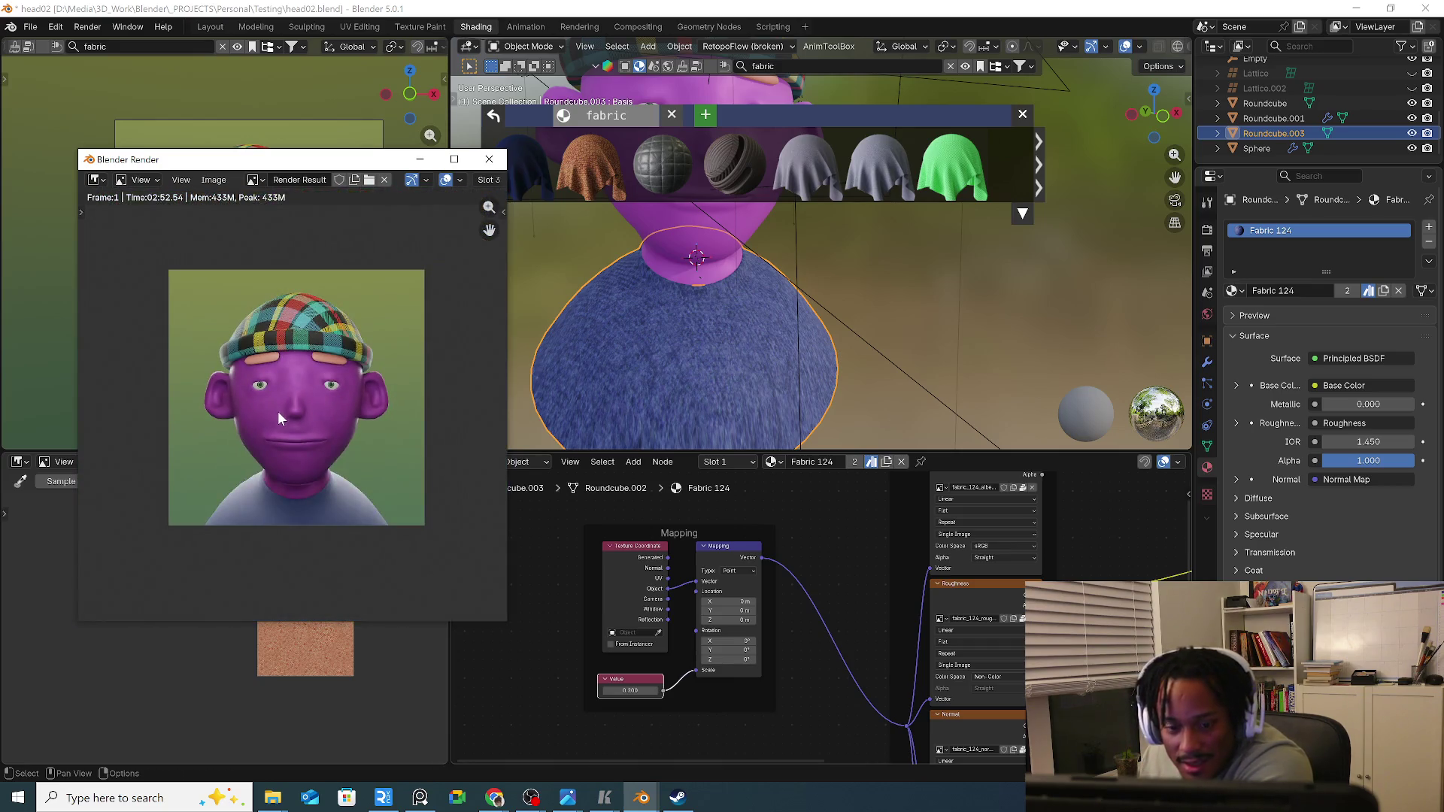
scroll(267, 439, "up", 2)
mouse_move(286, 419)
middle_mouse_down()
mouse_move(259, 494)
mouse_move(271, 388)
mouse_move(270, 420)
middle_mouse_up()
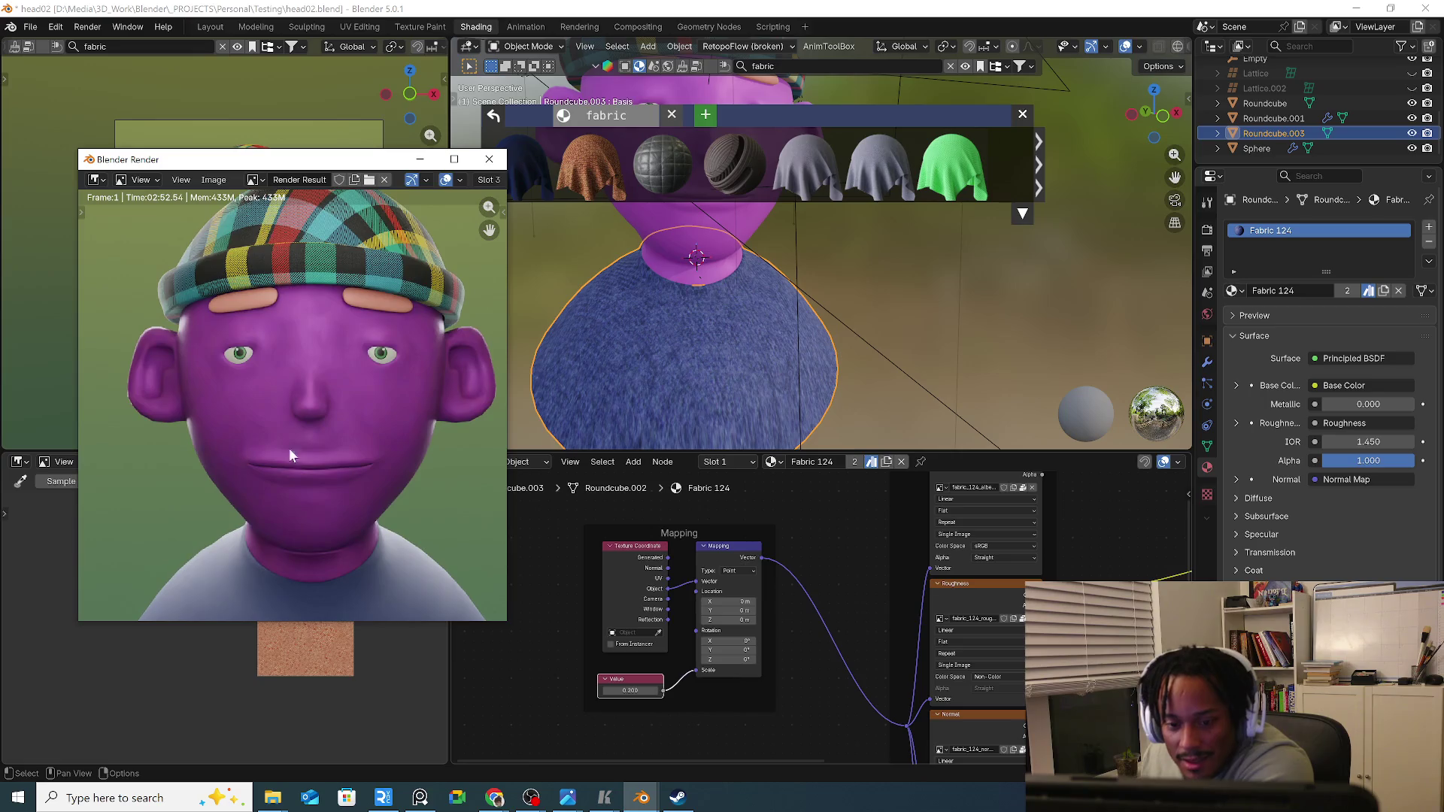
left_click(803, 213)
middle_click_drag(873, 261, 853, 355)
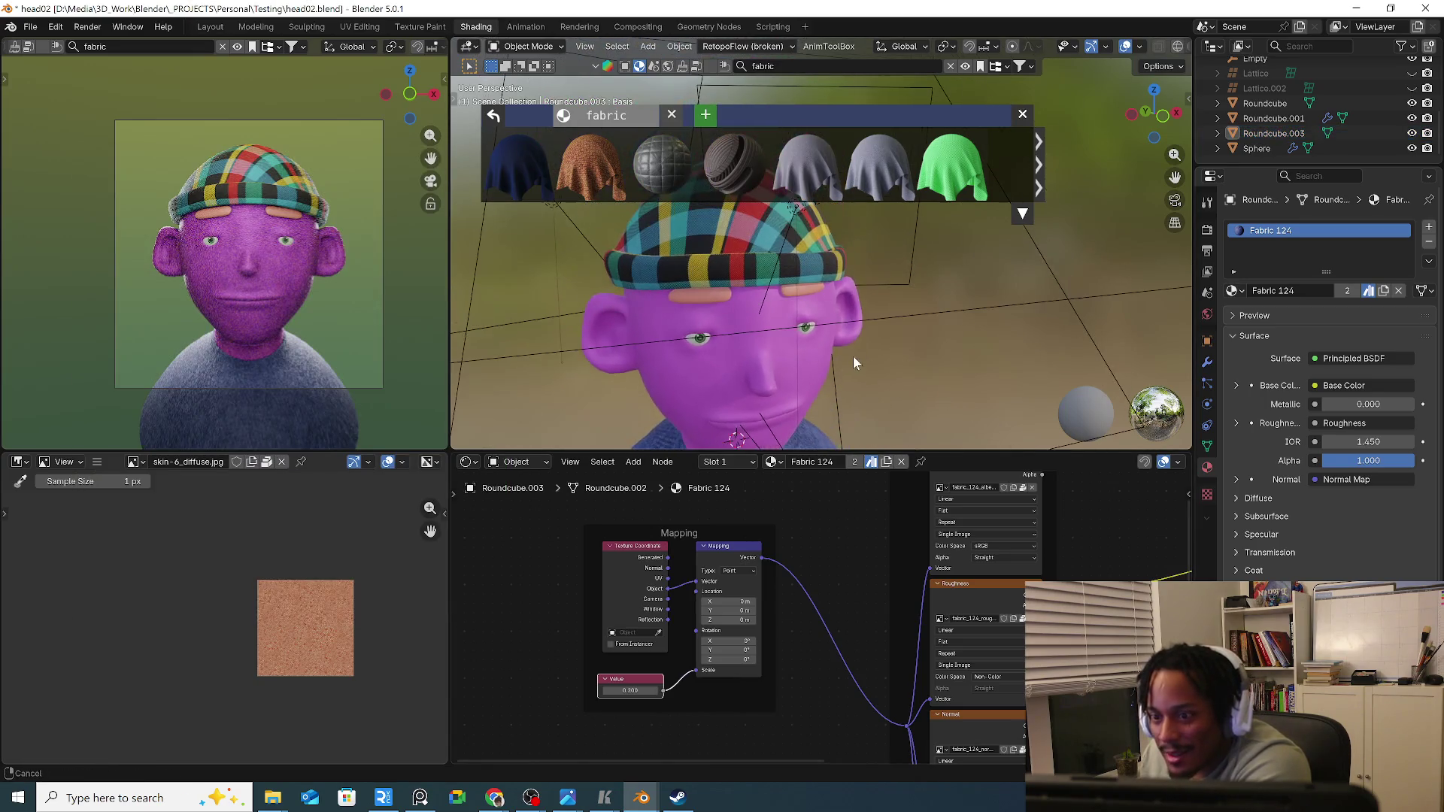
Dismiss the fabric material picker and select the eyebrow and purple head objects while inspecting the face.
left_click(811, 294)
left_click(1023, 114)
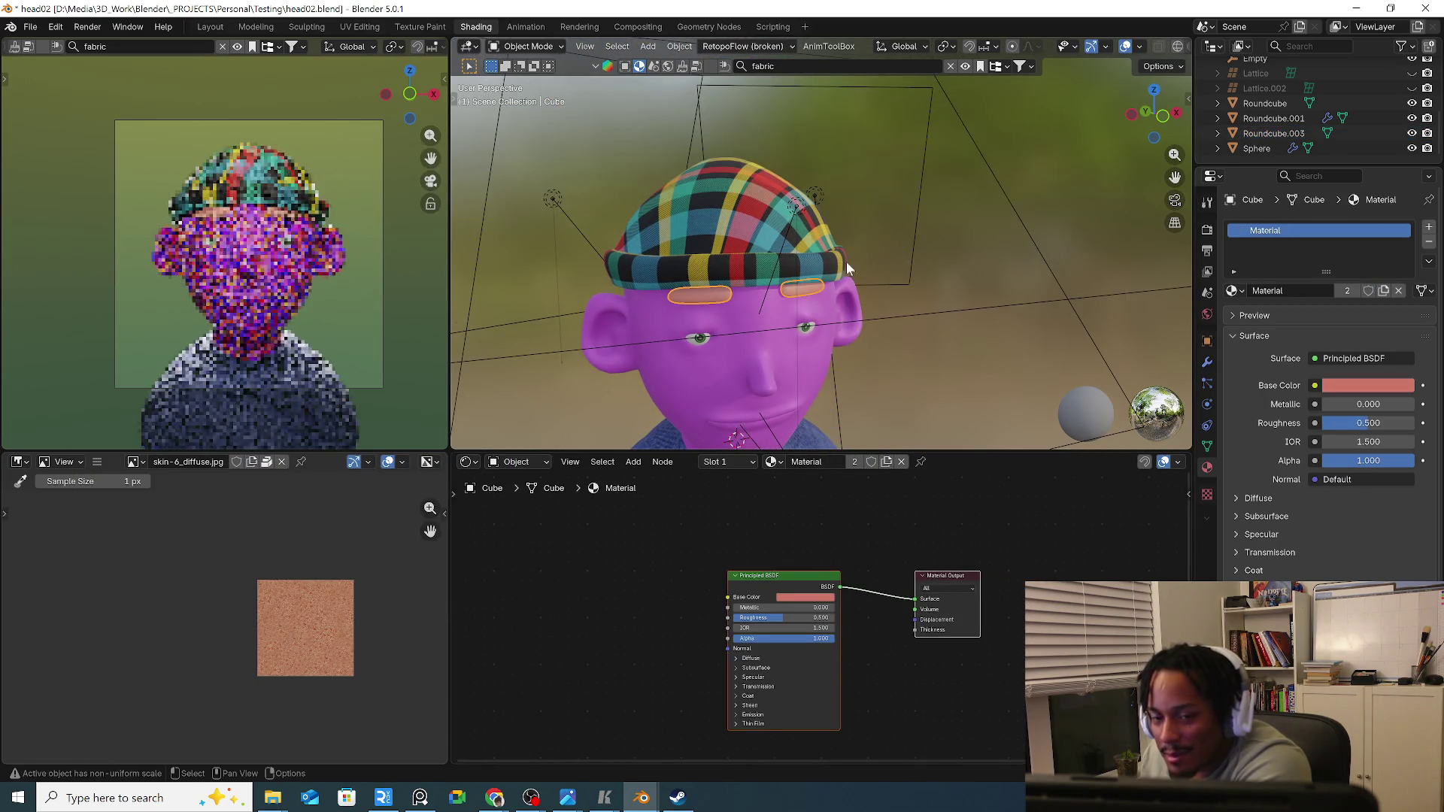
middle_click_drag(835, 271, 772, 309)
scroll(637, 357, "up", 3)
scroll(841, 367, "up", 3)
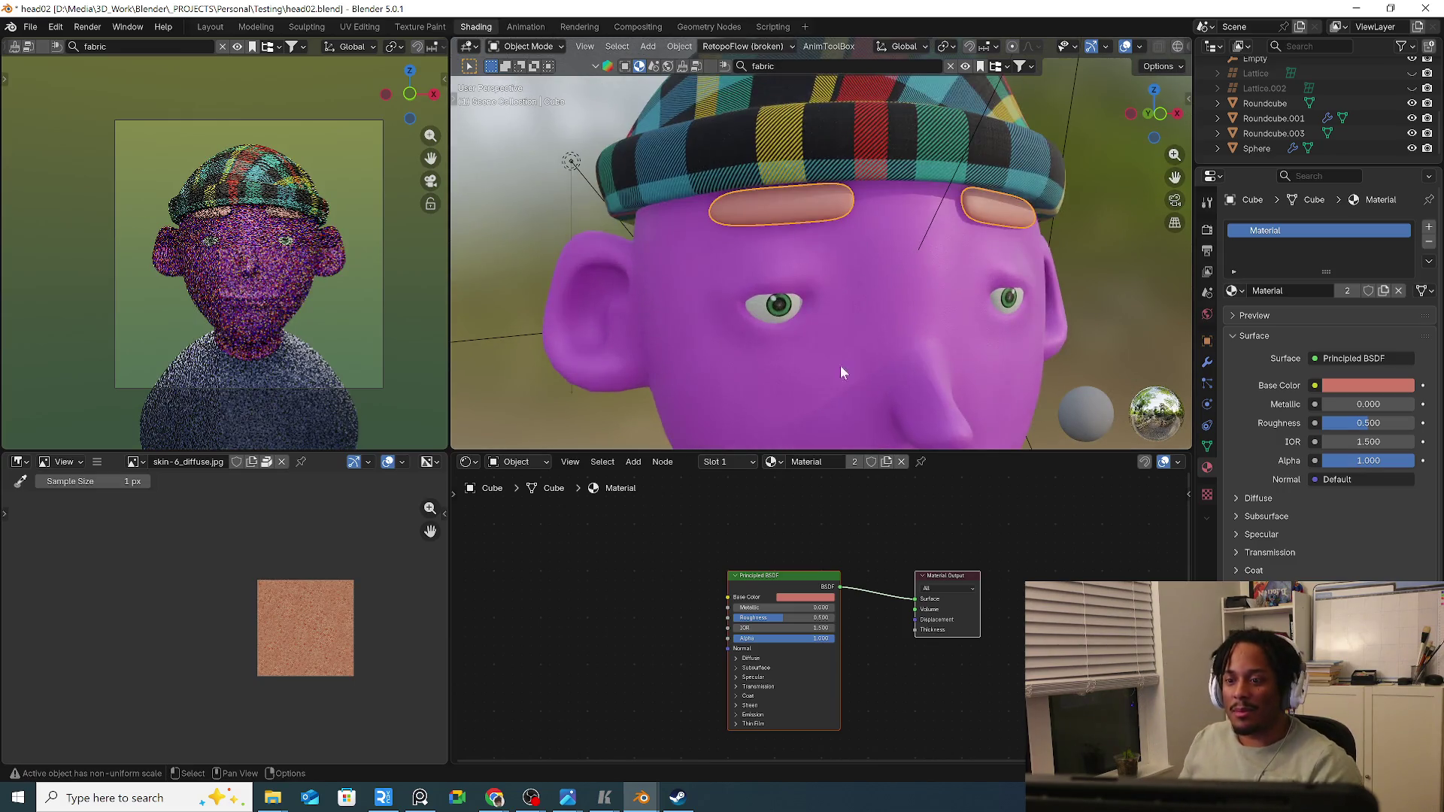
middle_click_drag(841, 365, 744, 305)
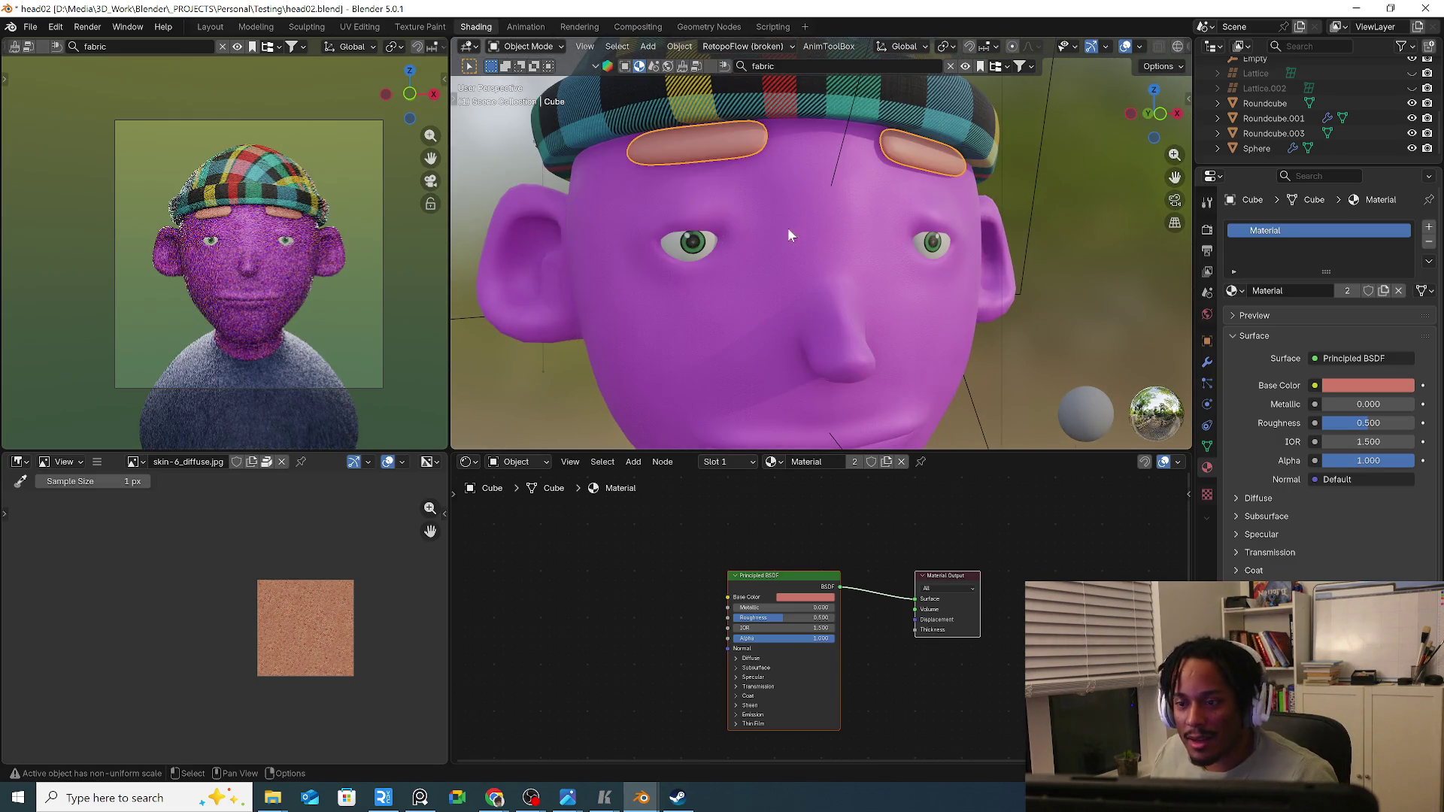
left_click(762, 269)
mouse_move(756, 241)
middle_mouse_down()
mouse_move(951, 262)
mouse_move(851, 253)
mouse_move(902, 265)
middle_mouse_up()
scroll(852, 259, "down", 3)
scroll(902, 266, "up", 3)
scroll(901, 266, "up", 2)
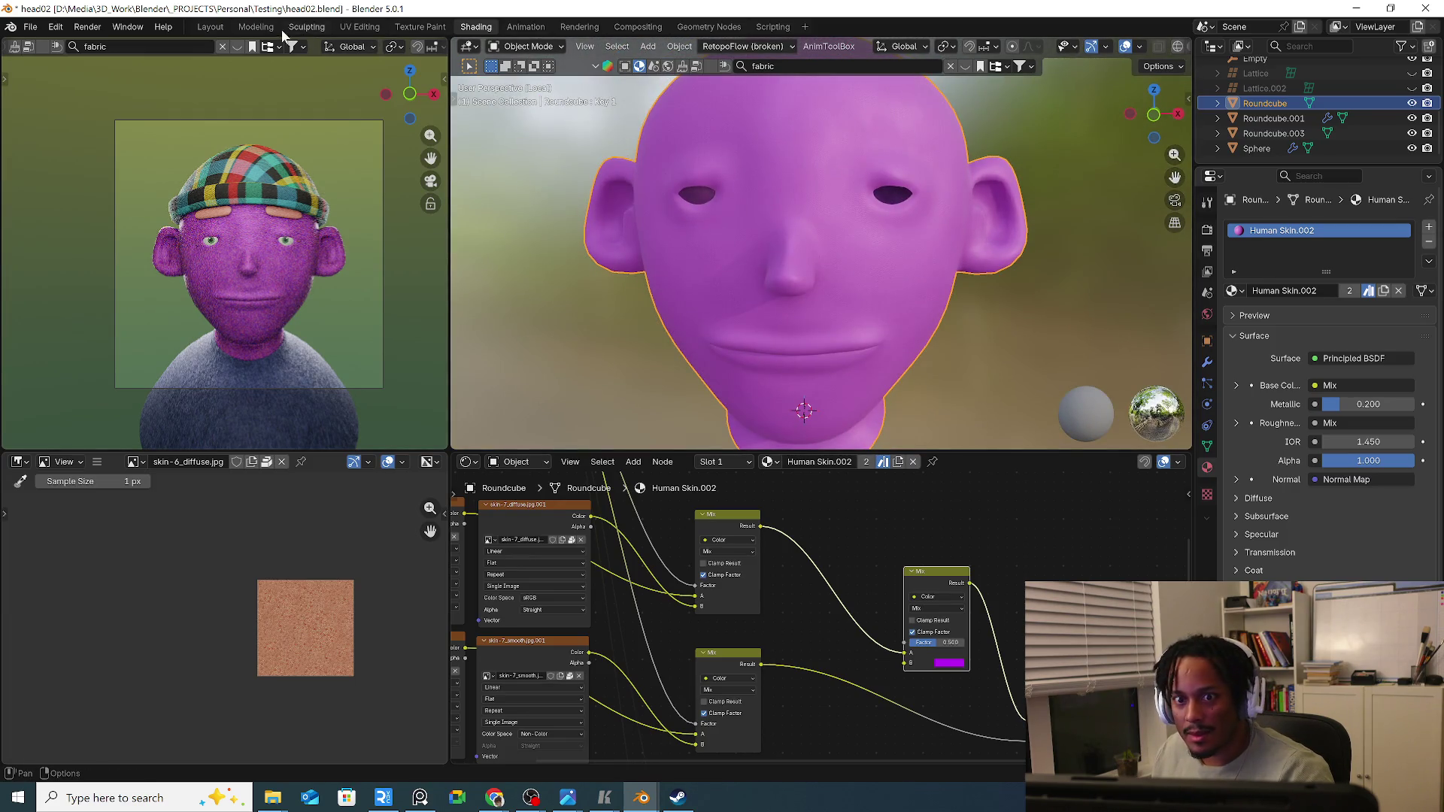
Switch to the Layout workspace and select all four area lights (Area–Area.003) in the outliner.
left_click(361, 26)
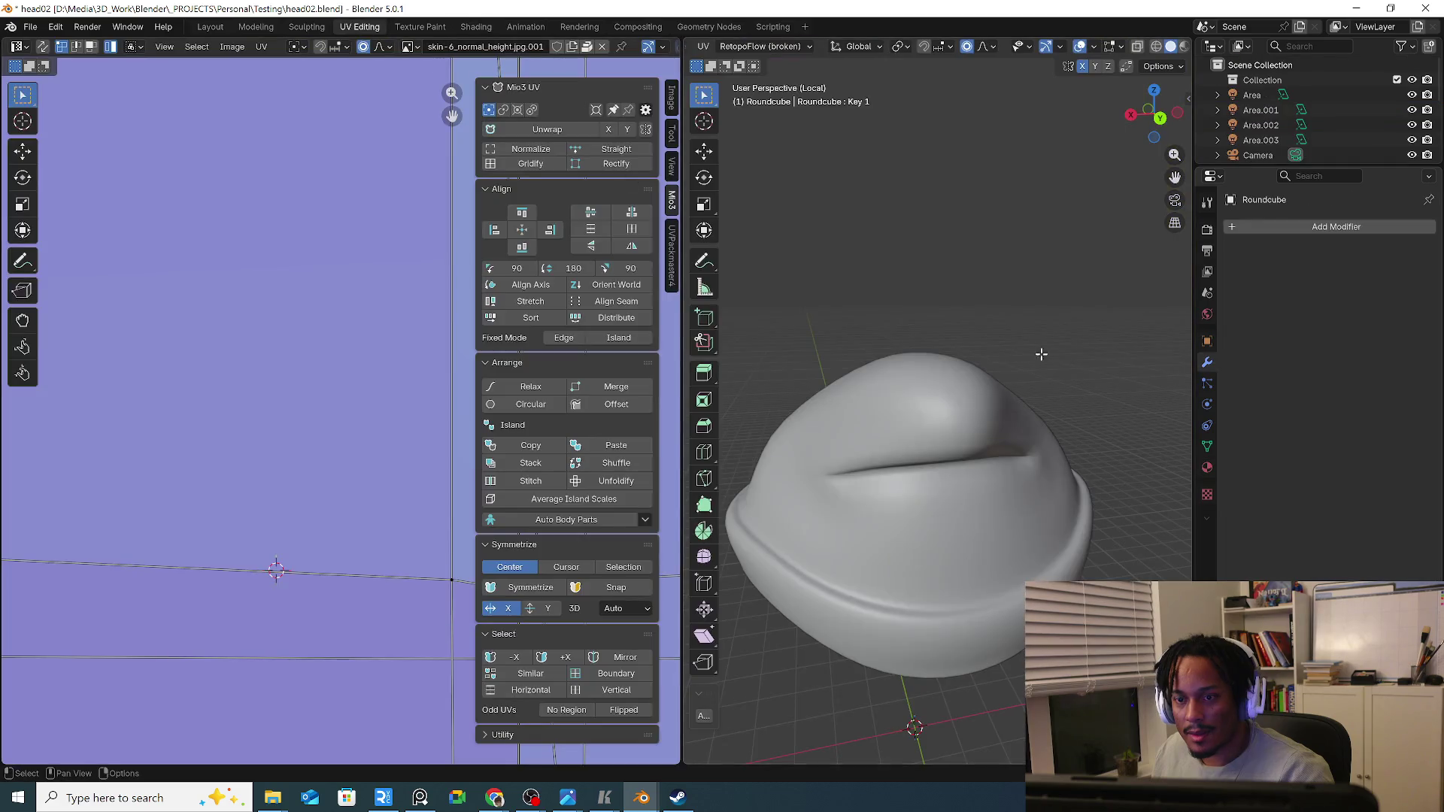
left_click(215, 26)
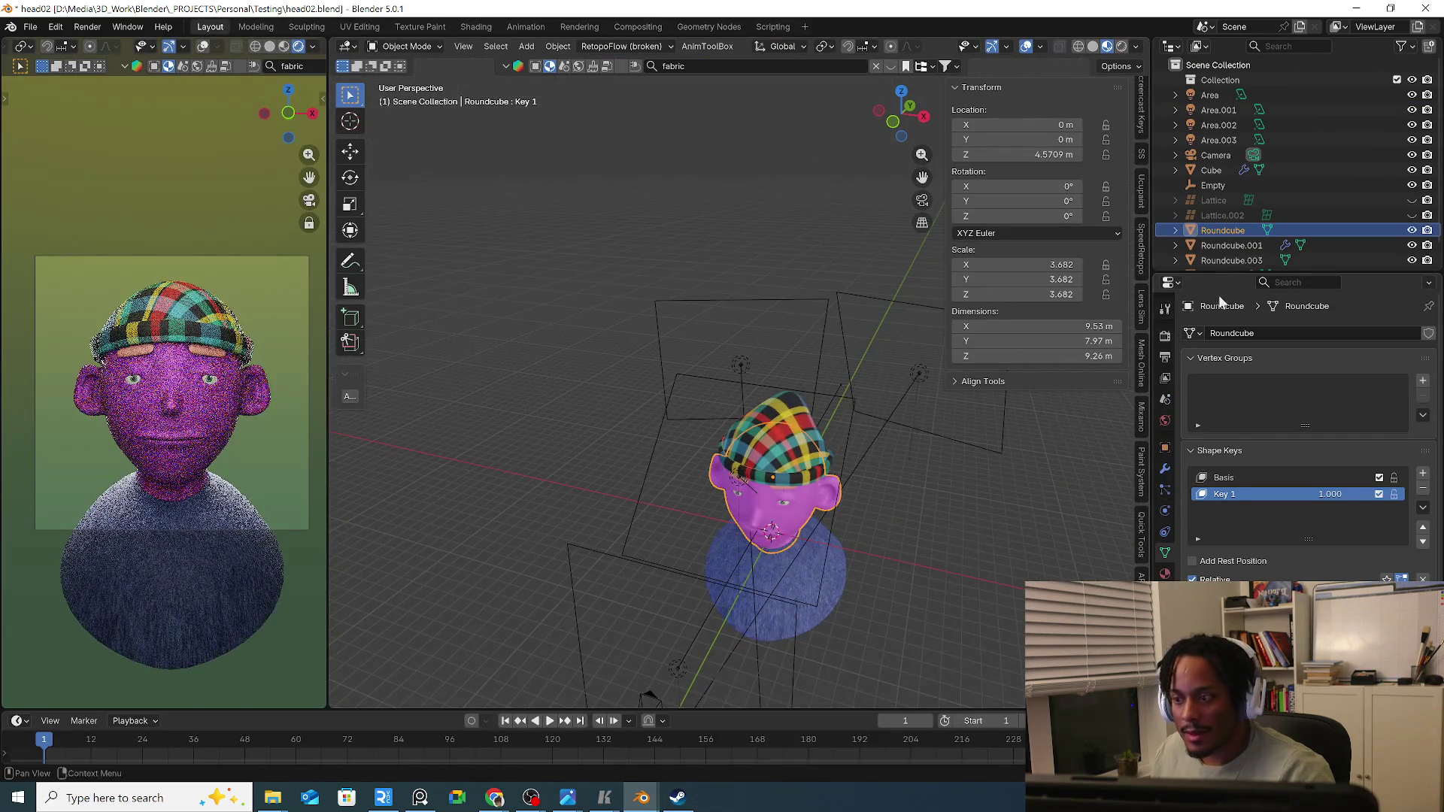
left_click(1218, 140)
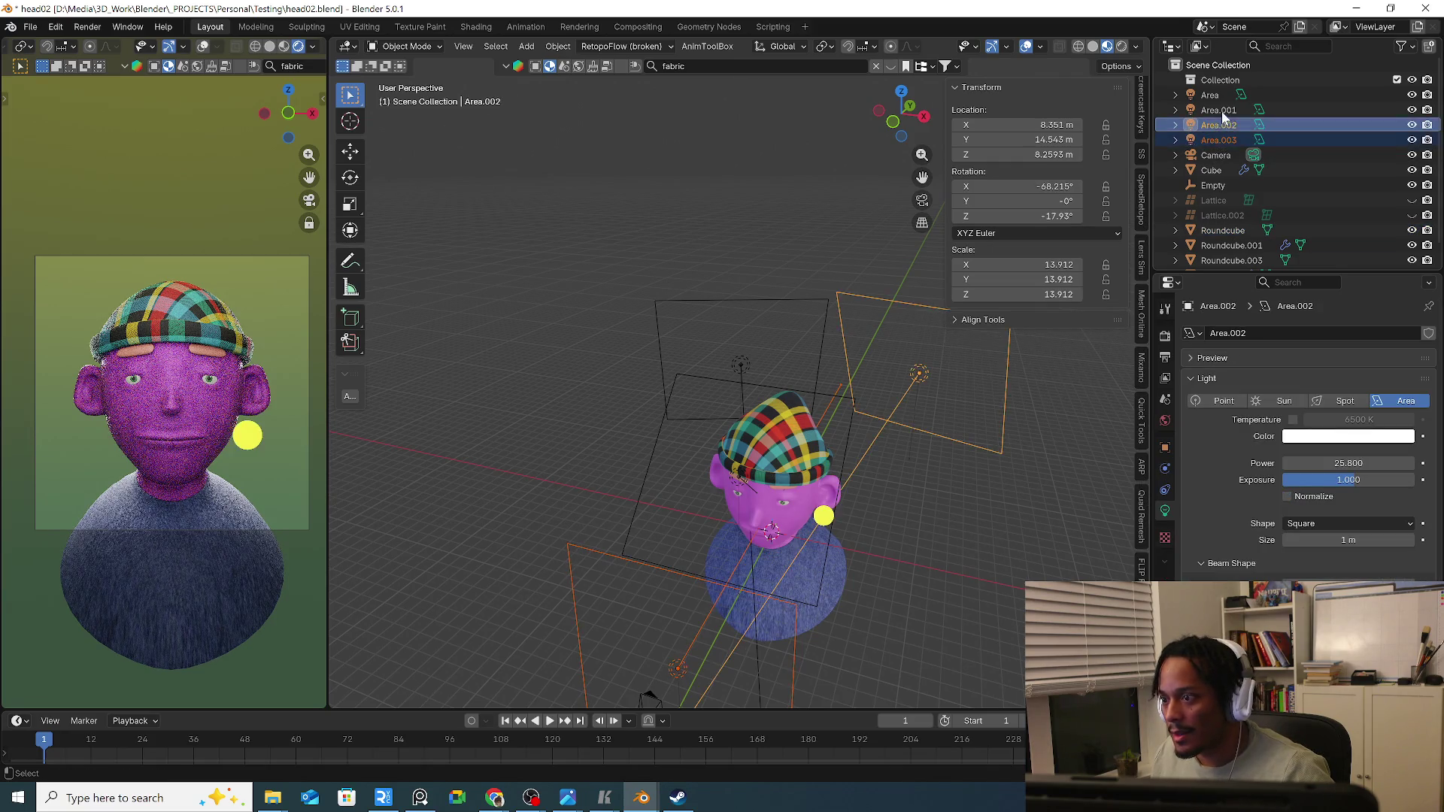
left_click(1222, 111, "ctrl")
left_click(1219, 95, "ctrl")
middle_click_drag(954, 447, 935, 427)
Move the four area lights into a new 'Lights' collection, then toggle it off and back on to compare.
key("m")
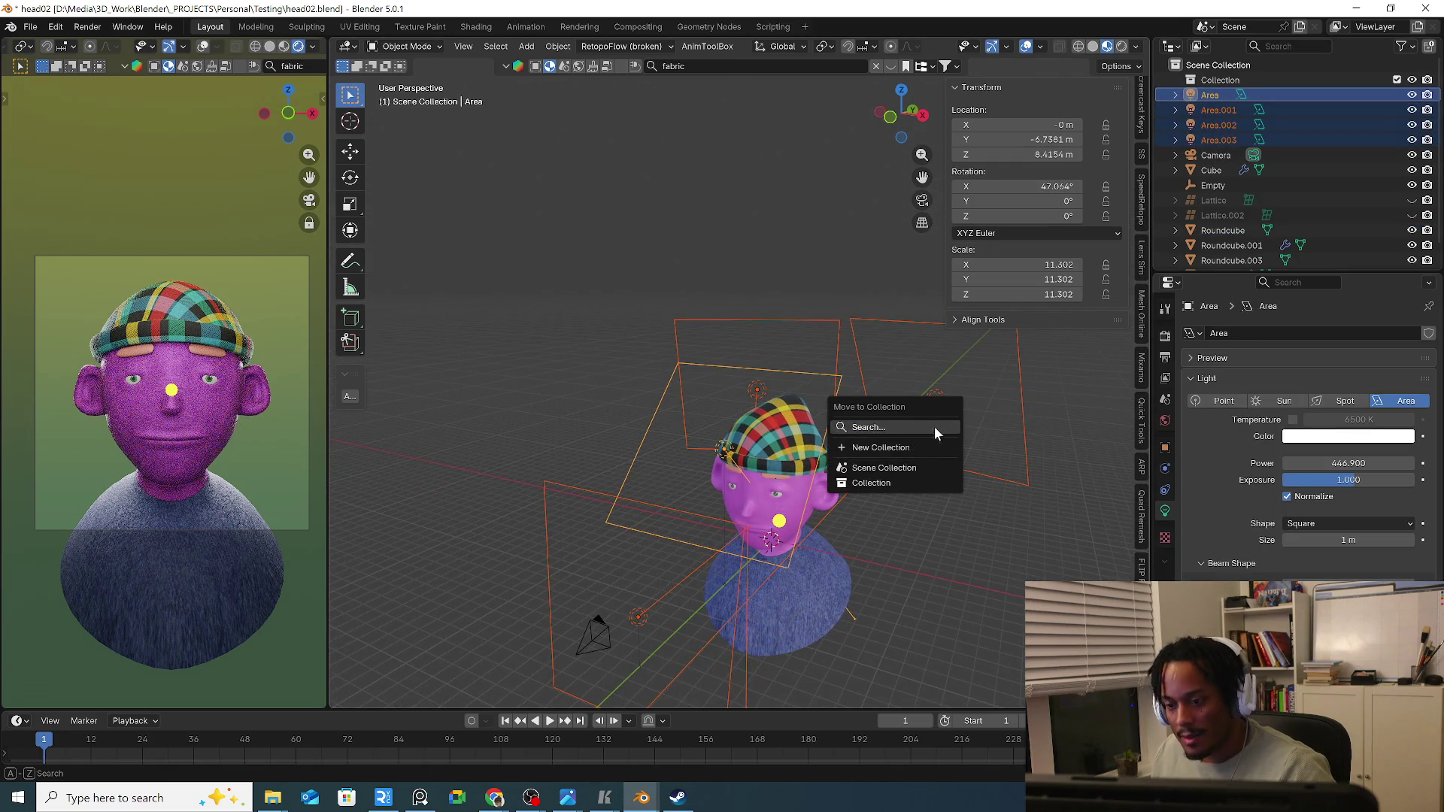
left_click(872, 451)
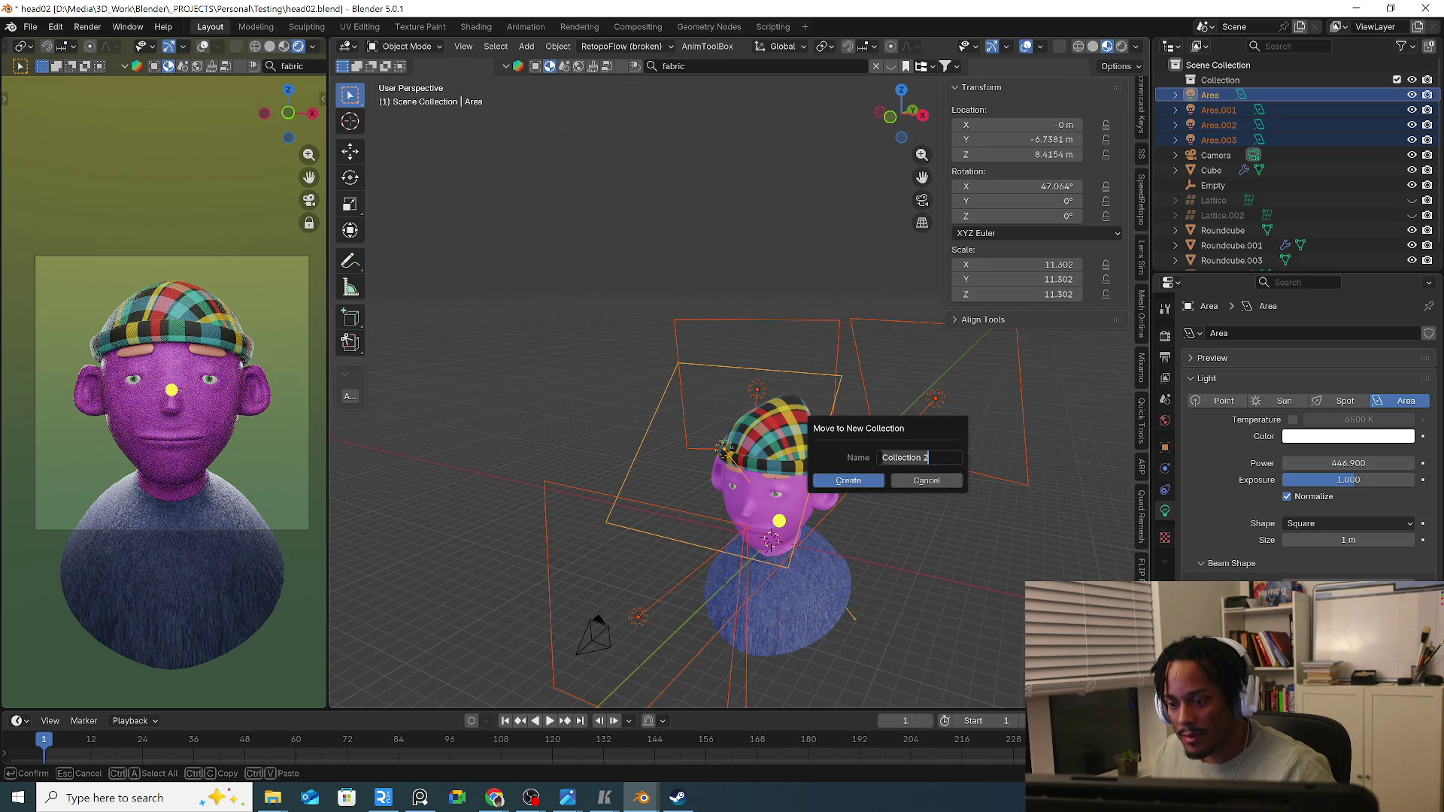
type("Li")
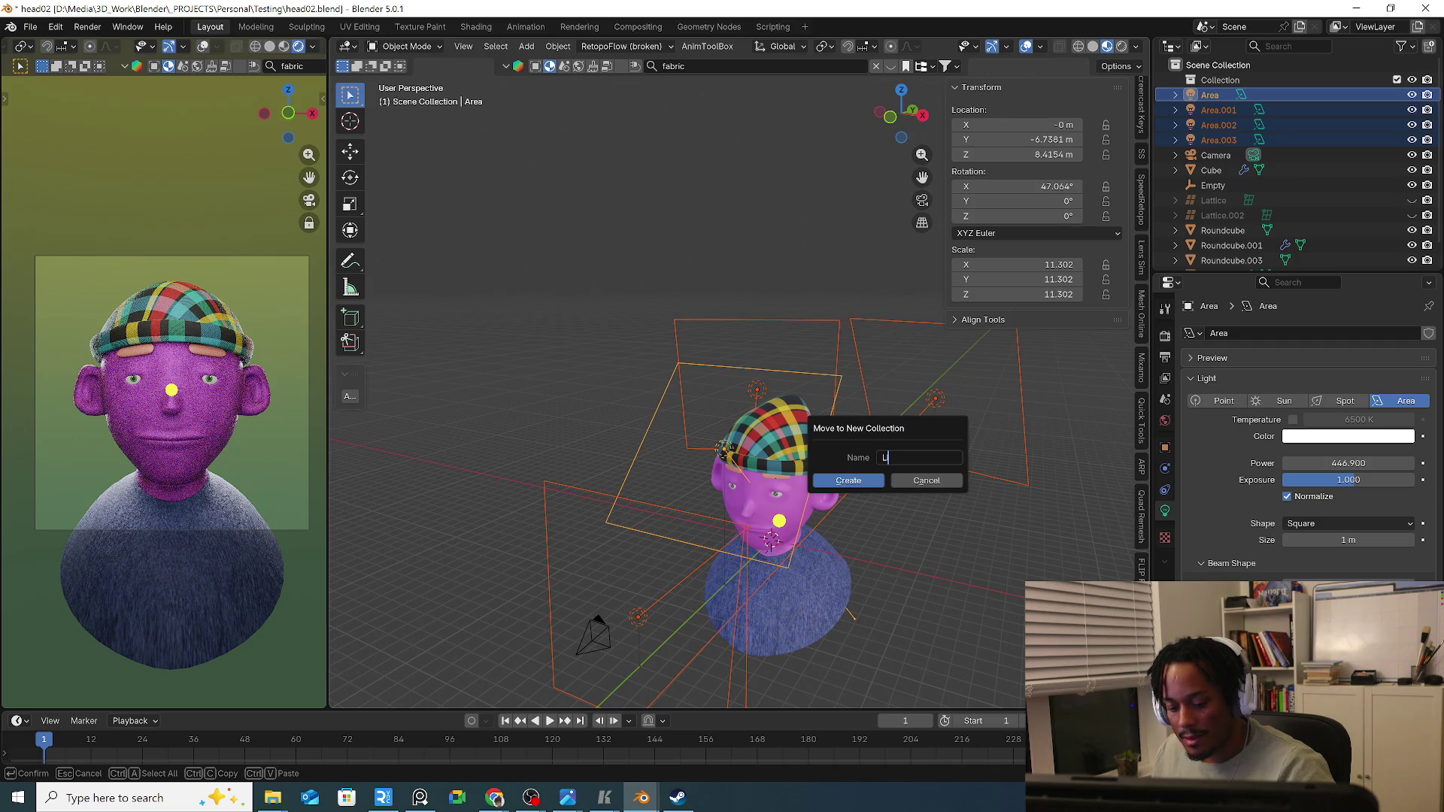
type("ght")
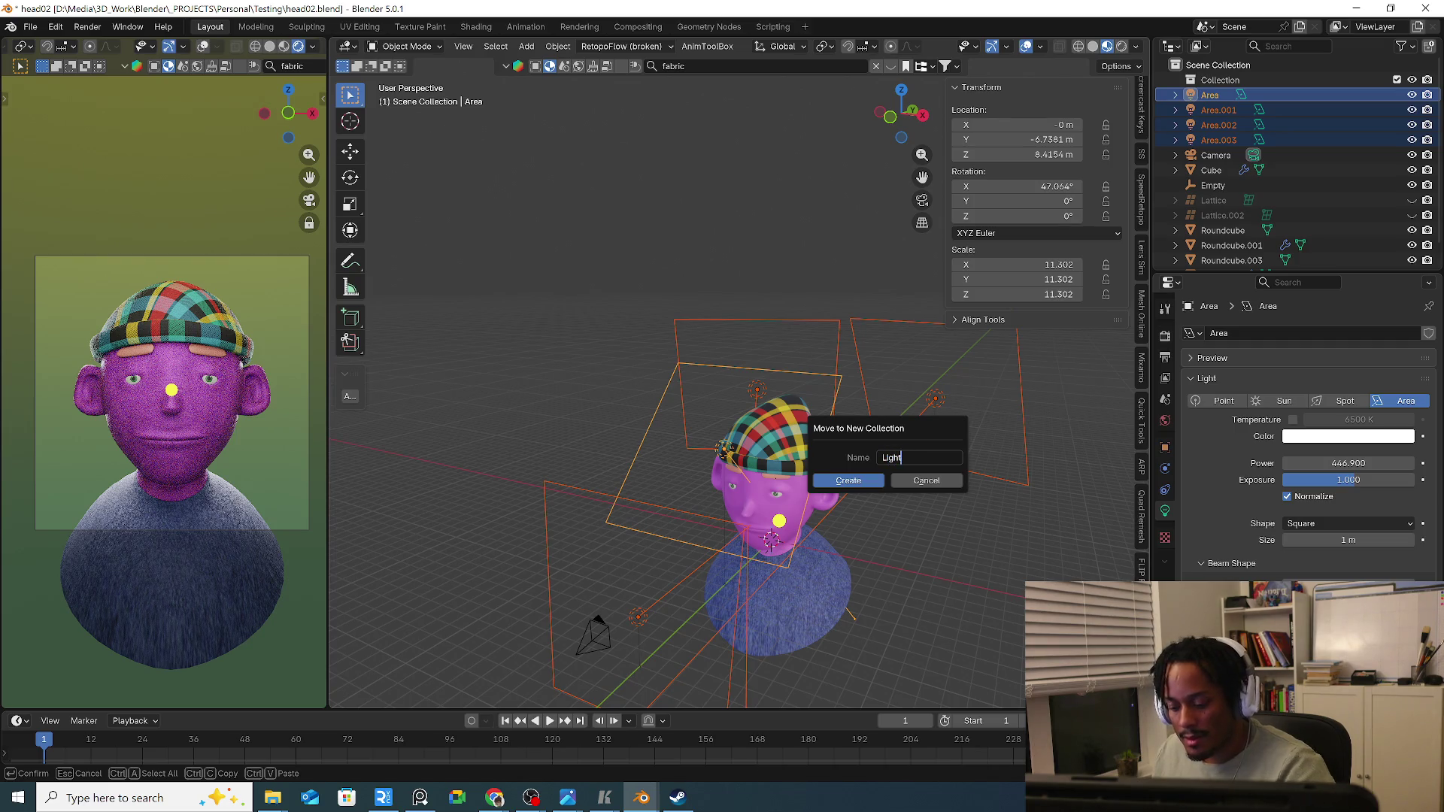
key("Return")
left_click(867, 482)
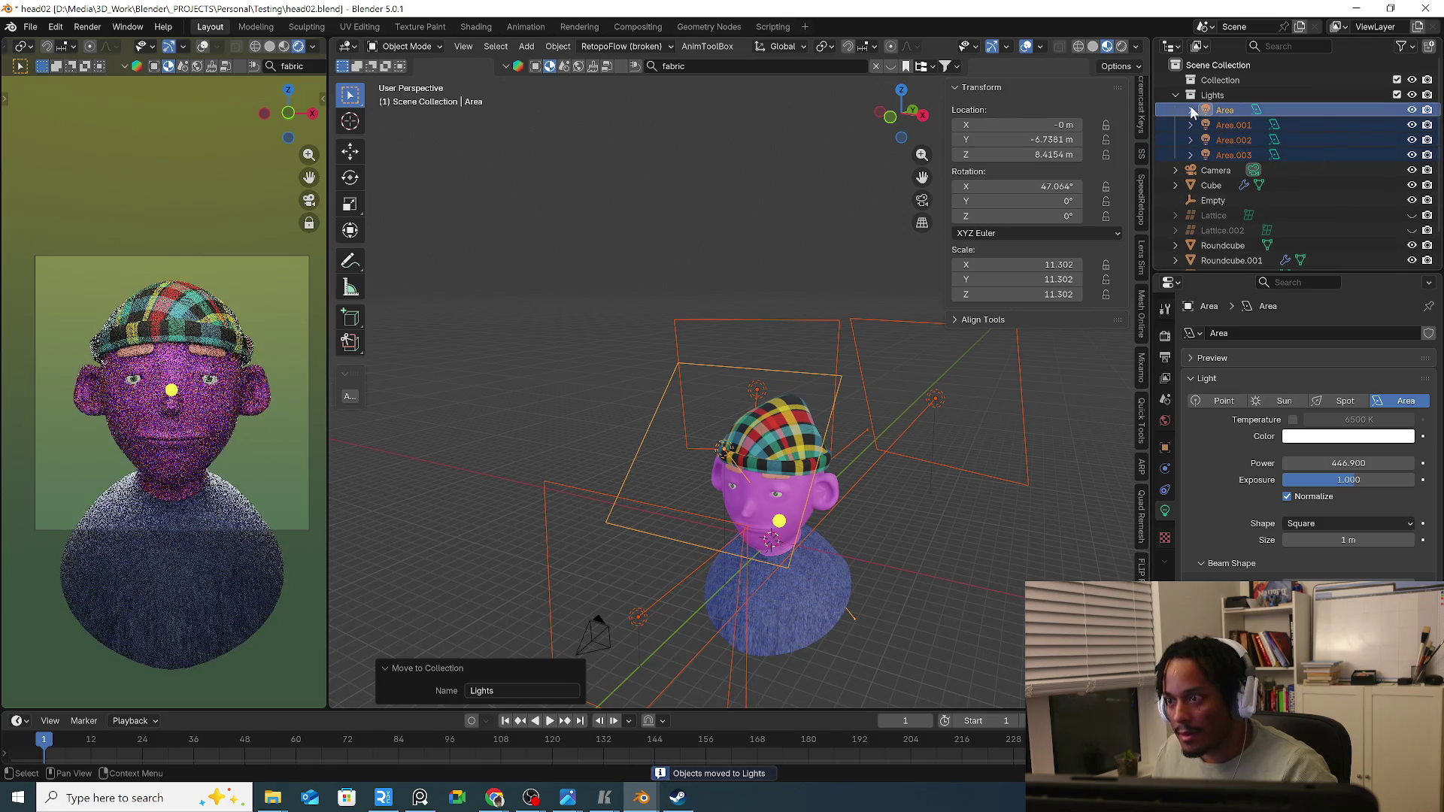
left_click(1397, 94)
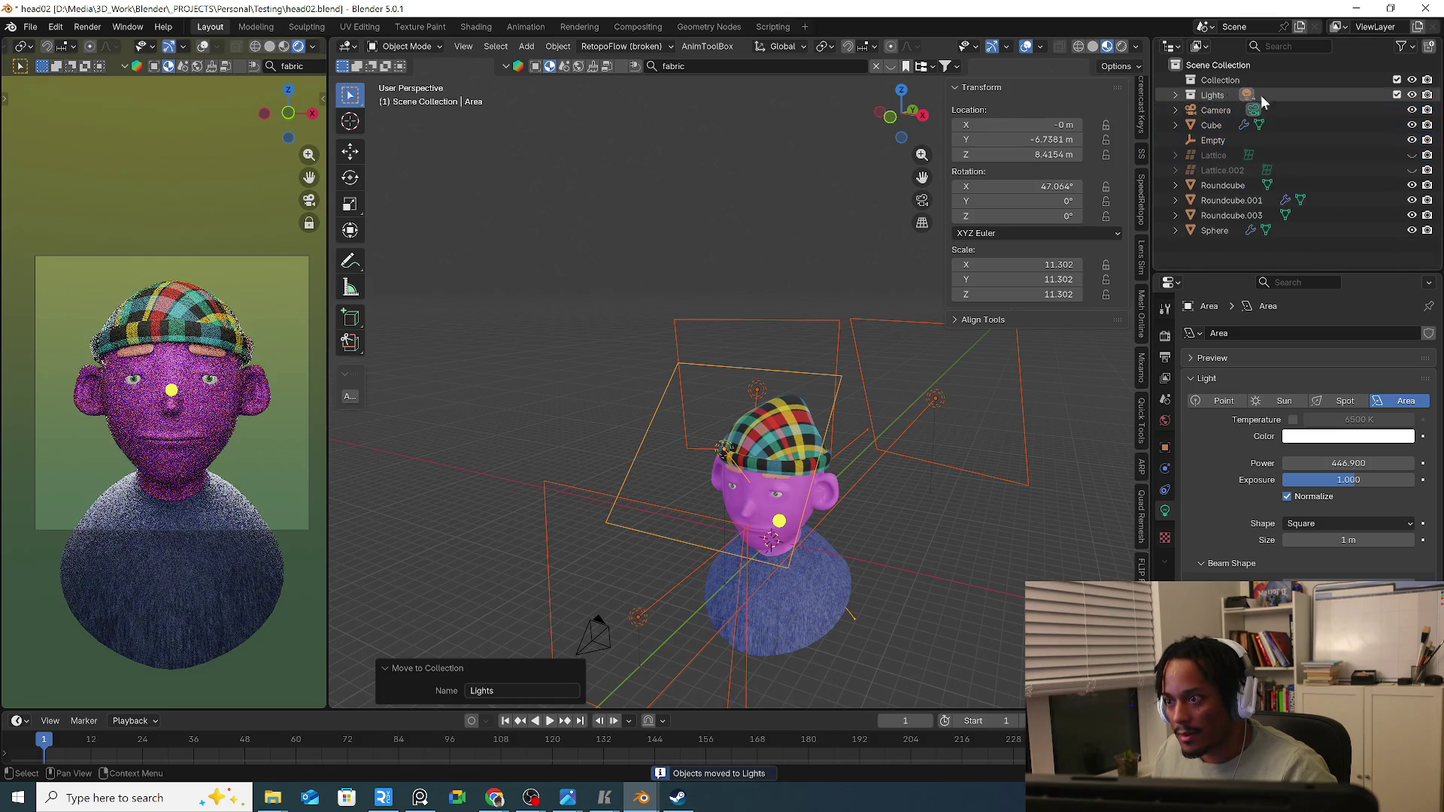
left_click(1397, 94)
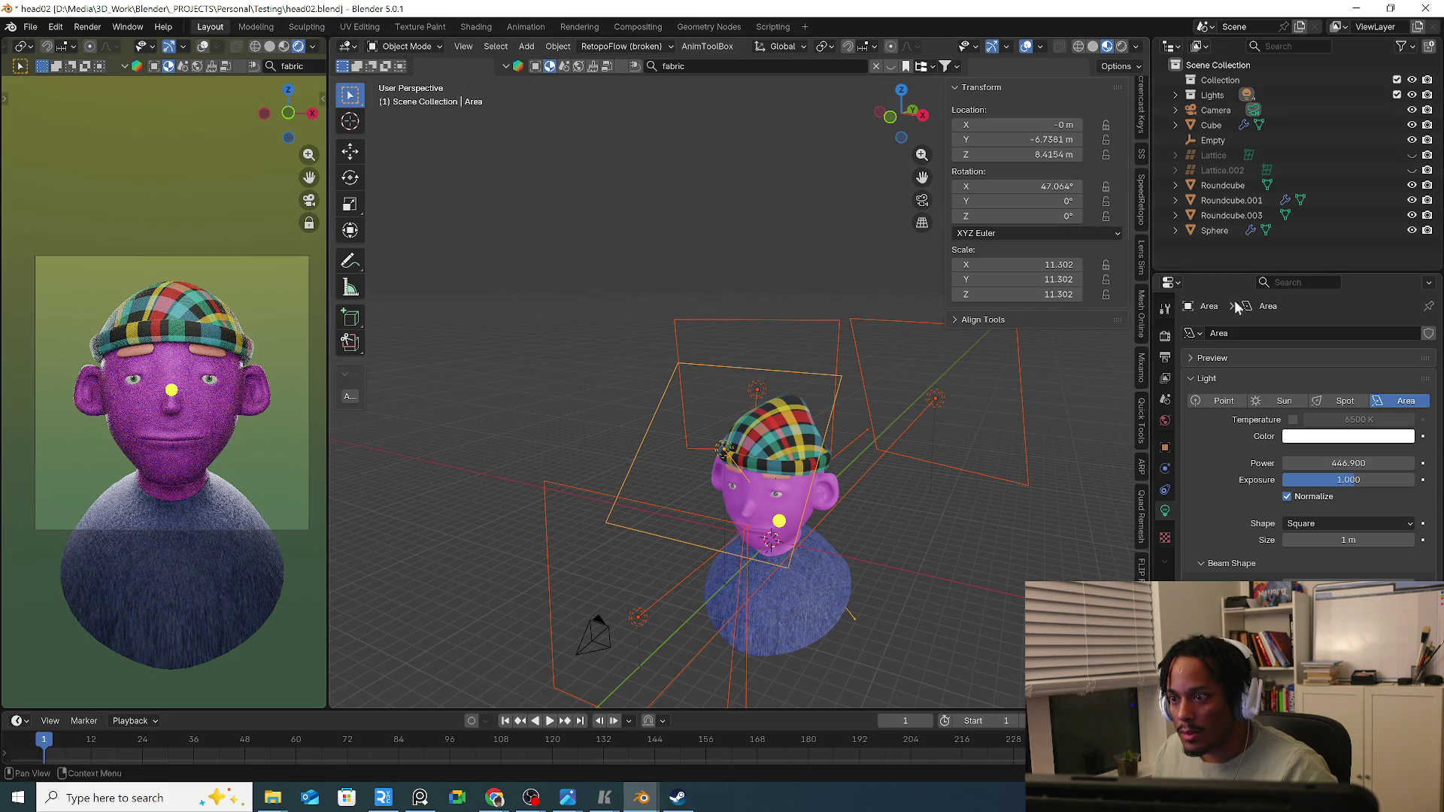
right_click(1333, 92)
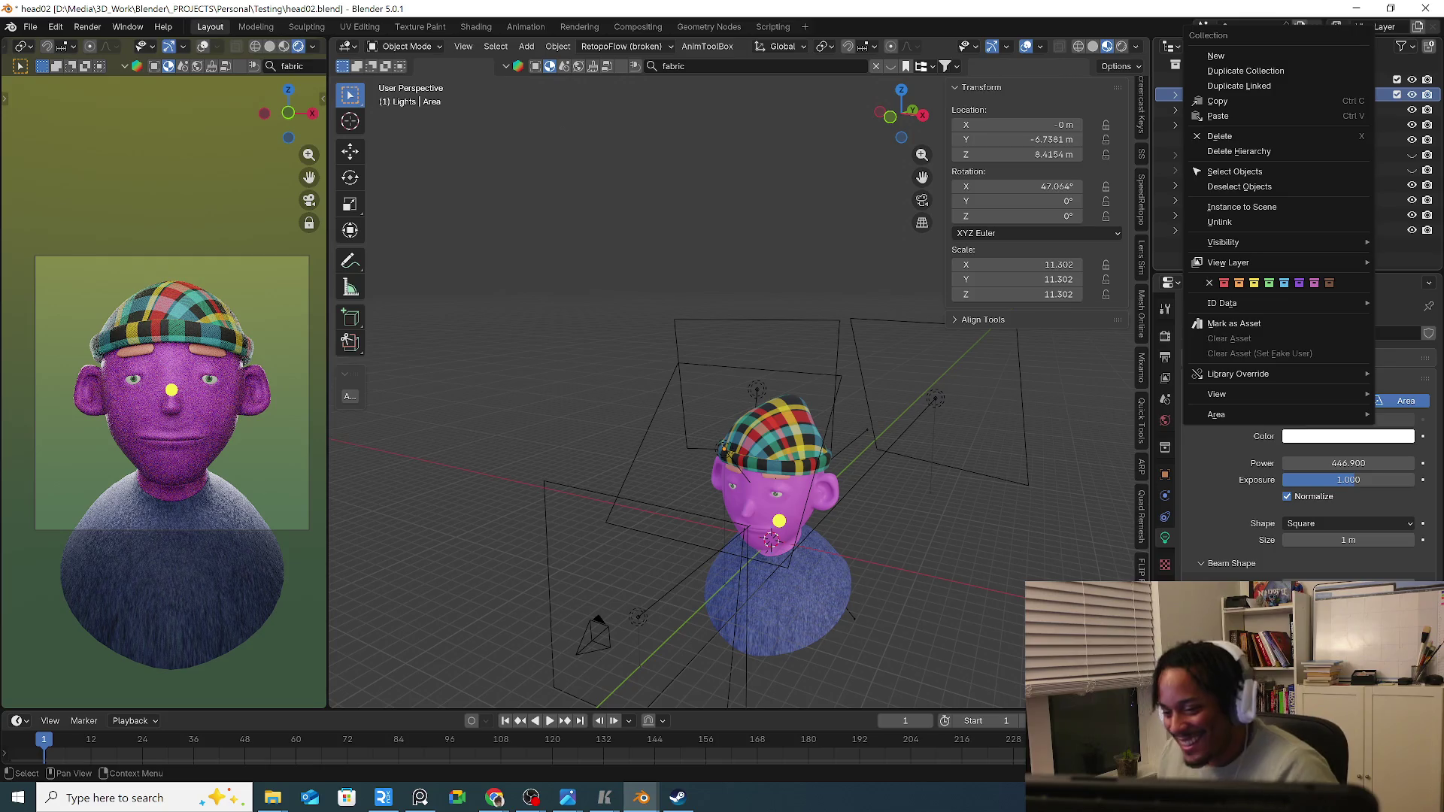
left_click(823, 238)
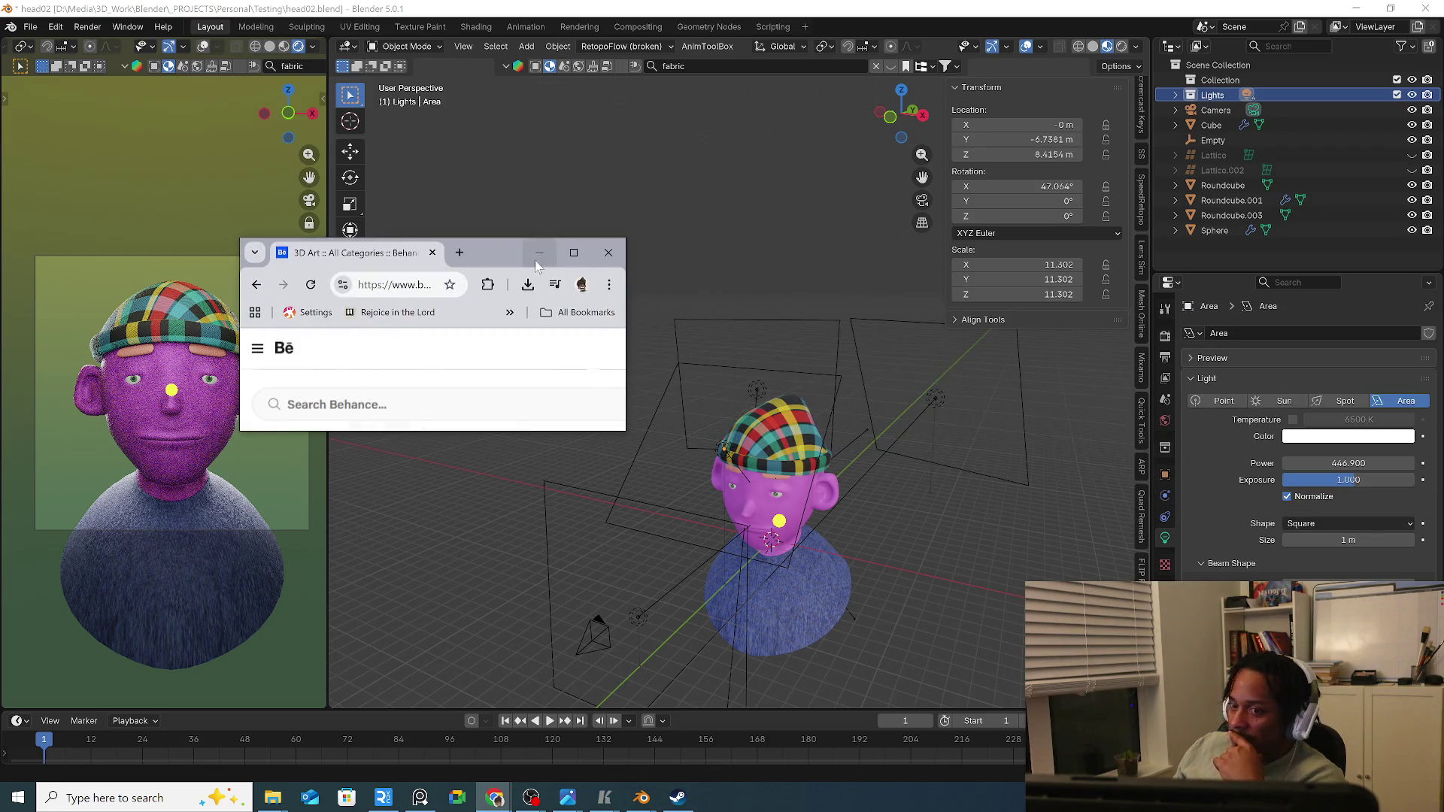
double_click(571, 252)
scroll(665, 298, "down", 2)
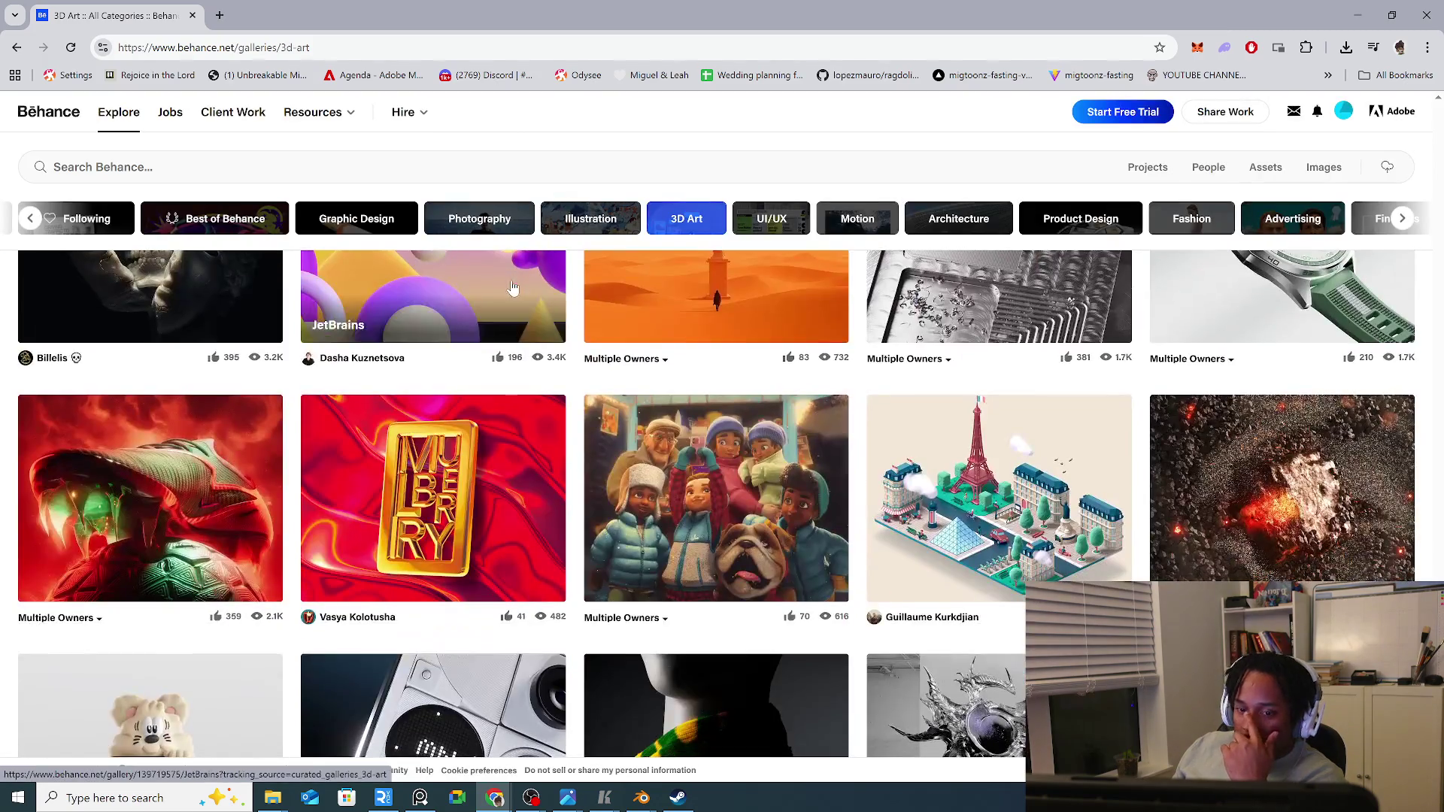
scroll(665, 298, "down", 3)
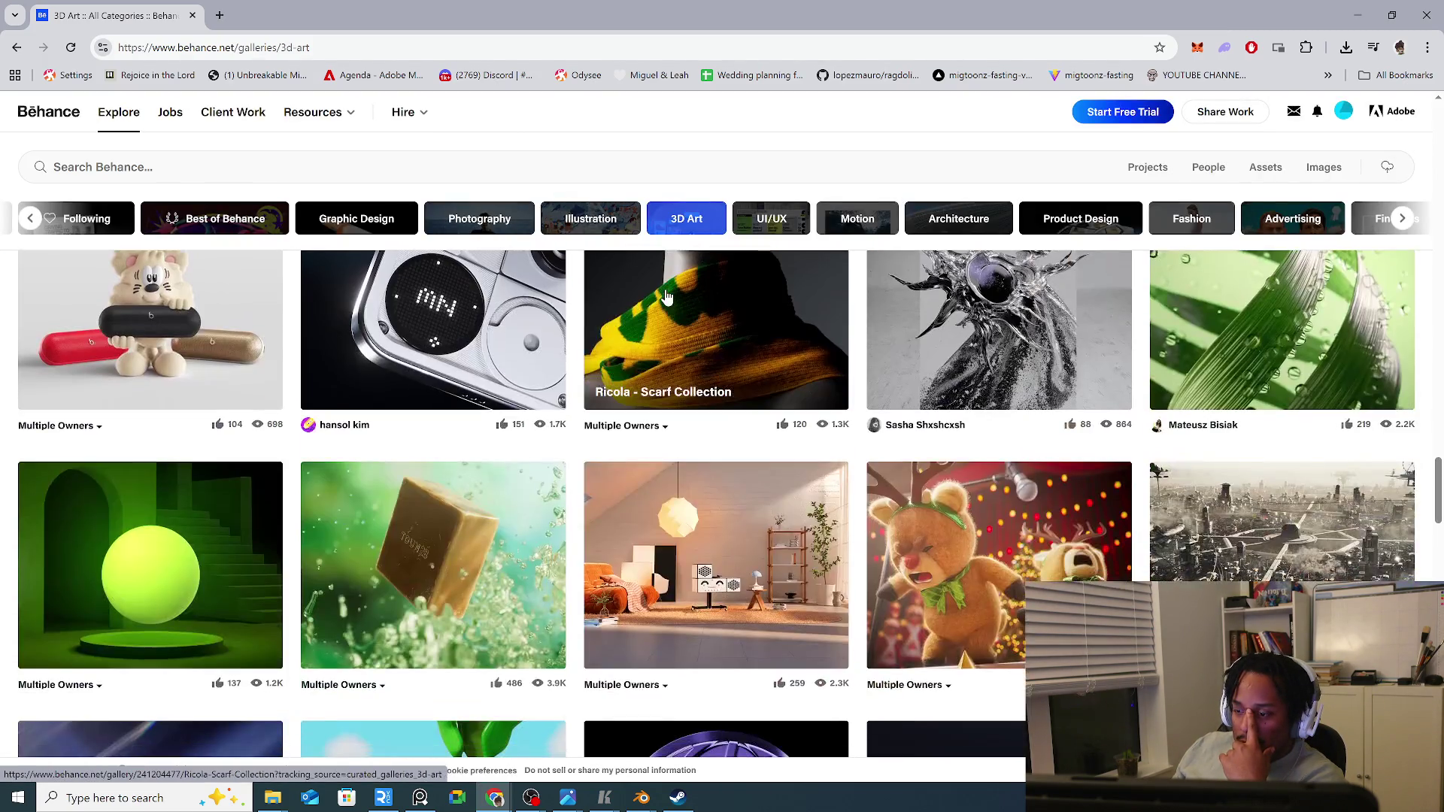
scroll(734, 326, "down", 4)
scroll(733, 325, "down", 5)
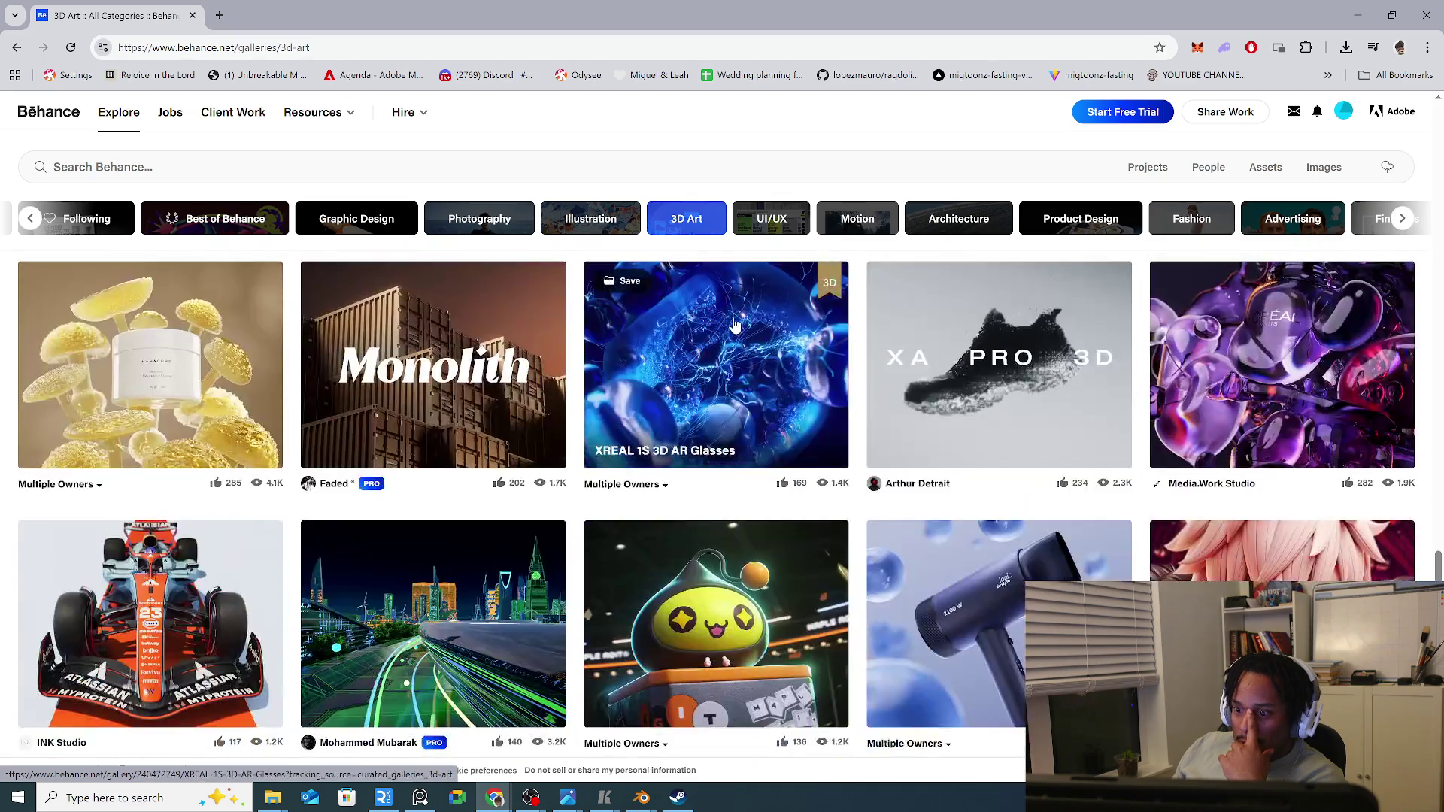
scroll(733, 327, "down", 2)
scroll(733, 326, "down", 3)
scroll(734, 327, "up", 3)
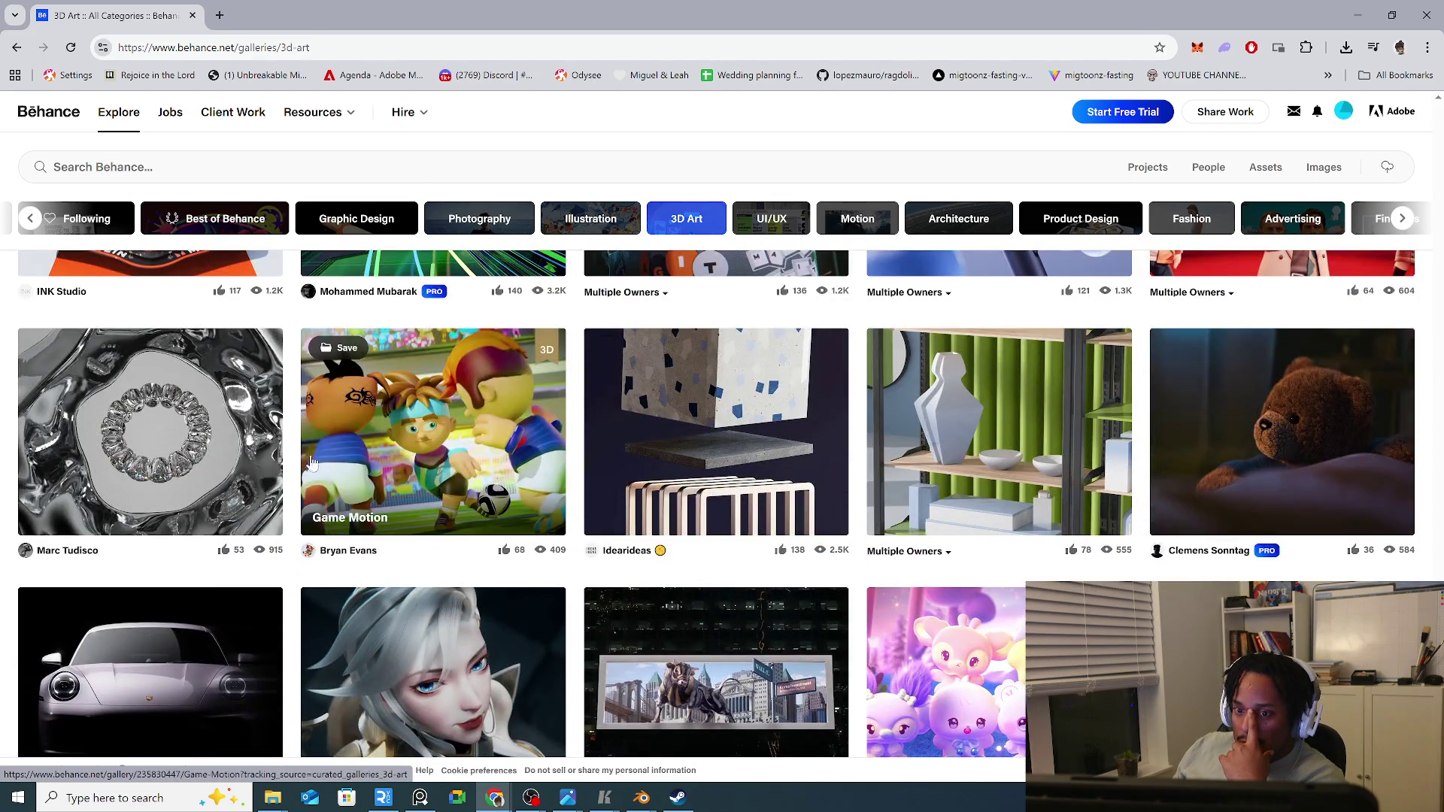
scroll(733, 326, "down", 5)
scroll(713, 428, "down", 3)
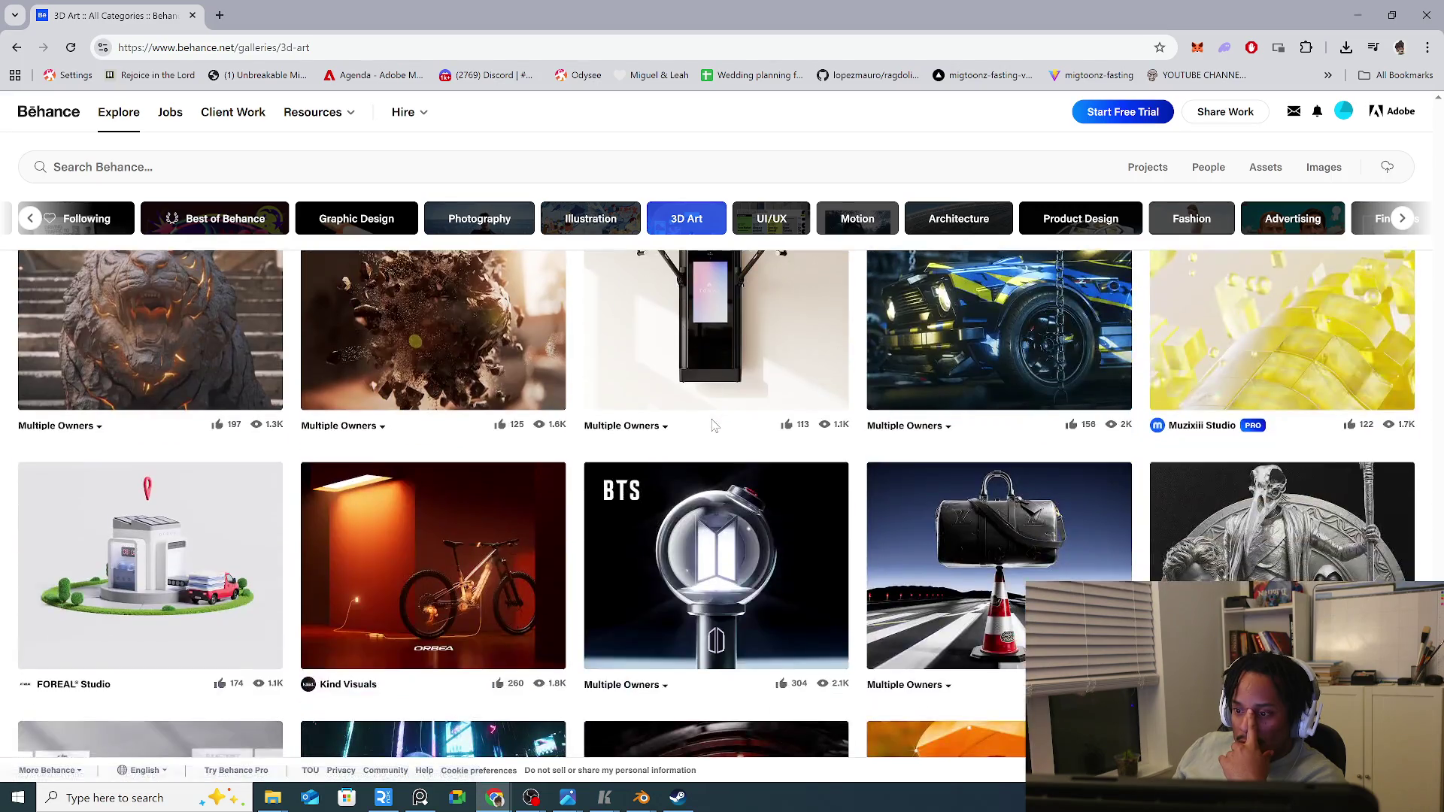
scroll(714, 426, "down", 4)
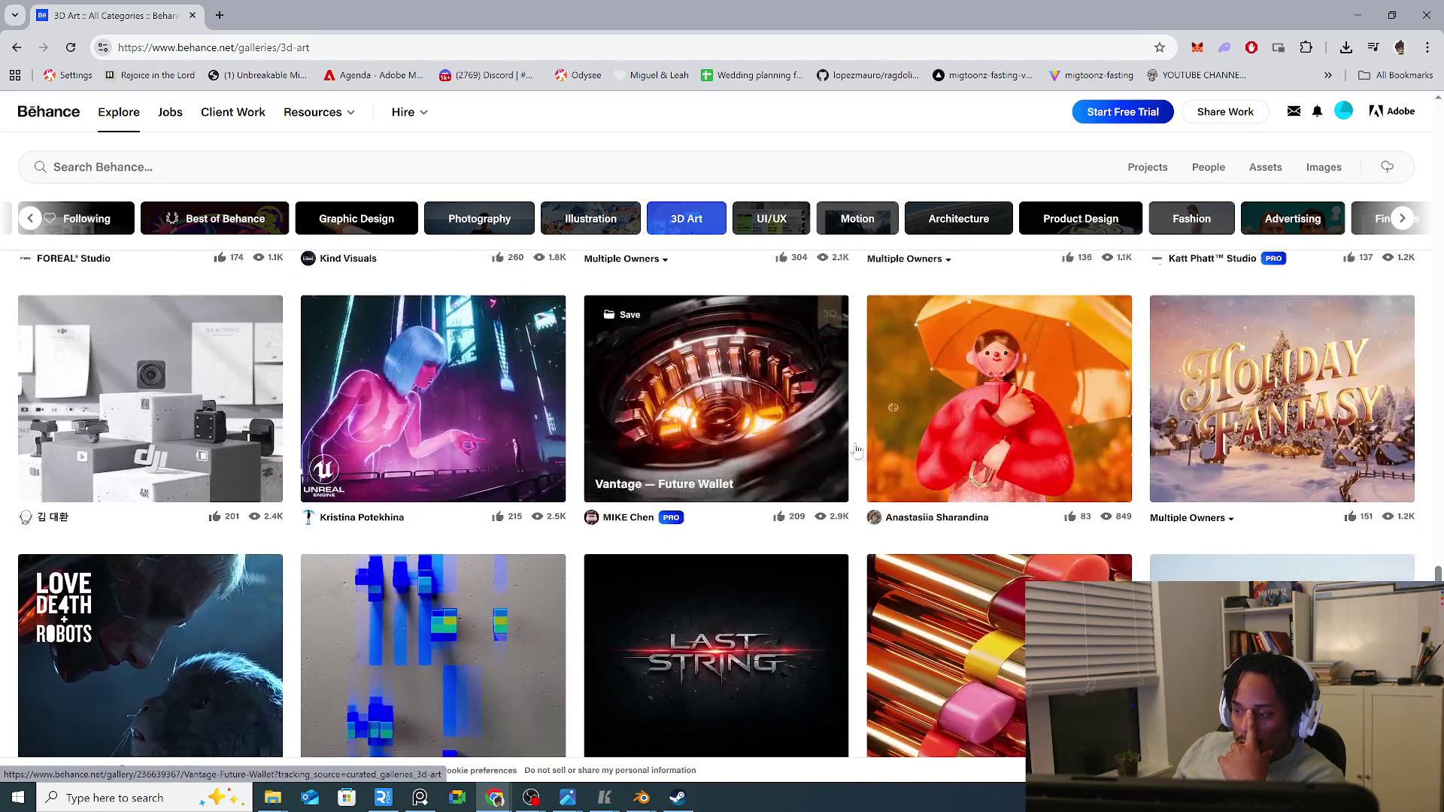
left_click(1055, 454)
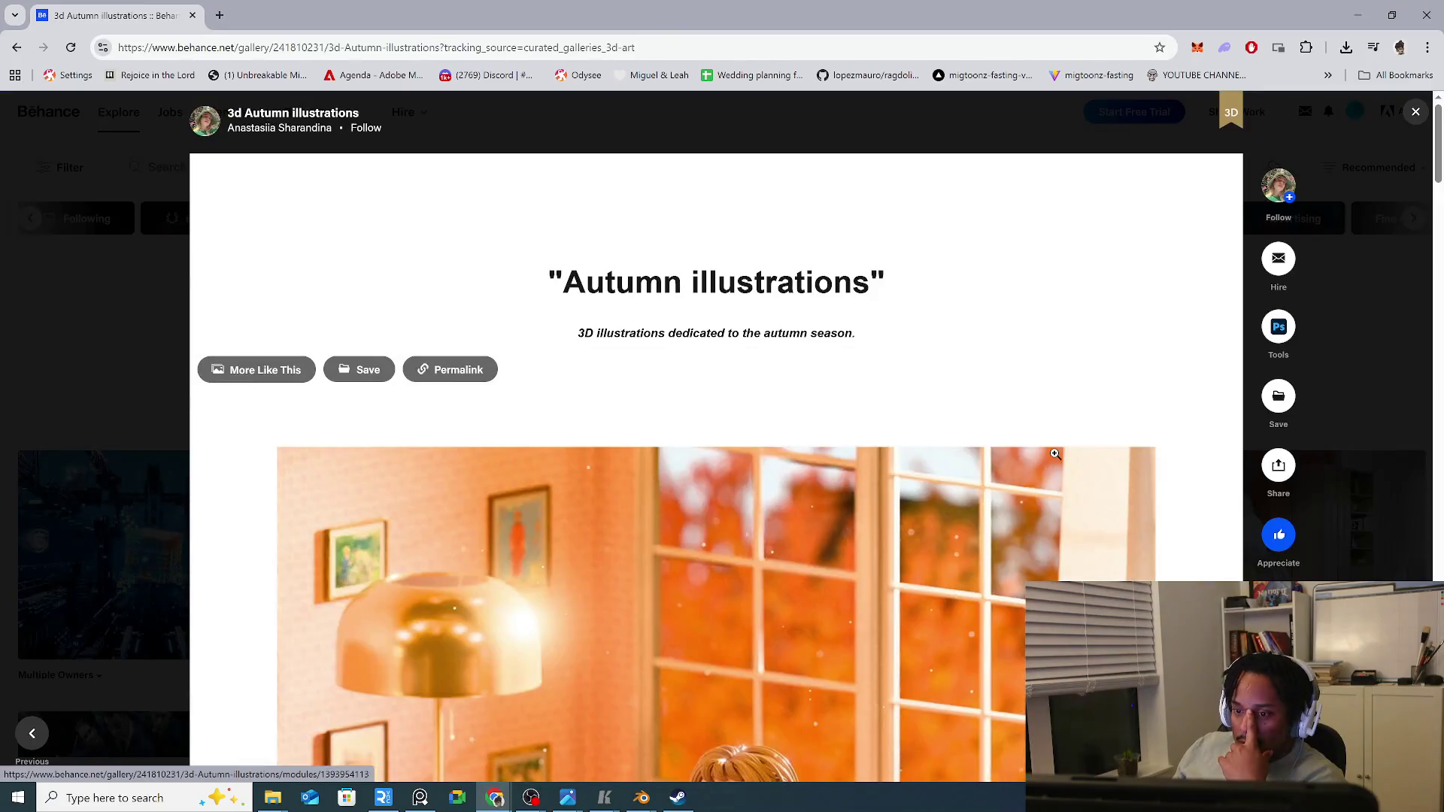
scroll(1056, 454, "down", 3)
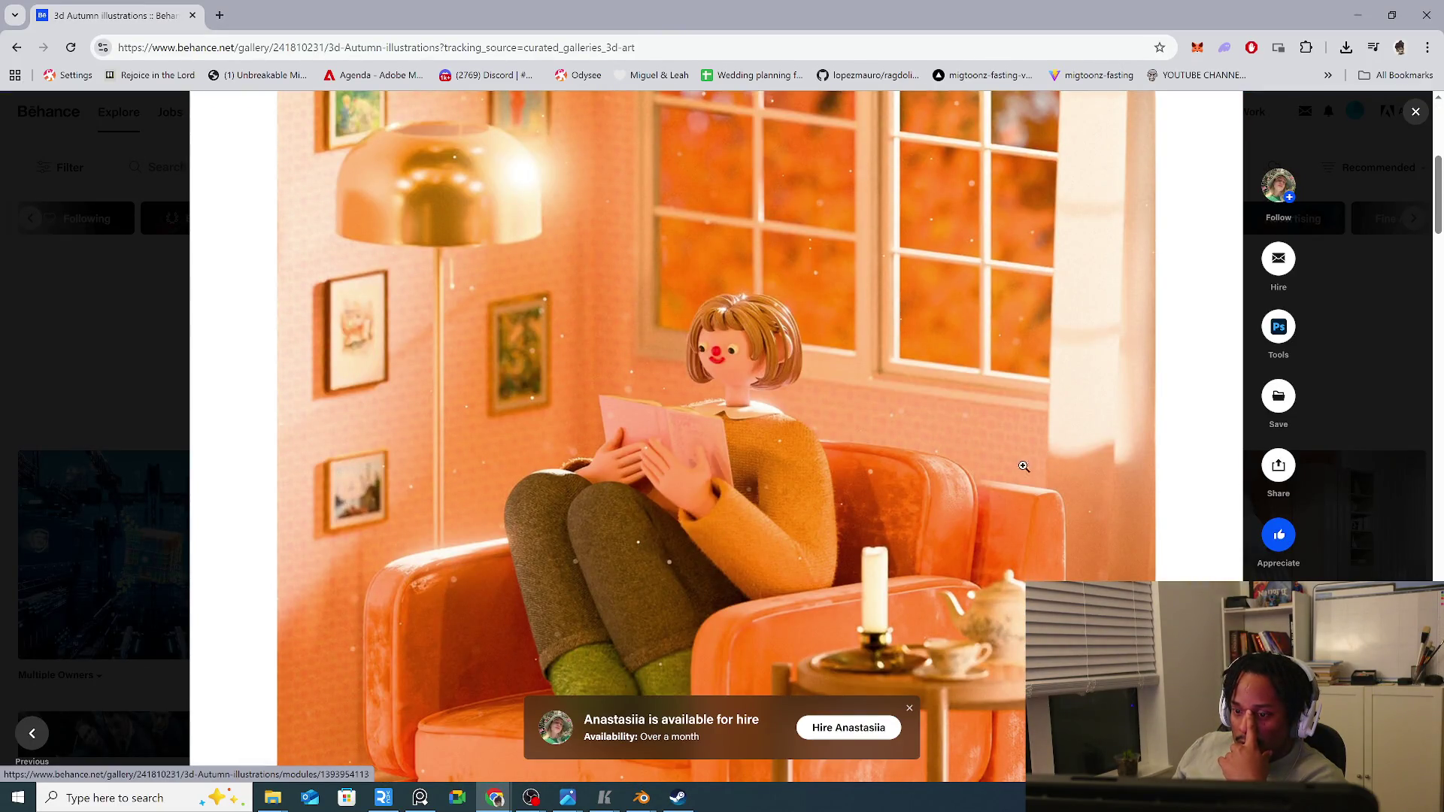
scroll(1024, 466, "down", 3)
scroll(1021, 461, "down", 5)
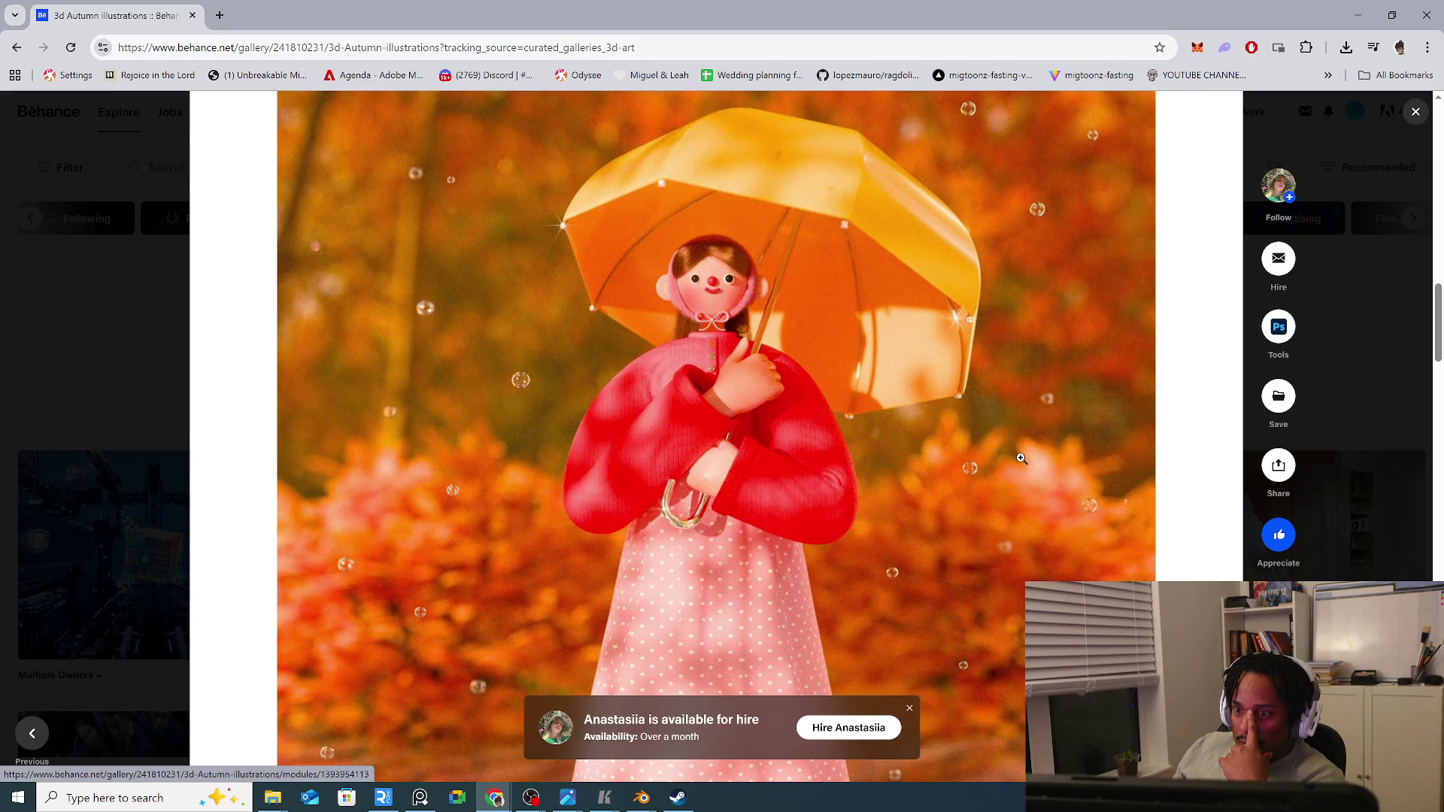
scroll(1021, 458, "down", 5)
scroll(1021, 459, "down", 5)
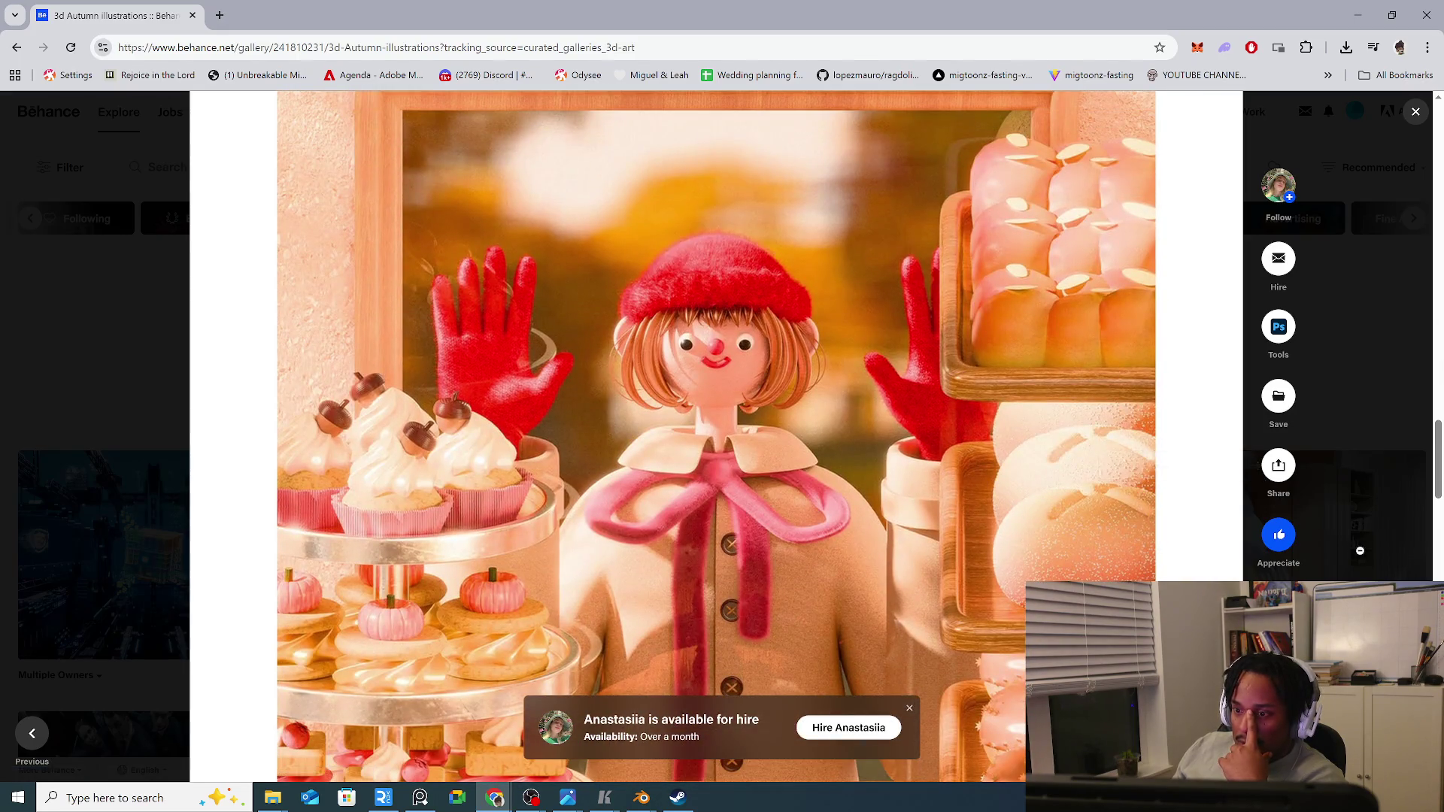
left_click(1256, 510)
scroll(1256, 510, "down", 5)
scroll(931, 469, "down", 5)
scroll(931, 468, "down", 5)
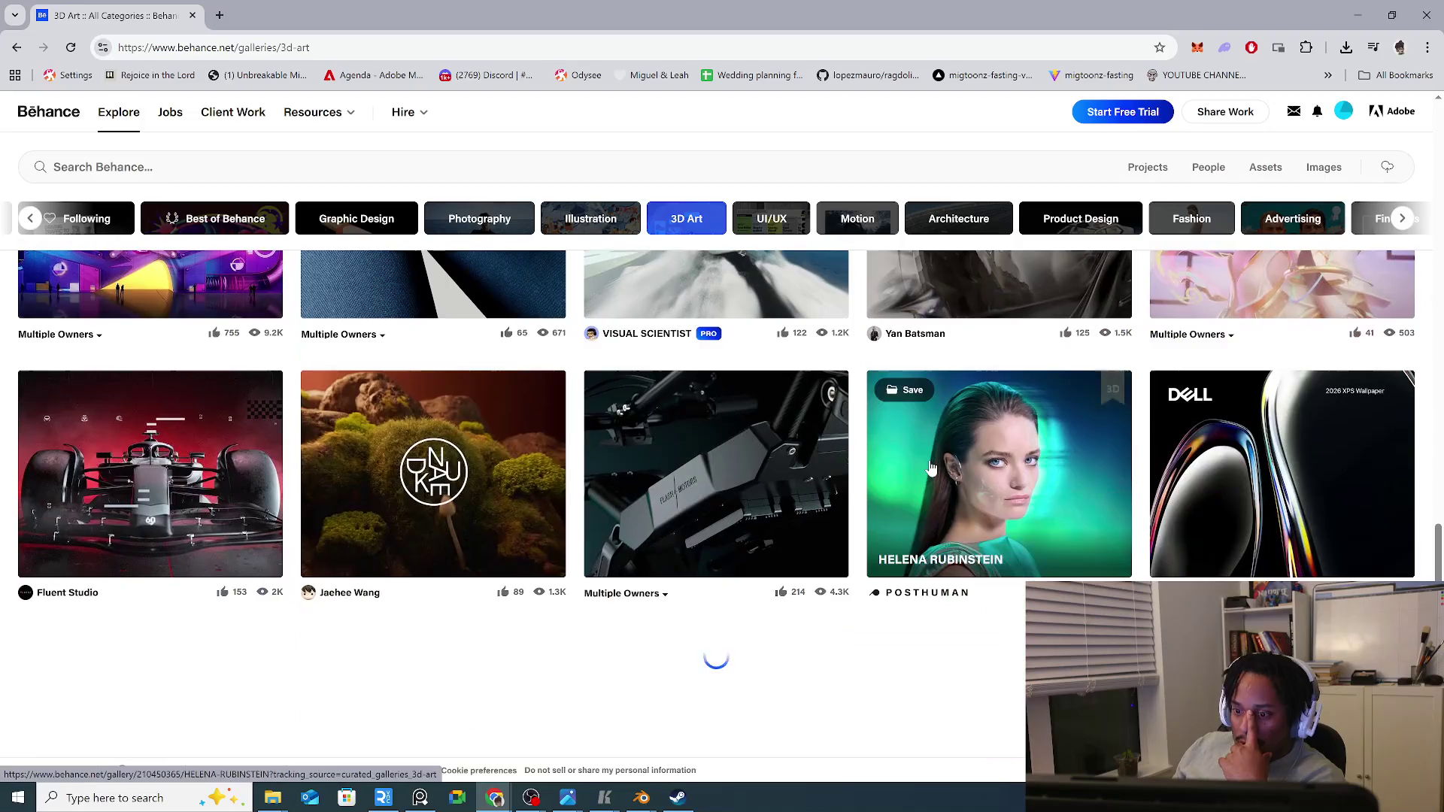
scroll(932, 468, "down", 5)
scroll(868, 457, "down", 5)
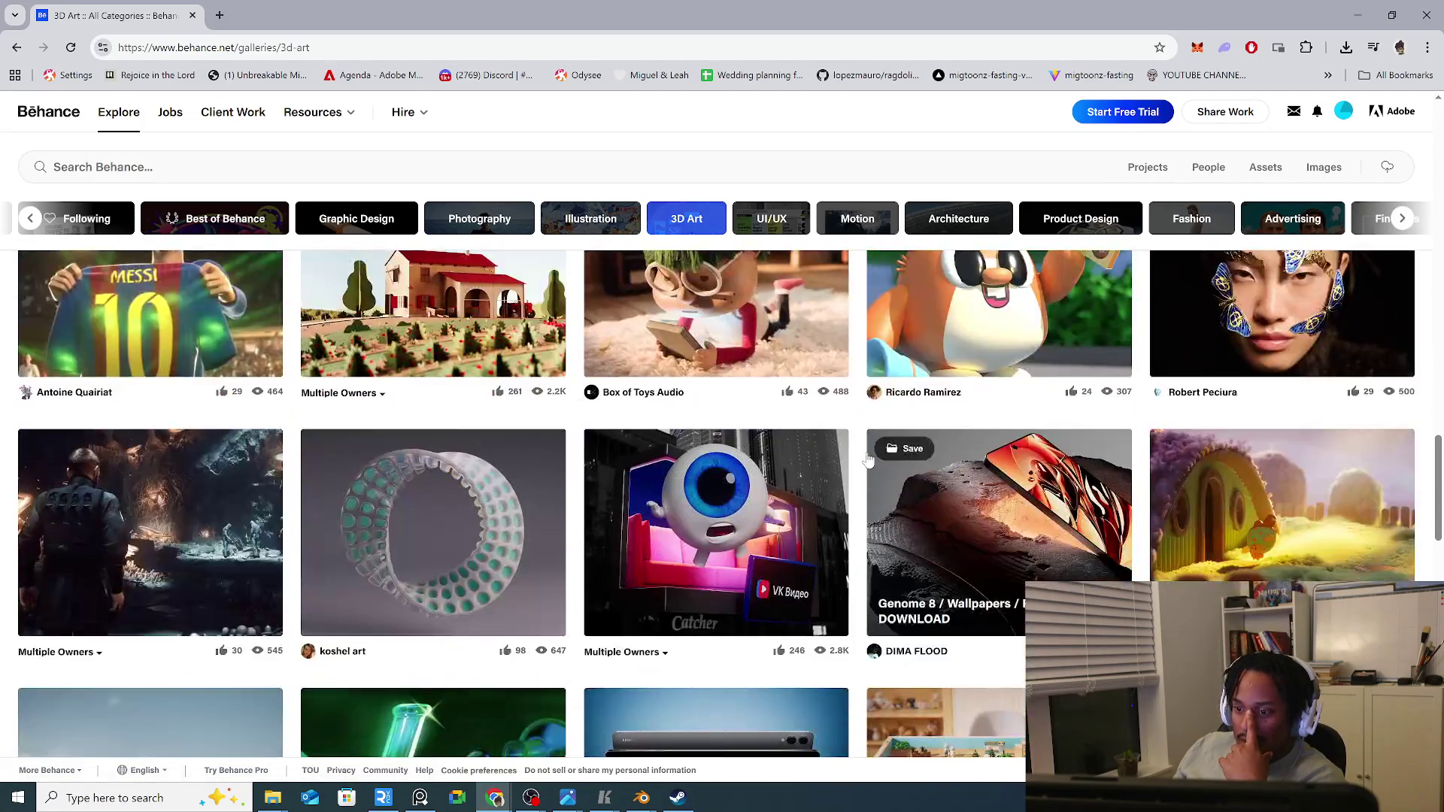
scroll(868, 458, "down", 5)
left_click(772, 463)
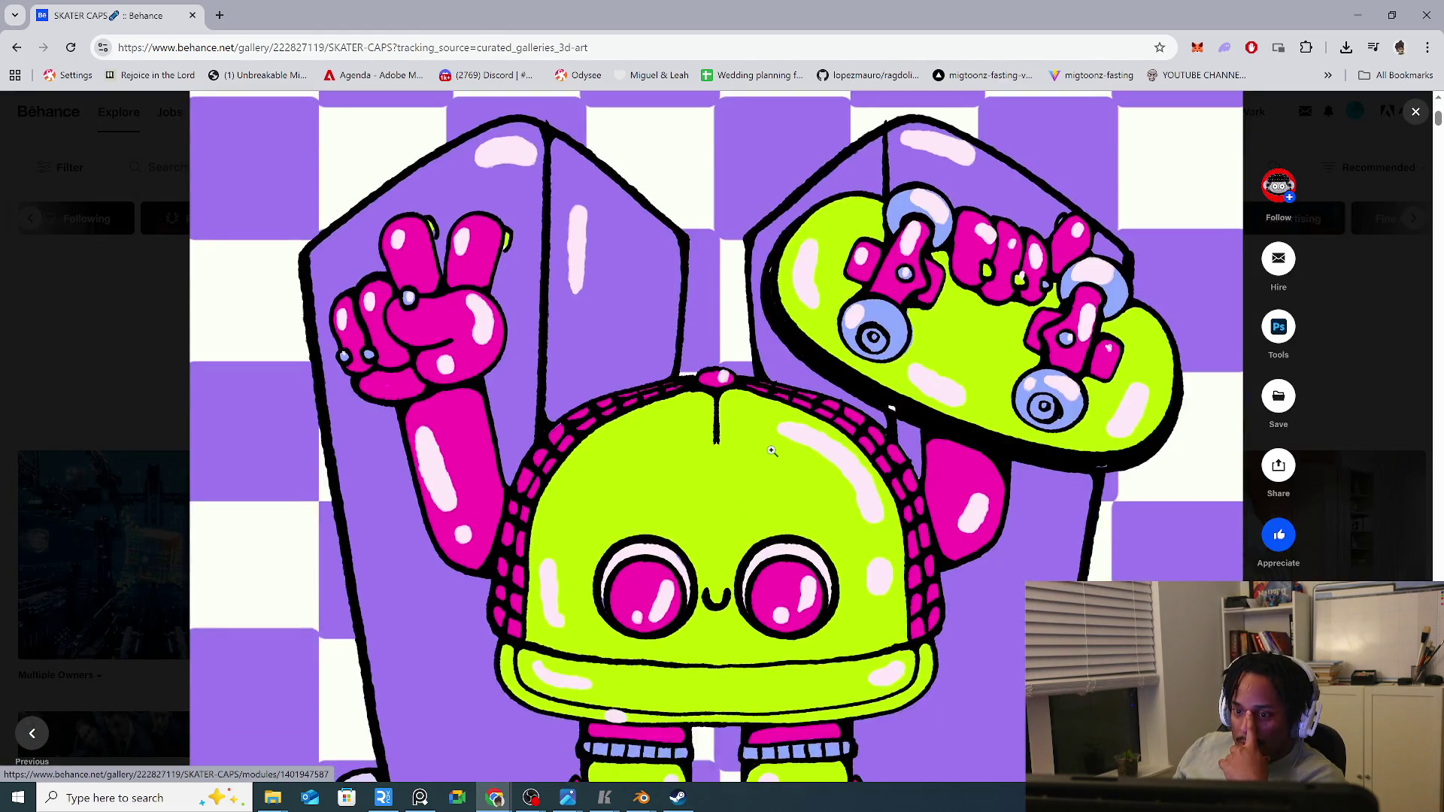
scroll(772, 452, "down", 3)
scroll(773, 452, "down", 6)
scroll(776, 451, "down", 6)
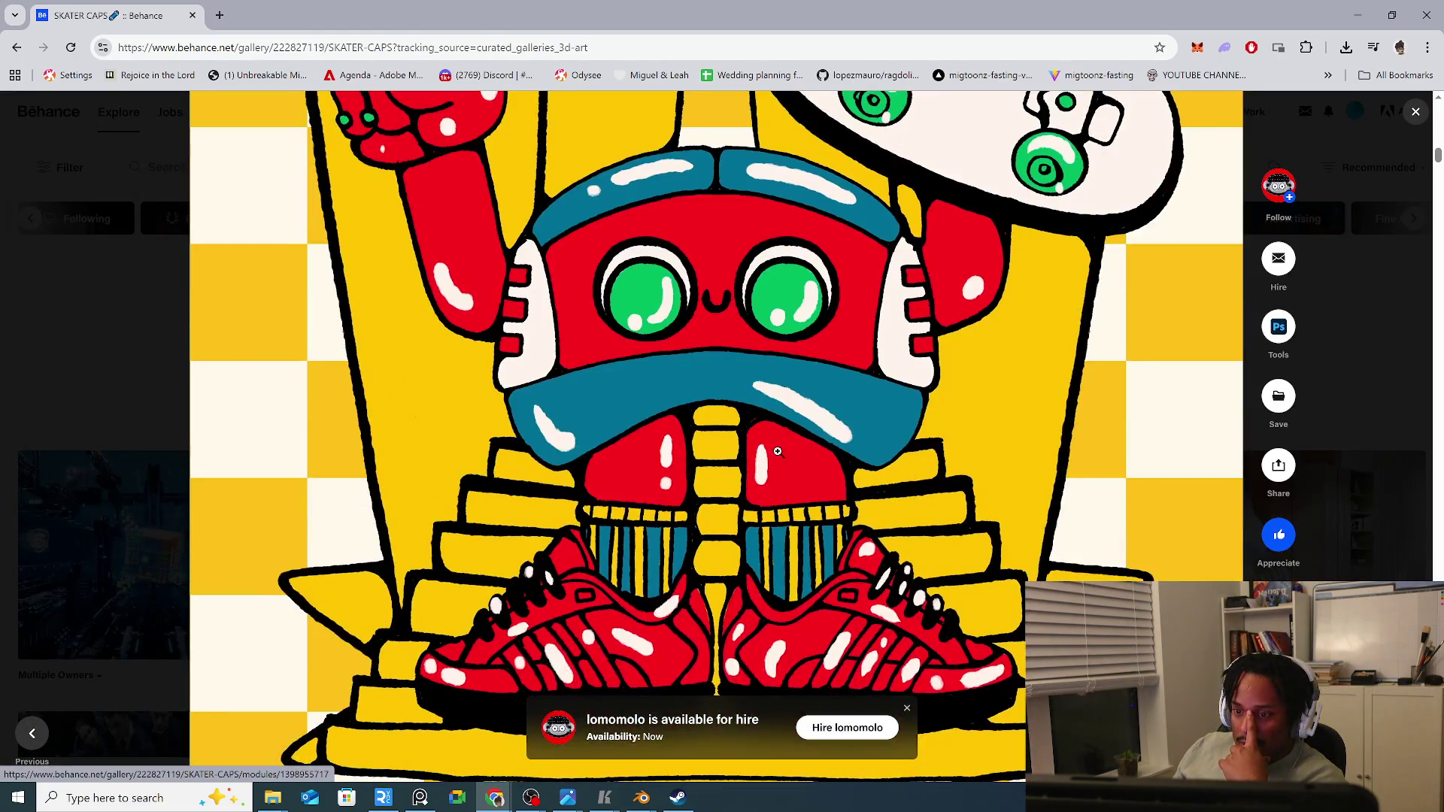
key("Escape")
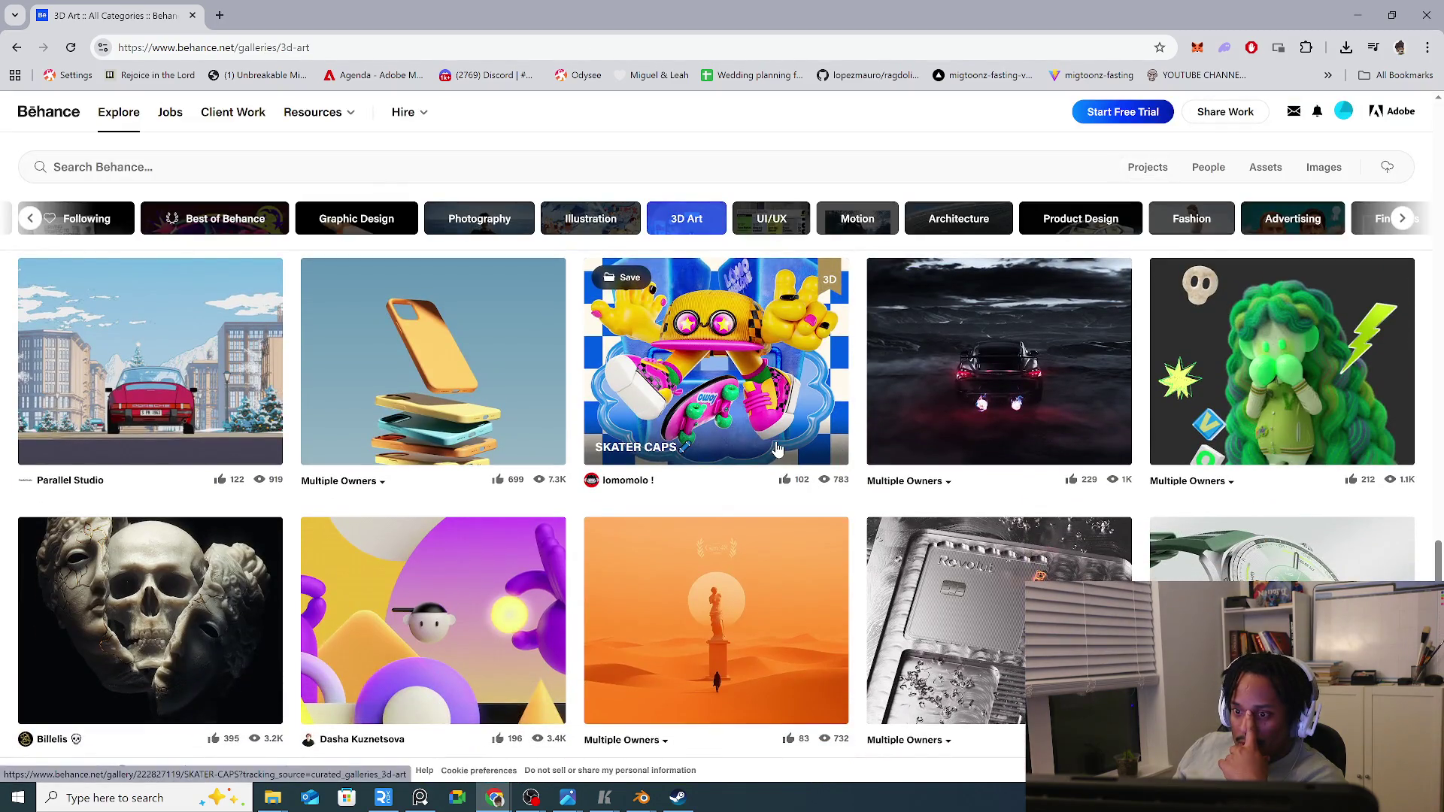
scroll(776, 450, "down", 2)
scroll(775, 451, "down", 2)
scroll(774, 450, "down", 2)
scroll(776, 450, "down", 2)
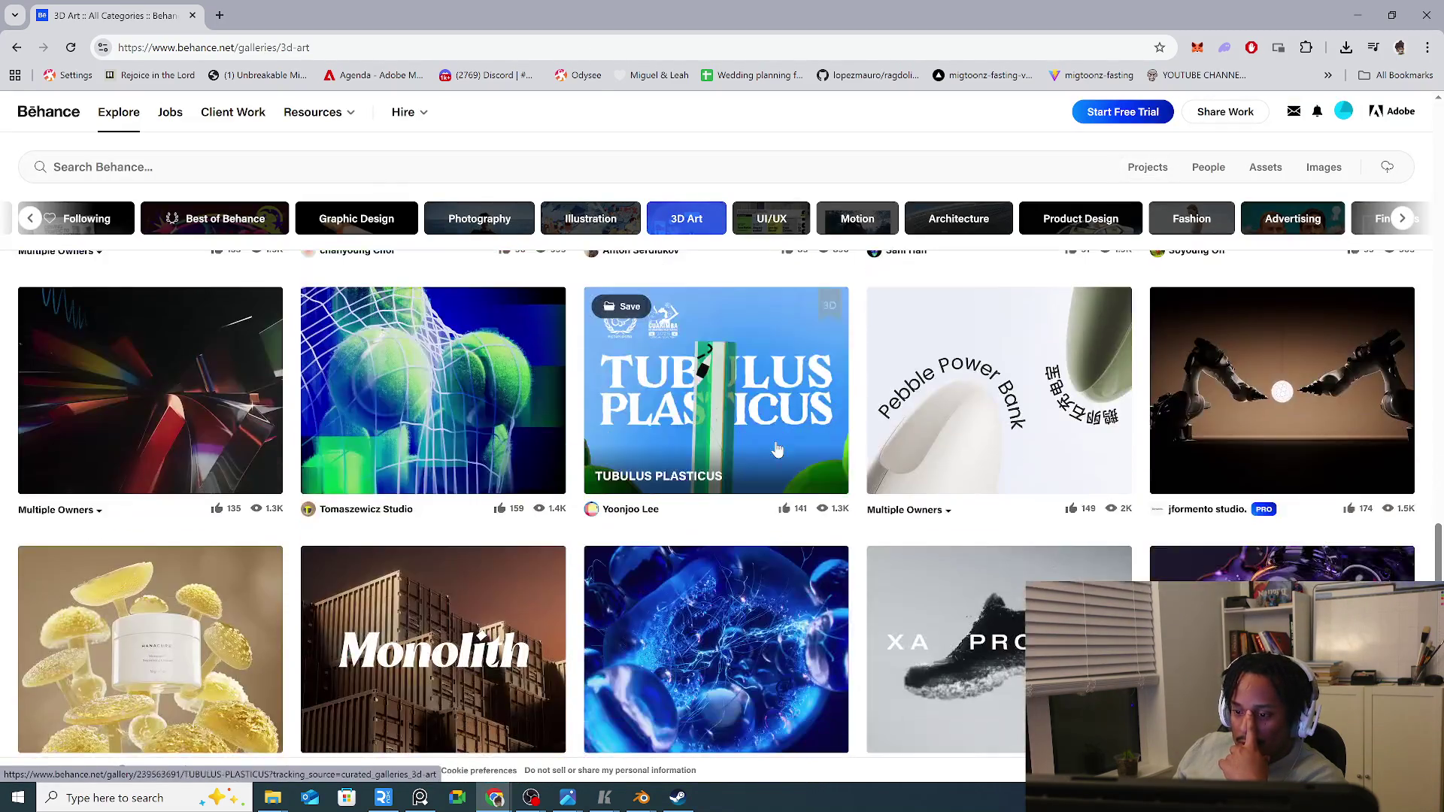
scroll(774, 450, "down", 2)
scroll(775, 451, "down", 3)
scroll(775, 451, "down", 3)
scroll(775, 450, "down", 3)
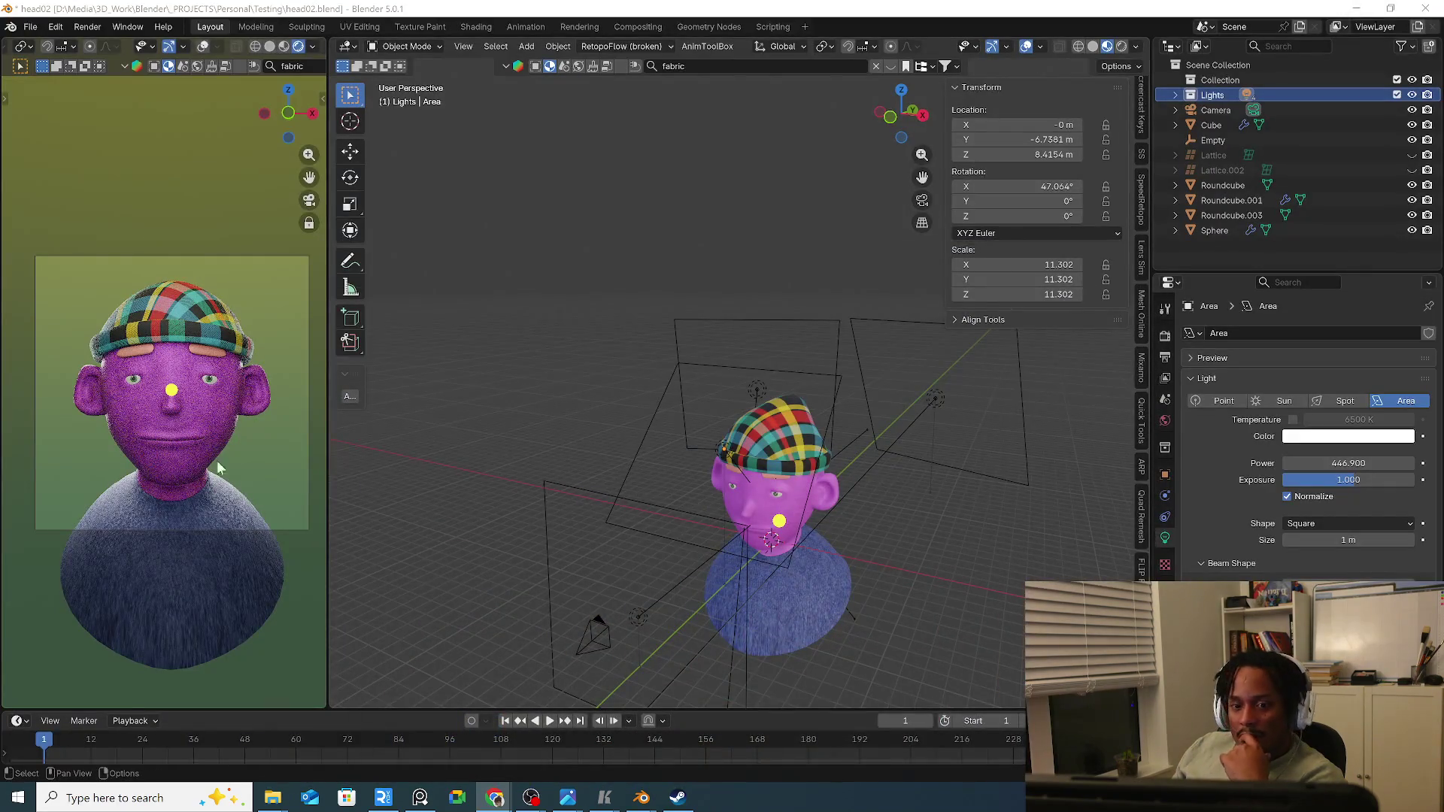
Face the head in the viewport, select the purple head (Roundcube) and show the UVPackmaster4 sidebar.
middle_click_drag(682, 500, 746, 476)
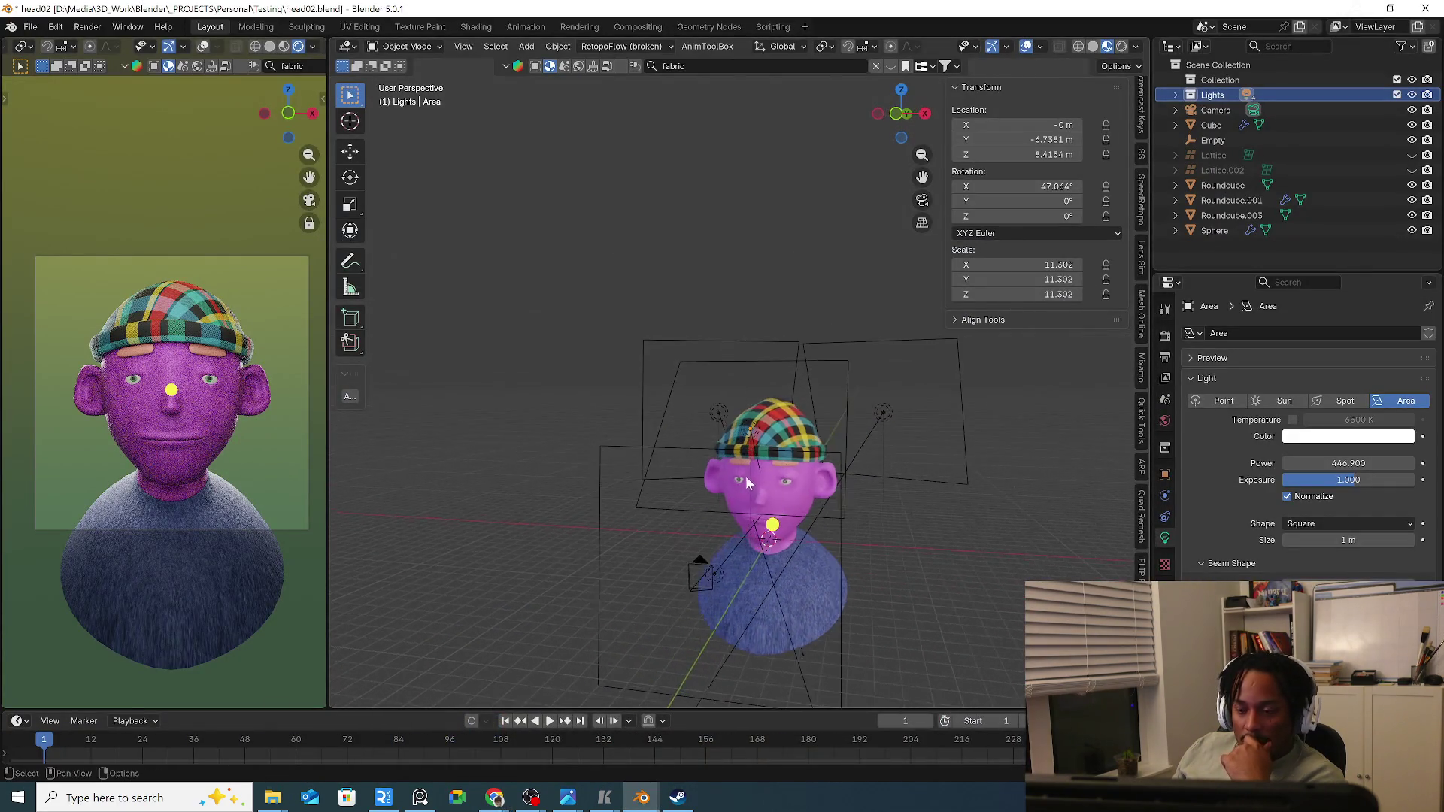
scroll(746, 475, "up", 4)
left_click(859, 491)
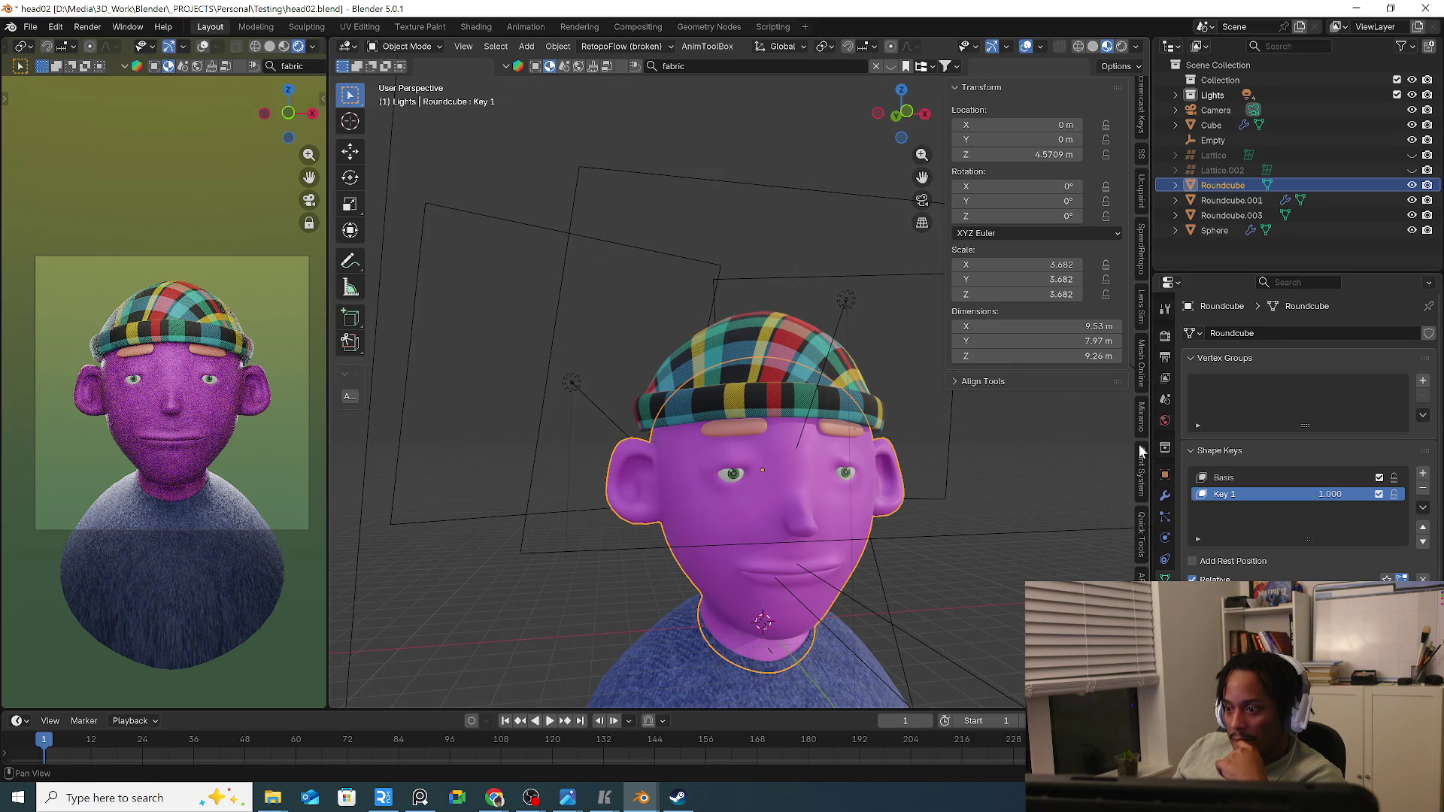
scroll(1141, 451, "down", 3)
scroll(1142, 497, "down", 3)
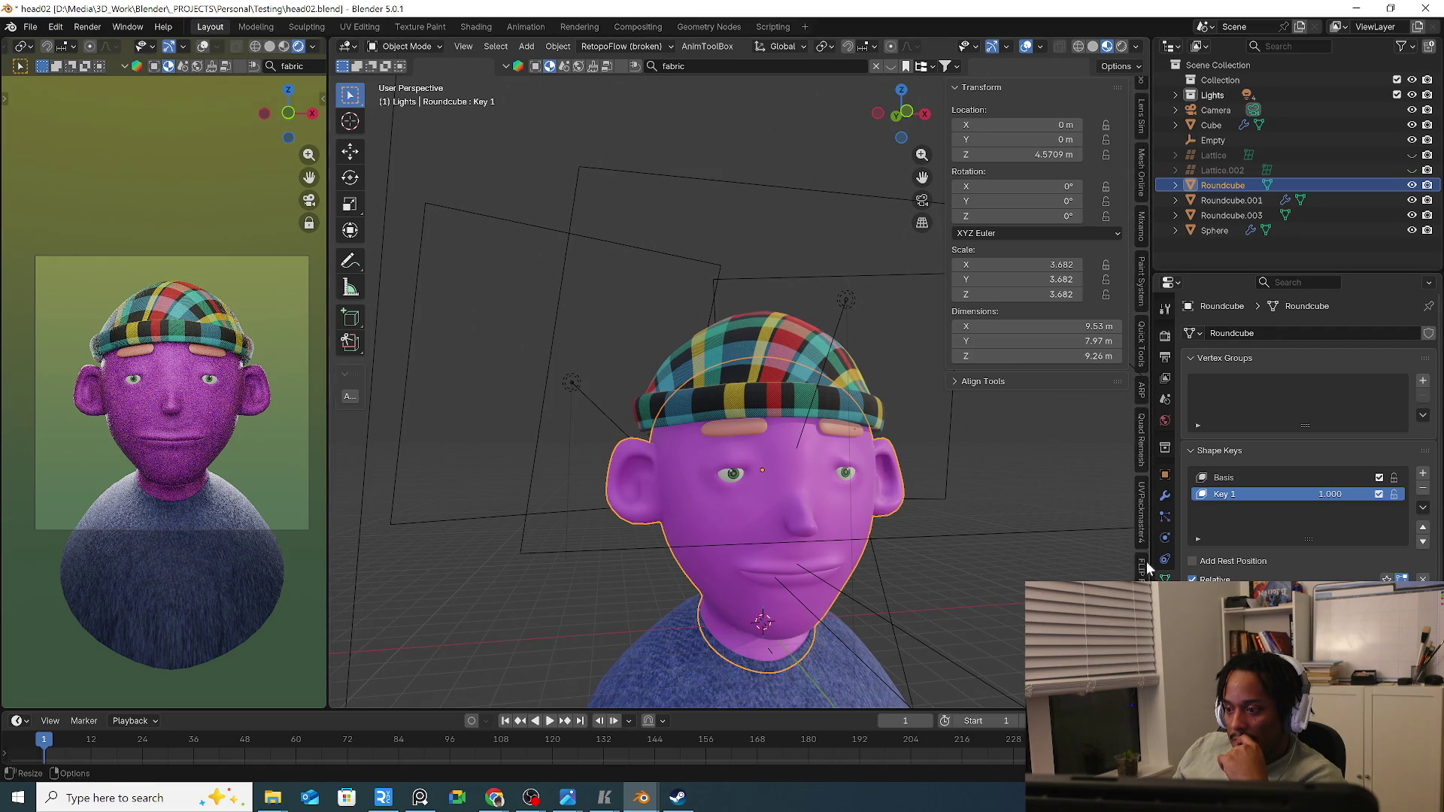
left_click(1149, 540)
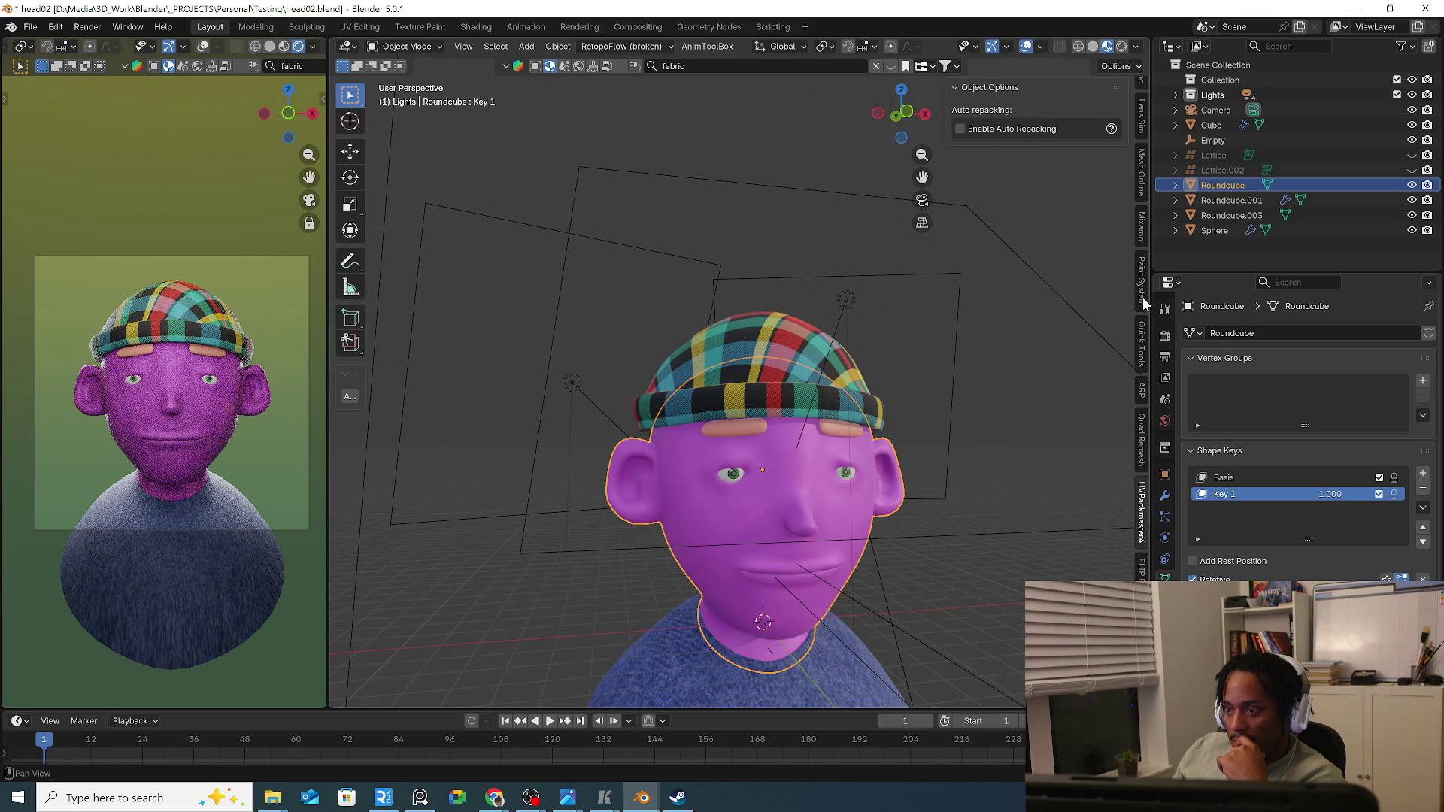
scroll(1131, 229, "up", 2)
scroll(1142, 200, "up", 3)
scroll(1142, 200, "up", 2)
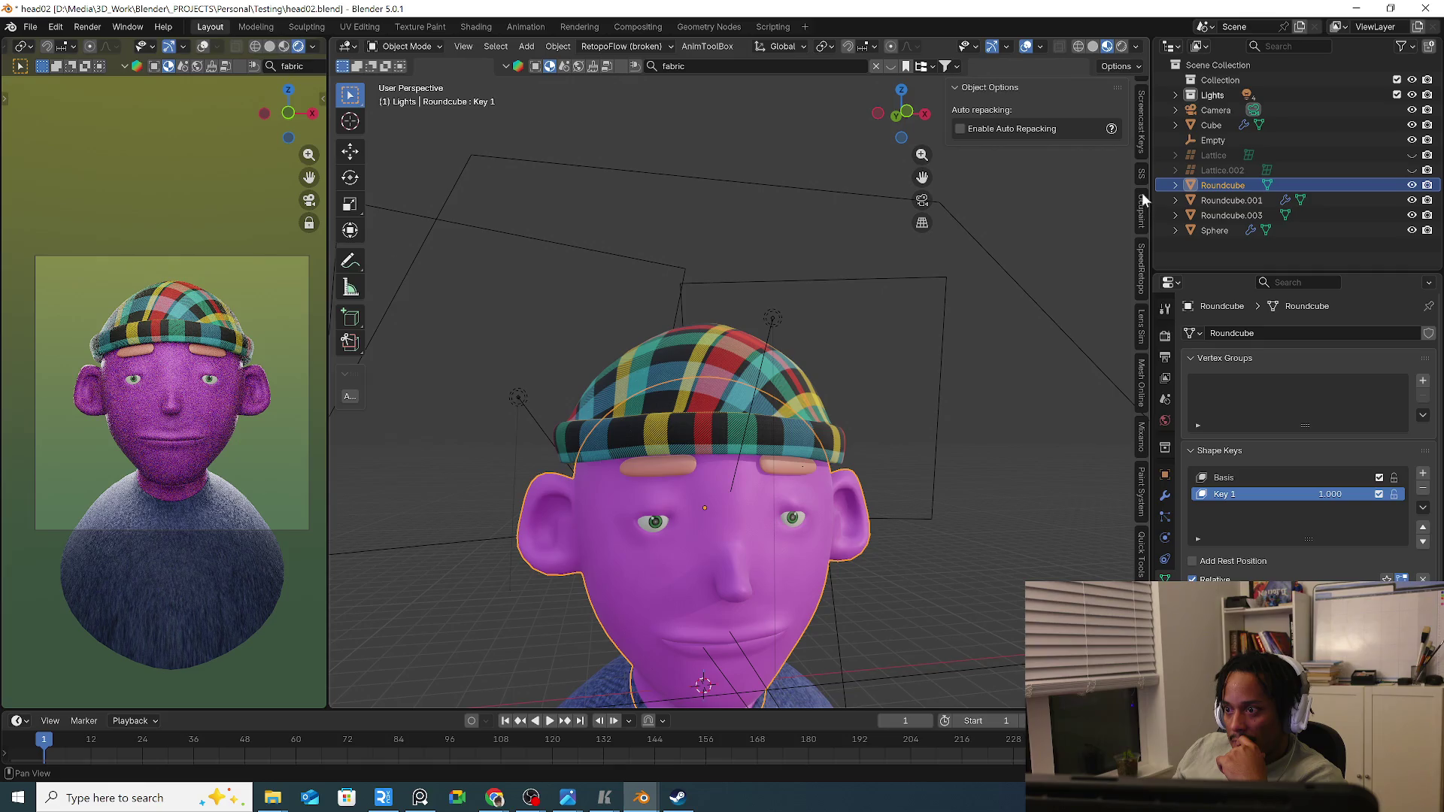
Run Quick Ucupaint Node Setup on the head's skin material, keeping the Principled channels, and confirm.
left_click(1142, 203)
left_click(1034, 168)
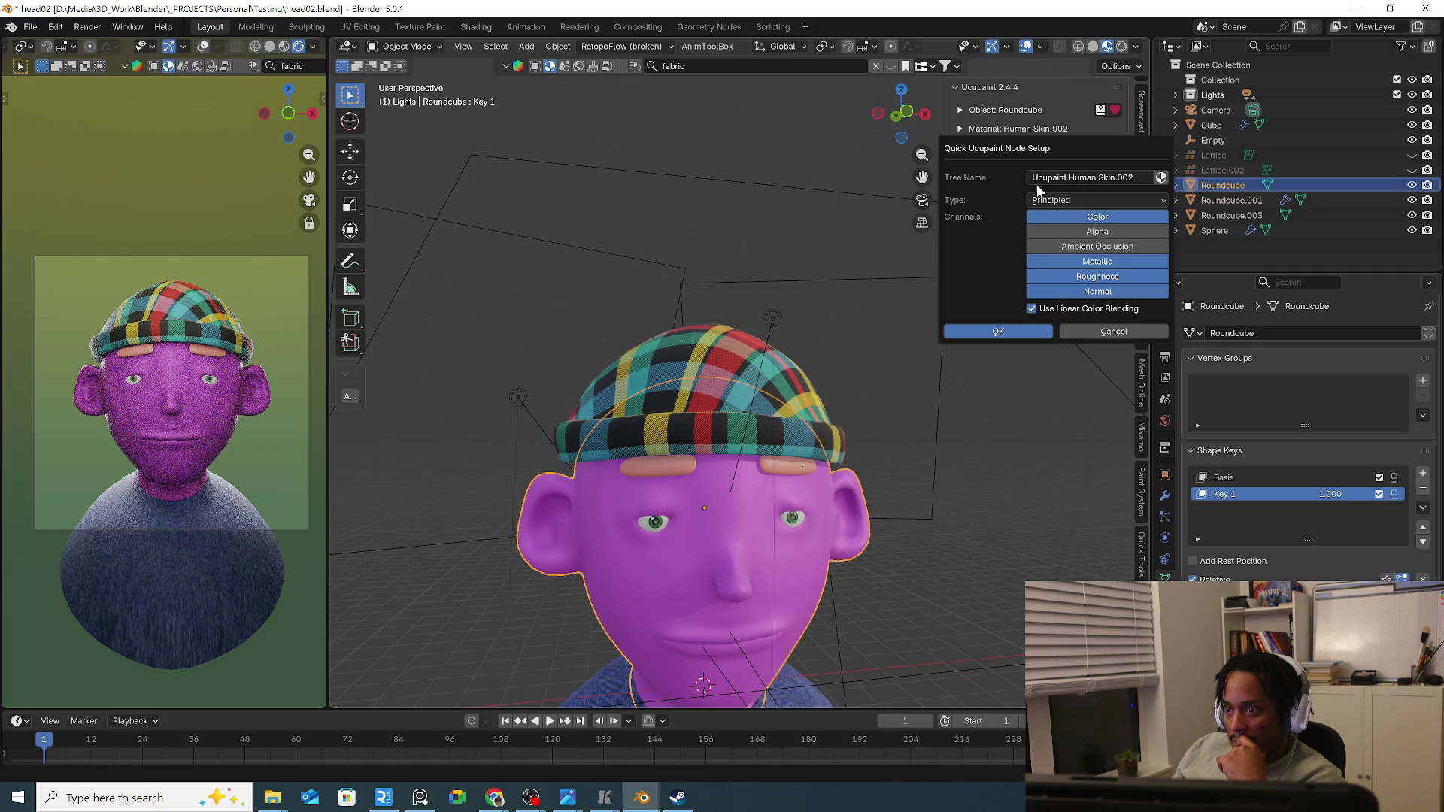
left_click(999, 332)
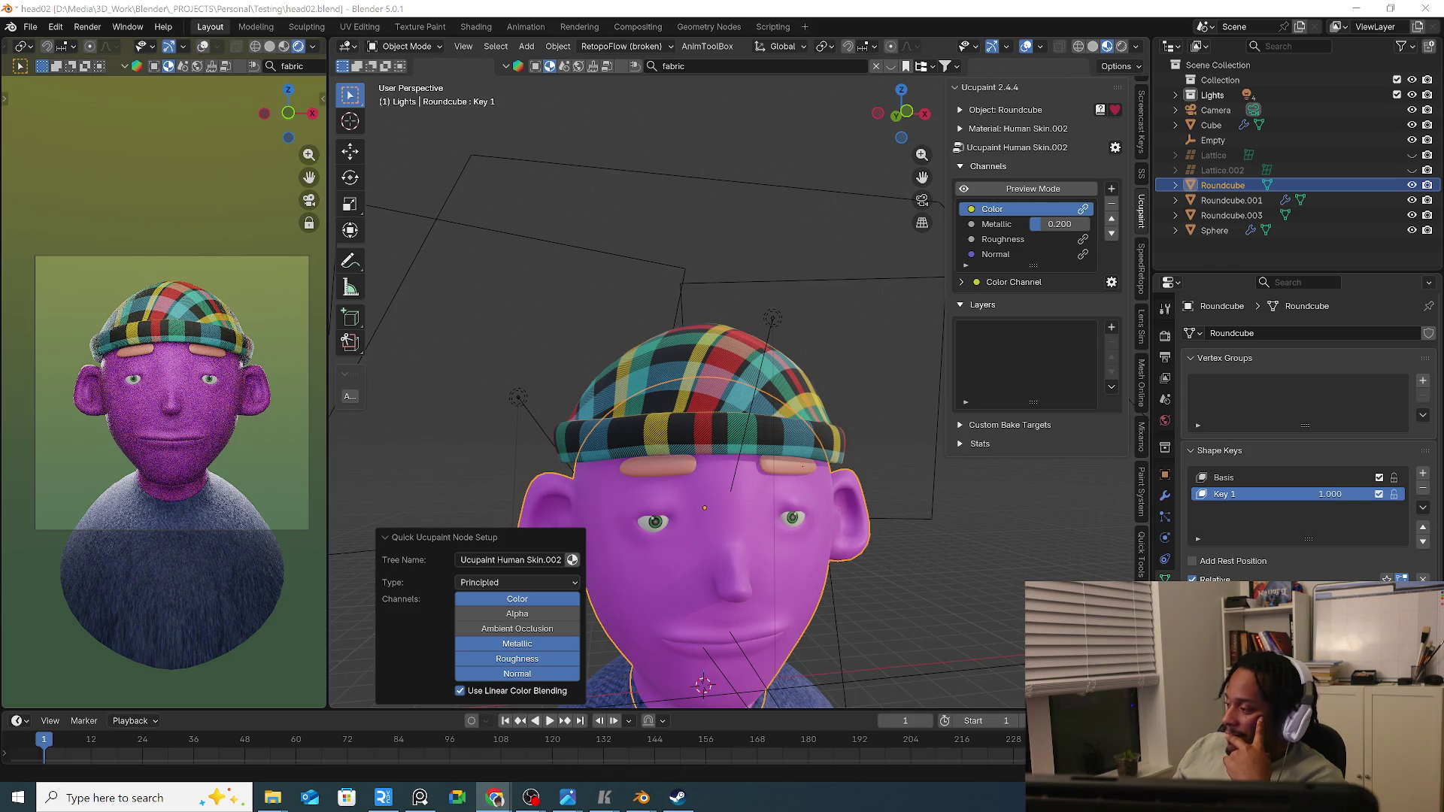
mouse_move(702, 457)
middle_mouse_down()
mouse_move(766, 459)
mouse_move(774, 413)
middle_mouse_up()
scroll(765, 452, "up", 3)
Start adding a New Image layer in Ucupaint, then bring the Steam library window forward.
left_click(1112, 327)
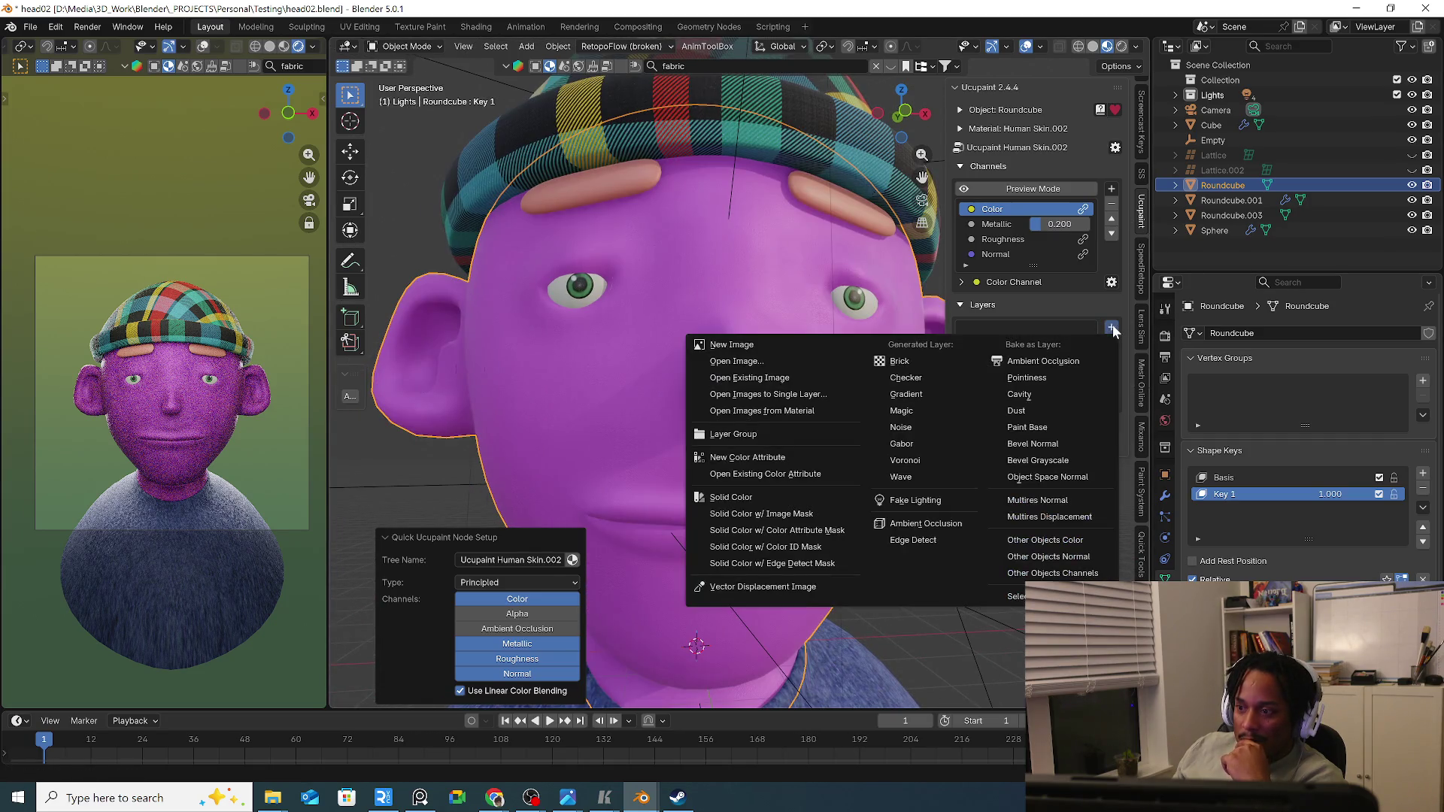
left_click(760, 346)
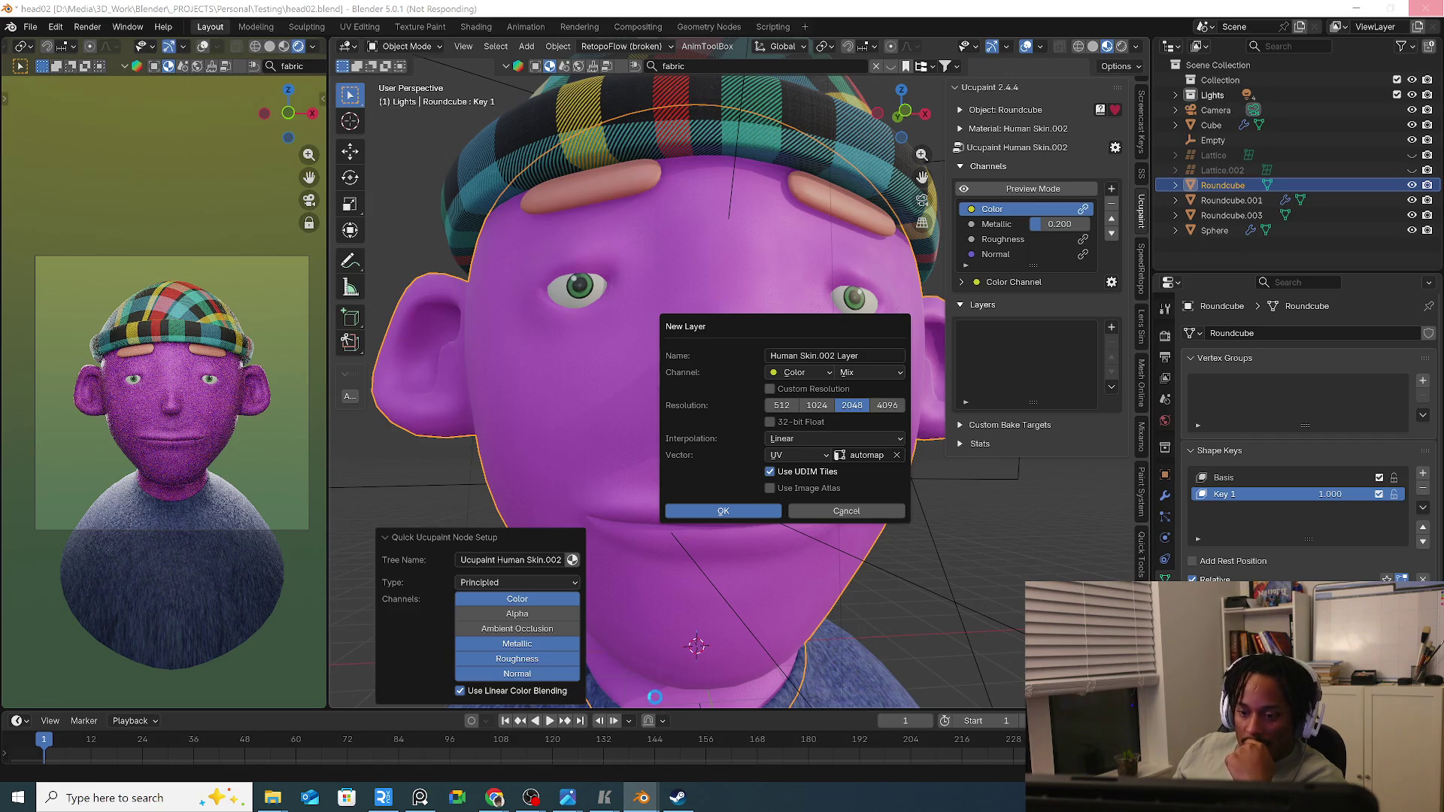
left_click(677, 798)
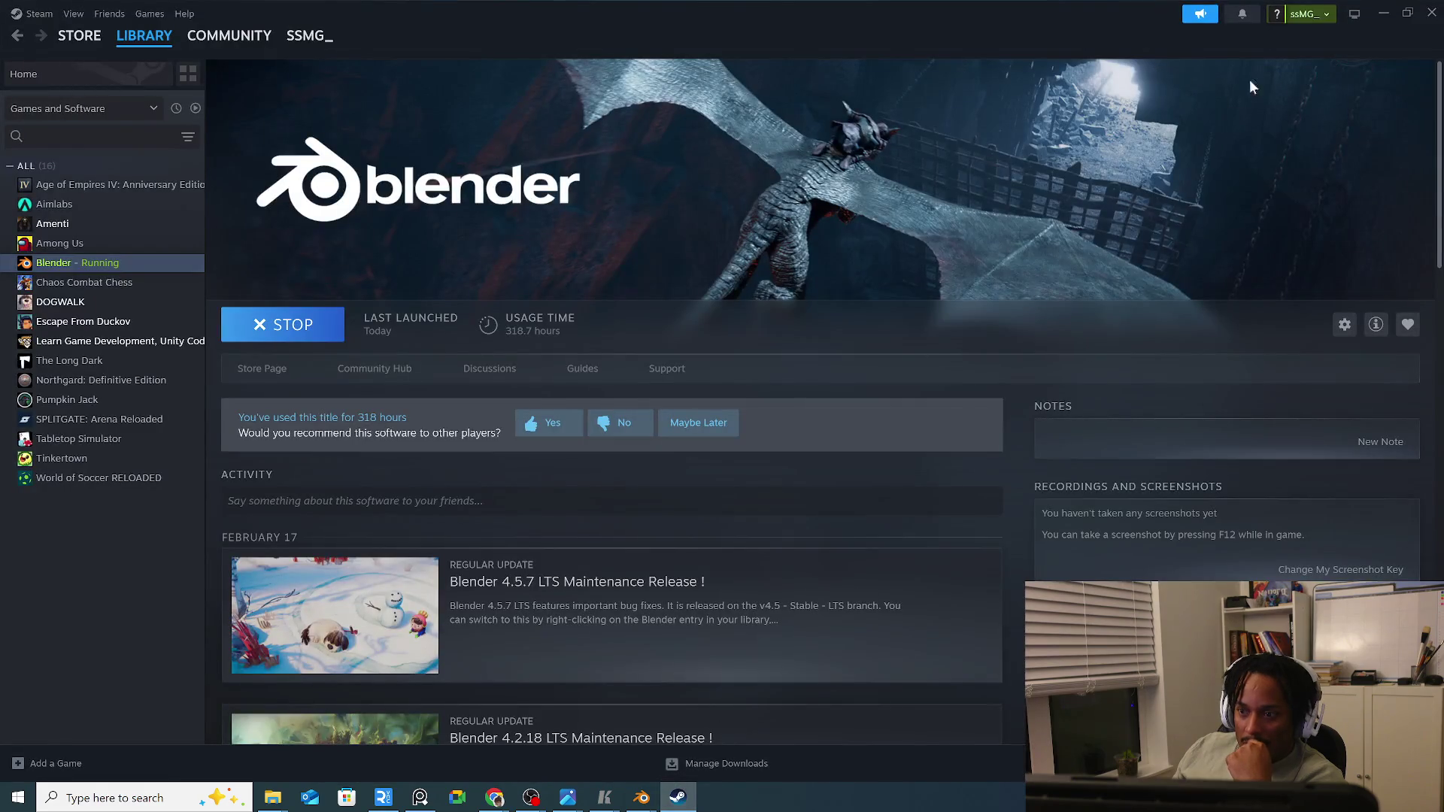
Close the Steam window to return to Blender's New Layer dialog.
left_click(1431, 14)
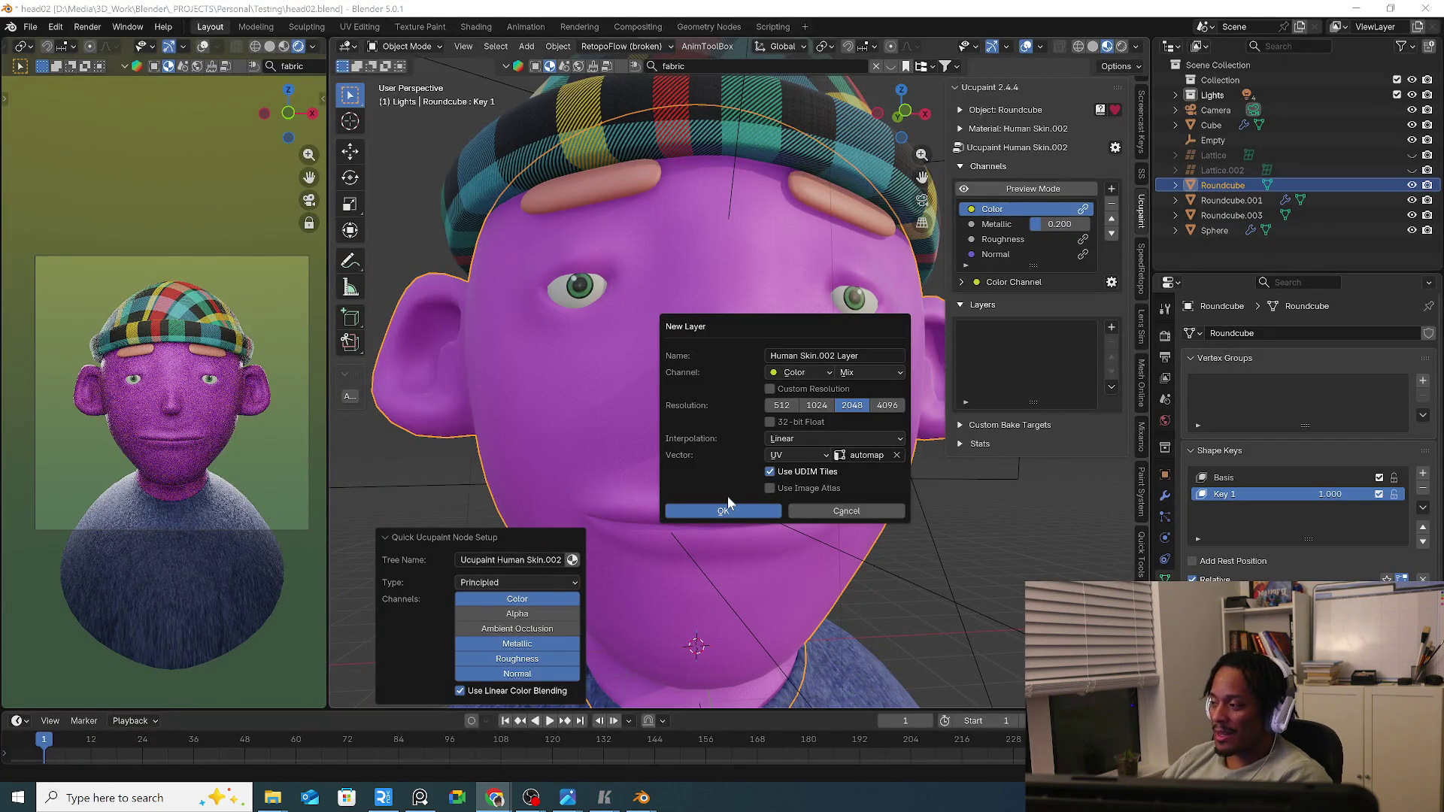
Create a Human Skin.002 image layer on the head, remove it again, and review the head's material.
left_click(774, 510)
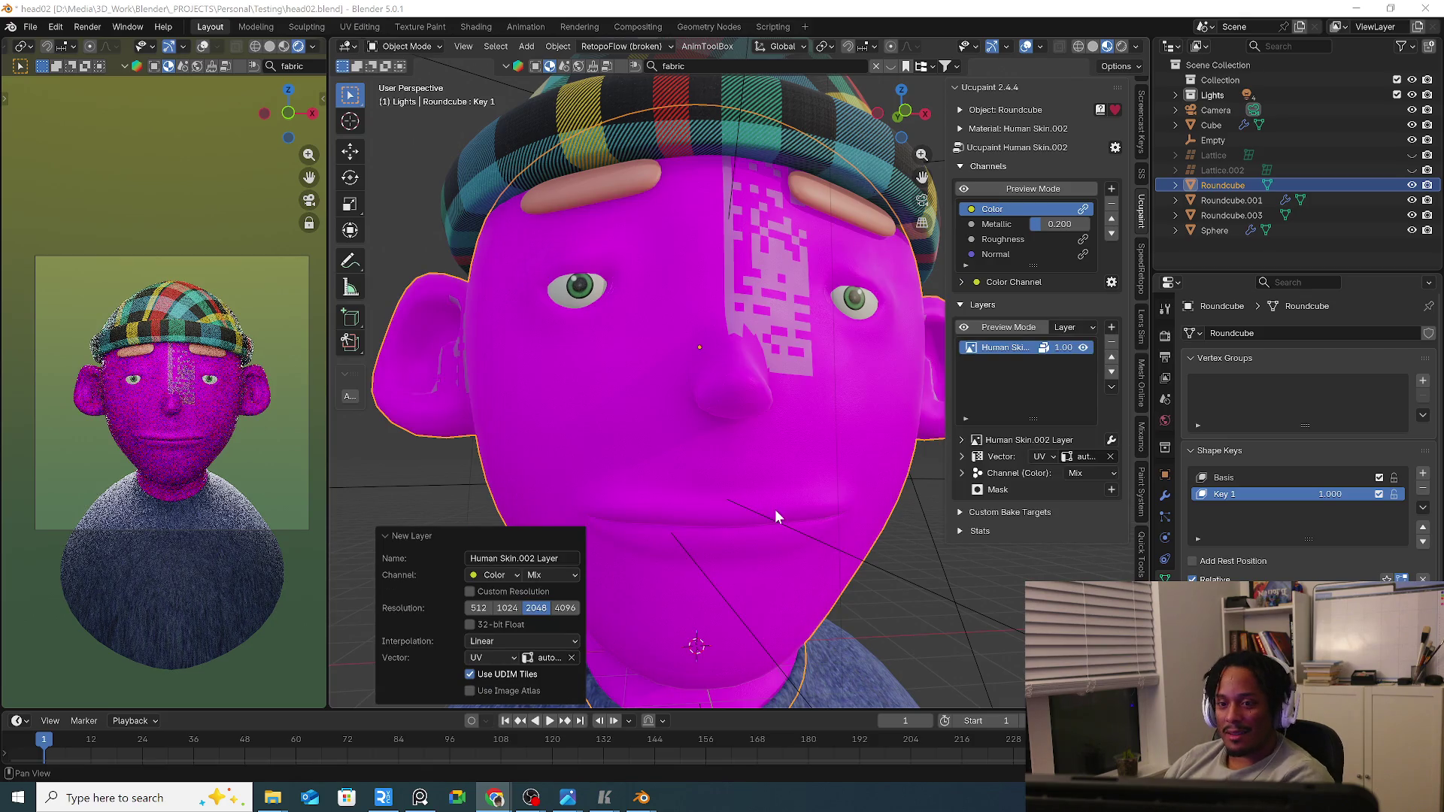
left_click(1112, 352)
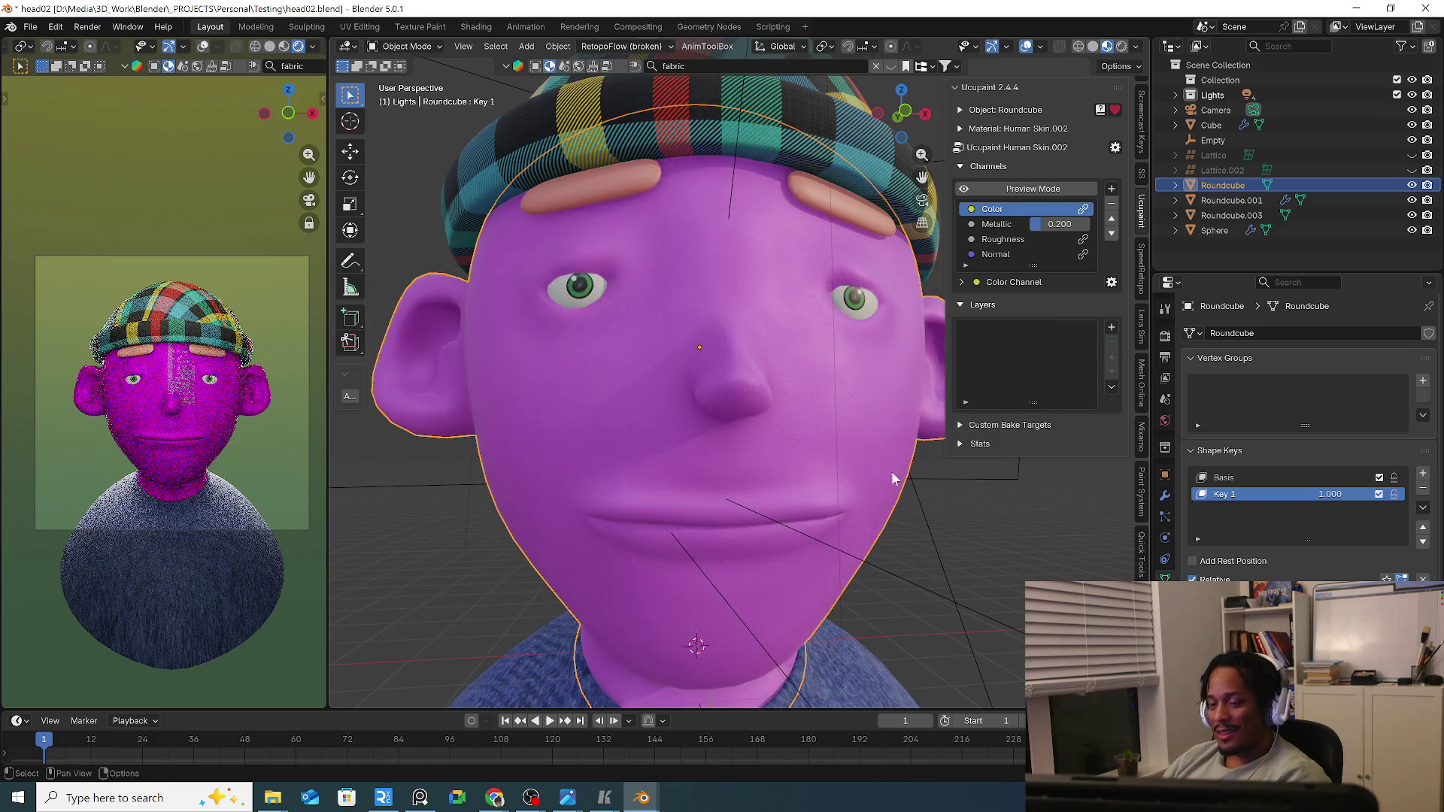
mouse_move(892, 470)
middle_mouse_down()
mouse_move(859, 529)
mouse_move(867, 552)
mouse_move(812, 559)
middle_mouse_up()
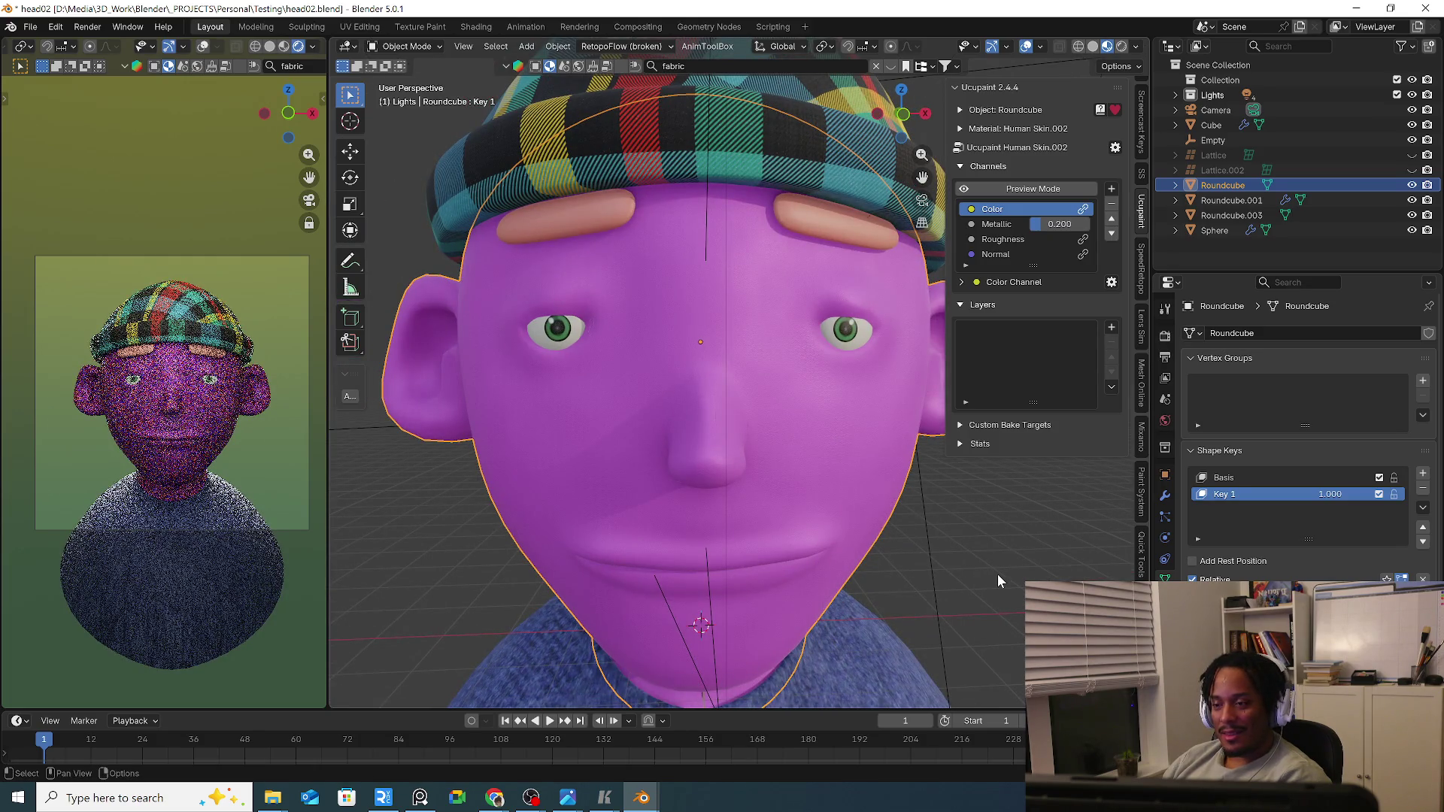
left_click(1165, 599)
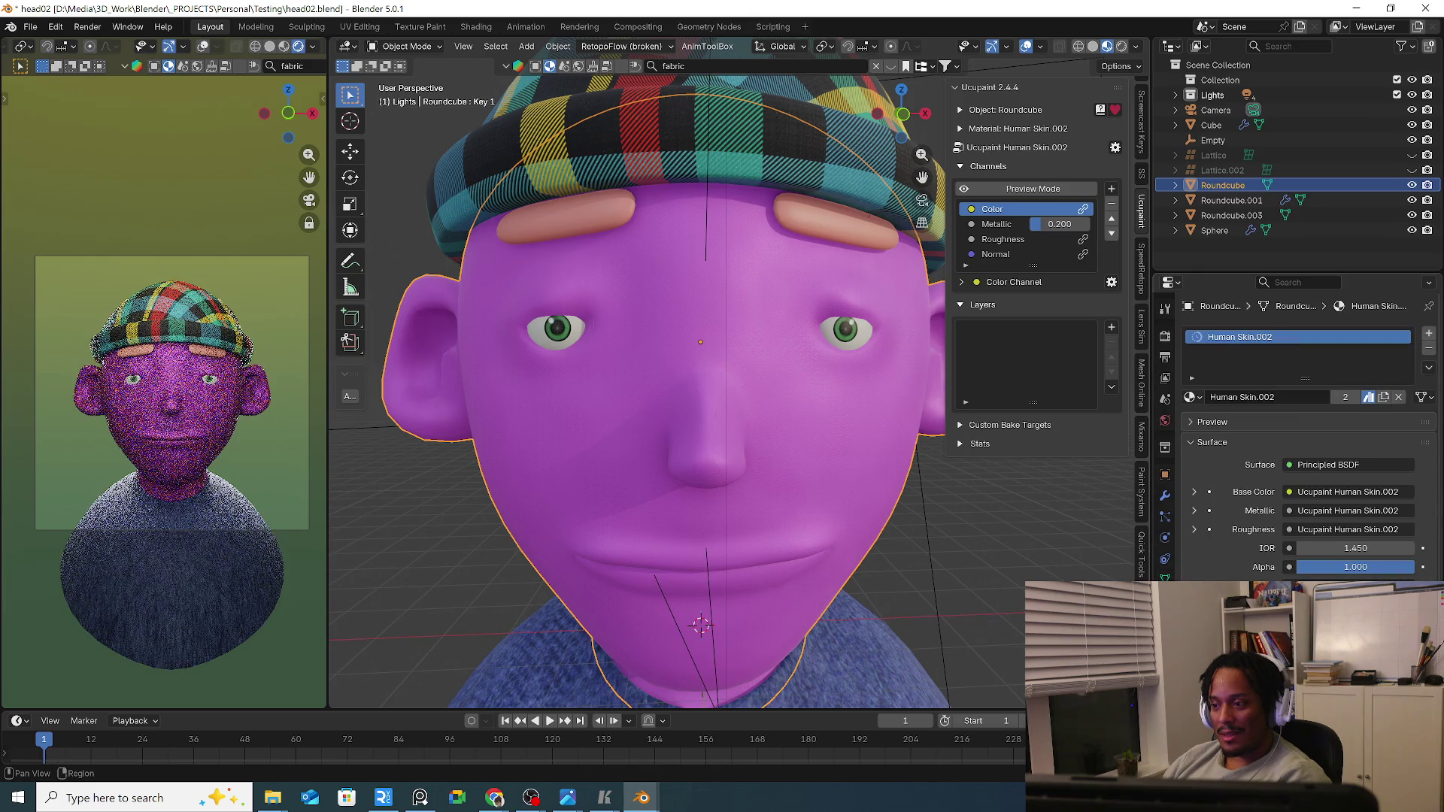
mouse_move(667, 491)
middle_mouse_down()
mouse_move(644, 517)
mouse_move(804, 500)
middle_mouse_up()
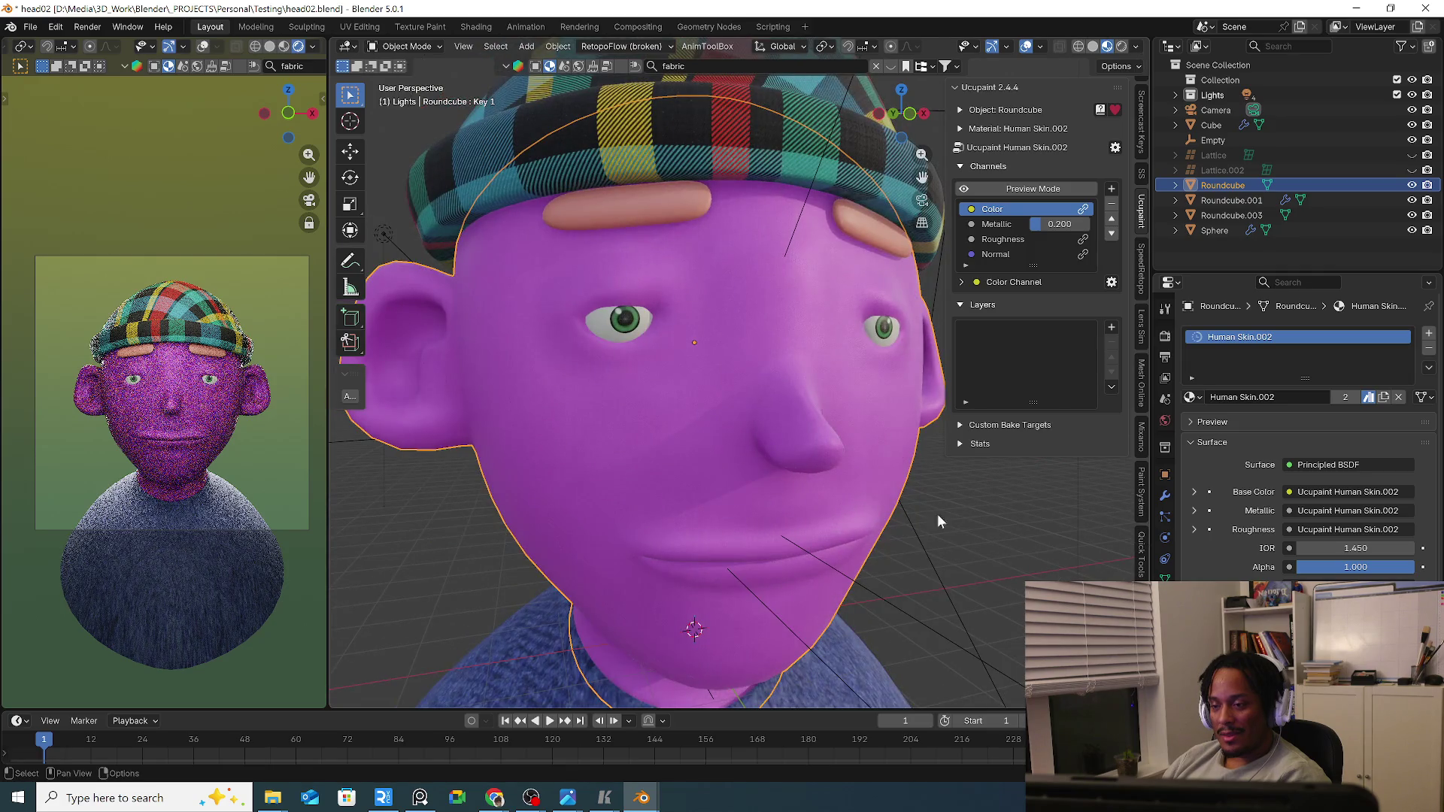
Select the eyebrow object instead of the head and show its modifier settings.
left_click(995, 541)
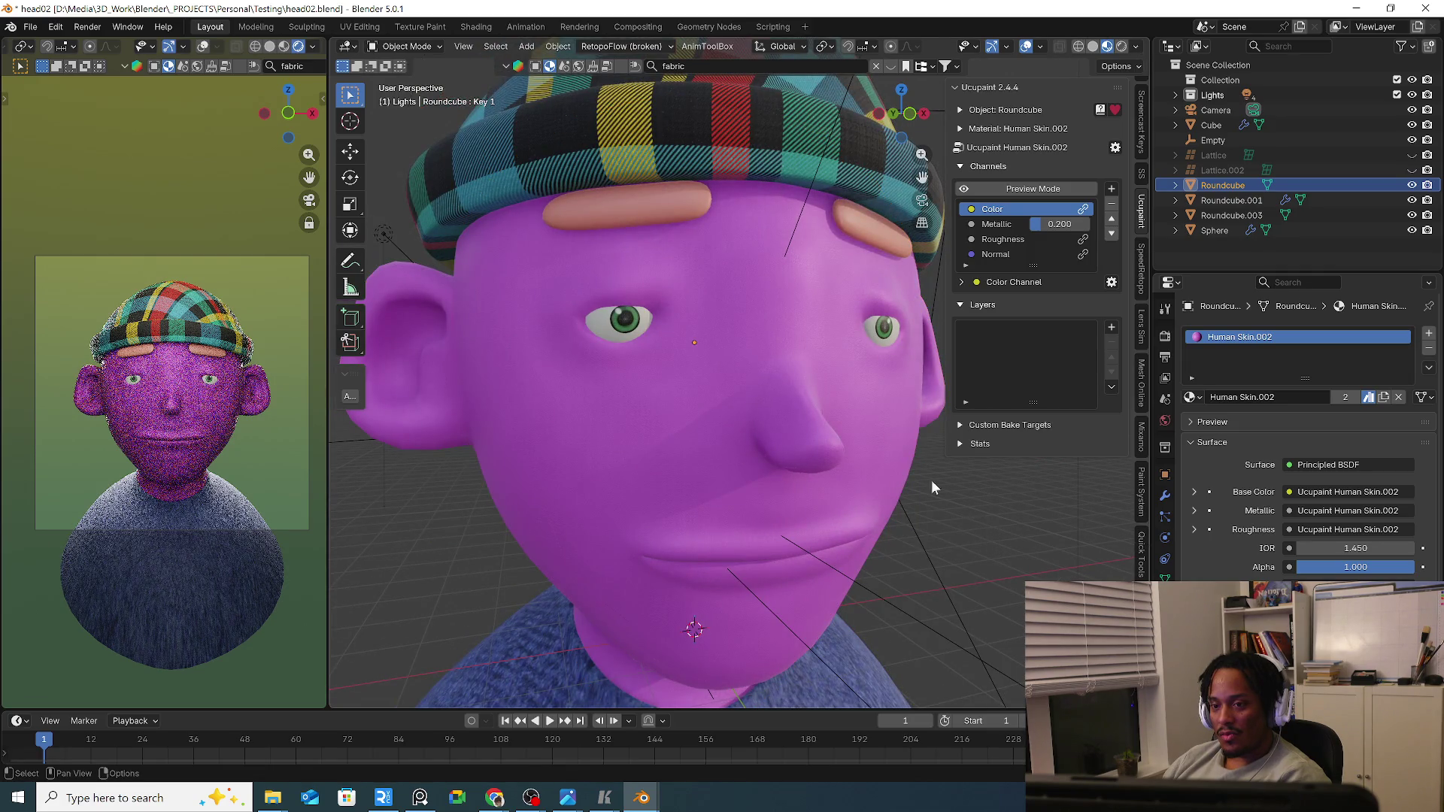
left_click(674, 217)
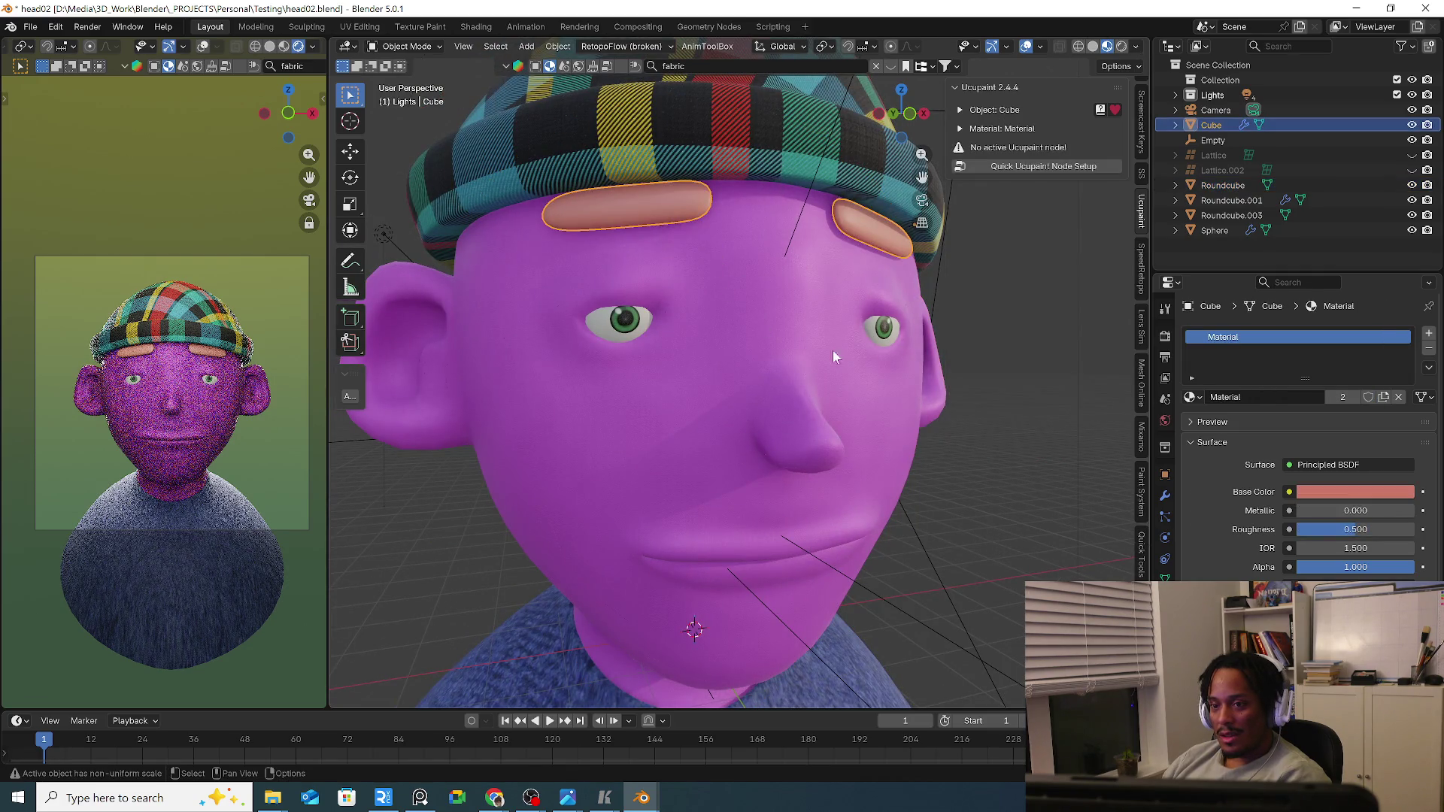
left_click(1165, 502)
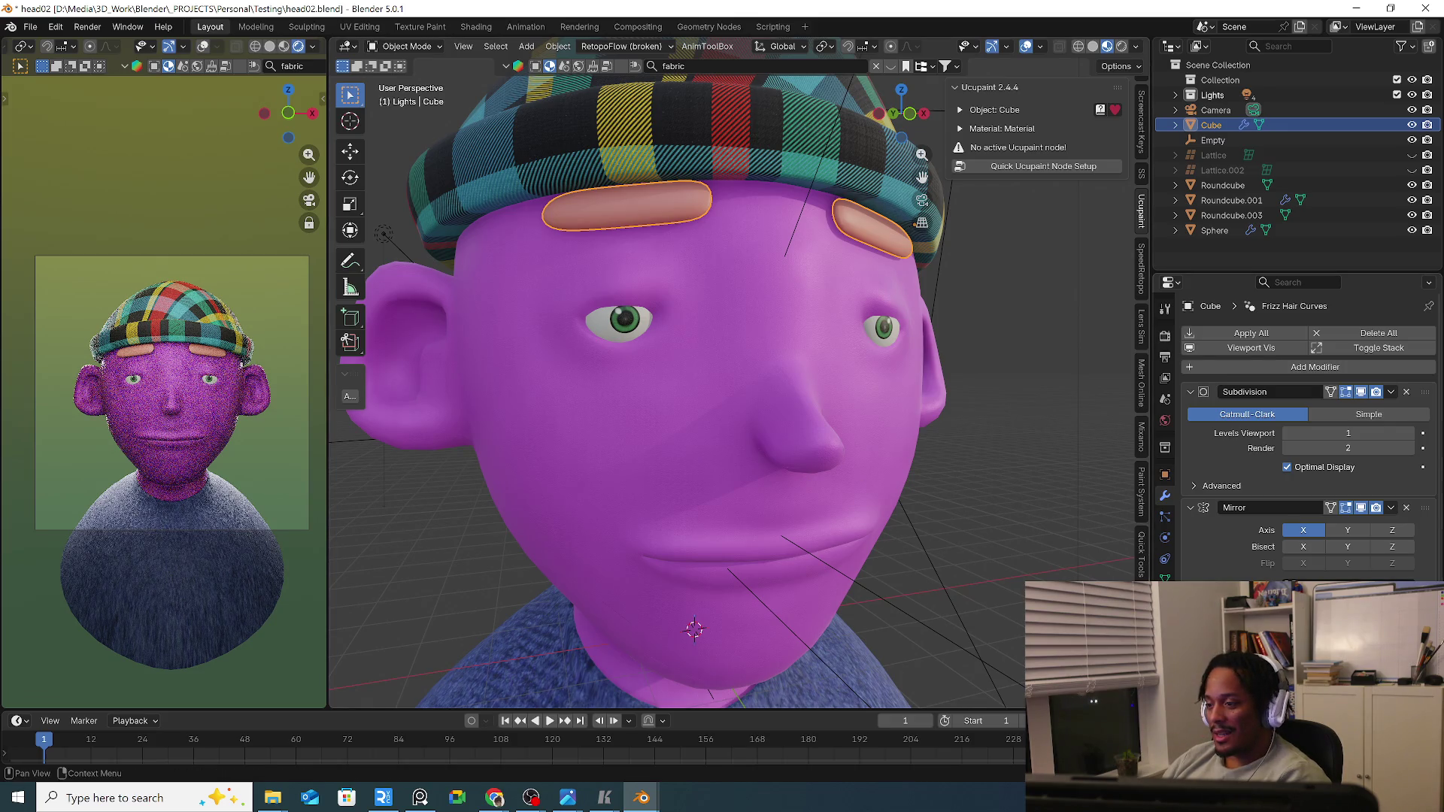
scroll(1298, 474, "down", 2)
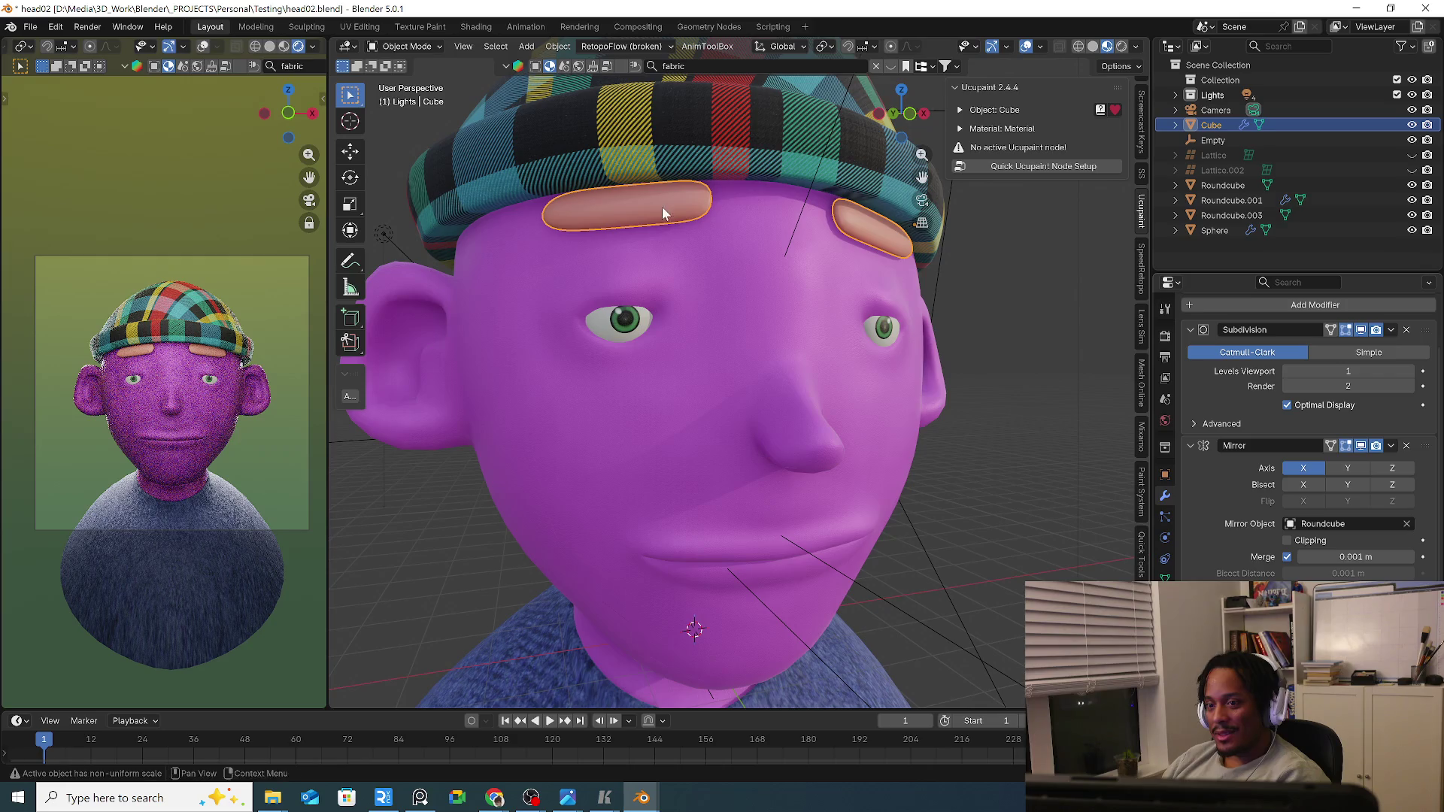
middle_click_drag(699, 217, 892, 313)
Browse the eyebrow's constraint, physics and particle pages, adding then removing a particle system.
left_click(1165, 516)
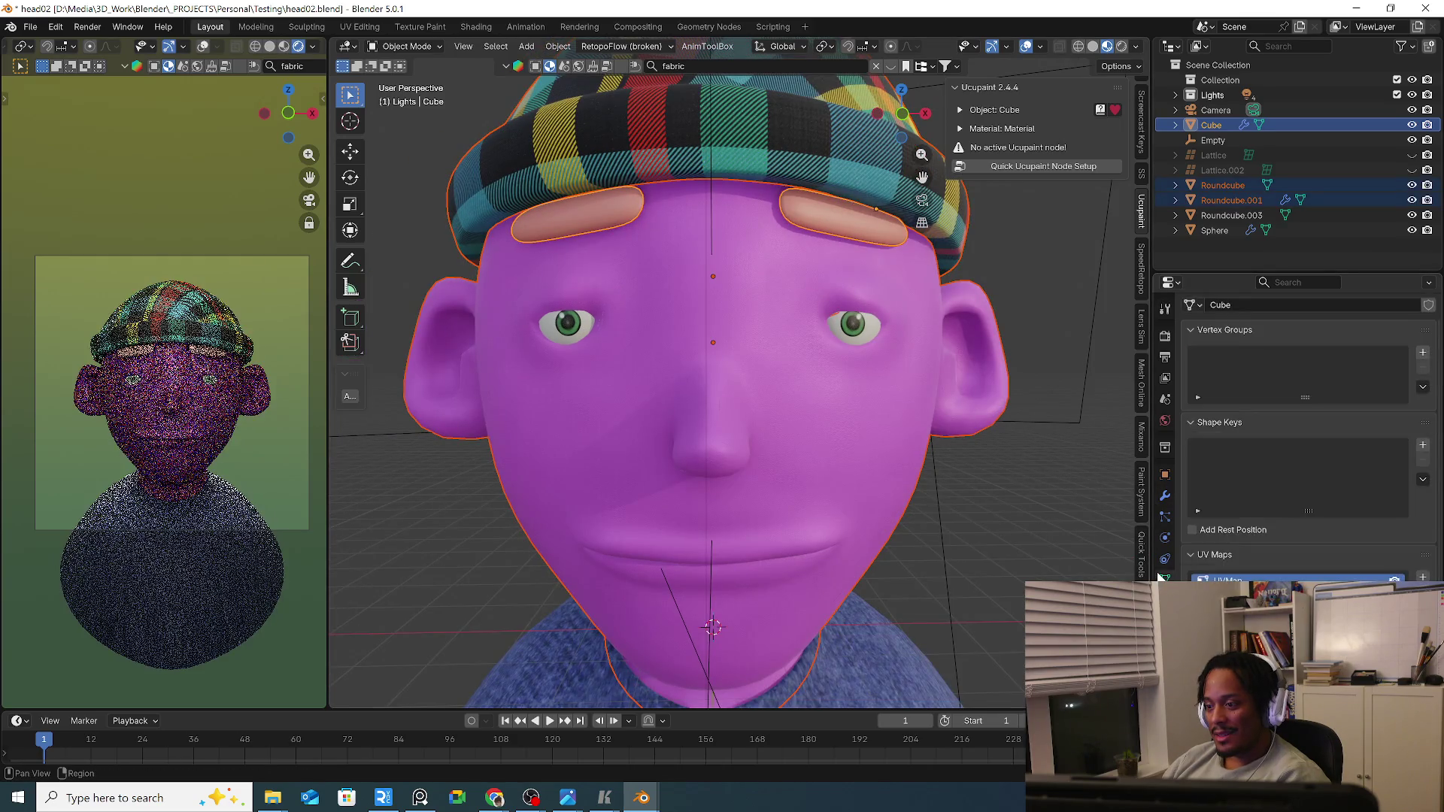
left_click(1166, 564)
left_click(1168, 537)
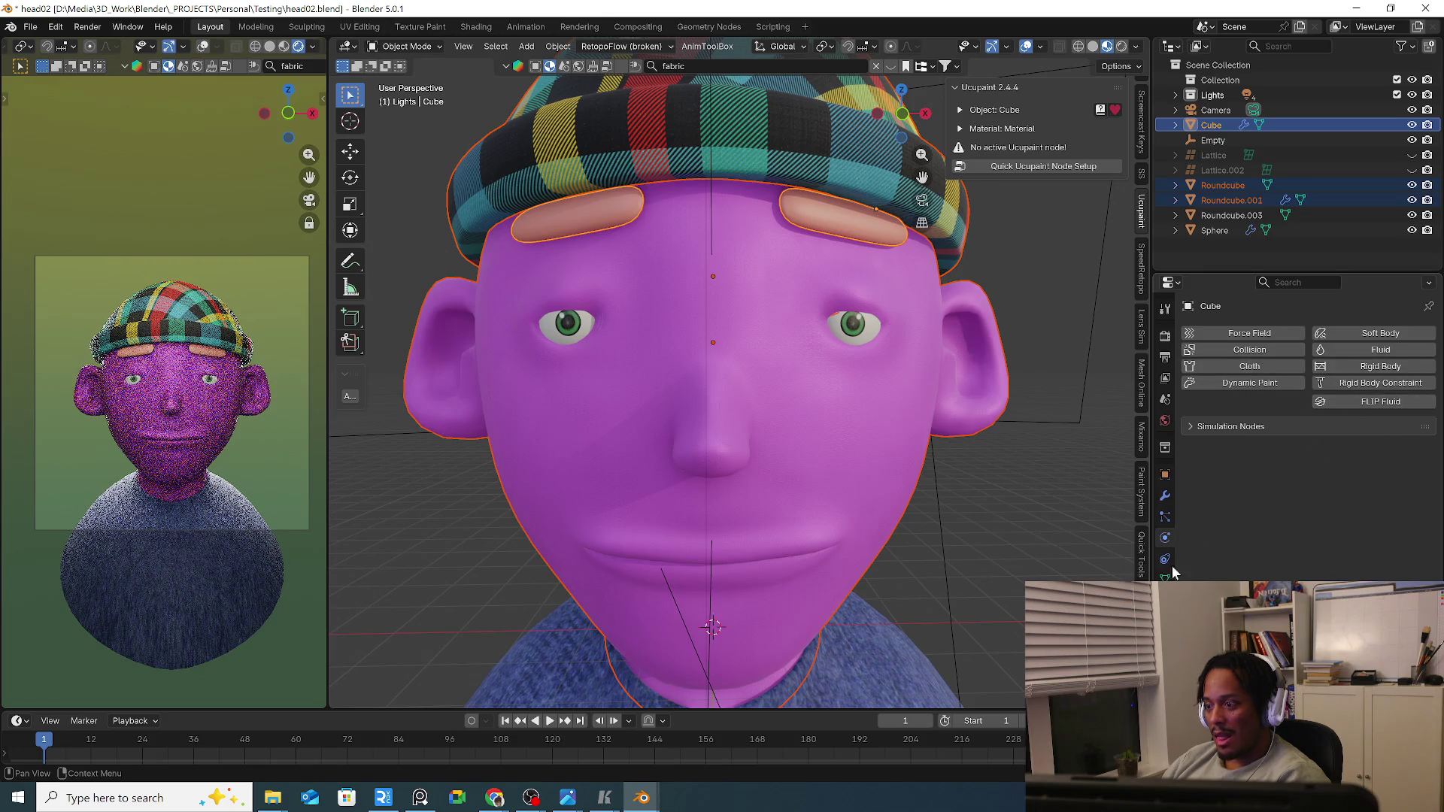
left_click(1166, 515)
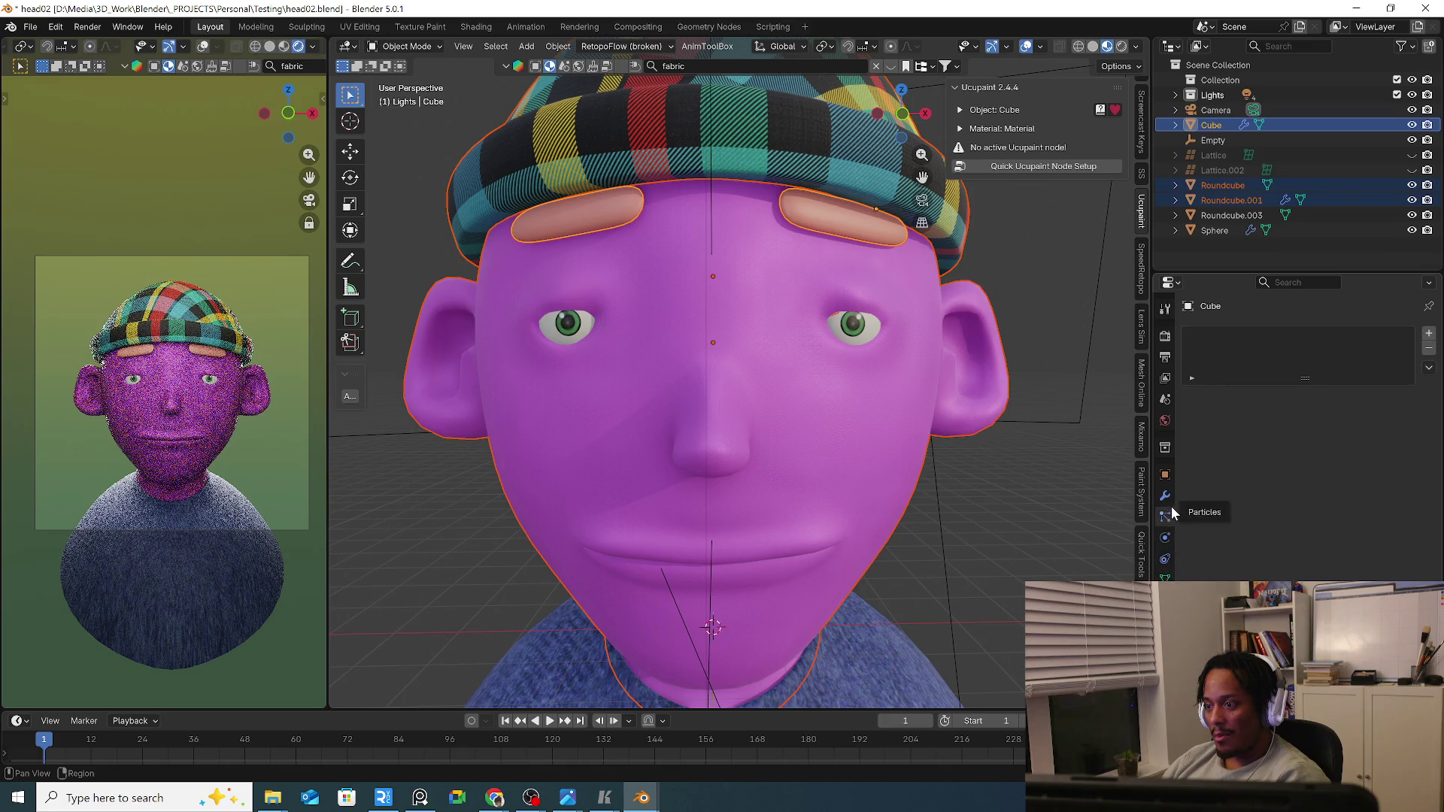
left_click(1429, 336)
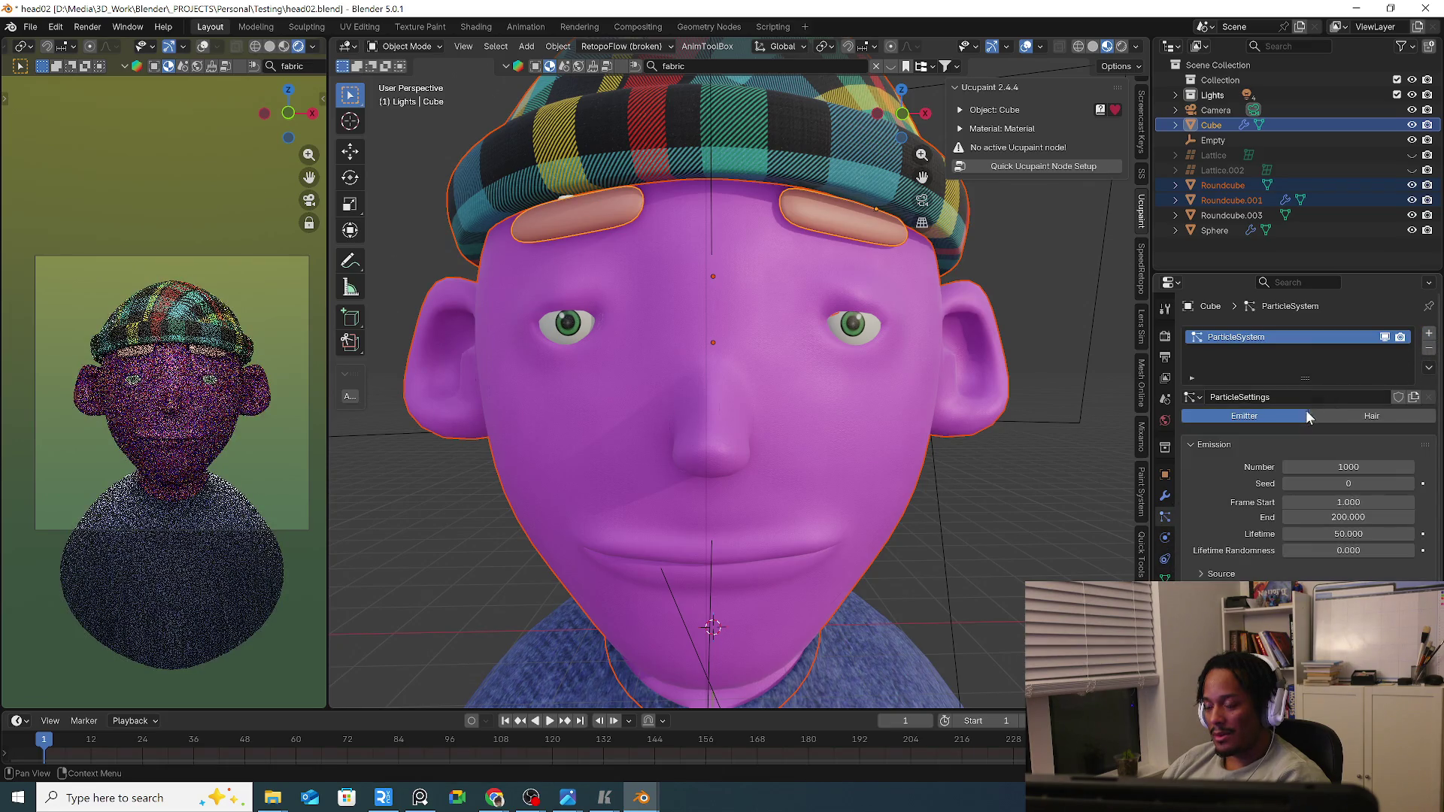
left_click(1166, 537)
left_click(1166, 516)
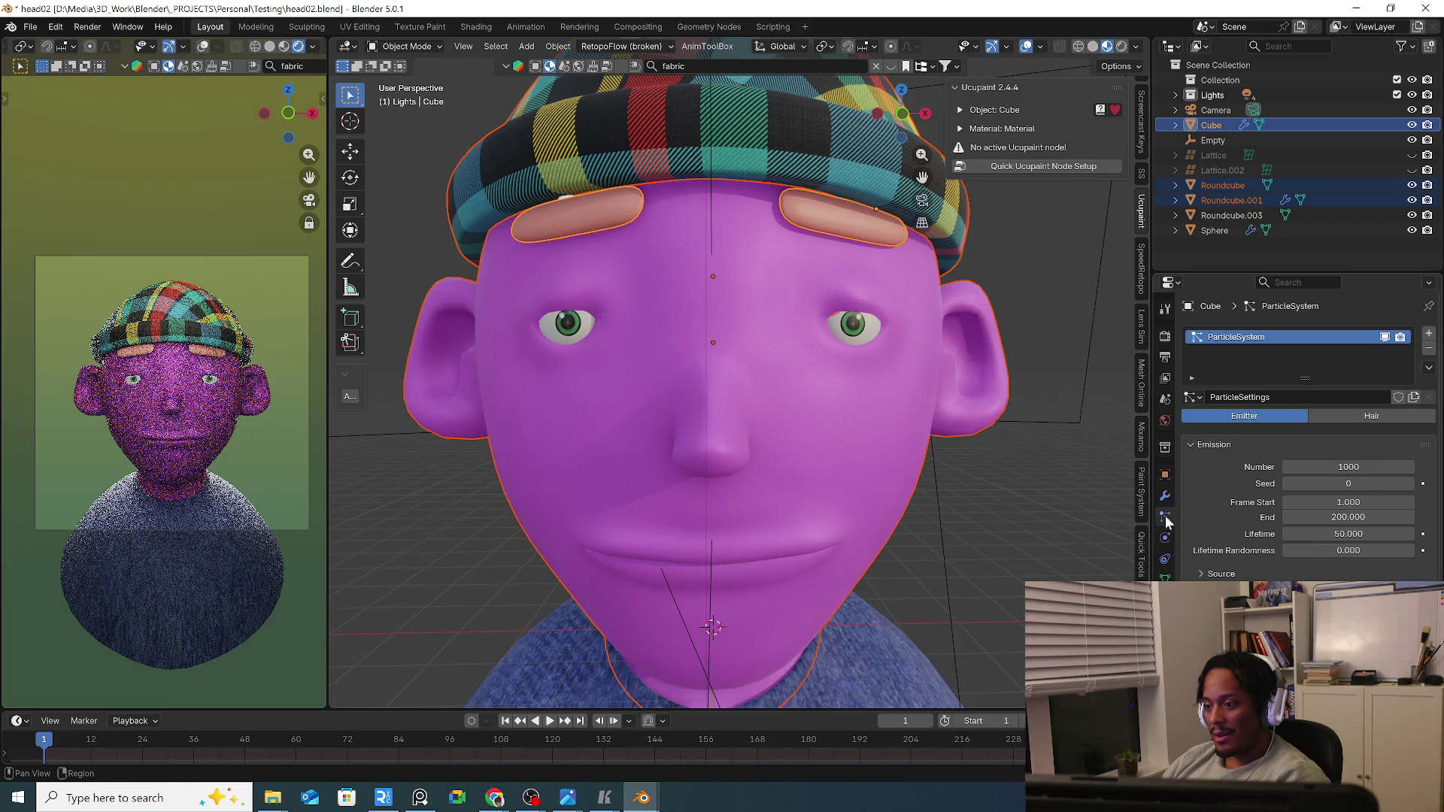
left_click(1428, 349)
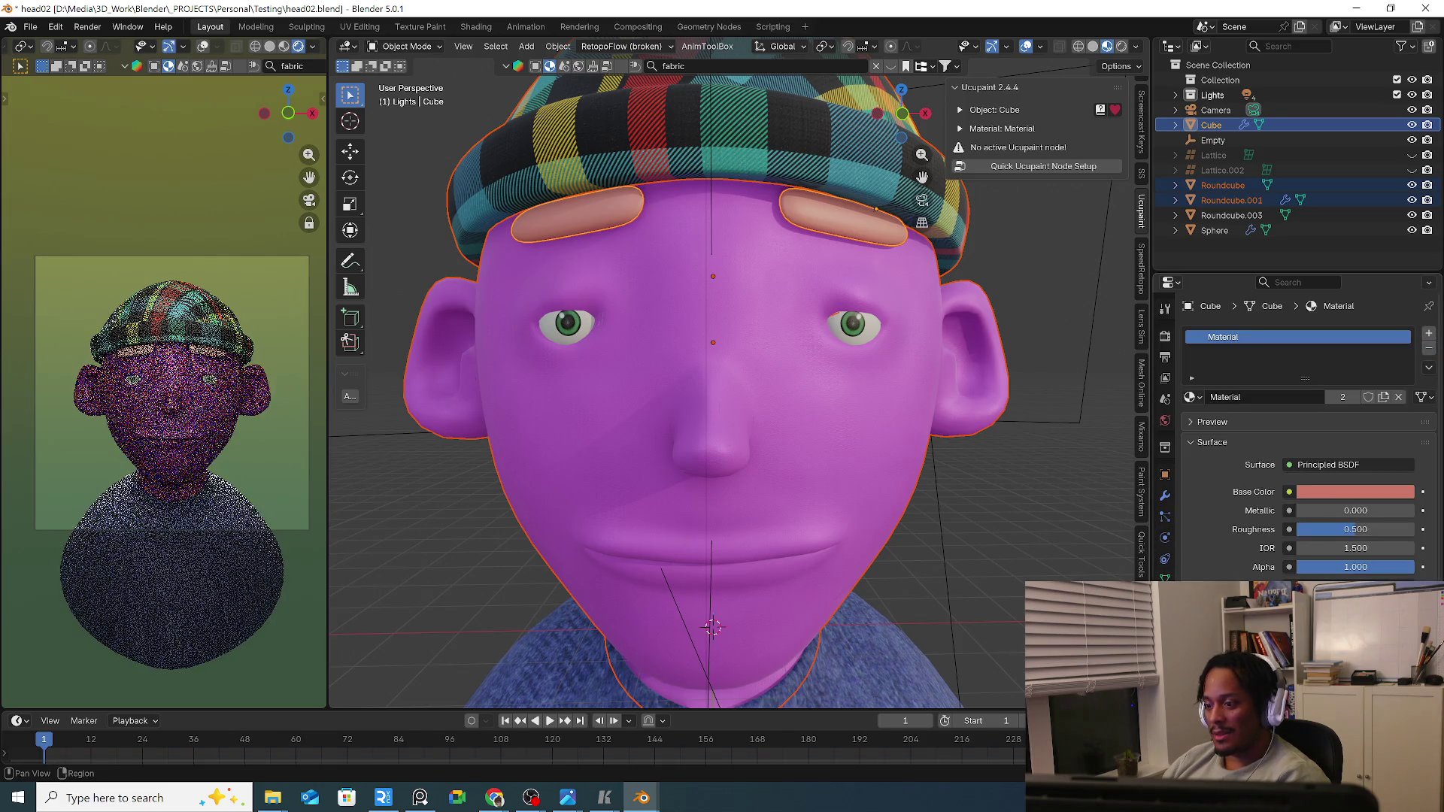
Flip through the eyebrow's material and object pages back to its Subdivision and Mirror modifier stack.
left_click(1166, 420)
left_click(1166, 579)
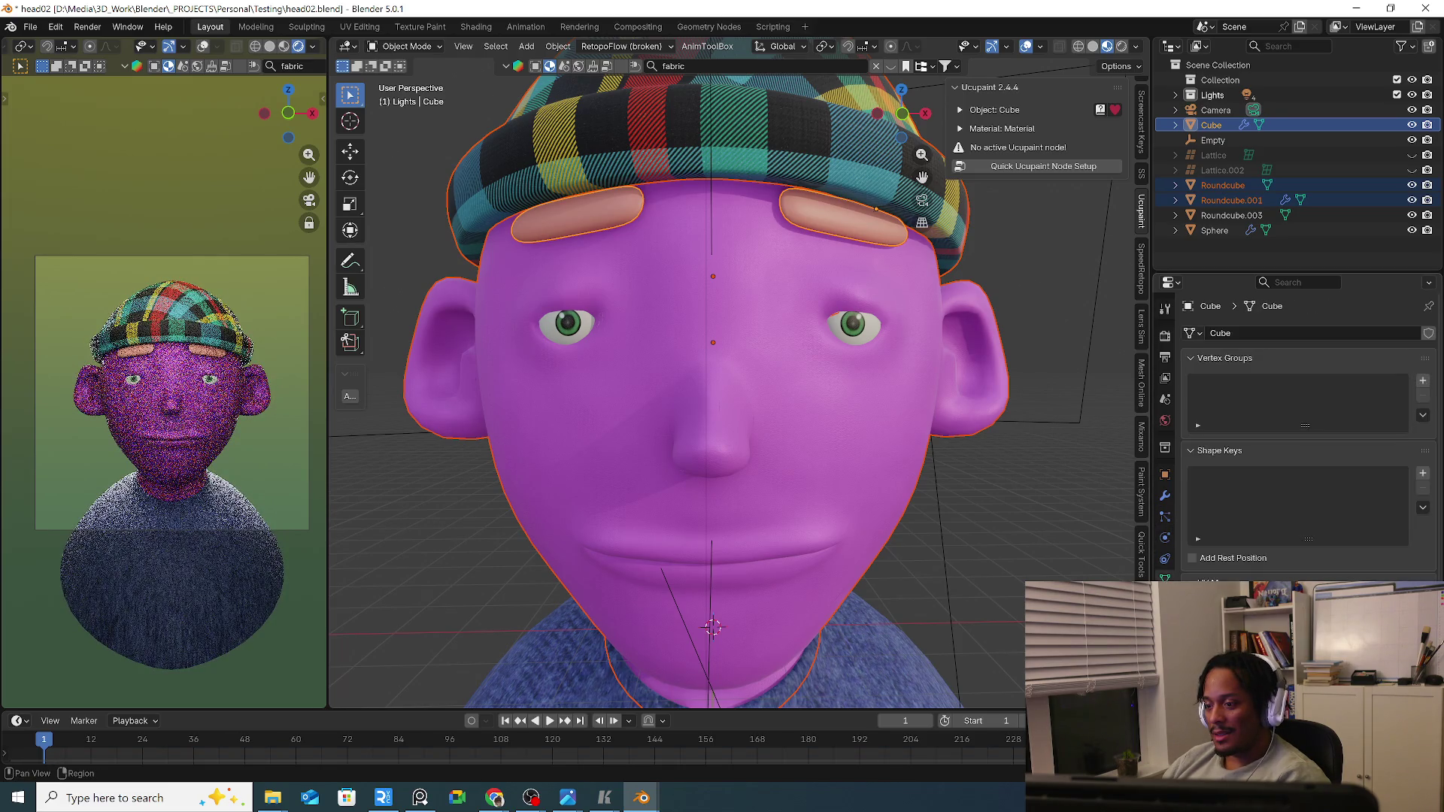
left_click(1166, 538)
left_click(1165, 494)
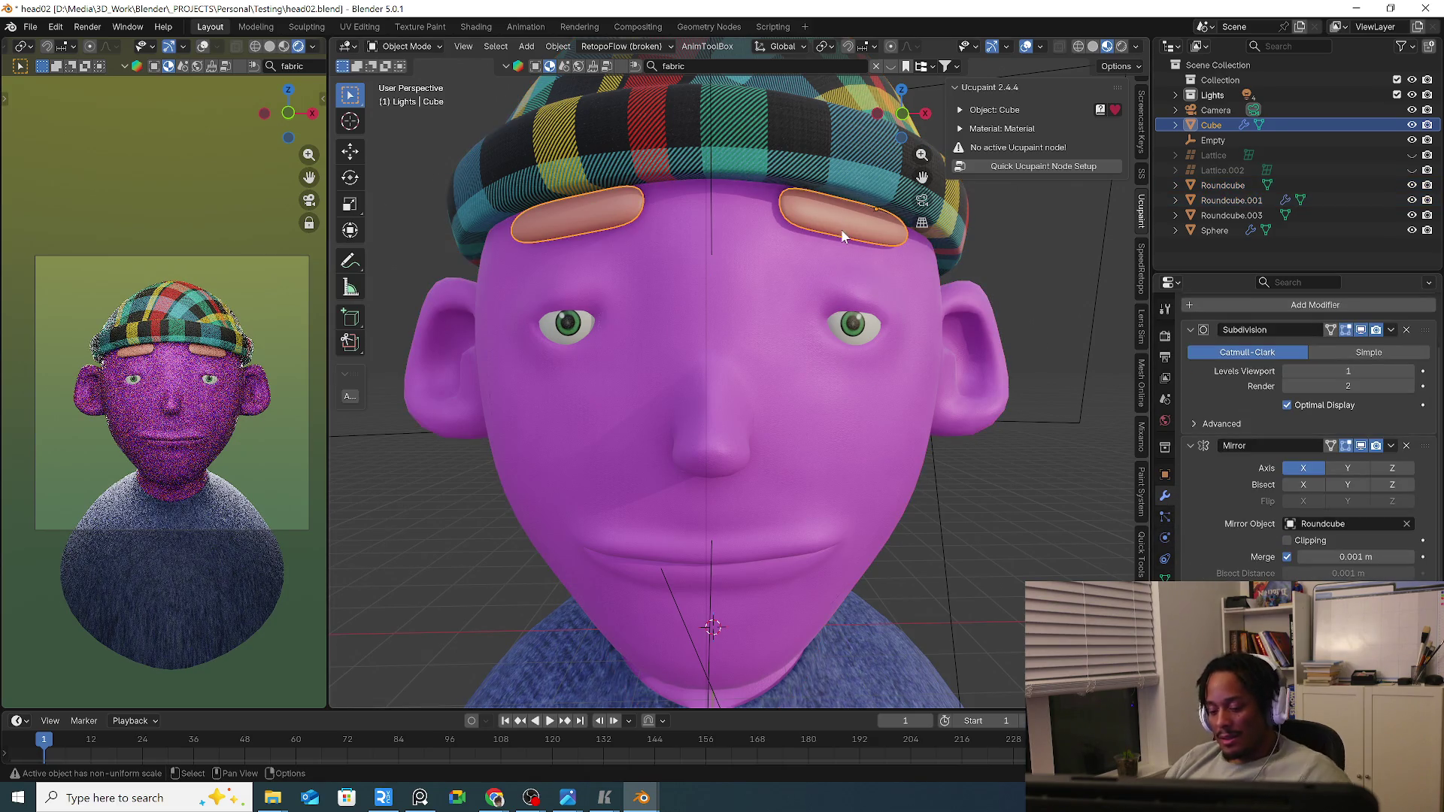
Isolate the eyebrow pads in local view, set their origins to geometry, then bring up the eyebrow tutorial in the browser.
key("KP_Divide")
middle_click_drag(839, 268, 722, 353)
right_click(772, 440)
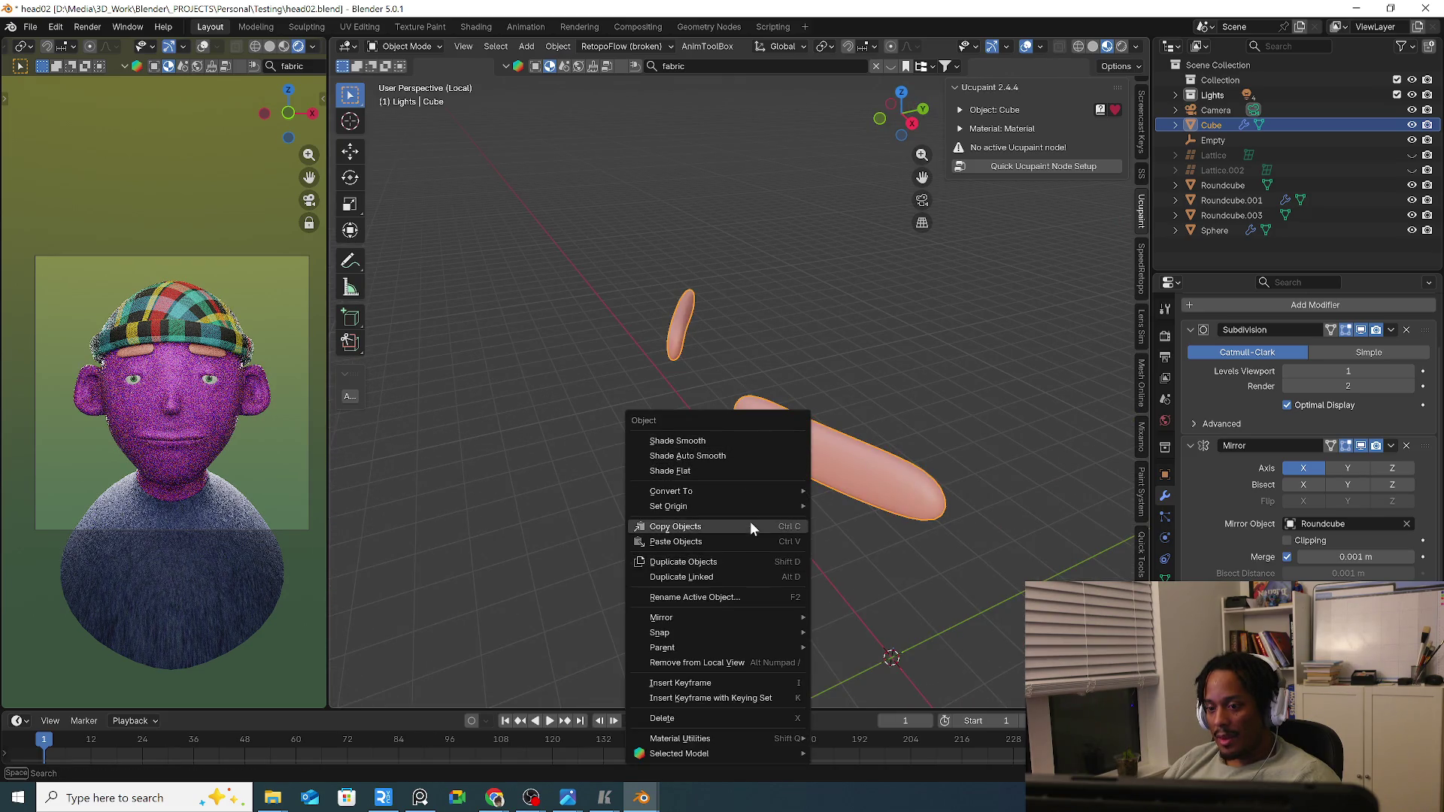
mouse_move(669, 506)
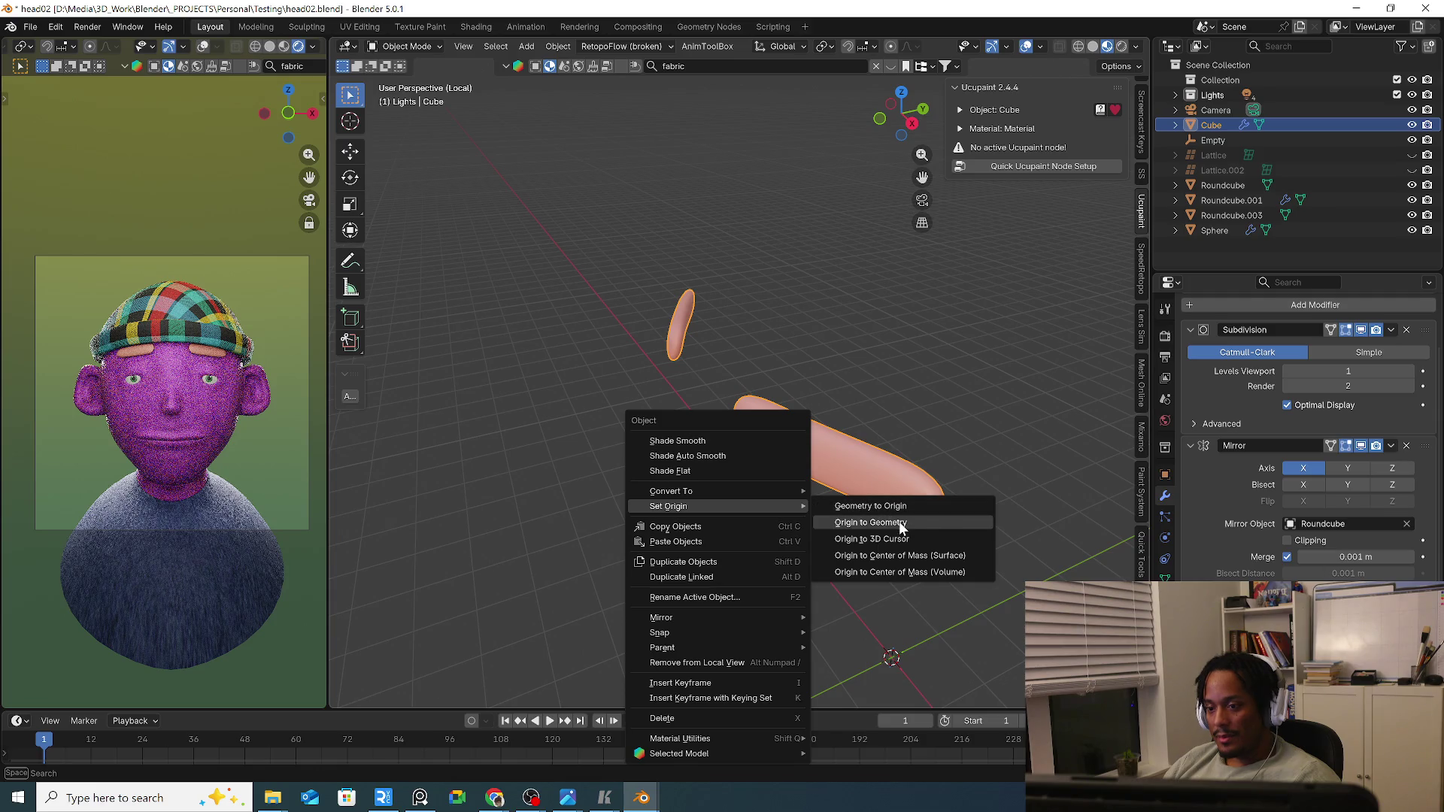
left_click(902, 523)
middle_click_drag(798, 507, 874, 479)
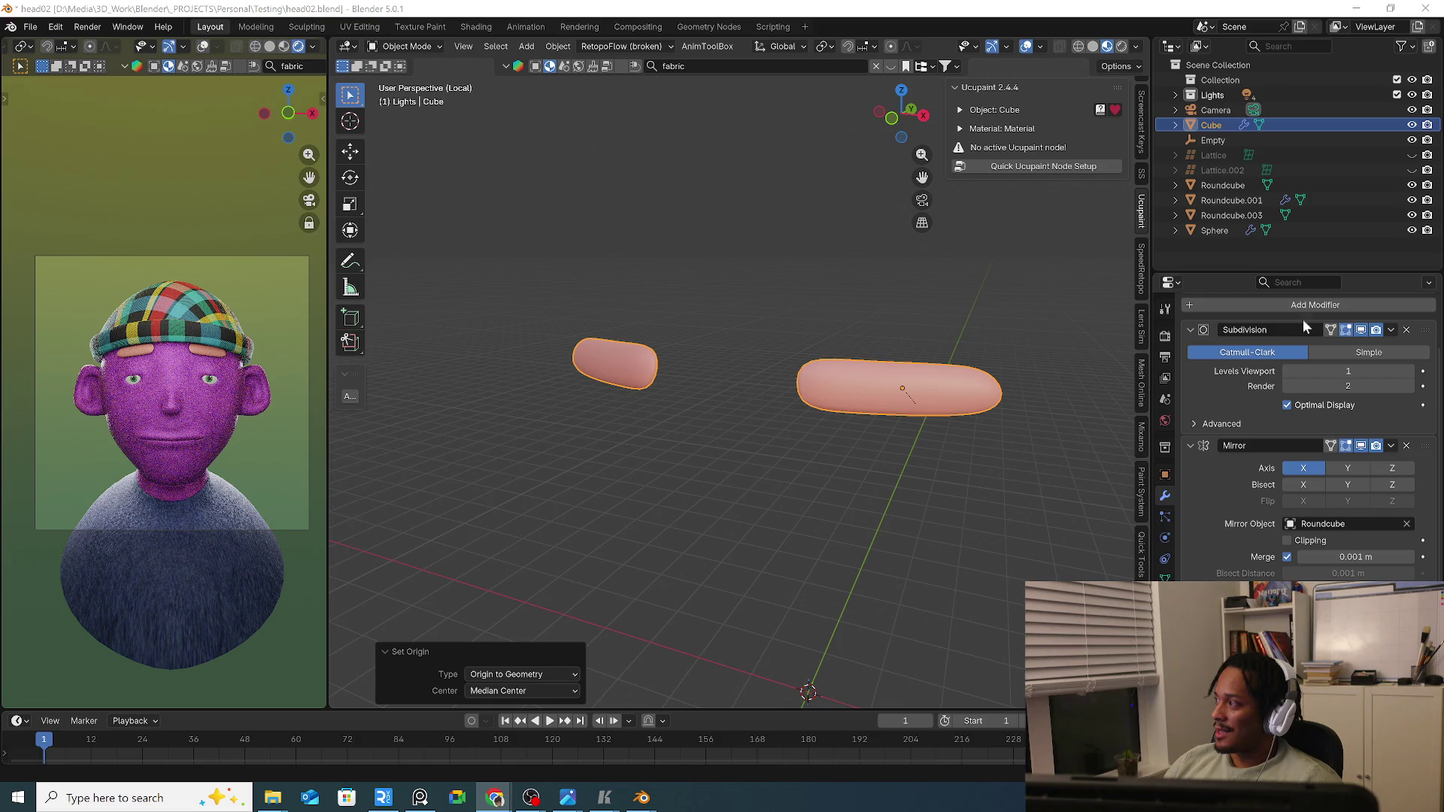
double_click(564, 258)
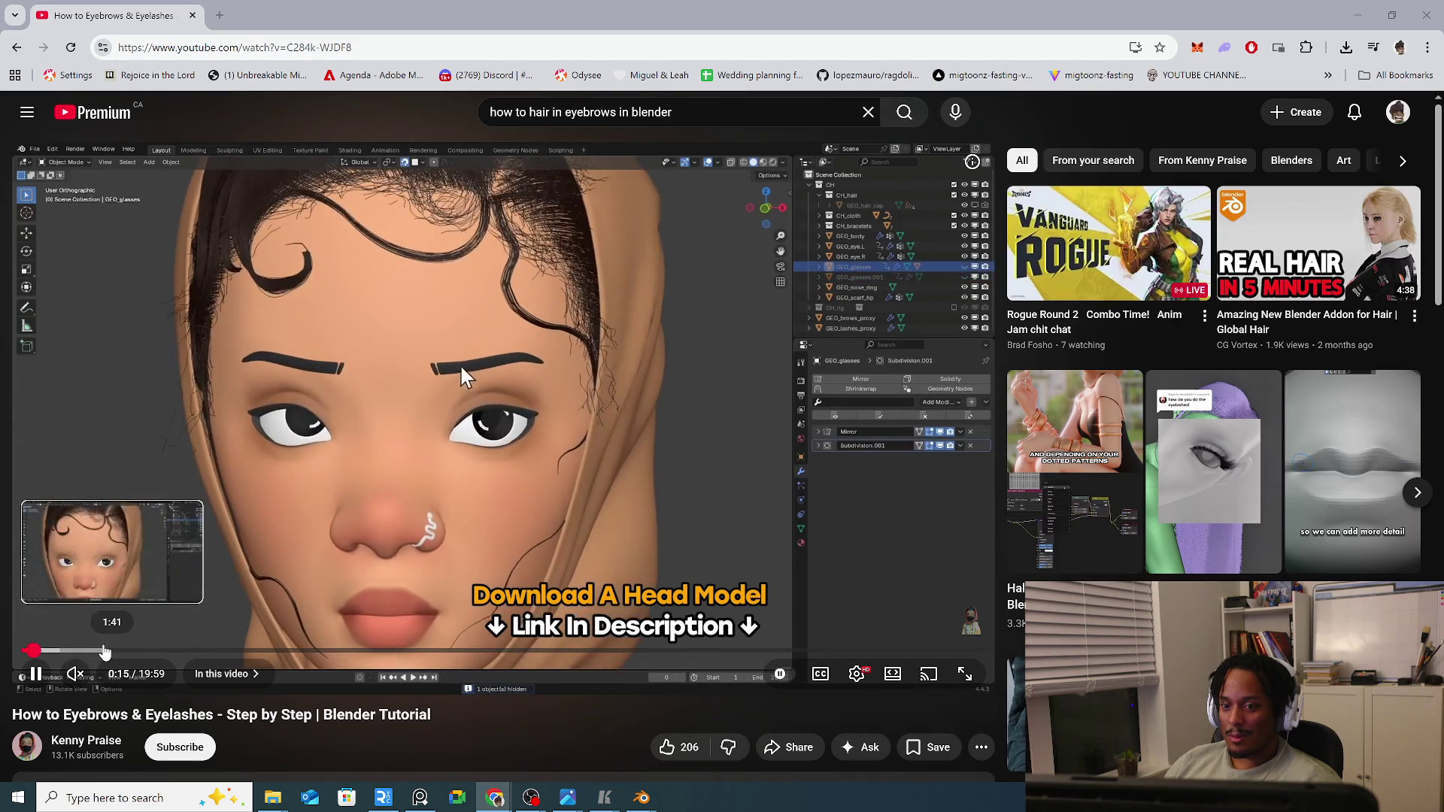
Scrub through the tutorial's opening and wireframe part to the eyebrow close-up, pausing briefly.
left_click(62, 653)
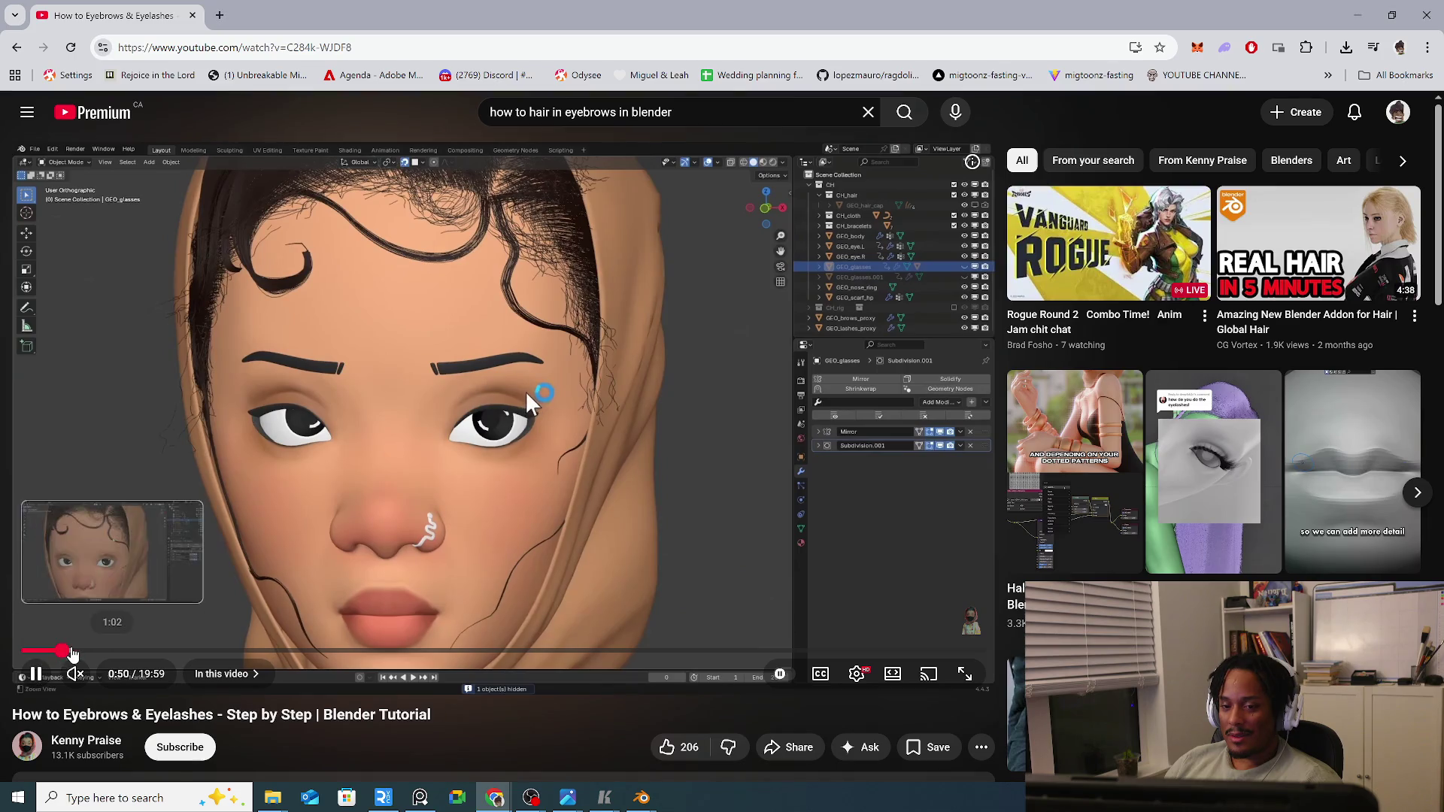
left_click(74, 652)
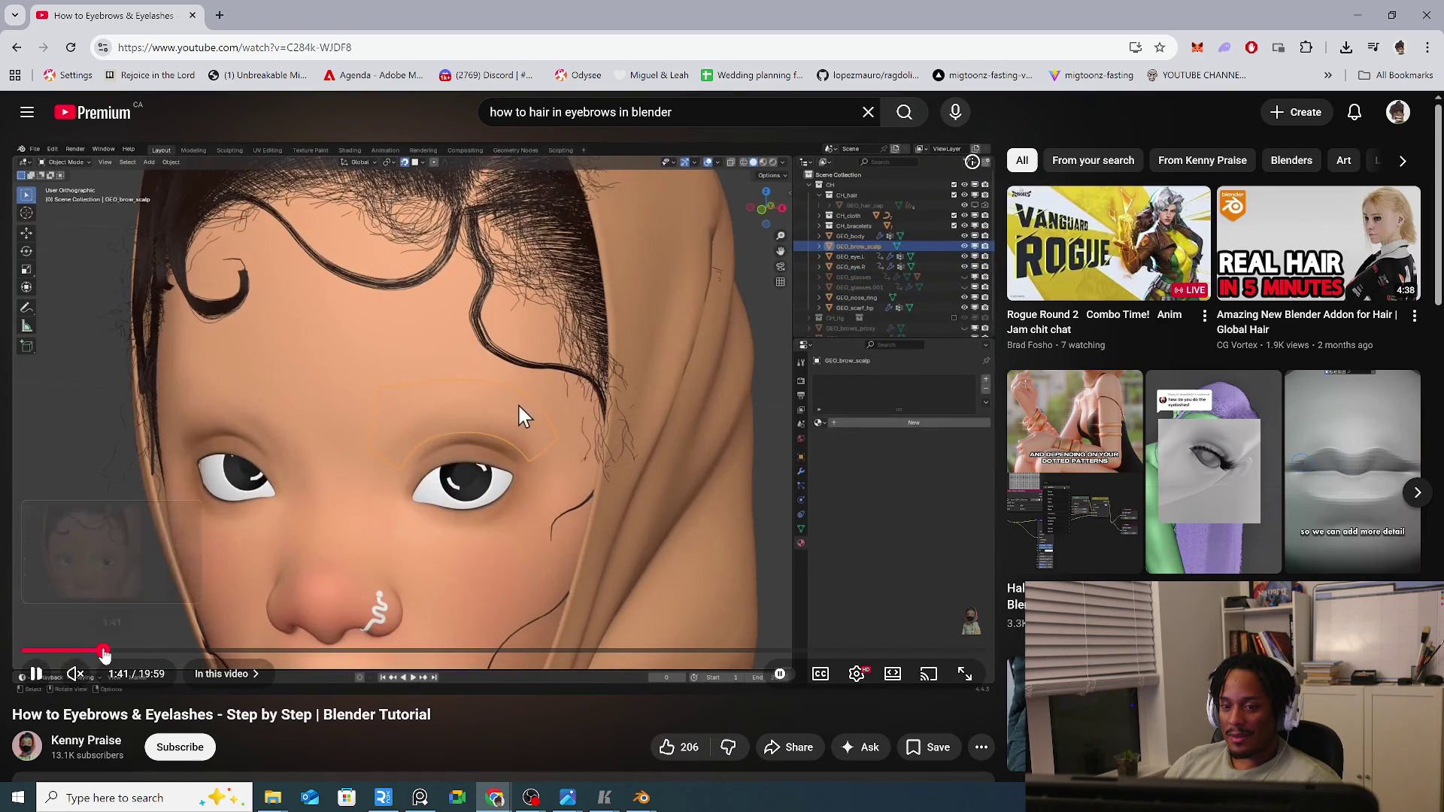
left_click(143, 653)
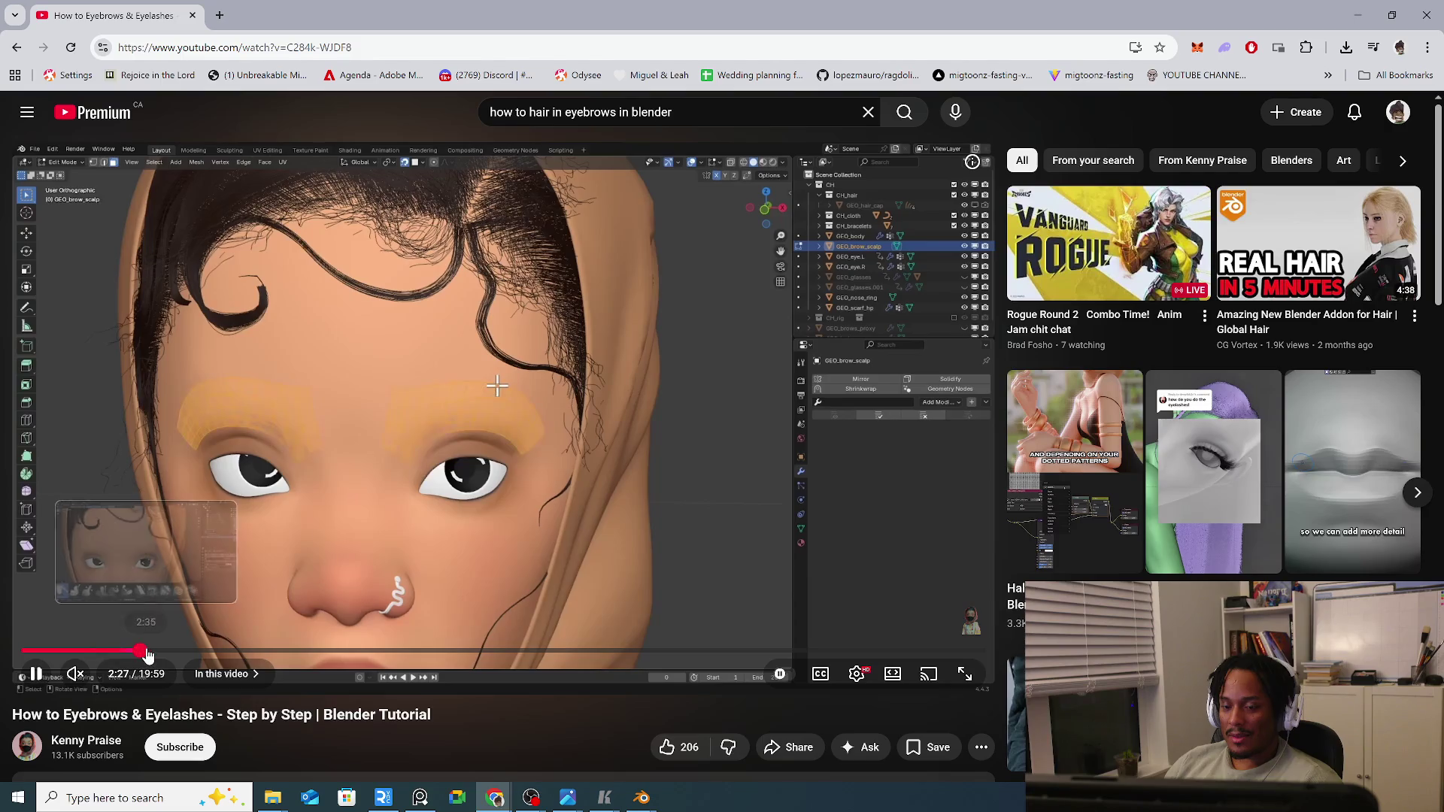
left_click(171, 653)
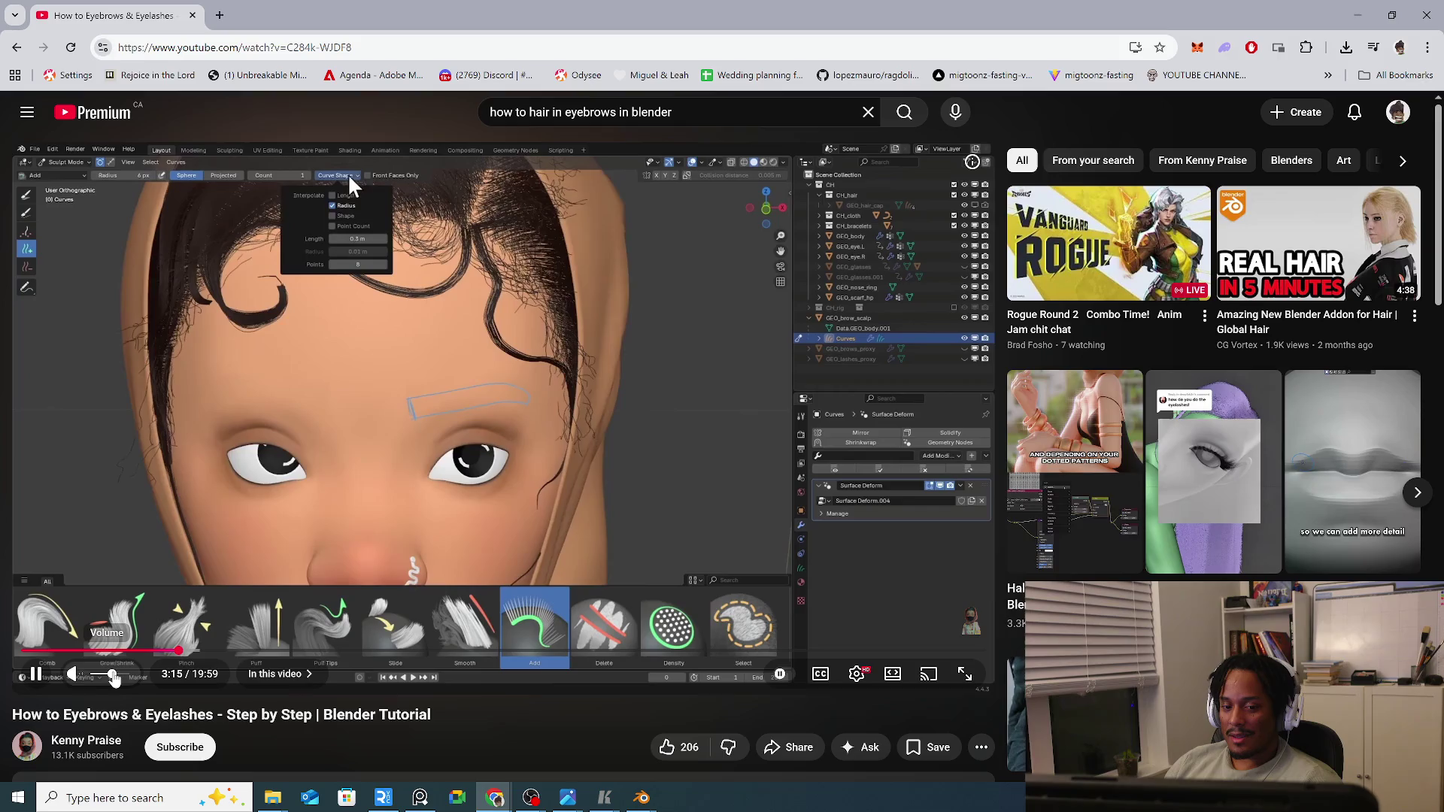
key("space")
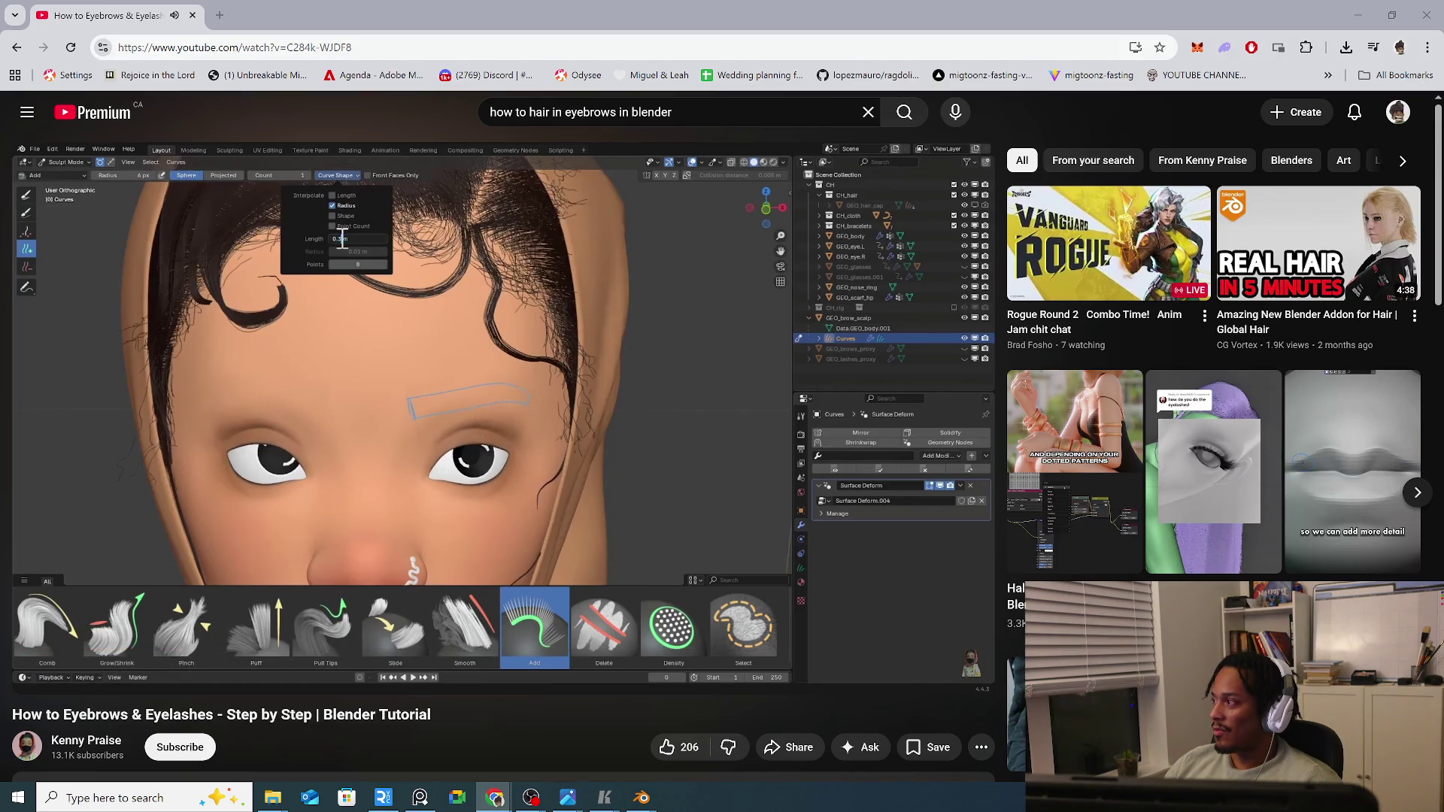
key("space")
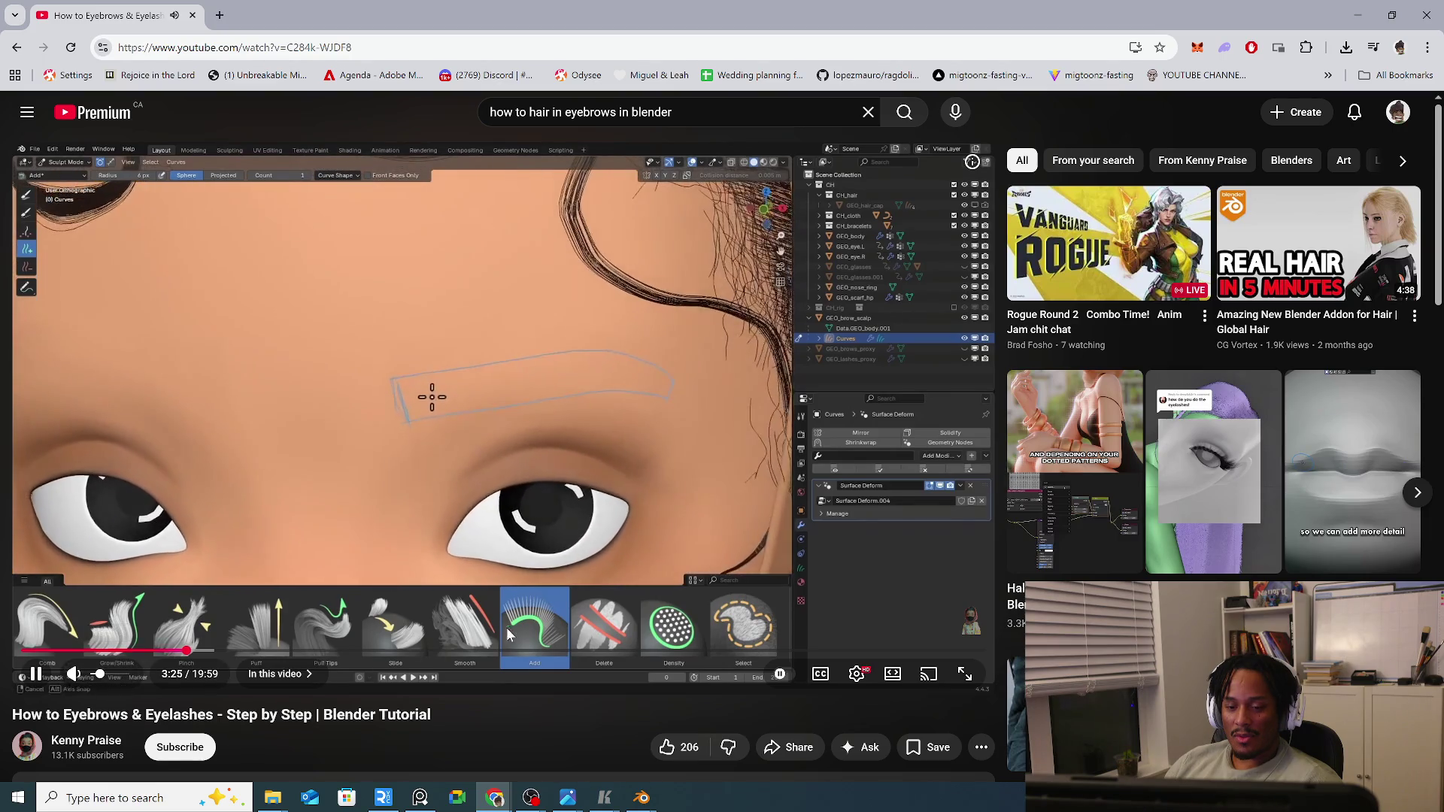
Skip ahead to the eyebrow hair combing around the seven-minute mark.
left_click(246, 655)
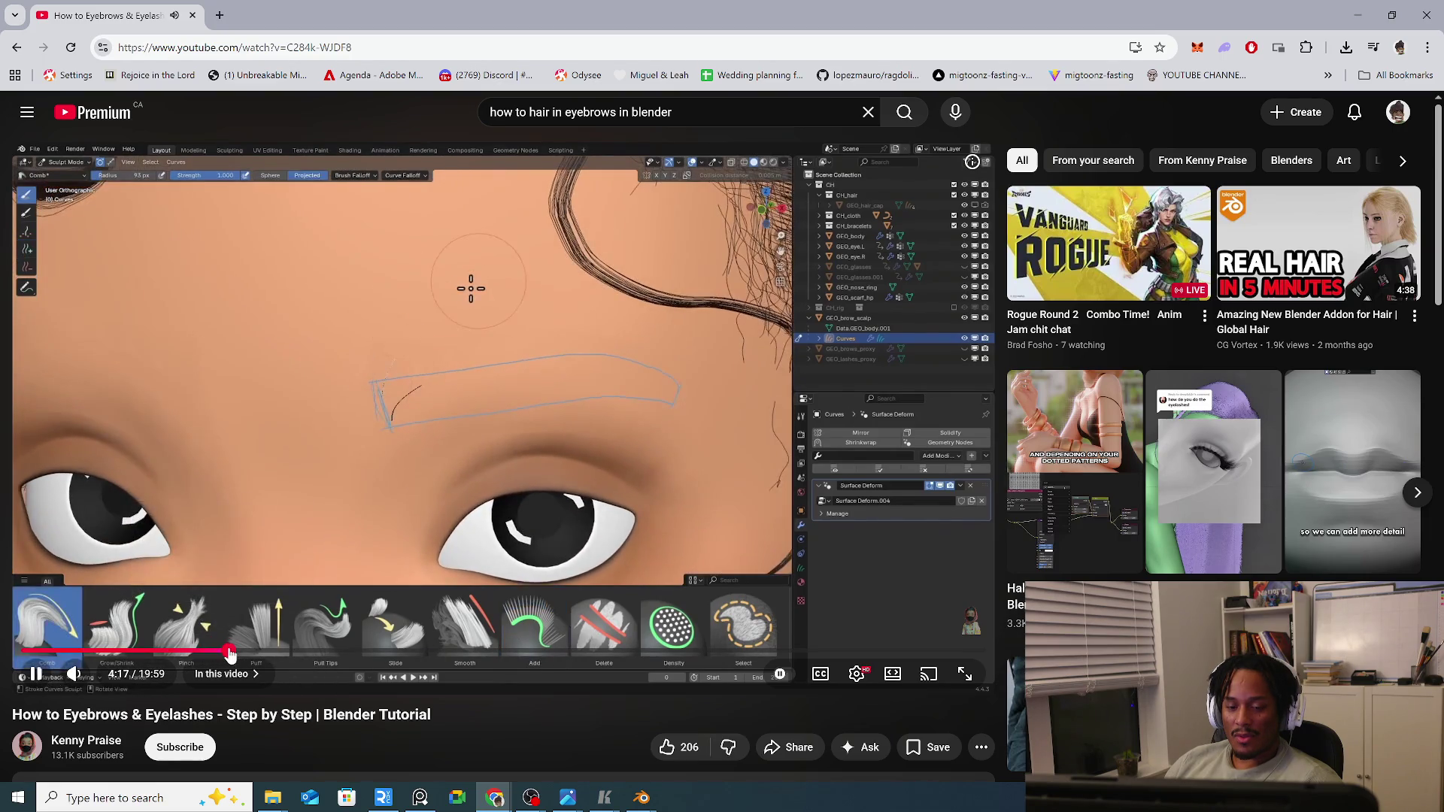
left_click(312, 653)
left_click(355, 653)
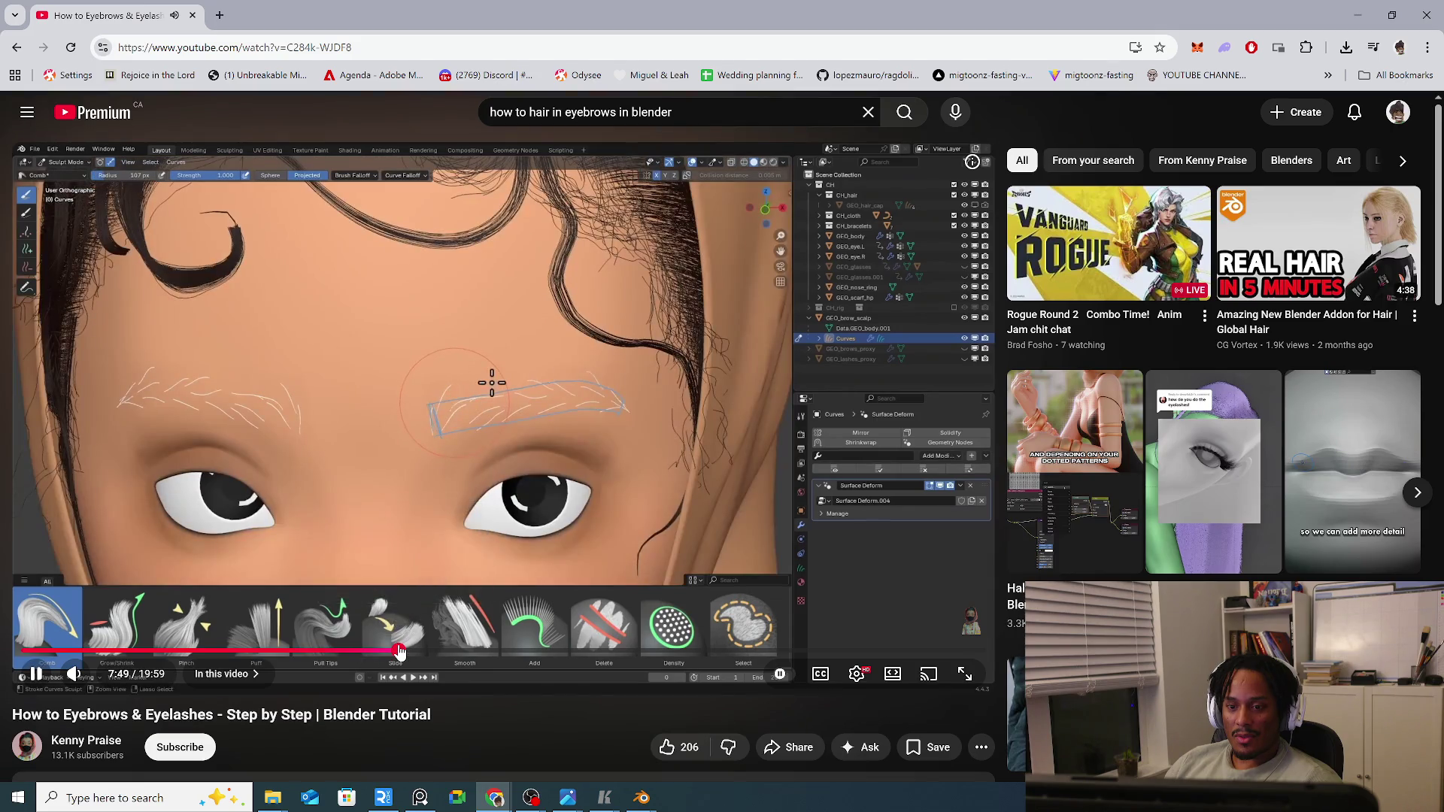
left_click(398, 652)
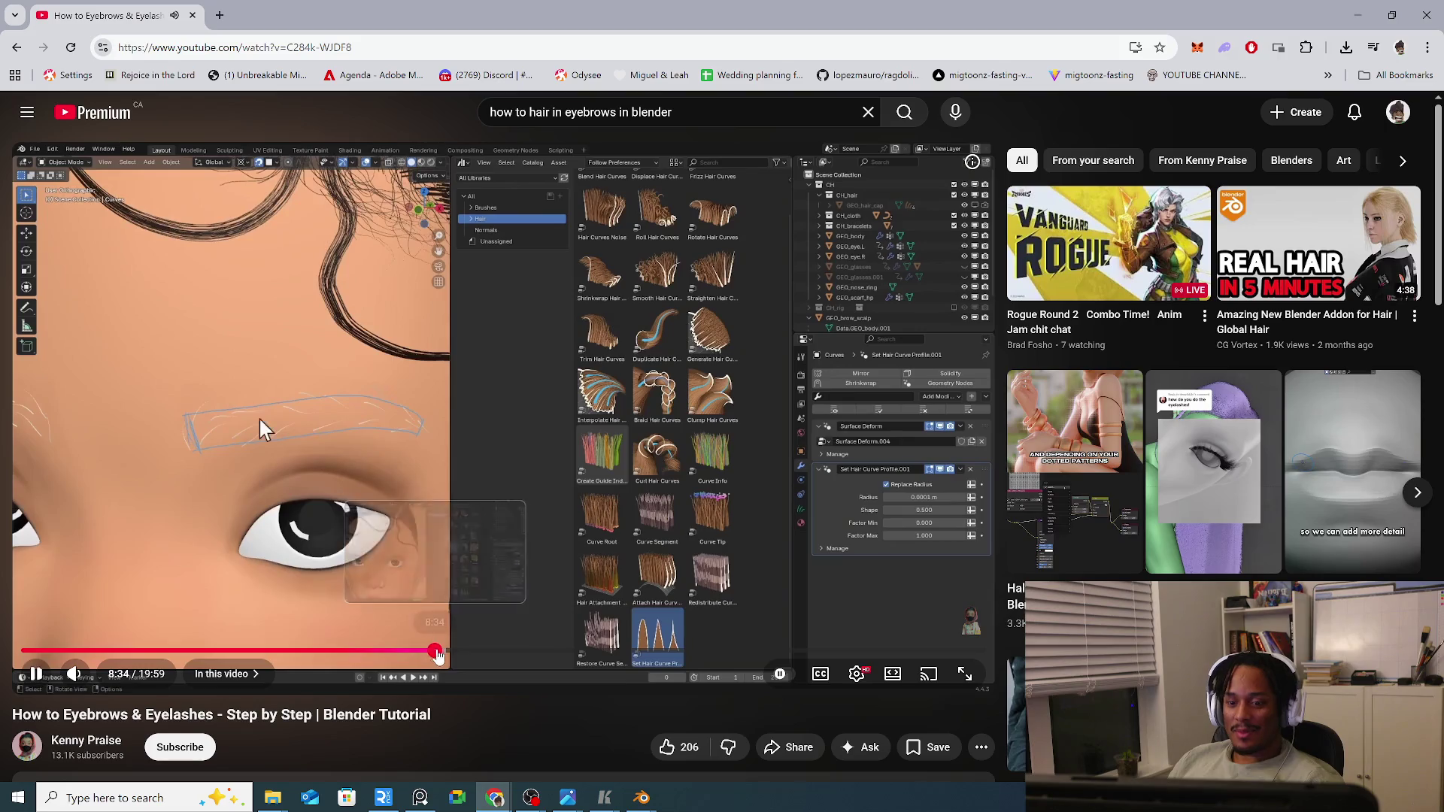
Scrub around the finished white eyebrows back to the guides at 10:31, pause, and return to the search results.
left_click(436, 652)
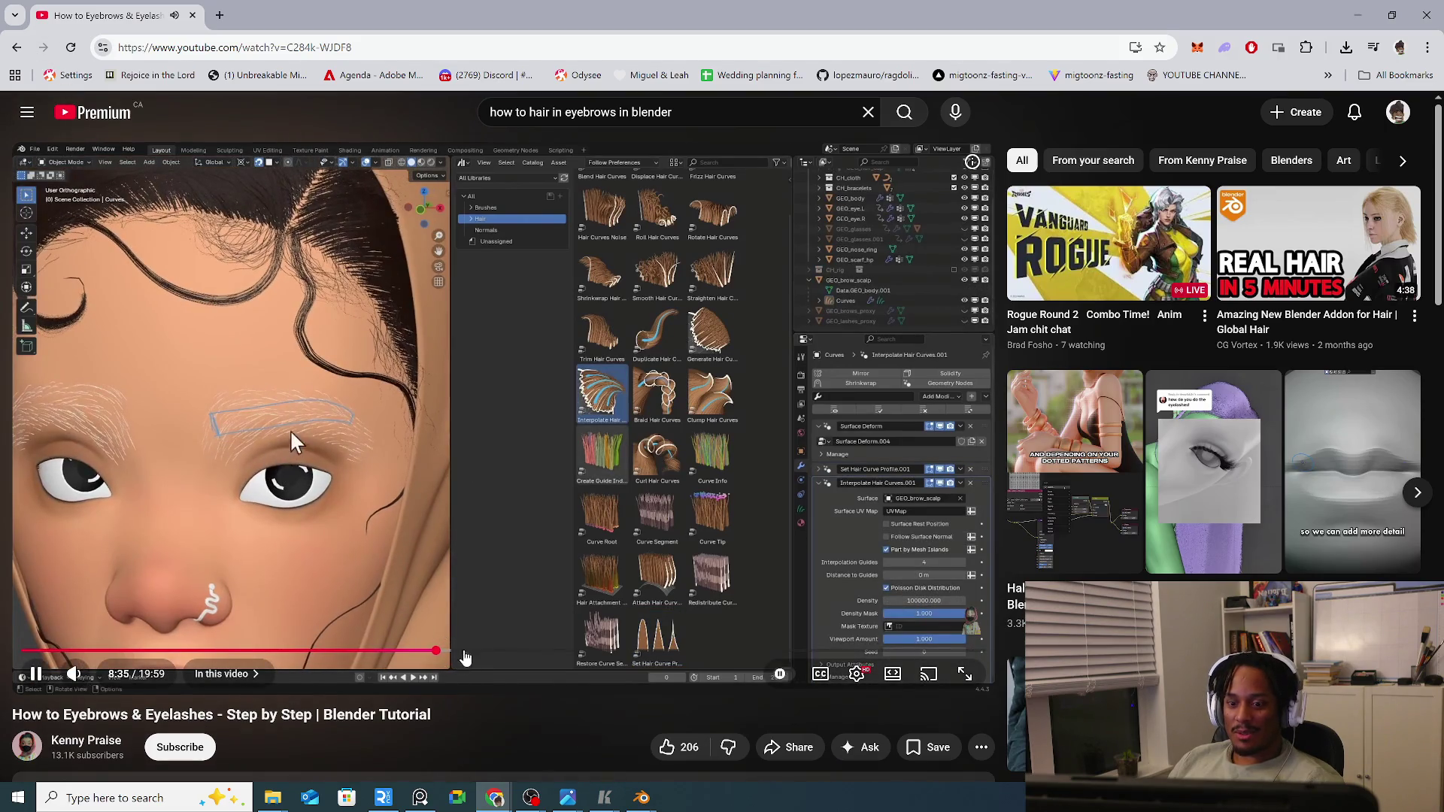
left_click(529, 655)
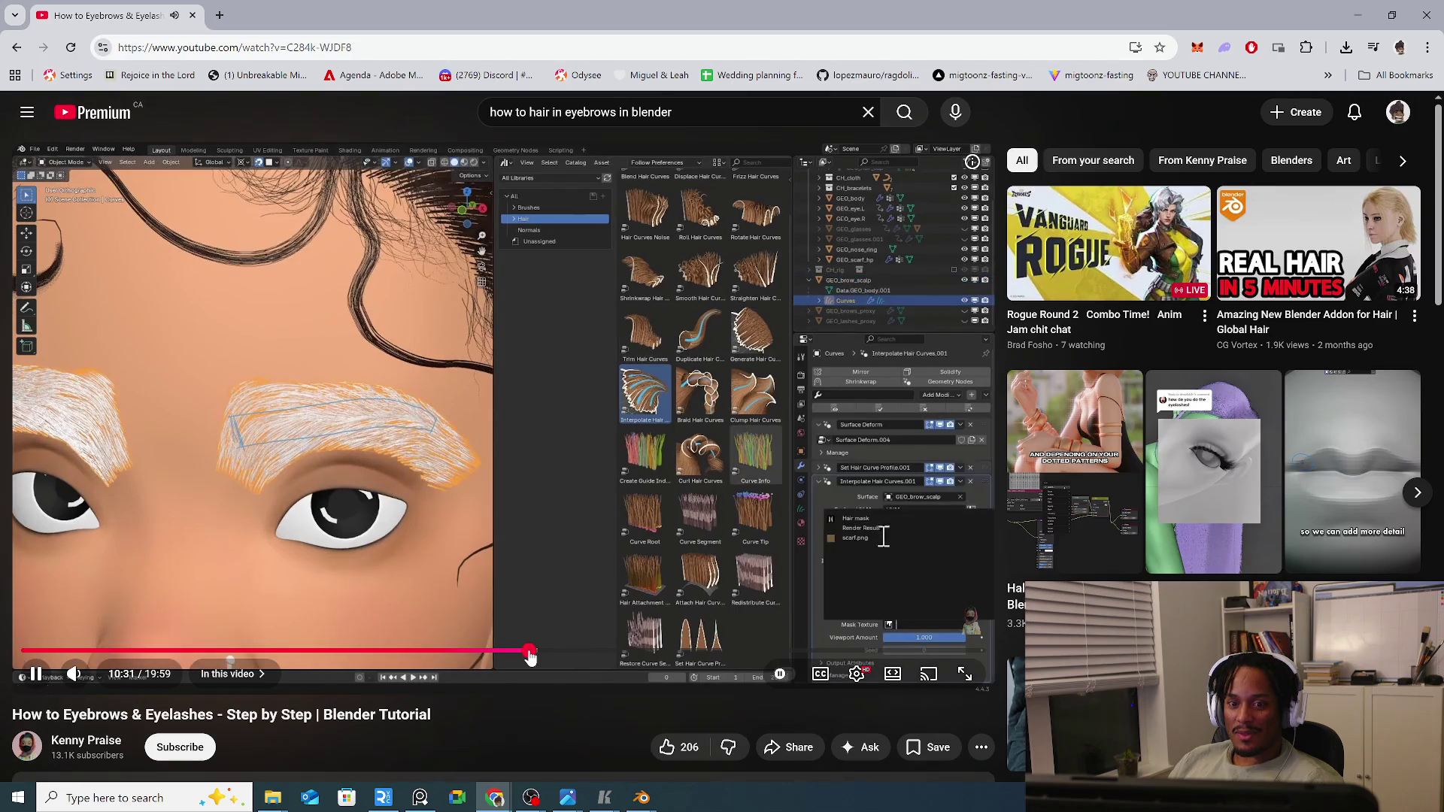
left_click(585, 657)
left_click(567, 656)
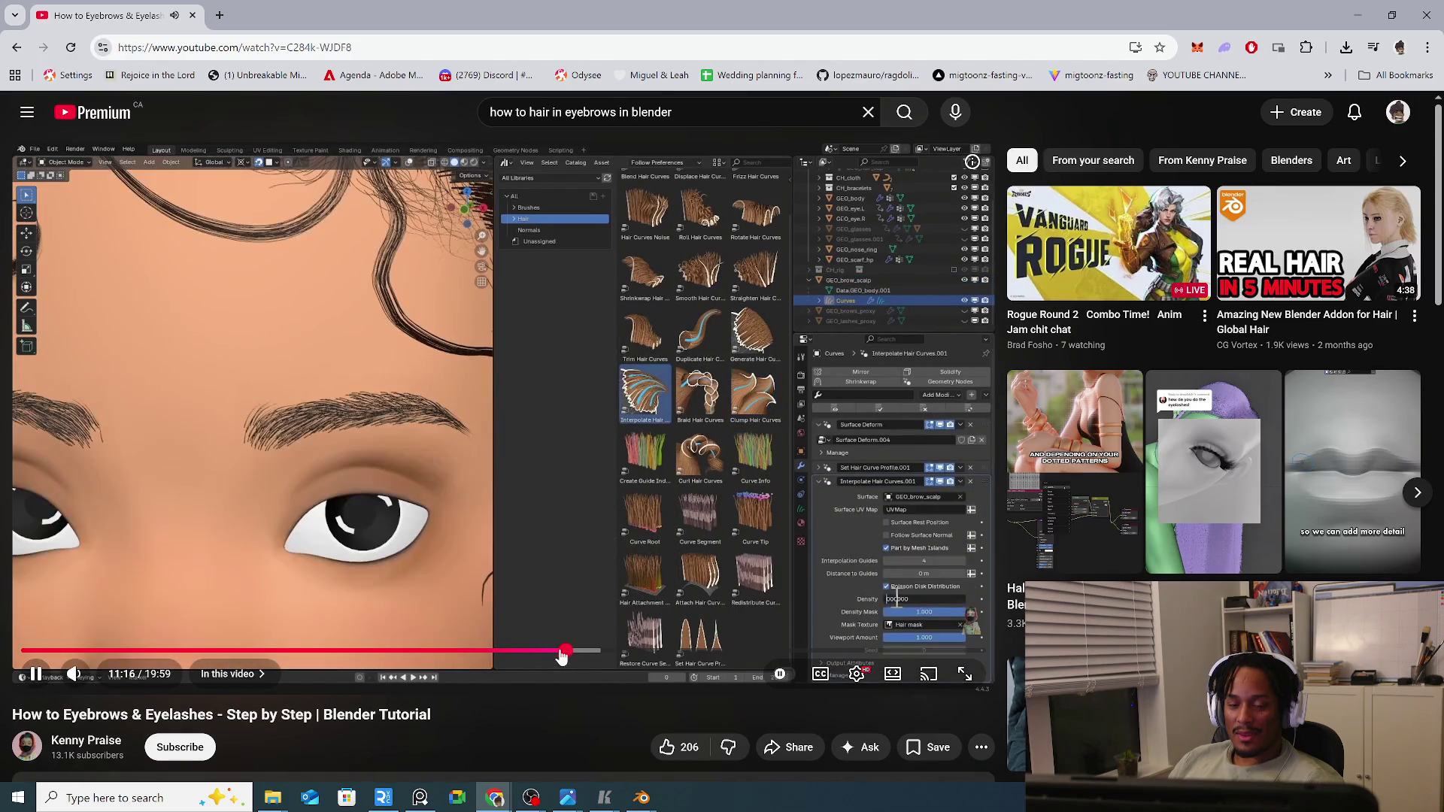
left_click(547, 658)
left_click(535, 657)
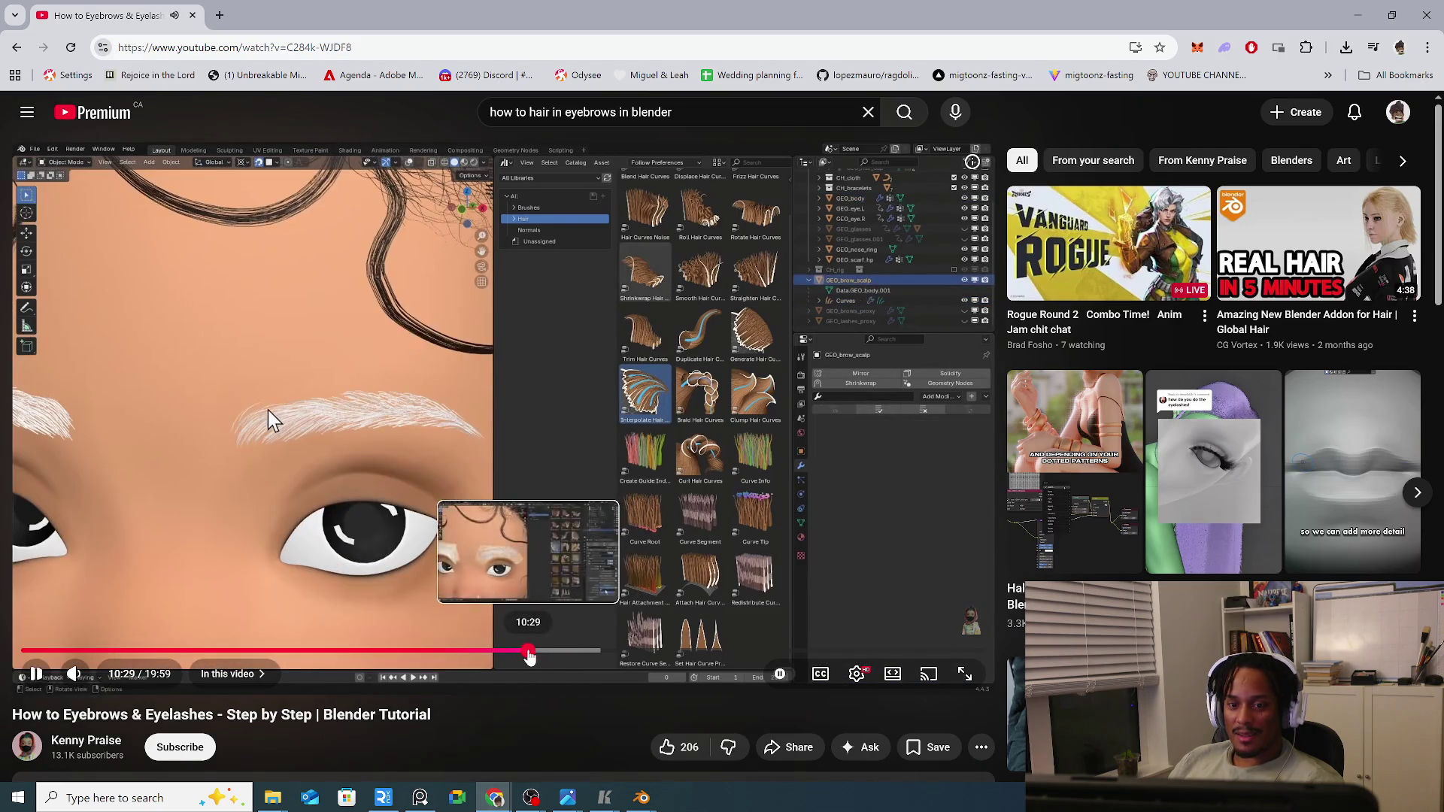
left_click(528, 657)
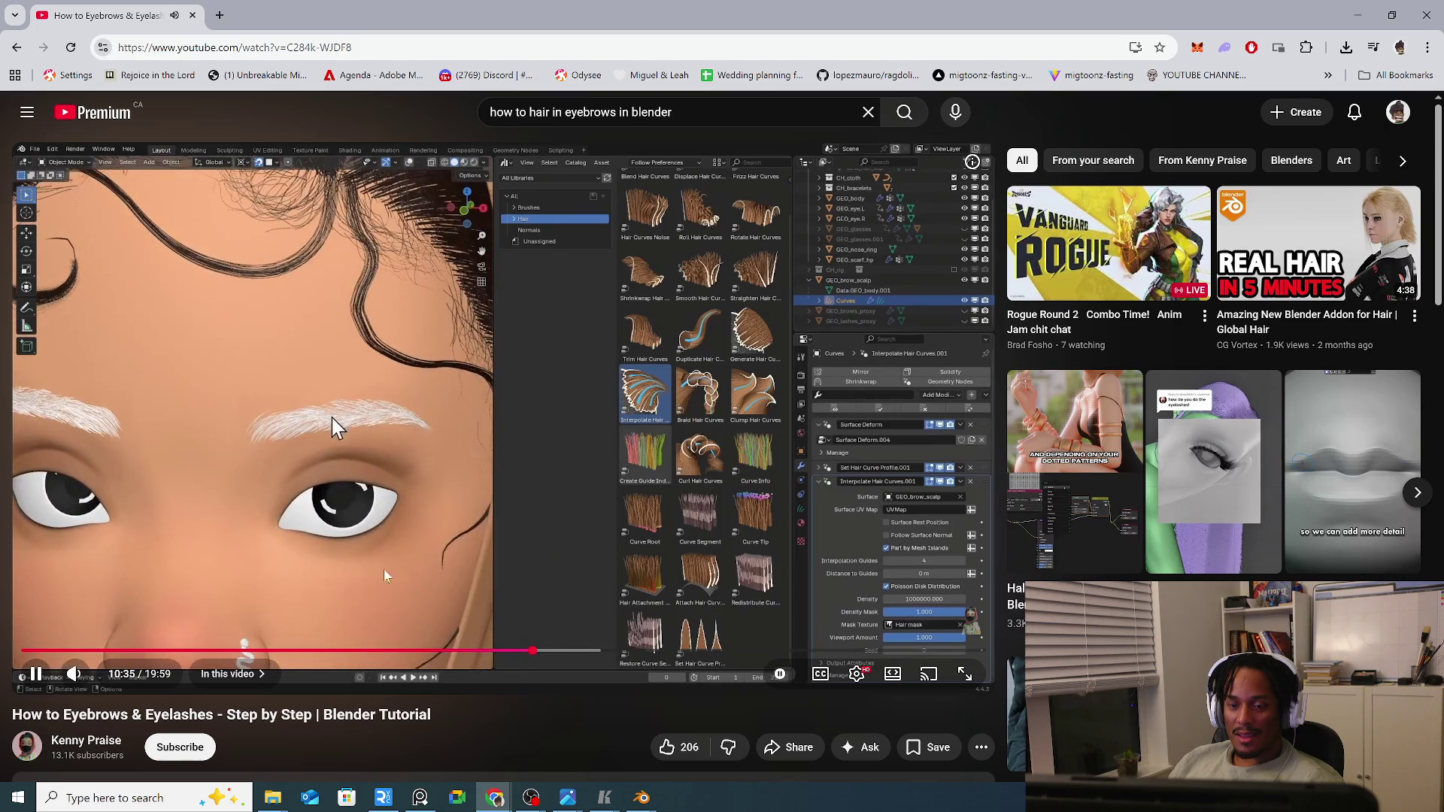
key("space")
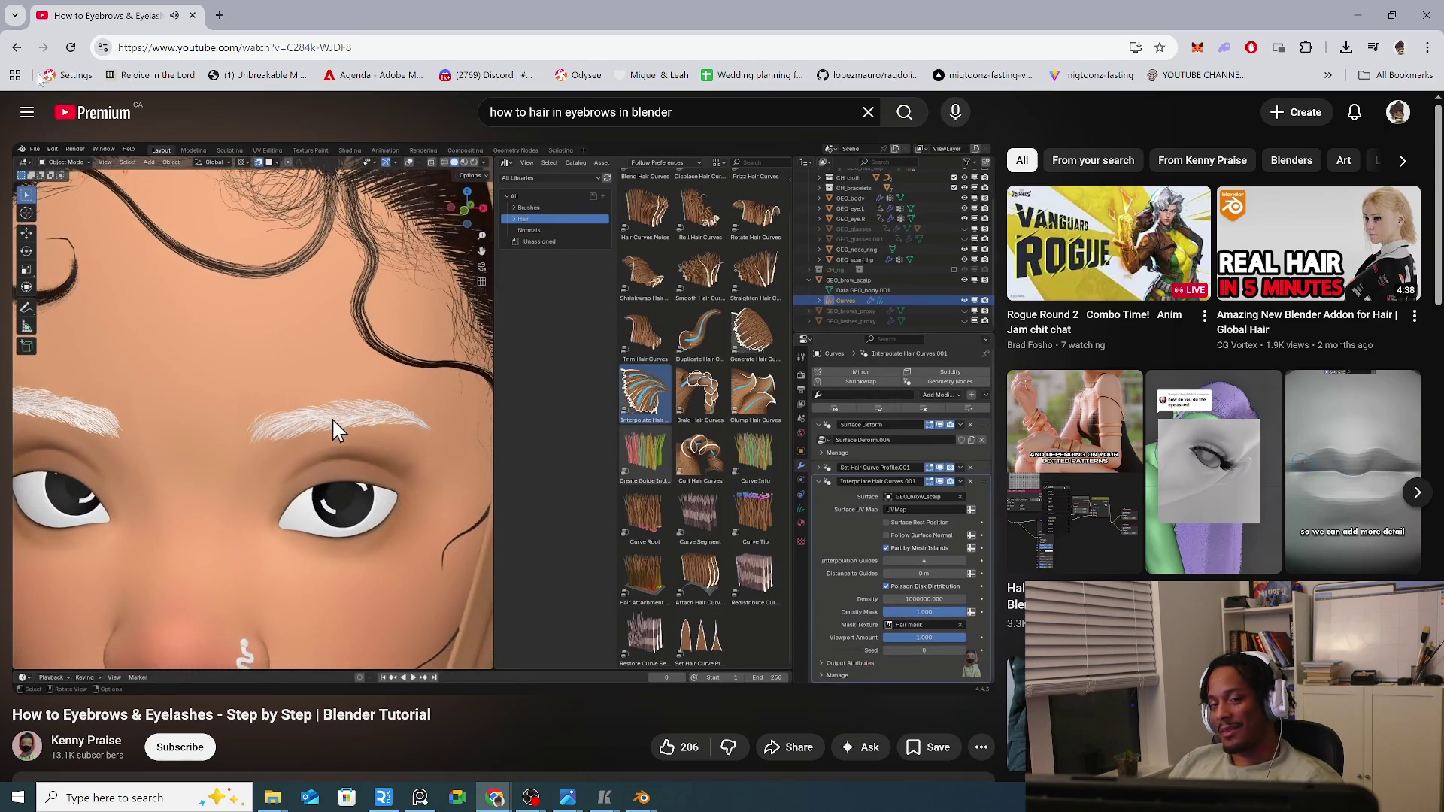
left_click(15, 47)
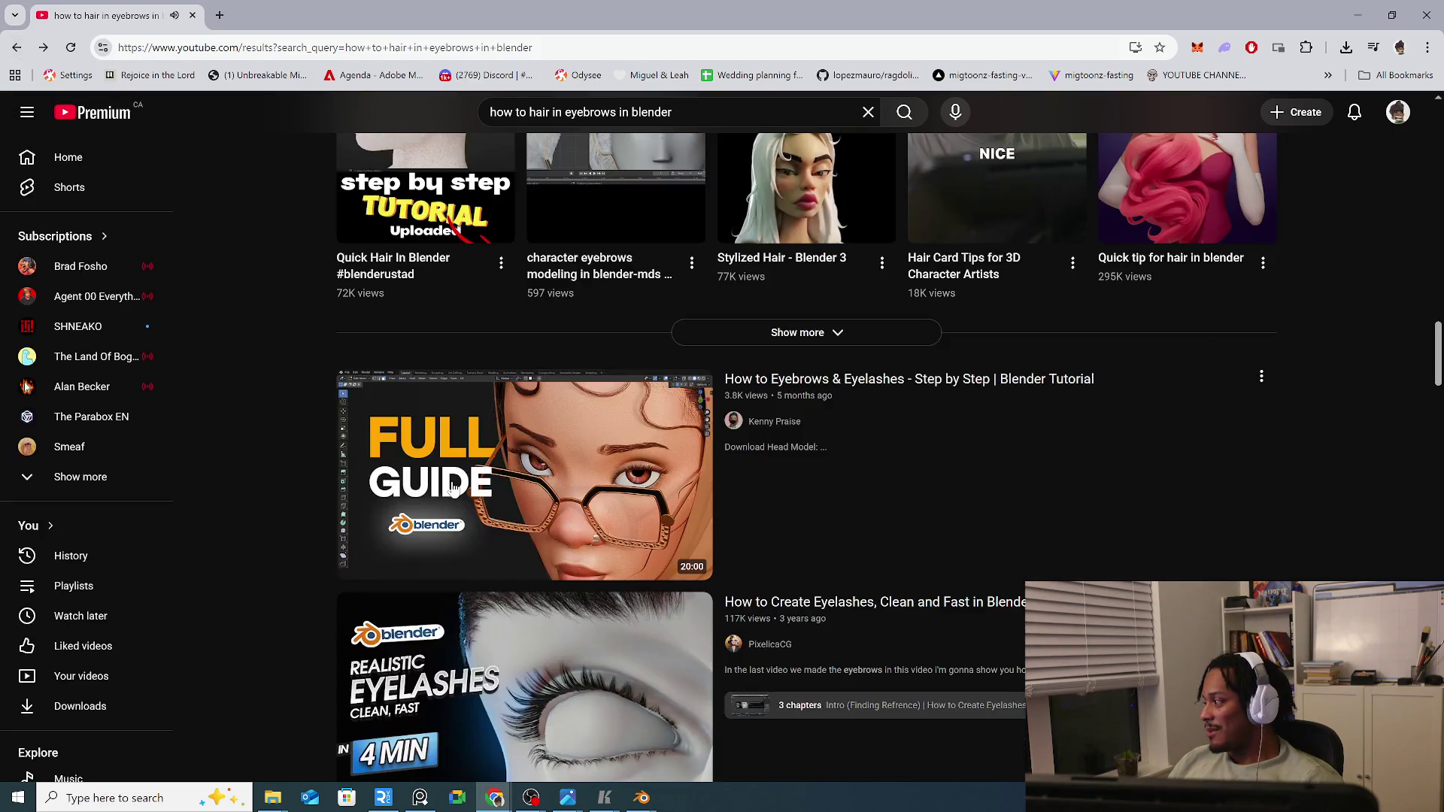
scroll(735, 525, "down", 2)
scroll(734, 525, "down", 3)
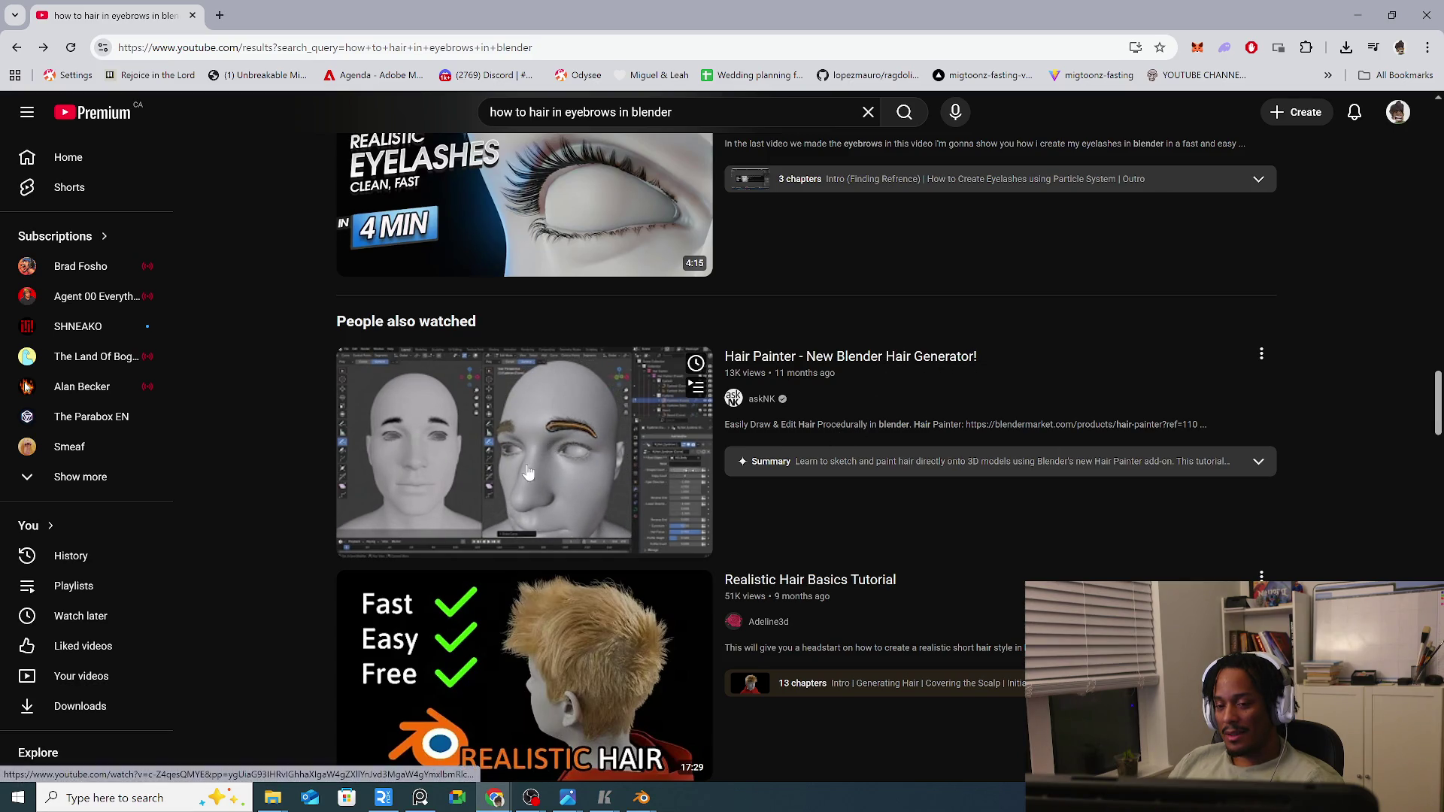
left_click(544, 461)
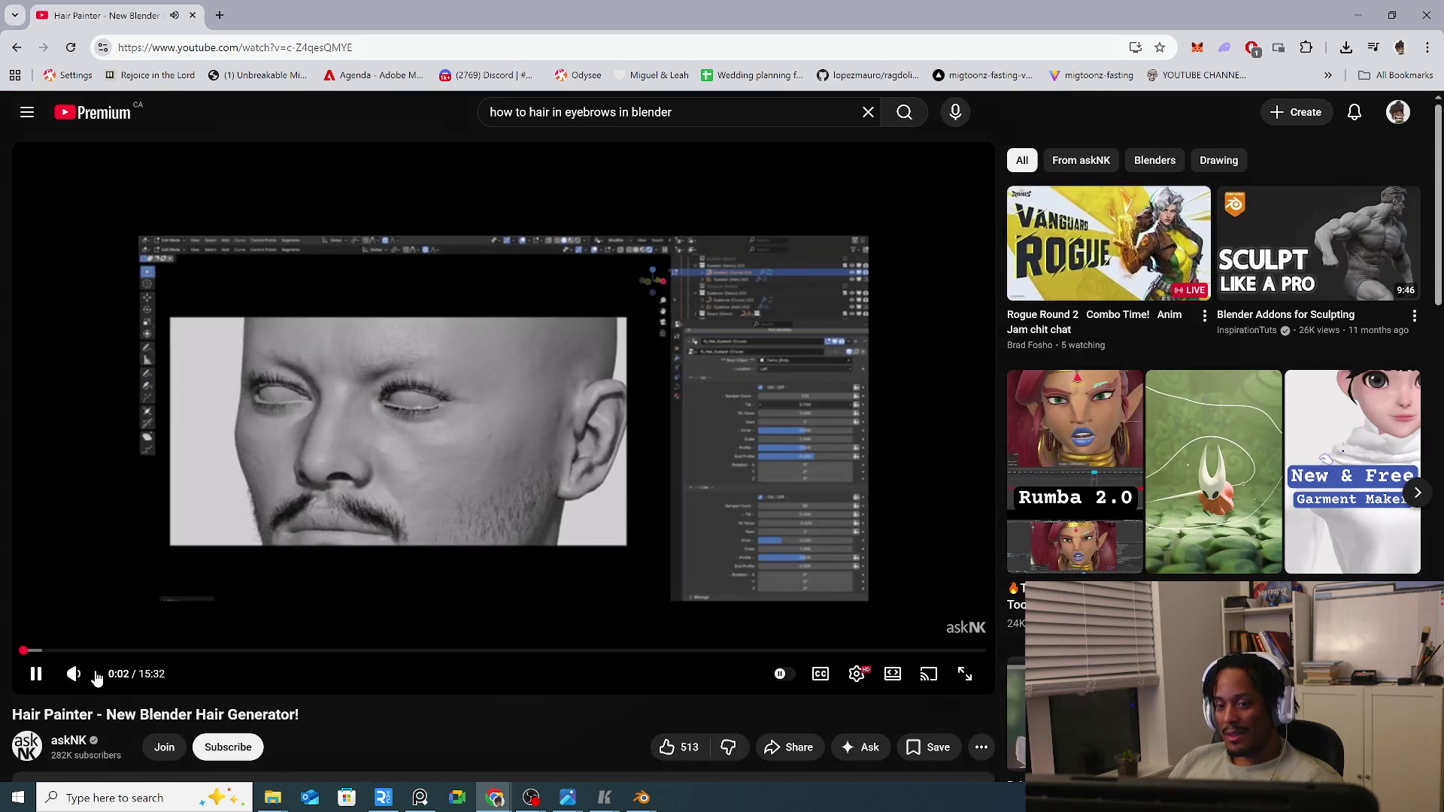
scroll(248, 610, "down", 2)
scroll(248, 609, "down", 2)
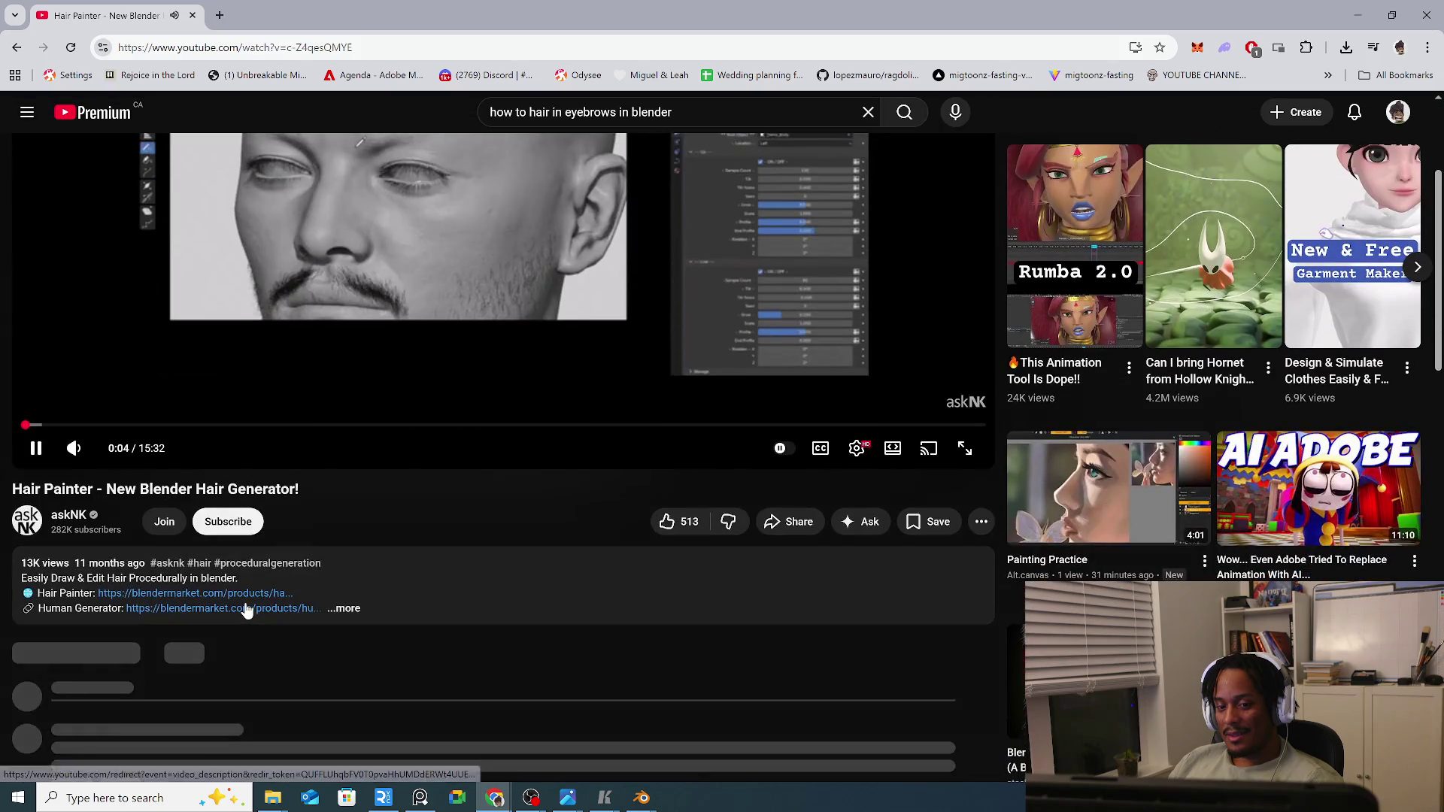
scroll(248, 609, "down", 1)
scroll(243, 607, "up", 5)
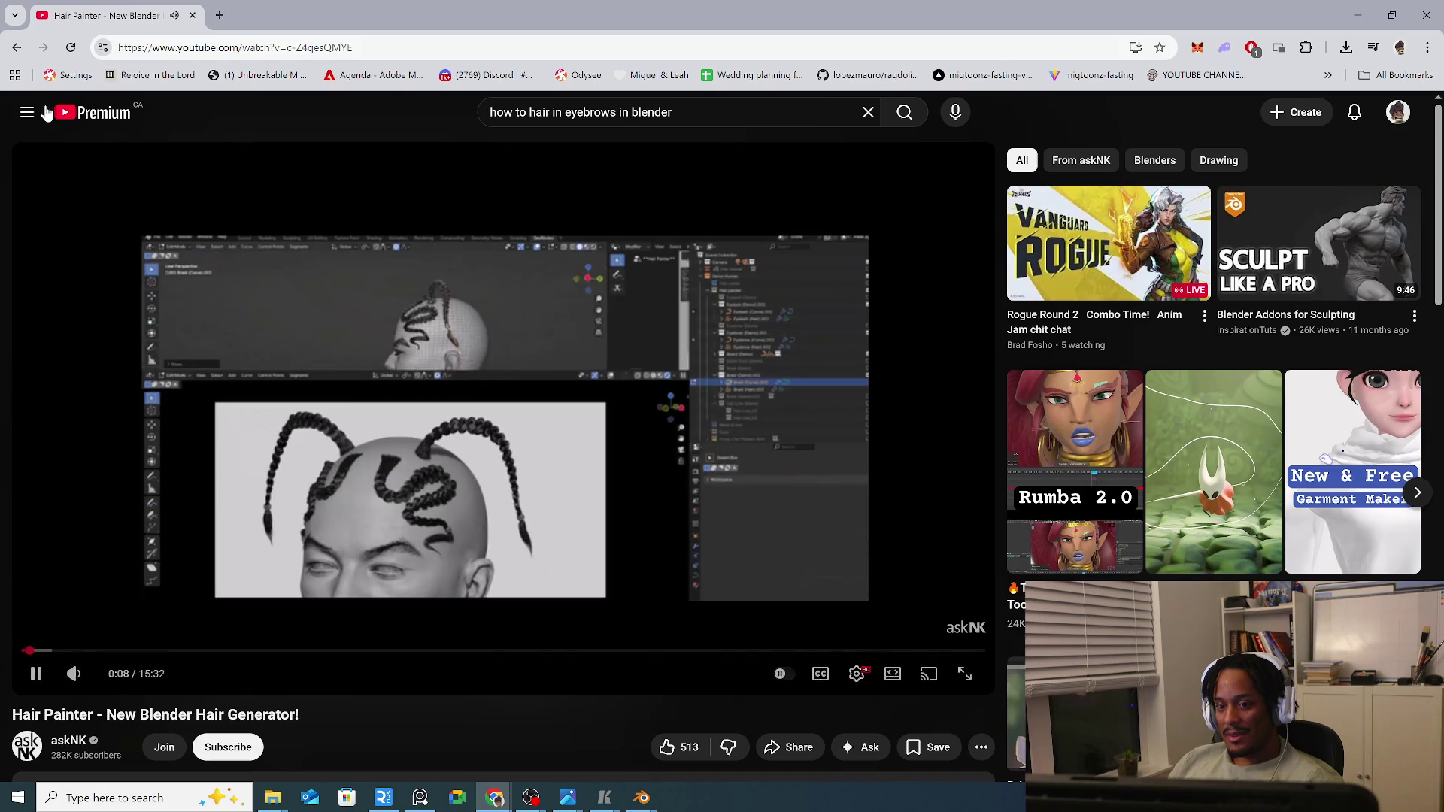
left_click(17, 47)
scroll(249, 475, "down", 4)
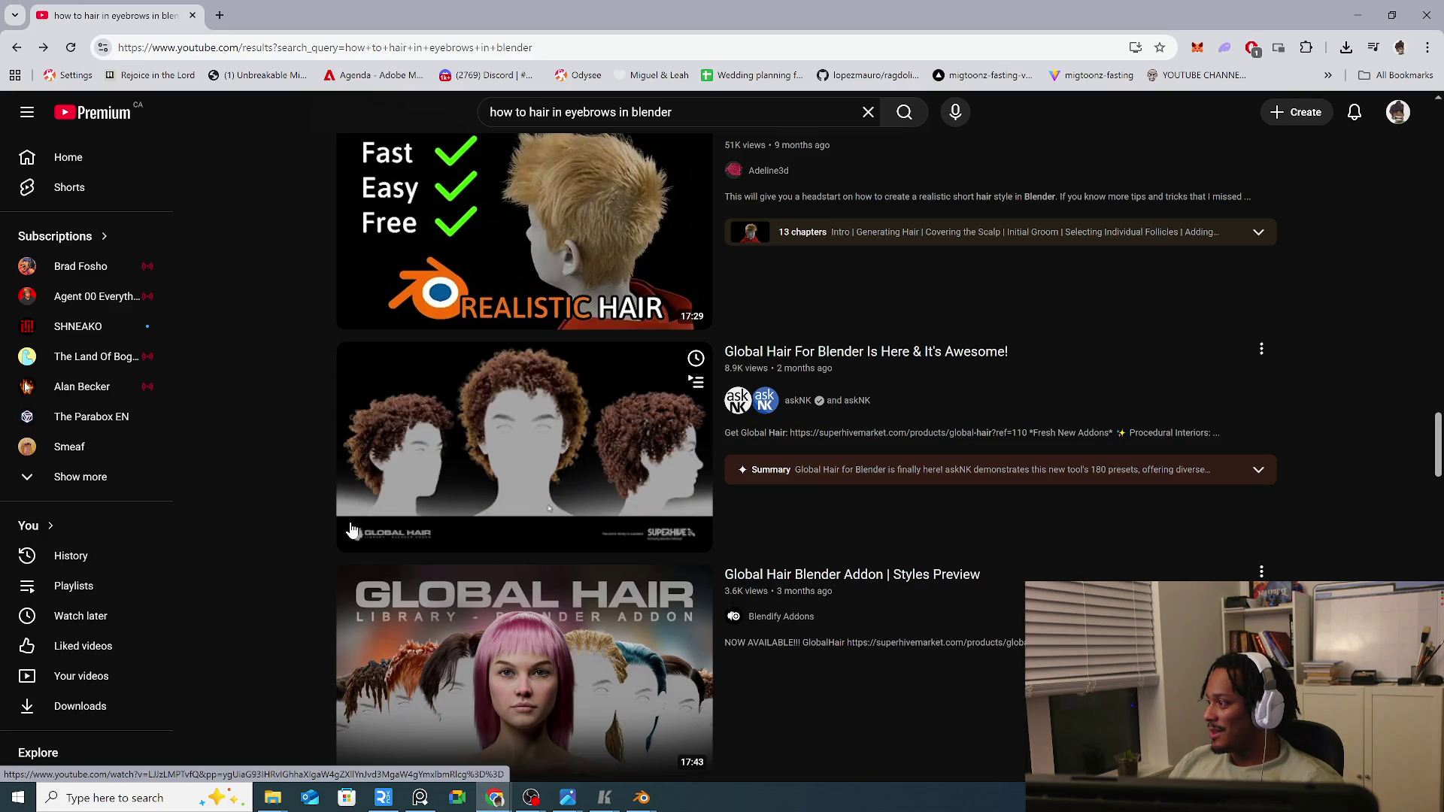
scroll(351, 530, "down", 1)
scroll(396, 536, "down", 2)
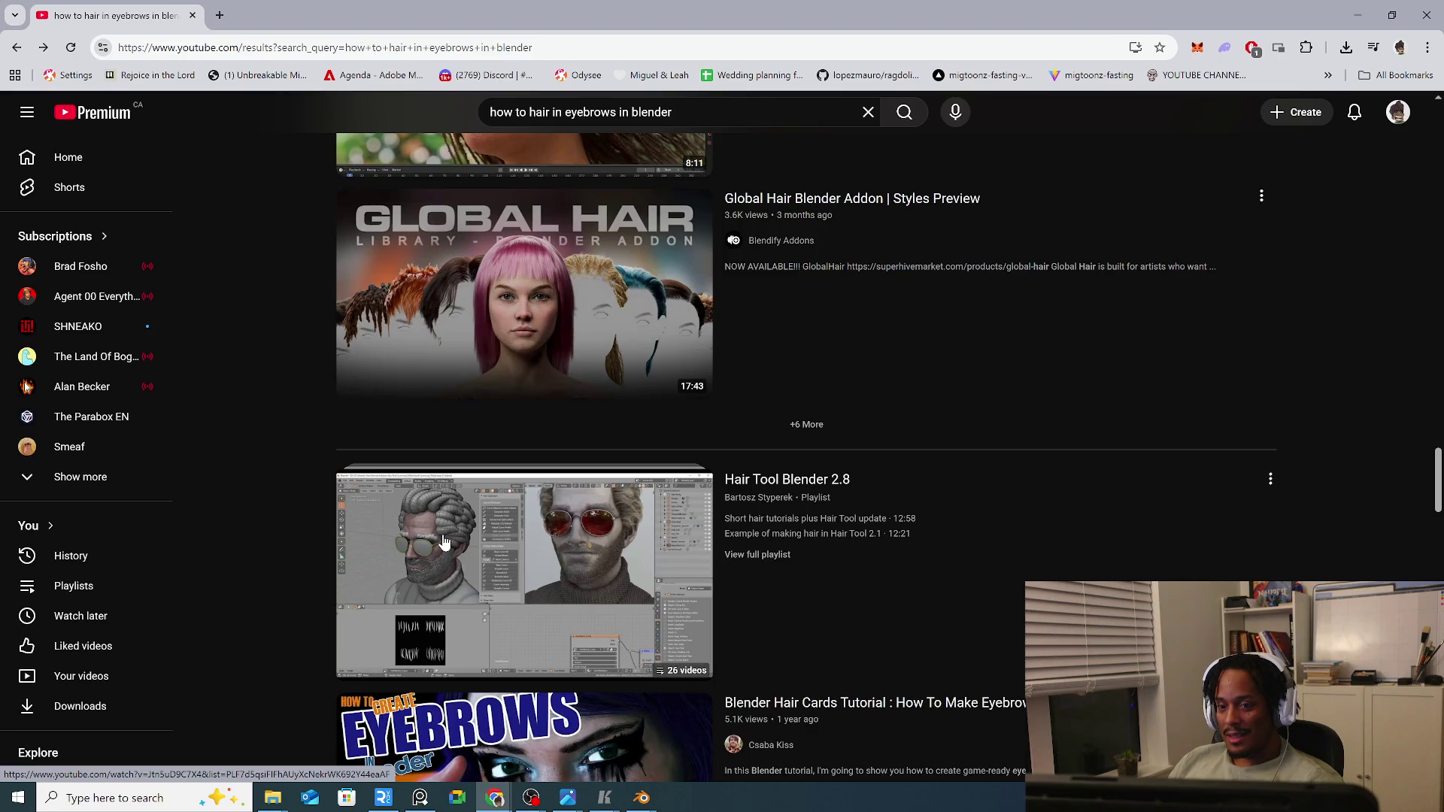
scroll(444, 542, "down", 2)
scroll(444, 542, "down", 2)
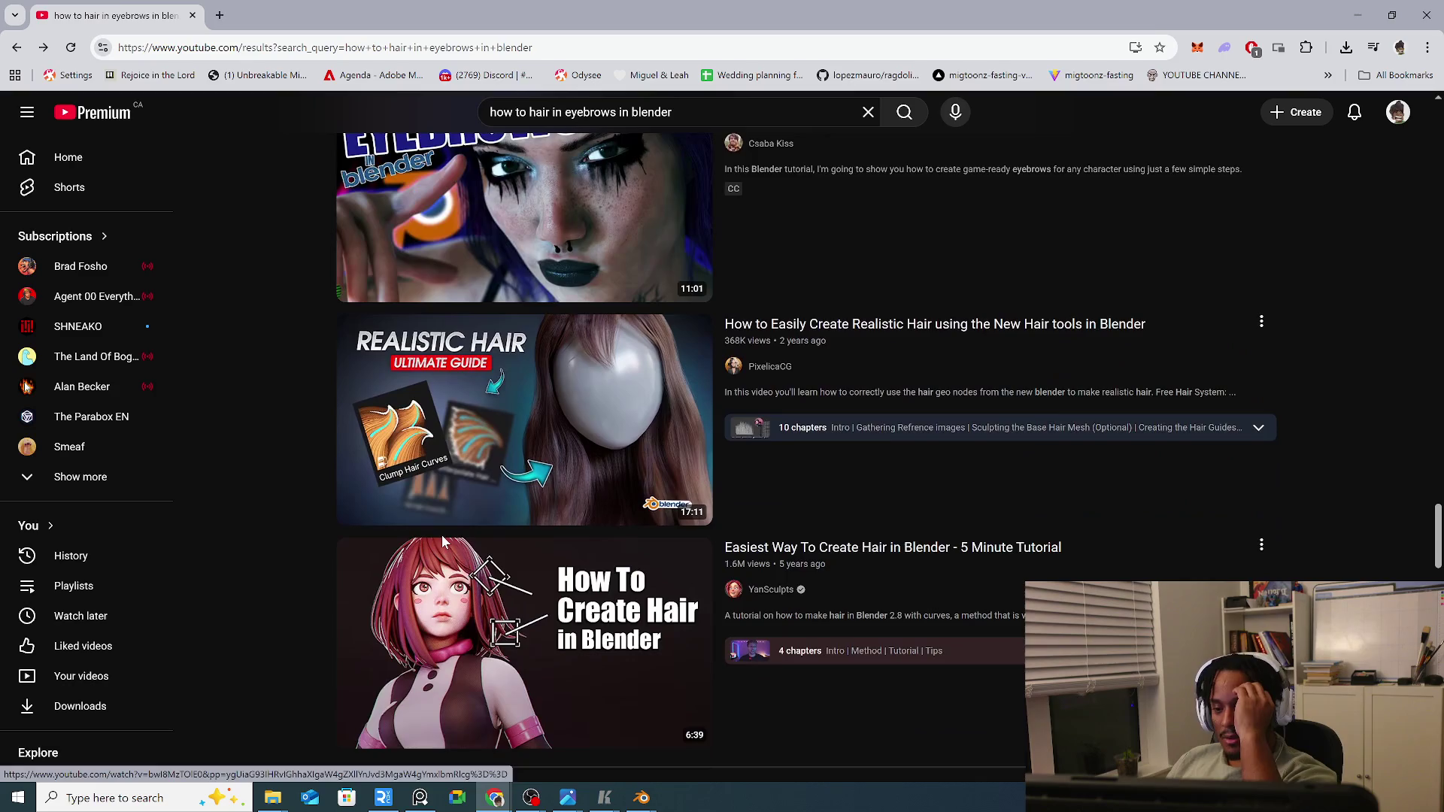
scroll(442, 537, "down", 1)
scroll(443, 542, "down", 1)
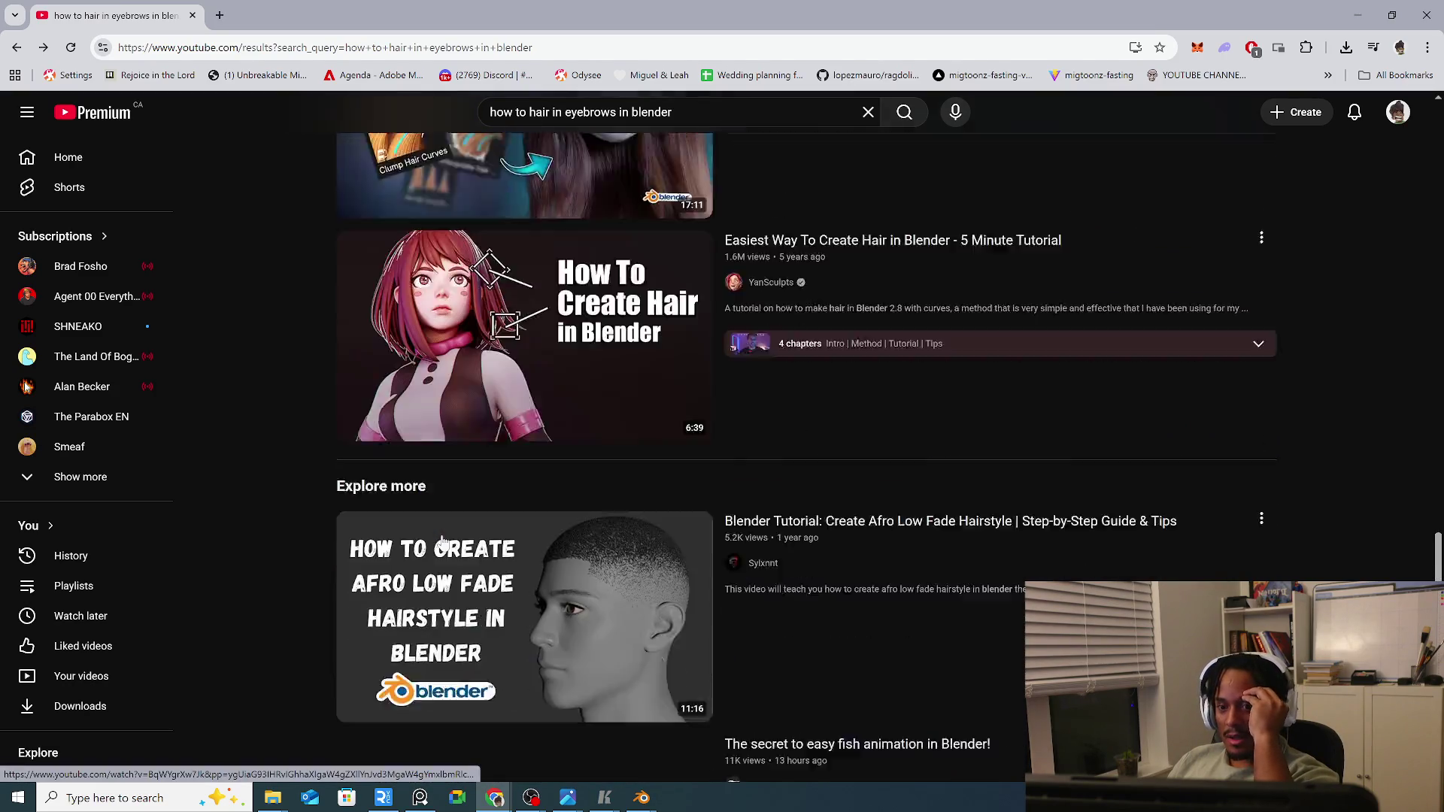
scroll(442, 542, "down", 1)
scroll(444, 543, "down", 2)
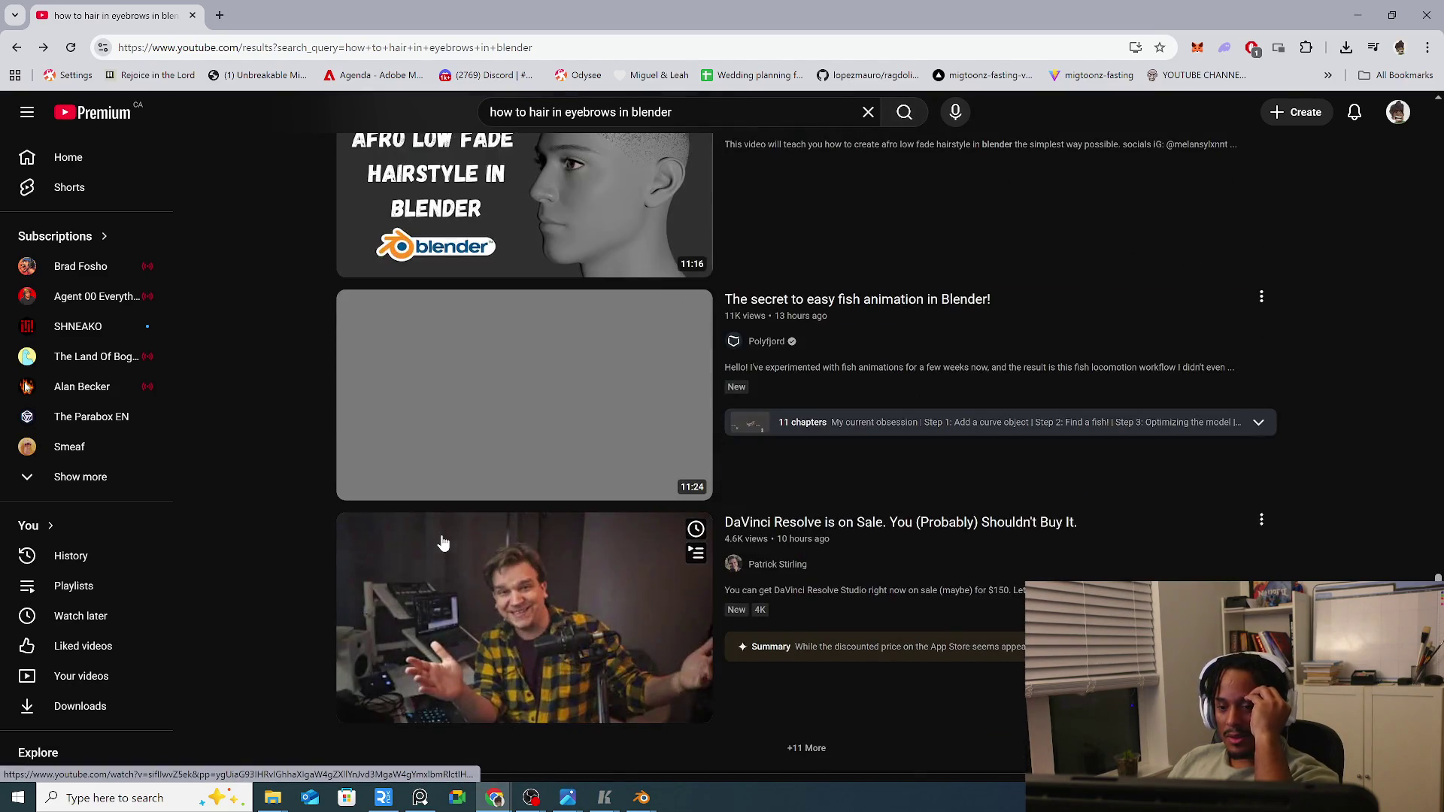
scroll(442, 543, "down", 2)
scroll(441, 539, "down", 3)
scroll(442, 540, "down", 1)
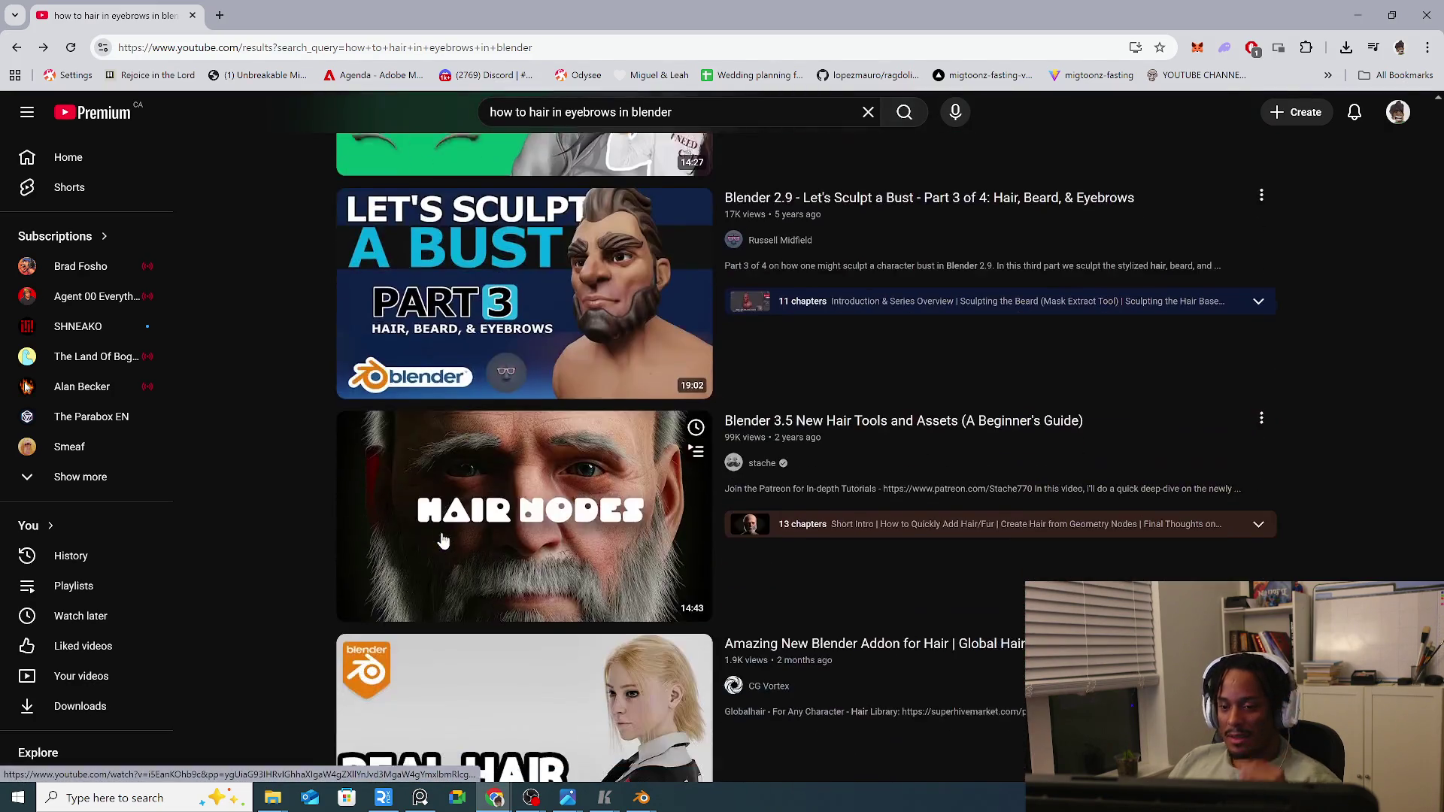
scroll(443, 541, "down", 1)
scroll(442, 540, "down", 2)
scroll(442, 543, "down", 2)
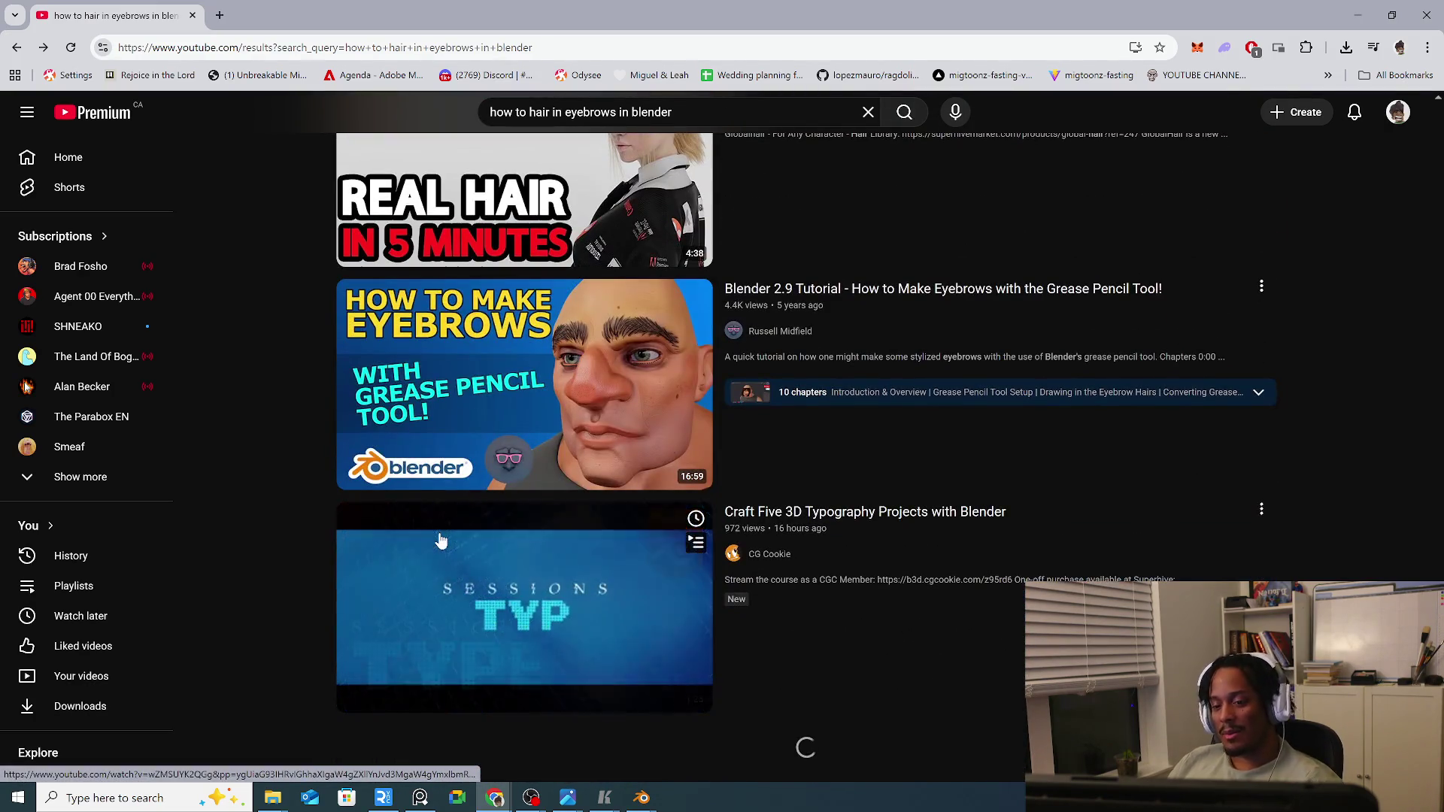
scroll(442, 542, "down", 3)
scroll(441, 542, "down", 1)
scroll(441, 542, "down", 4)
scroll(442, 541, "down", 2)
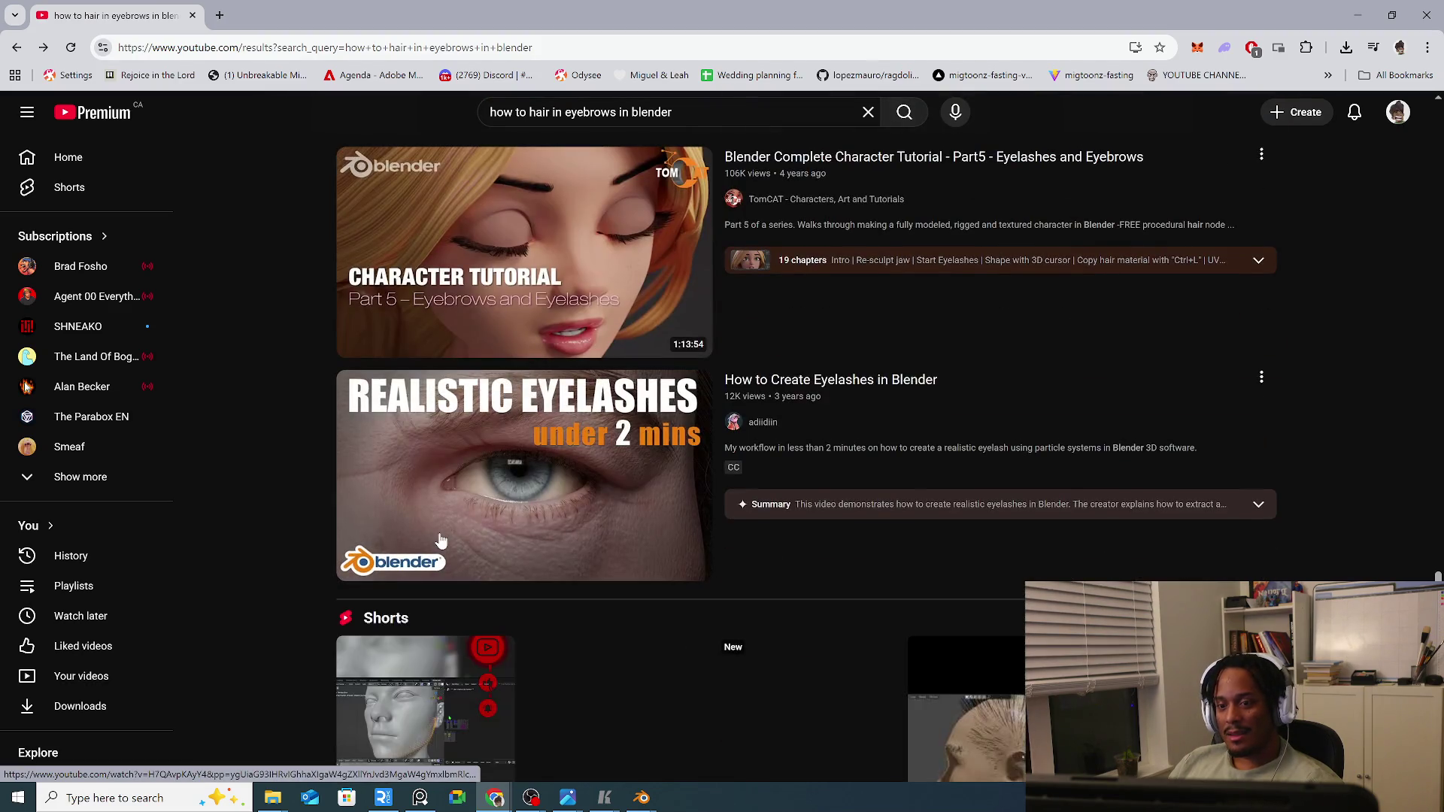
scroll(442, 541, "down", 4)
mouse_move(425, 587)
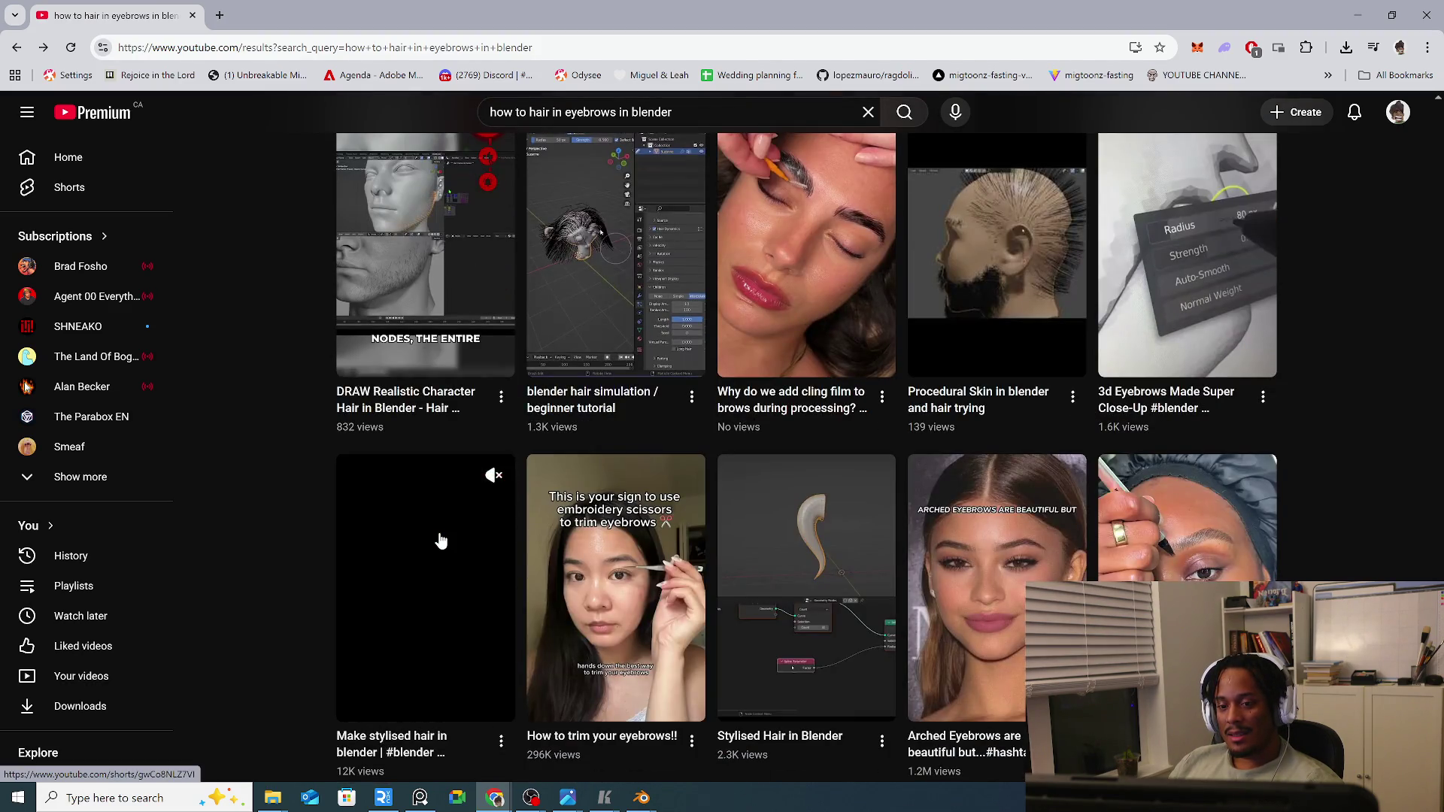
scroll(442, 542, "up", 3)
scroll(441, 543, "up", 3)
scroll(441, 542, "down", 2)
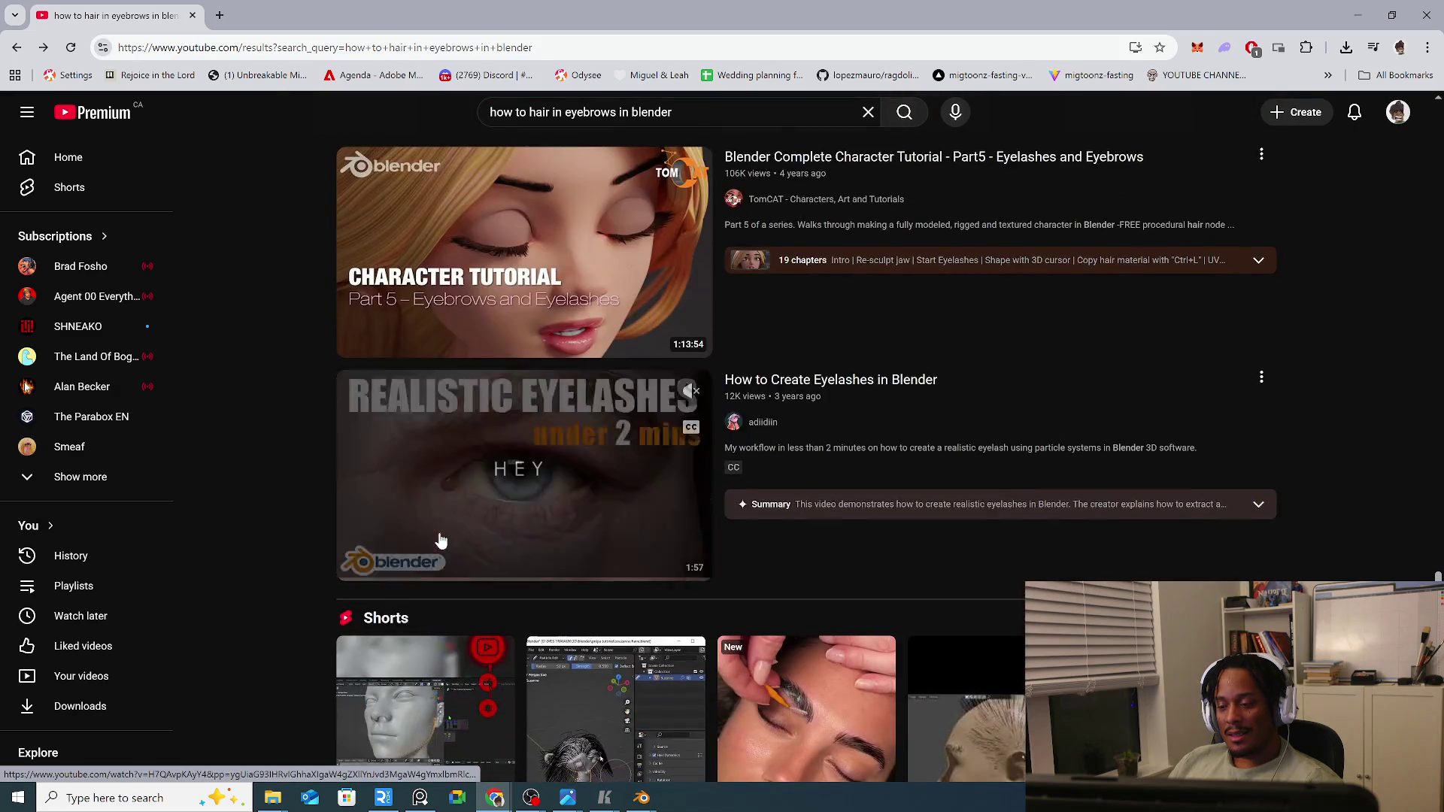
scroll(441, 542, "down", 3)
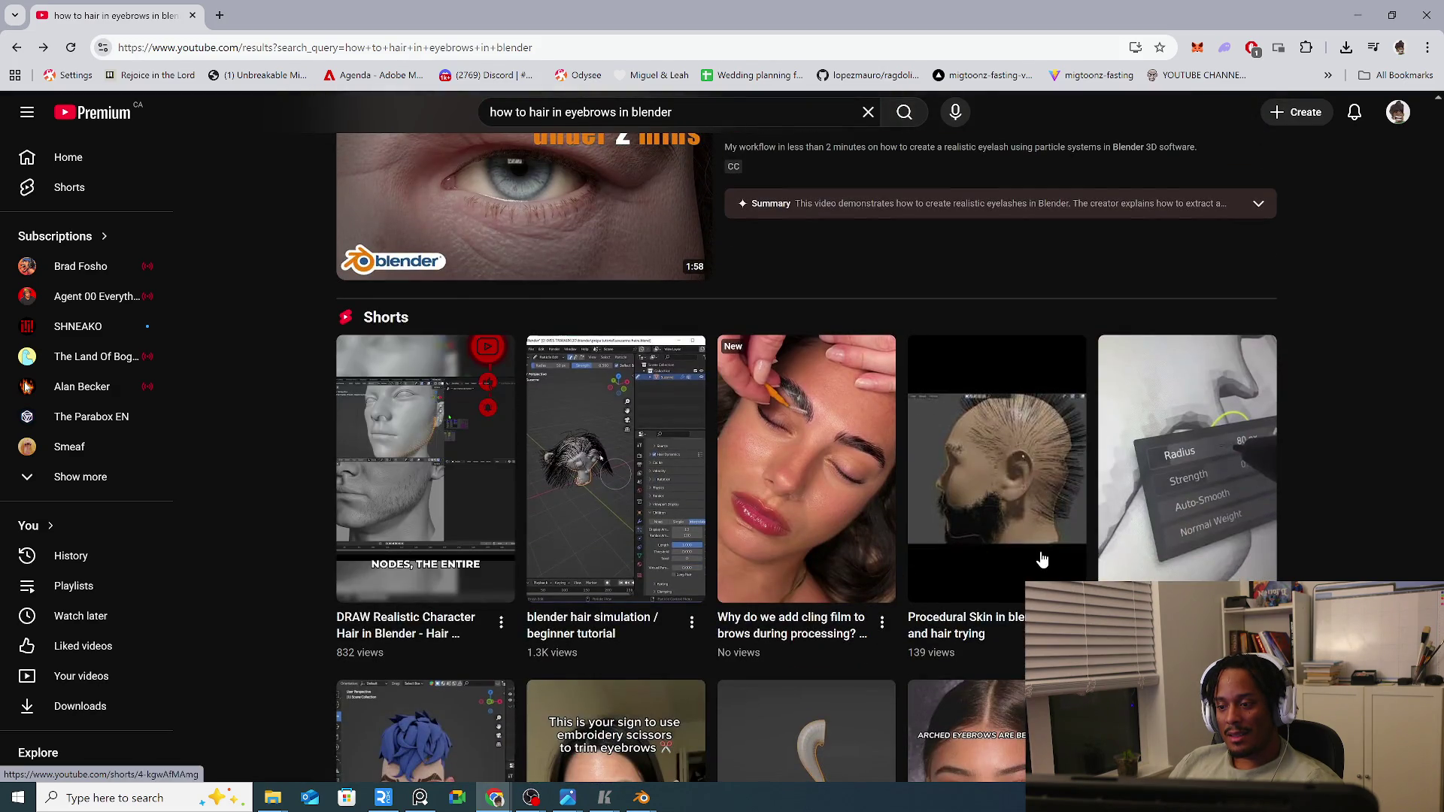
scroll(580, 243, "down", 5)
scroll(581, 242, "down", 3)
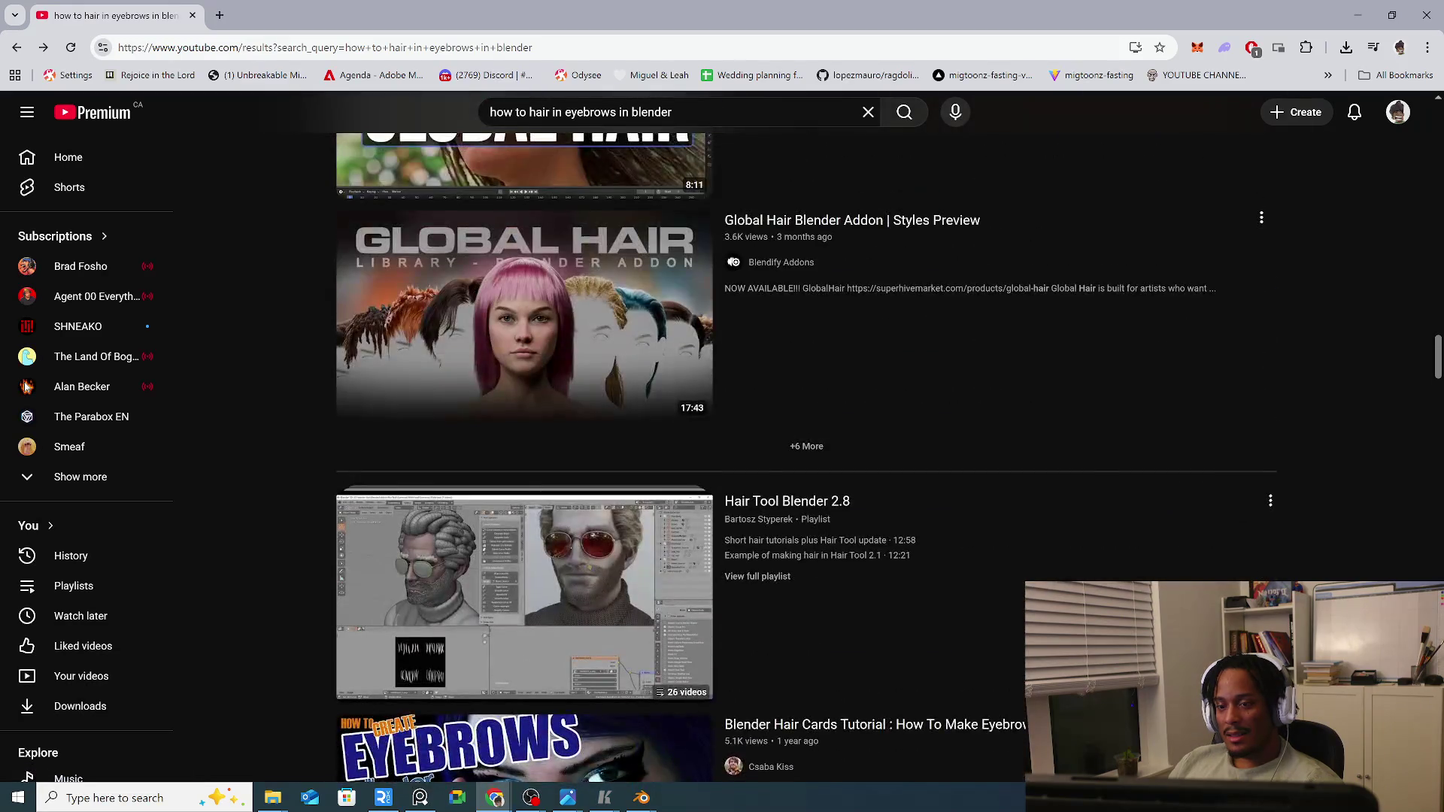
scroll(798, 436, "up", 5)
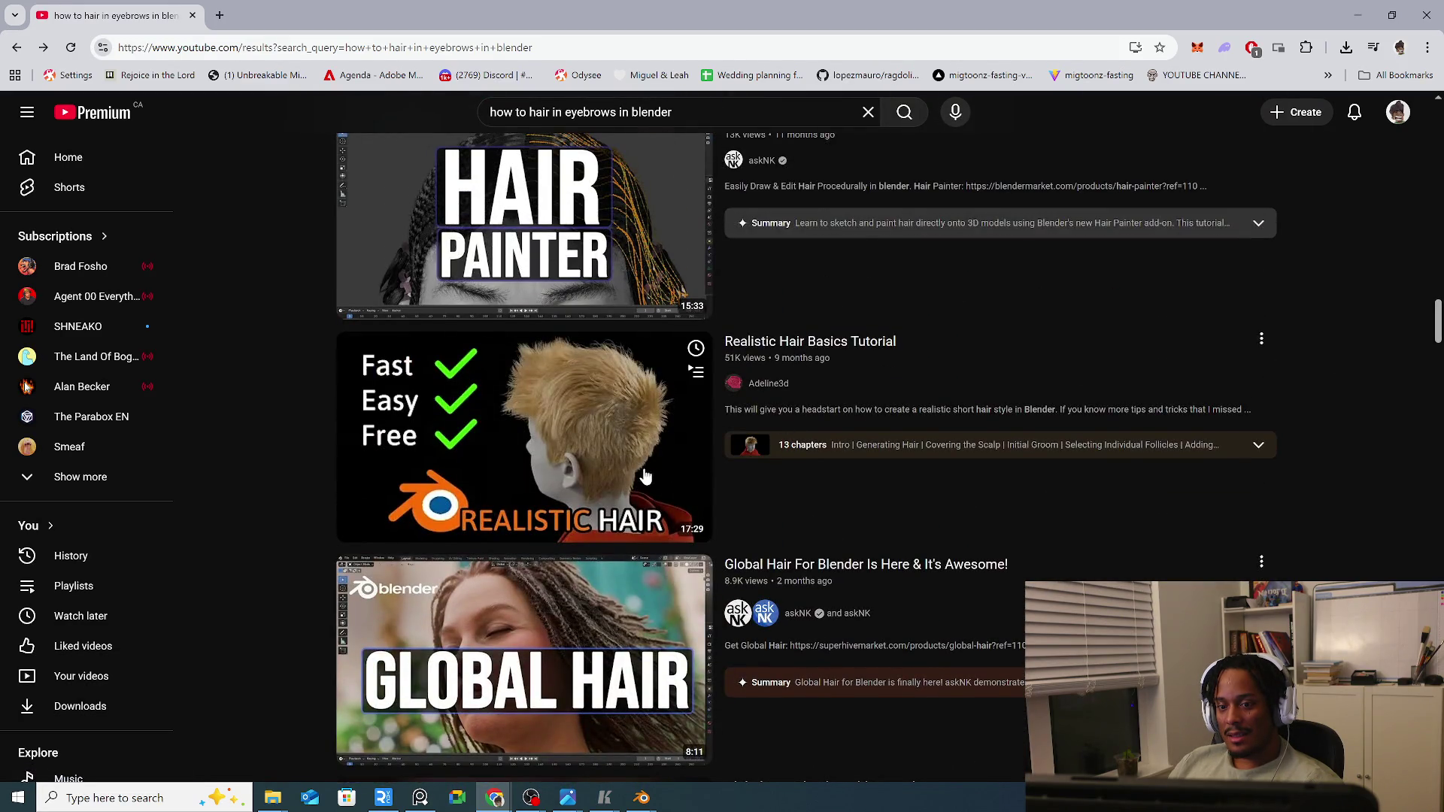
Play Adeline3d's Realistic Hair Basics Tutorial from 0:36 for about half a minute, then pause it.
left_click(575, 451)
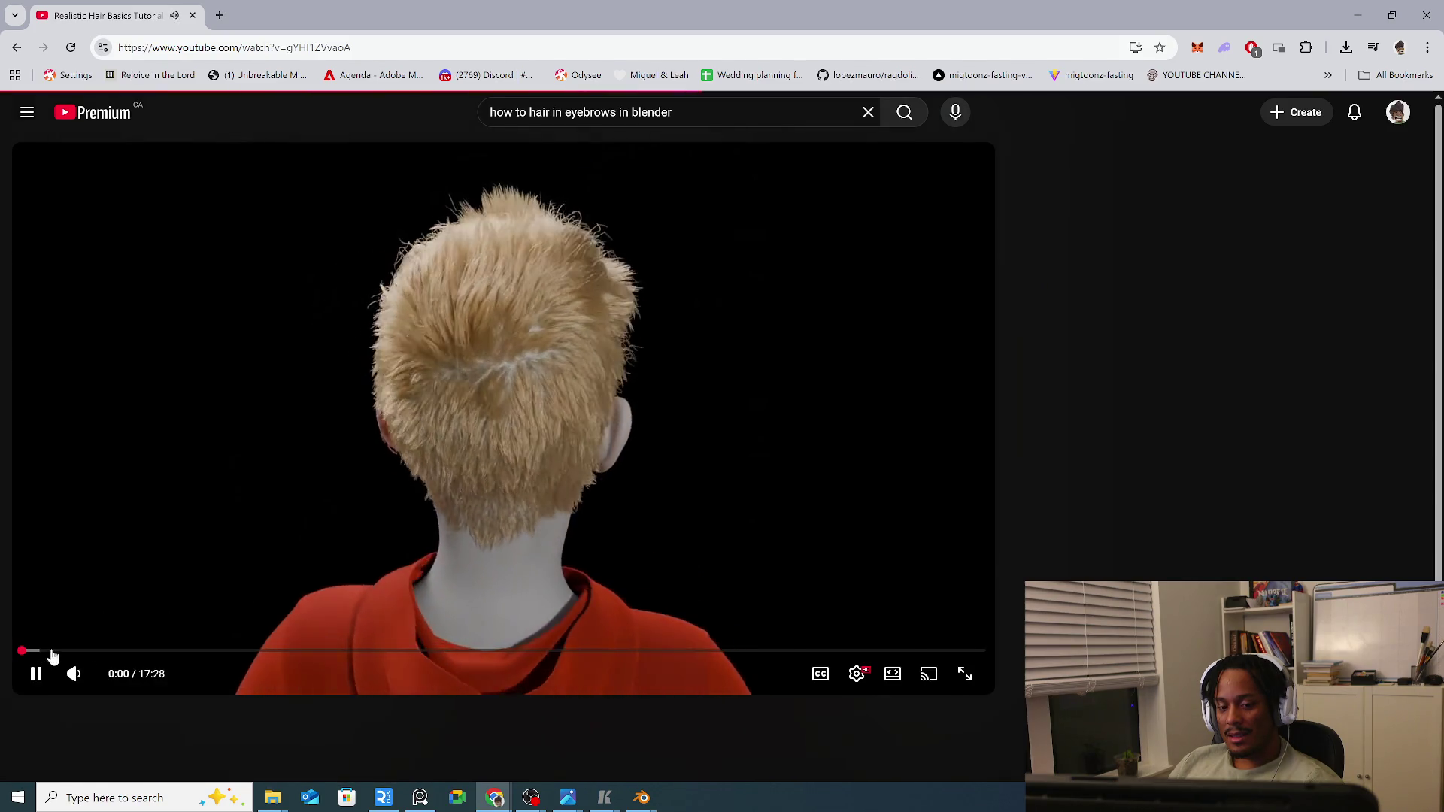
left_click(54, 652)
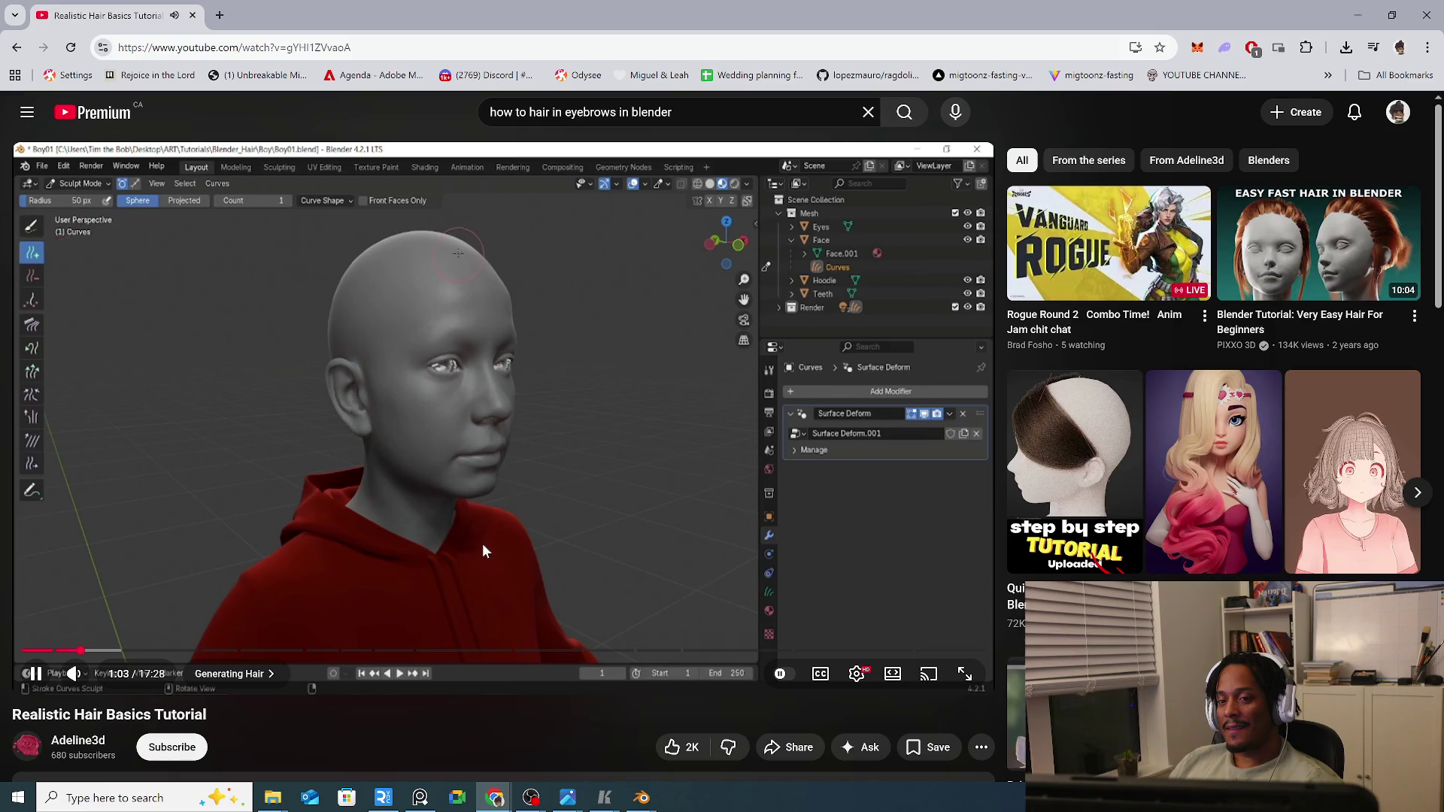
left_click(511, 519)
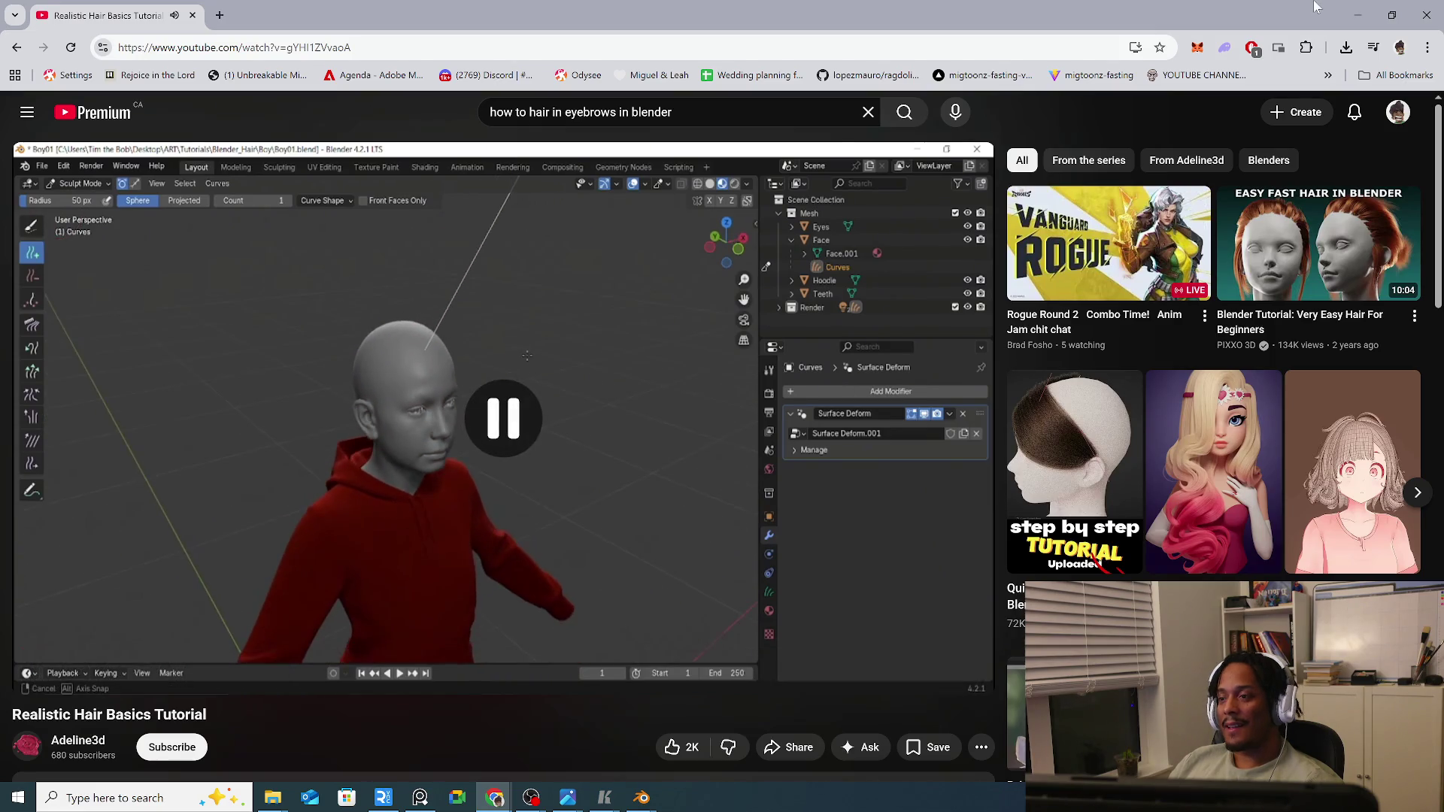
Back in Blender, add a Quick Fur hair patch onto the larger eyebrow piece via Shift+A.
key("alt+Tab")
scroll(771, 450, "up", 2)
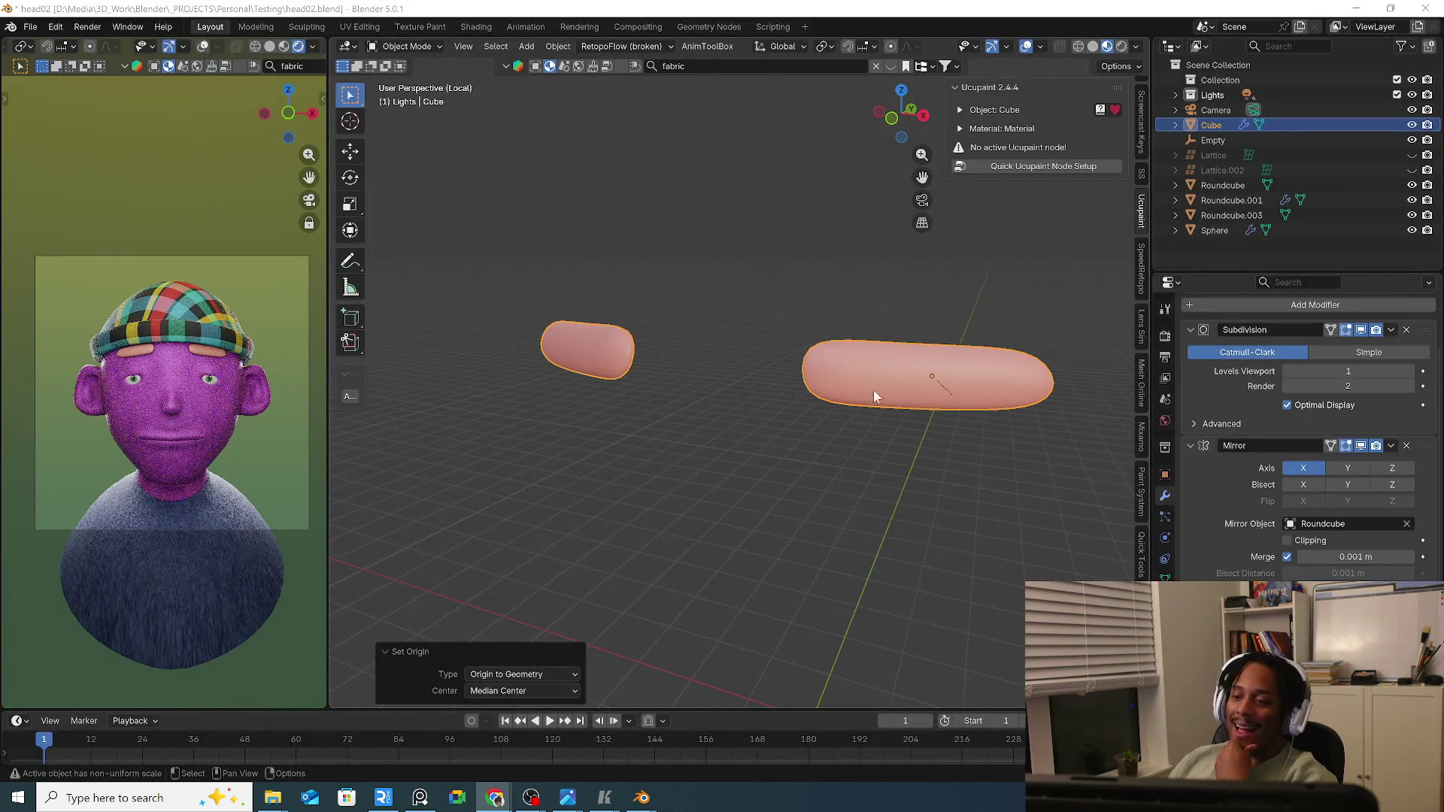
middle_click_drag(890, 377, 809, 439, "shift")
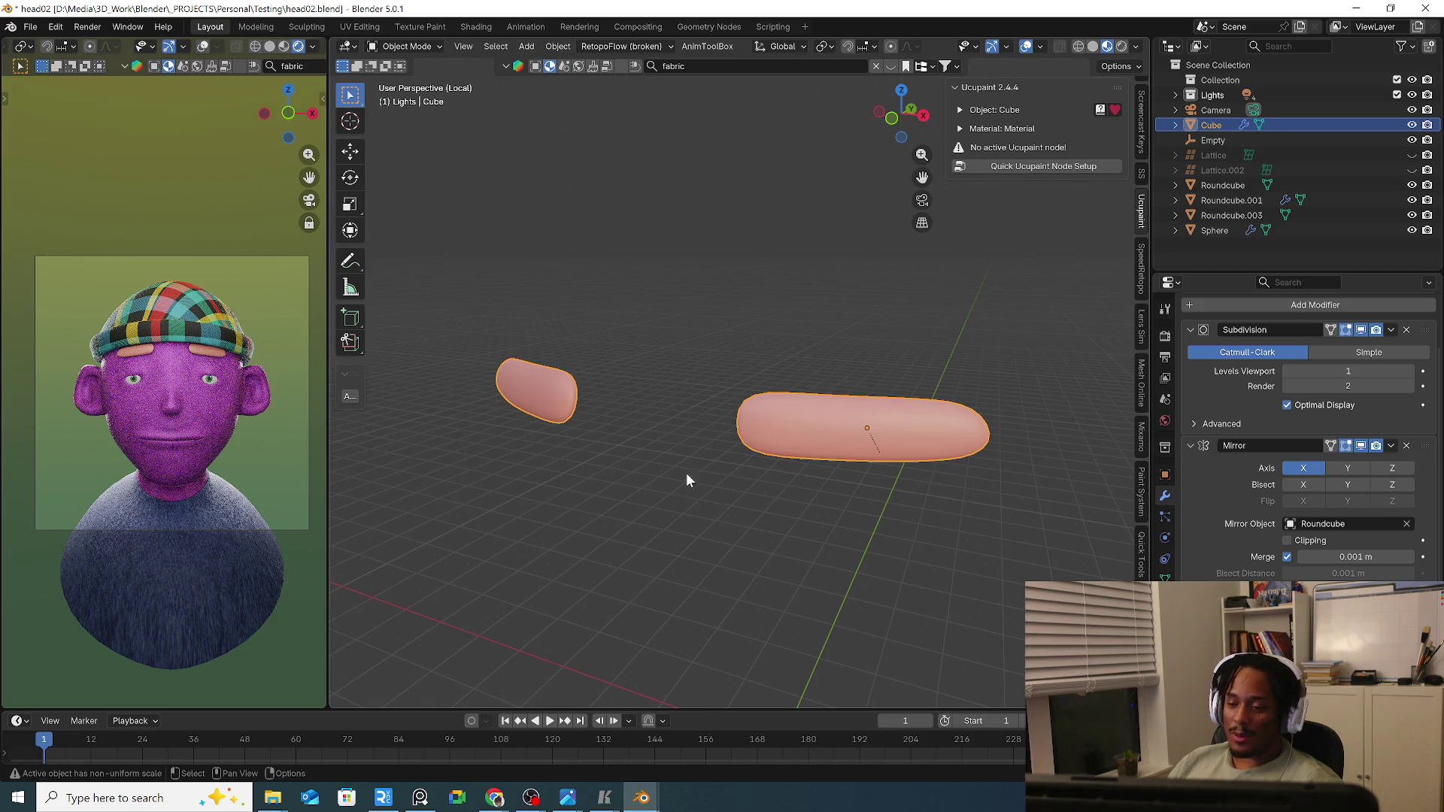
key("shift+a")
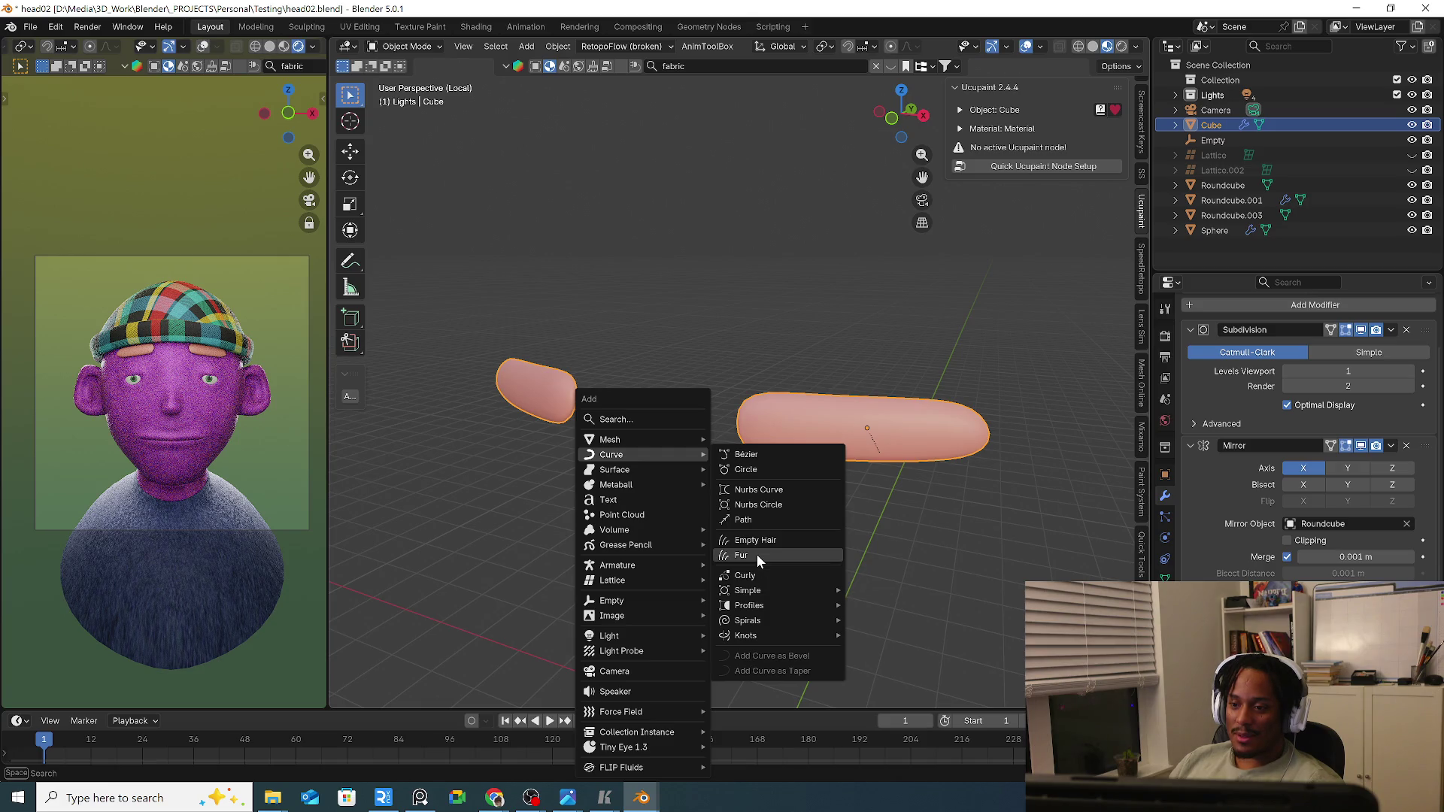
left_click(837, 558)
mouse_move(812, 526)
middle_mouse_down()
mouse_move(901, 516)
mouse_move(813, 496)
middle_mouse_up()
left_click(30, 27)
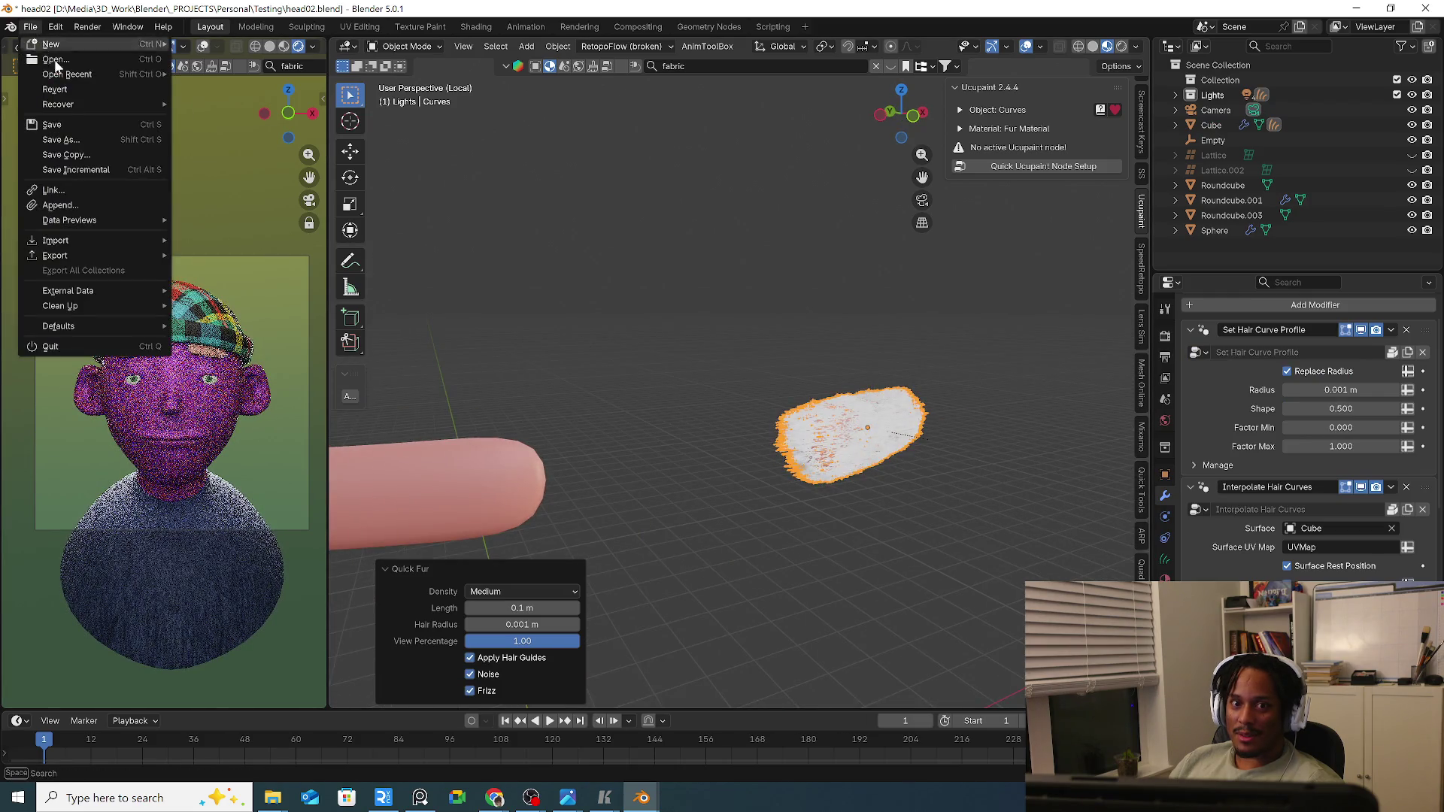
Save a copy of the scene as head03.blend in the Testing folder.
left_click(91, 141)
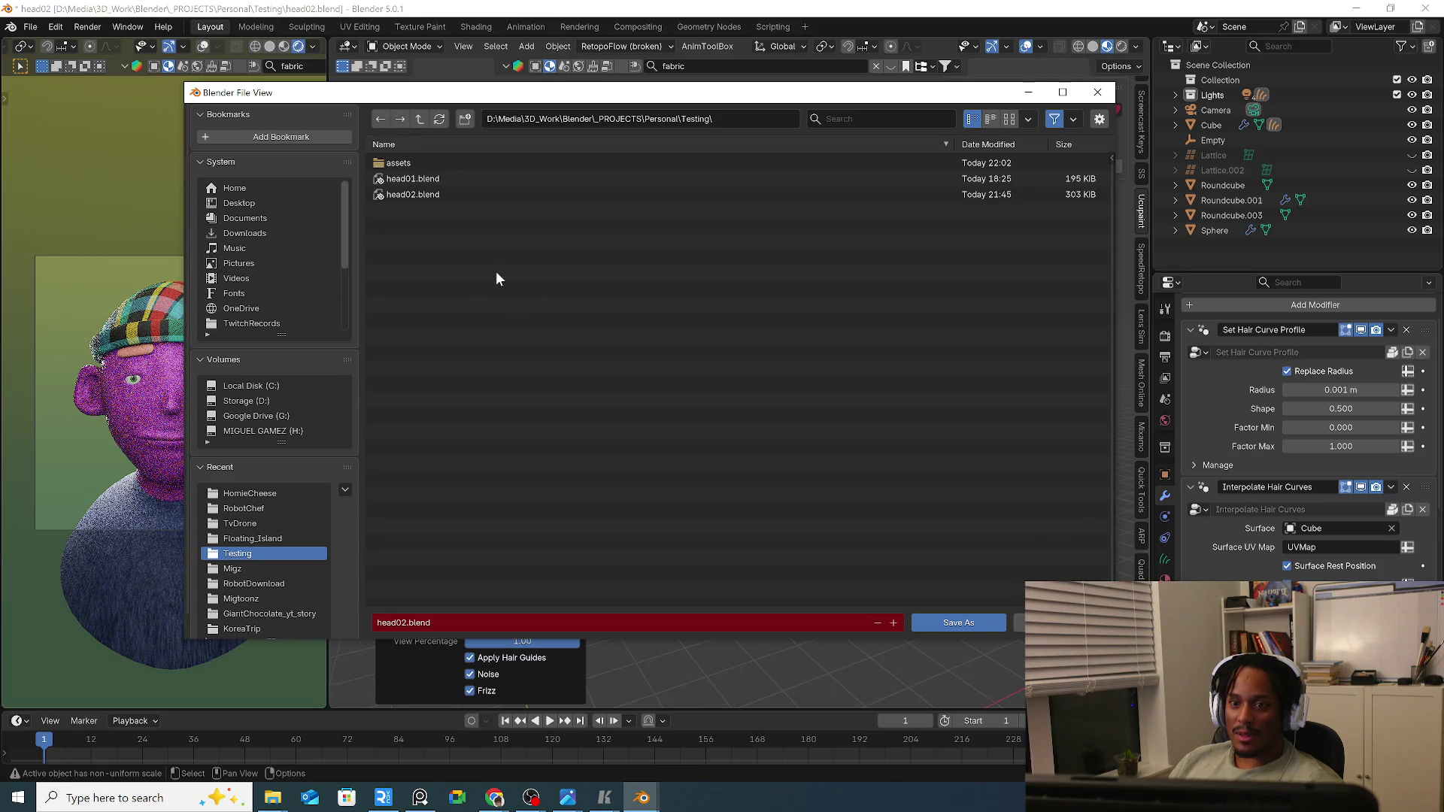
left_click(893, 624)
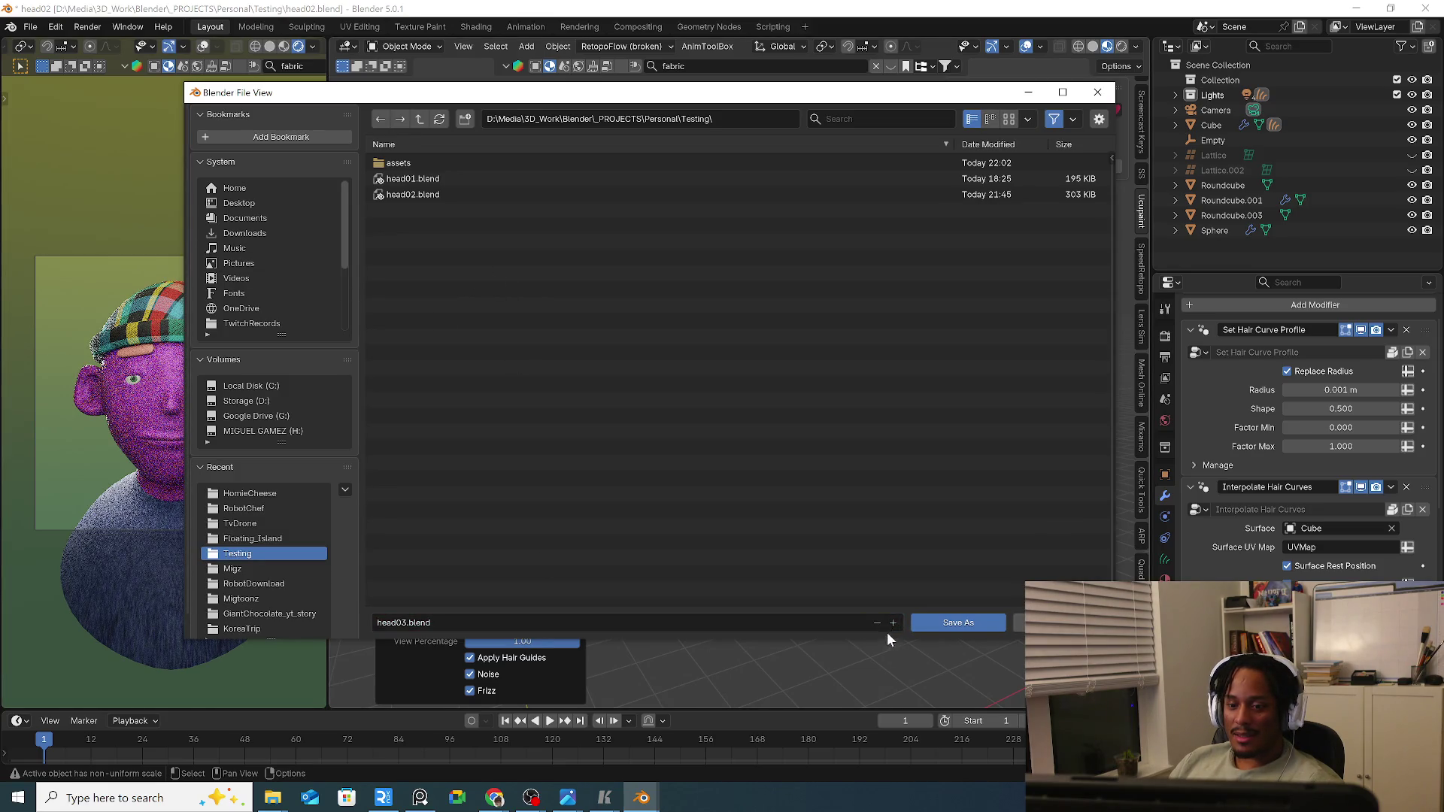
left_click(952, 623)
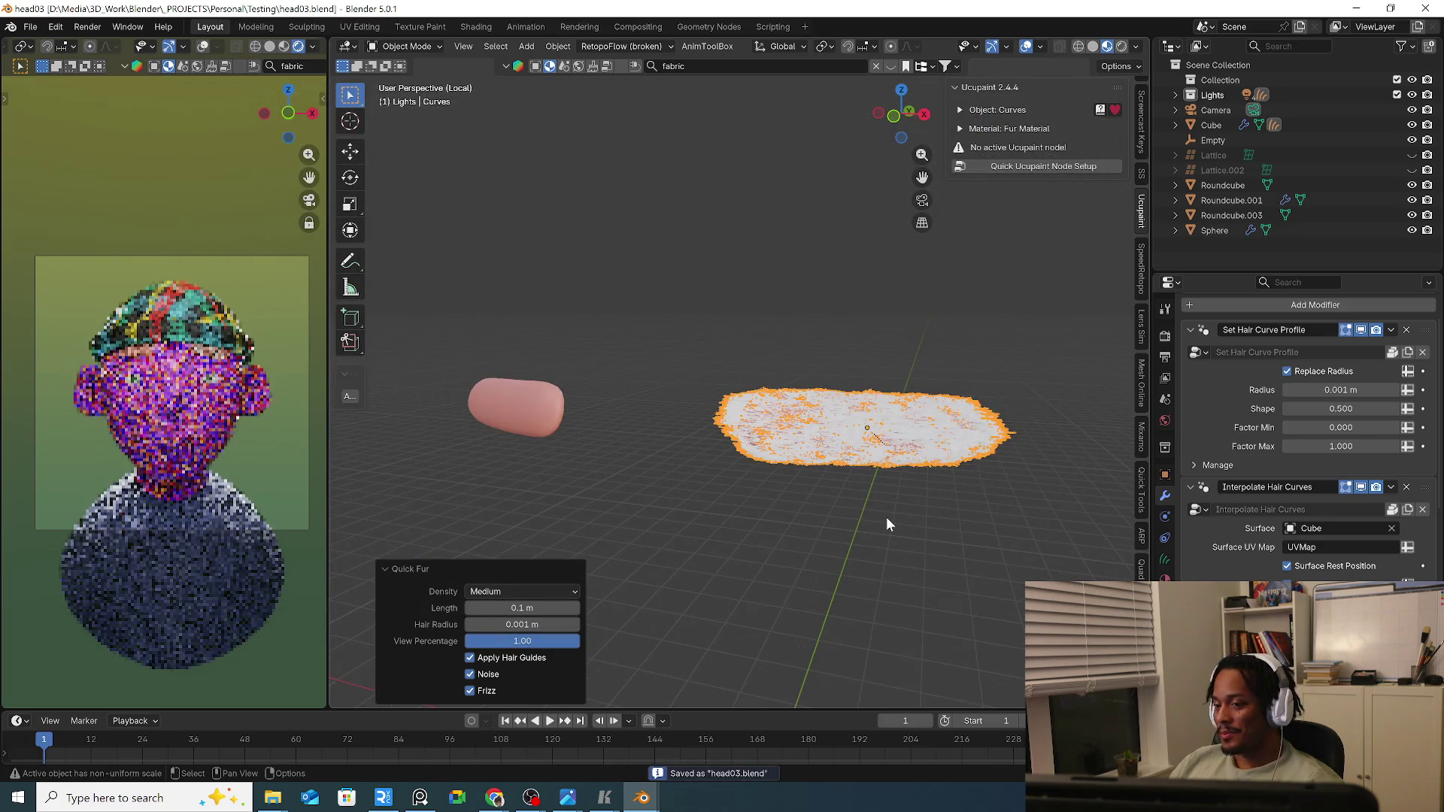
scroll(878, 500, "up", 2)
scroll(844, 530, "up", 1)
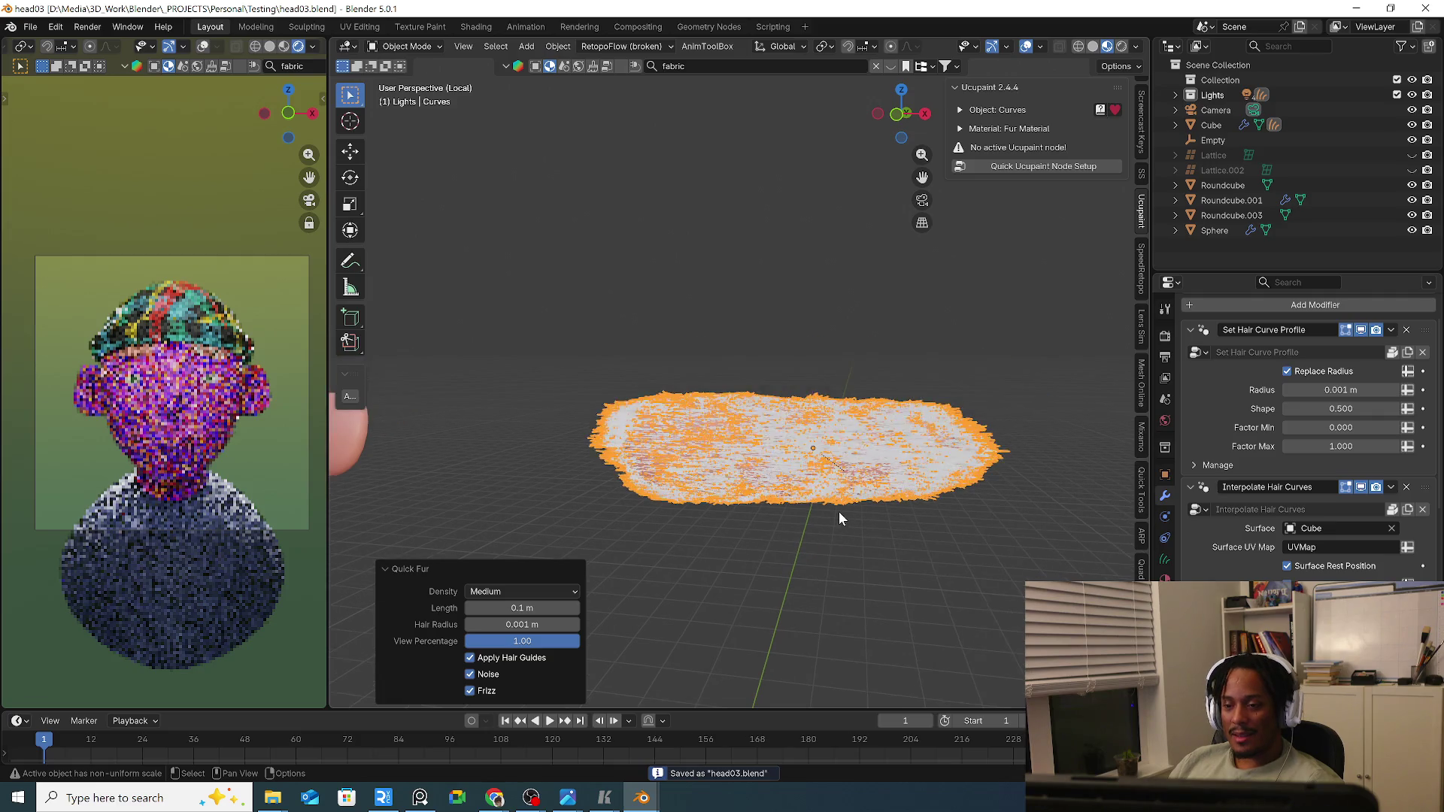
scroll(838, 510, "up", 1)
left_click(750, 546)
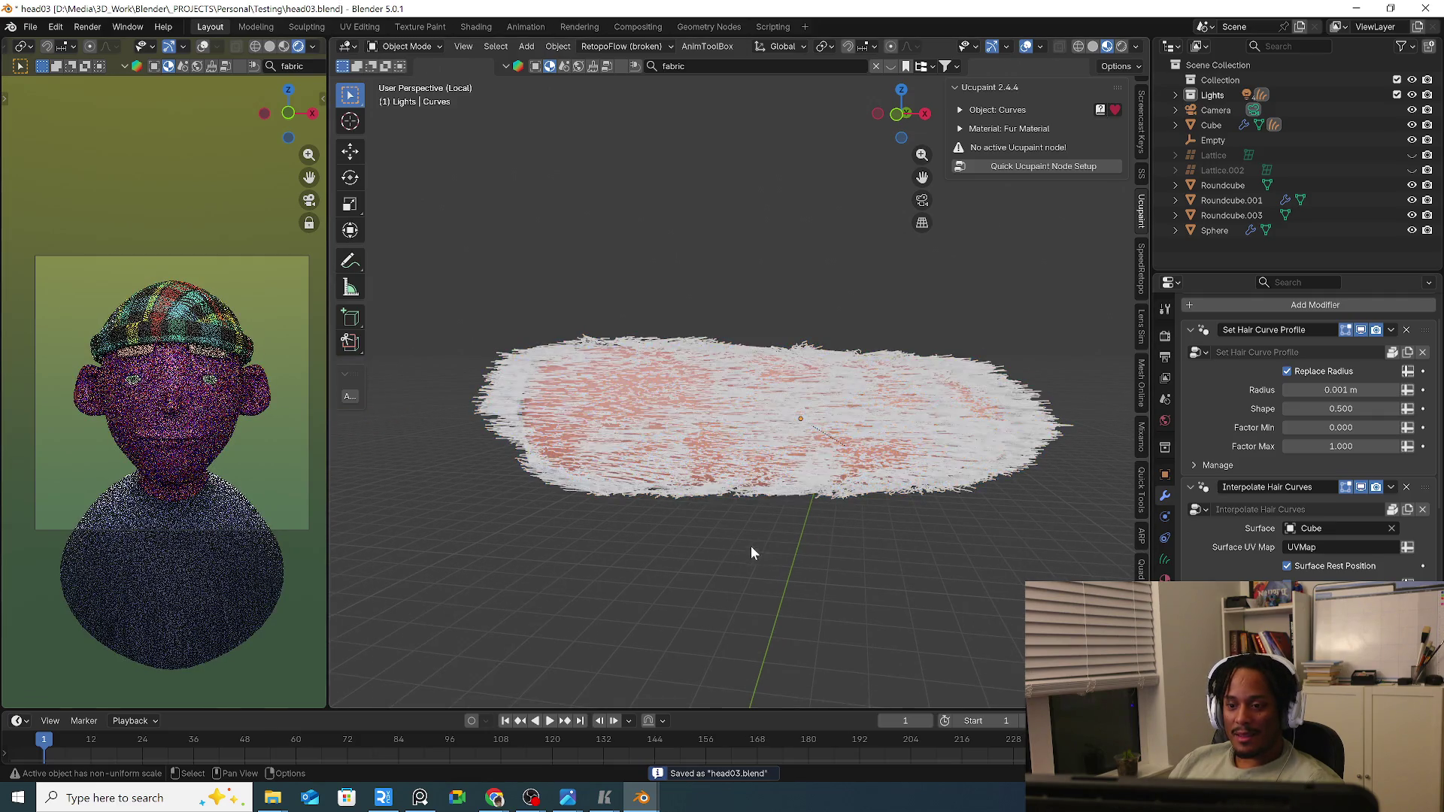
mouse_move(840, 554)
middle_mouse_down()
mouse_move(942, 578)
mouse_move(785, 567)
mouse_move(703, 520)
mouse_move(268, 405)
middle_mouse_up()
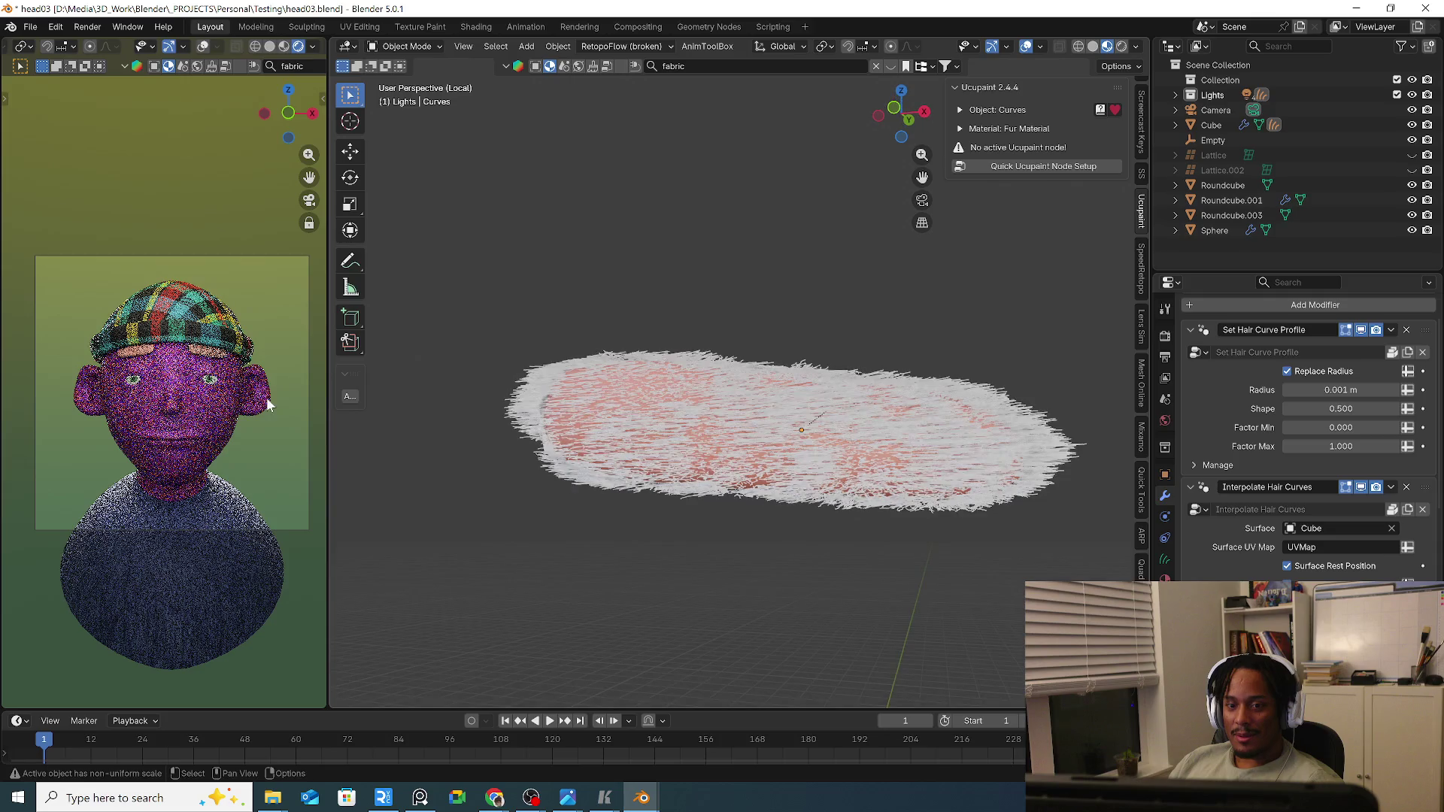
left_click(205, 353)
scroll(213, 340, "up", 1)
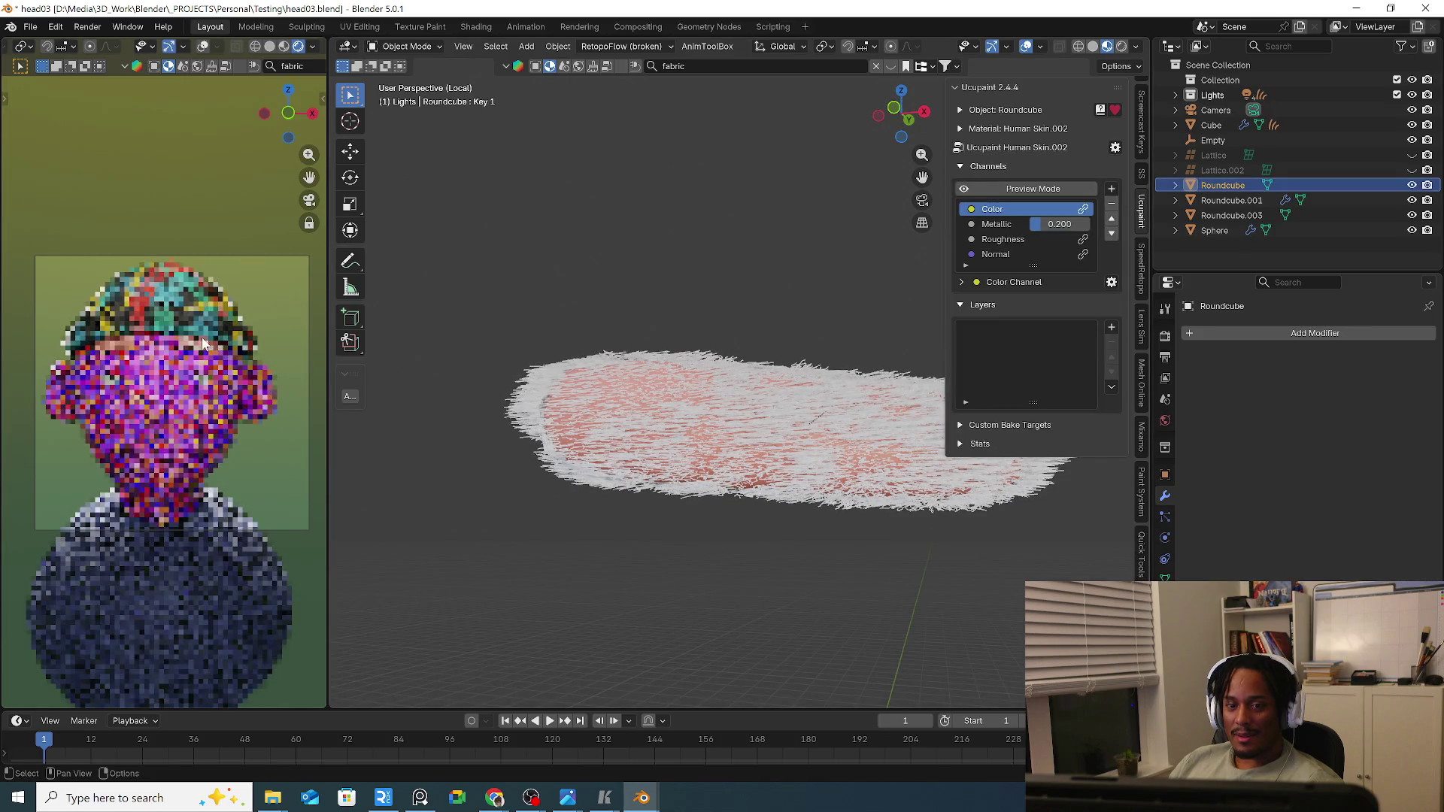
scroll(193, 337, "up", 2)
scroll(193, 336, "up", 1)
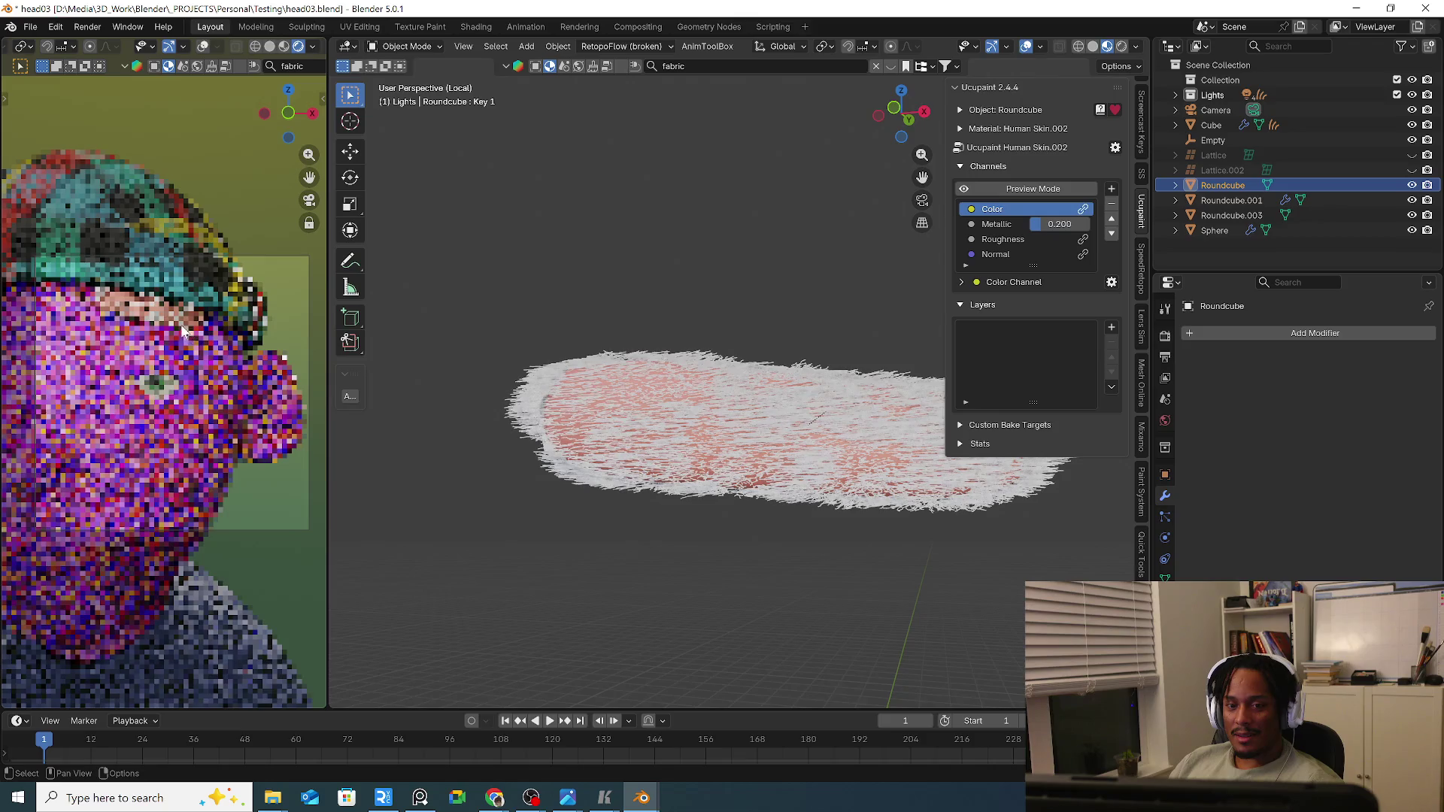
scroll(253, 466, "up", 1)
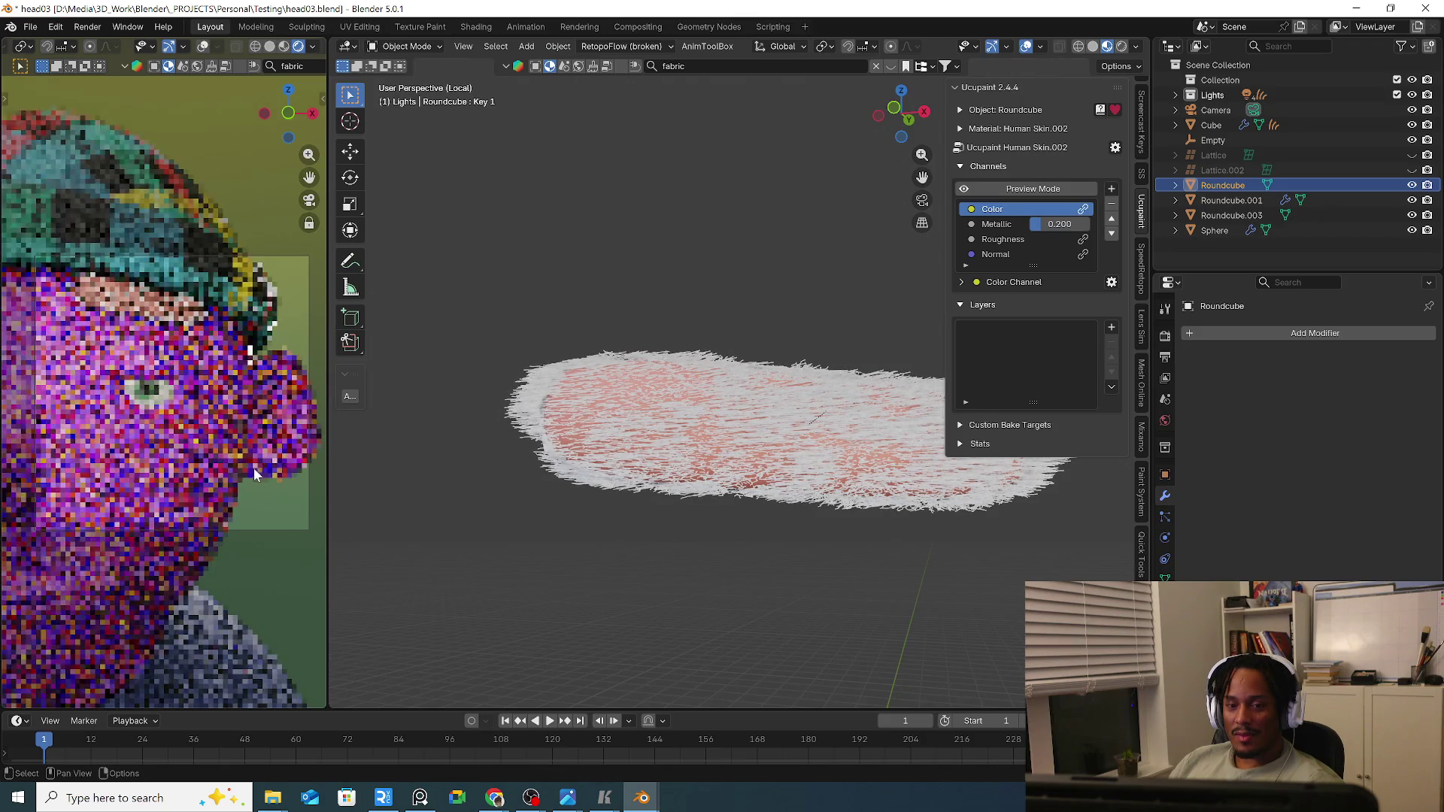
scroll(251, 471, "up", 2)
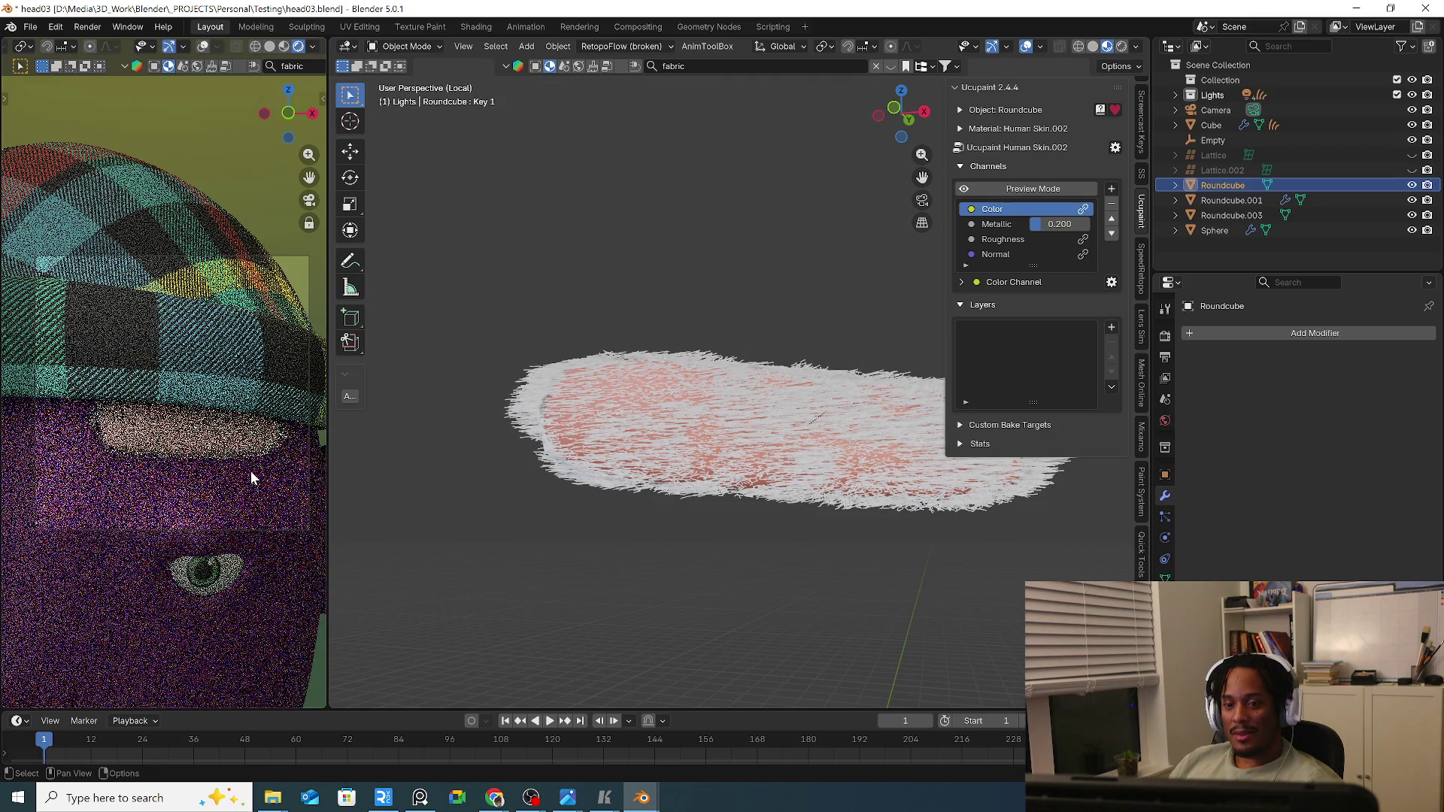
On the fur curves, move Frizz Hair Curves to the top of the stack, toggle its viewport display, then remove it.
left_click(621, 448)
scroll(1230, 506, "down", 3)
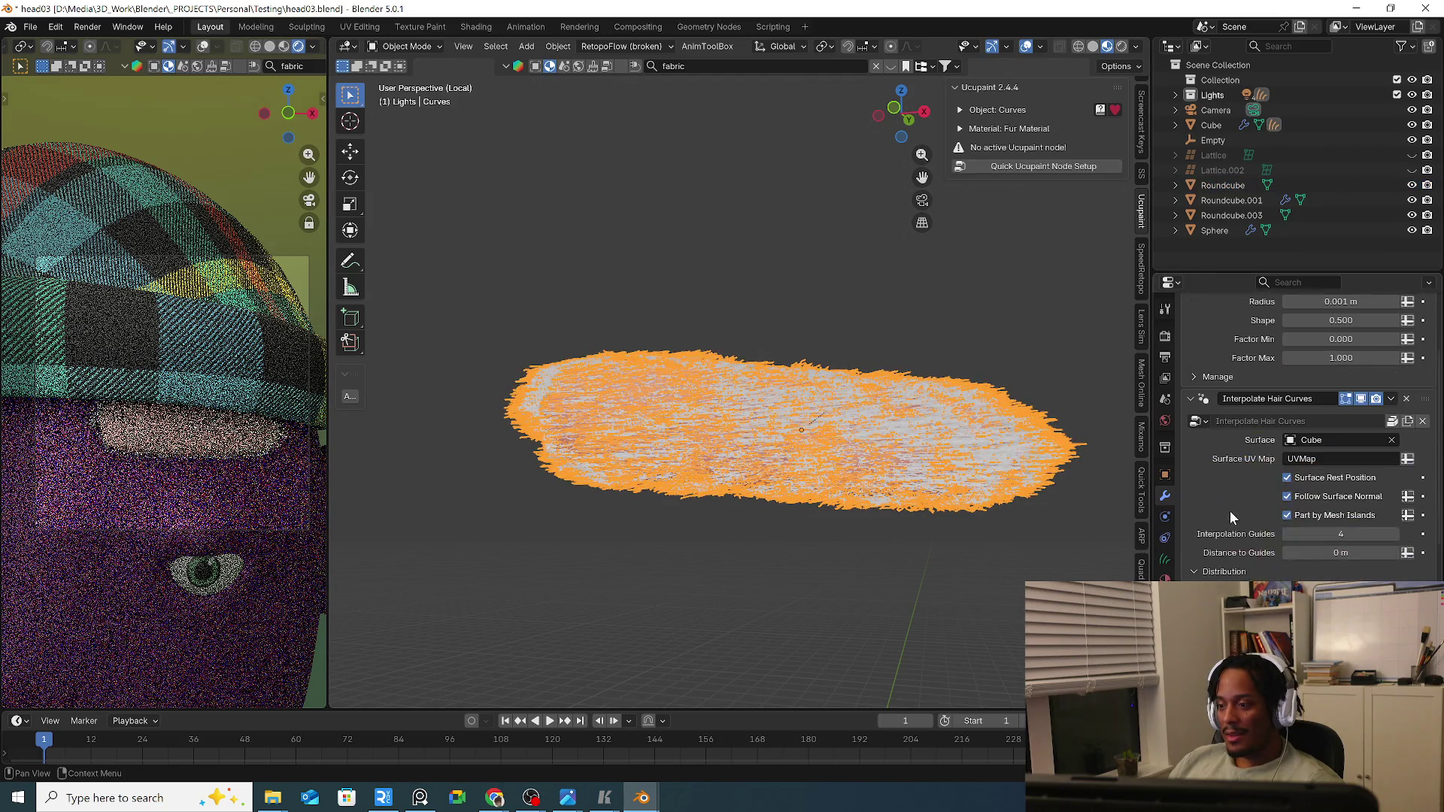
scroll(1230, 516, "down", 2)
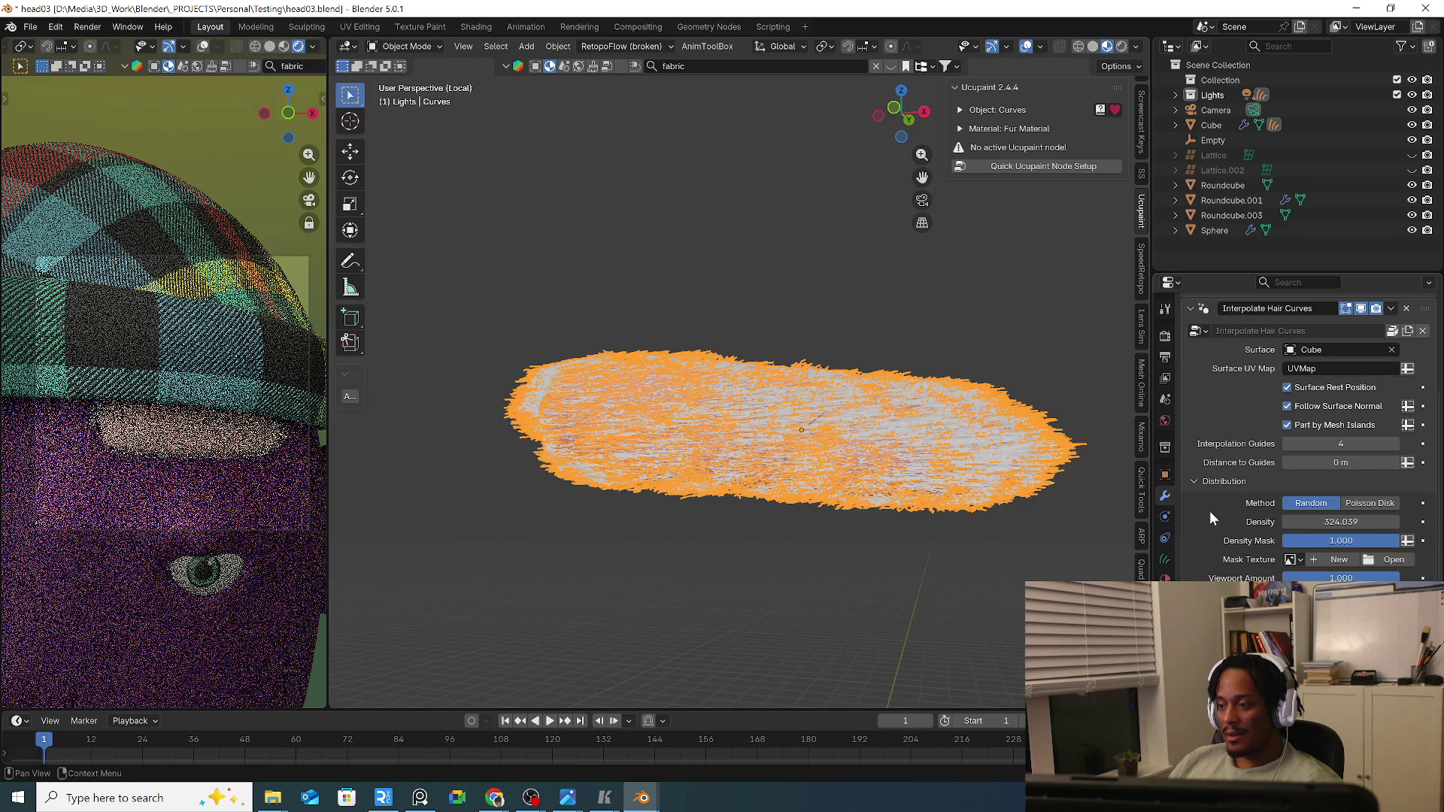
scroll(1209, 511, "down", 2)
scroll(1216, 516, "down", 2)
scroll(1214, 516, "down", 3)
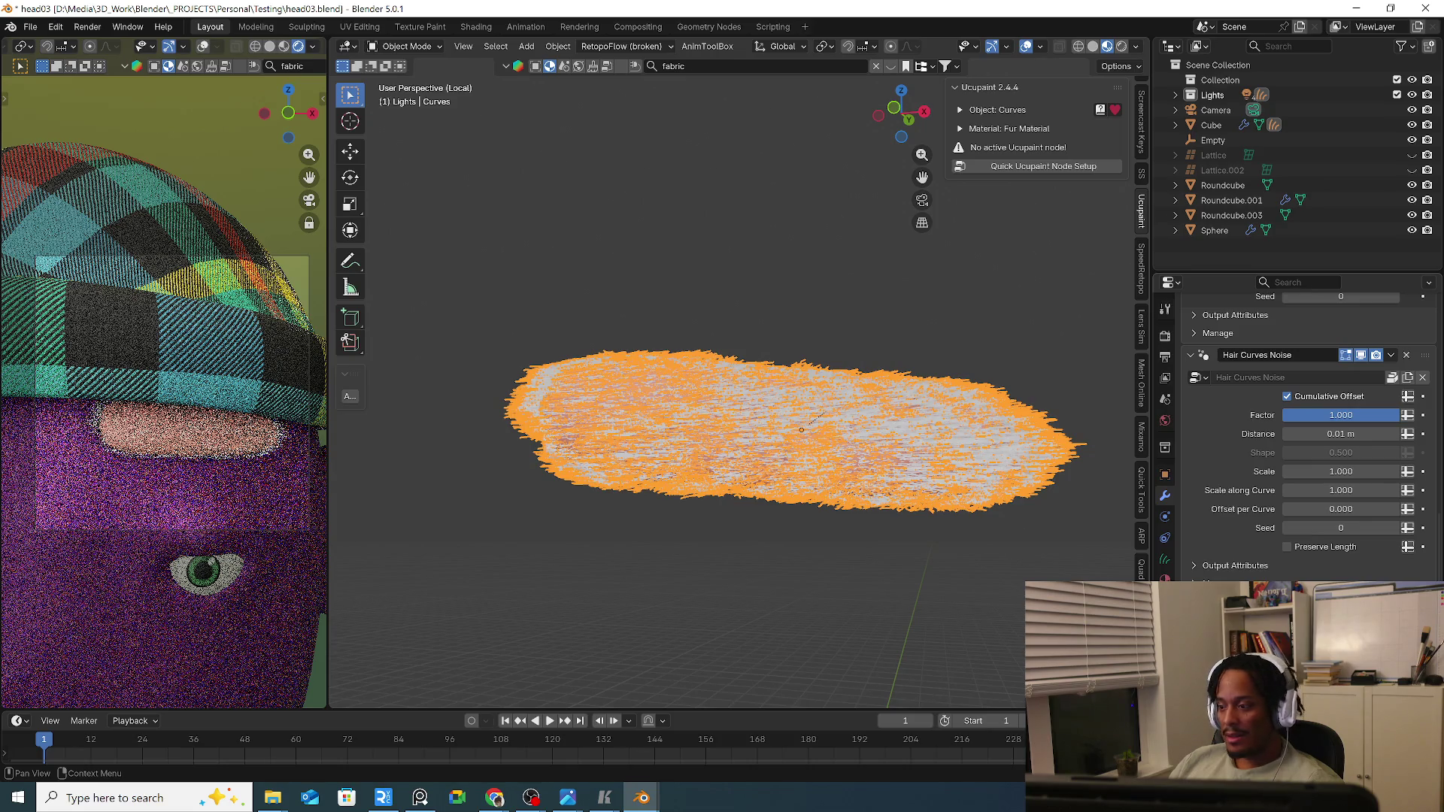
scroll(1431, 433, "up", 3)
scroll(1433, 453, "up", 1)
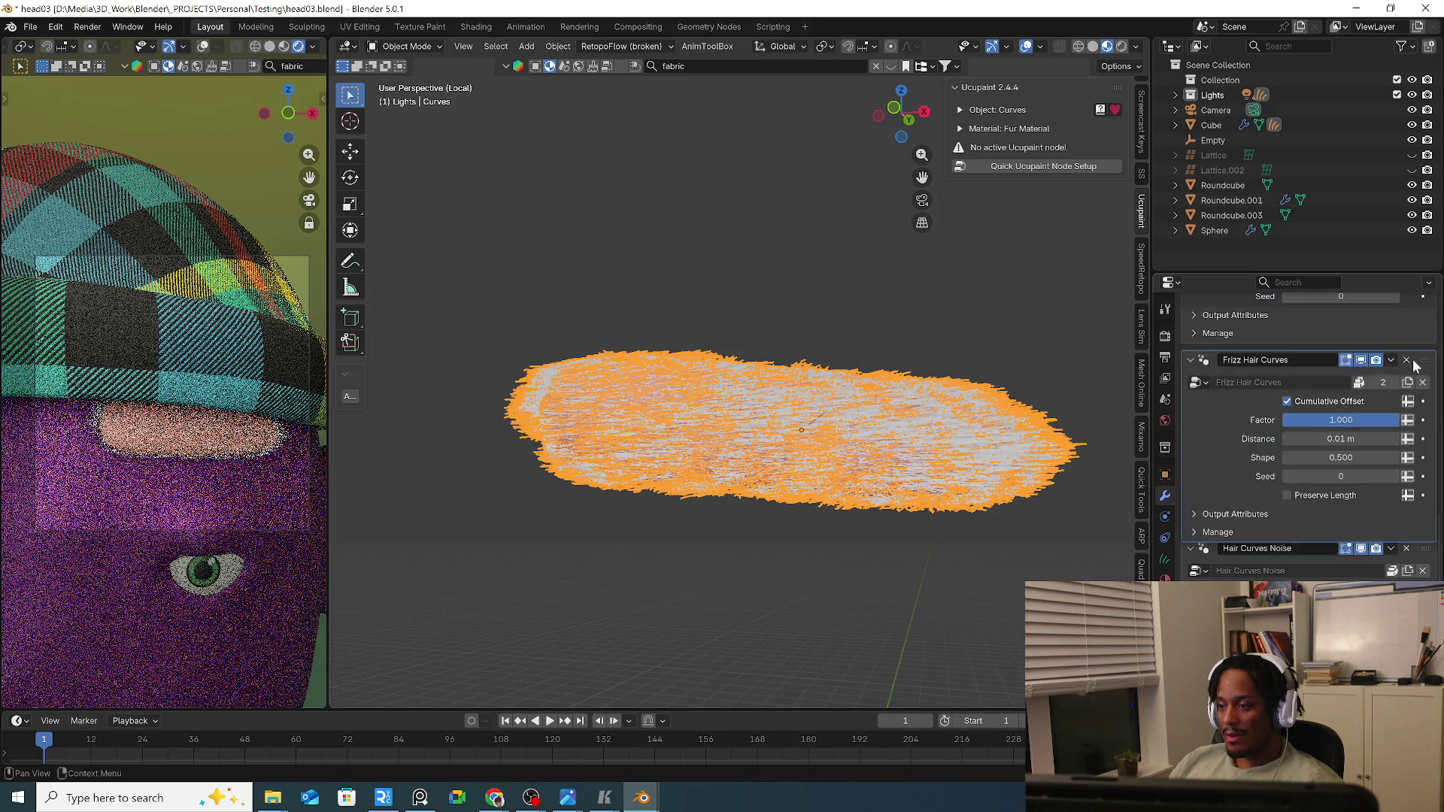
scroll(1406, 430, "up", 3)
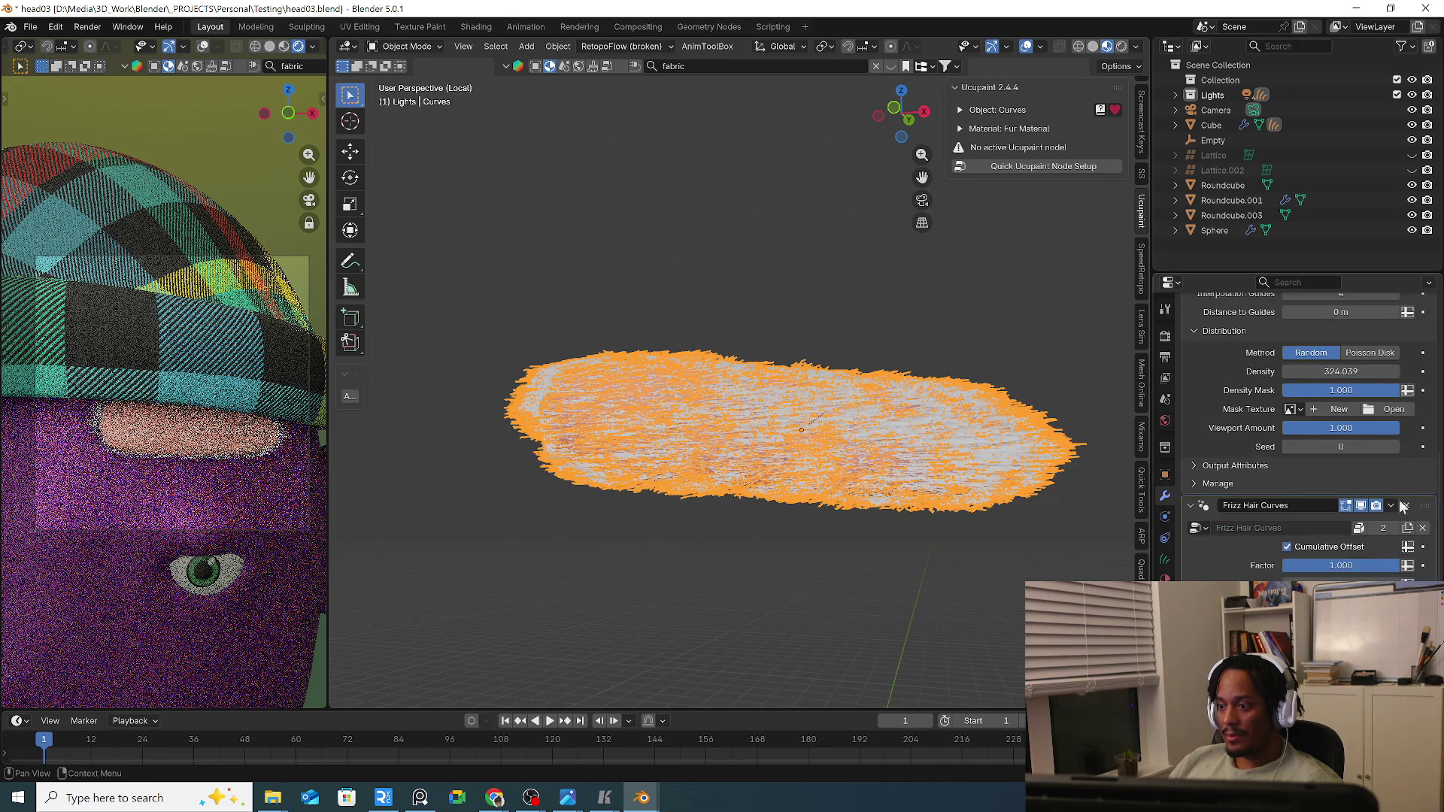
left_click_drag(1402, 507, 1424, 338)
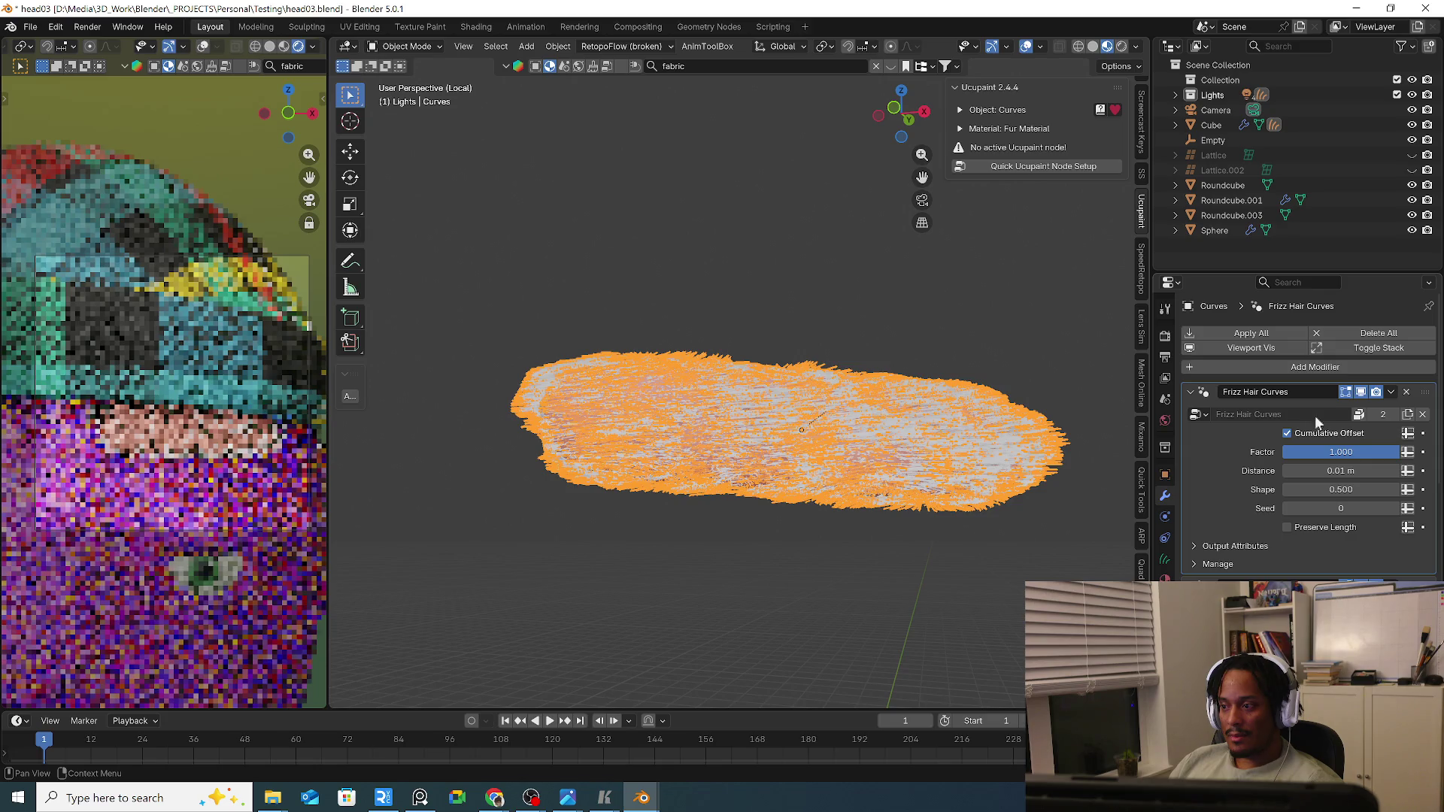
left_click(1360, 392)
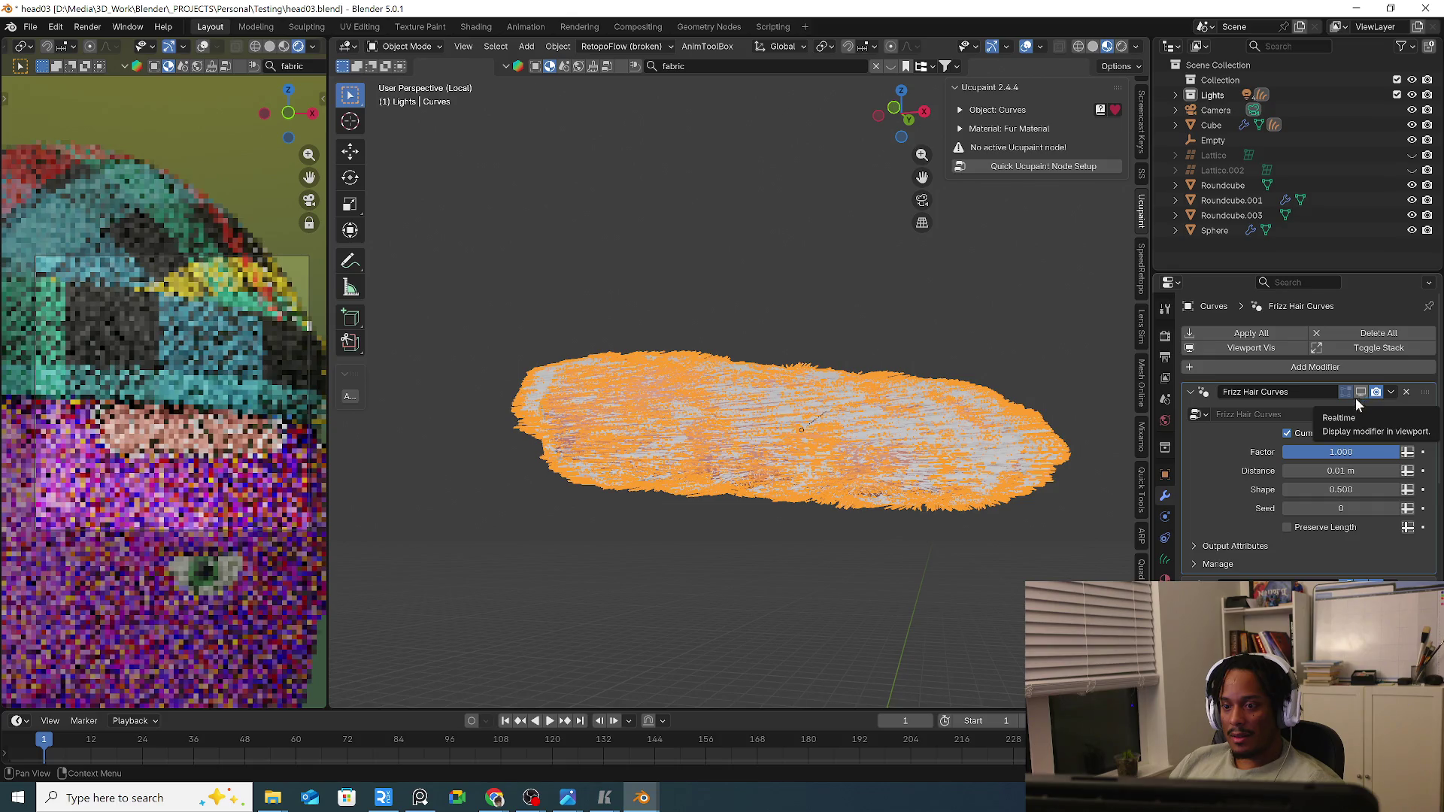
left_click(1361, 392)
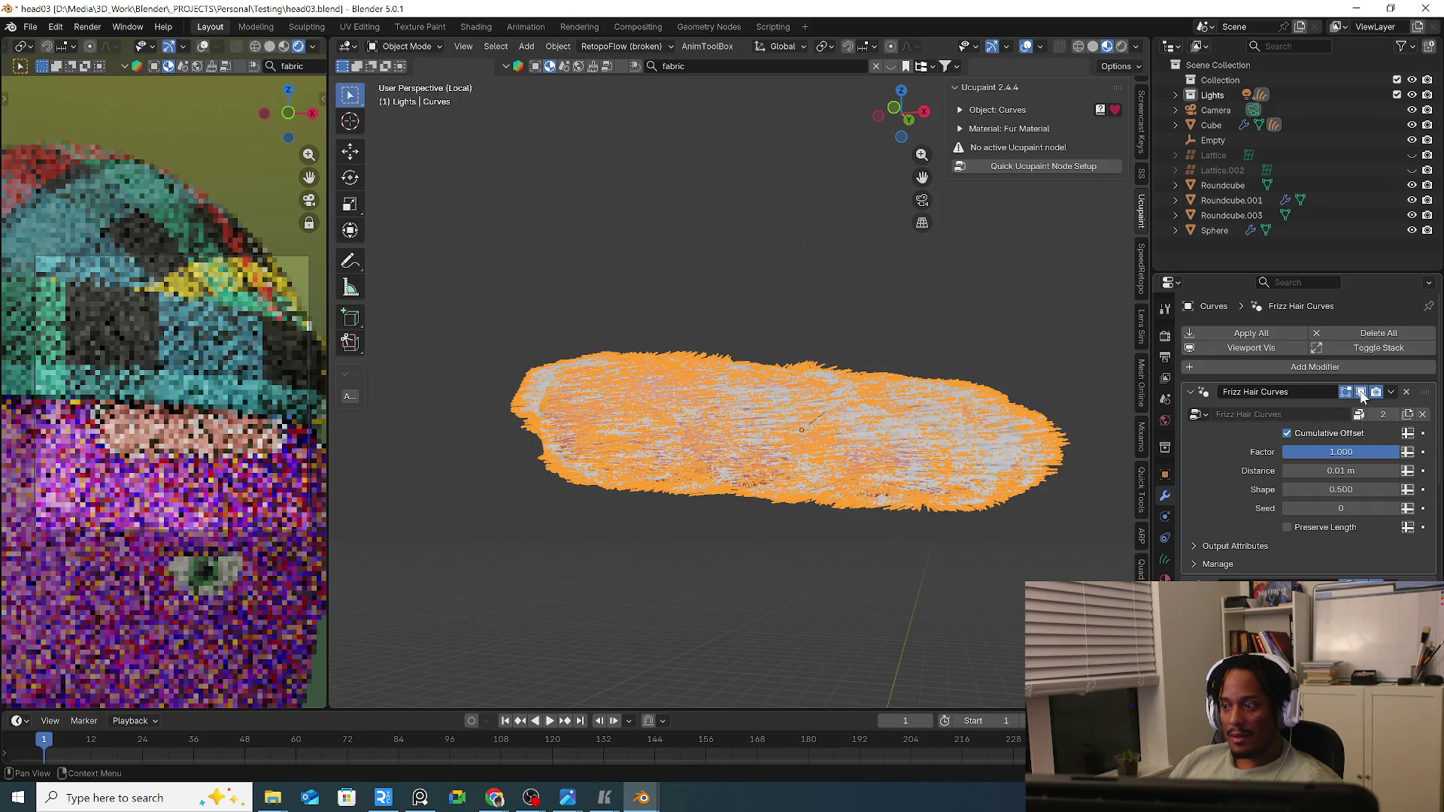
left_click(1362, 393)
left_click(1361, 394)
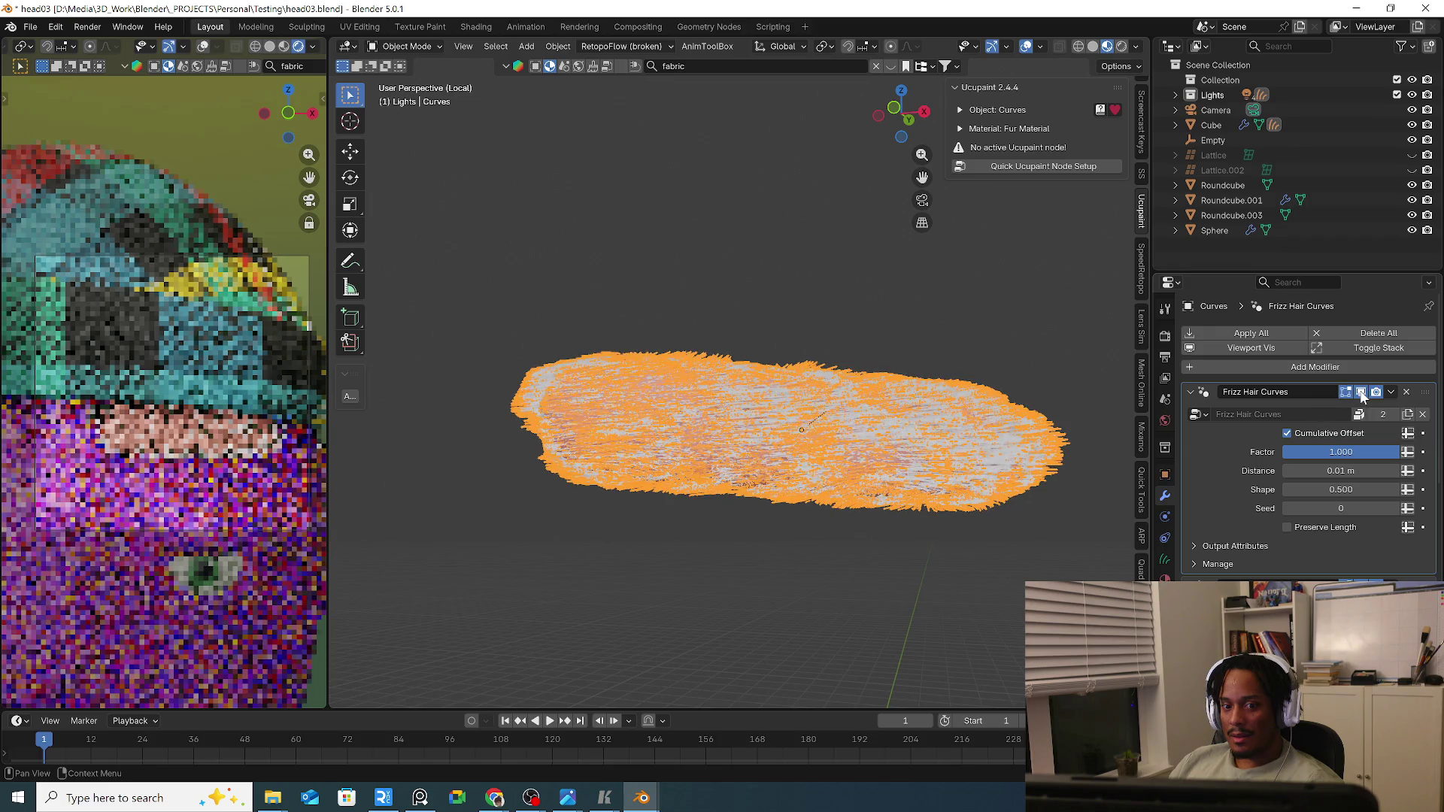
left_click(1406, 392)
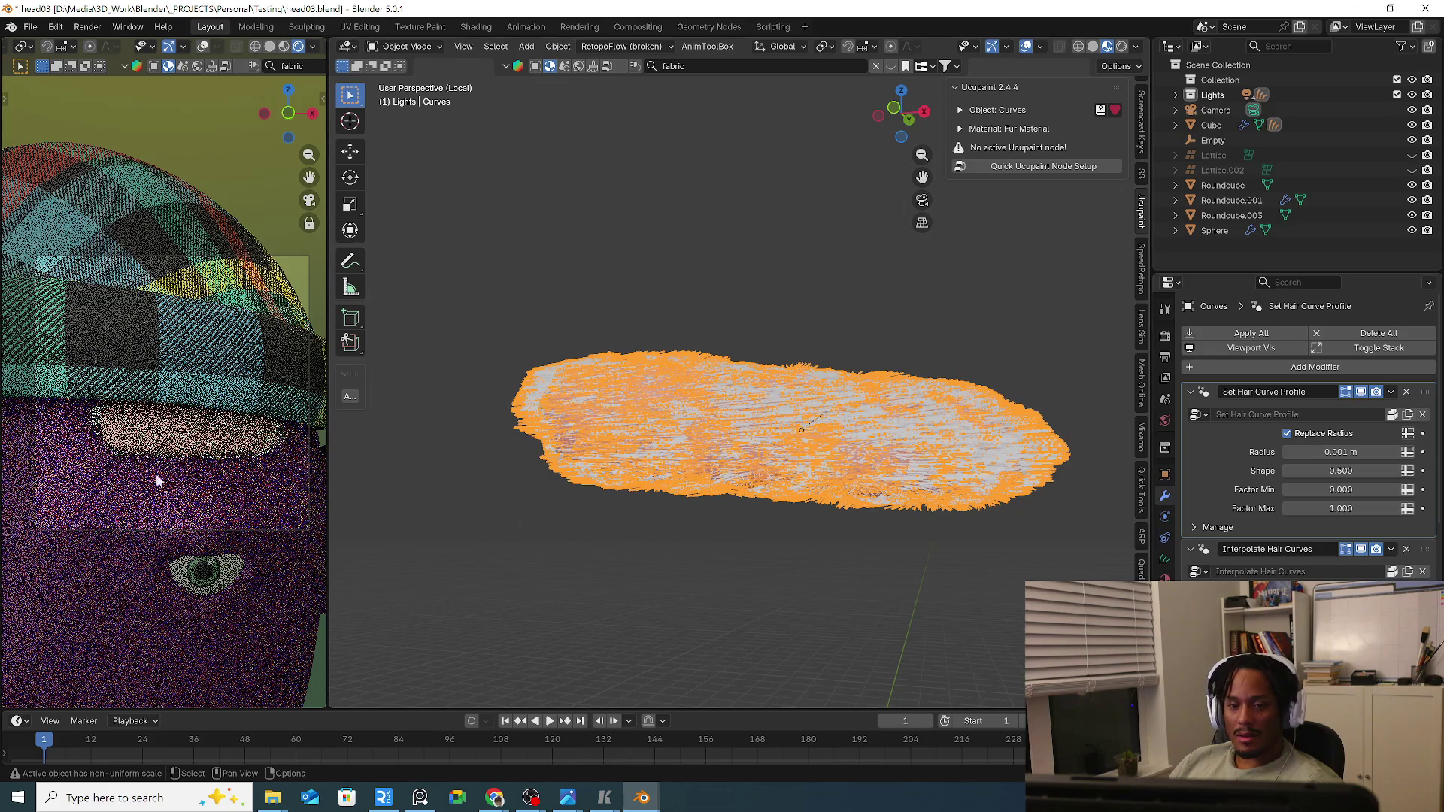
middle_click_drag(773, 433, 745, 373)
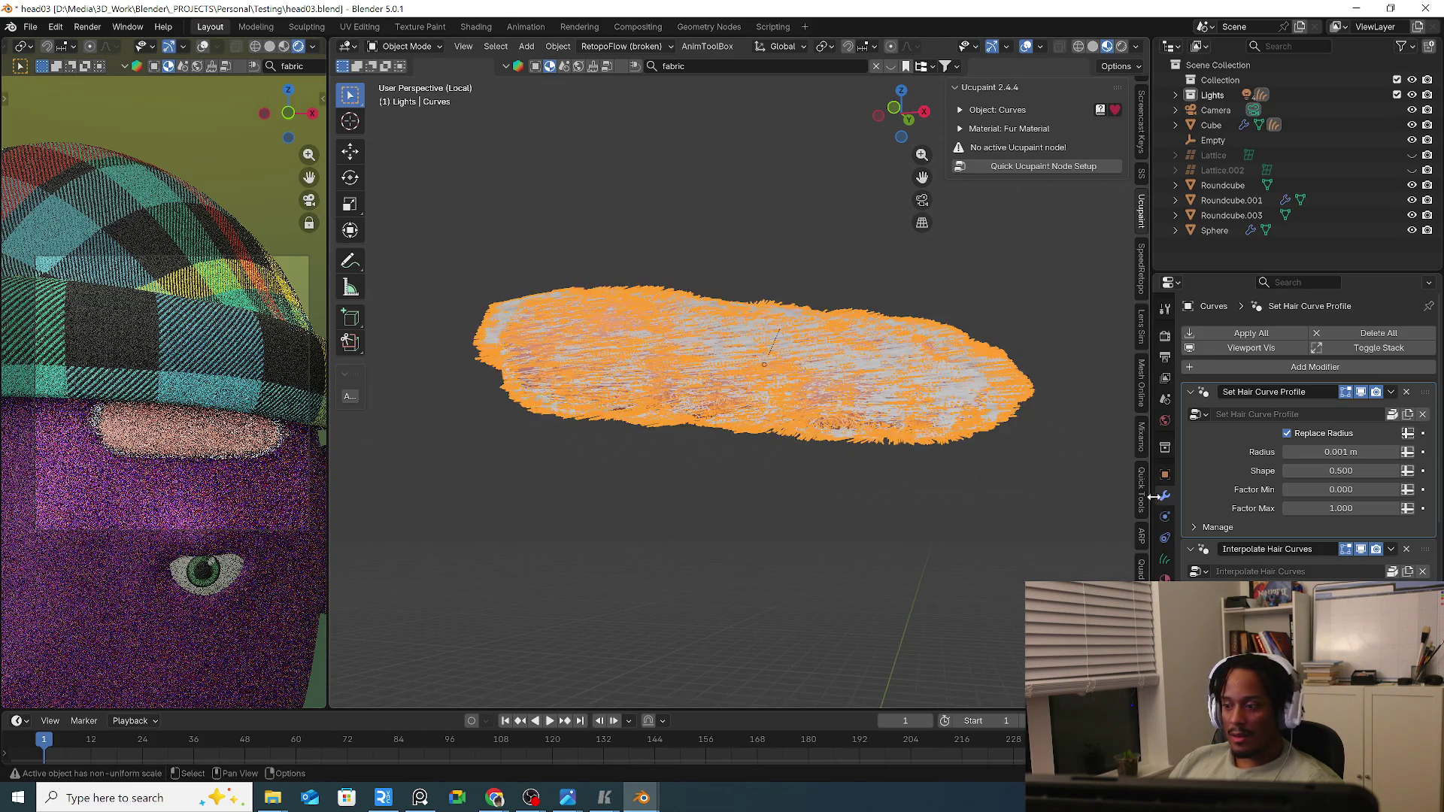
scroll(1217, 521, "down", 3)
scroll(1218, 523, "down", 4)
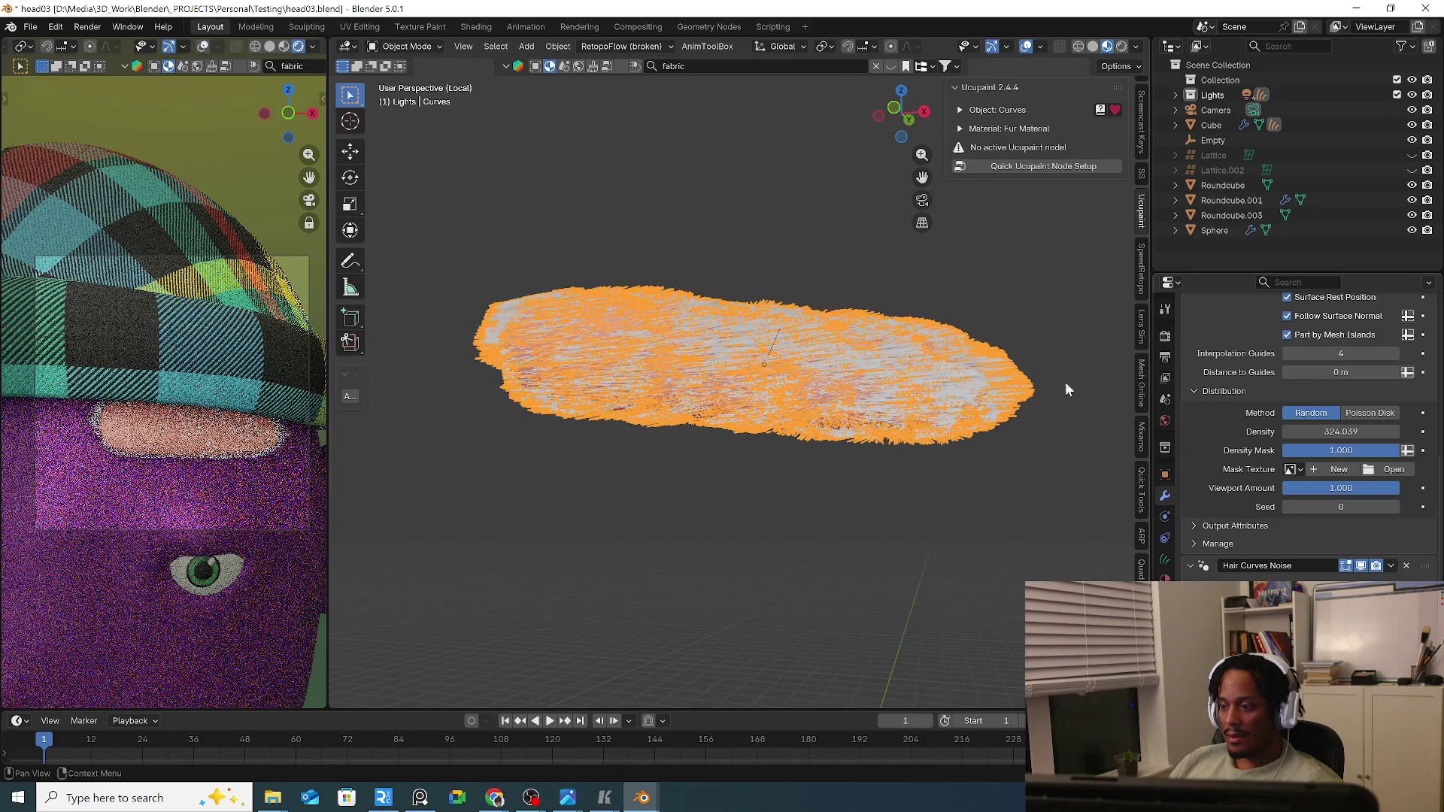
left_click(434, 47)
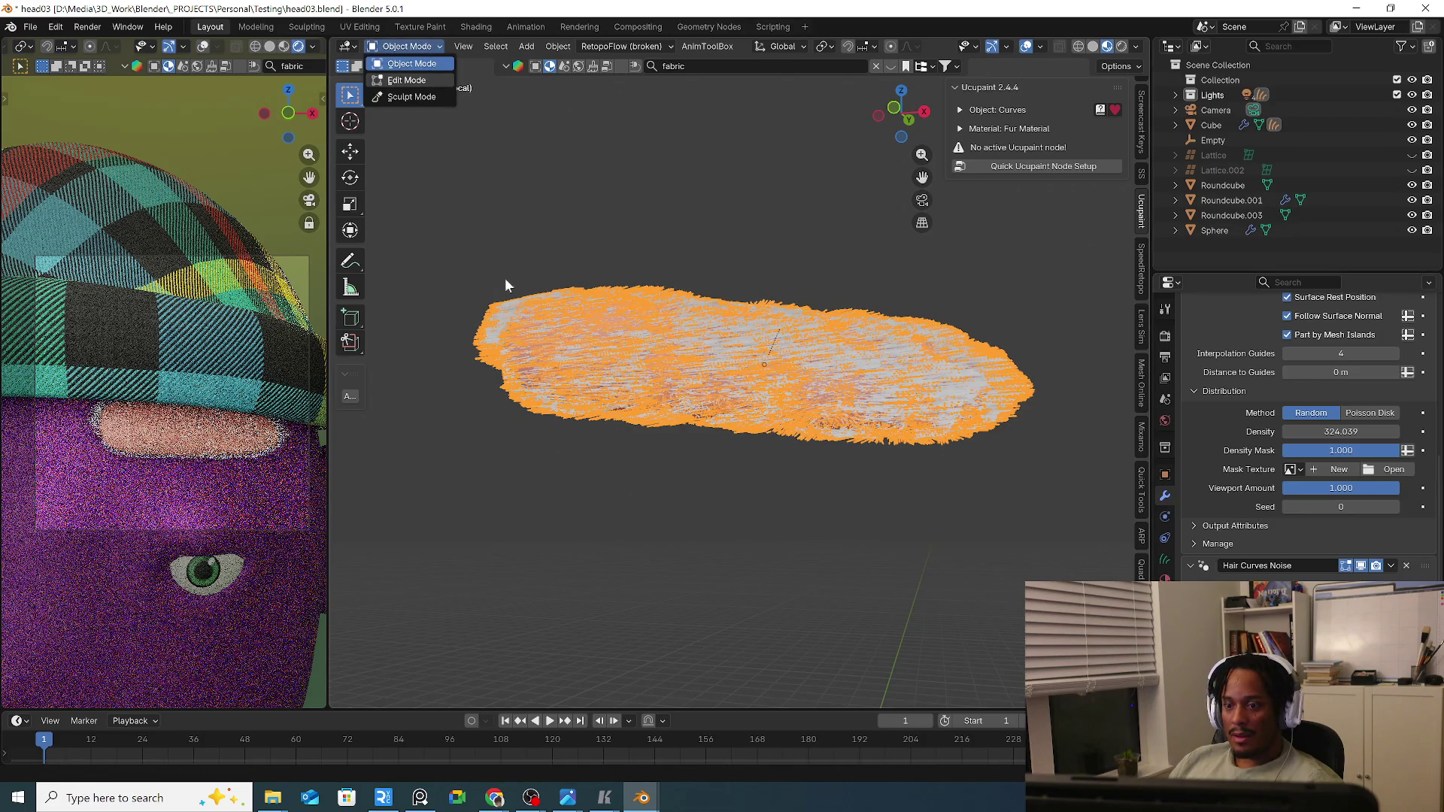
Toggle the fur hair curves between object and edit mode, leaving them in edit mode.
key("Tab")
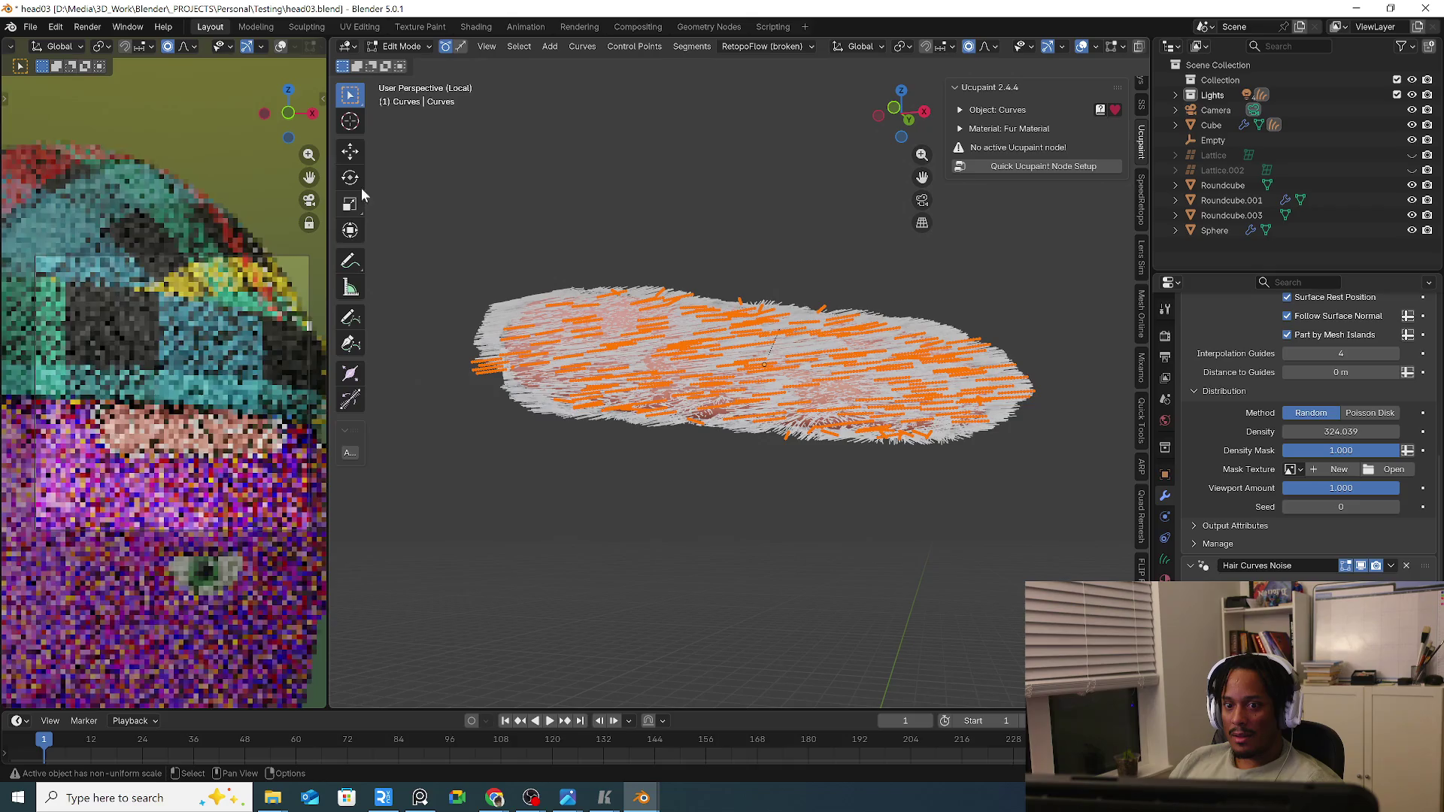
left_click(396, 49)
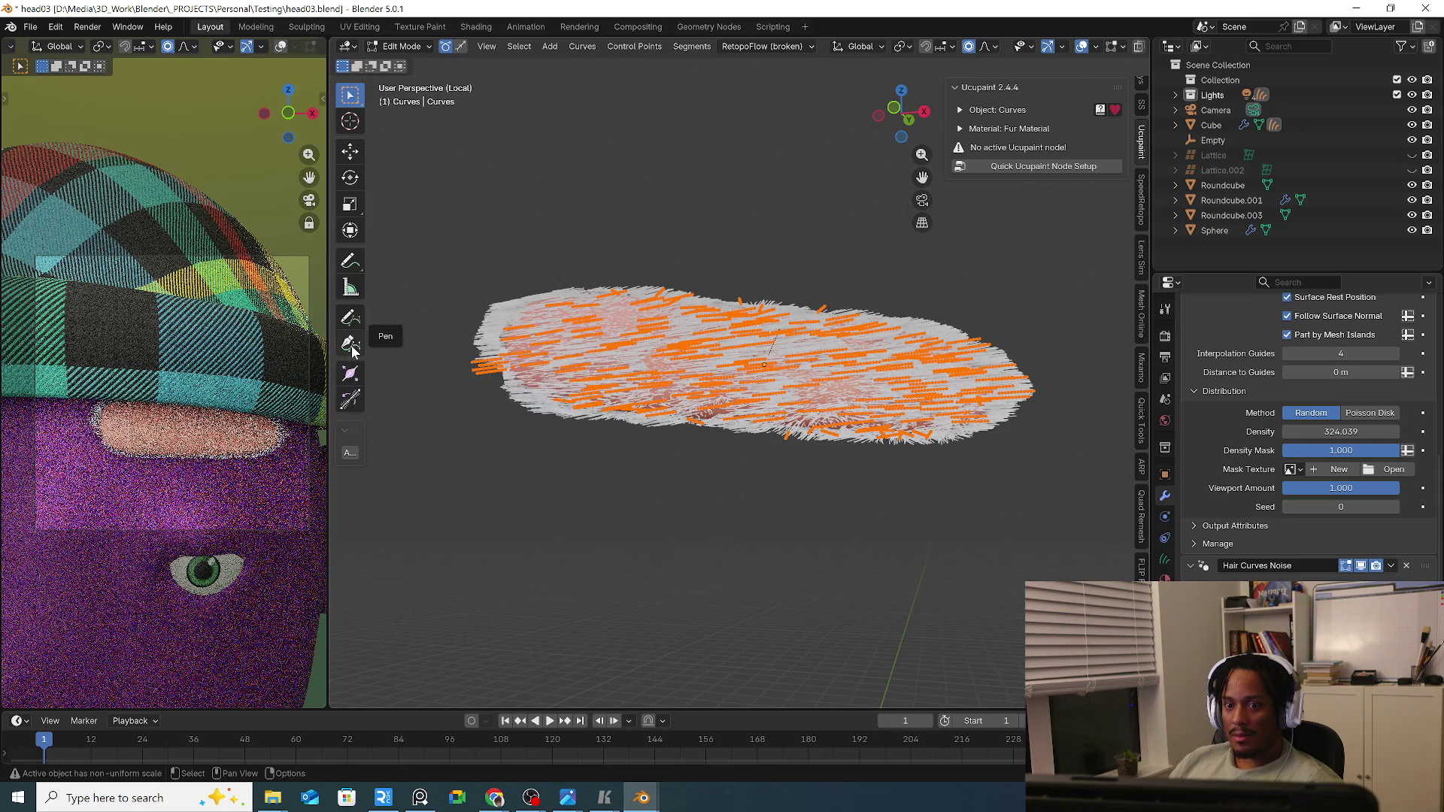
left_click(408, 47)
key("Tab")
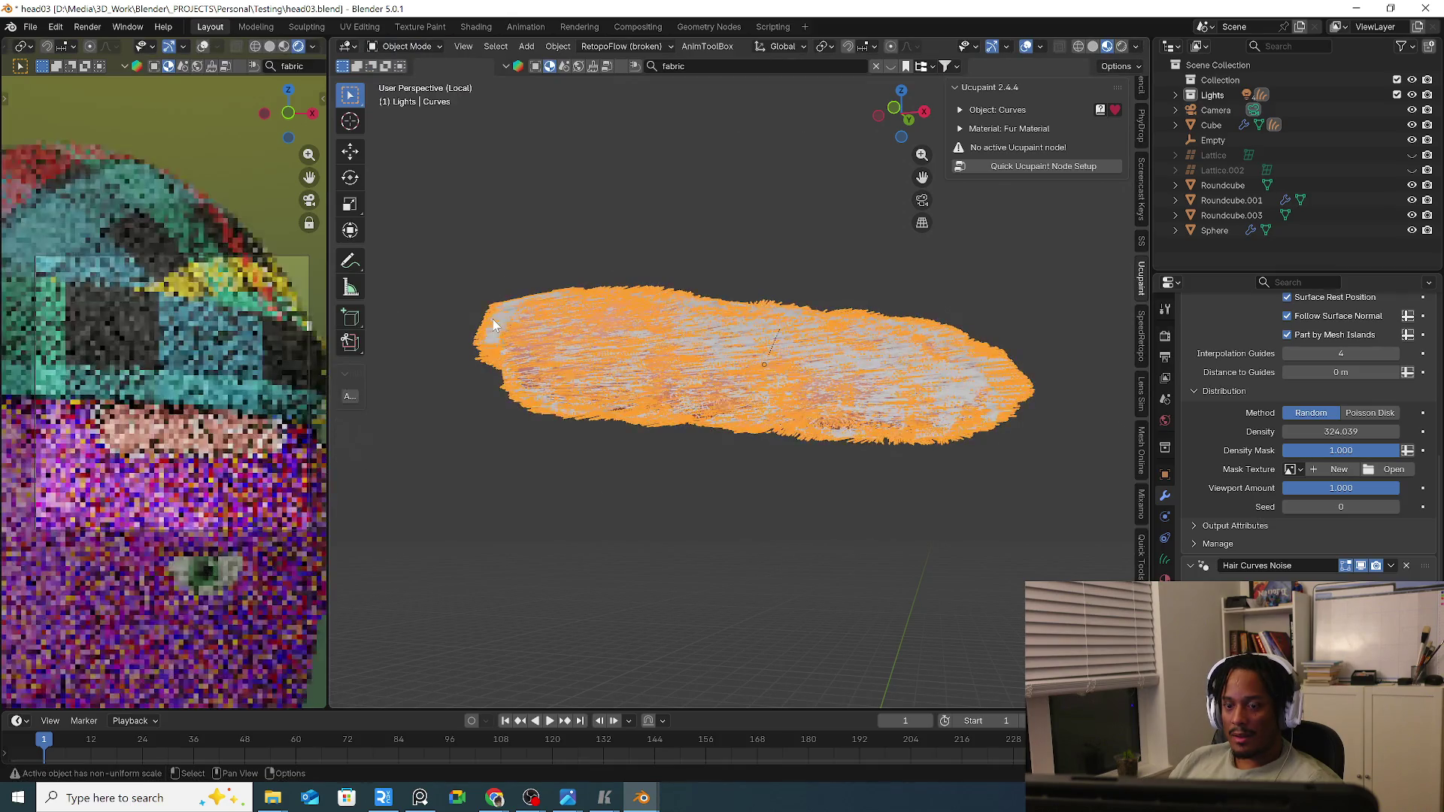
left_click(407, 48)
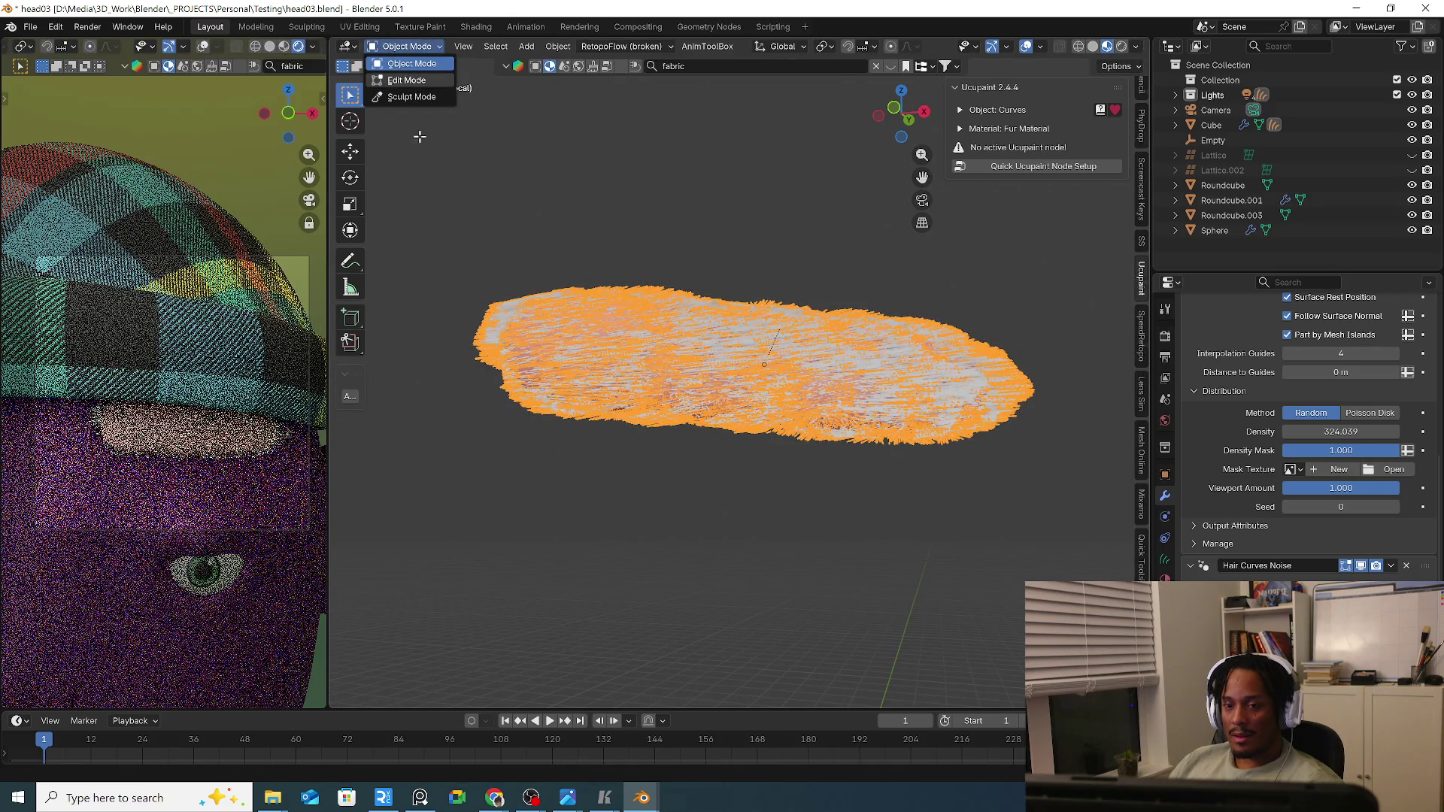
left_click(406, 79)
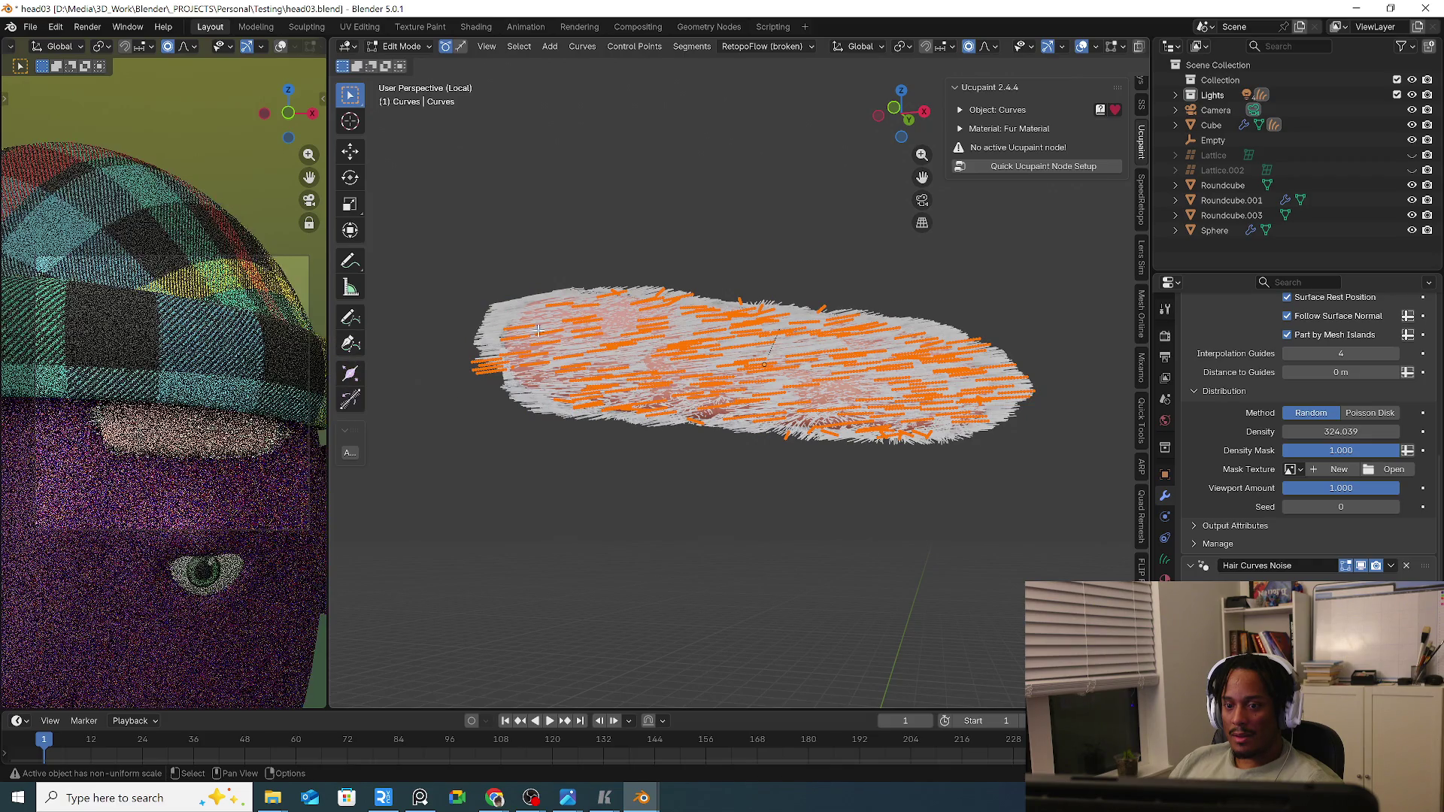
mouse_move(539, 328)
middle_mouse_down()
mouse_move(548, 397)
mouse_move(680, 313)
middle_mouse_up()
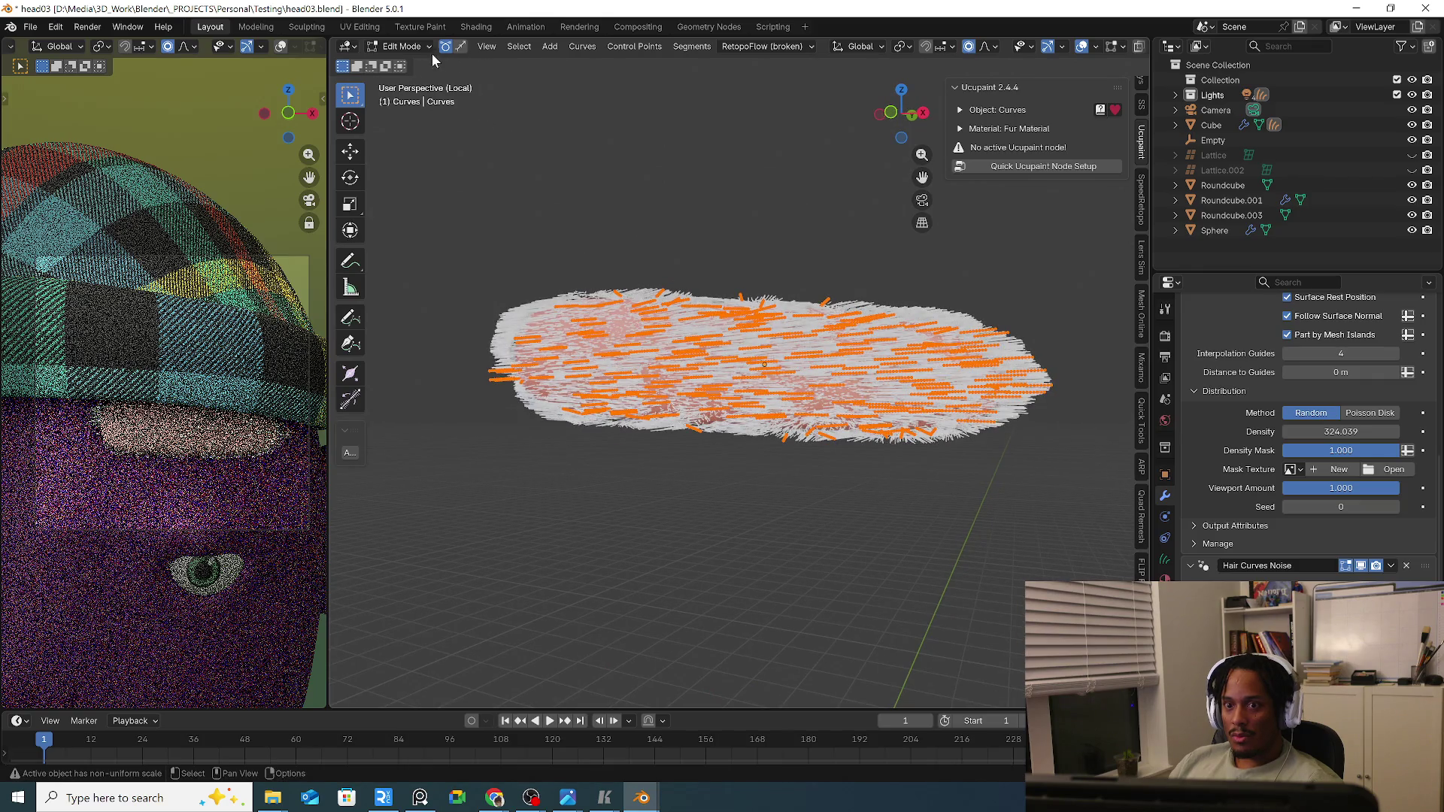
Briefly play and pause the hair tutorial in the browser, then bring the Blender render window to the front.
left_click(502, 799)
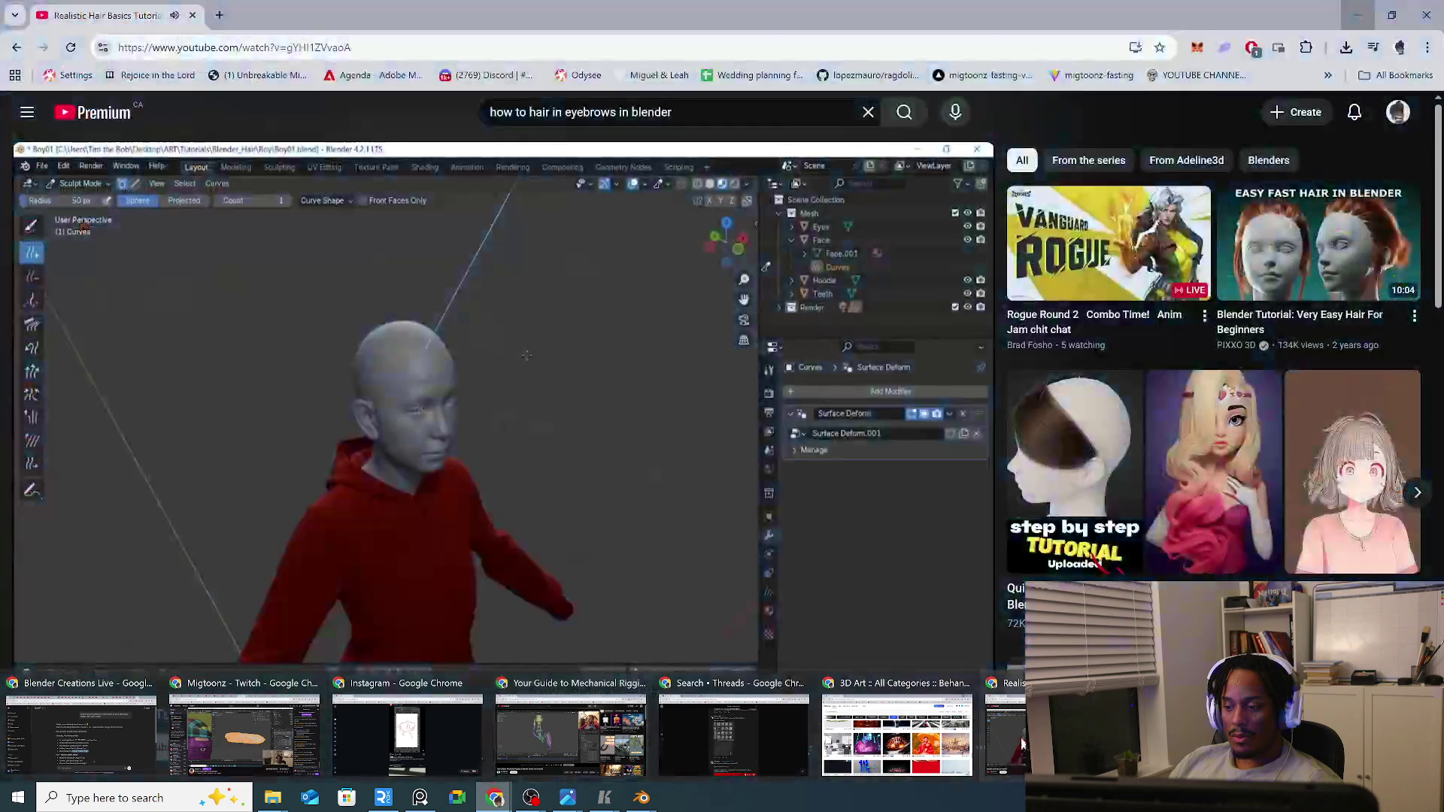
left_click(1023, 744)
left_click(472, 417)
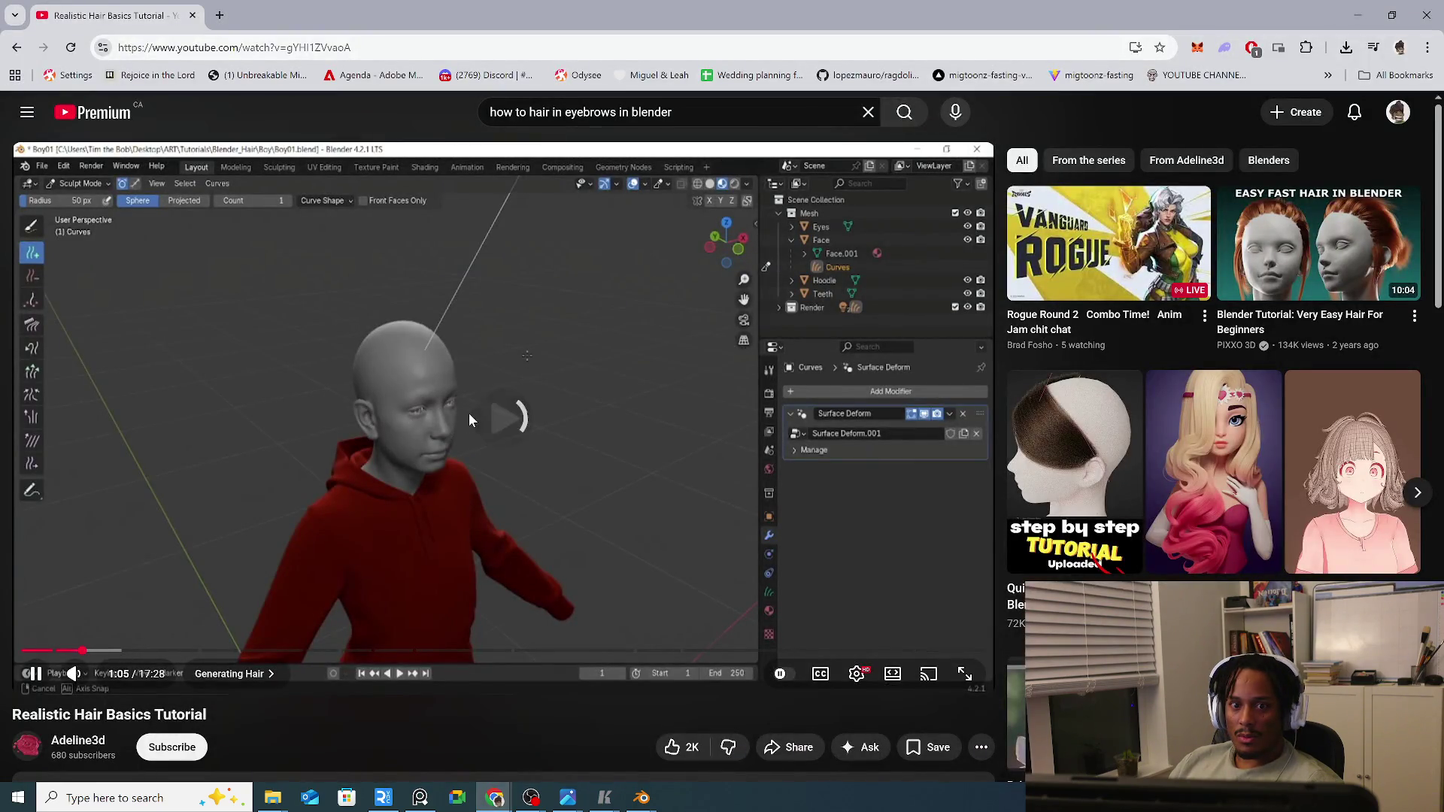
left_click(516, 426)
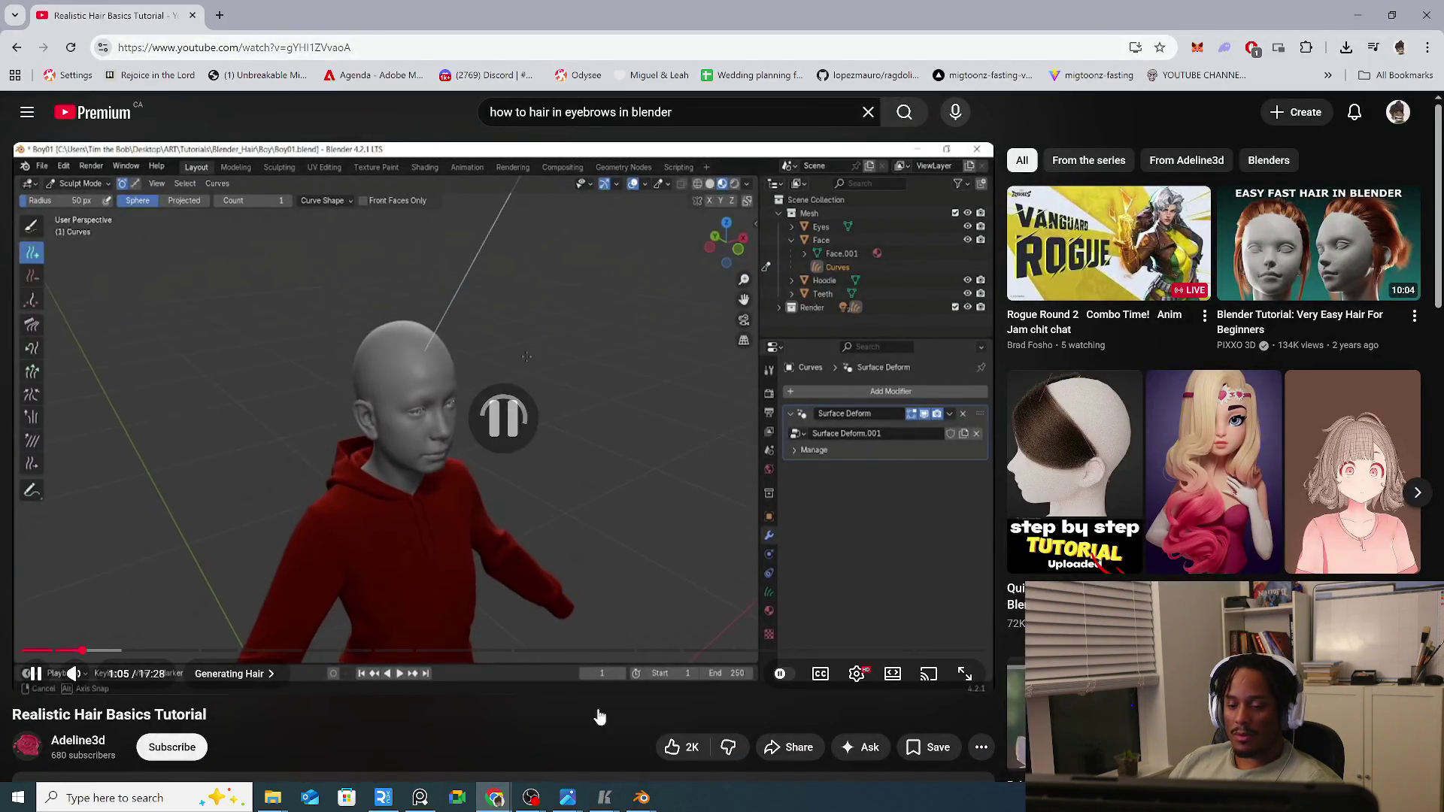
left_click(641, 798)
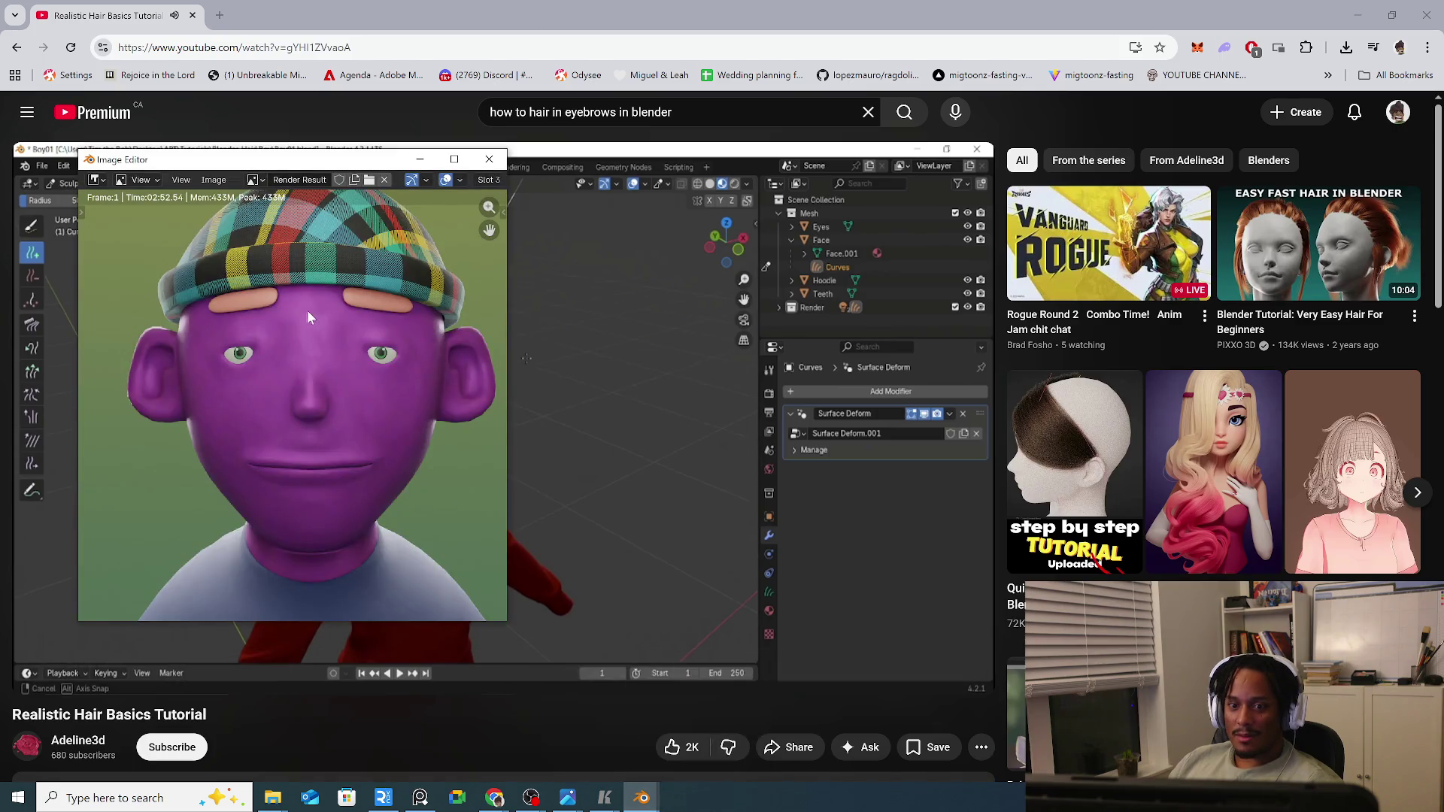
scroll(307, 309, "down", 2)
Save the rendered character image as head01.png in the Testing project folder.
left_click(210, 181)
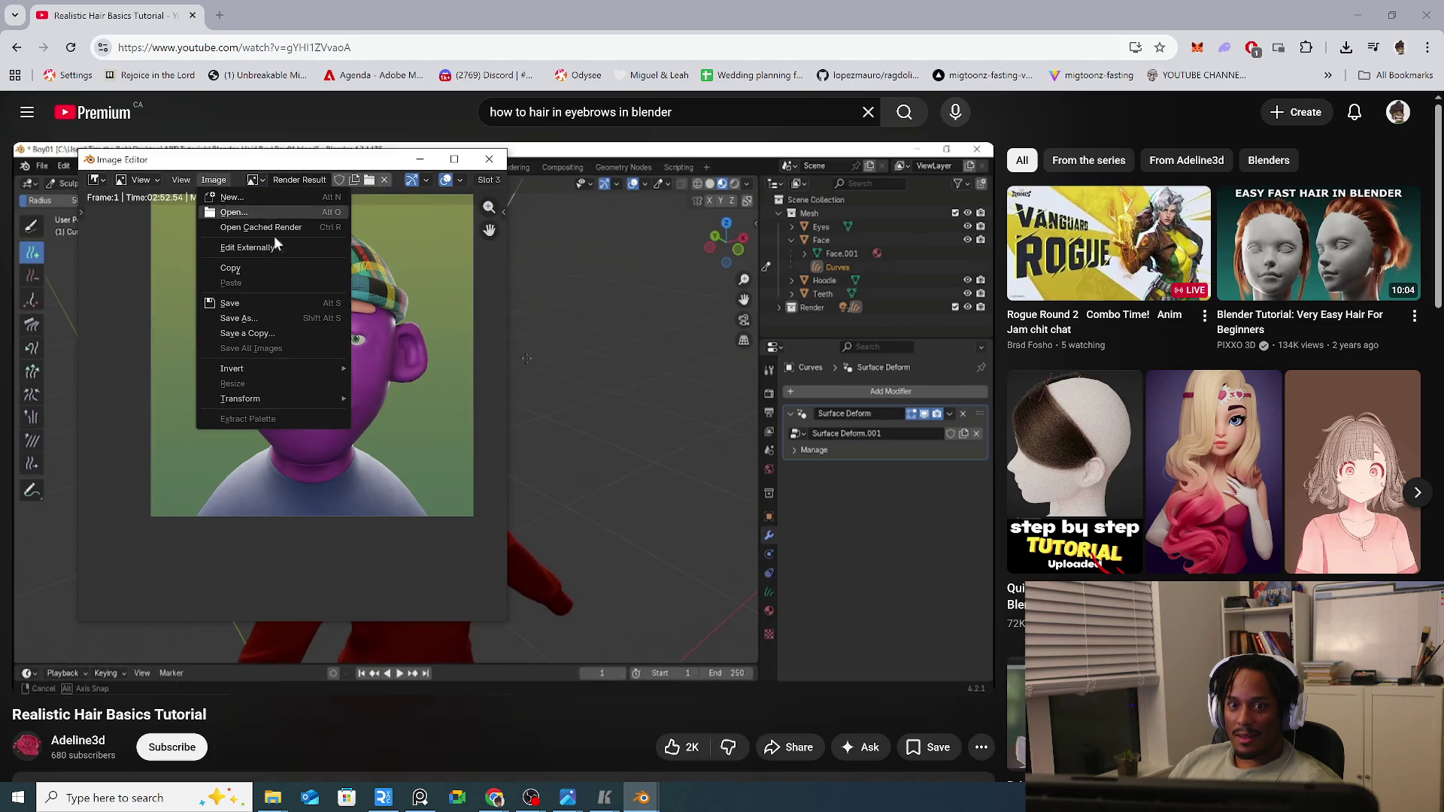
left_click(275, 330)
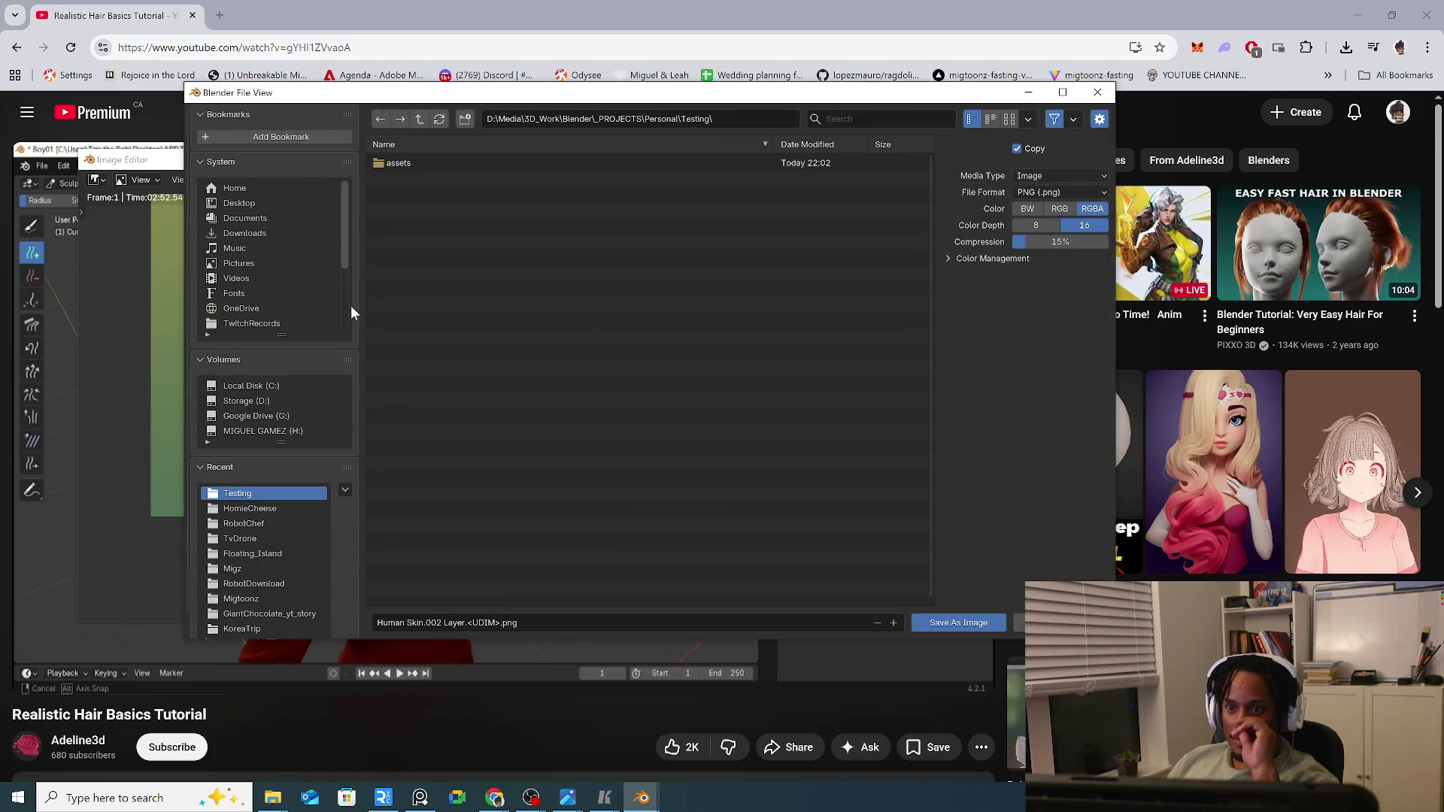
left_click(420, 118)
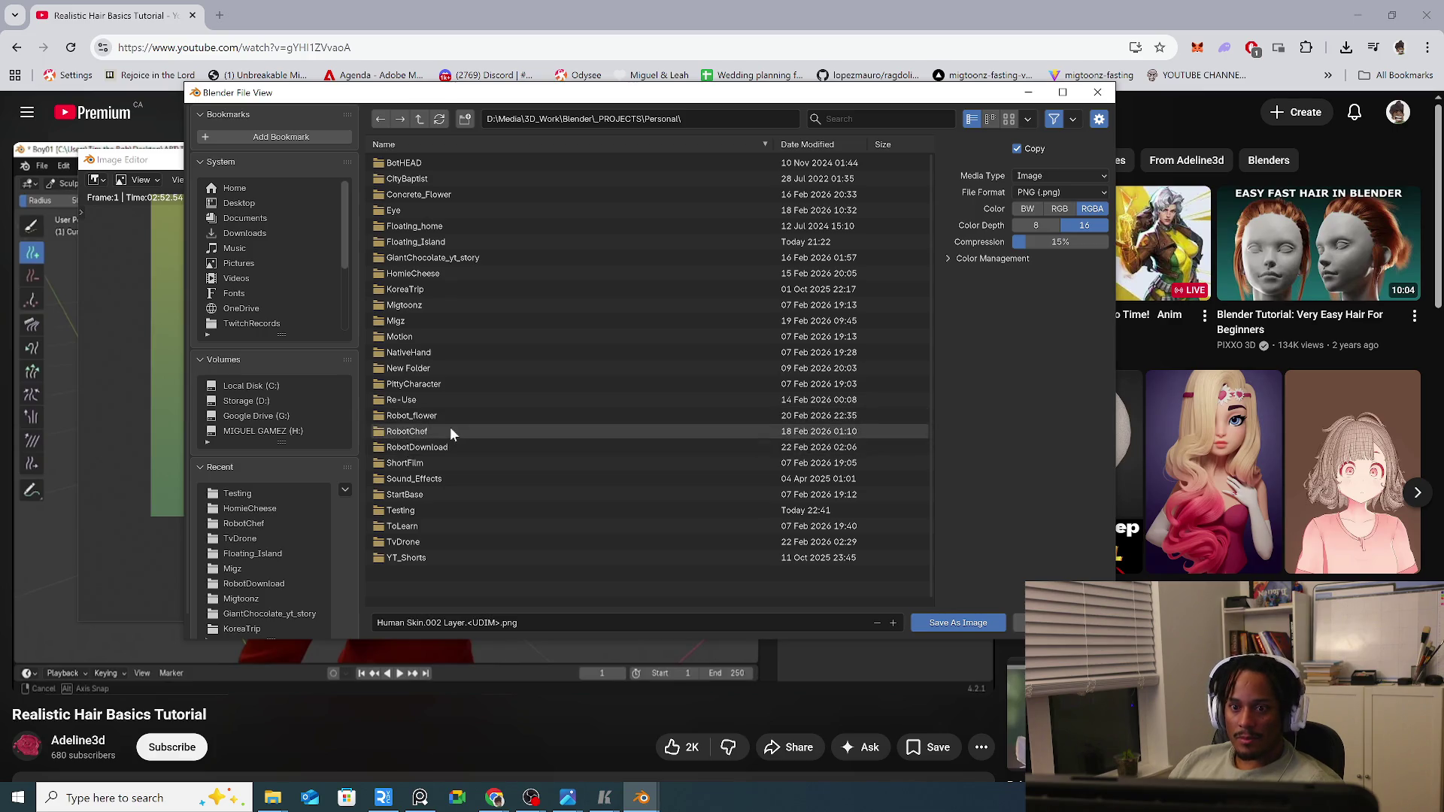
left_click(416, 510)
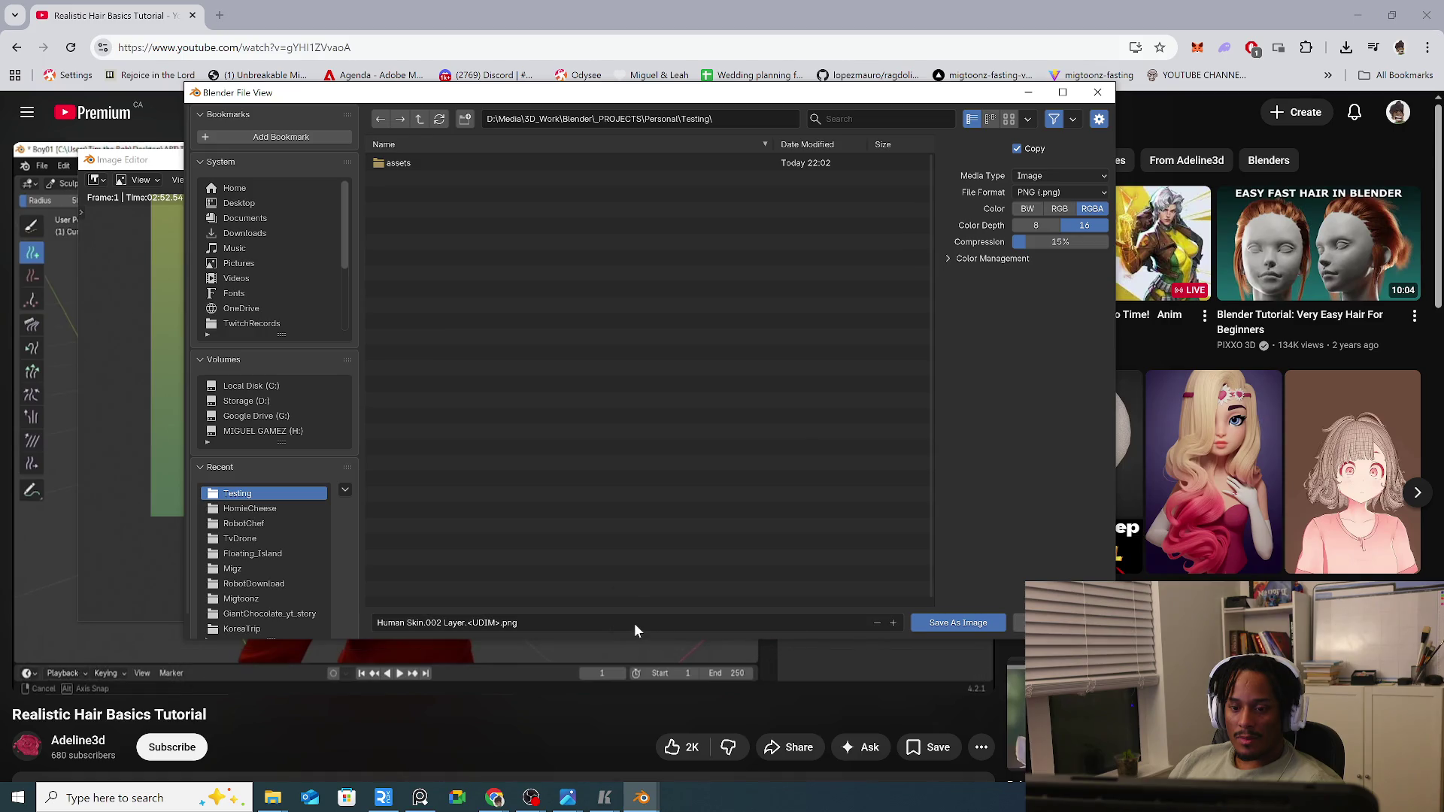
left_click(552, 625)
type("head")
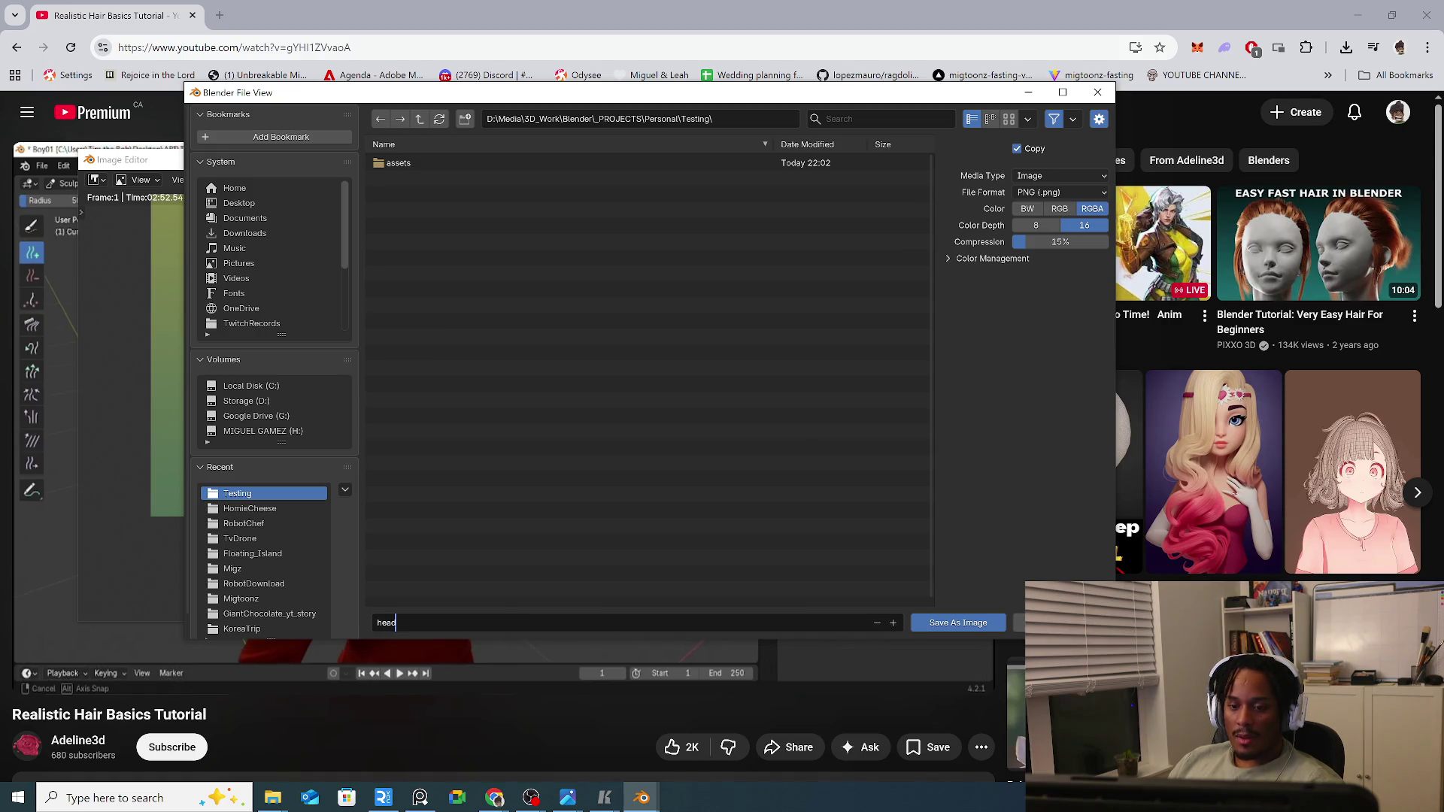
type("01.png")
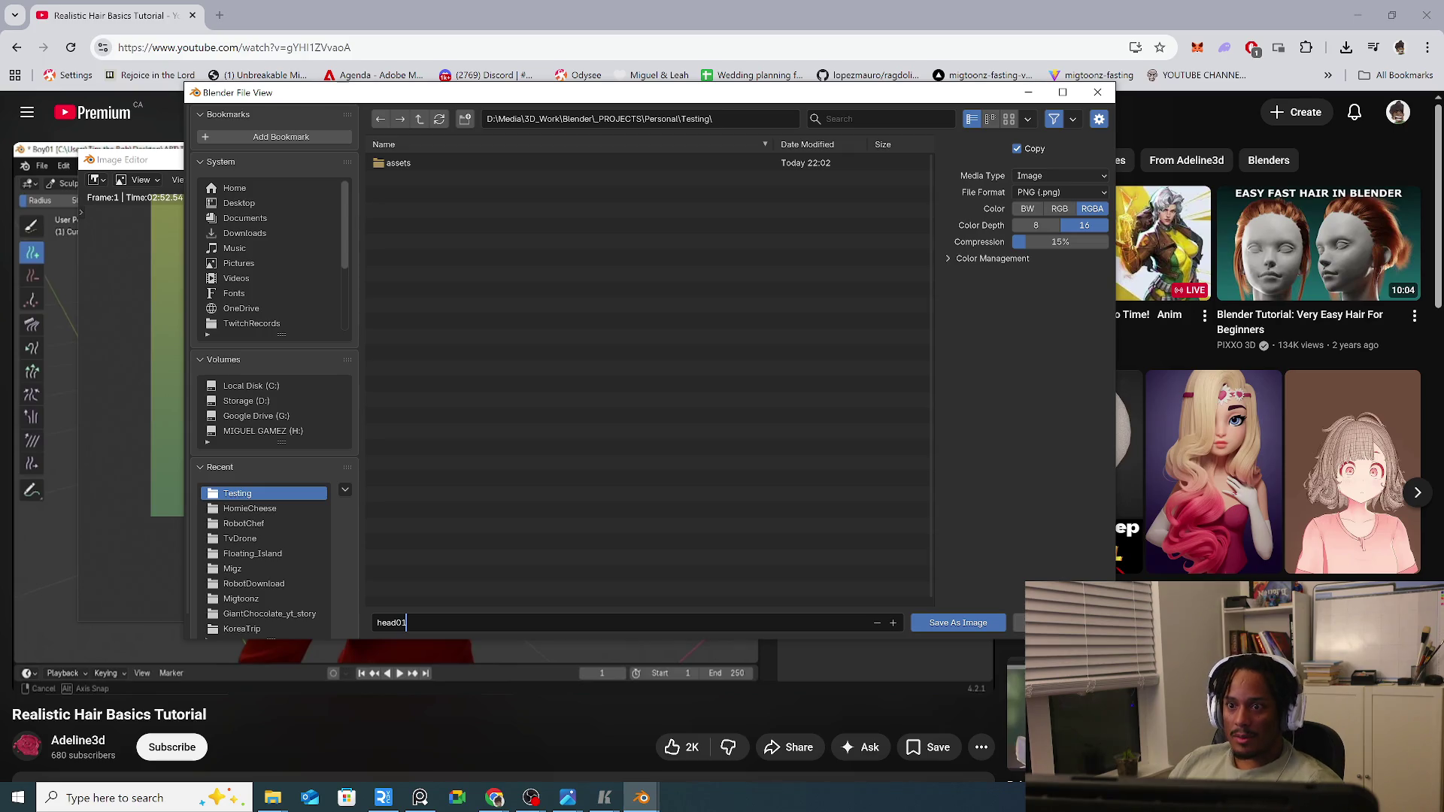
left_click(955, 624)
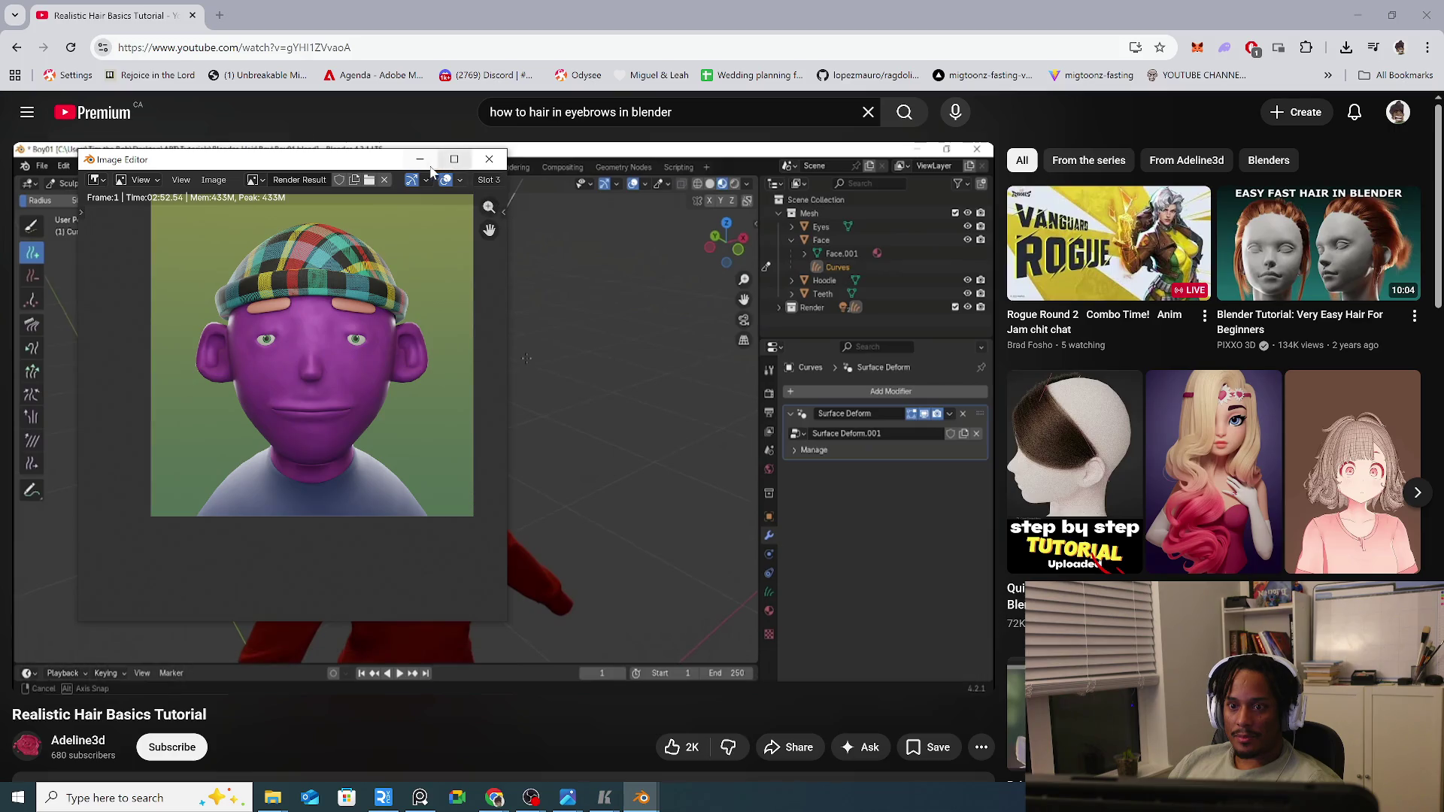
Play the hair tutorial ahead to its hair curve node assets, pause it, and minimize the browser back to Blender.
left_click(570, 442)
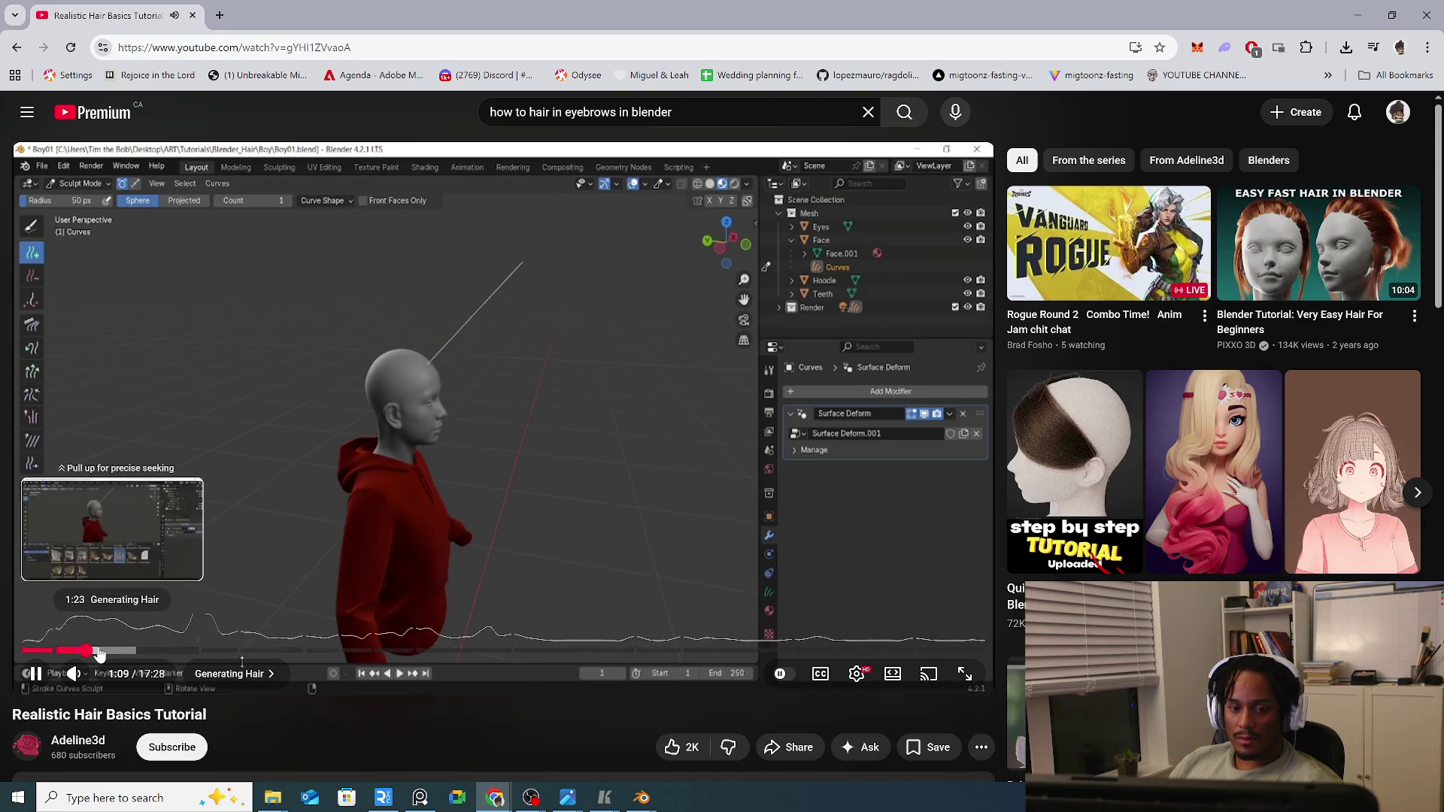
left_click(102, 651)
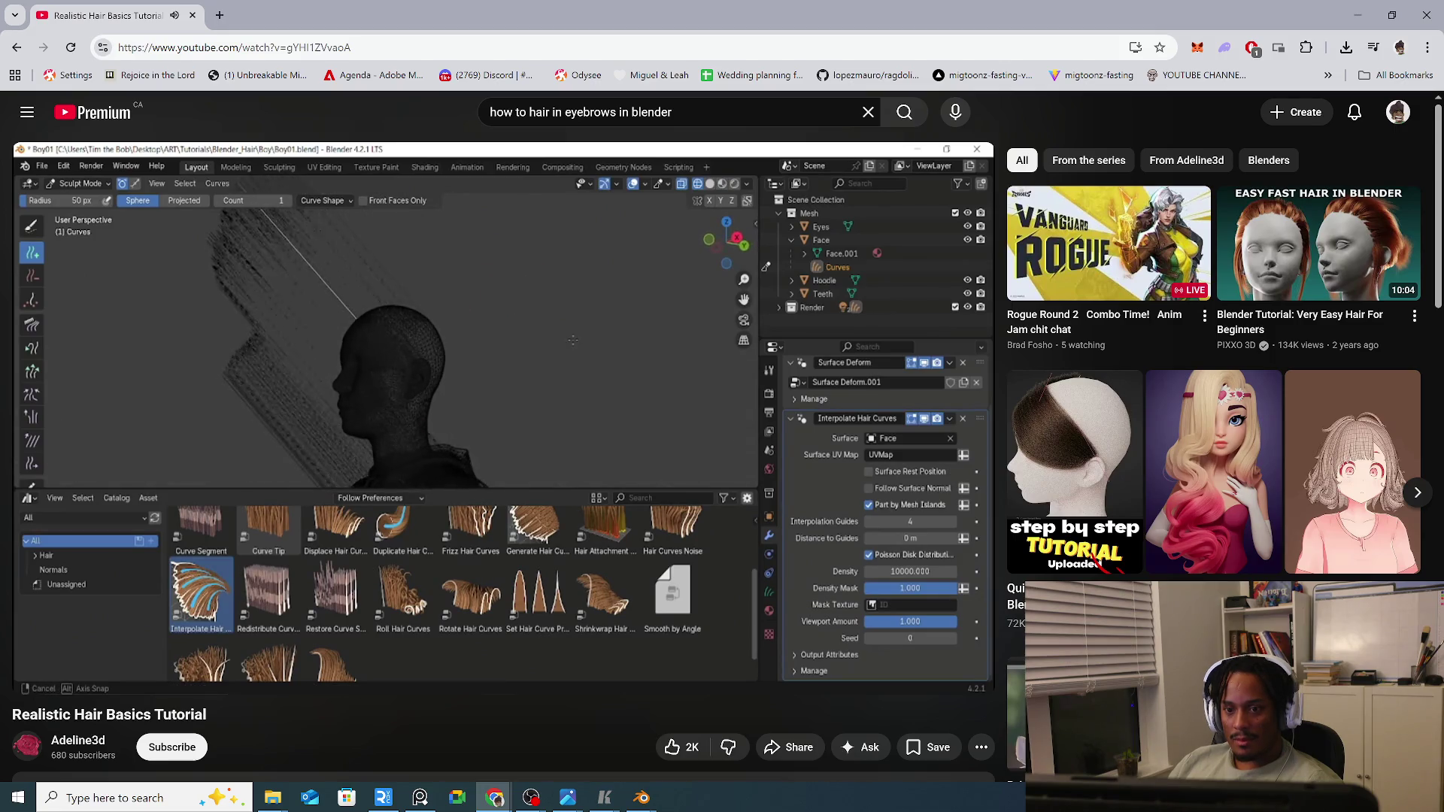
left_click(448, 313)
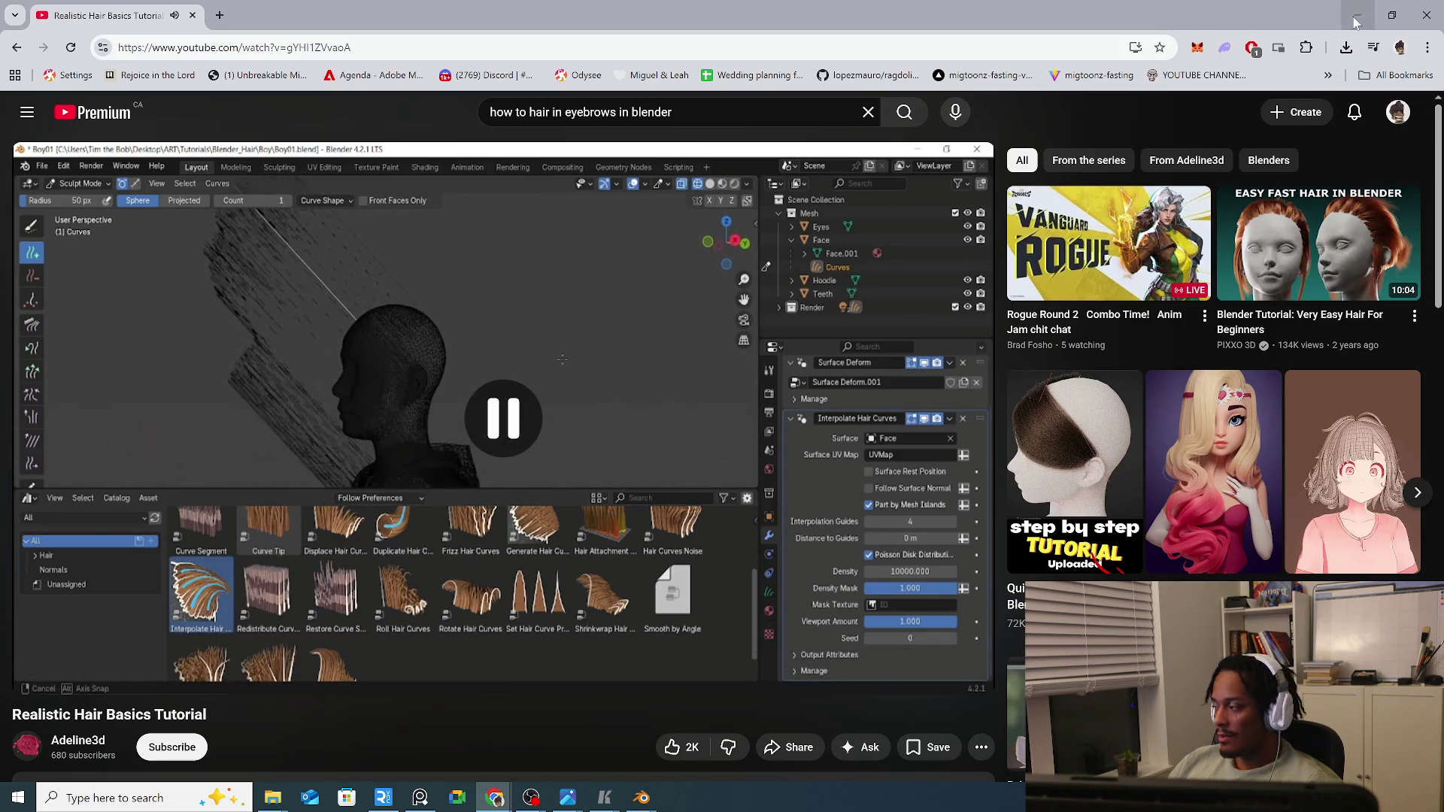
left_click(1357, 15)
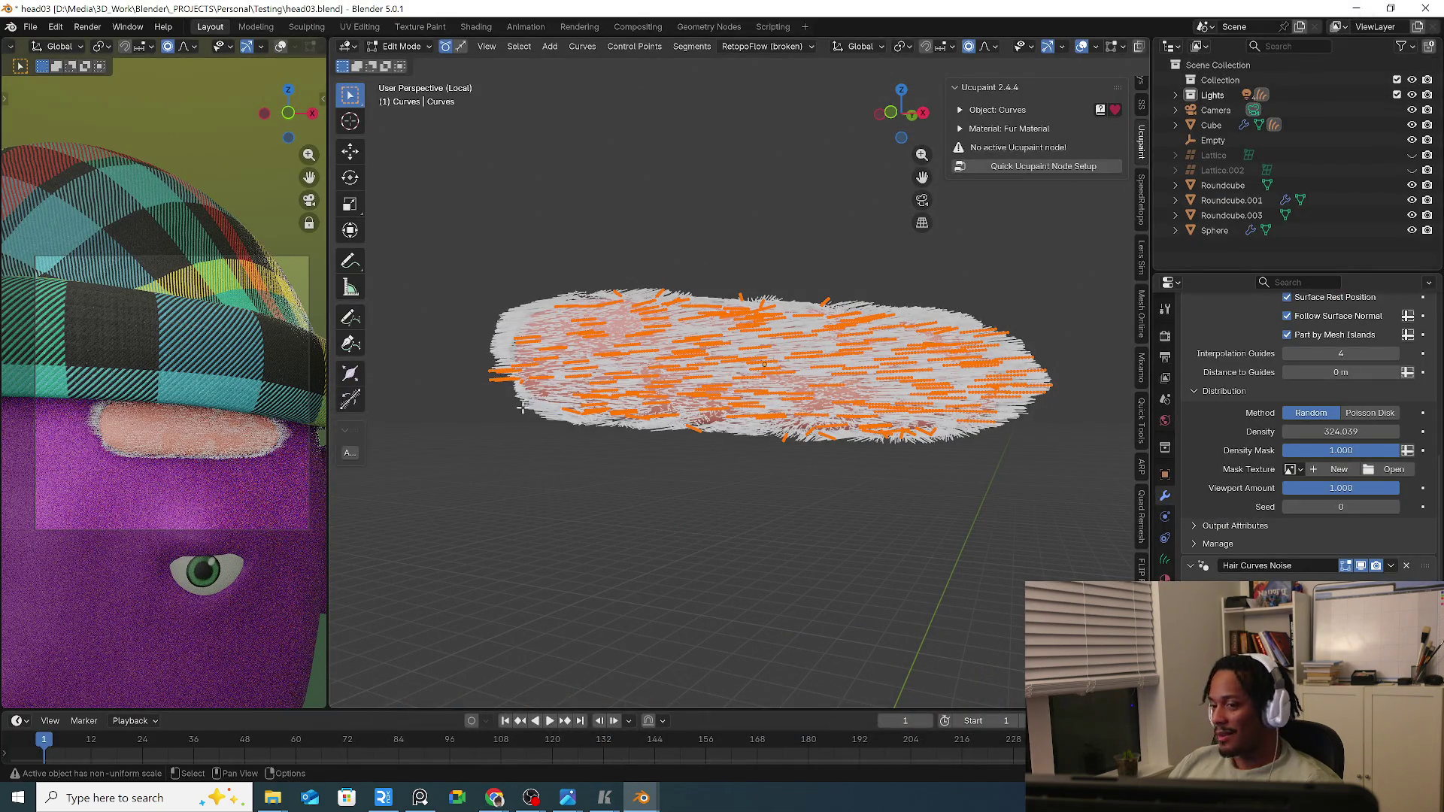
Switch the eyebrow fur patch to Sculpt Mode and inspect it from the front and orbited angles.
left_click(394, 47)
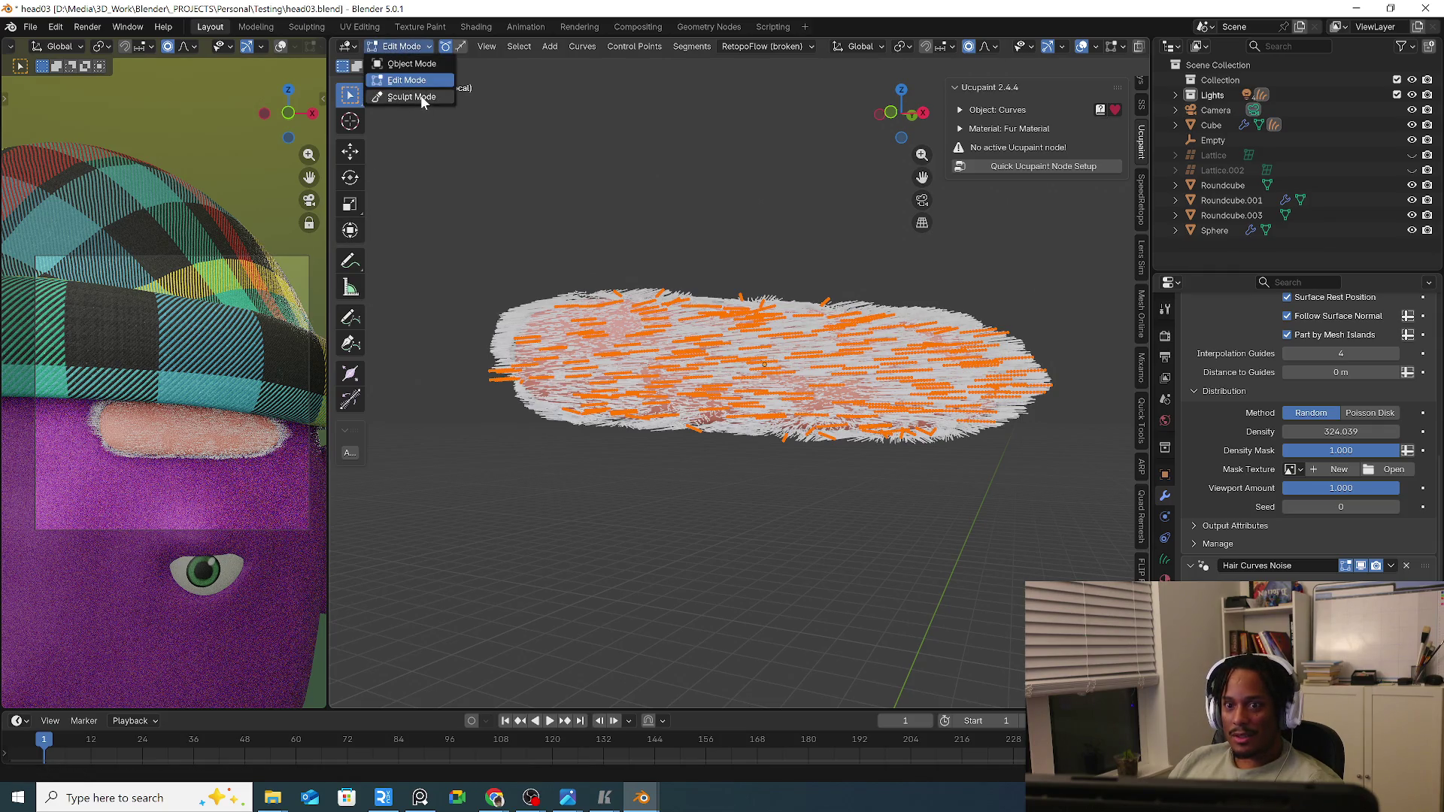
key("s")
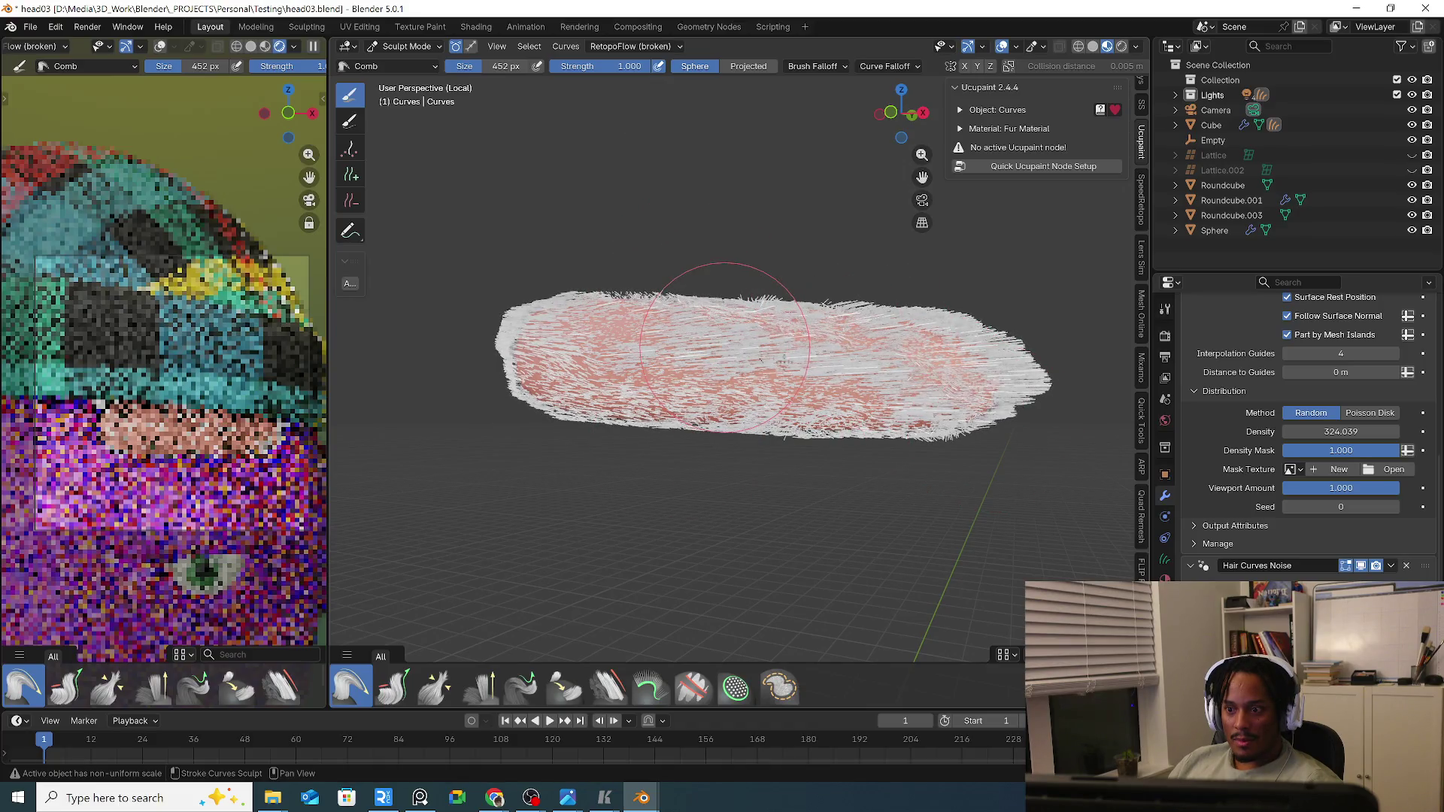
key("KP_1")
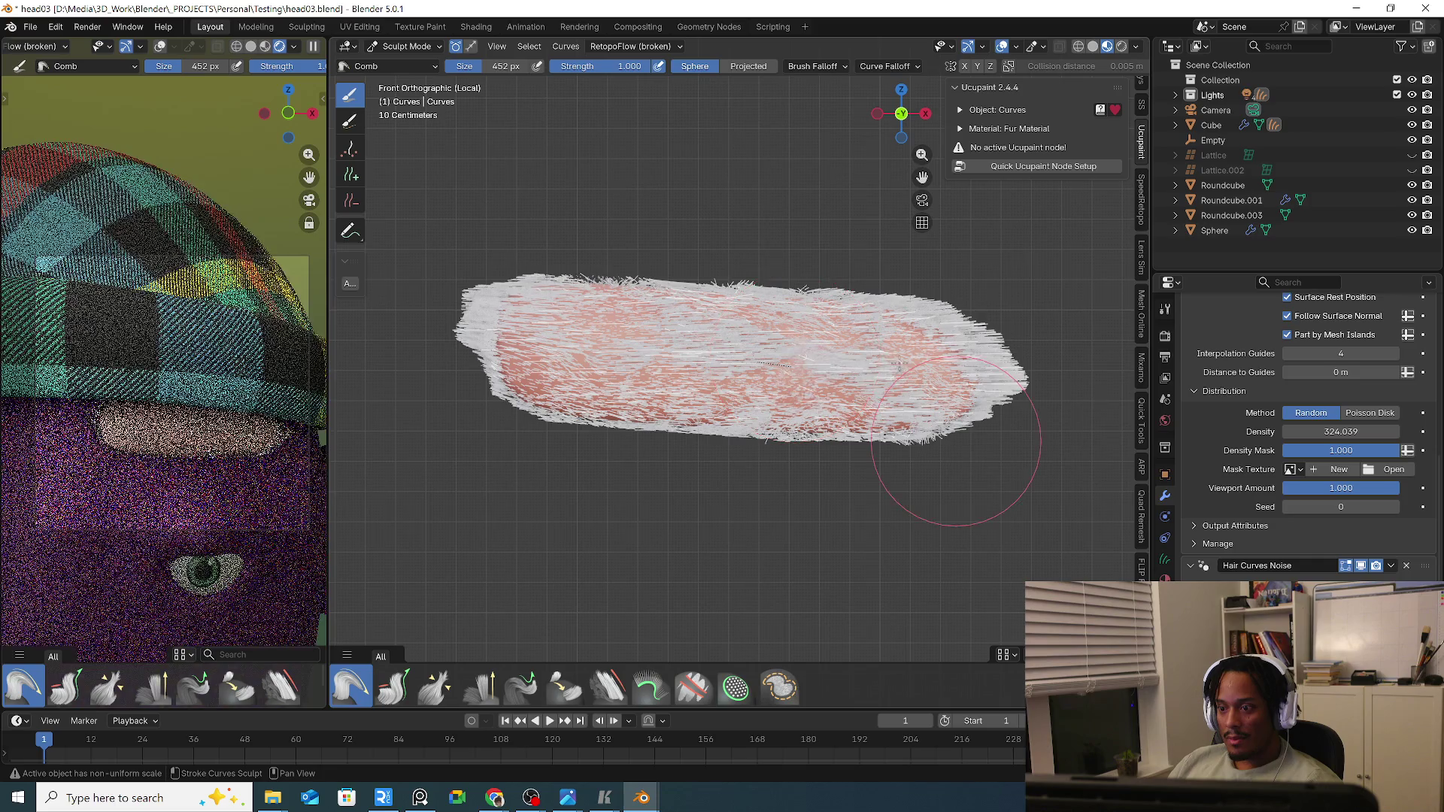
middle_click_drag(954, 440, 911, 406)
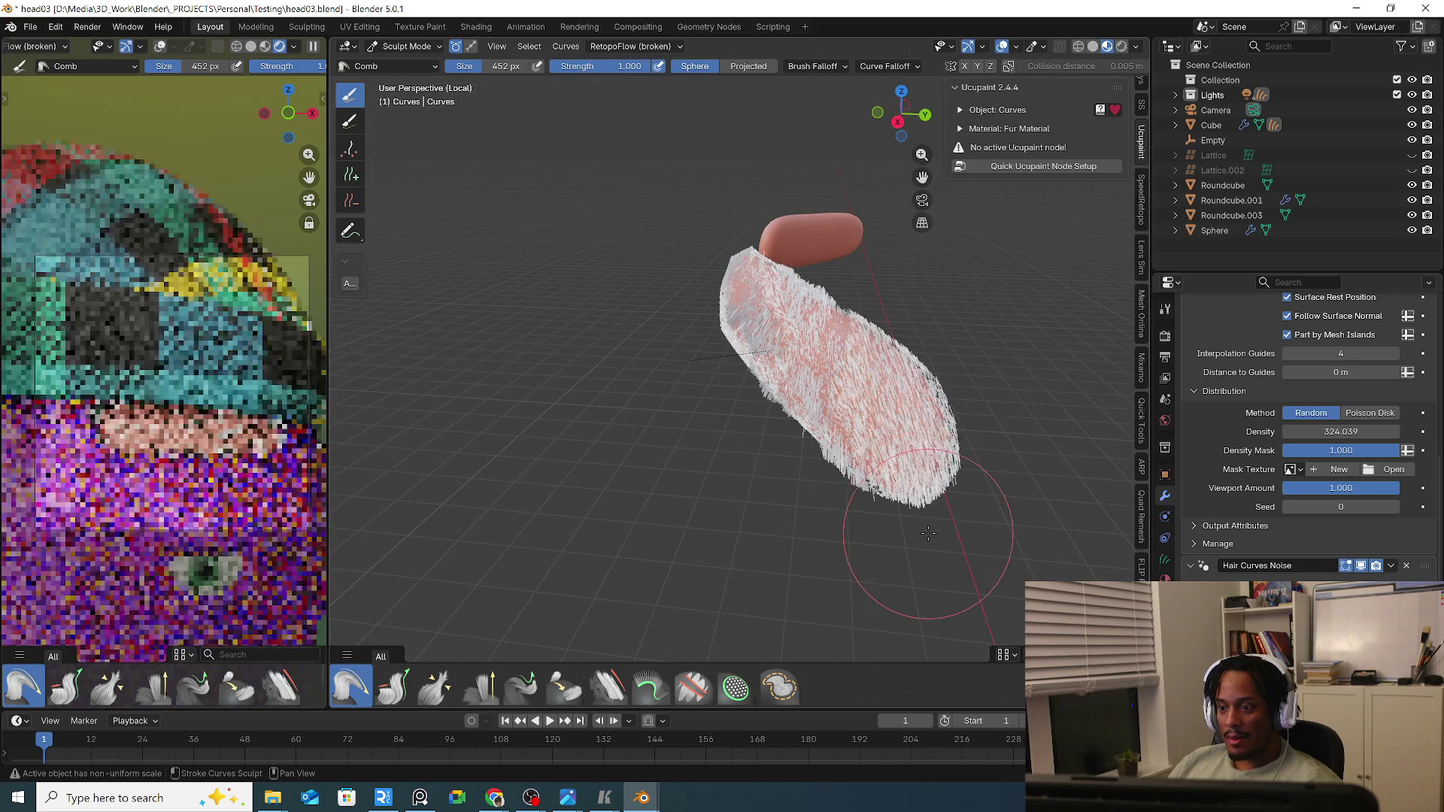
mouse_move(888, 527)
middle_mouse_down()
mouse_move(683, 398)
mouse_move(431, 317)
middle_mouse_up()
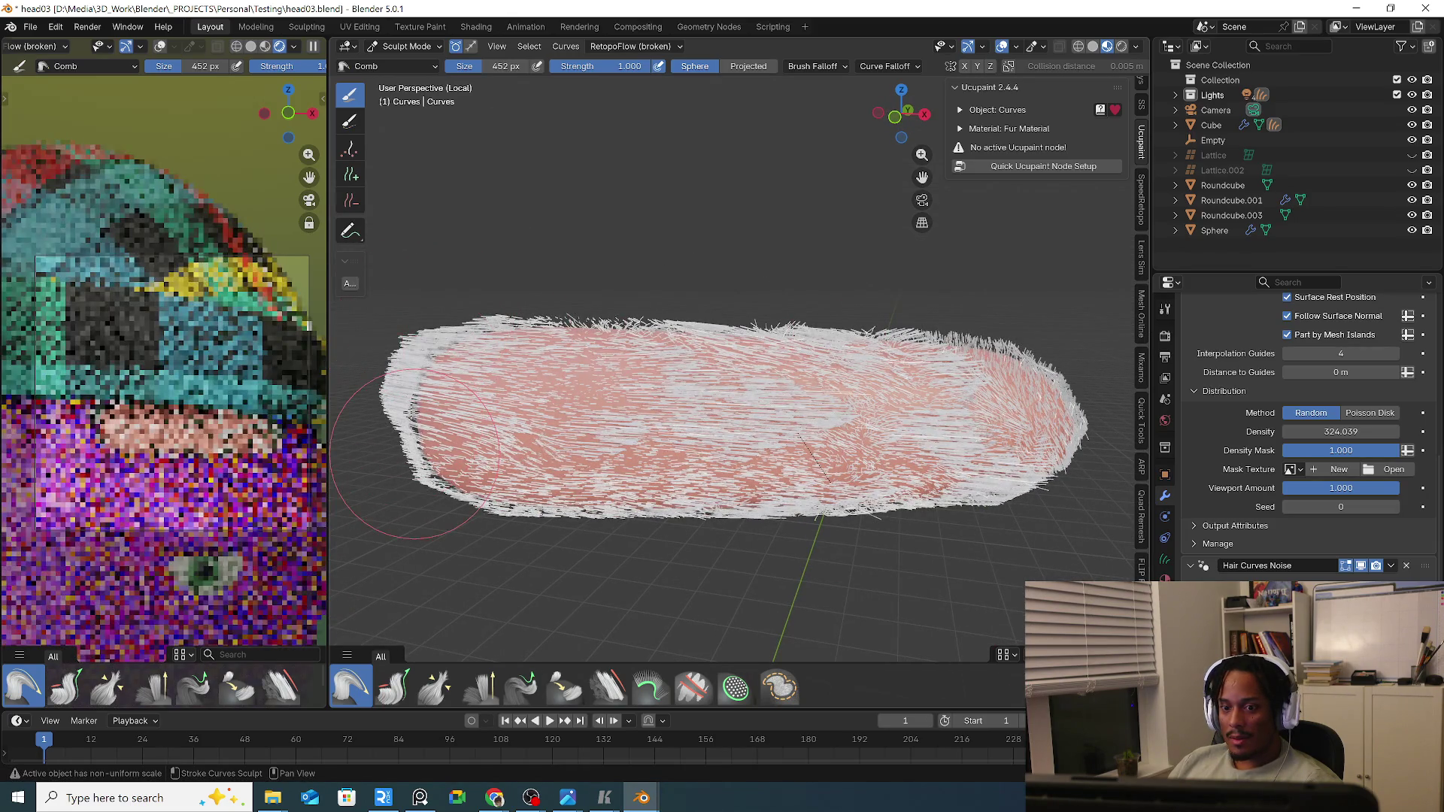
mouse_move(413, 413)
middle_mouse_down()
mouse_move(573, 384)
mouse_move(549, 372)
middle_mouse_up()
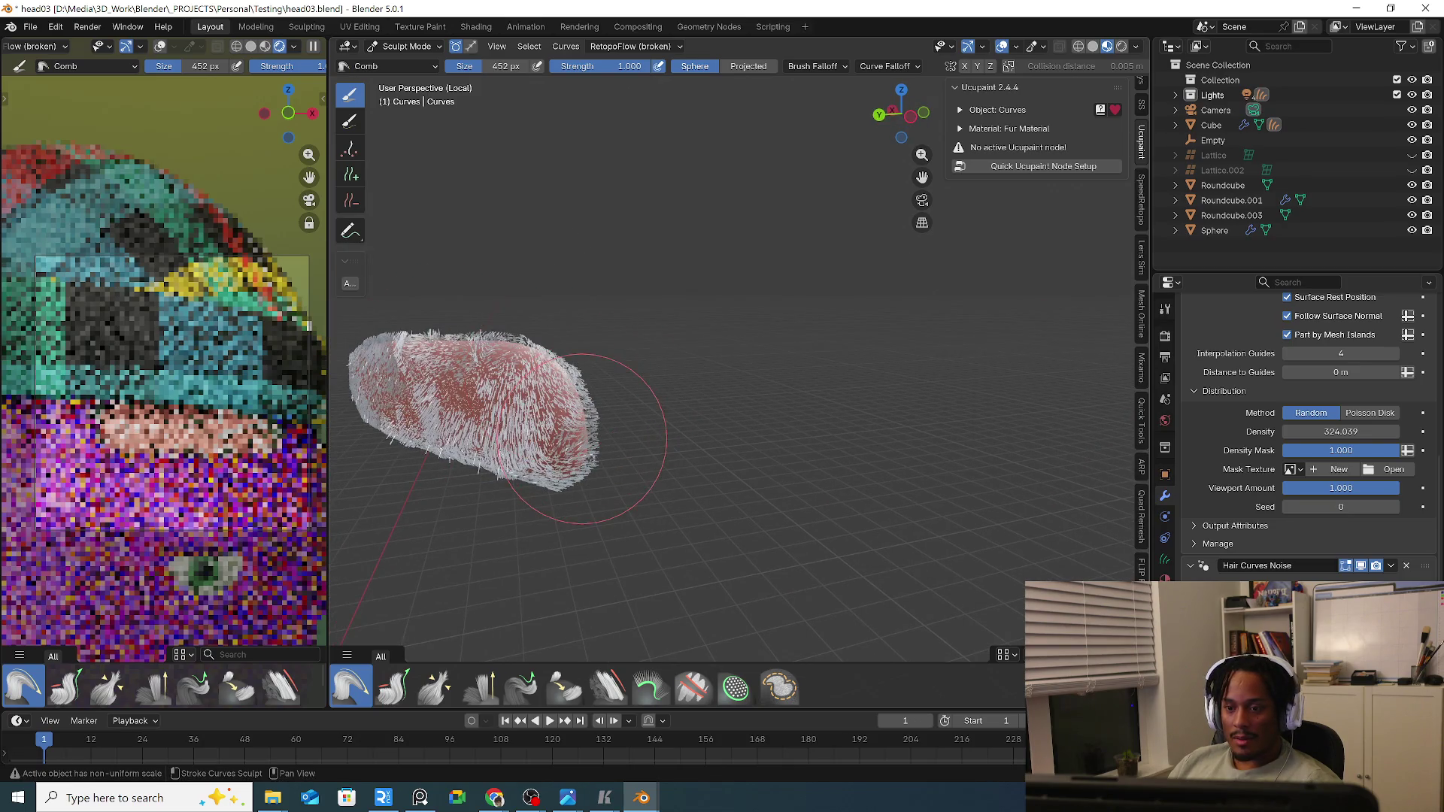
mouse_move(452, 274)
middle_mouse_down()
mouse_move(519, 389)
mouse_move(570, 337)
middle_mouse_up()
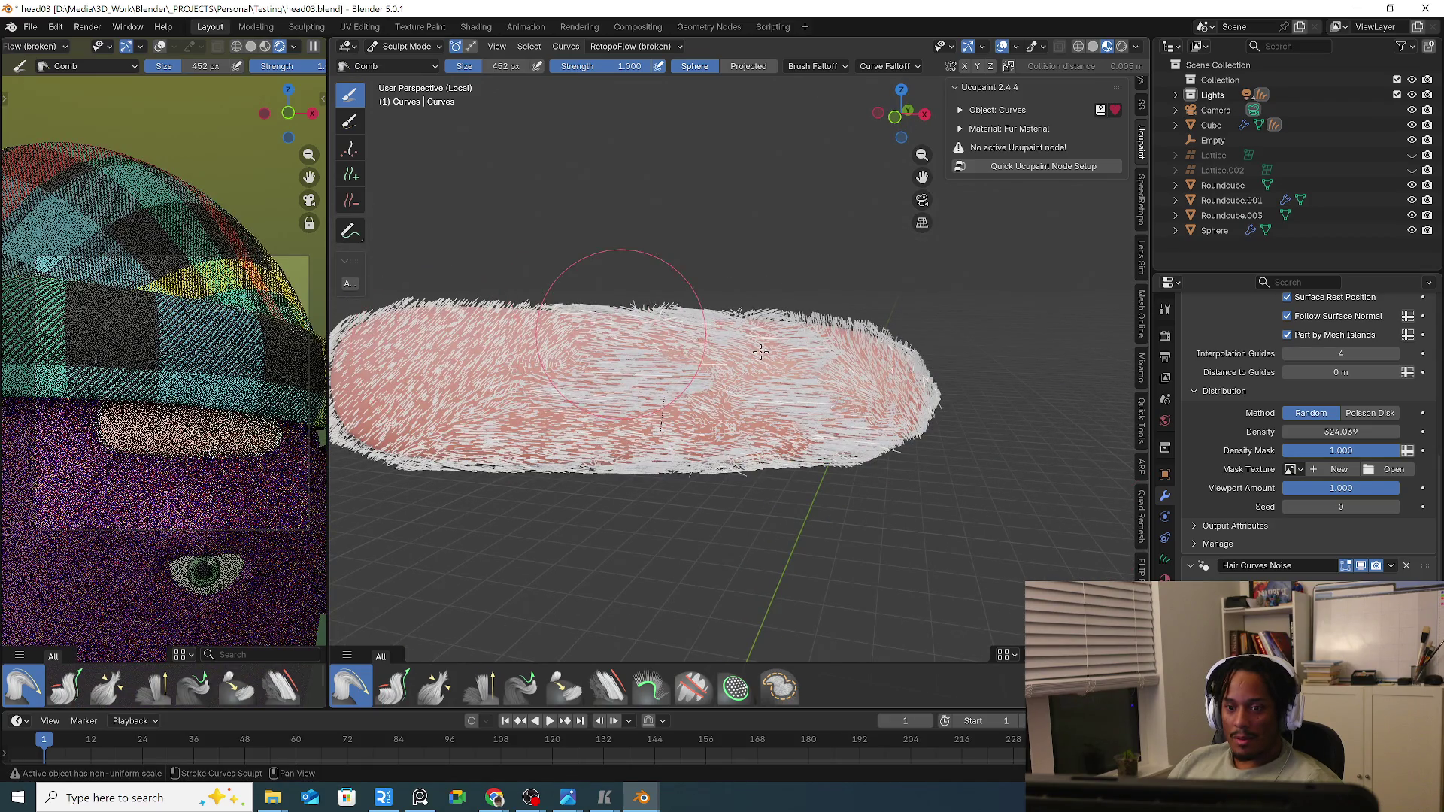
middle_click_drag(524, 277, 485, 356)
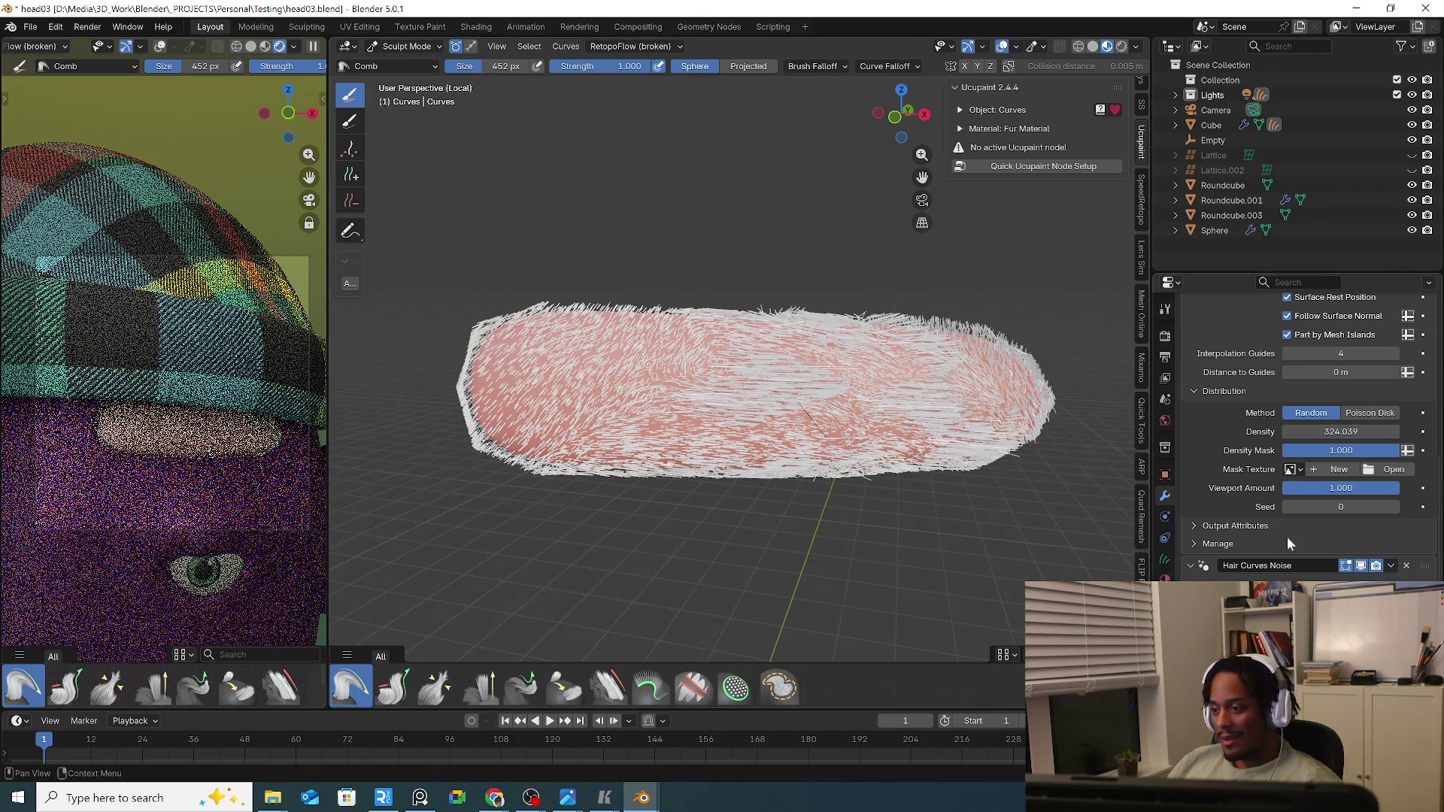
scroll(1316, 507, "up", 1)
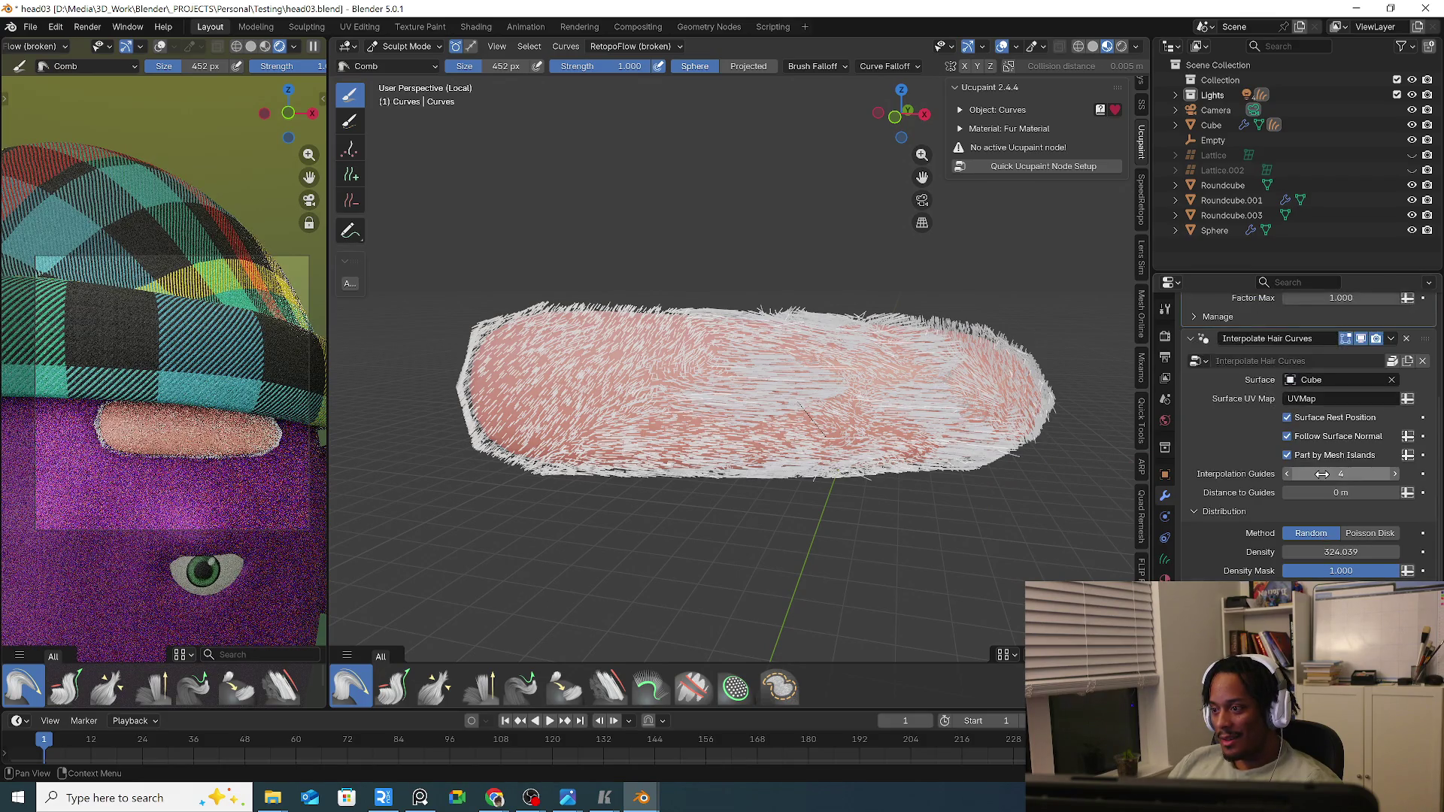
scroll(1323, 478, "down", 3)
scroll(1323, 479, "up", 3)
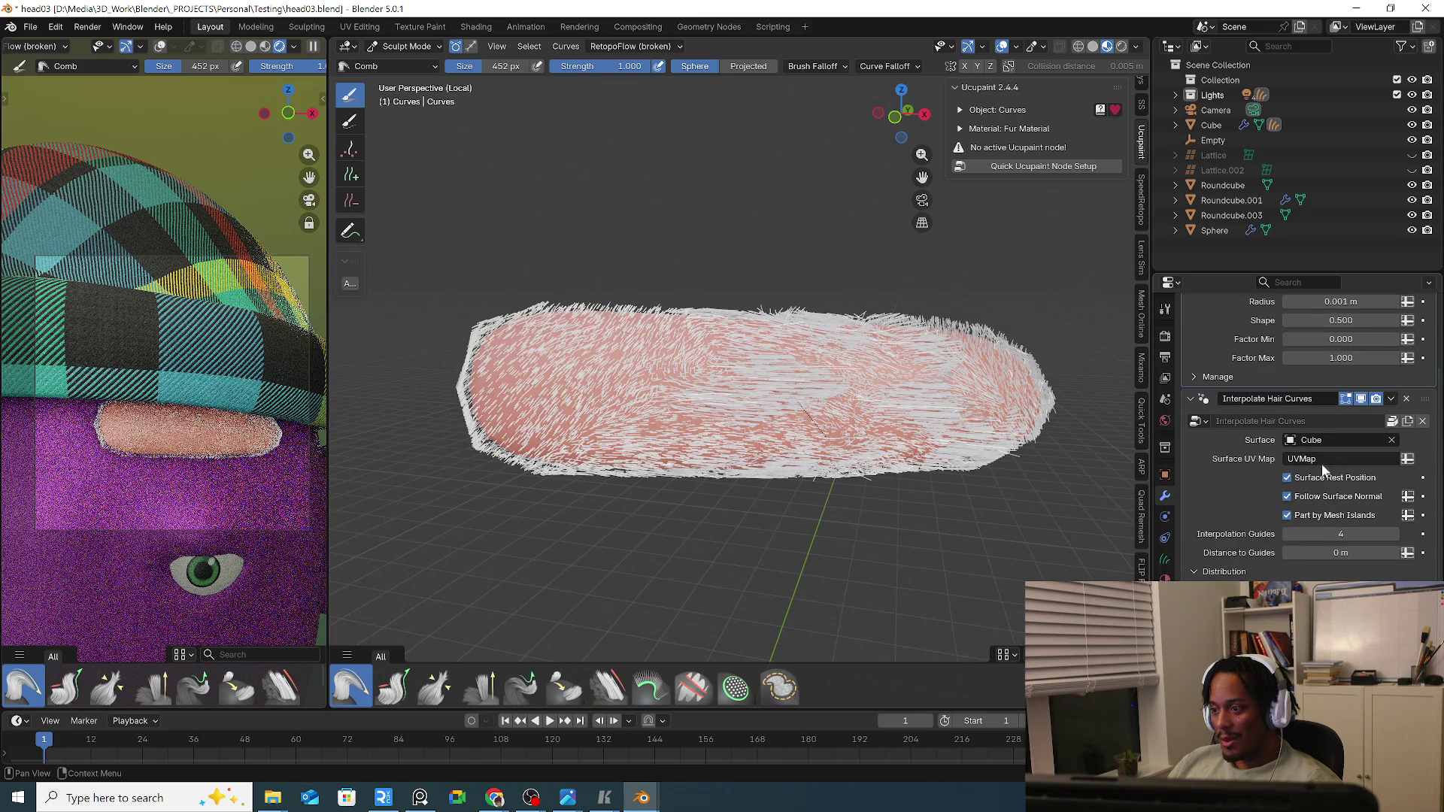
scroll(1324, 464, "down", 3)
scroll(1330, 475, "down", 3)
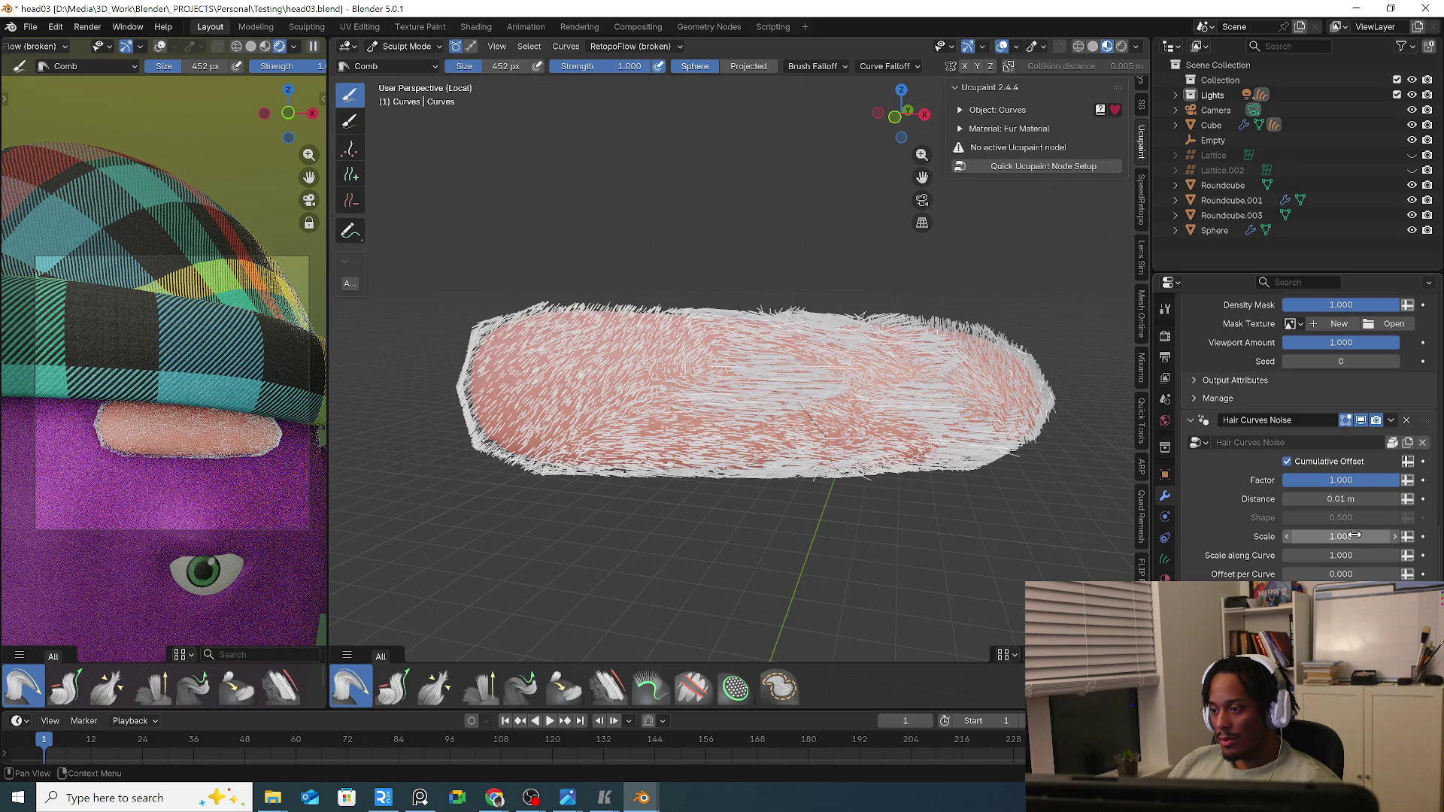
Raise the Hair Curves noise scale to about 1.14, check the data attributes, and return to Object Mode.
left_click_drag(1340, 536, 1349, 535)
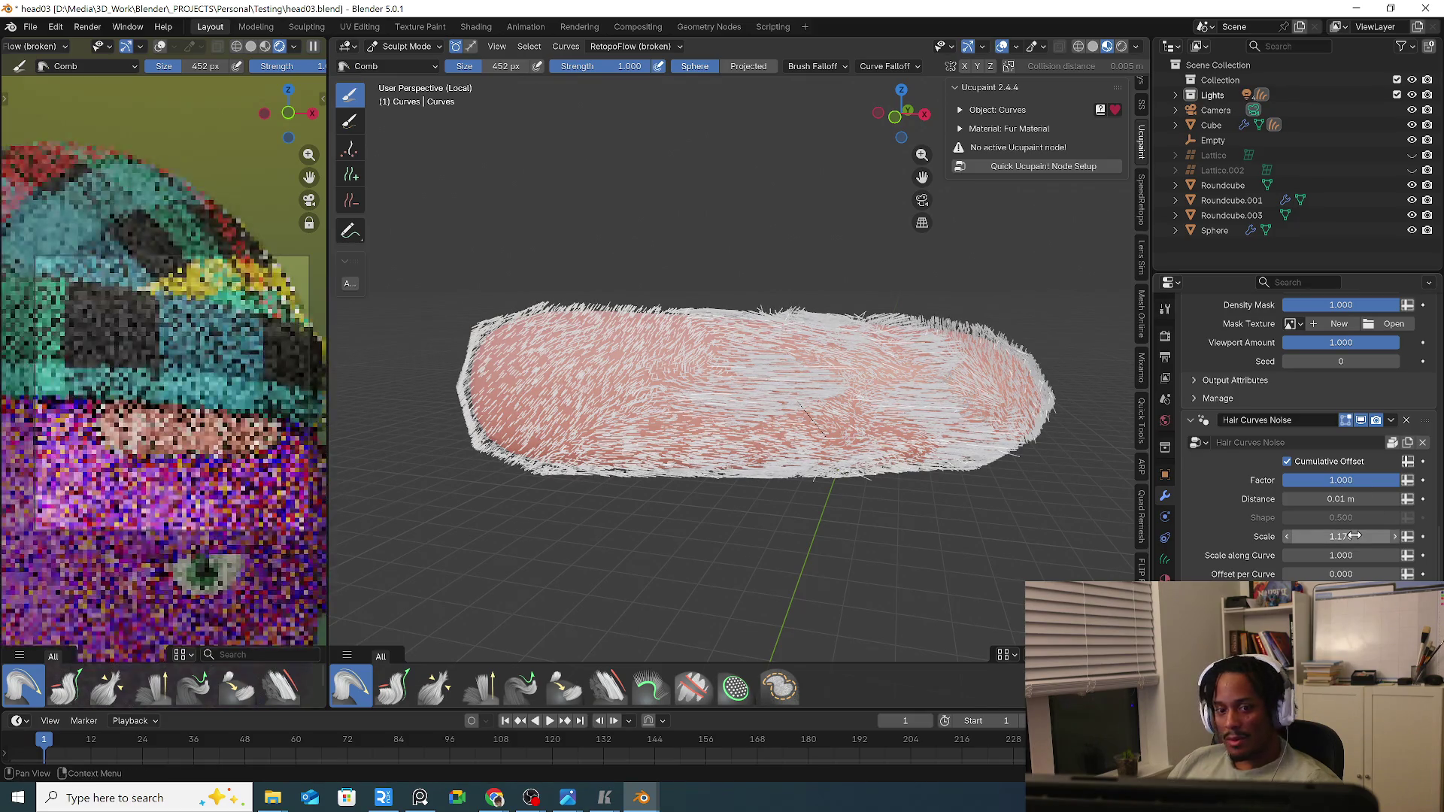
scroll(1342, 522, "up", 4)
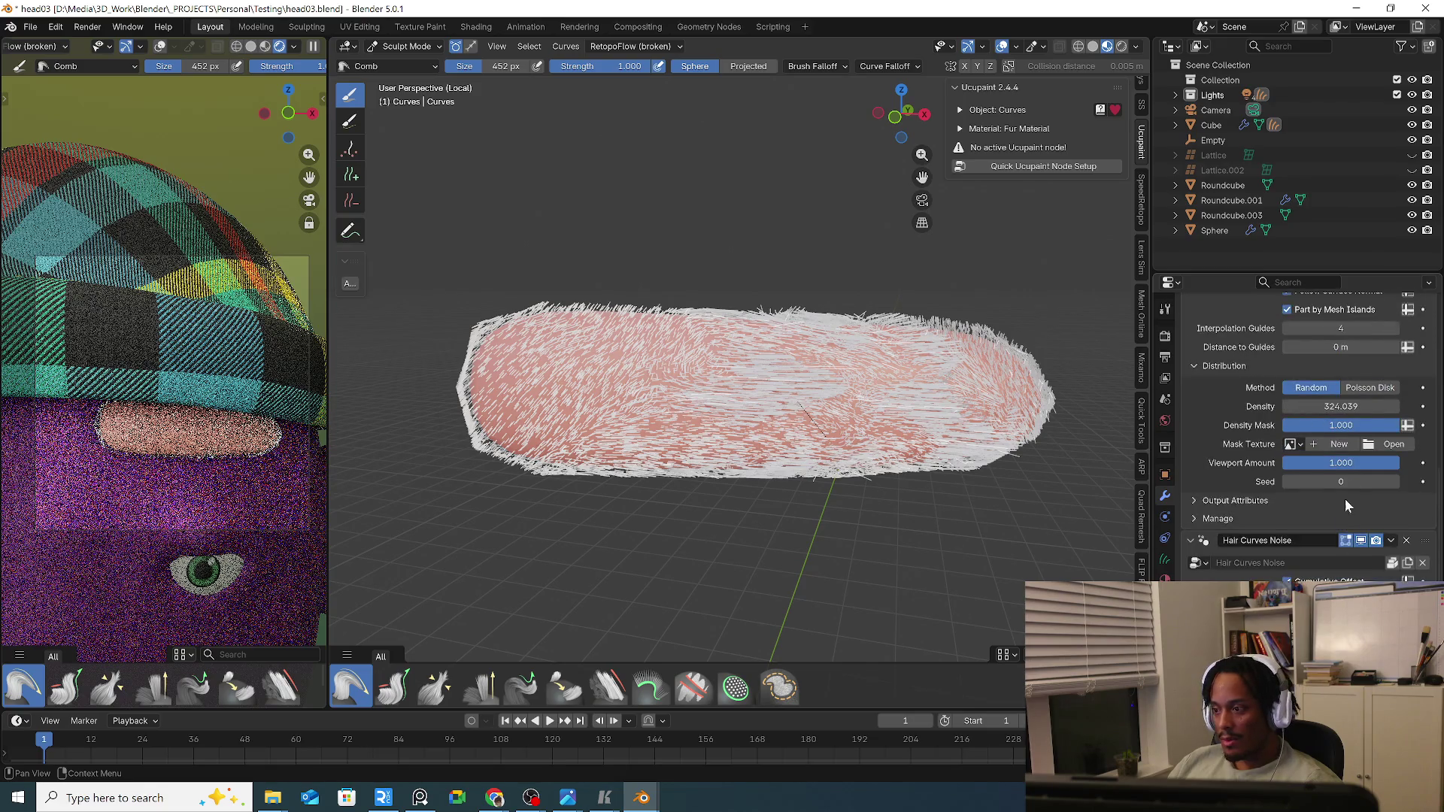
left_click_drag(1341, 407, 1343, 406)
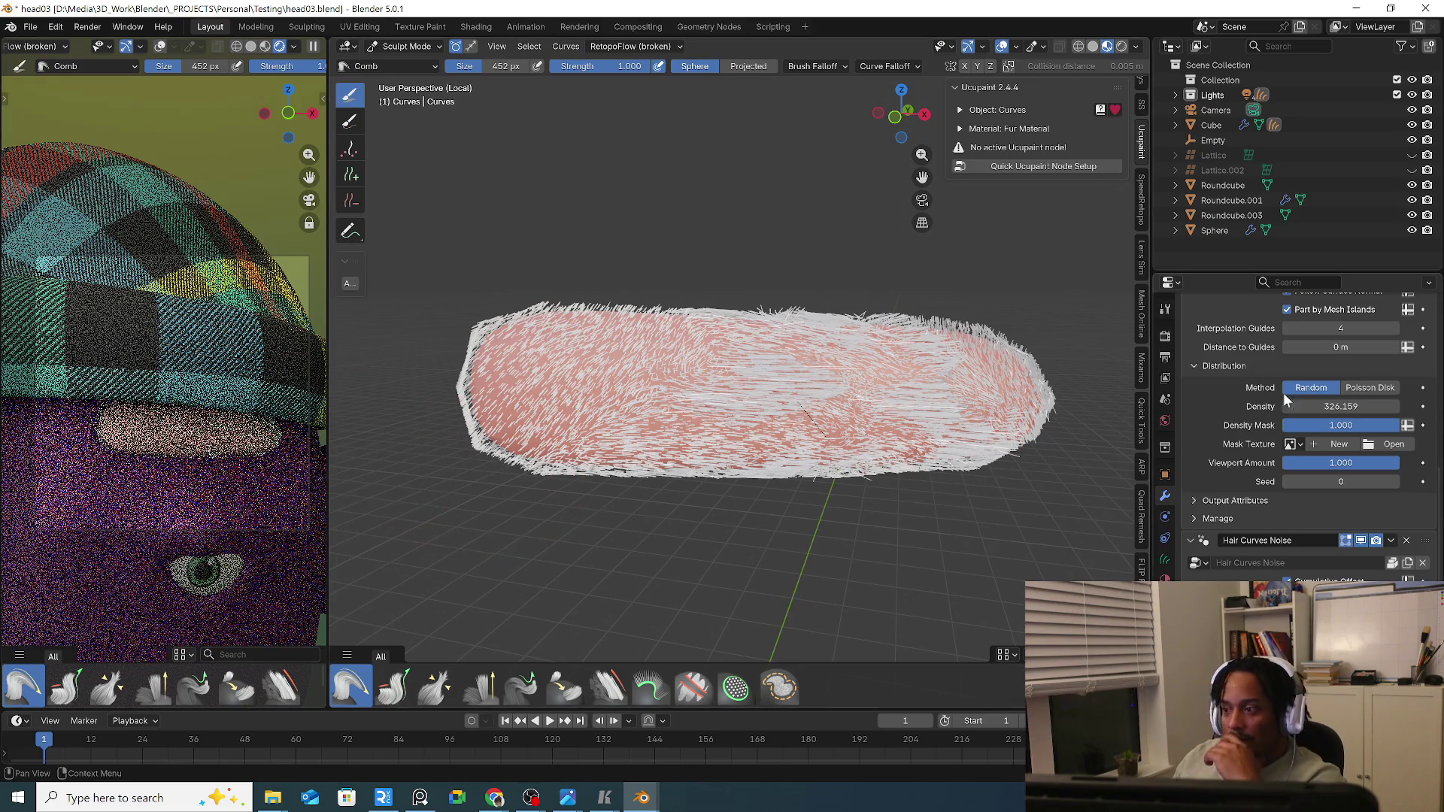
scroll(1284, 393, "up", 2)
scroll(1231, 451, "up", 3)
left_click(1166, 561)
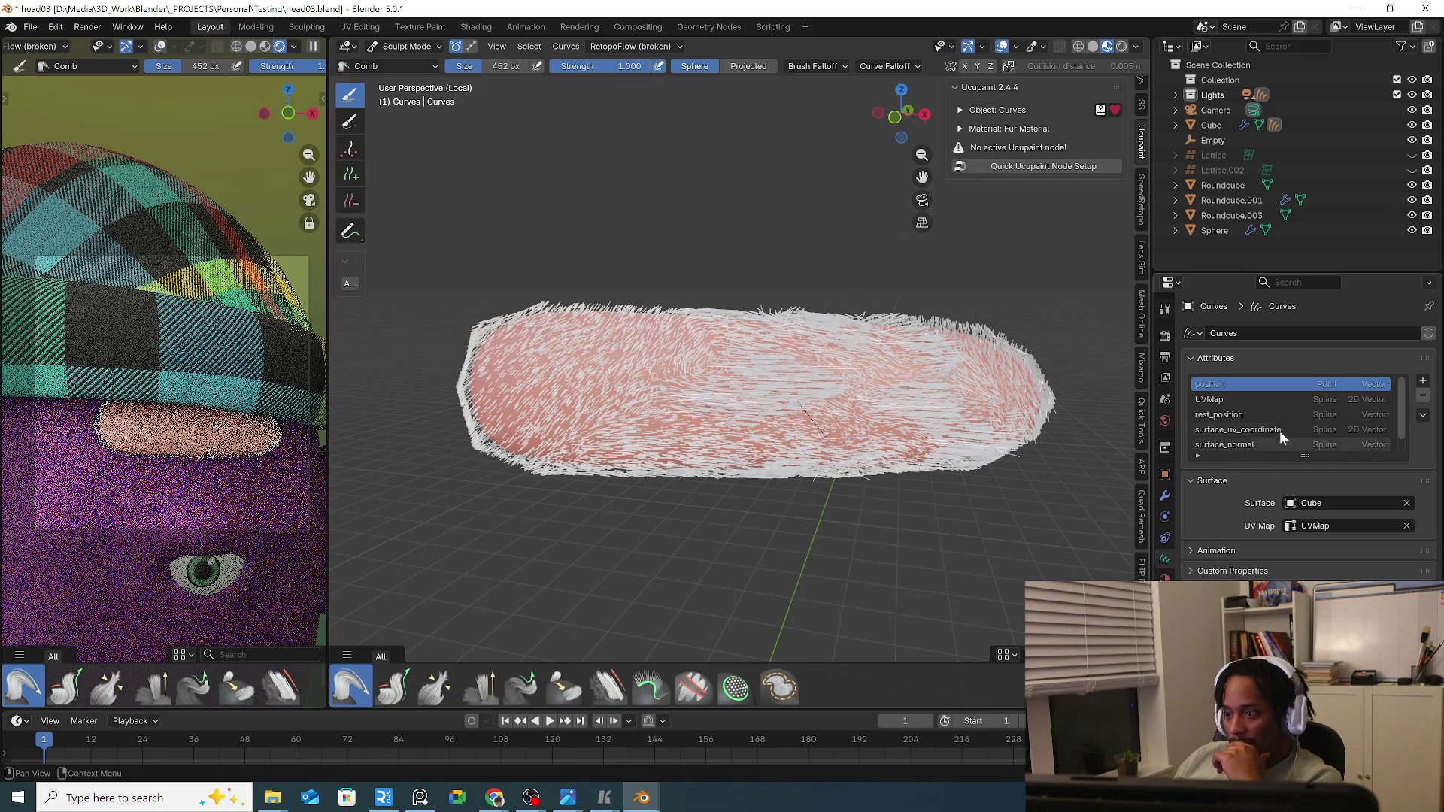
left_click(1166, 517)
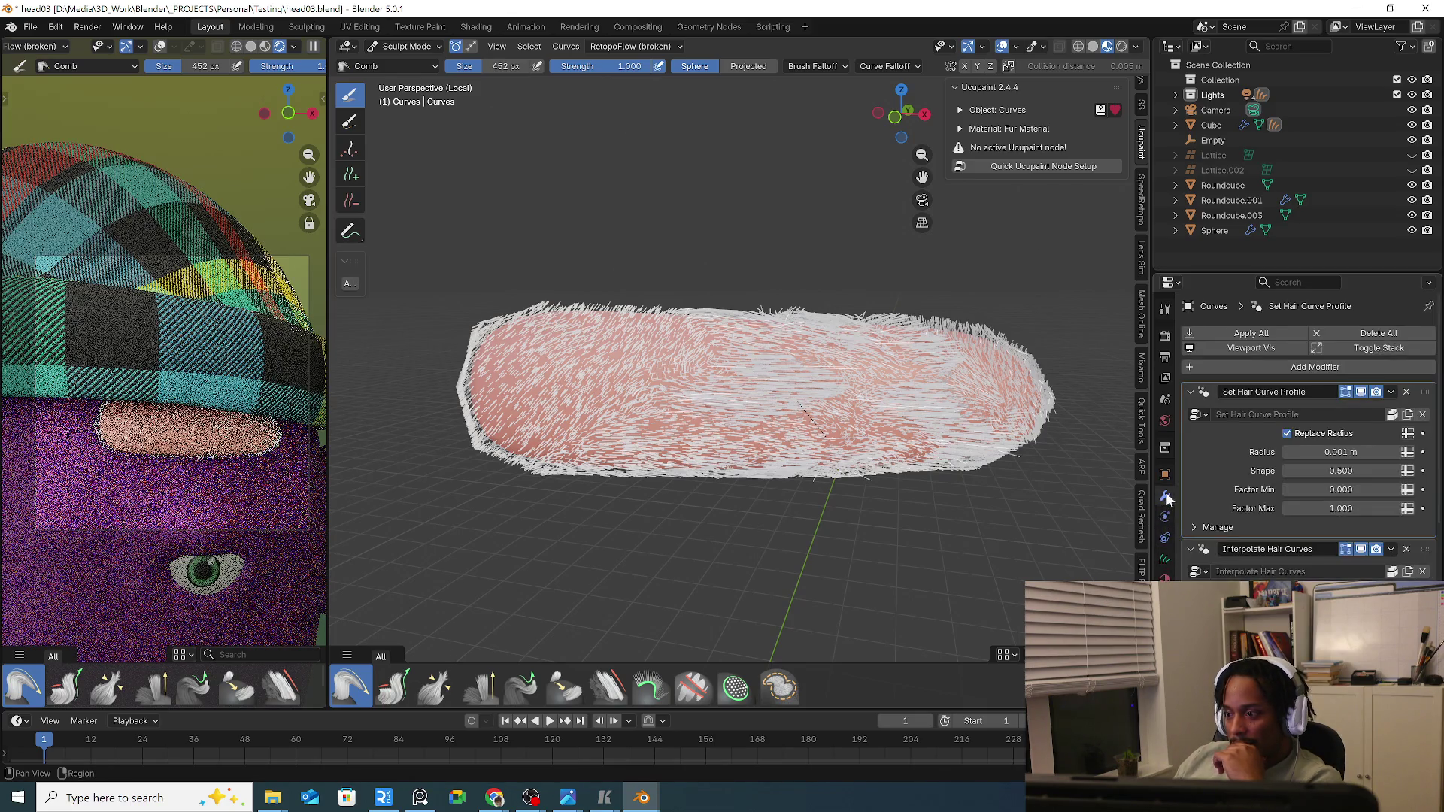
scroll(1184, 504, "down", 3)
scroll(1208, 527, "down", 2)
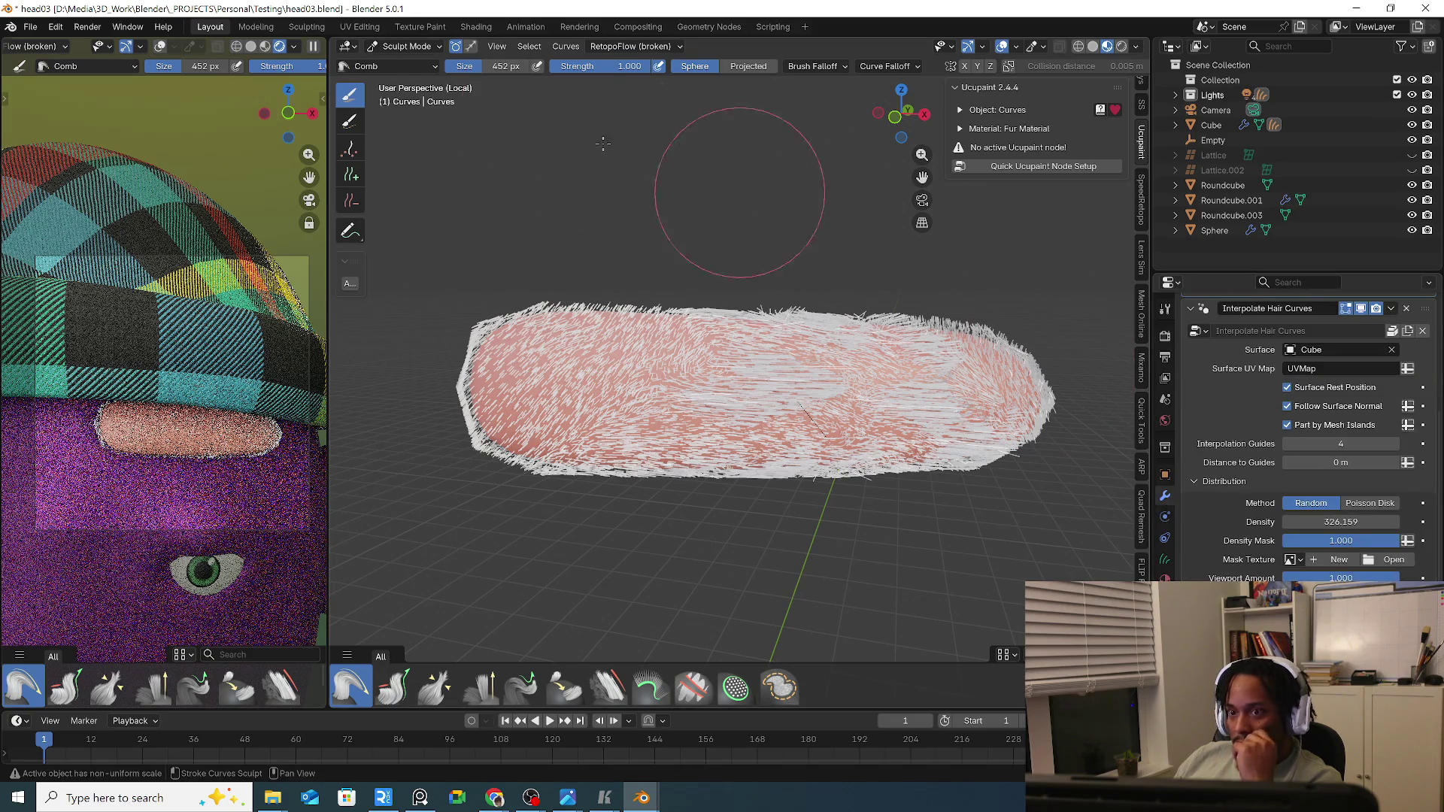
left_click(407, 45)
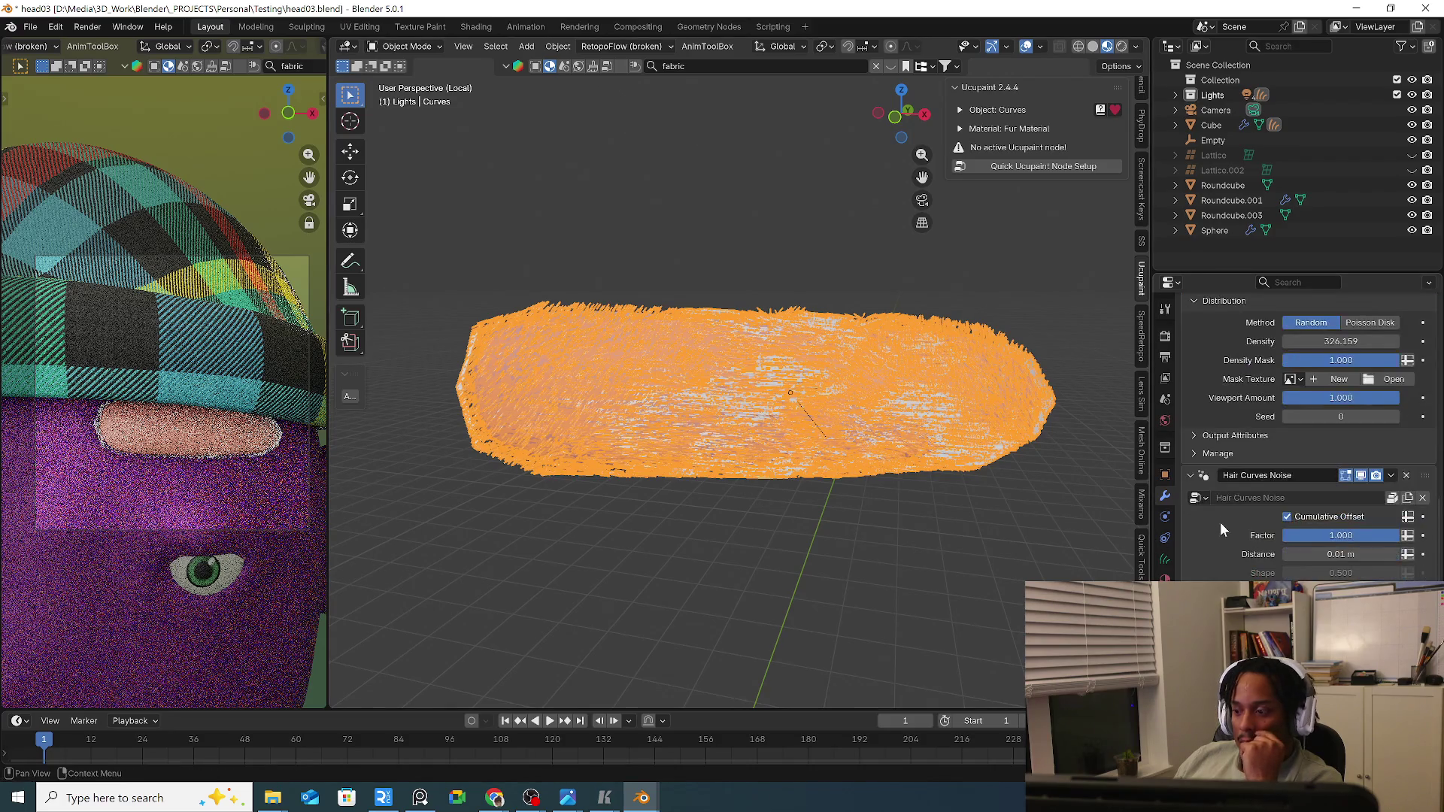
Inspect the fur's light-grey base colour, then copy the pink brow mesh's Base Color hex code.
left_click(1166, 575)
scroll(1236, 474, "up", 5)
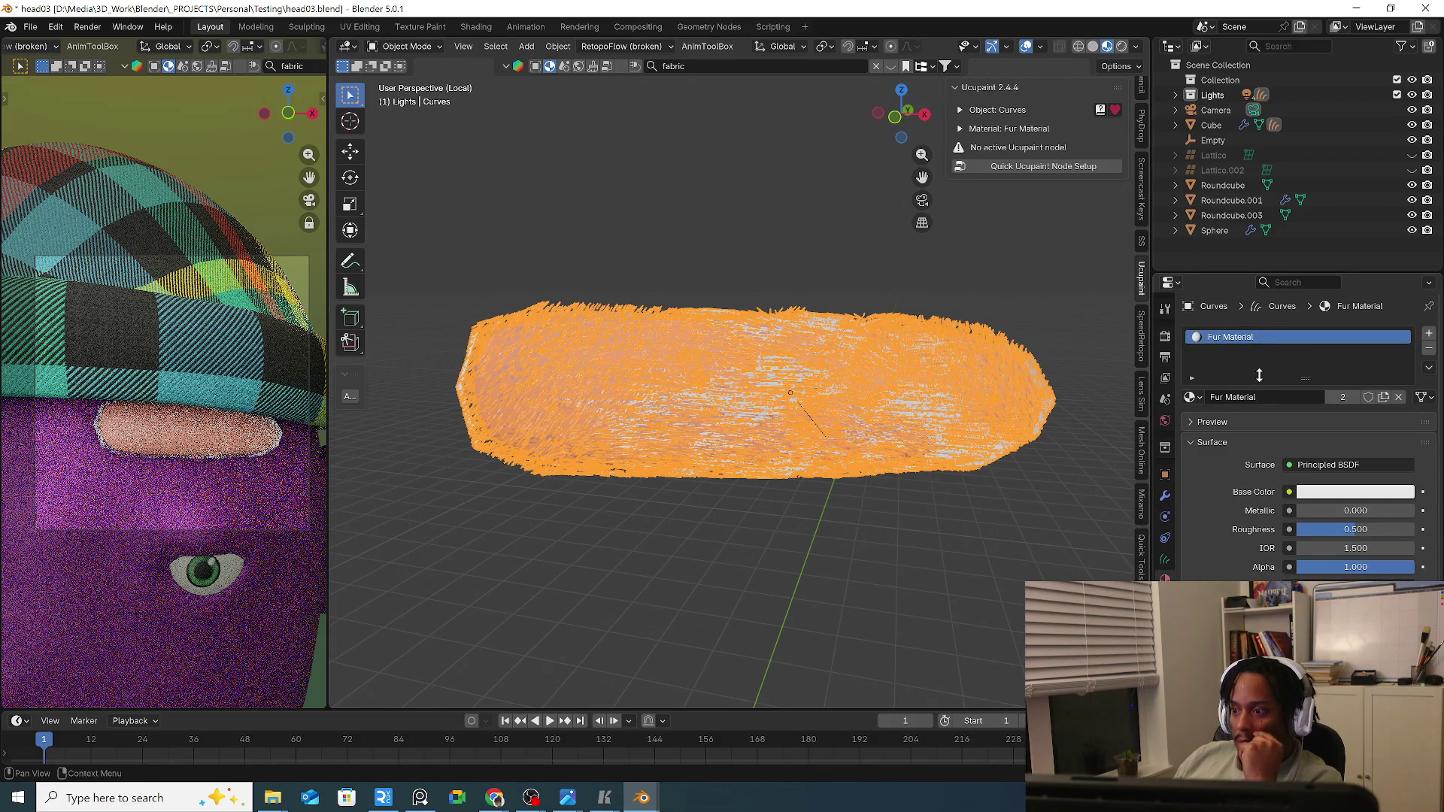
left_click(1336, 494)
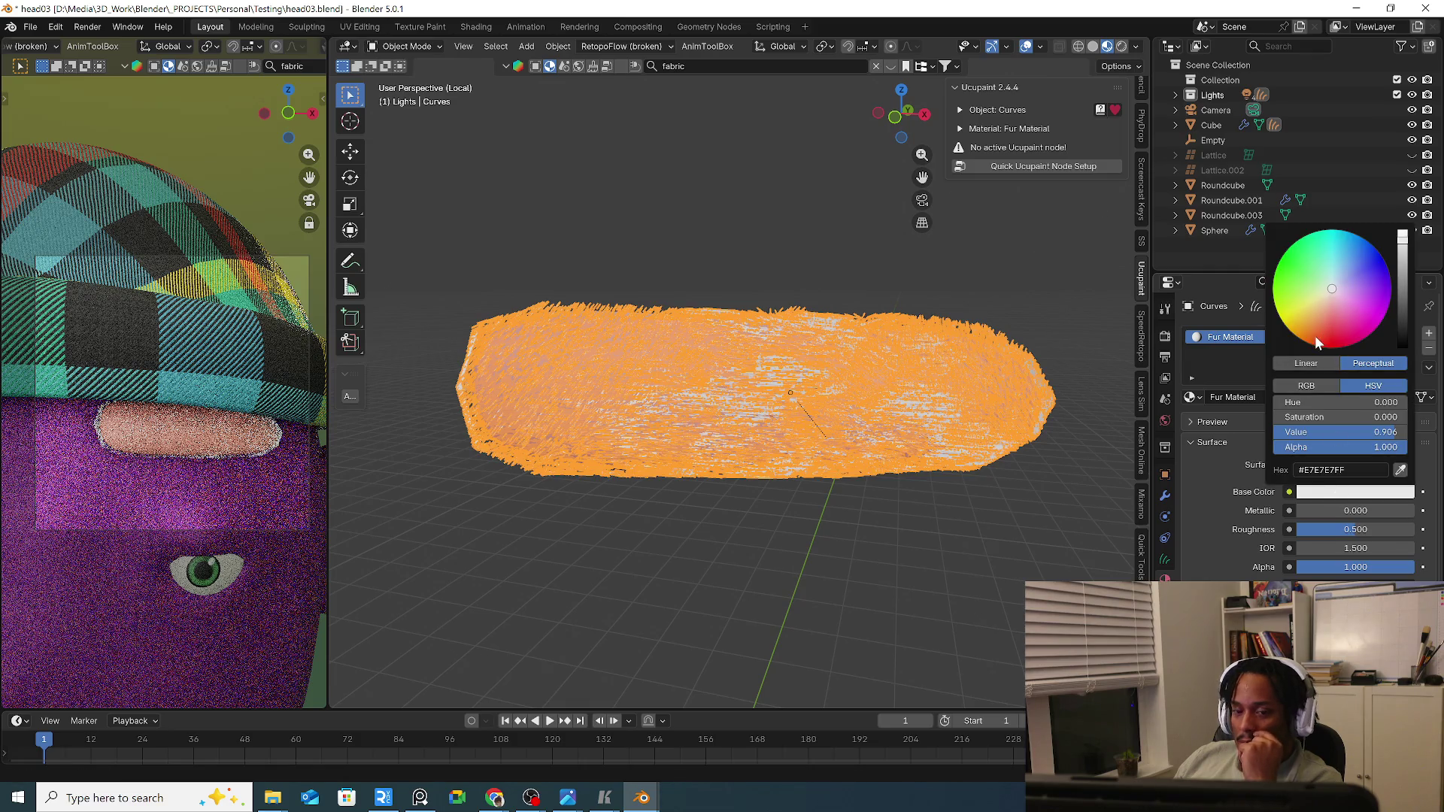
left_click(1191, 398)
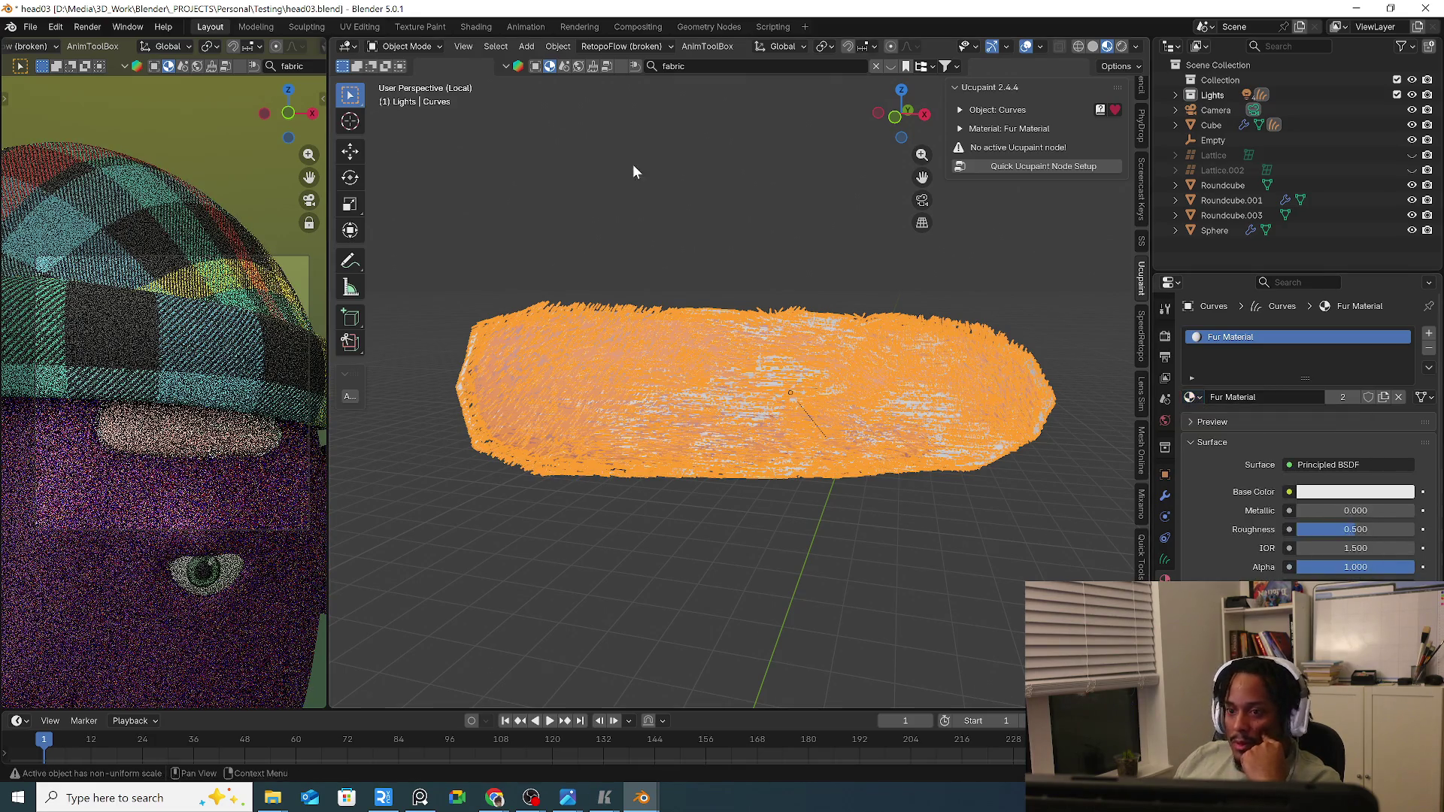
scroll(609, 203, "down", 10)
left_click(639, 257)
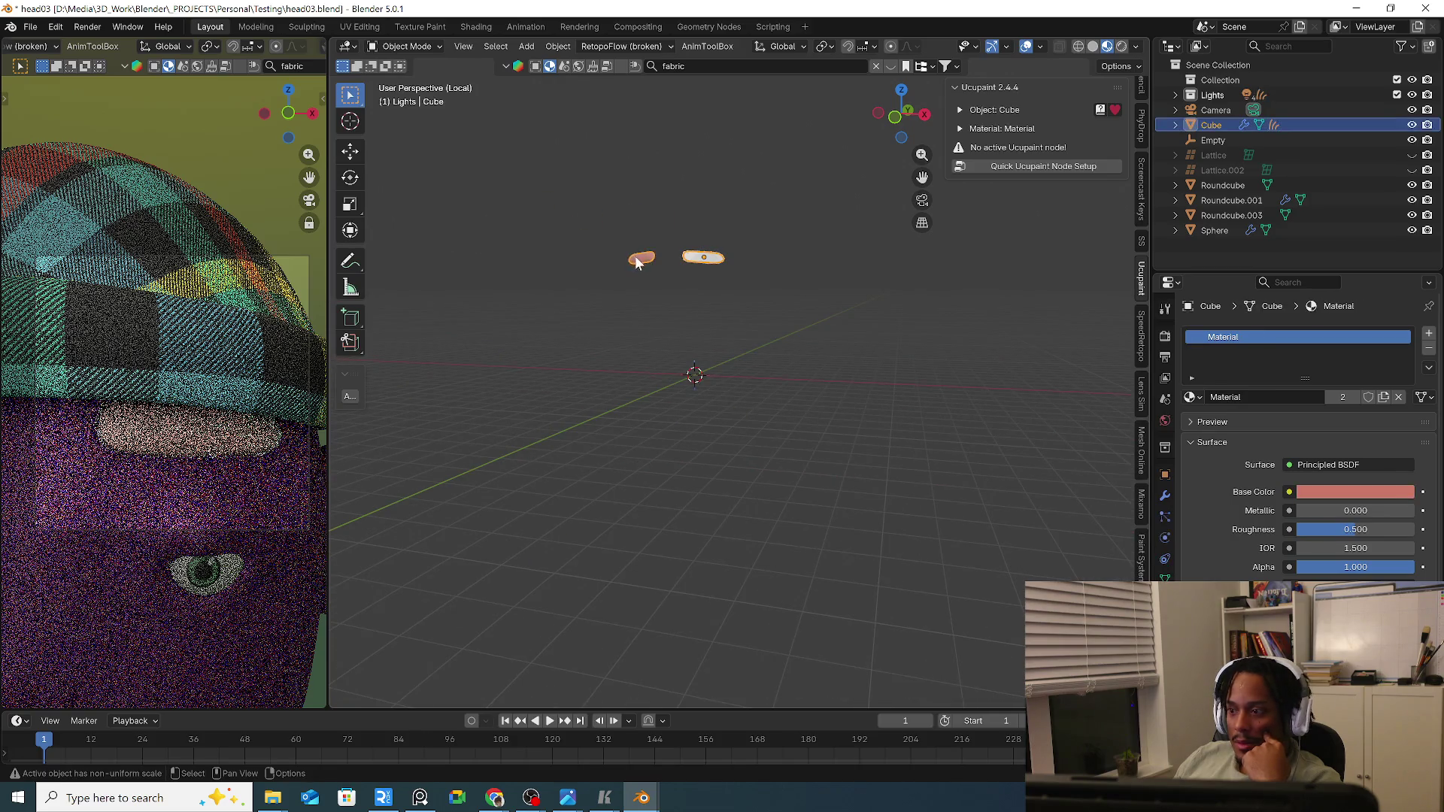
left_click(1335, 496)
left_click(1332, 470)
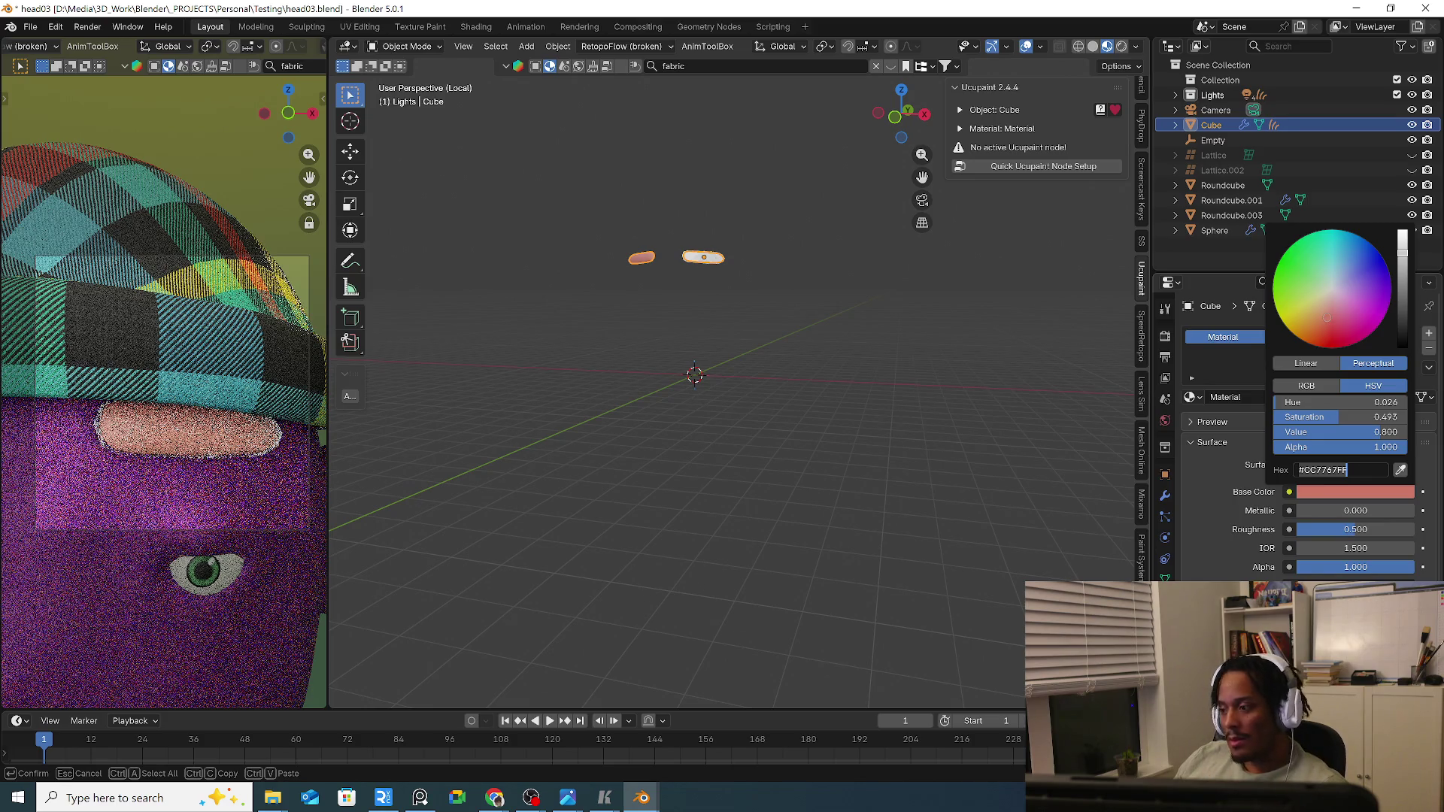
key("Return")
Paste the skin-pink hex code into the Fur Material's Base Color and confirm it.
middle_click_drag(716, 259, 1009, 383)
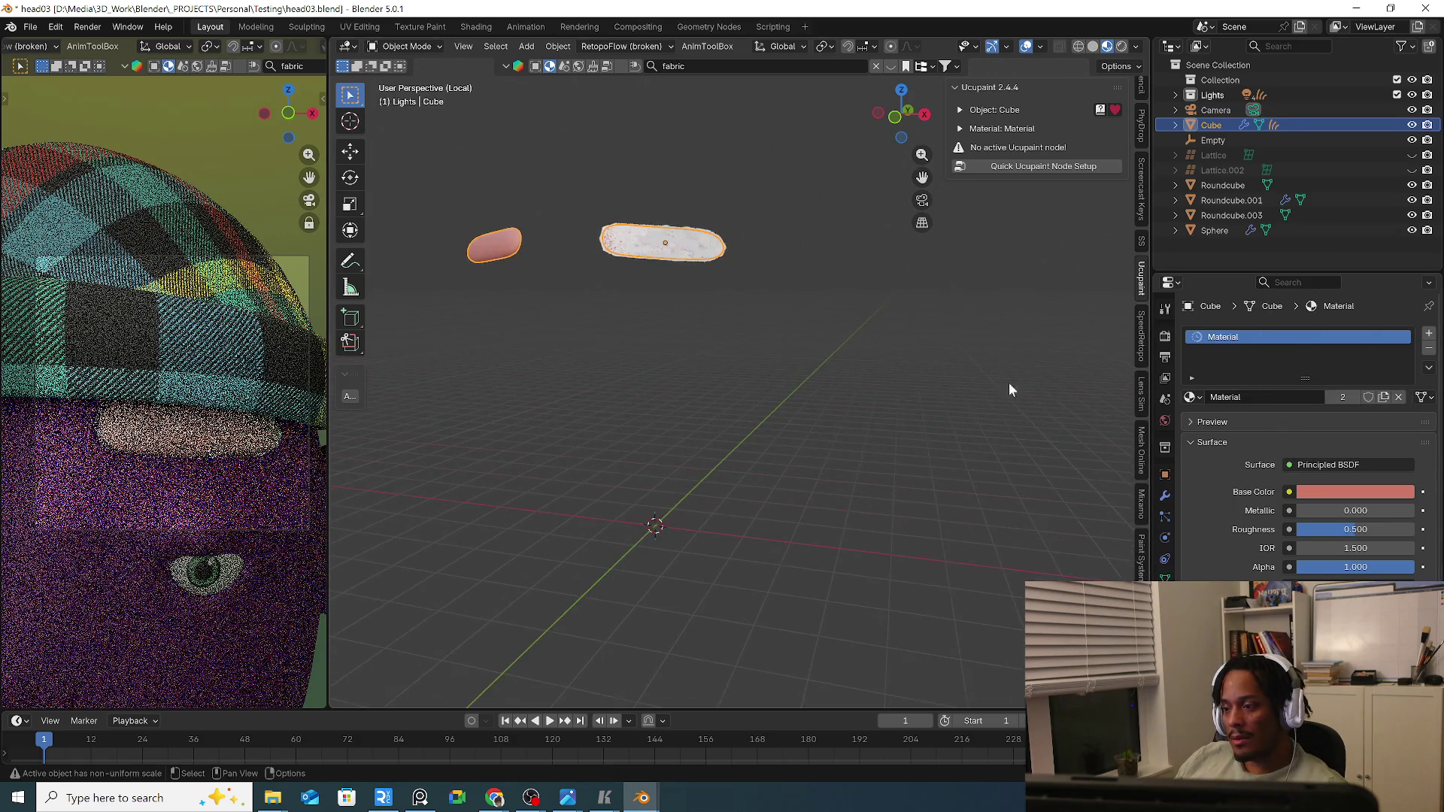
left_click(670, 237)
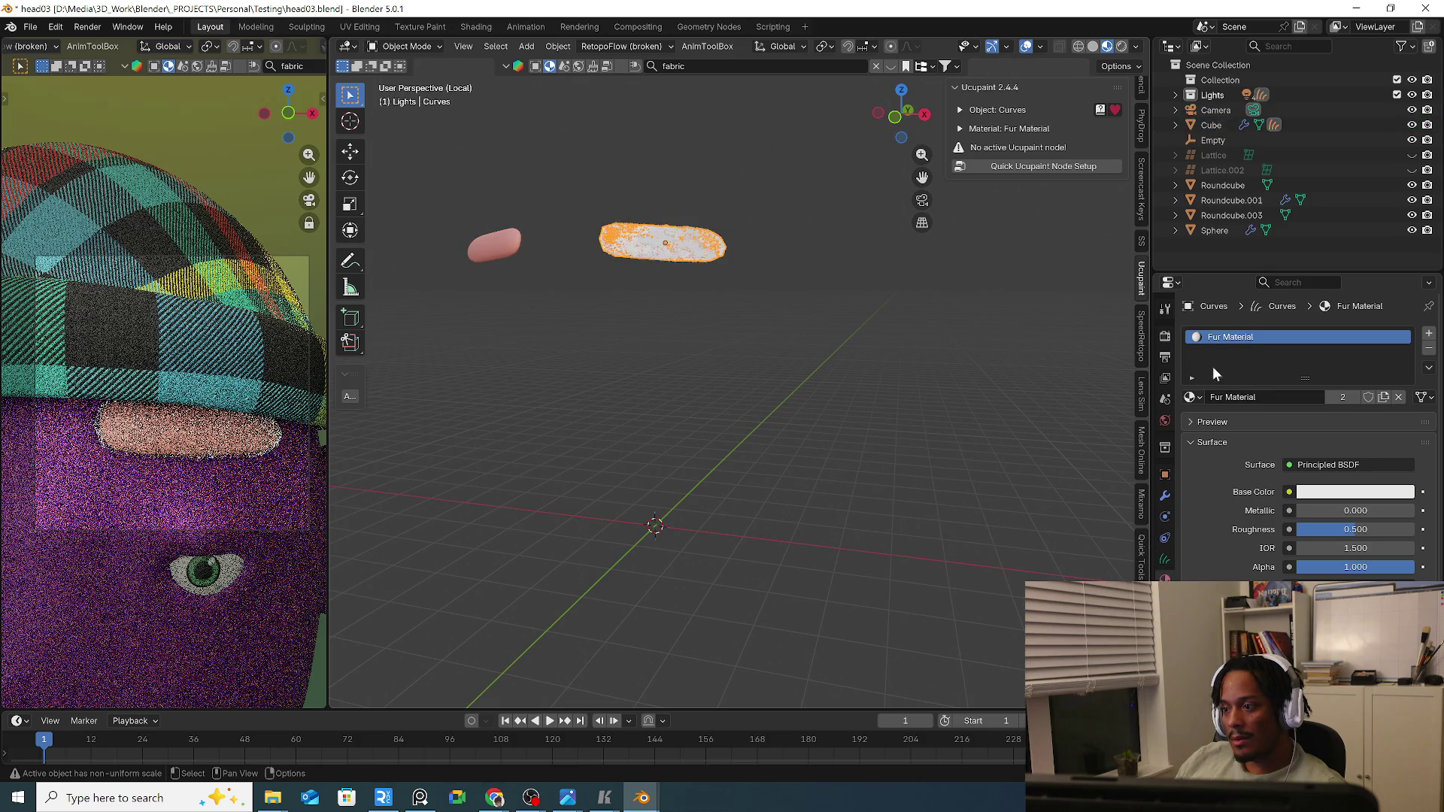
left_click(1350, 493)
left_click(1376, 473)
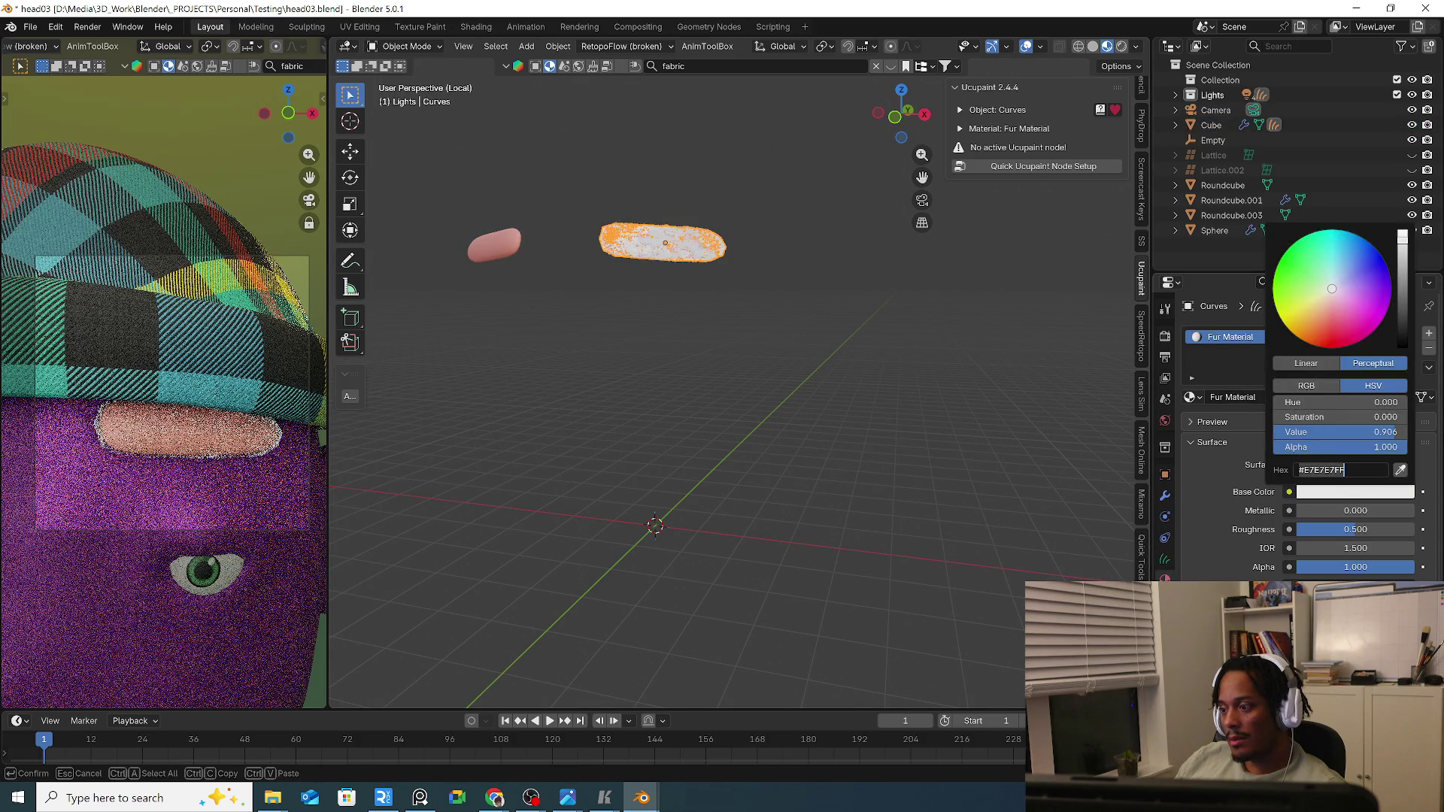
type("#CC7767FF")
key("Return")
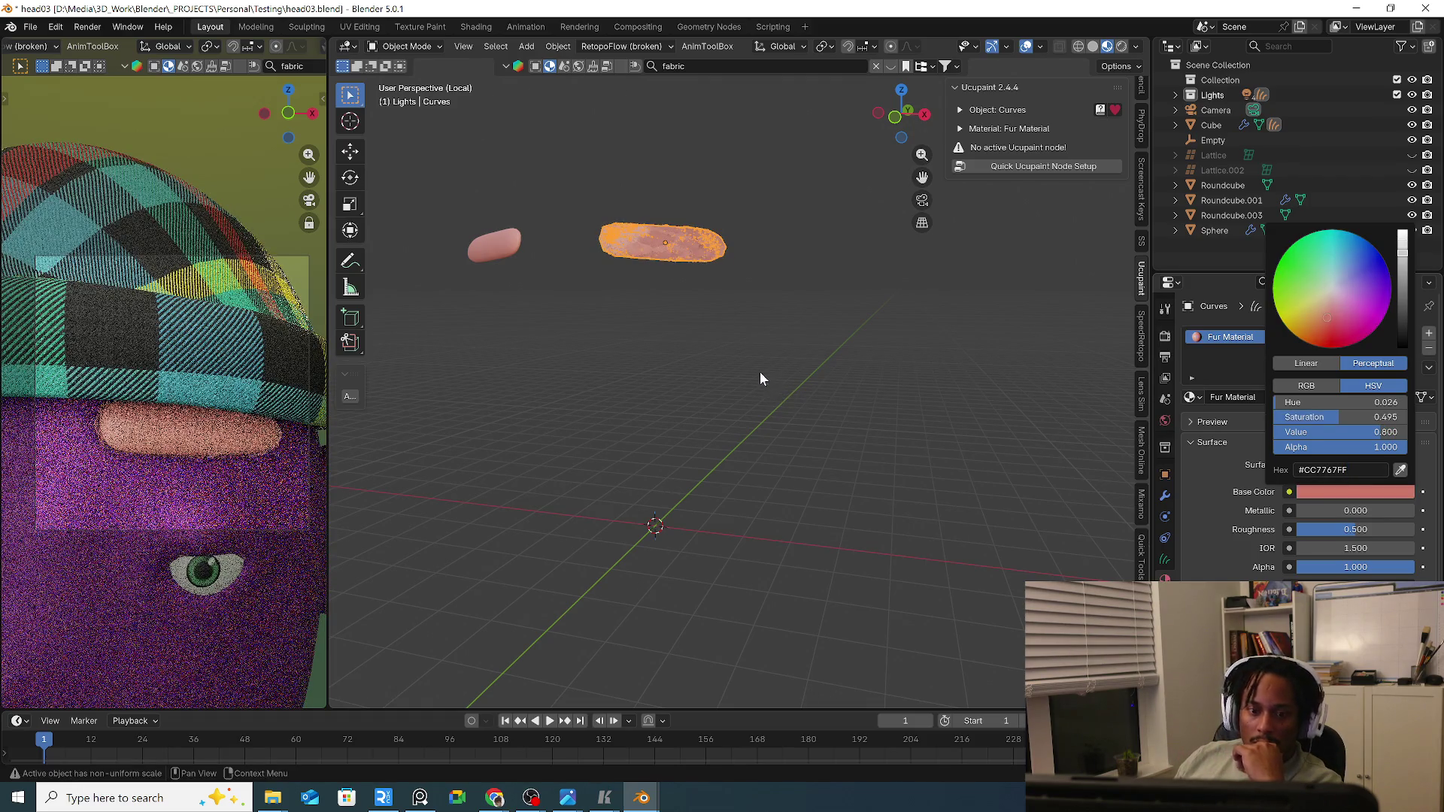
left_click(809, 339)
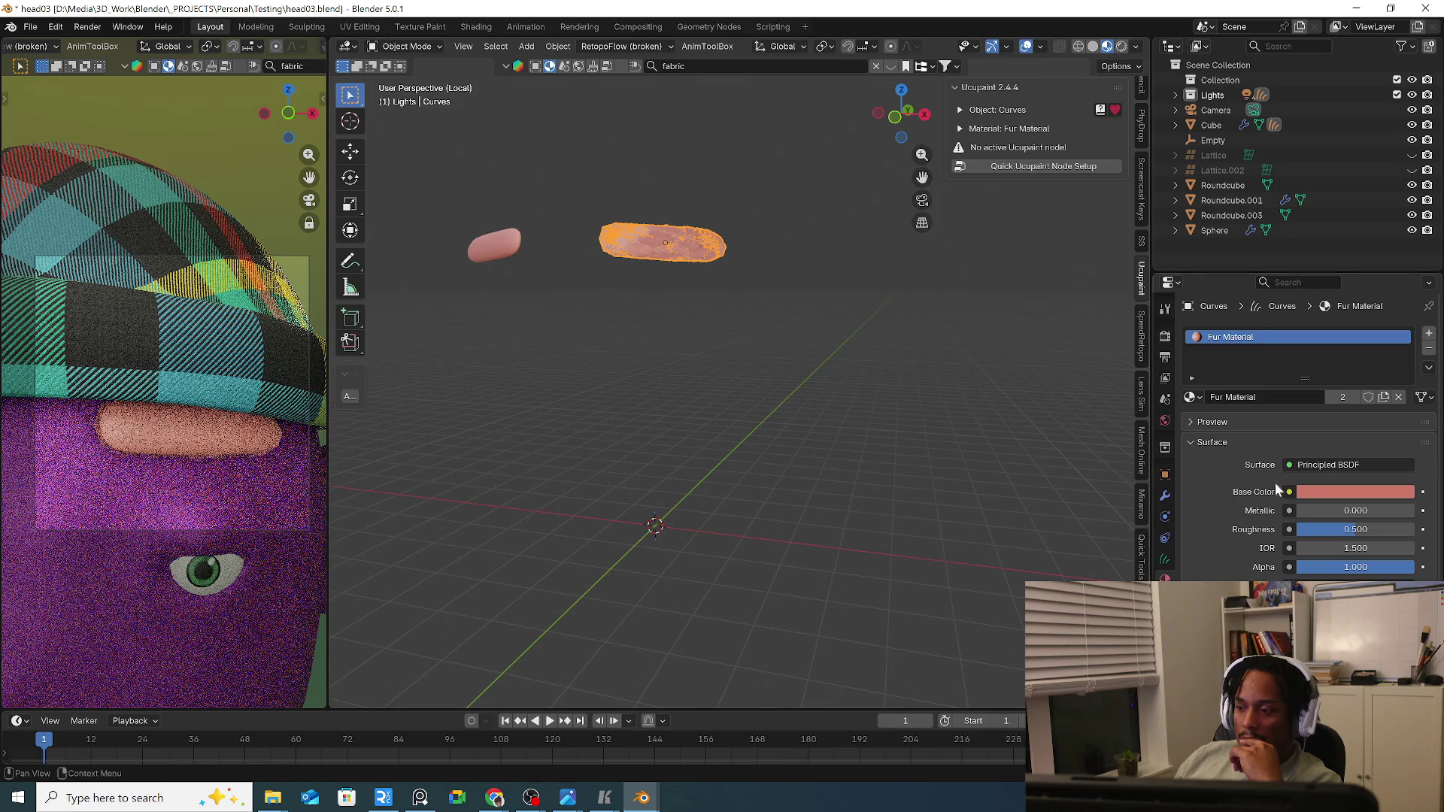
Tweak the fur colour's value and saturation to a slightly brighter, more saturated pink.
left_click(1354, 492)
left_click_drag(1360, 432, 1345, 432)
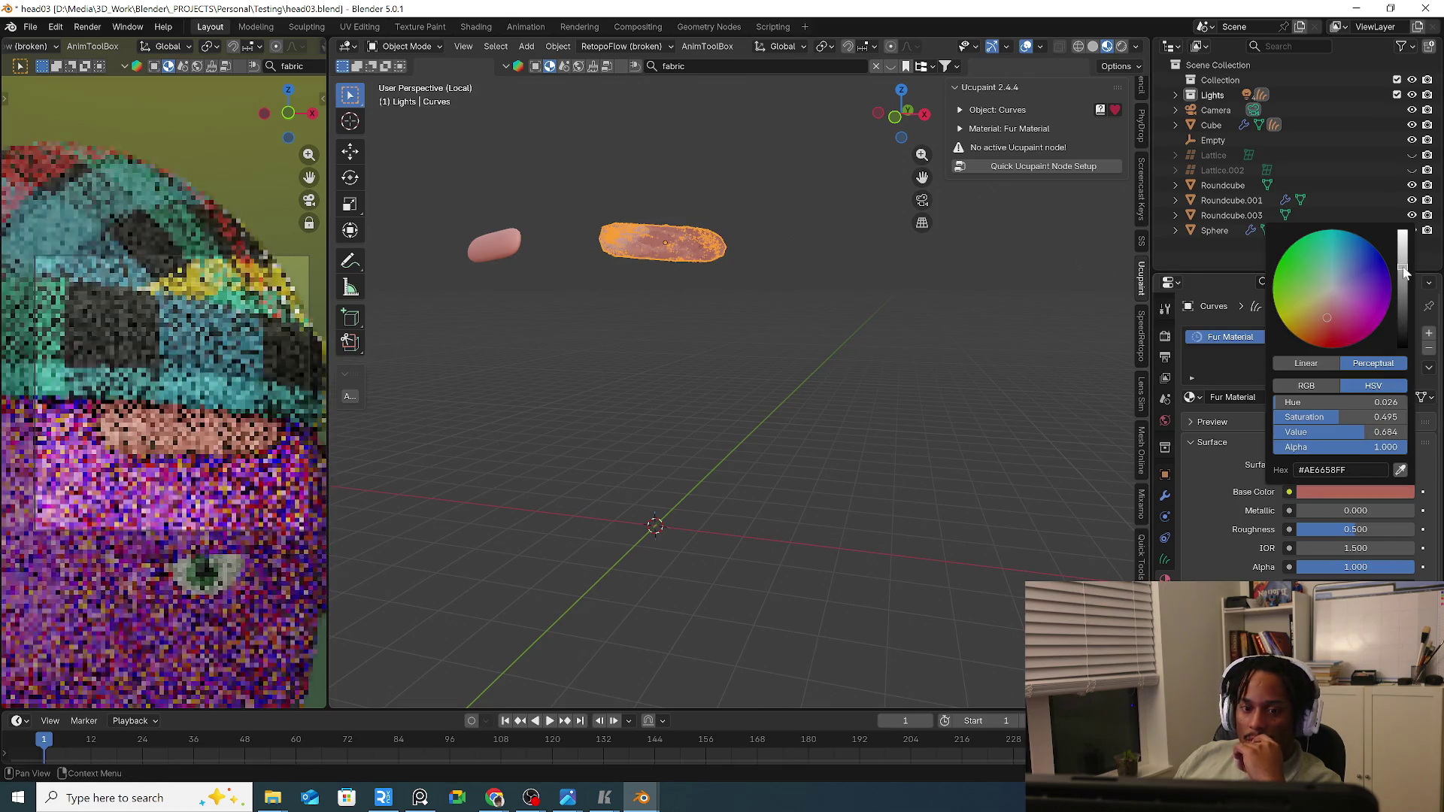
left_click_drag(1405, 271, 1405, 252)
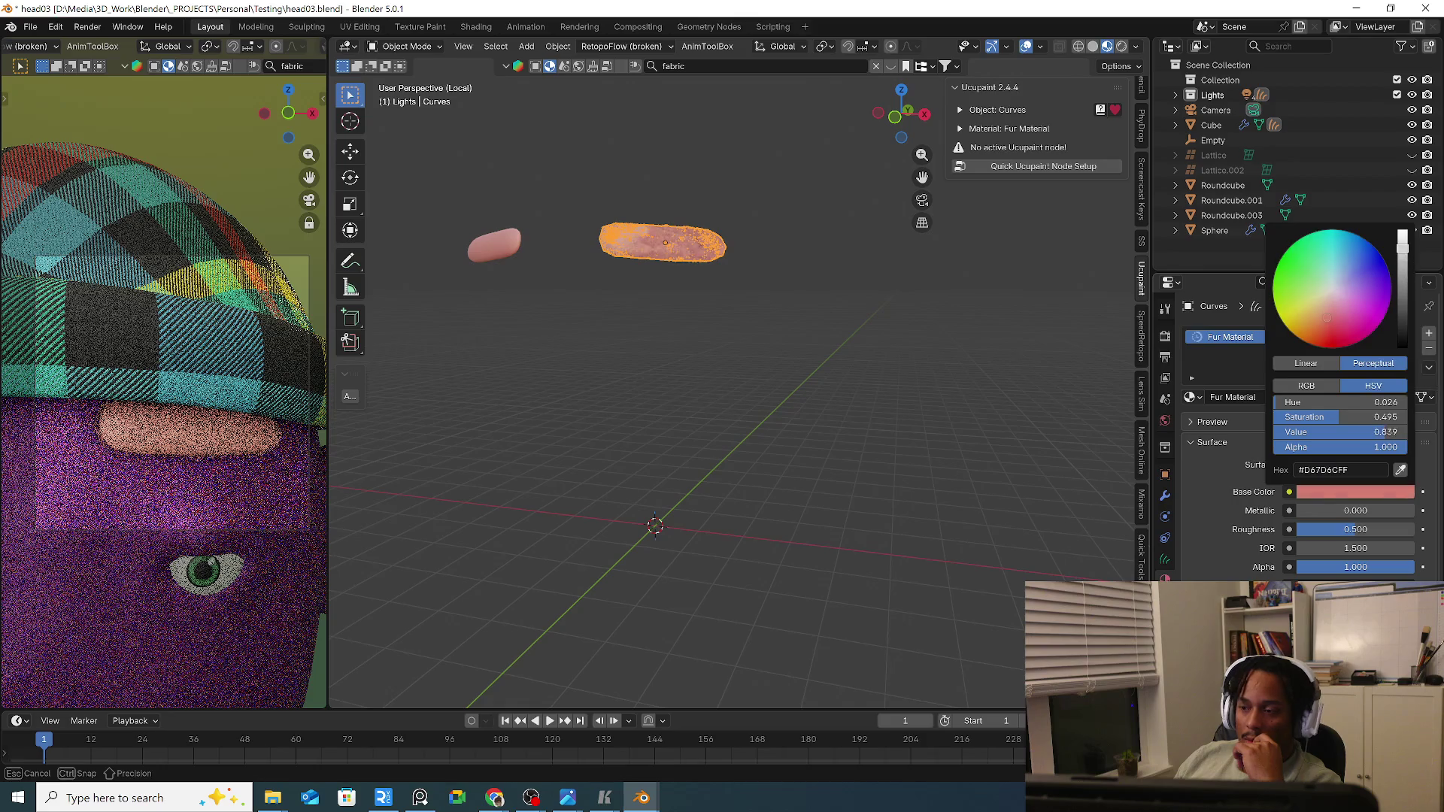
left_click_drag(1329, 318, 1326, 324)
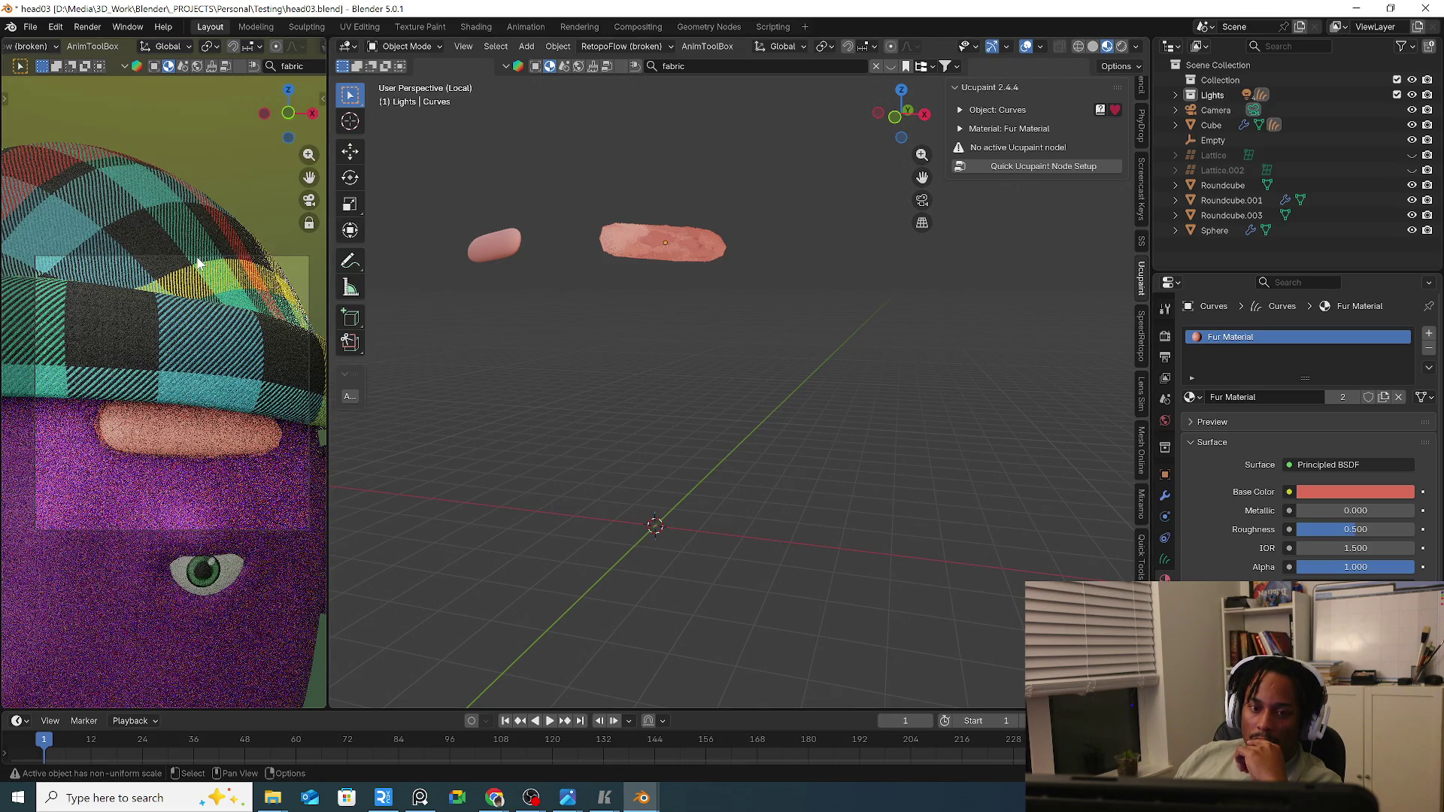
left_click(87, 26)
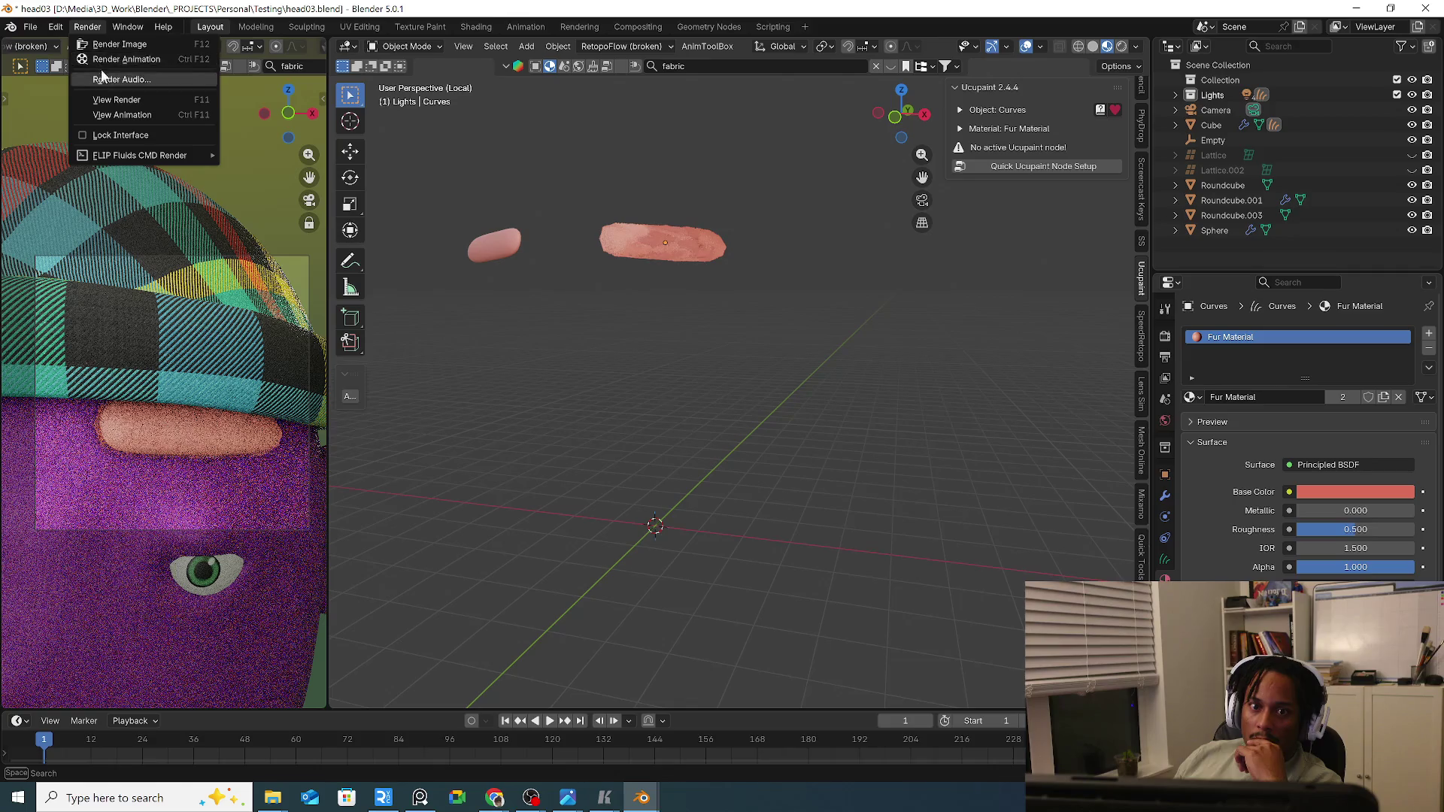
Start Render Image (F12) of the recoloured character and shift the preview in the render window.
left_click(116, 46)
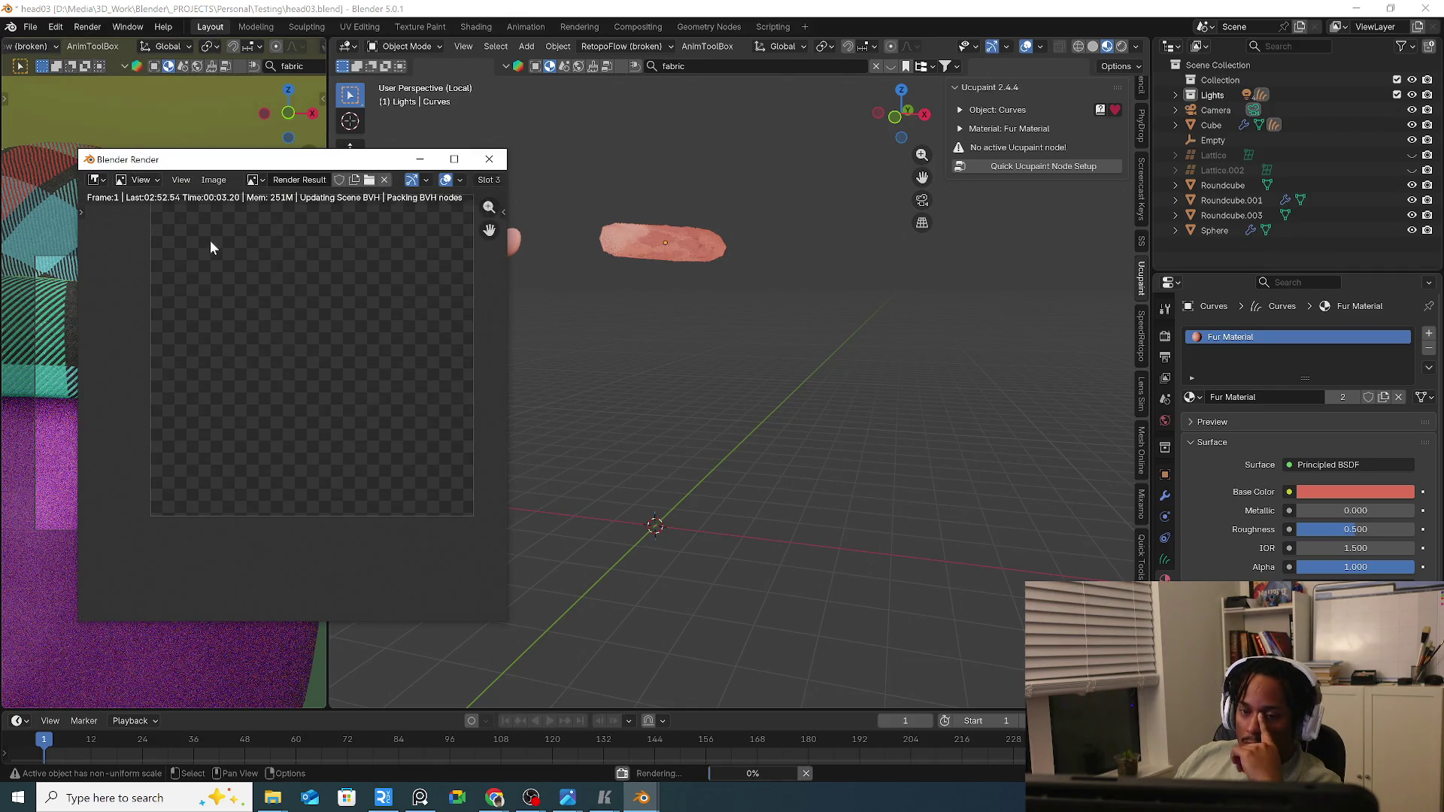
mouse_move(236, 244)
middle_mouse_down()
mouse_move(262, 294)
mouse_move(278, 297)
middle_mouse_up()
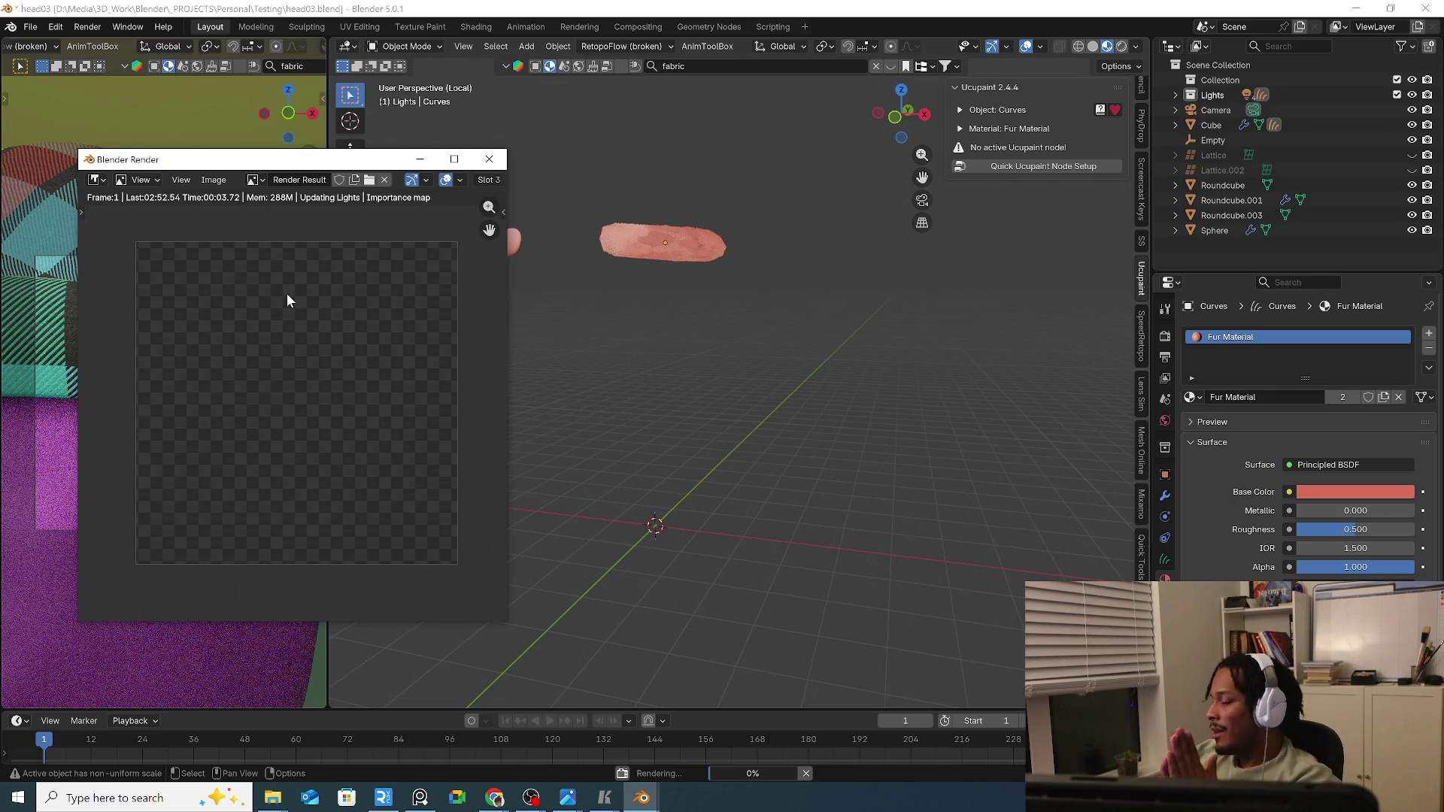